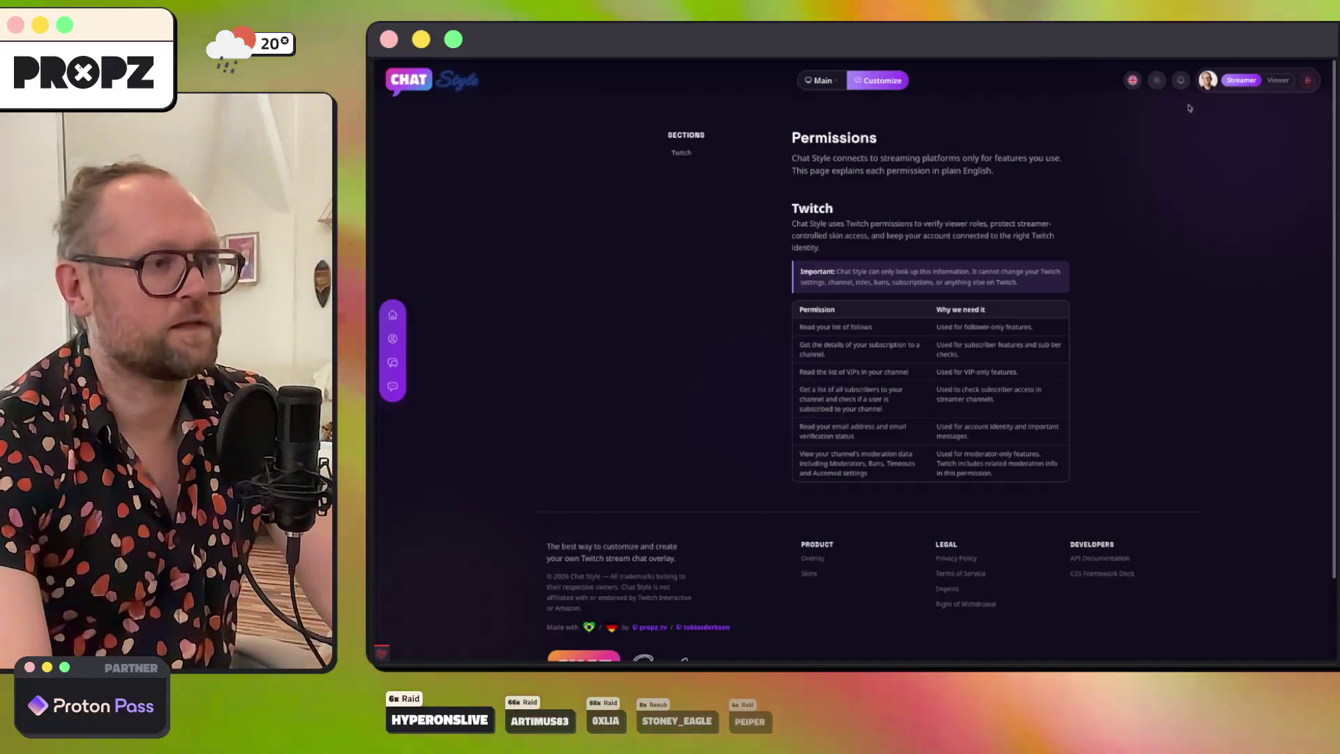
Step: Review the Join ChatStyle login modal and the Permissions explained page, briefly checking the Codex session
left_click(1302, 78)
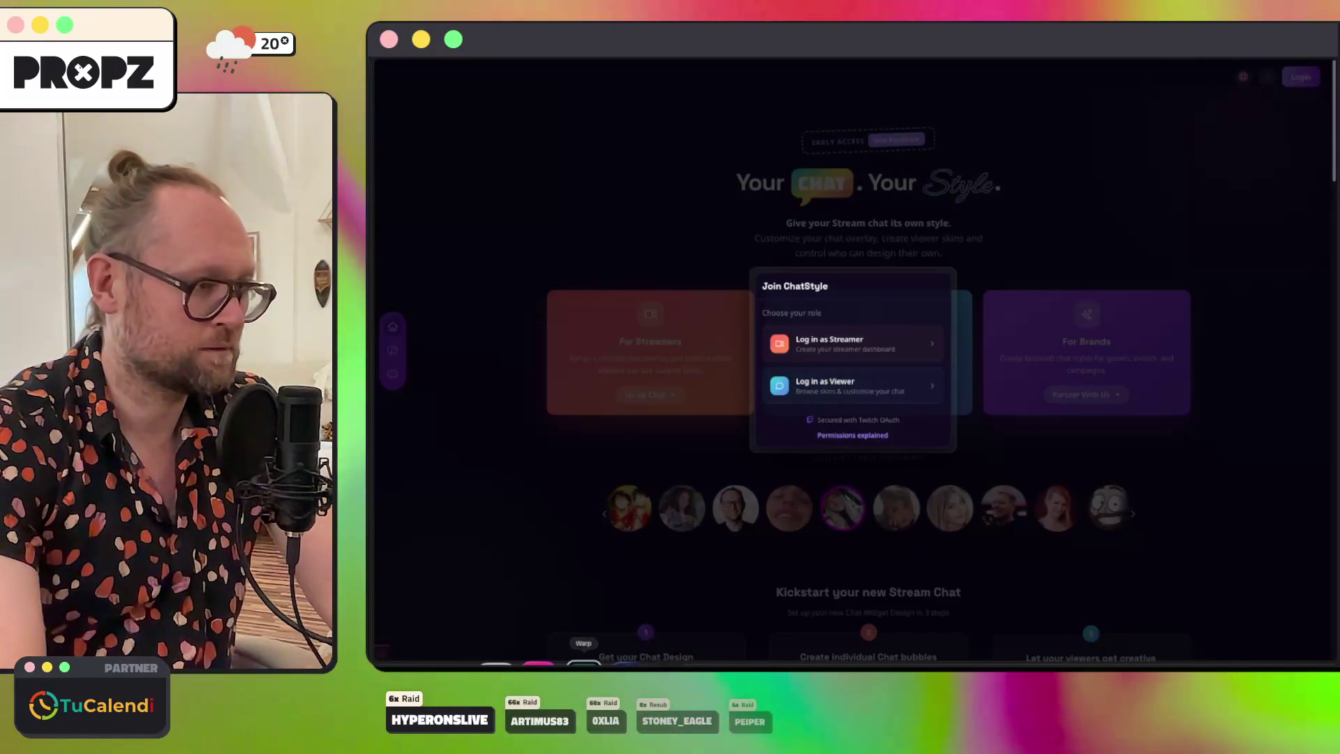
left_click(828, 435)
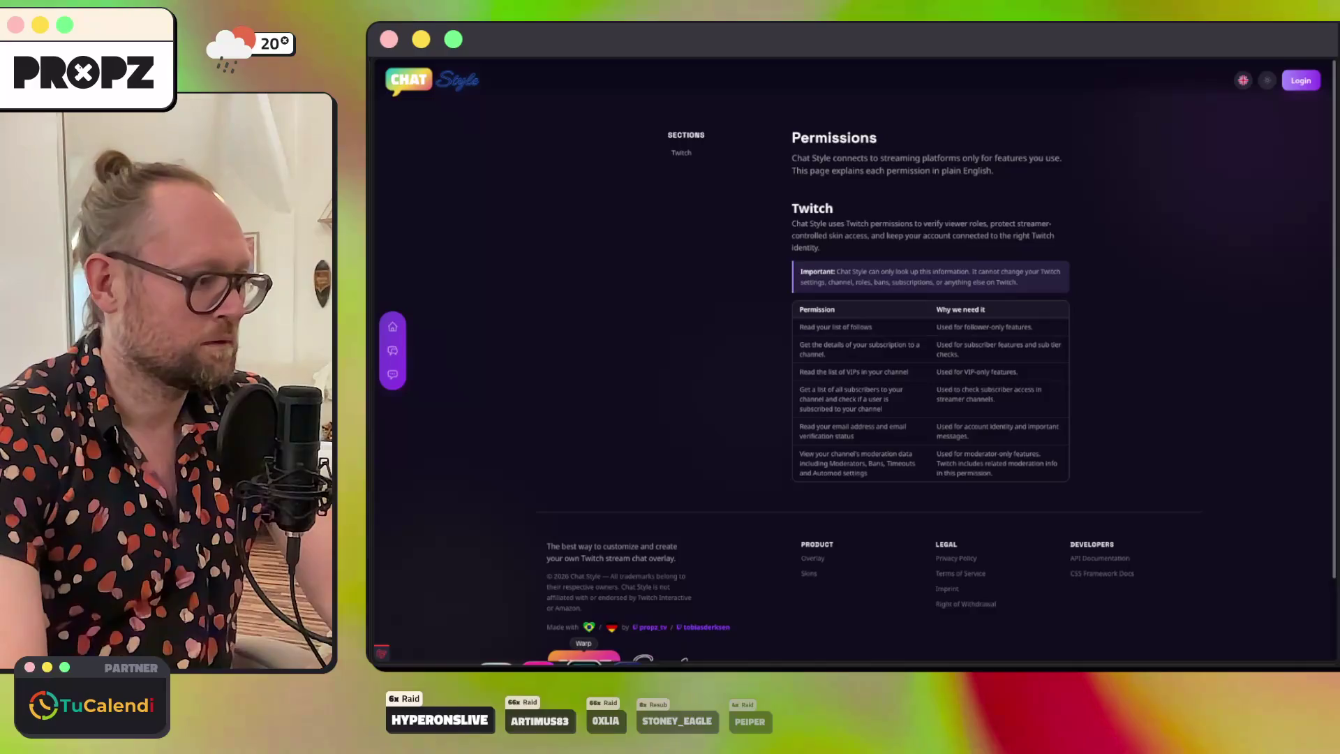
key("super+Tab")
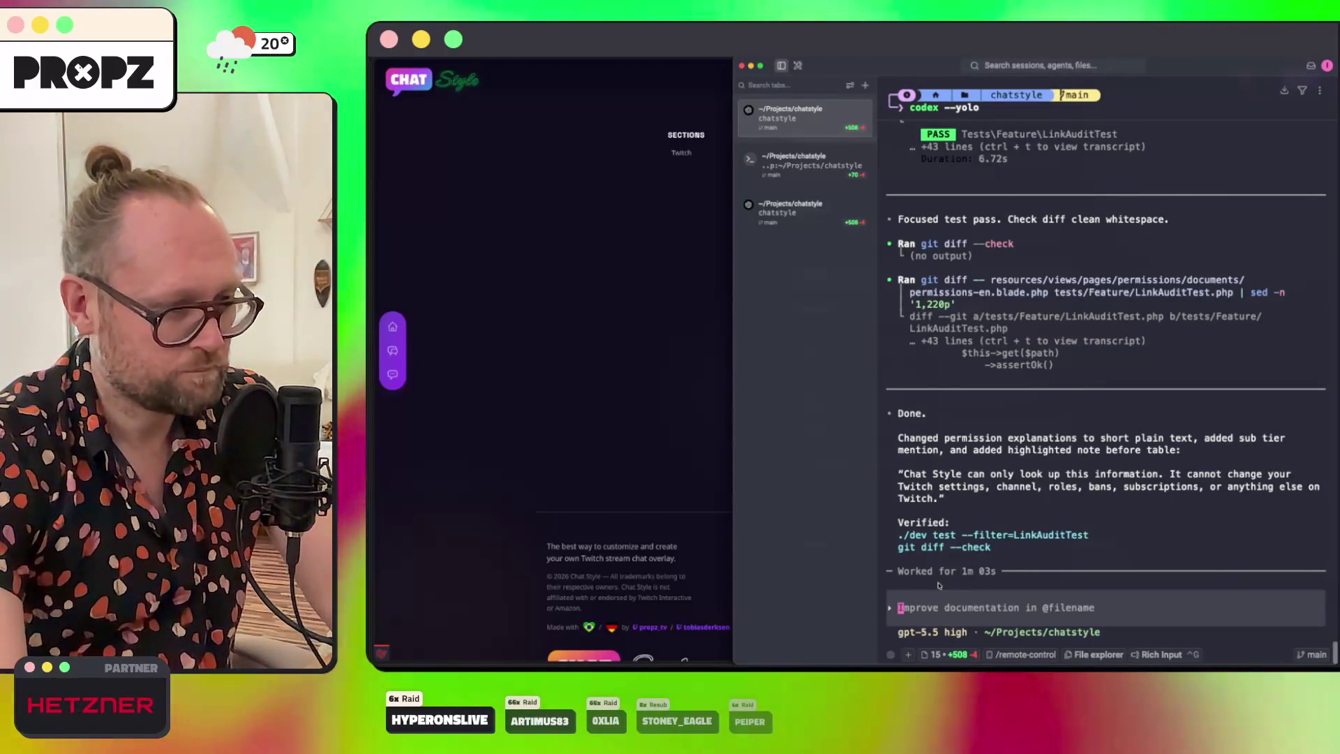
key("Escape")
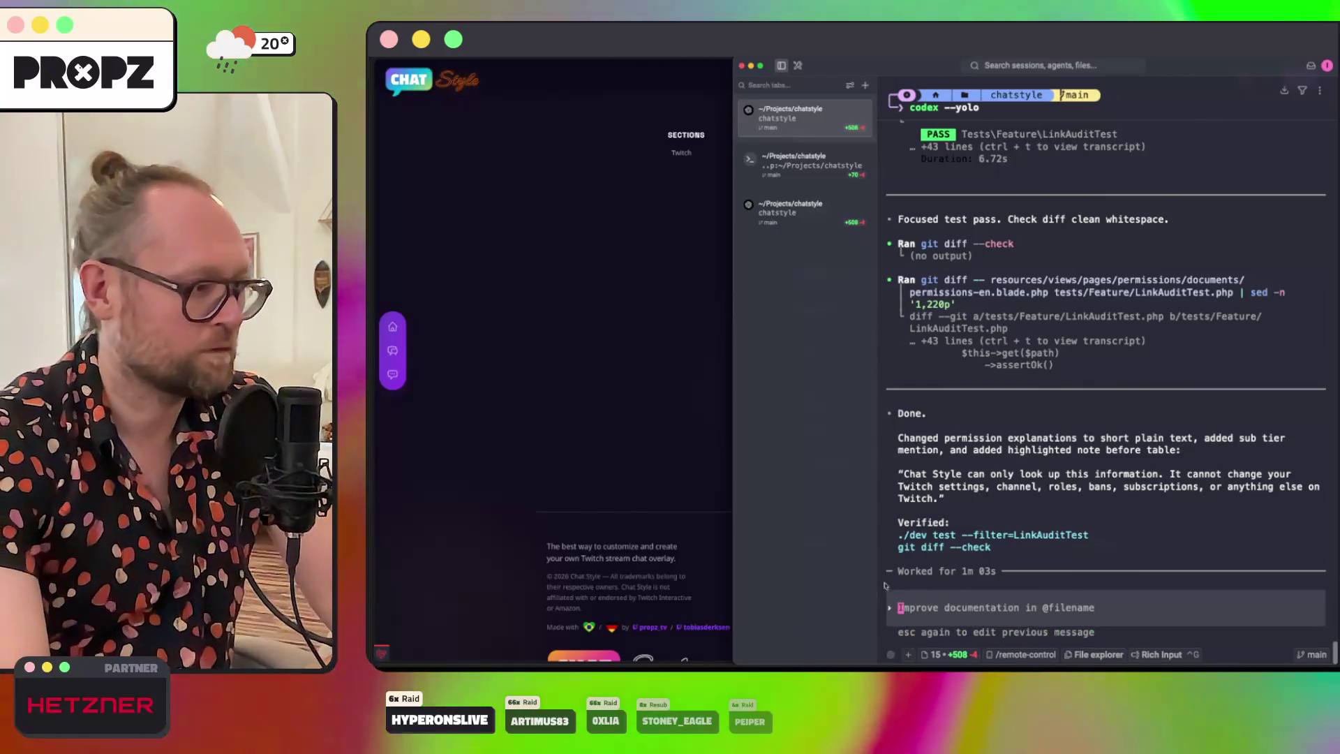
key("super+Tab")
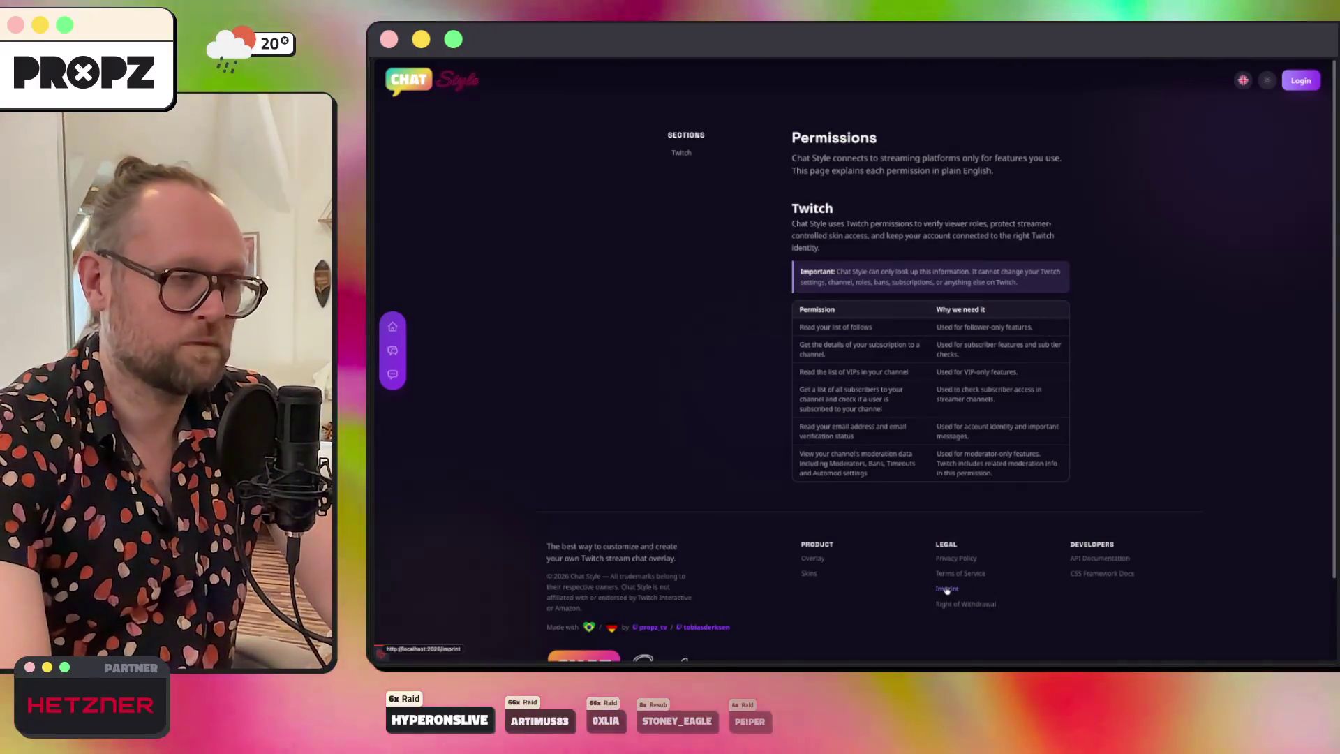
Step: Read through the Imprint page and the CSS Framework Reference docs, then bring Codex forward
left_click(947, 589)
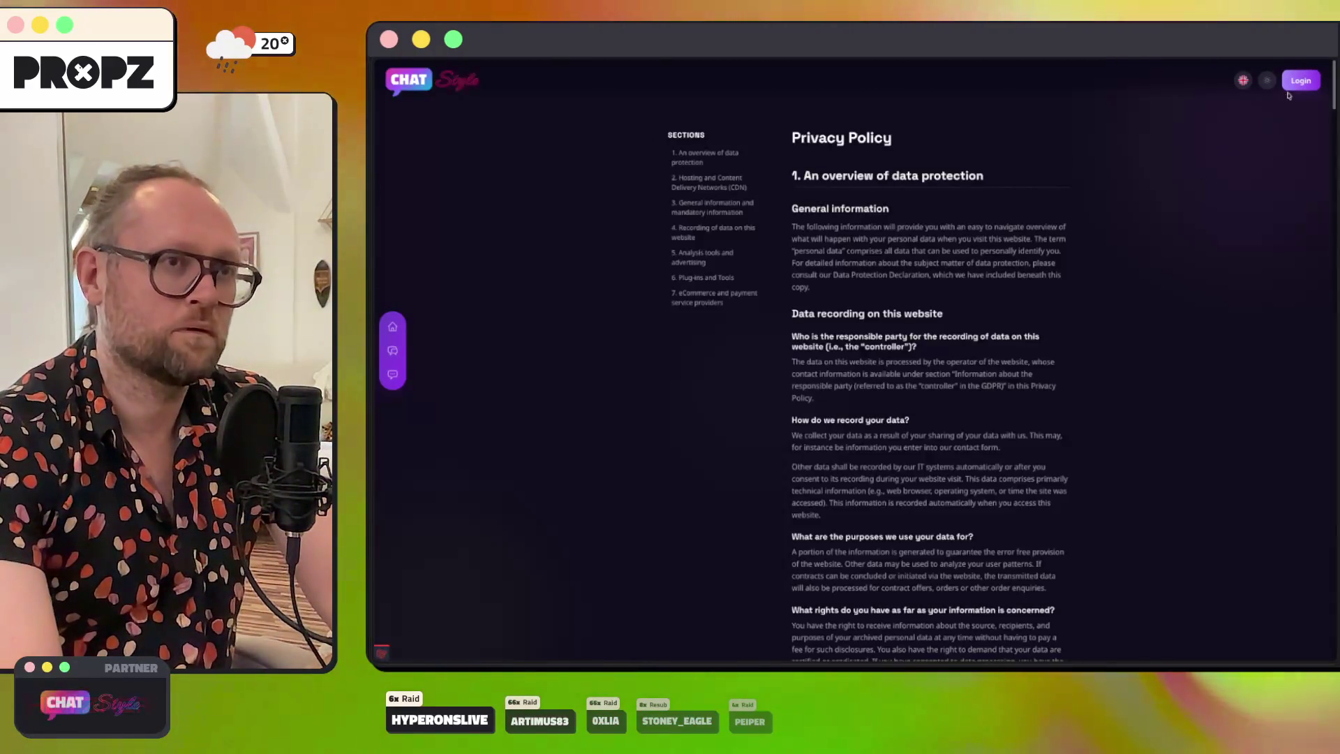
scroll(1222, 266, "down", 20)
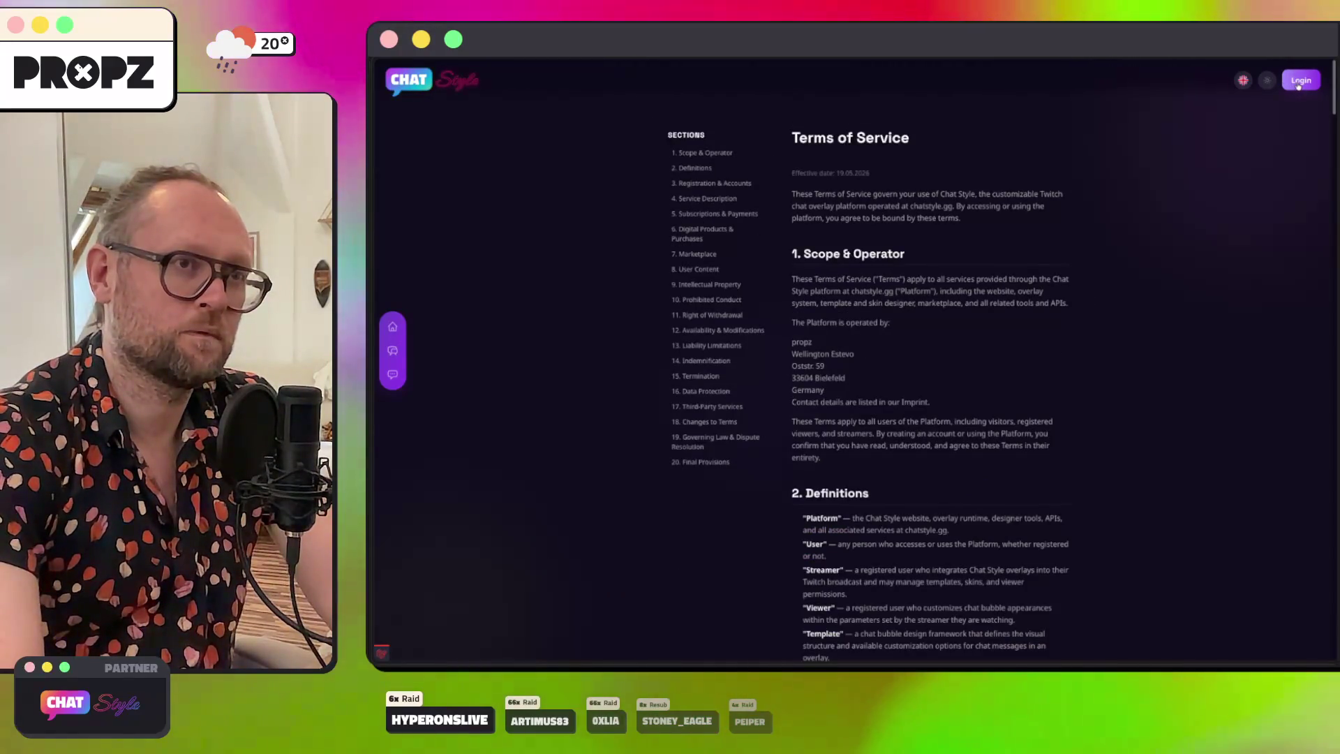
scroll(1299, 87, "down", 20)
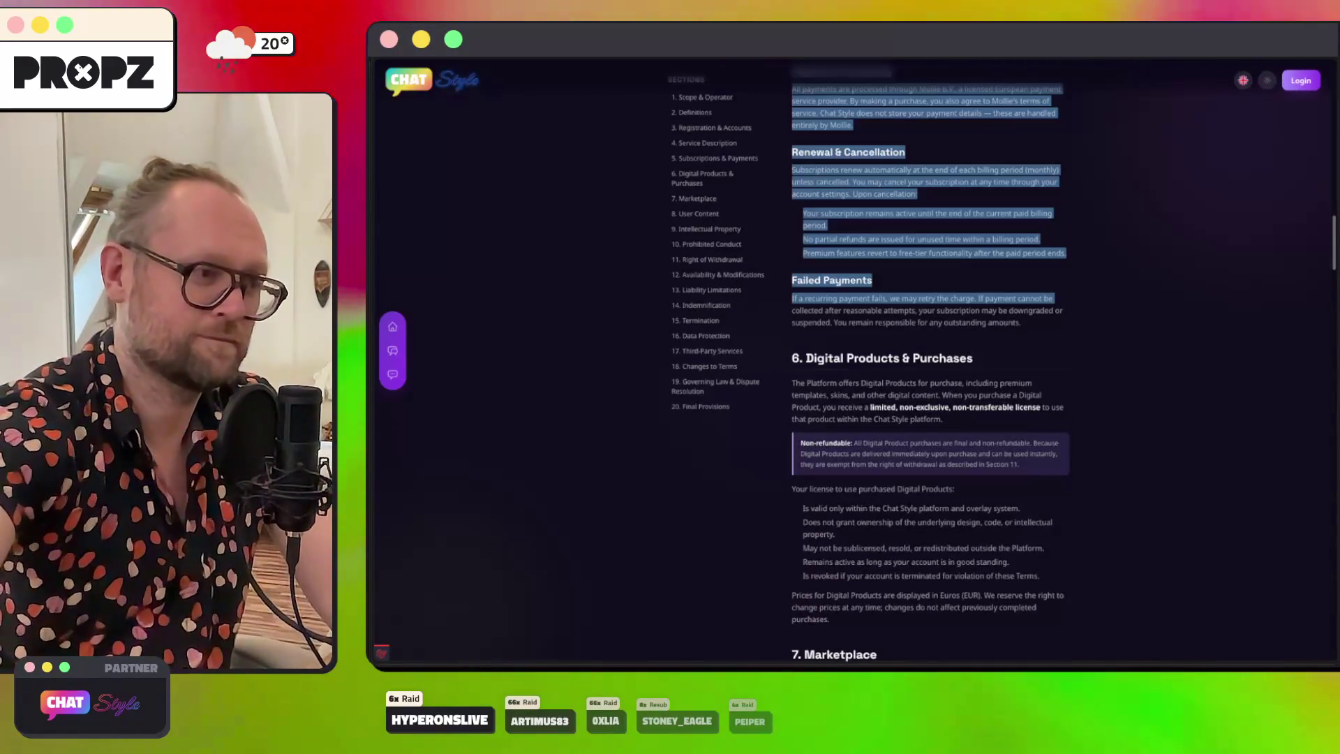
scroll(1236, 556, "down", 20)
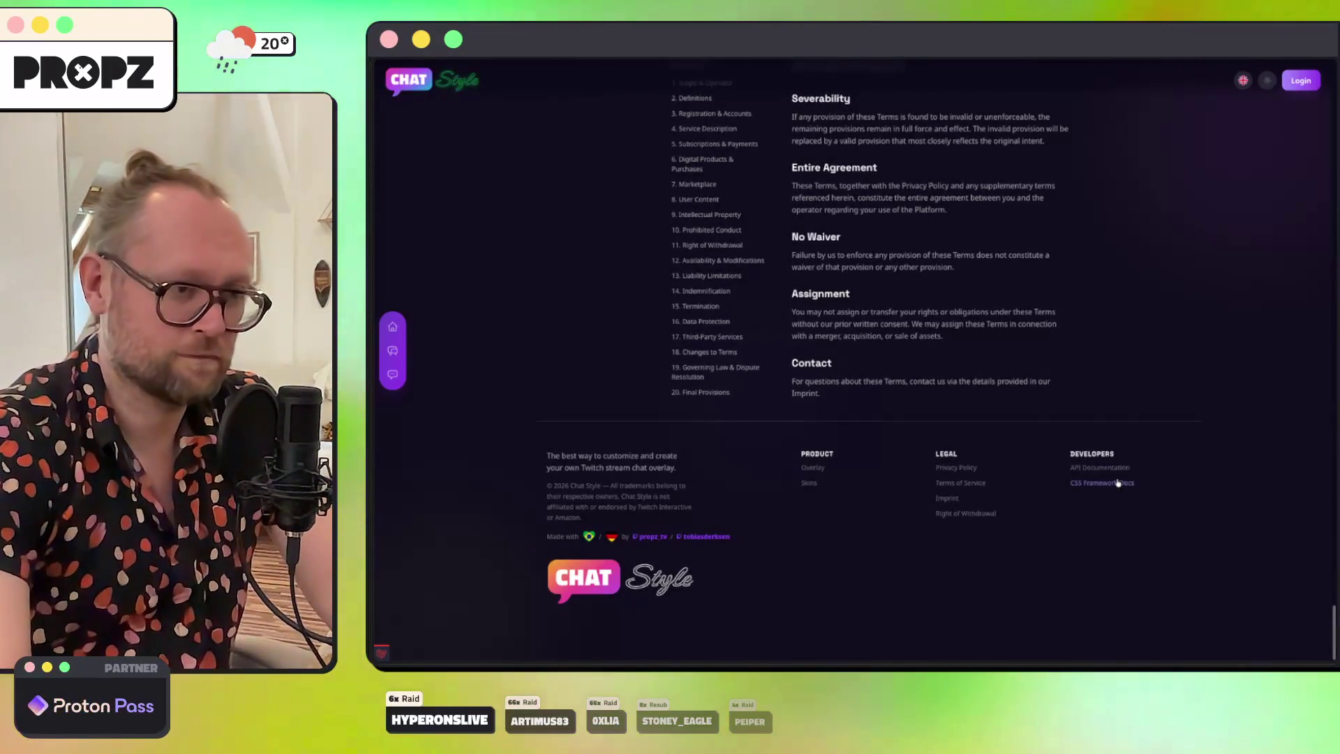
left_click(1117, 484)
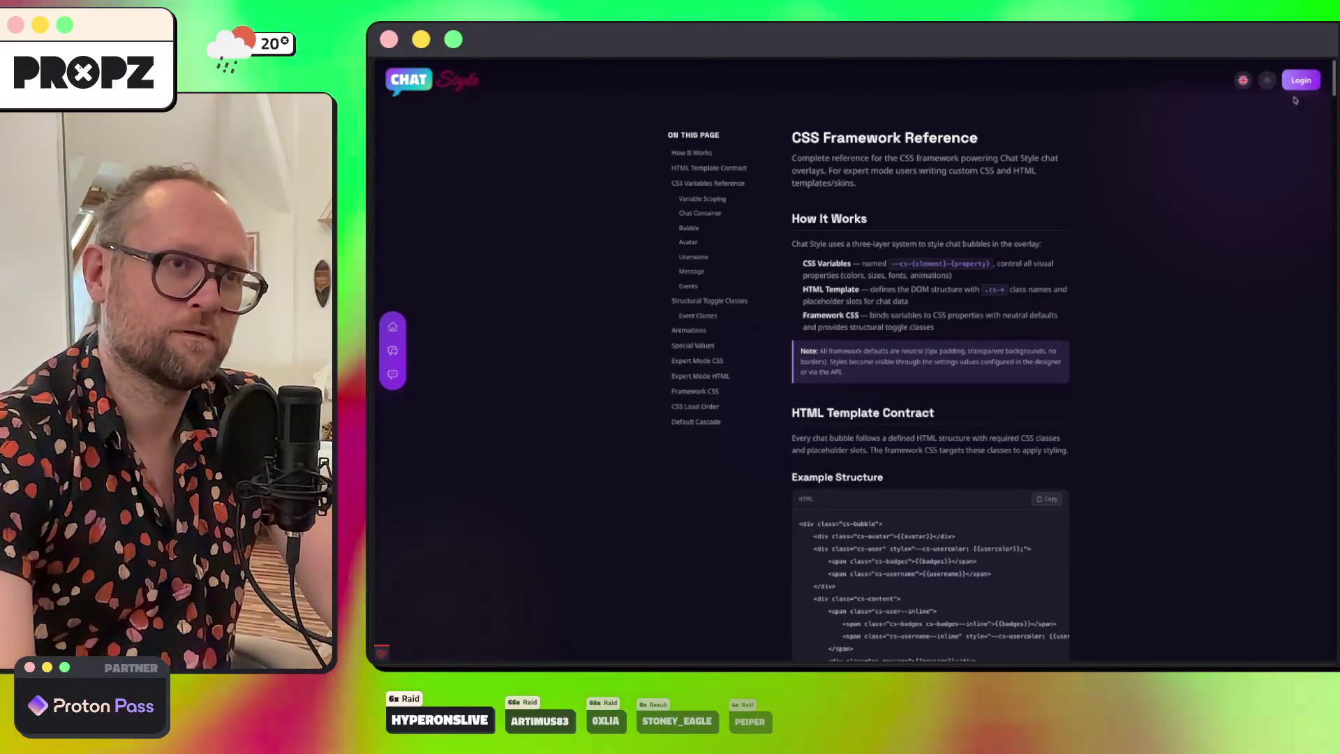
key("super+Tab")
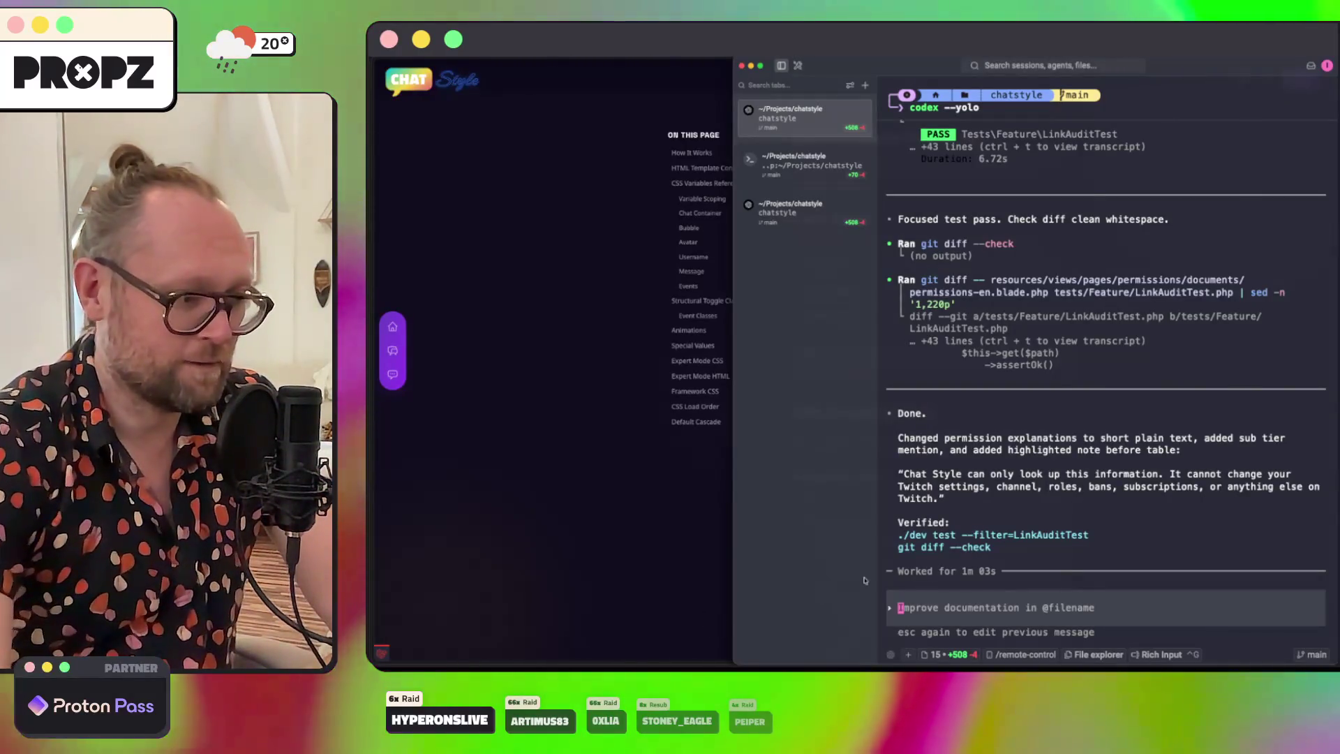
Step: Reply 'k nice.' and report that the login button fails on content pages like imprint, privacy, terms and docs
type("Ok nice.")
key("shift+Return")
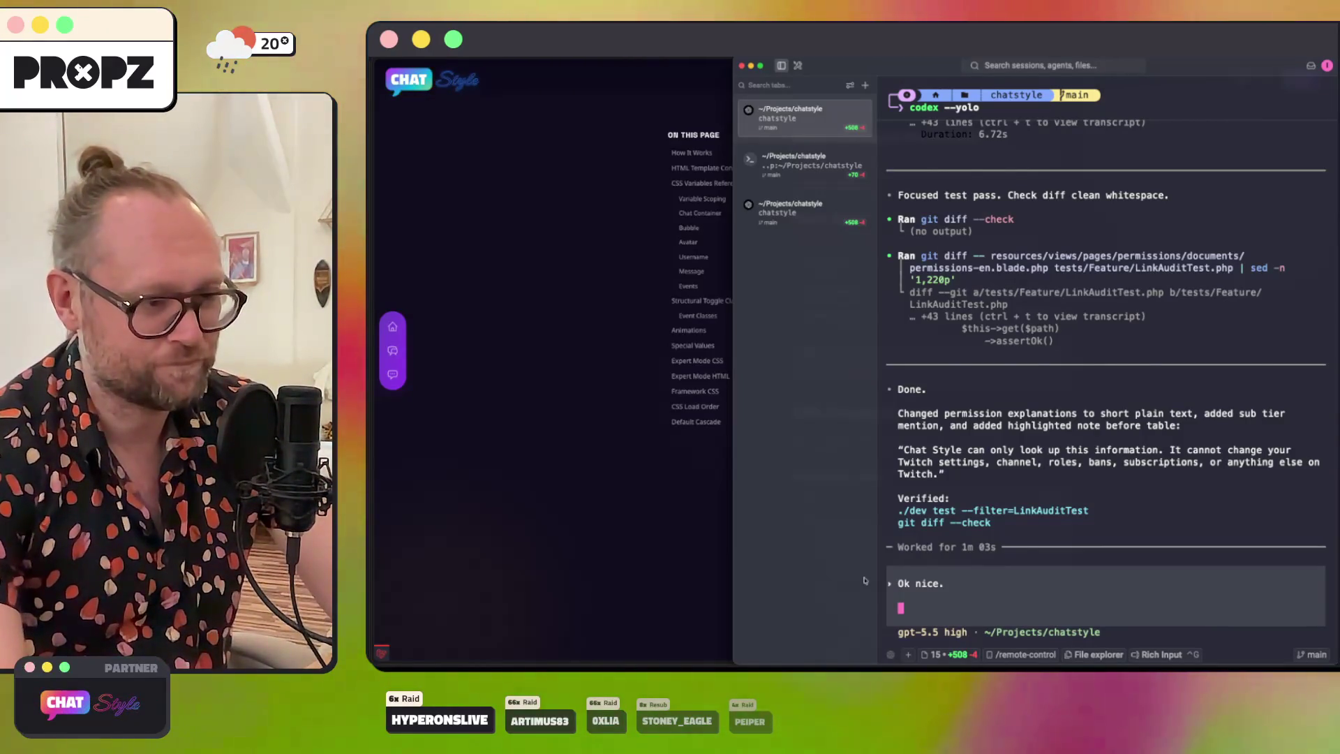
type("There is one more problem. I cannot click on the login button on any content page, like for example, imprints or privacy policy or terms or the CSS or API docs or whatever. On every single of the sub pages when I click on login nothing happens. So we need to implement the login model for all sub pages.")
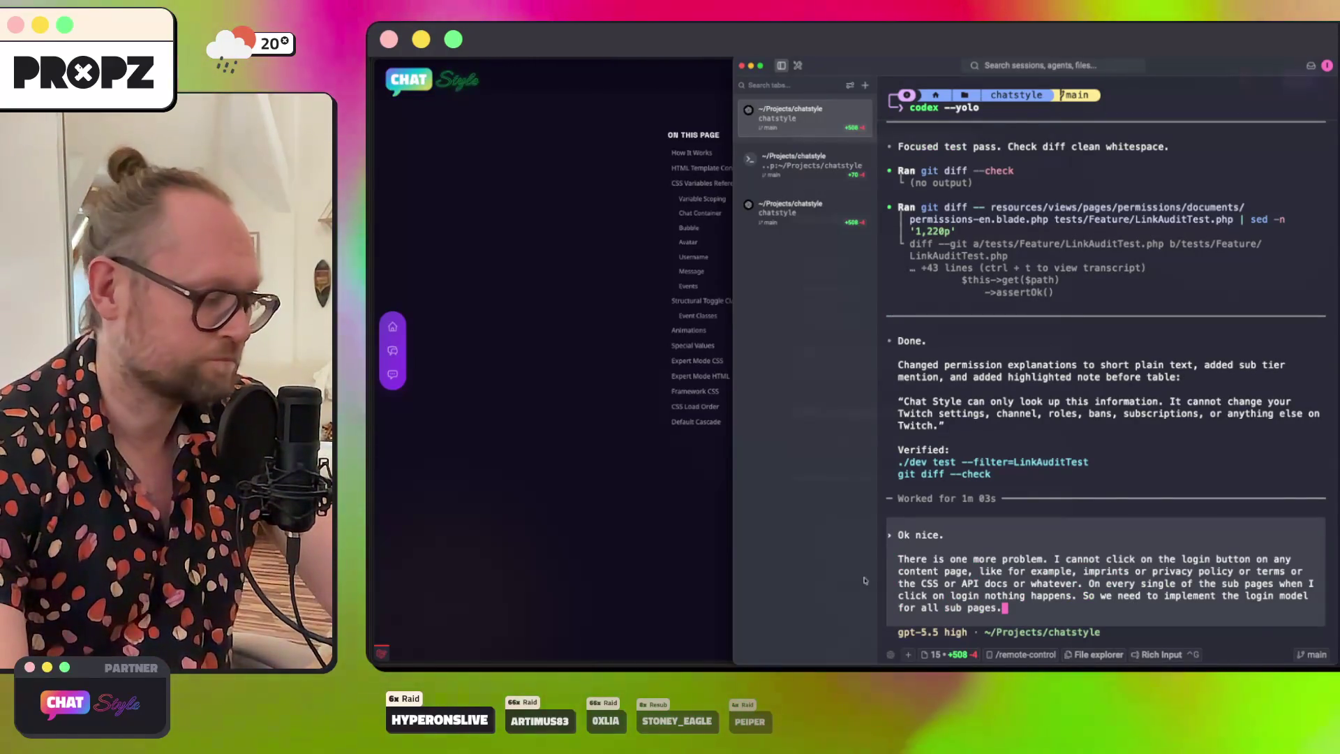
key("Return")
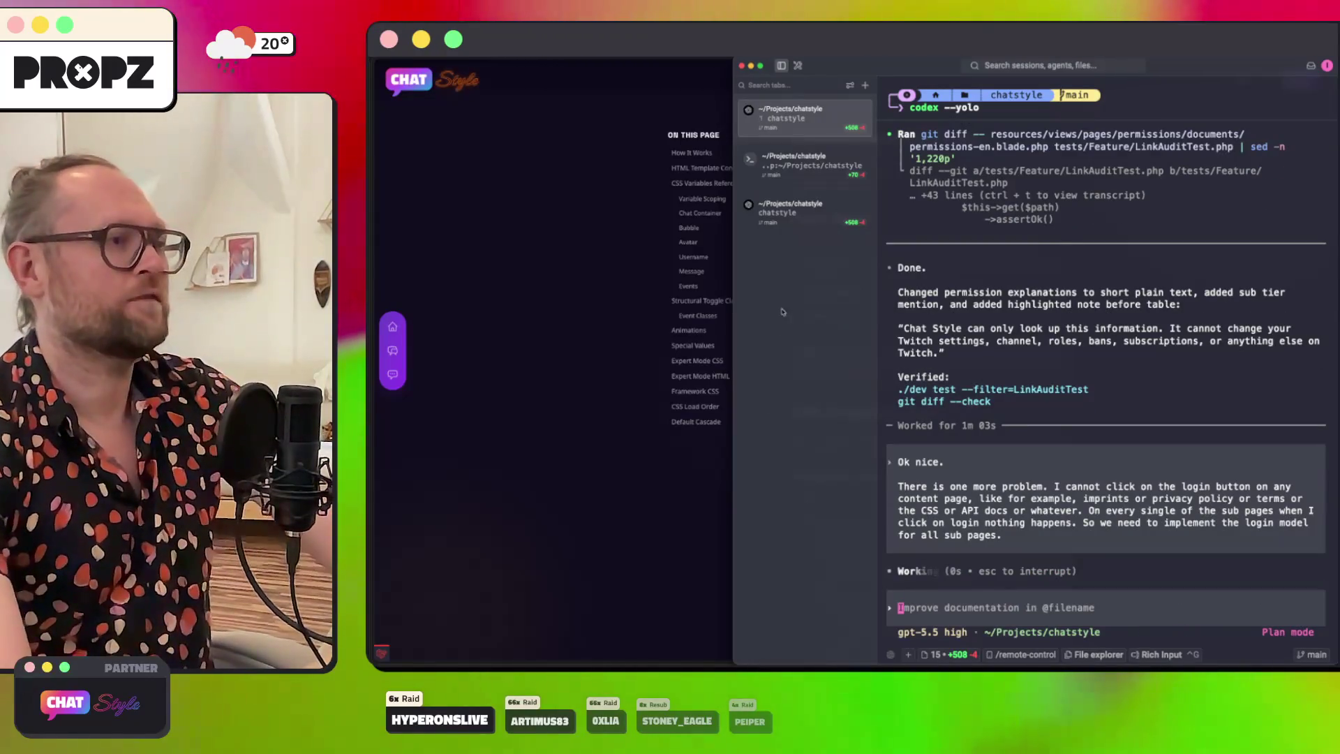
Step: Bring the browser's CSS Framework Reference docs page back in front of the terminal
left_click(604, 385)
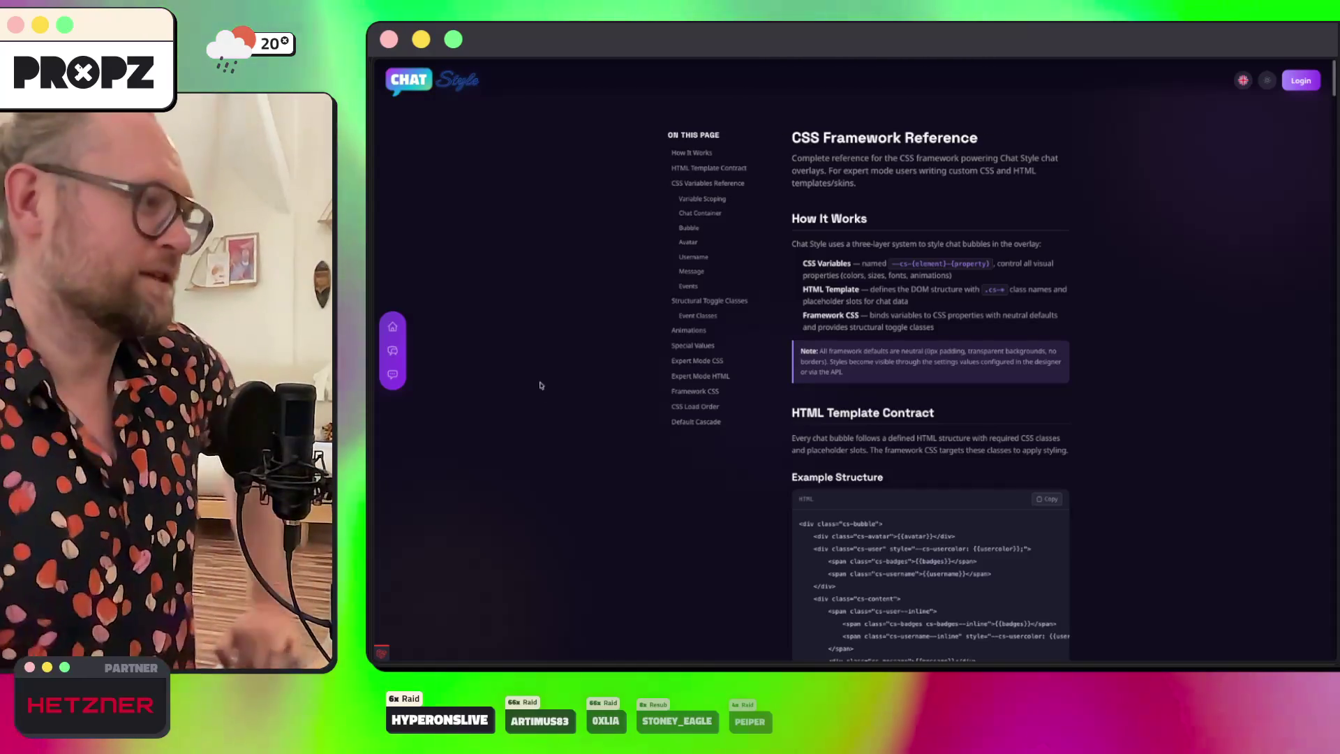
Step: Switch to the login modal session and read through the Shared Guest Login Modal plan
scroll(572, 464, "down", 10)
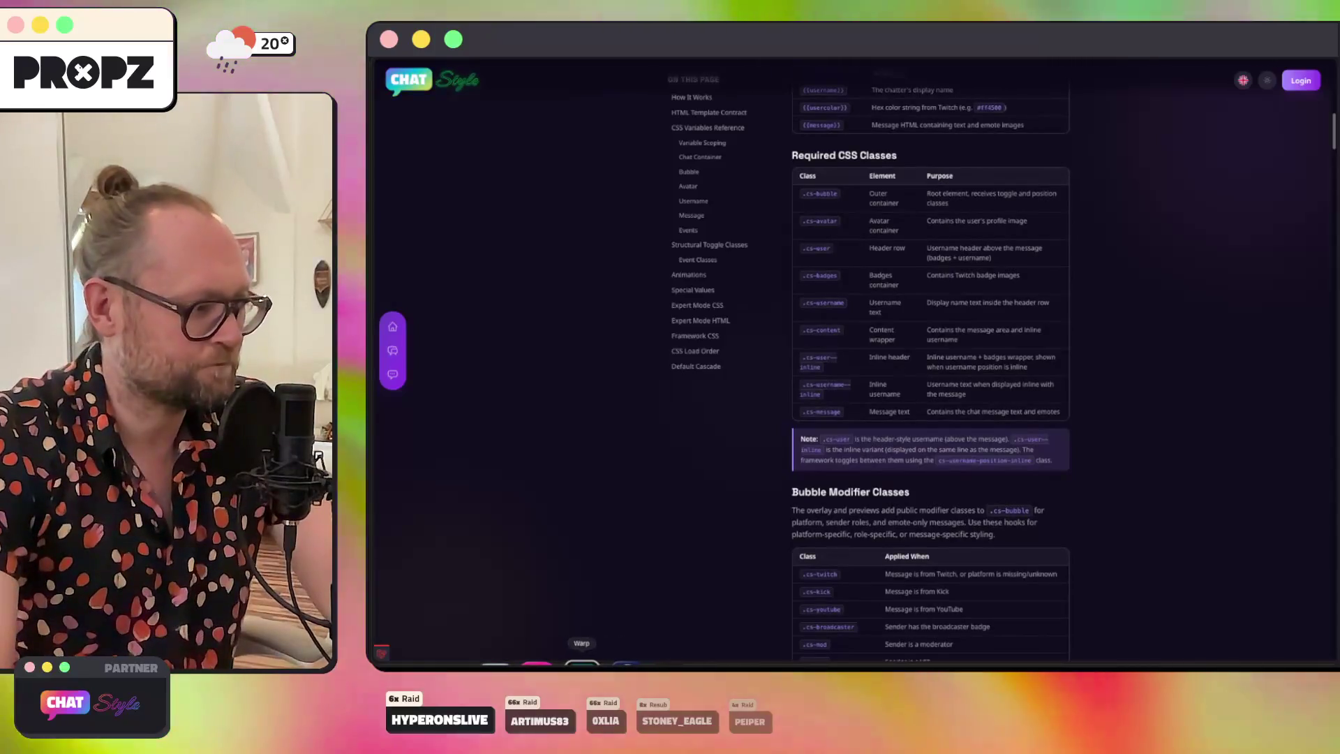
key("super+Tab")
left_click(810, 115)
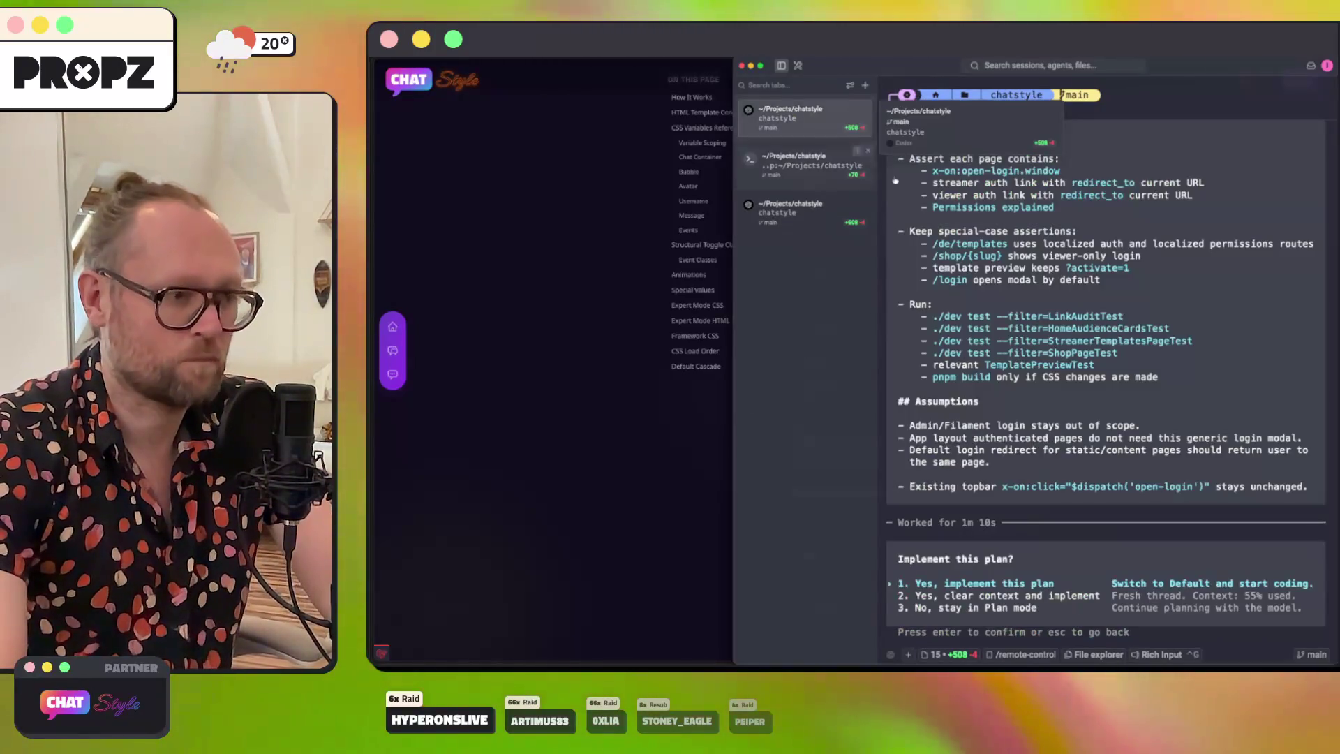
scroll(1045, 267, "up", 15)
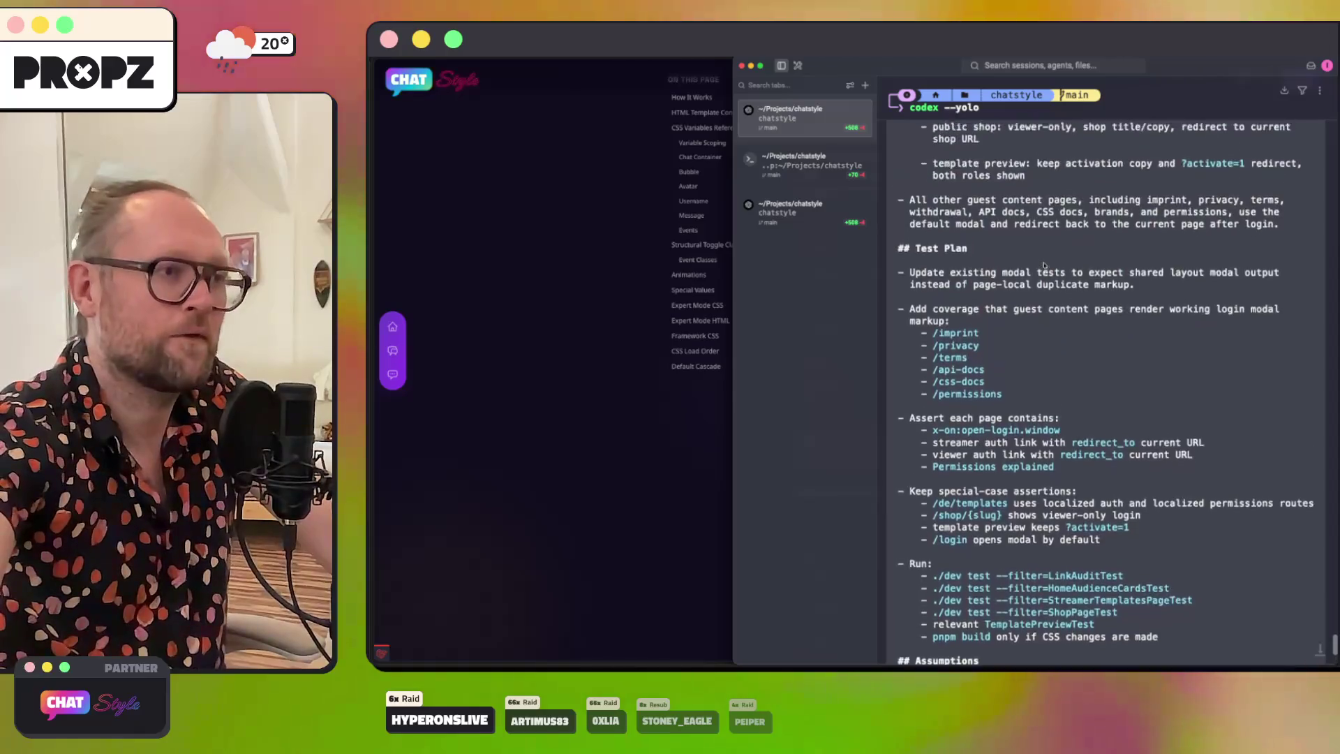
scroll(1045, 266, "down", 5)
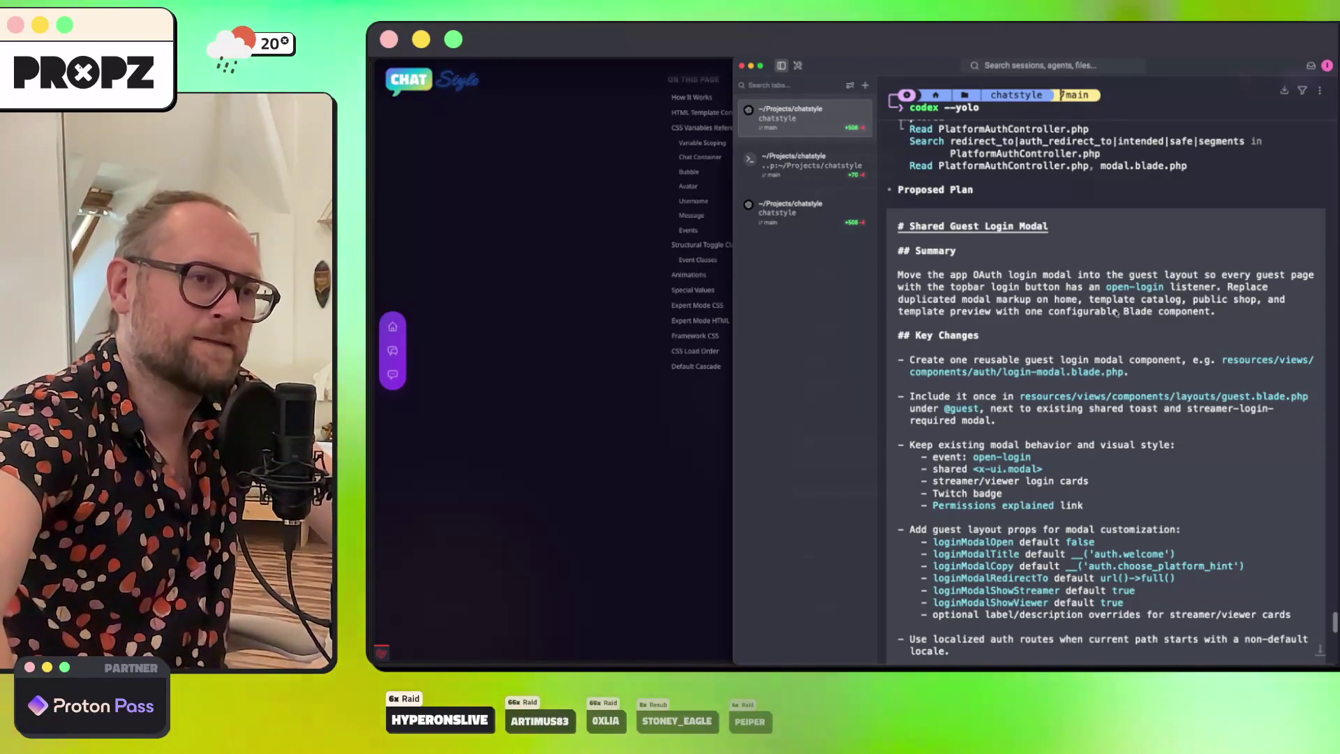
scroll(1117, 314, "down", 3)
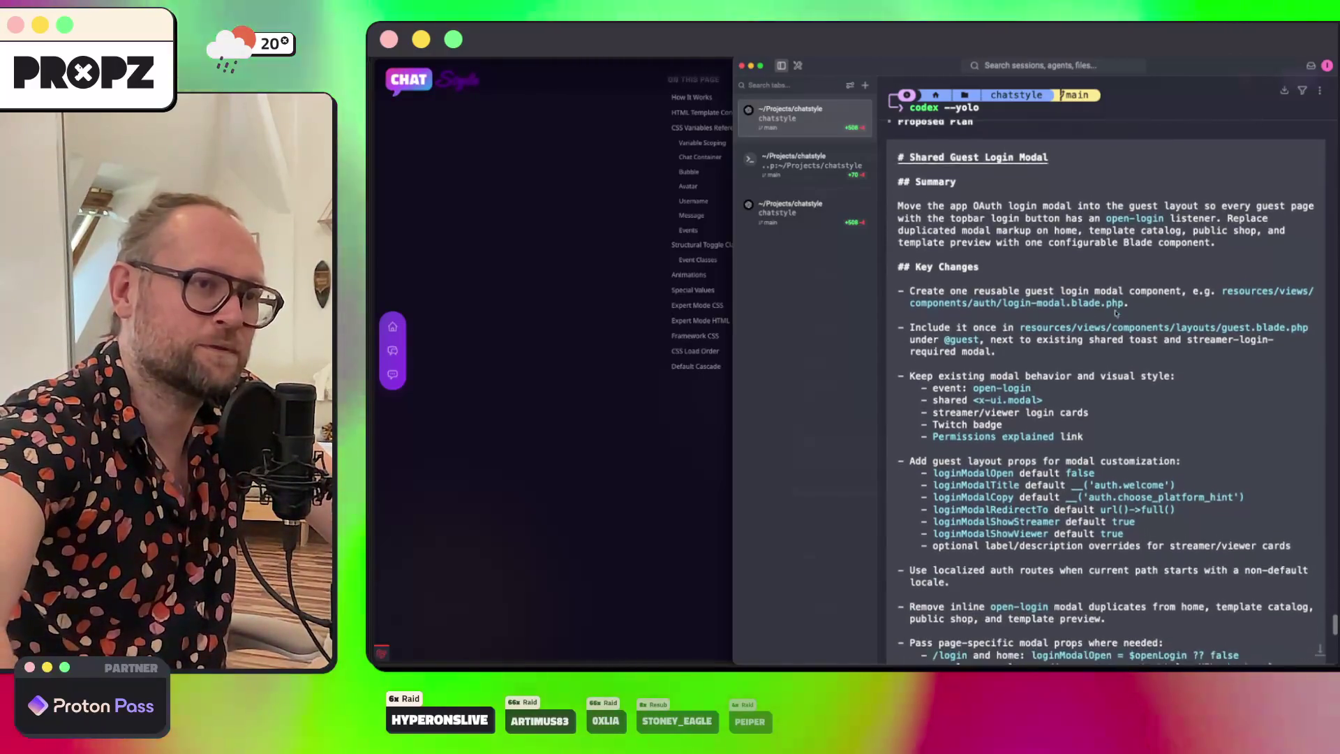
scroll(1117, 314, "down", 1)
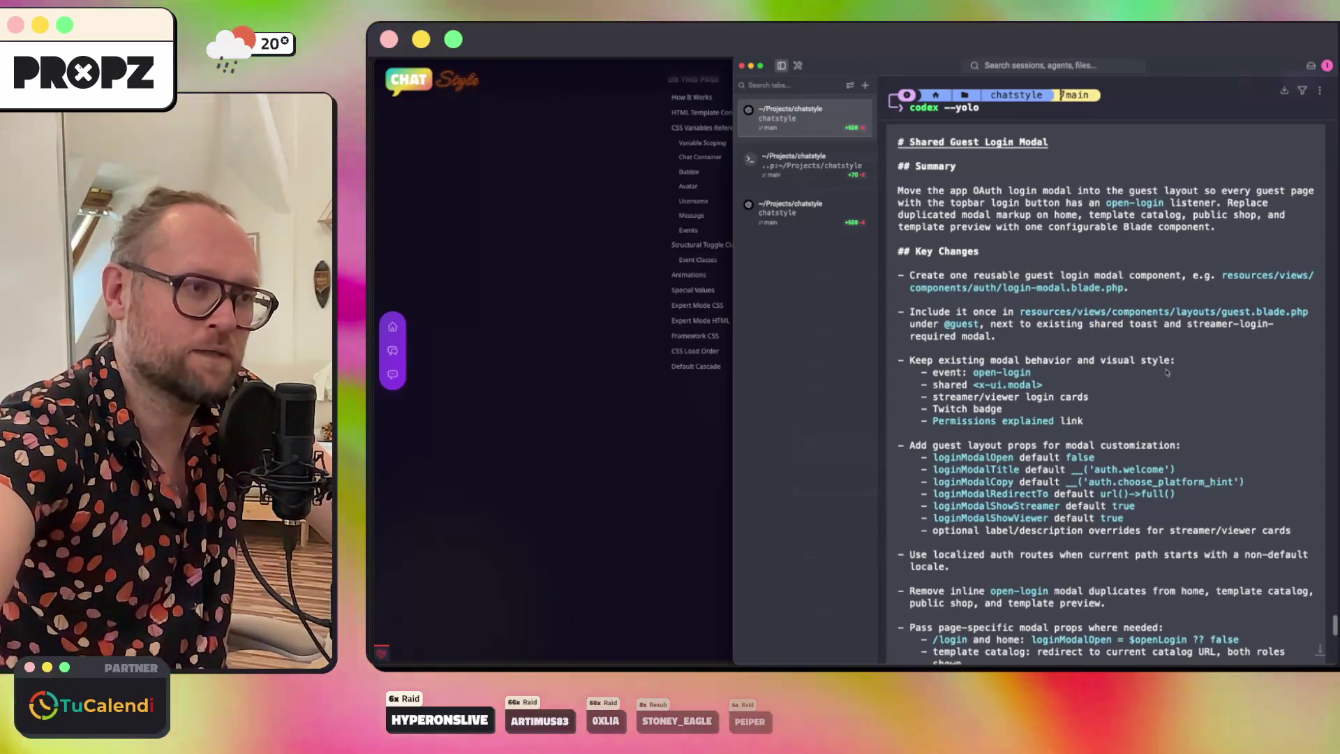
scroll(1167, 372, "down", 9)
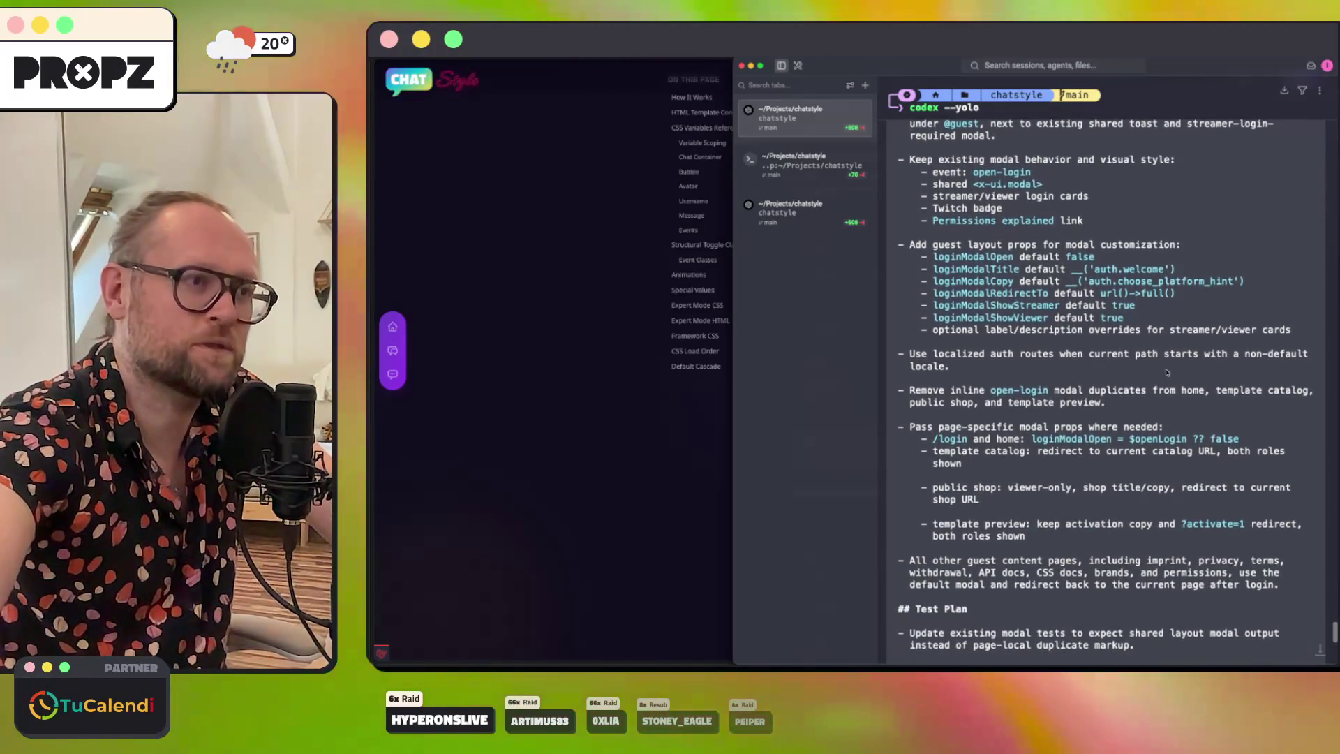
scroll(1167, 372, "down", 3)
scroll(1167, 372, "down", 3)
scroll(1167, 372, "down", 20)
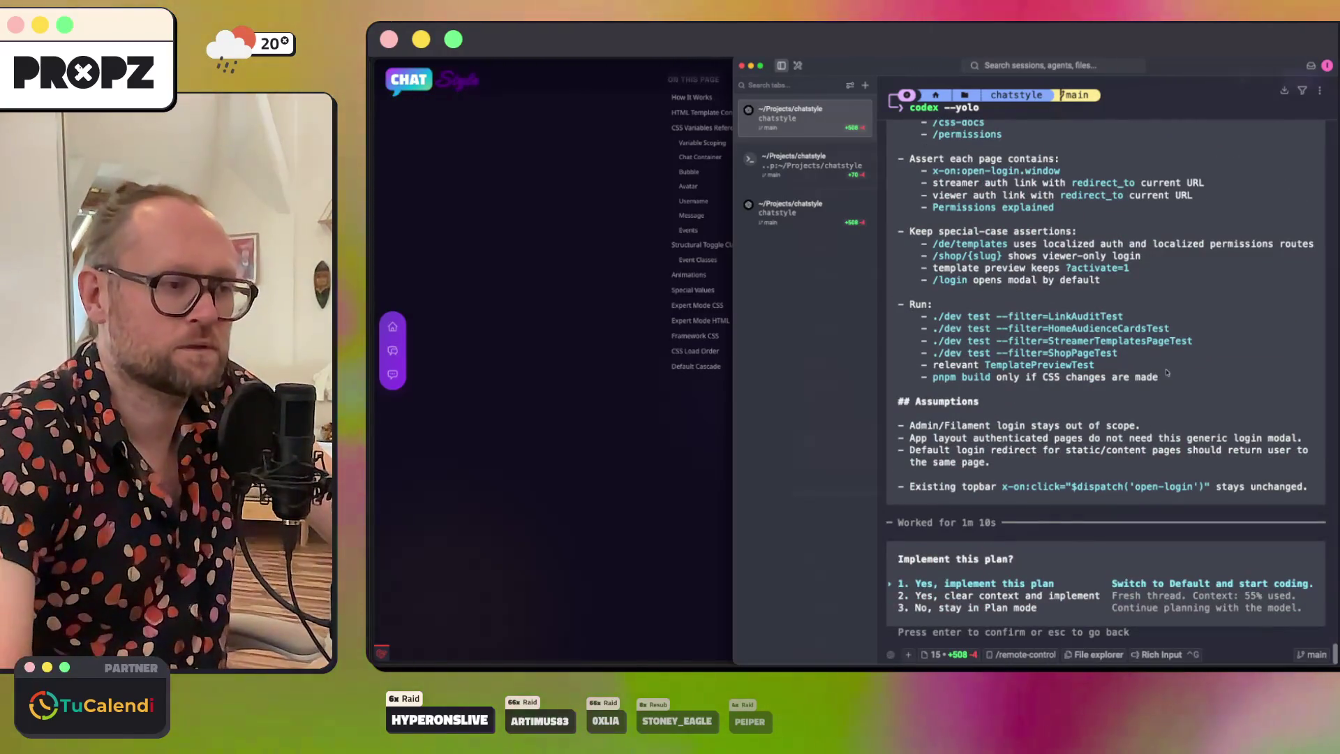
Step: Approve the plan with 'Yes, clear context and implement' and close the finished tentacle demo session
key("2")
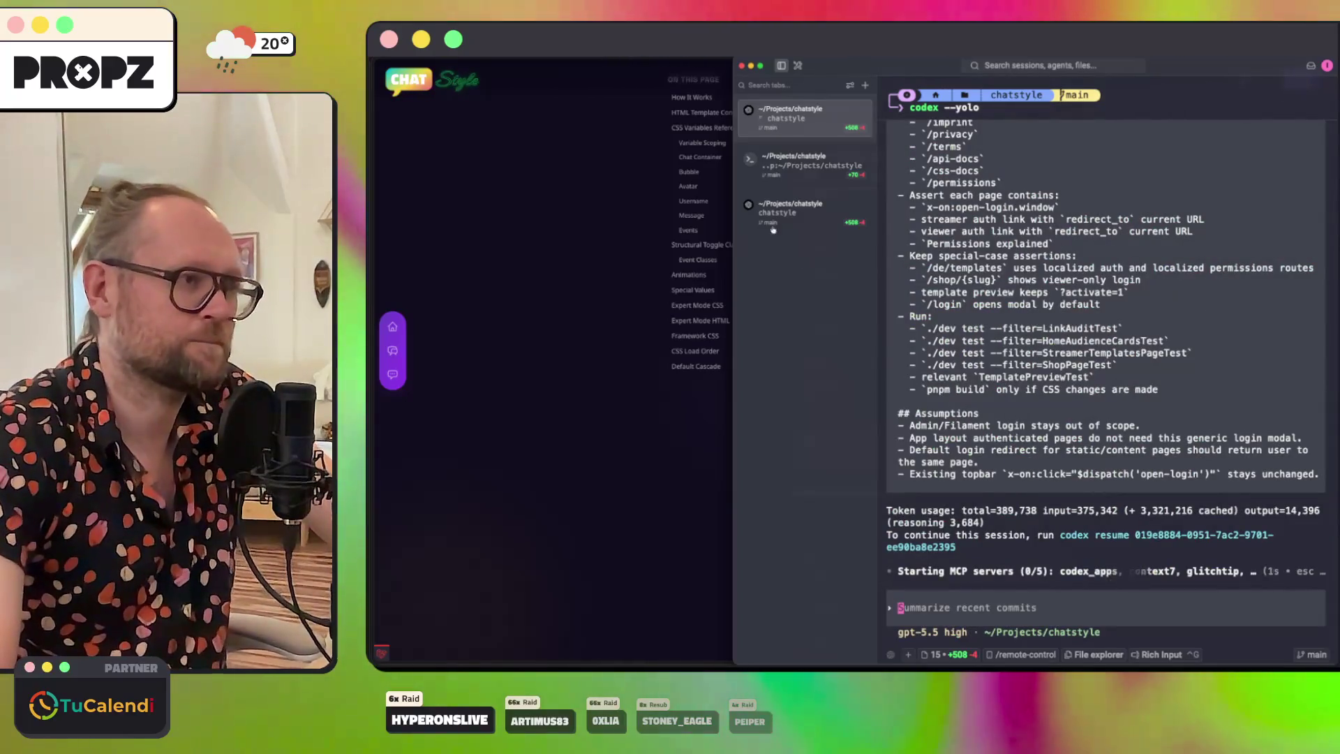
left_click(796, 222)
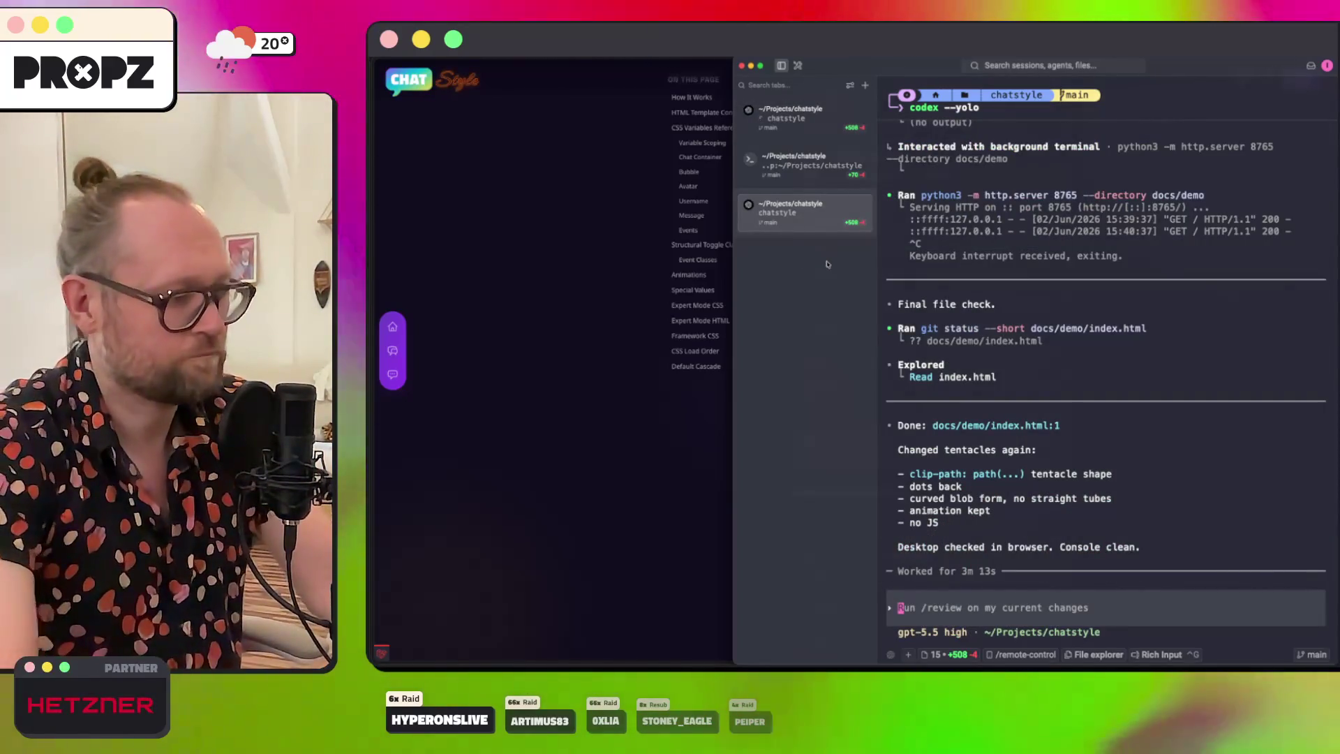
left_click(866, 199)
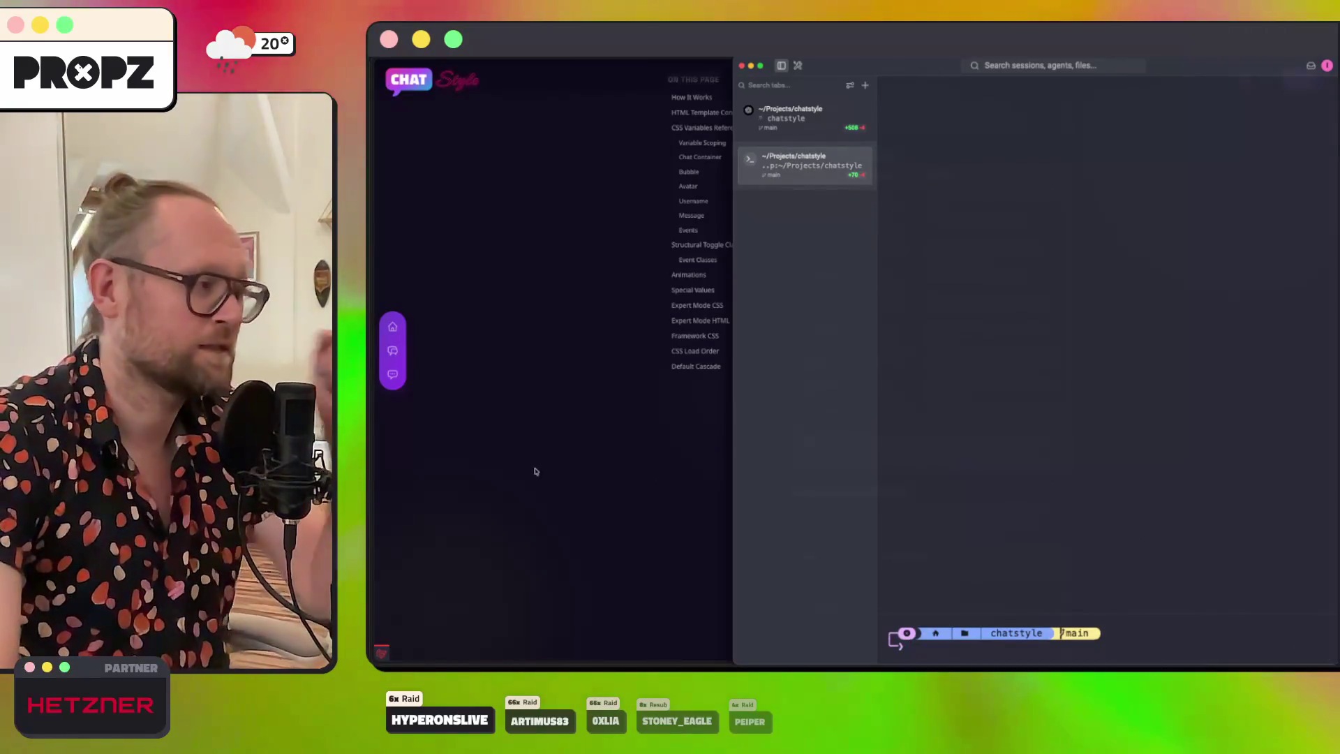
Step: Switch to the overlay editor tab, then load elements.envato.com in a new tab
left_click(538, 474)
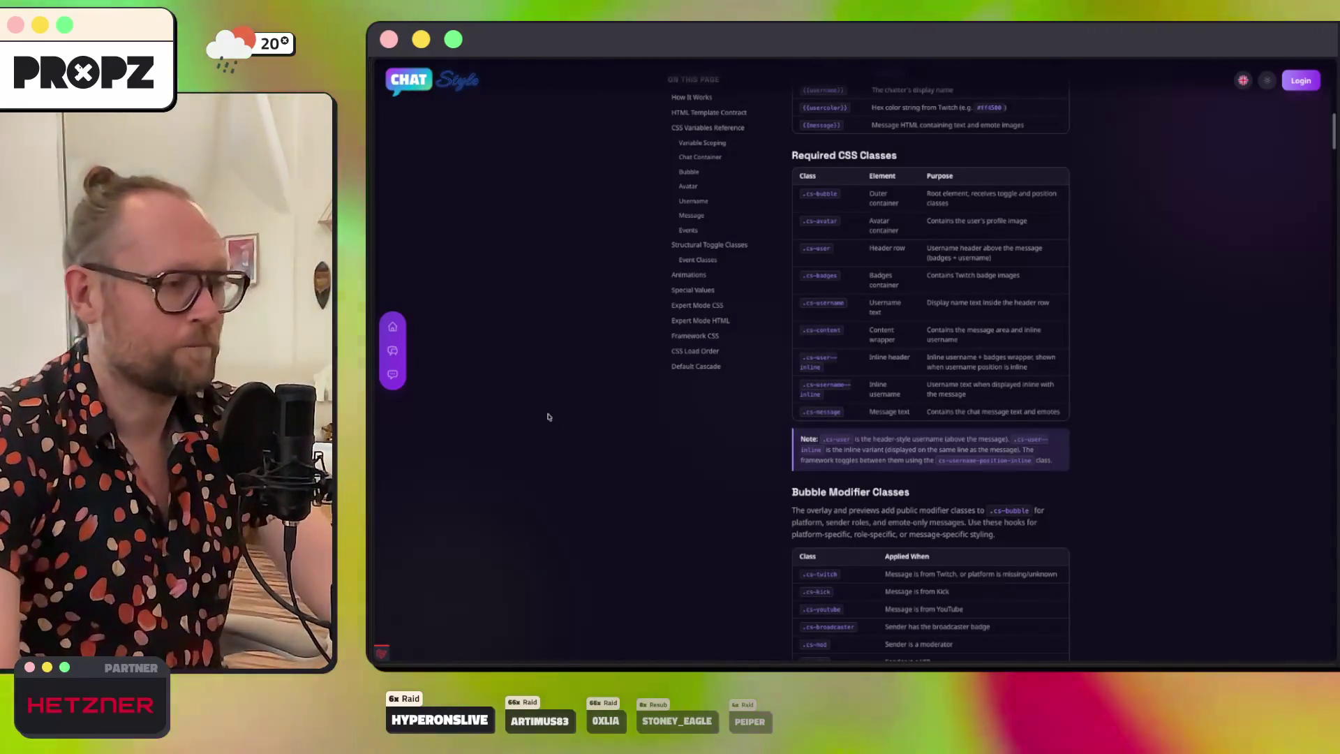
key("ctrl+Tab")
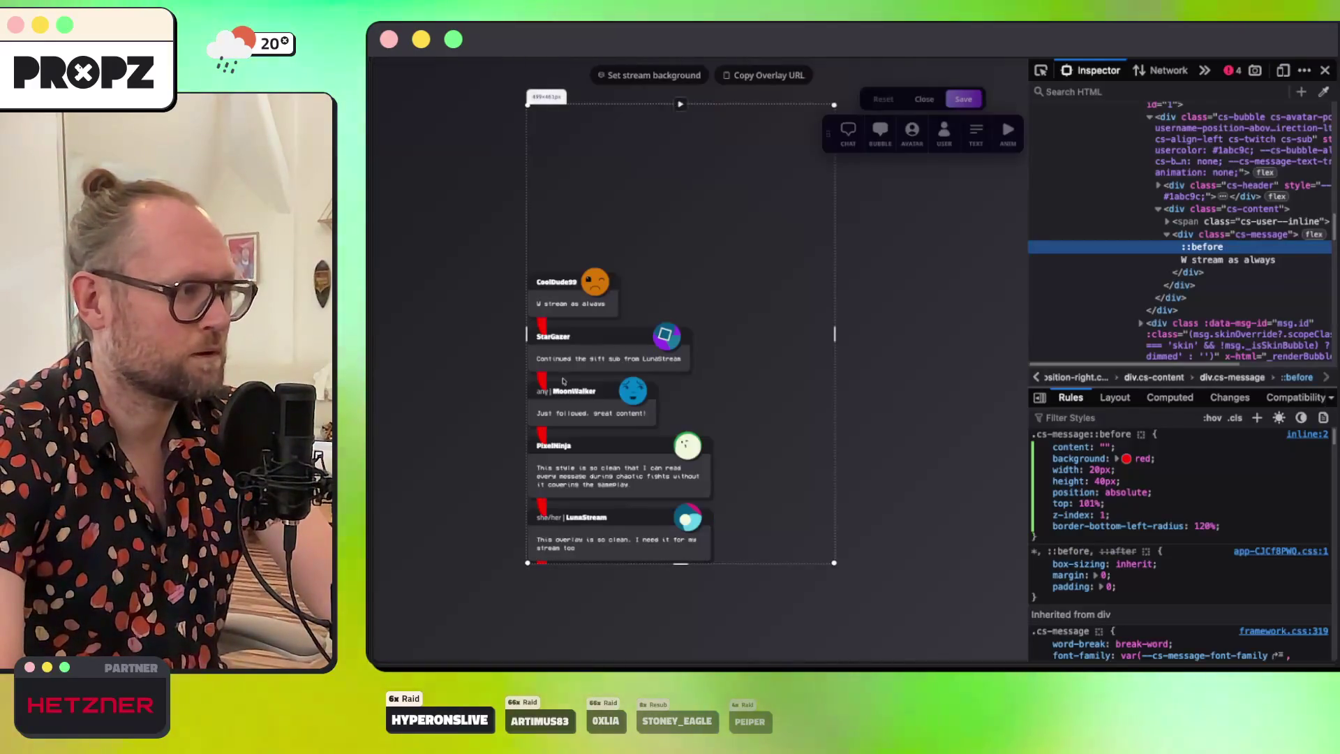
key("ctrl+t")
type("elements.envato.com/")
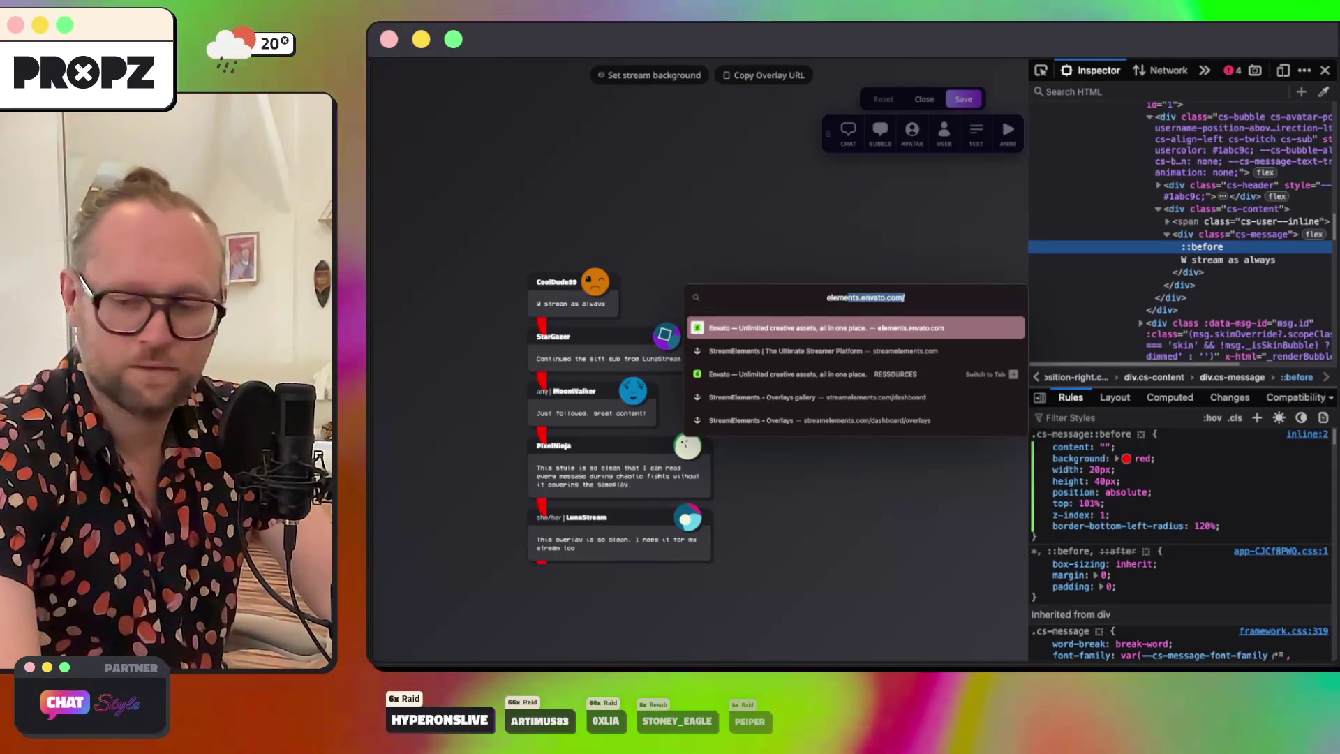
key("Return")
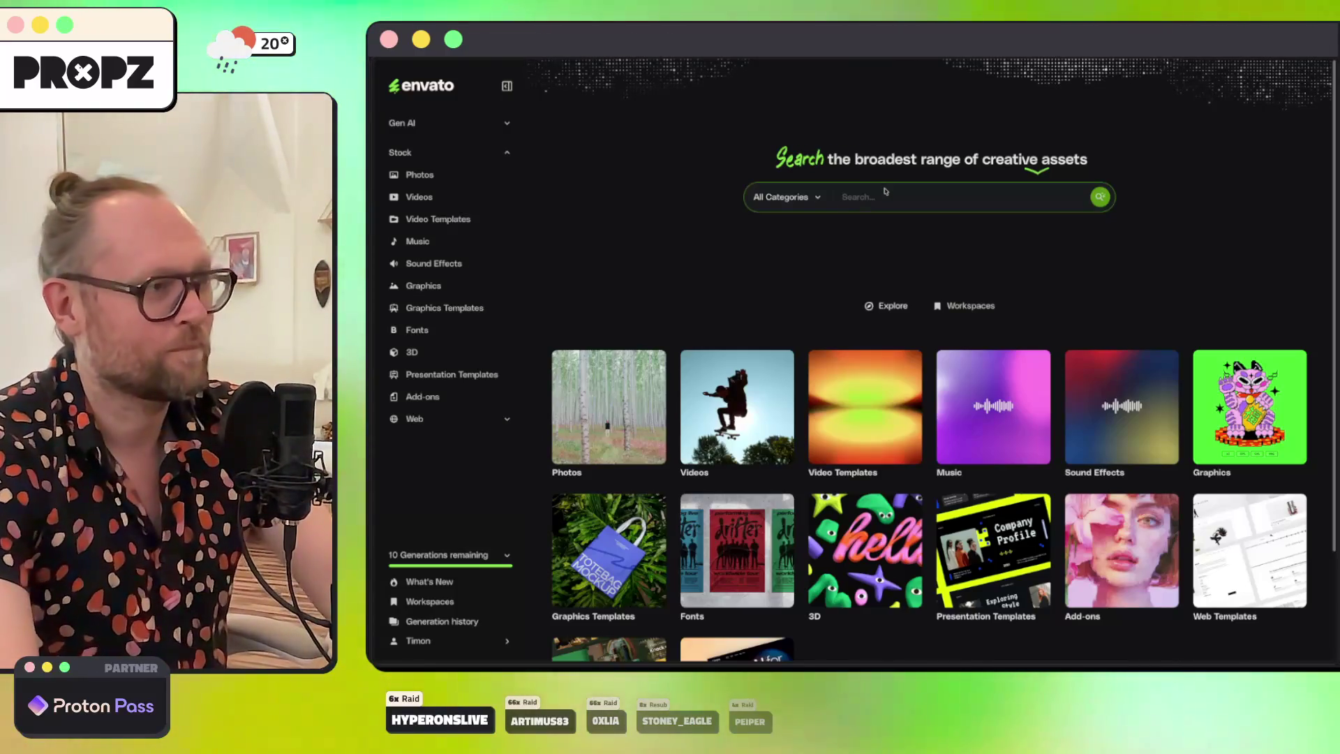
type("tentacle")
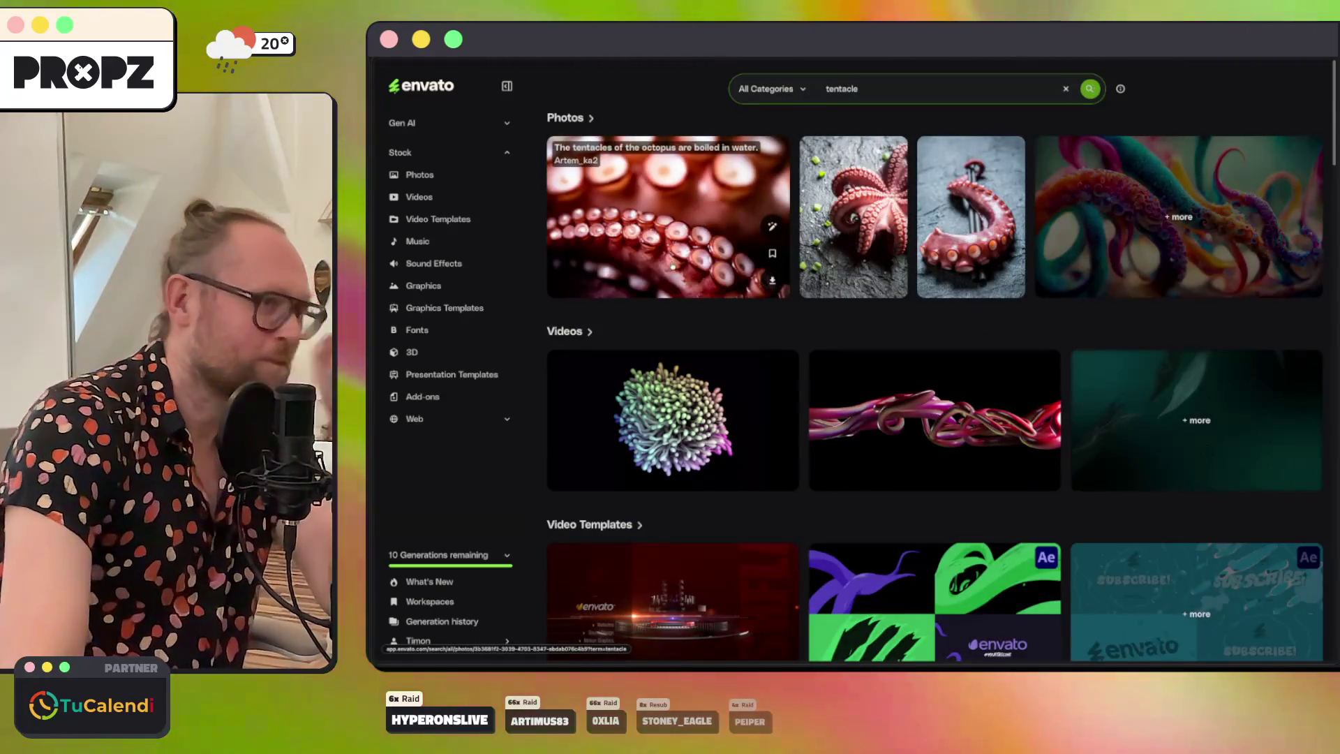
scroll(648, 257, "down", 3)
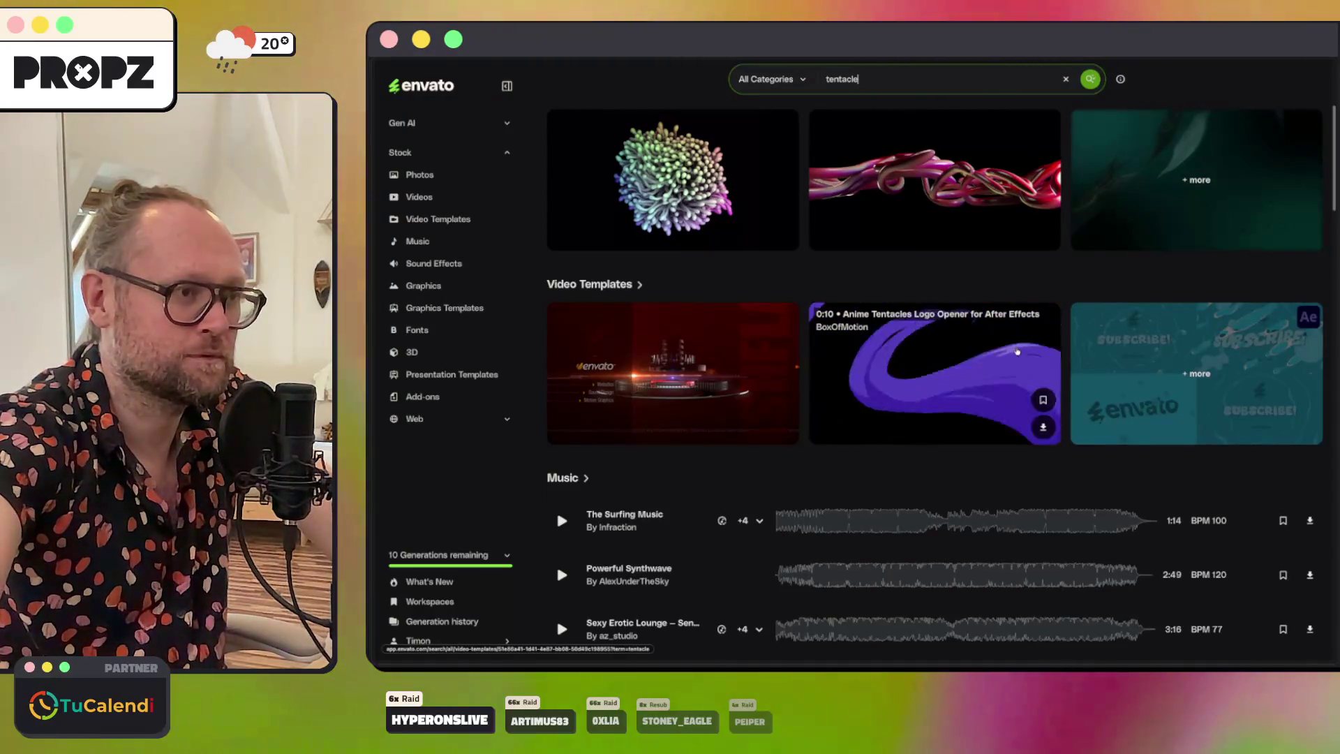
scroll(1017, 351, "down", 10)
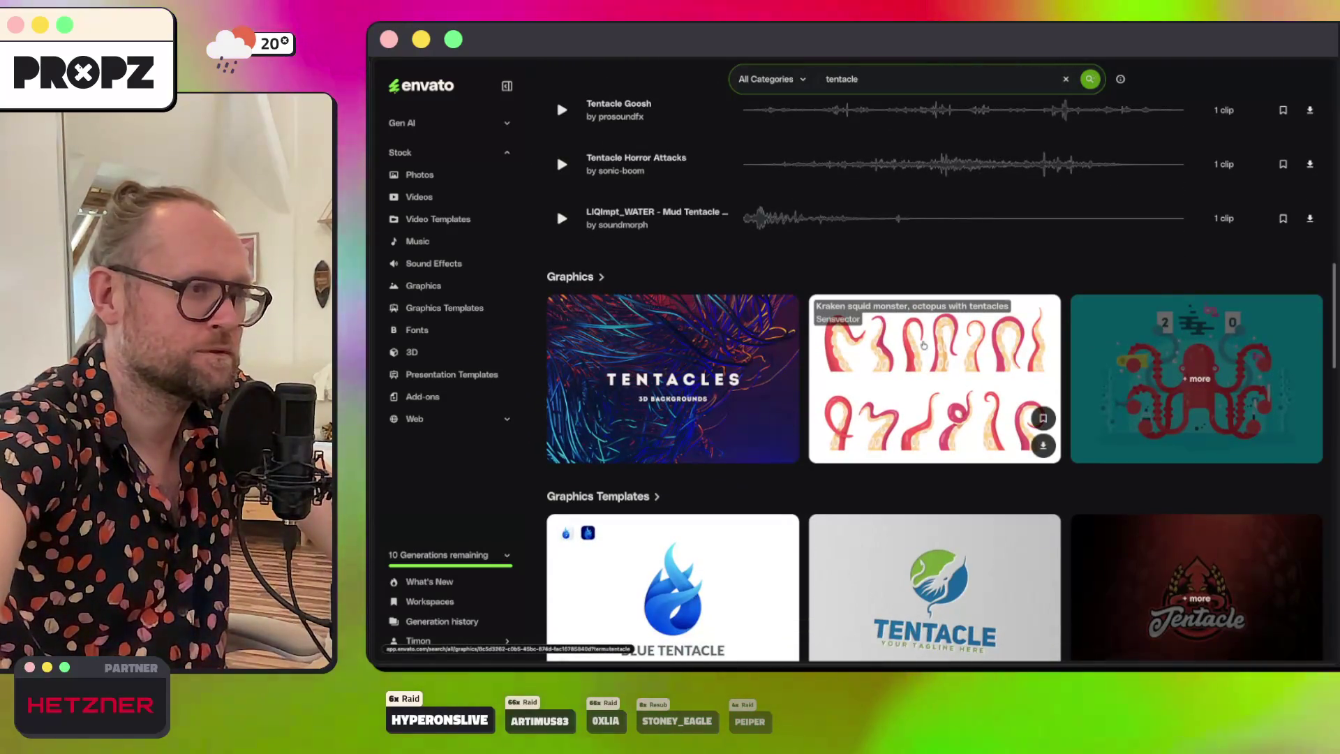
scroll(939, 372, "down", 8)
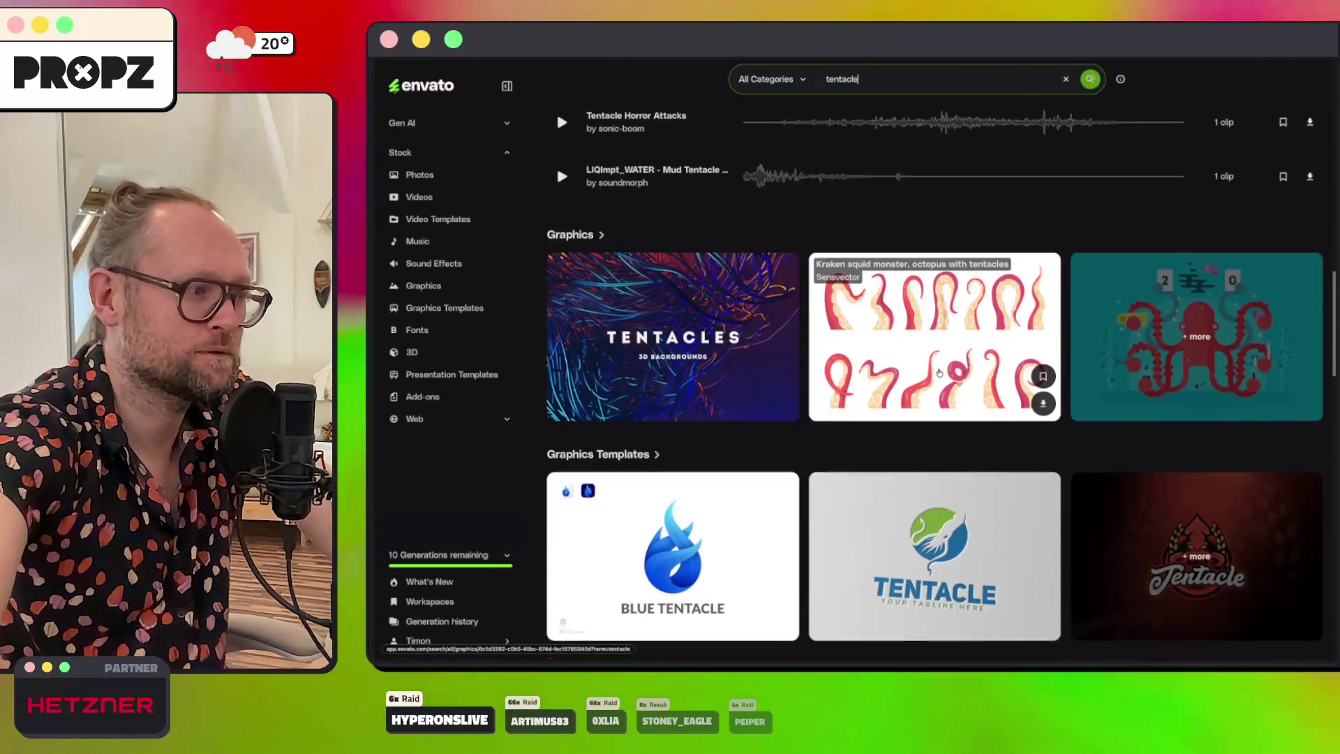
scroll(939, 372, "down", 9)
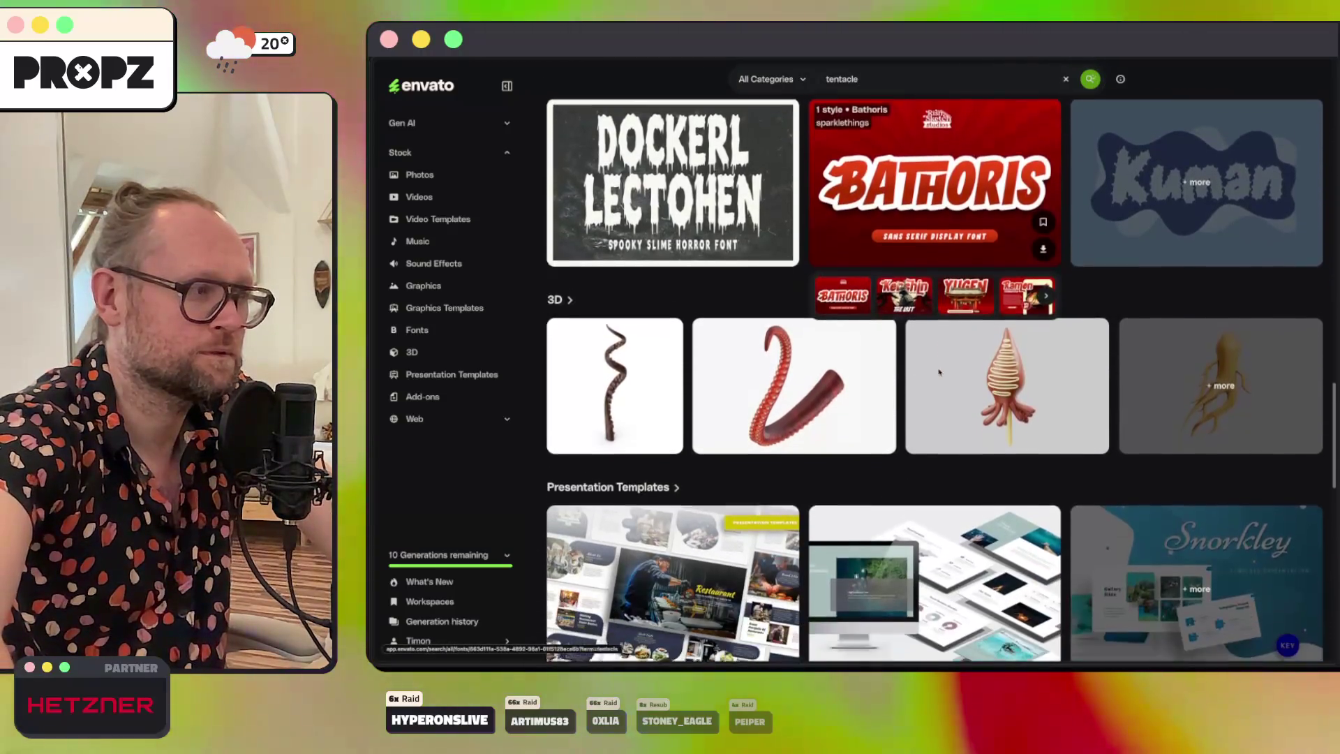
scroll(940, 372, "up", 5)
scroll(940, 372, "up", 13)
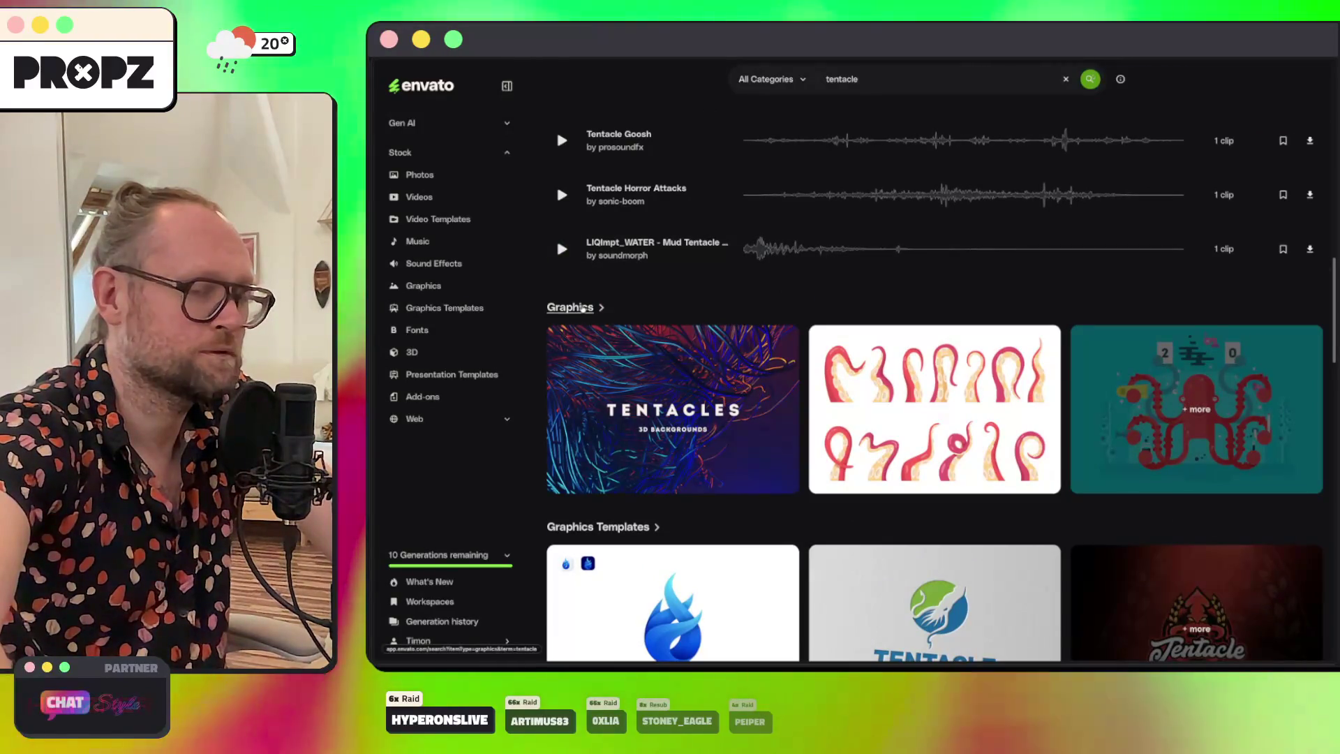
left_click(582, 308)
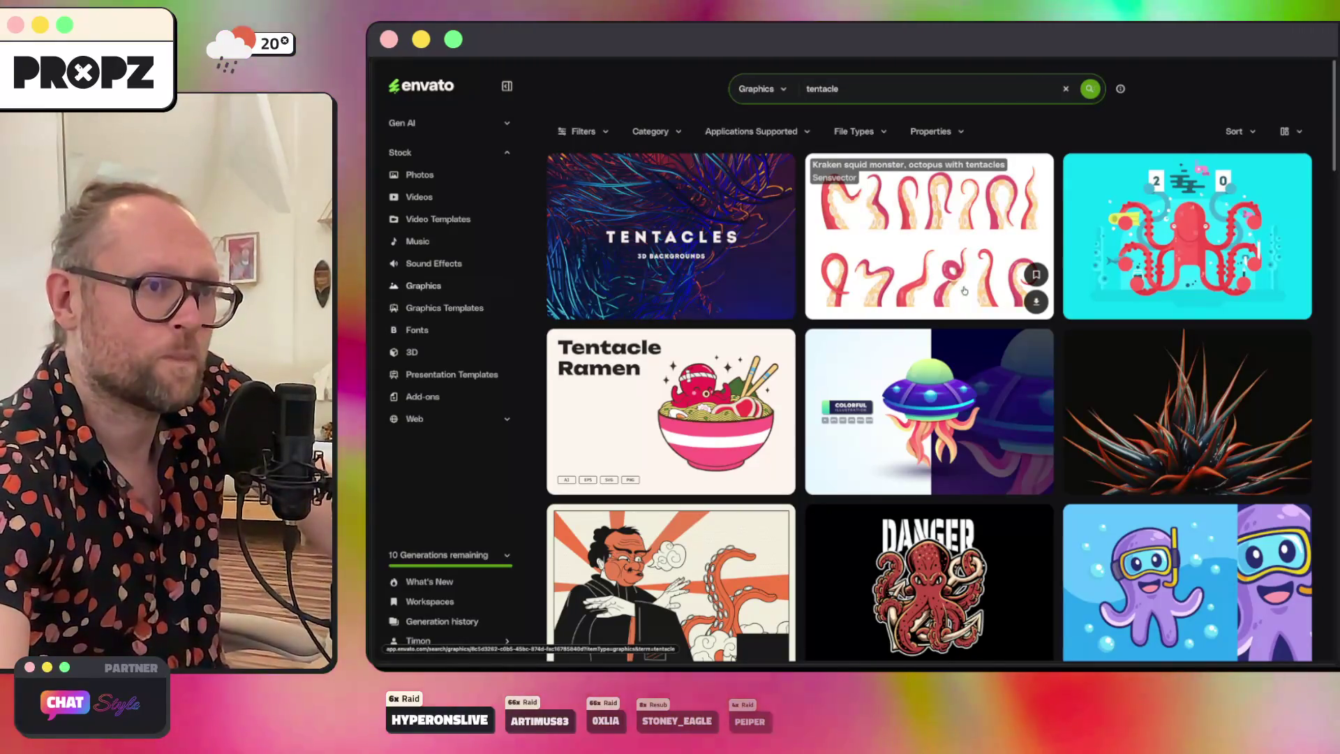
Step: Browse the 'tentacle' Graphics results: squid characters, a squid and cuttlefish set, octopus skull designs
scroll(1199, 219, "up", 5)
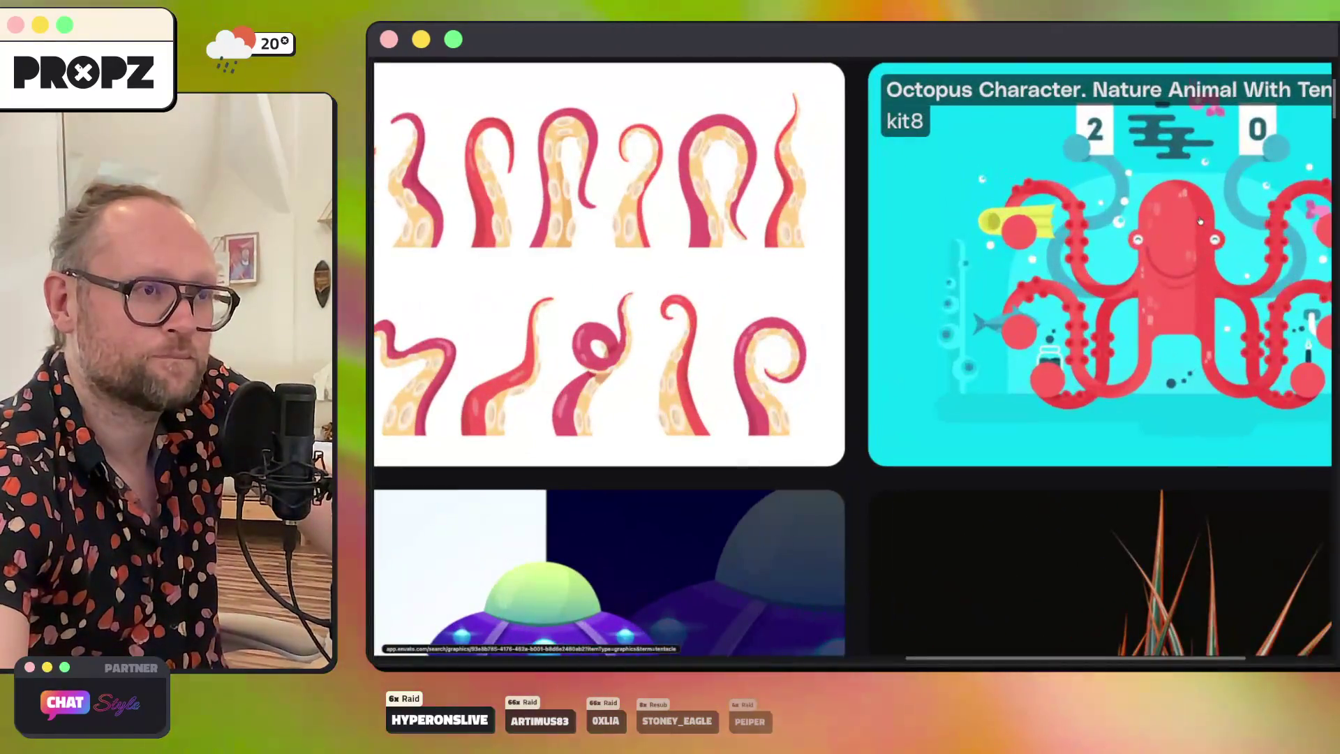
scroll(1200, 219, "right", 3)
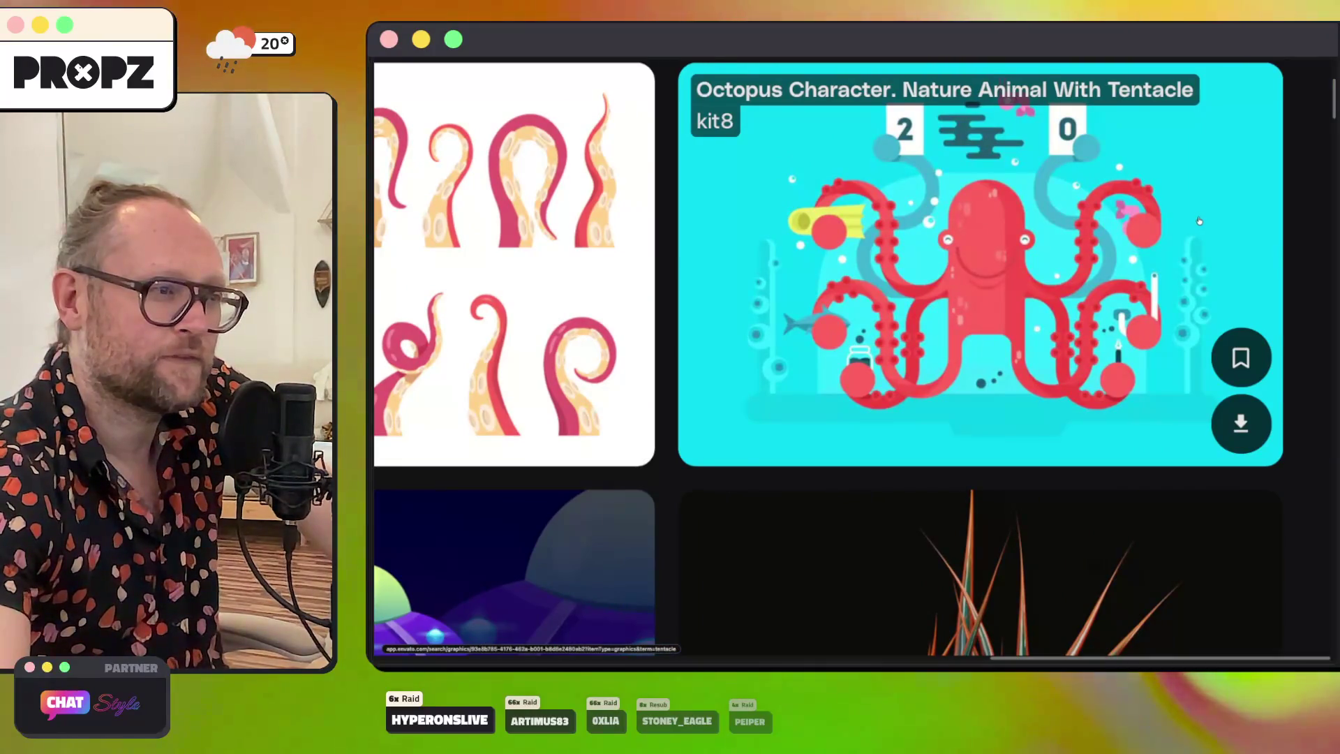
scroll(1199, 221, "down", 5)
scroll(1110, 308, "down", 3)
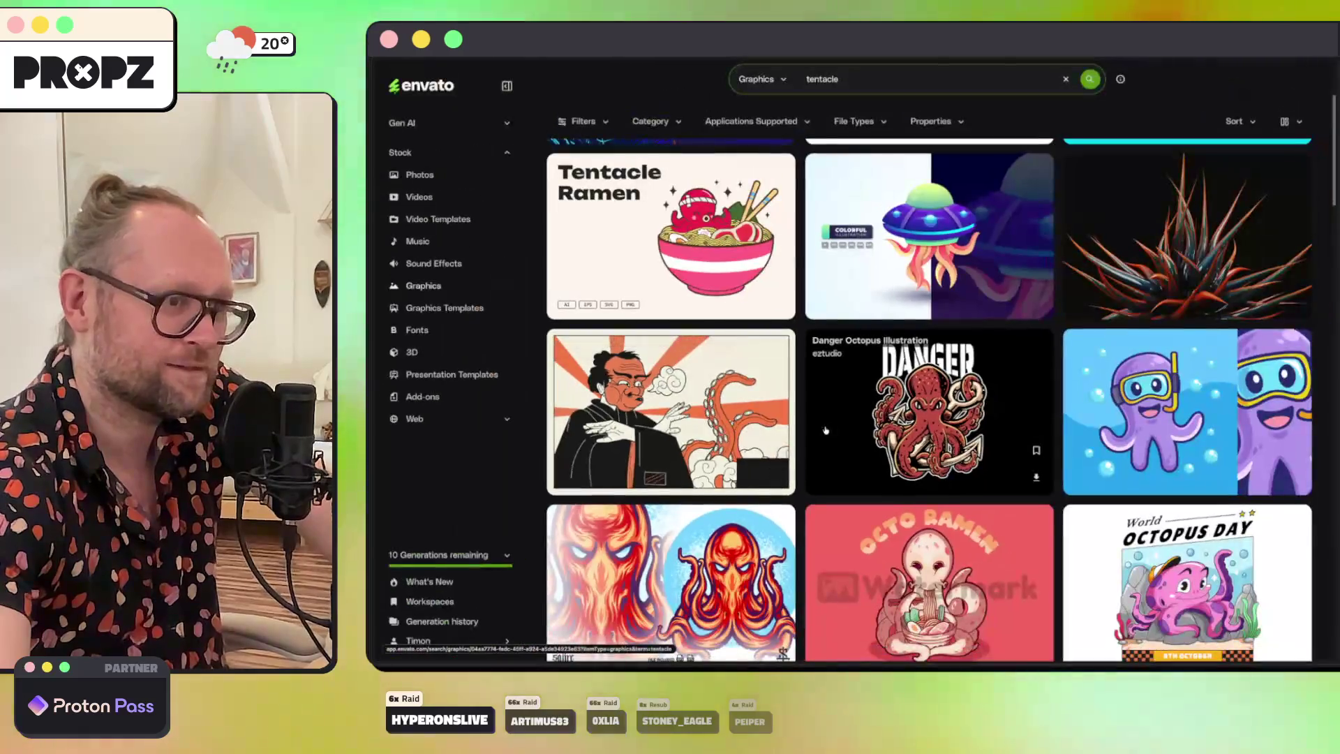
scroll(1009, 403, "down", 5)
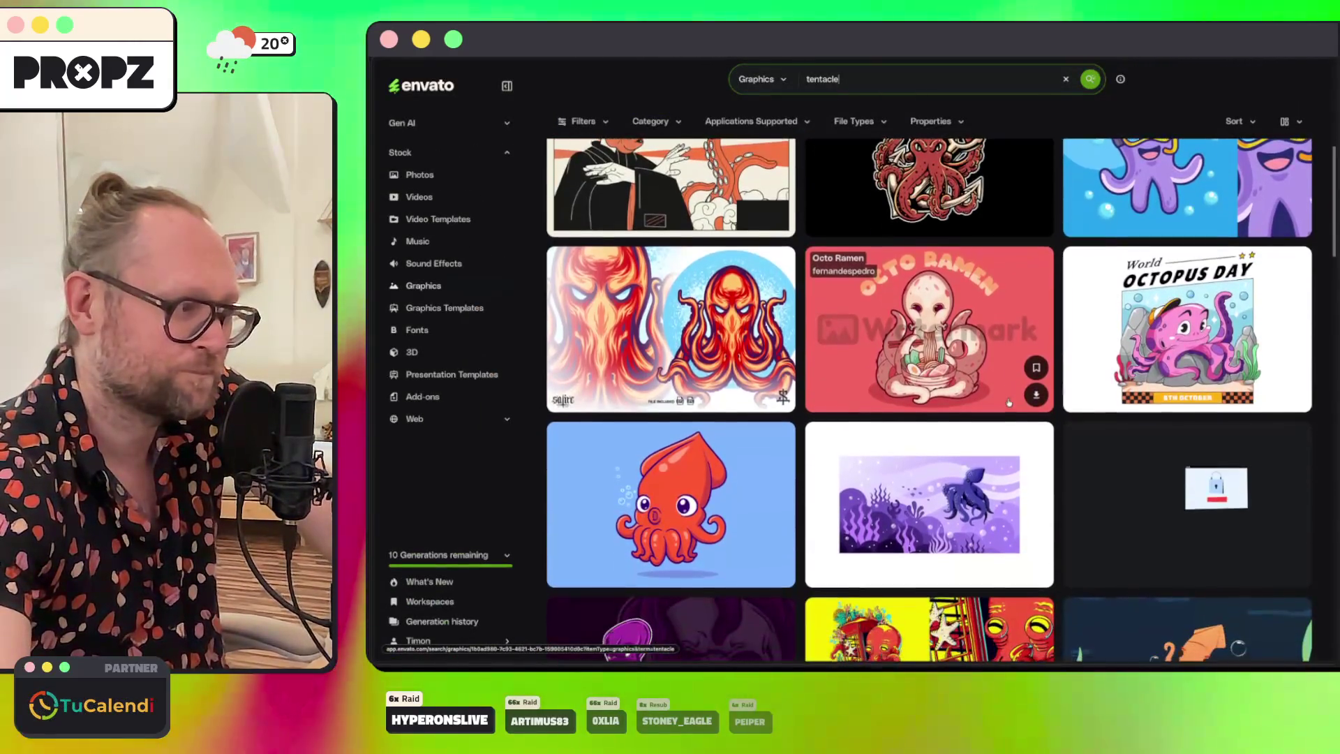
scroll(1009, 403, "down", 3)
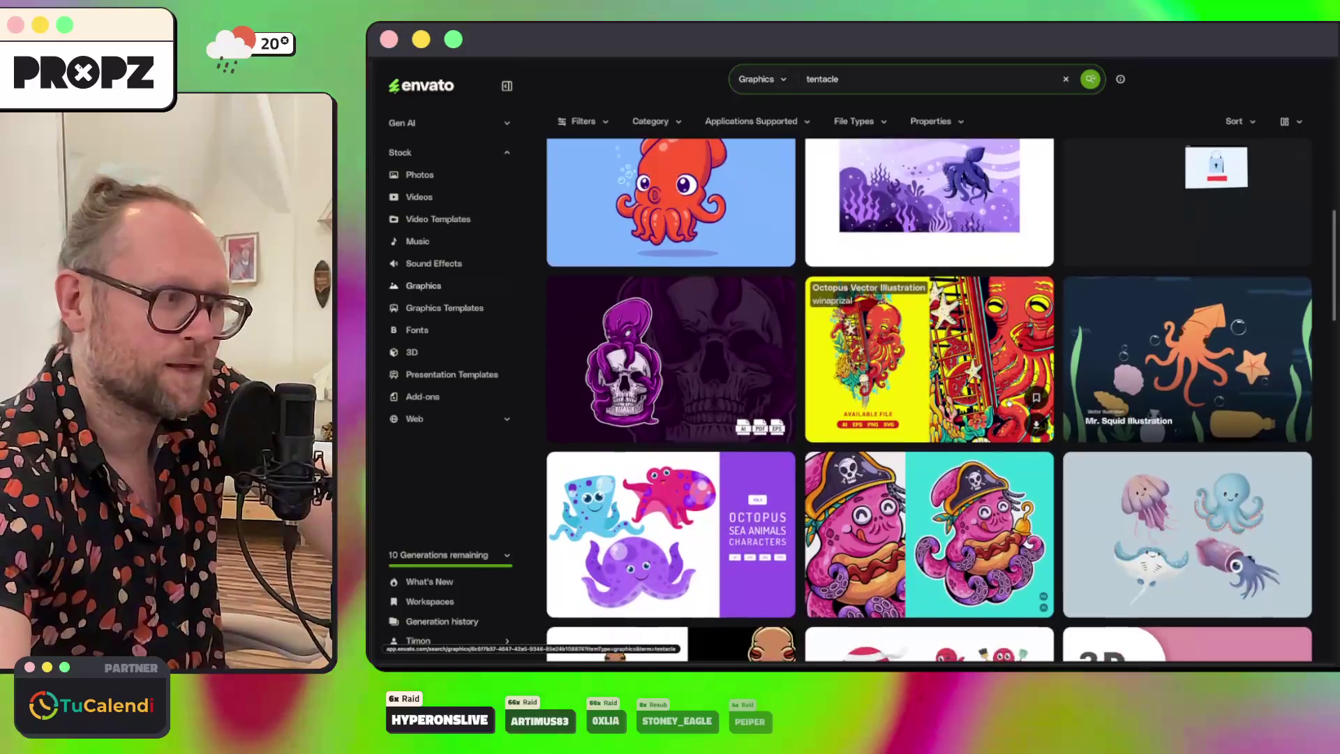
scroll(998, 410, "down", 4)
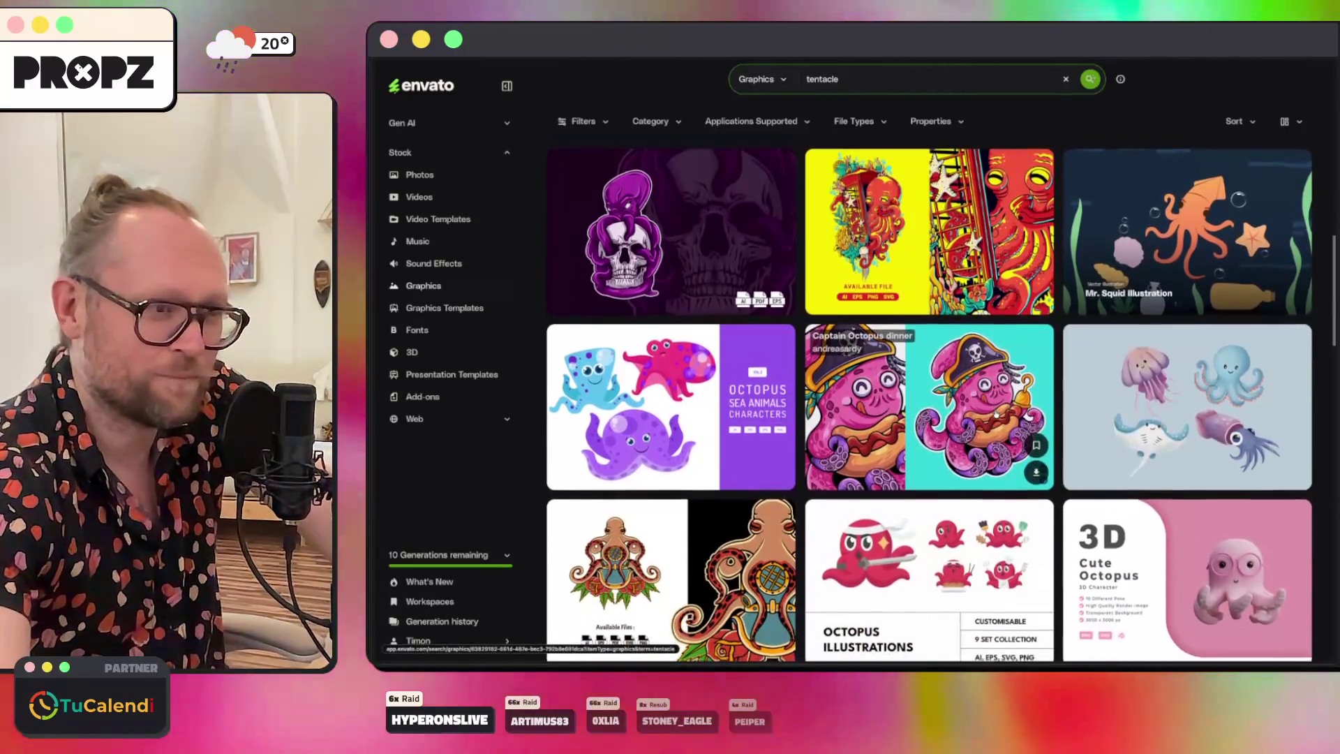
scroll(1207, 360, "down", 4)
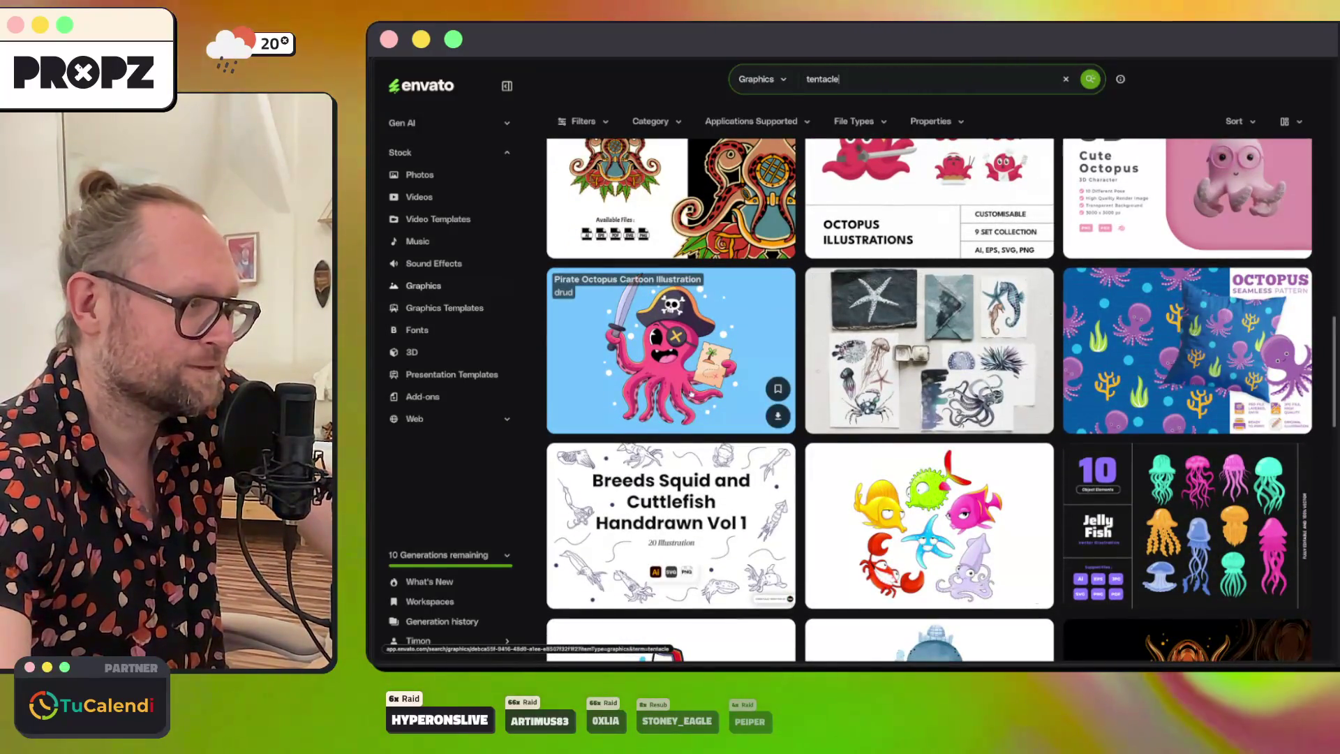
scroll(868, 370, "down", 8)
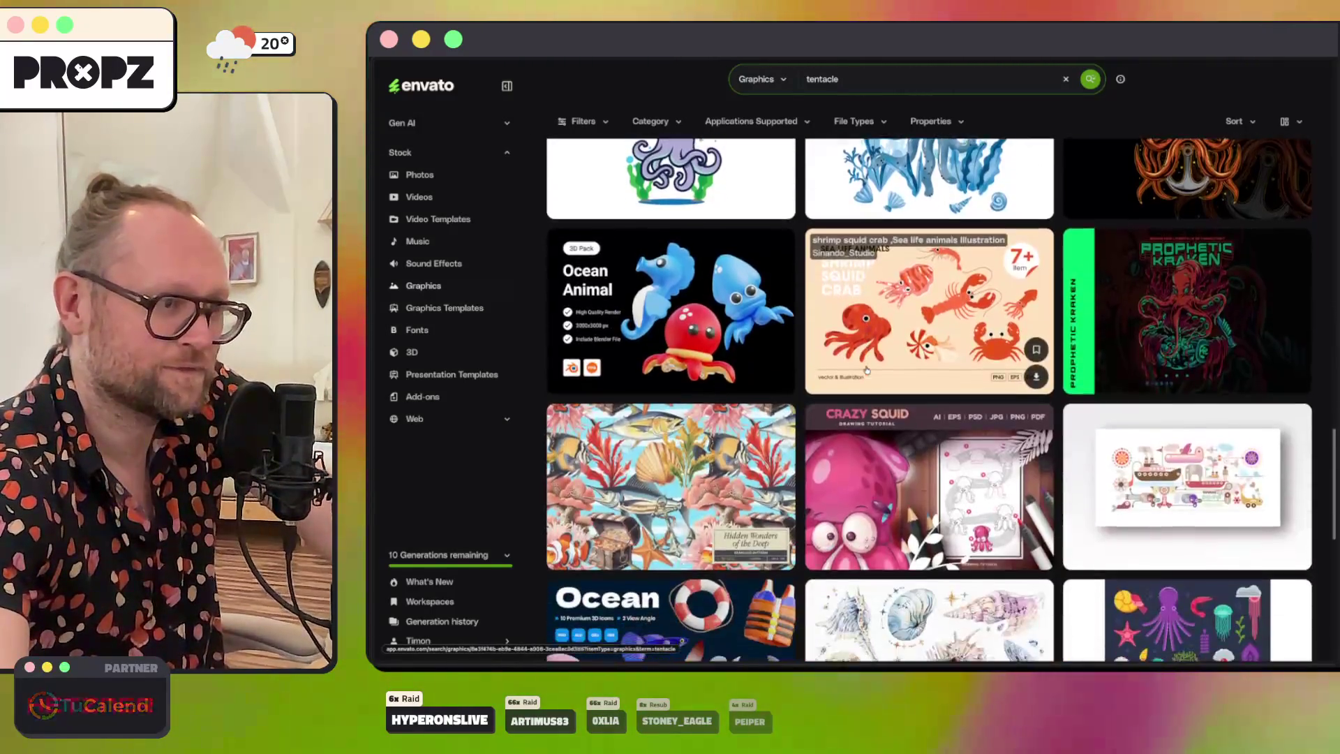
scroll(868, 370, "down", 7)
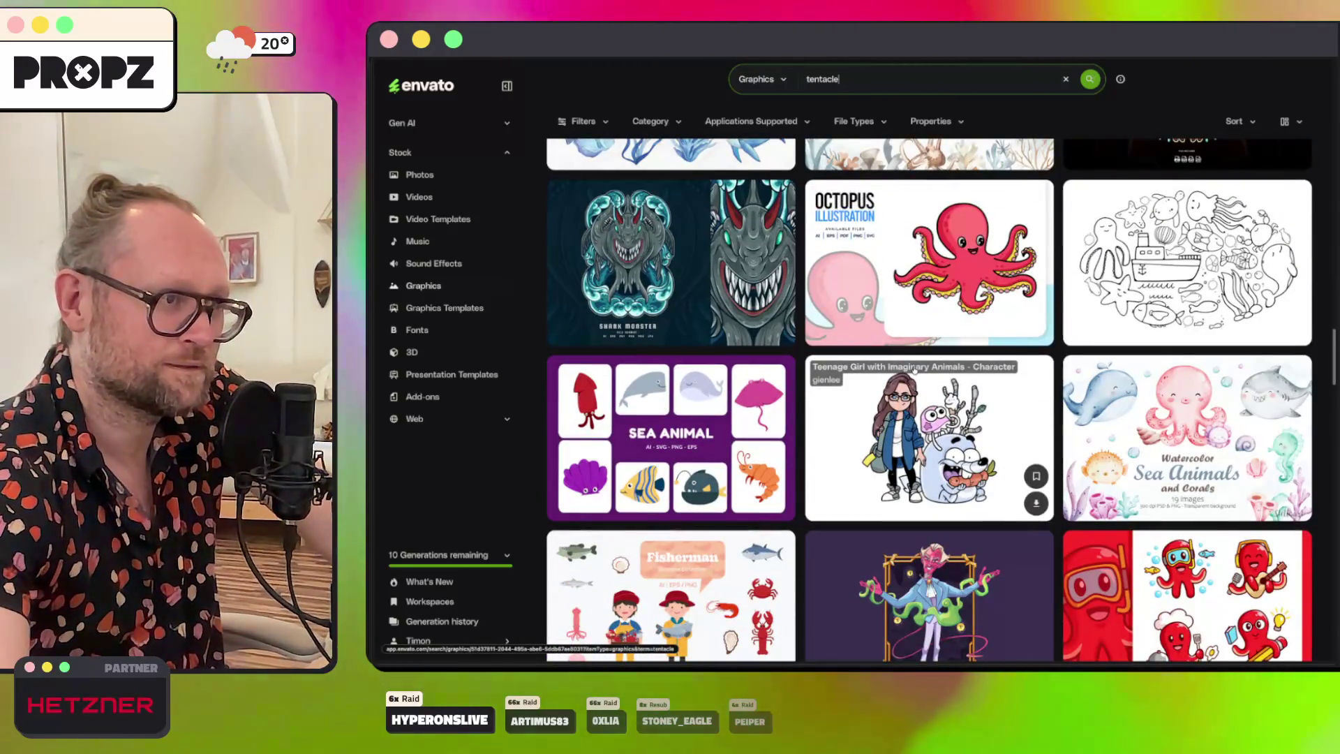
scroll(915, 368, "up", 1)
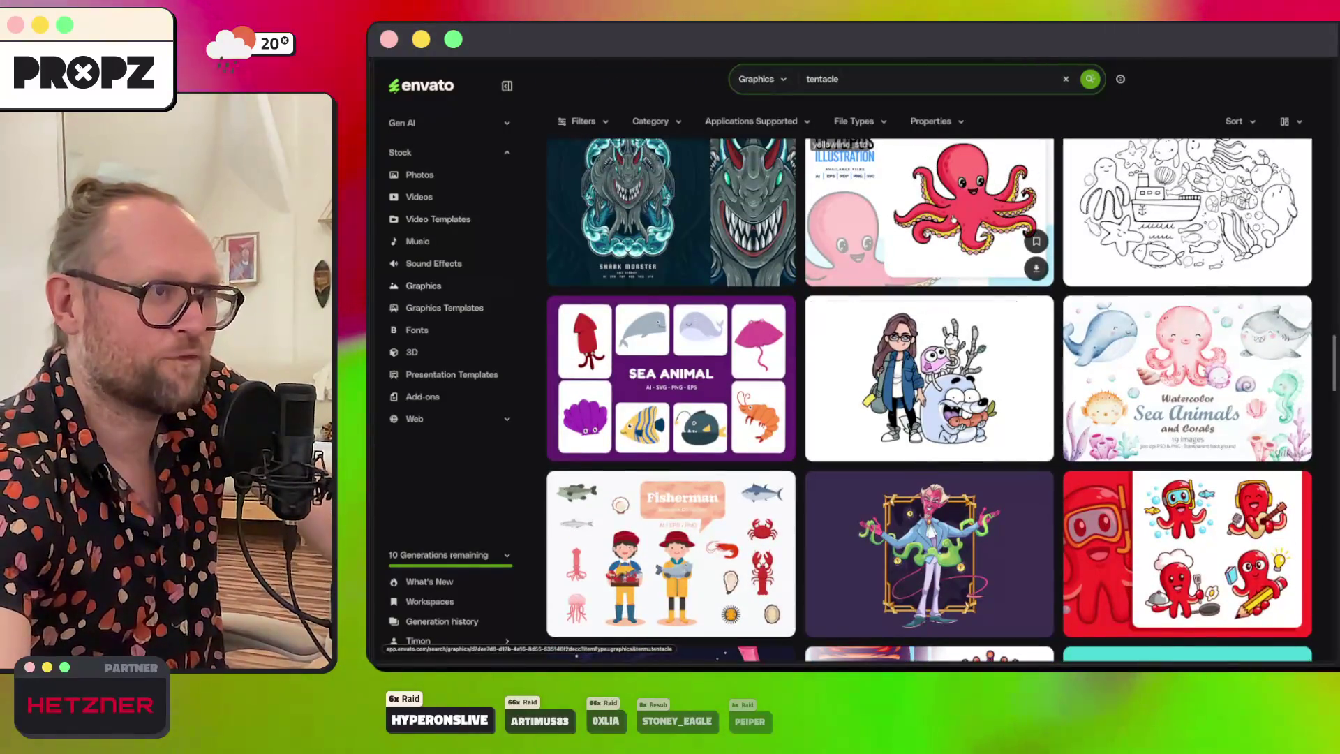
scroll(953, 219, "up", 2)
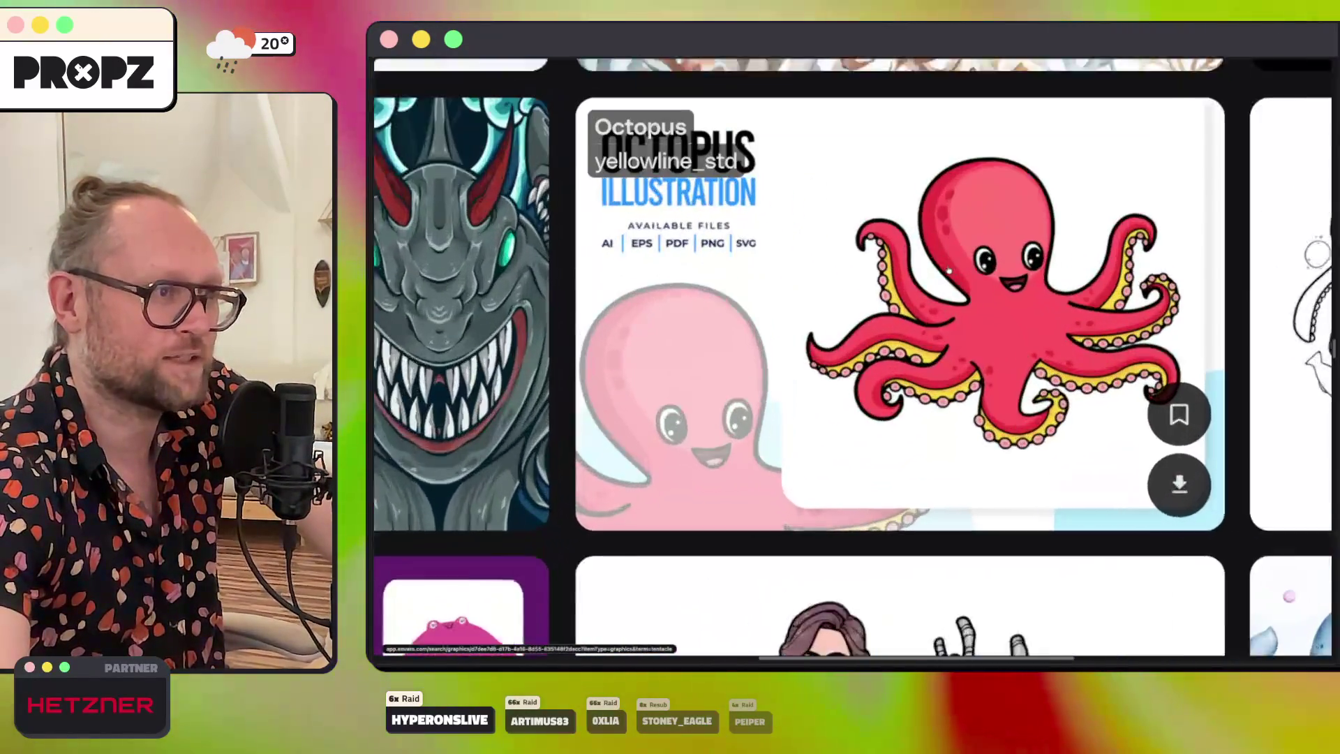
scroll(950, 271, "up", 2)
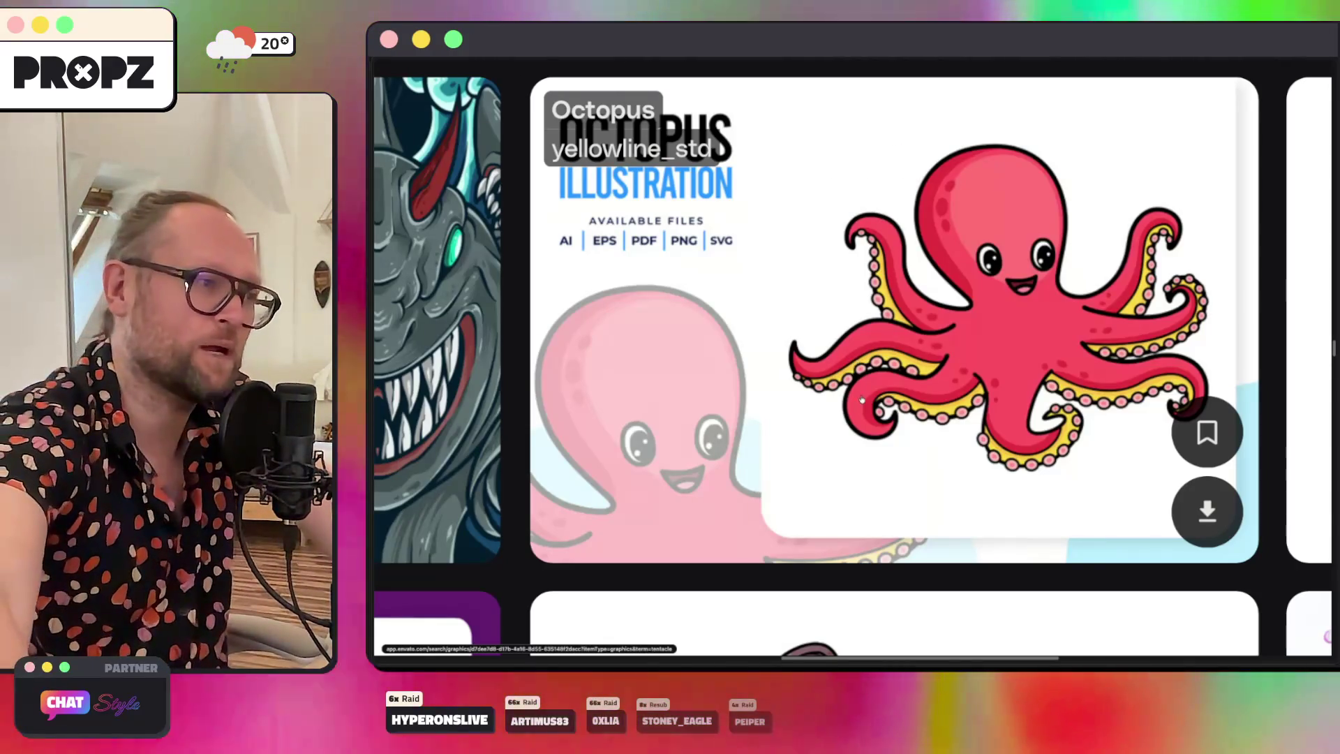
scroll(858, 363, "down", 2)
scroll(860, 400, "down", 5)
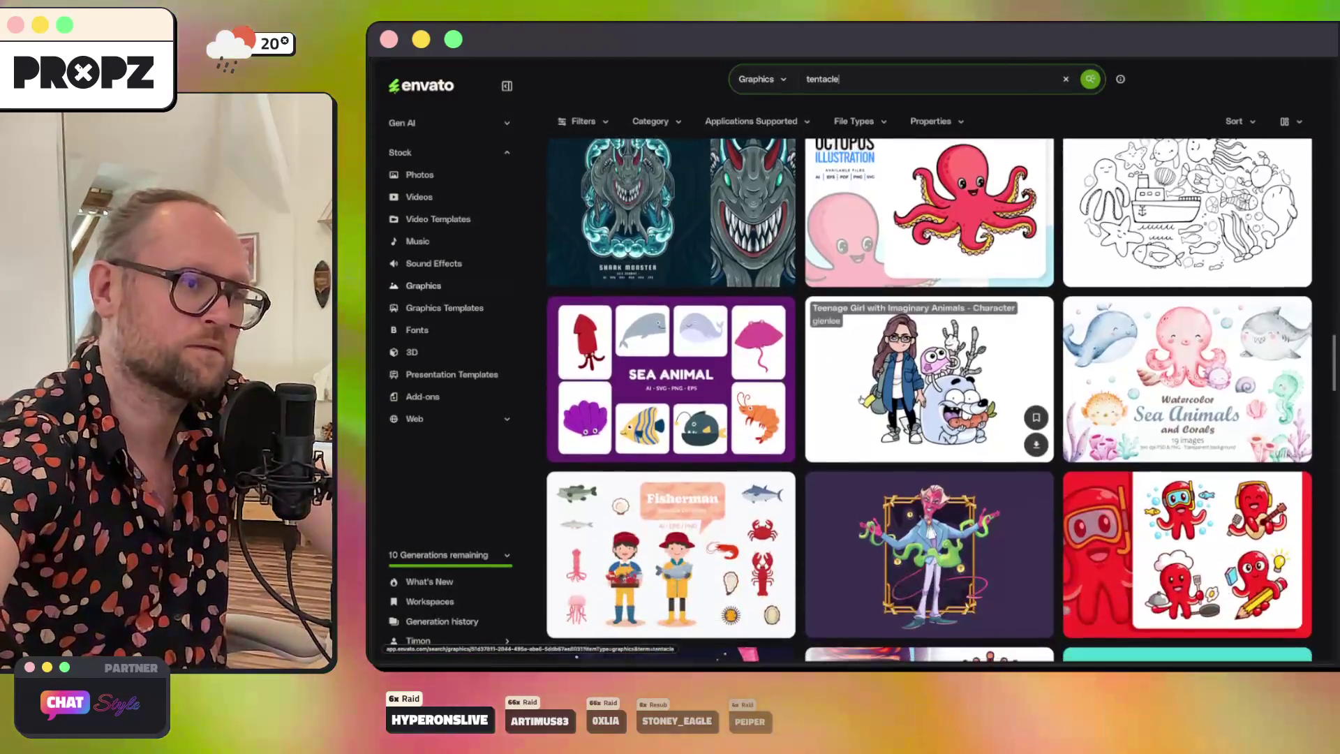
scroll(860, 399, "down", 5)
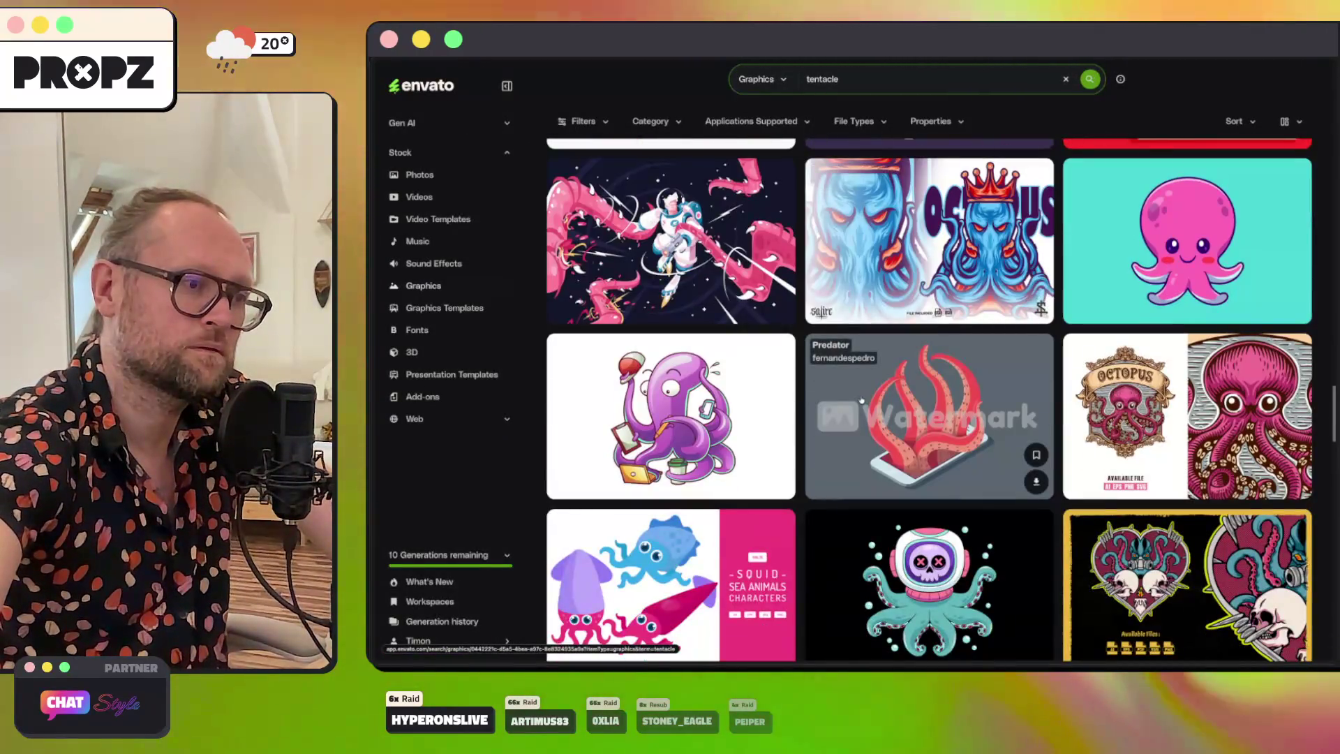
scroll(860, 399, "down", 3)
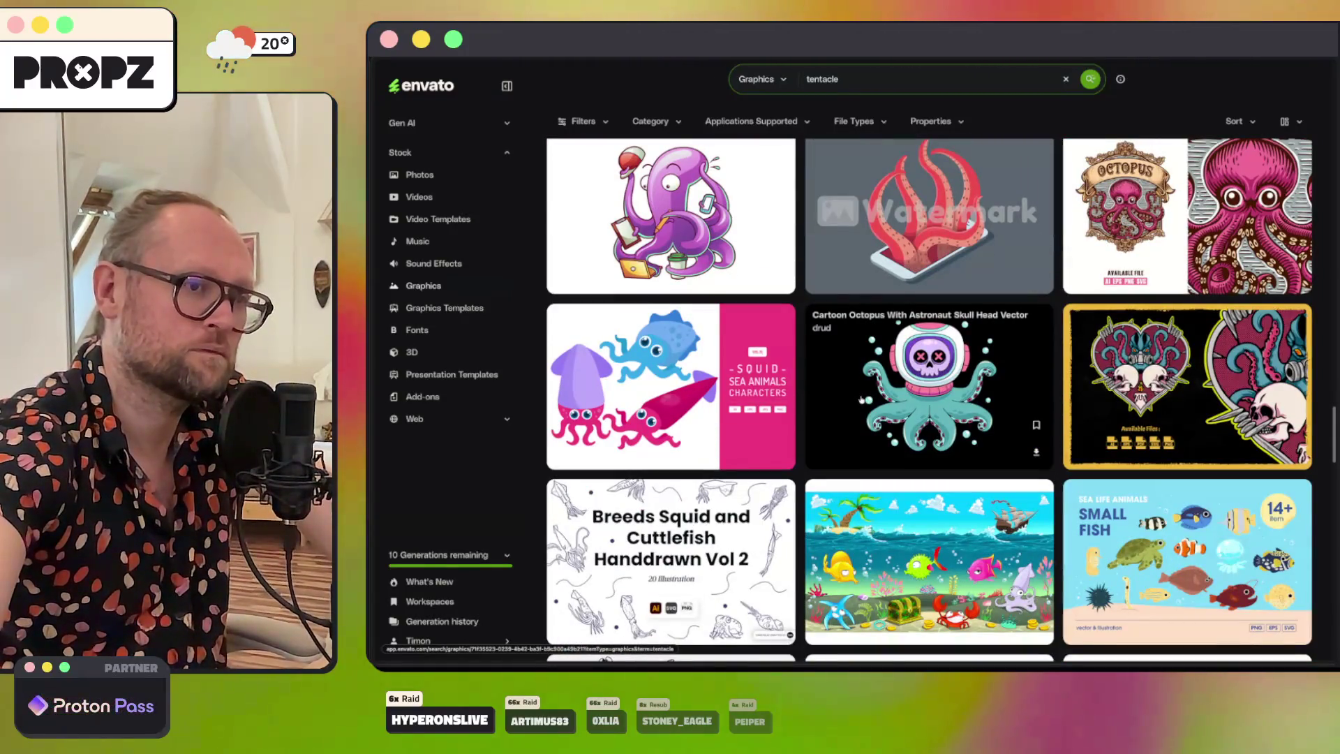
scroll(861, 400, "up", 15)
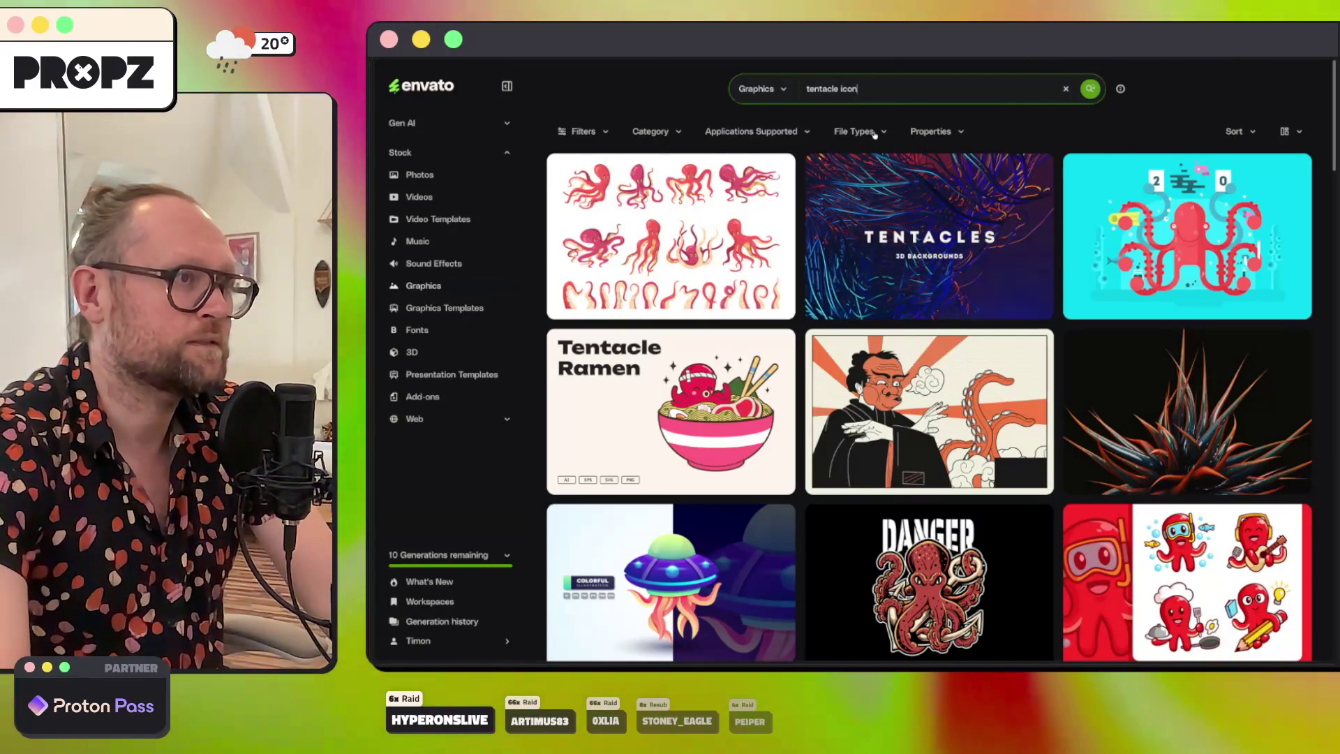
Step: Limit the 'tentacle icon' Graphics results to the Vector property filter
left_click(873, 133)
left_click(924, 133)
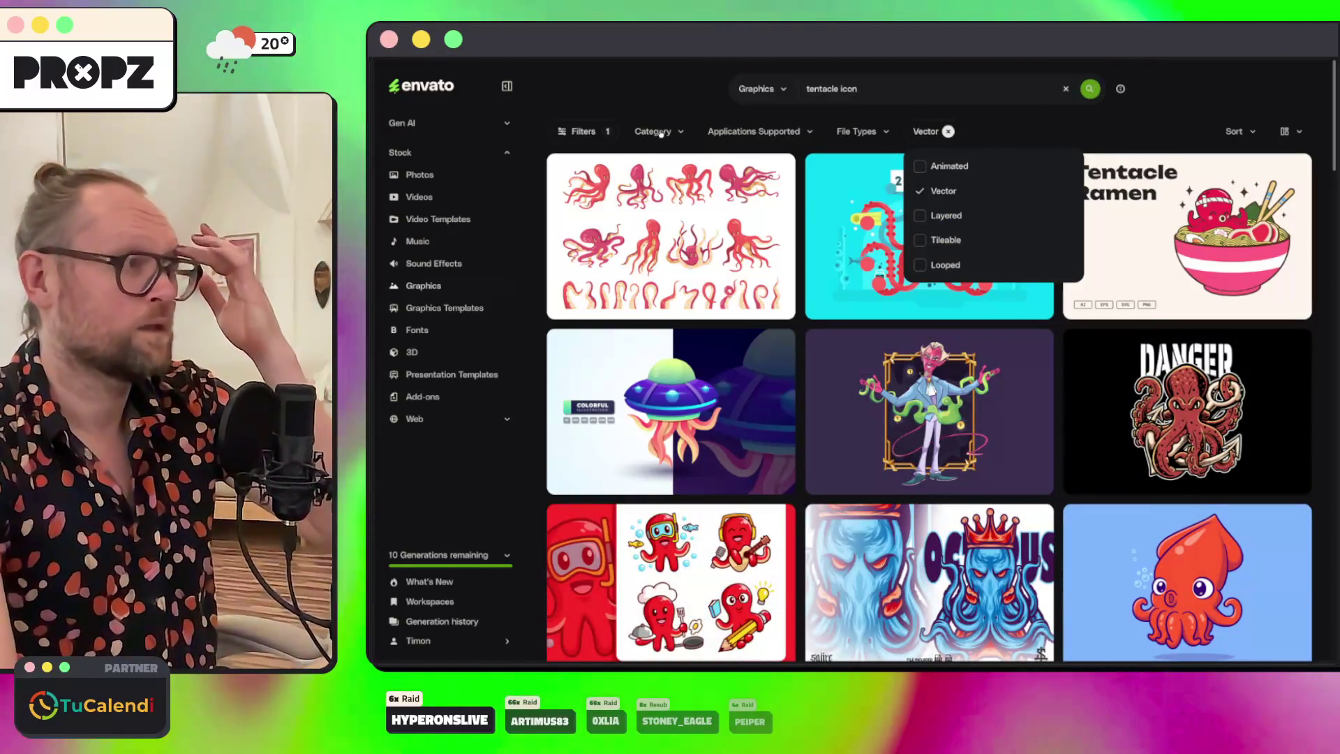
left_click(1139, 133)
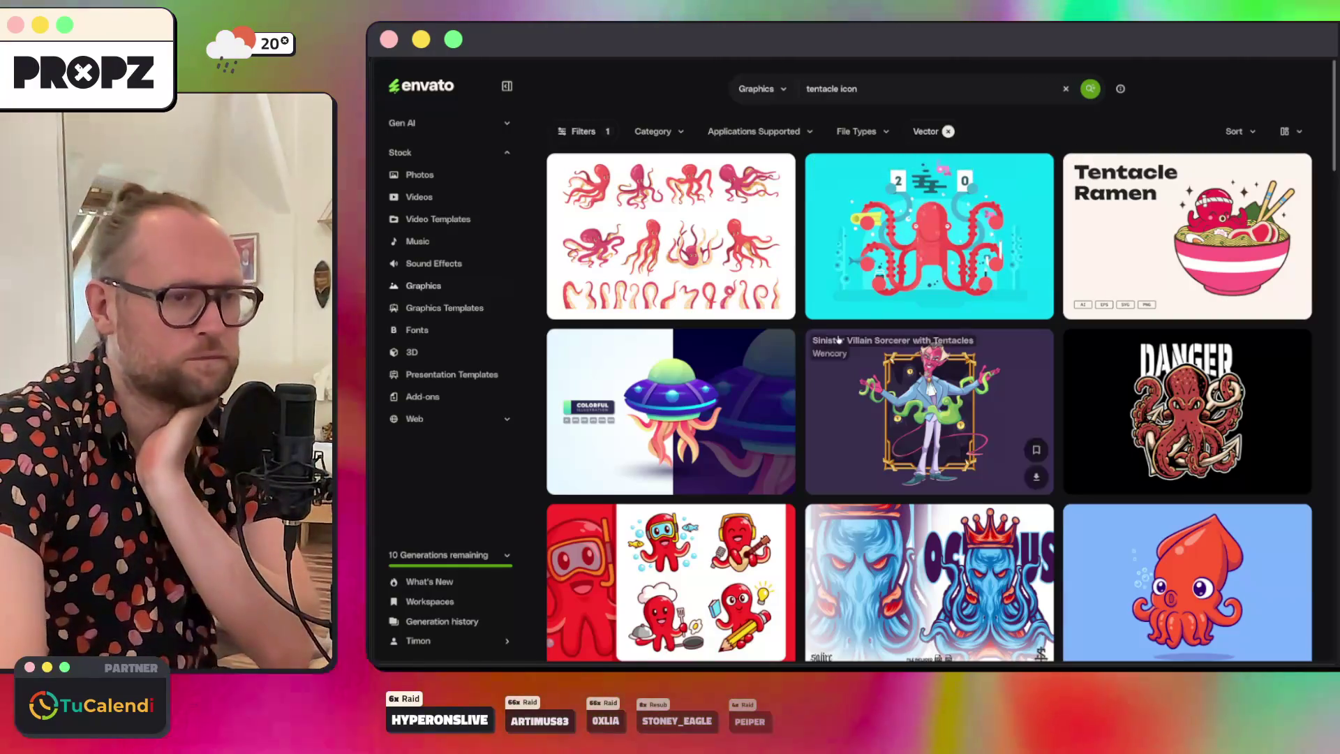
scroll(804, 375, "down", 3)
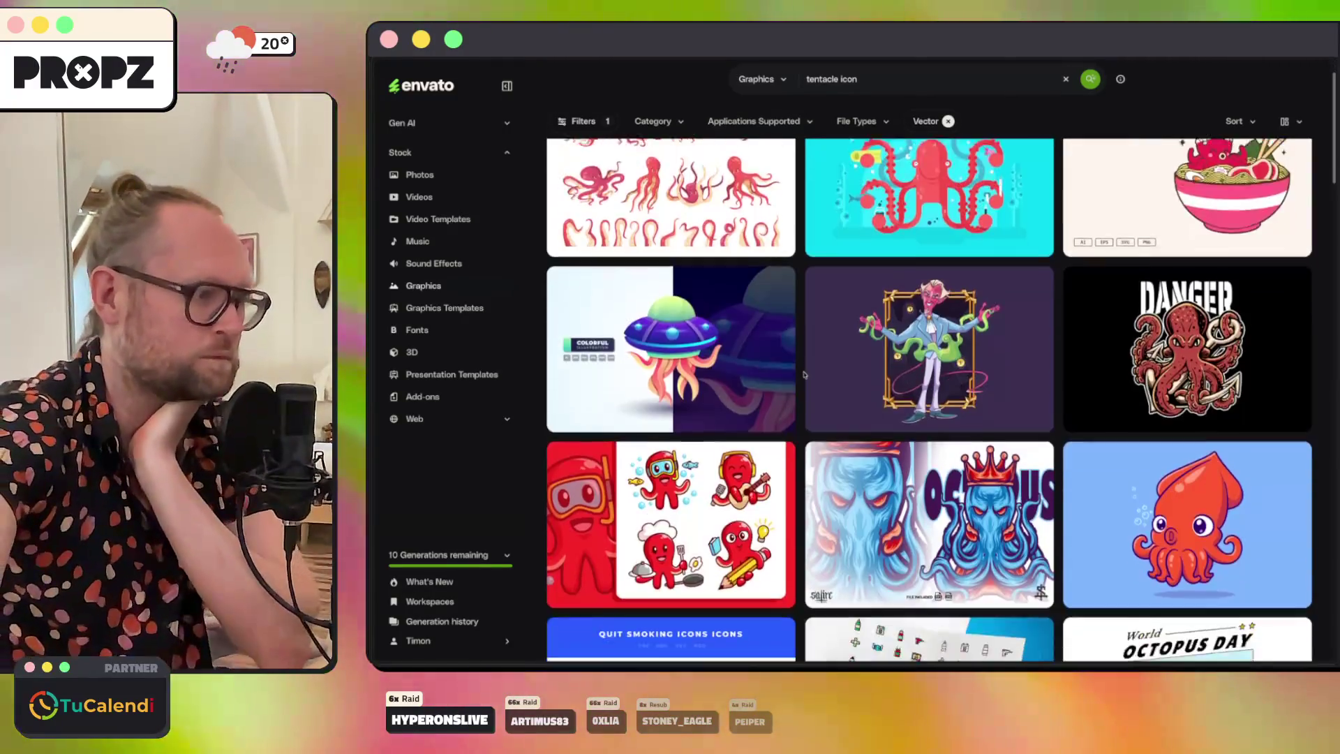
scroll(804, 375, "down", 7)
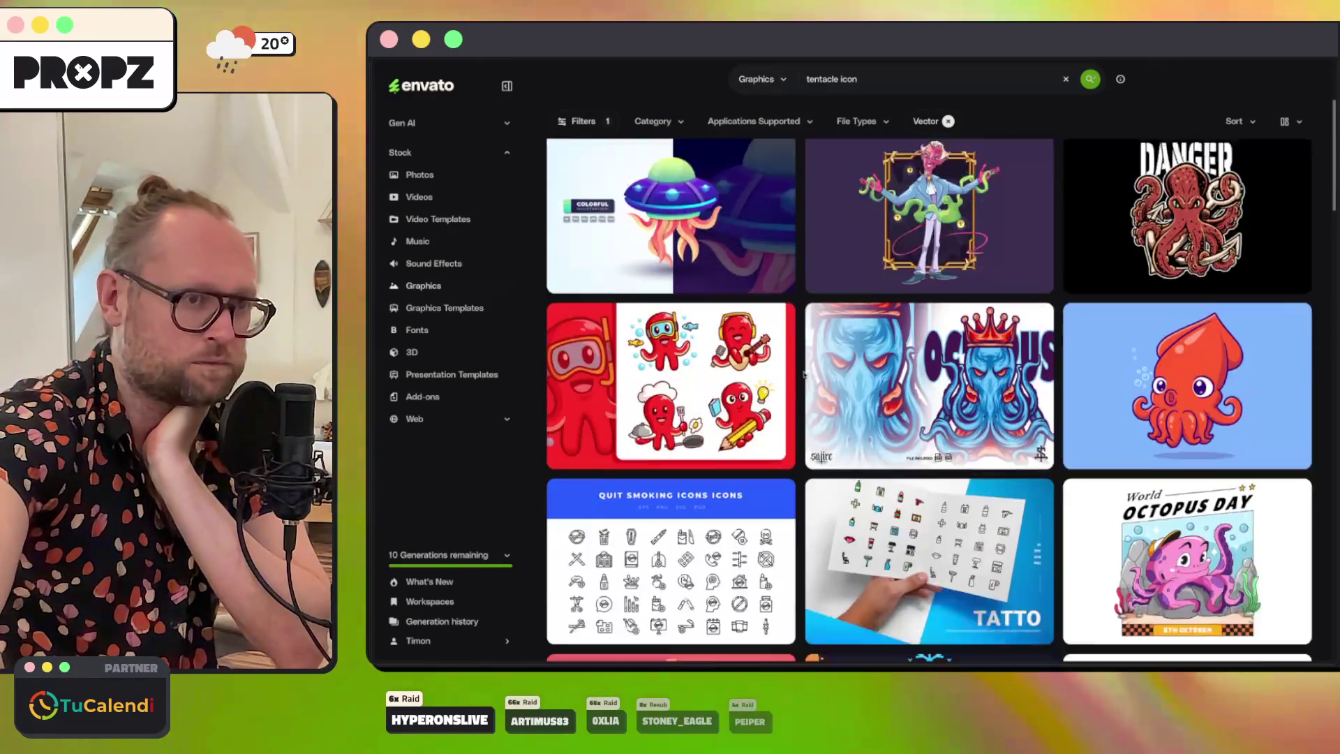
scroll(804, 374, "down", 8)
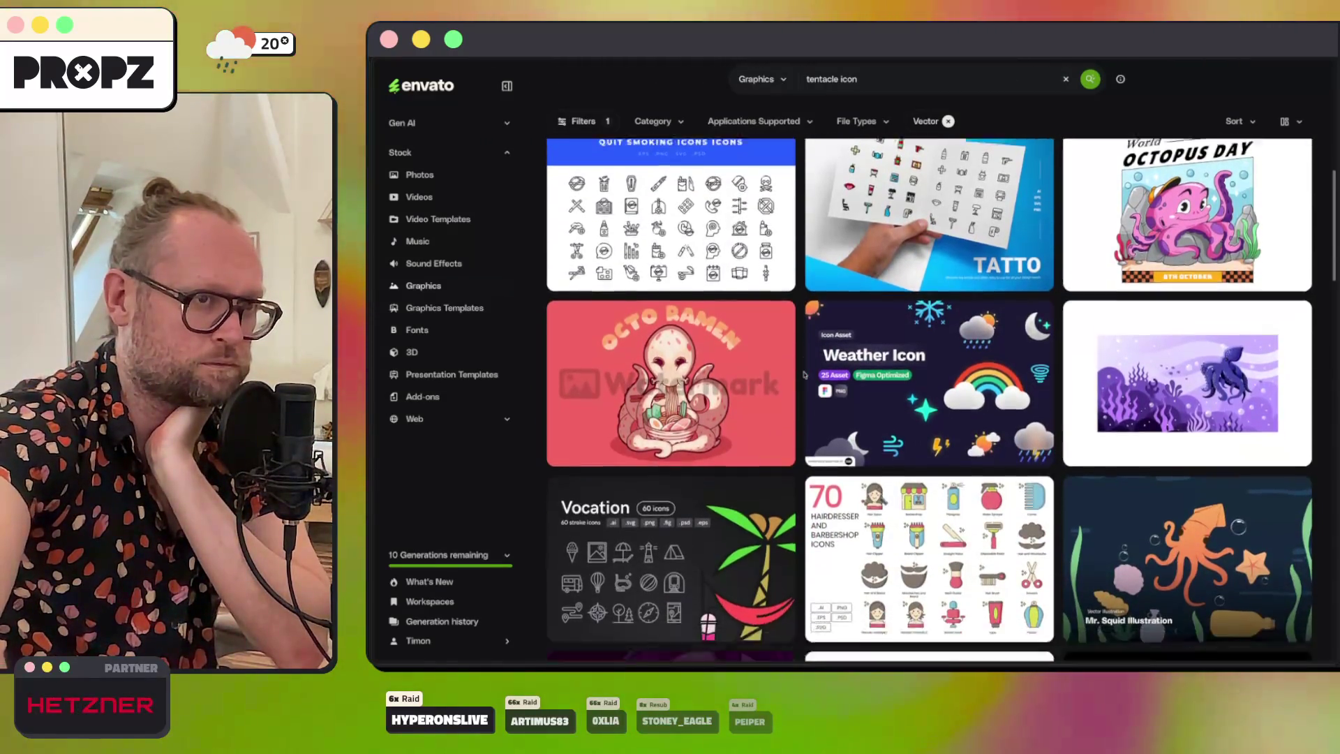
scroll(804, 375, "down", 12)
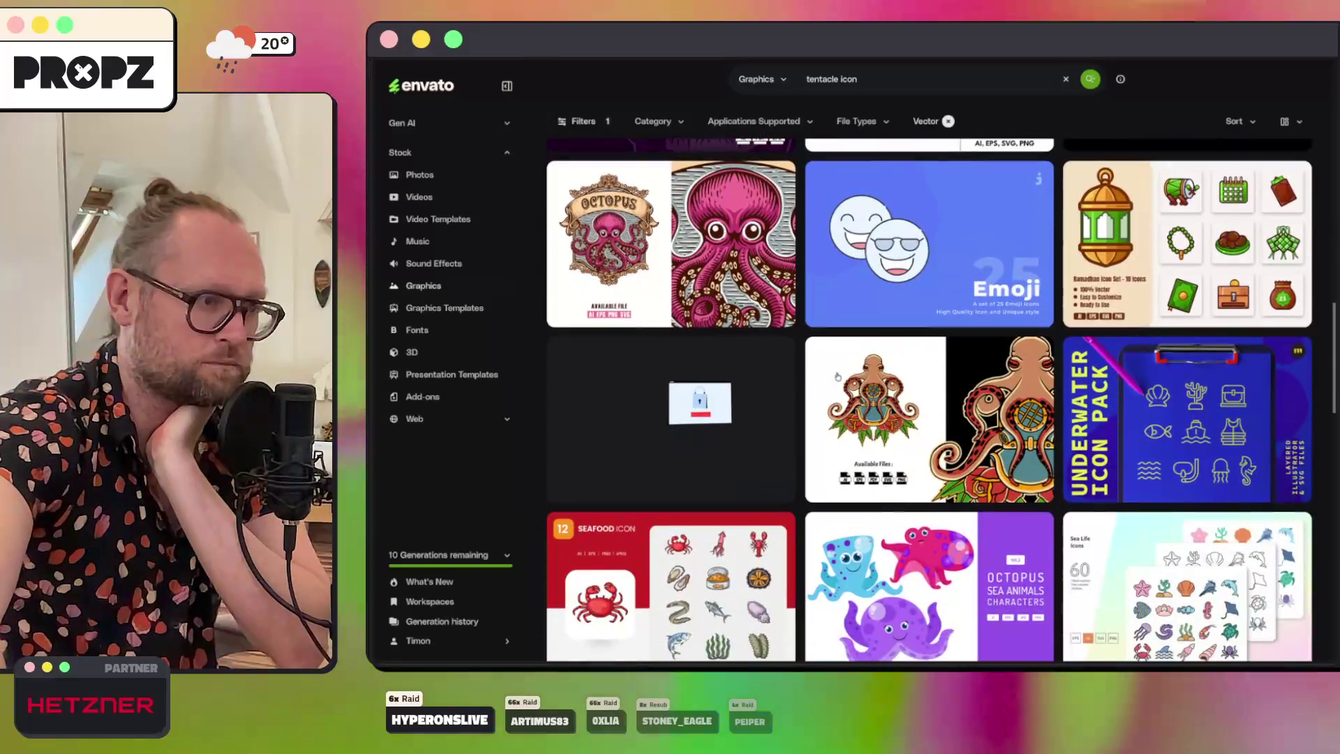
scroll(977, 432, "down", 10)
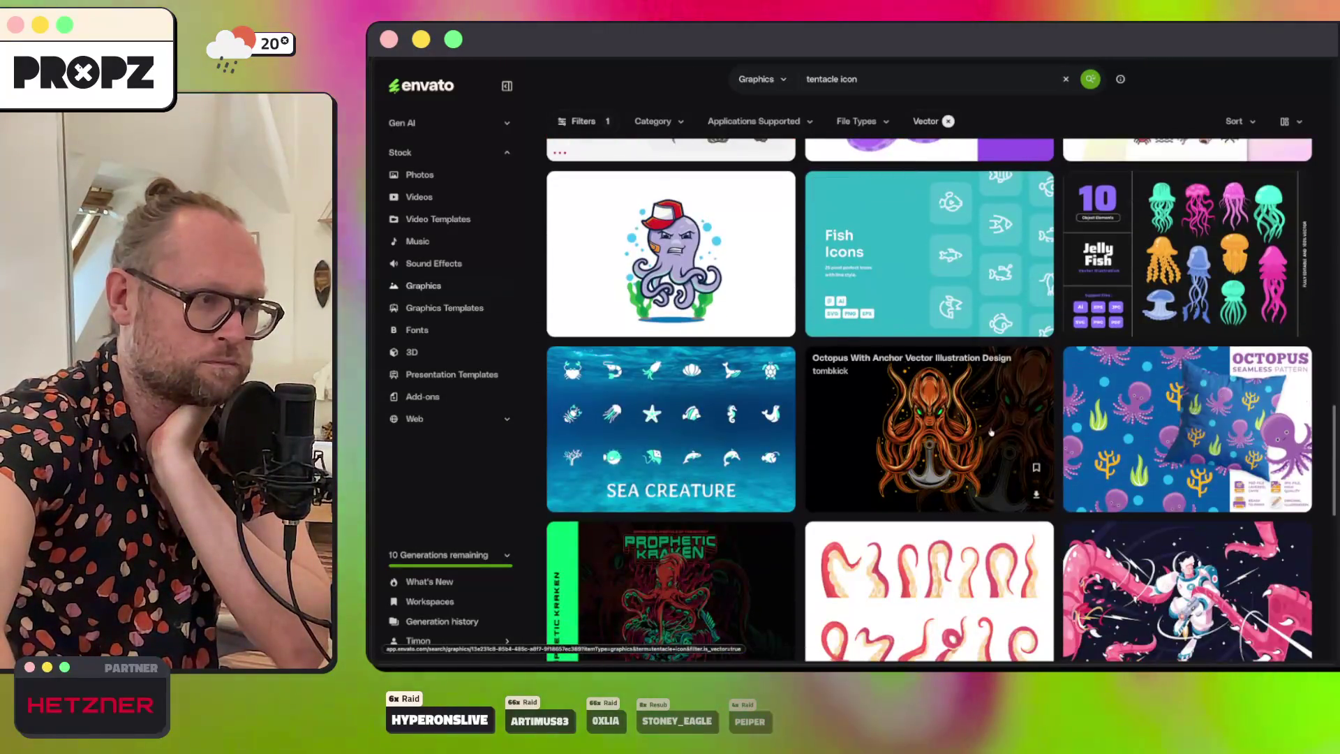
scroll(1043, 421, "down", 4)
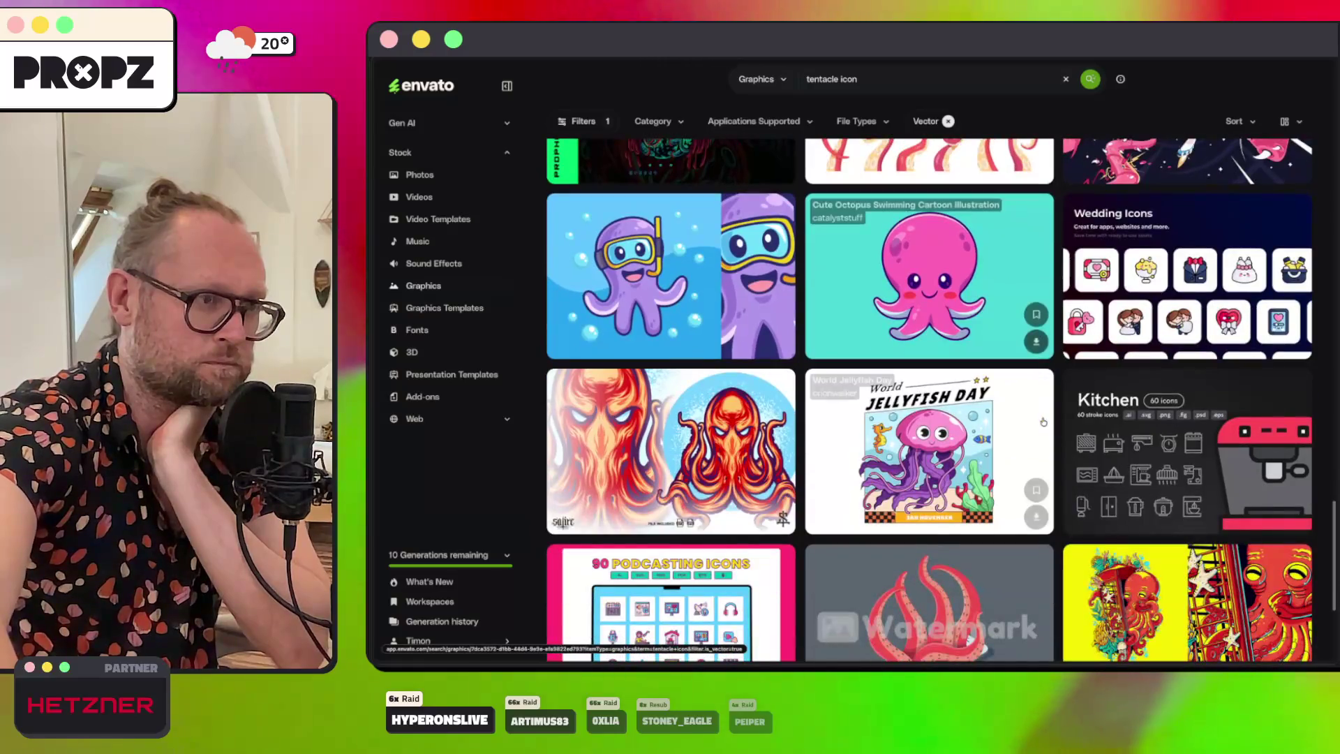
scroll(964, 452, "down", 10)
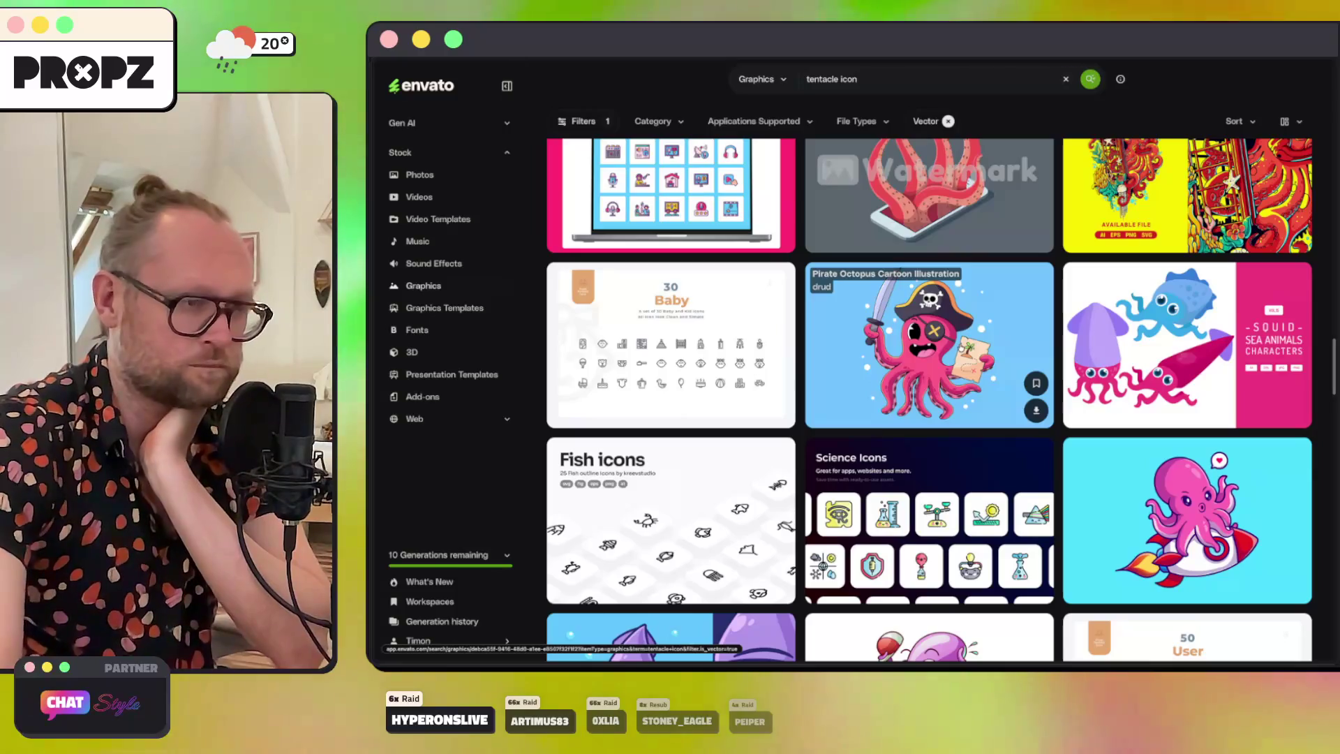
scroll(949, 351, "up", 5)
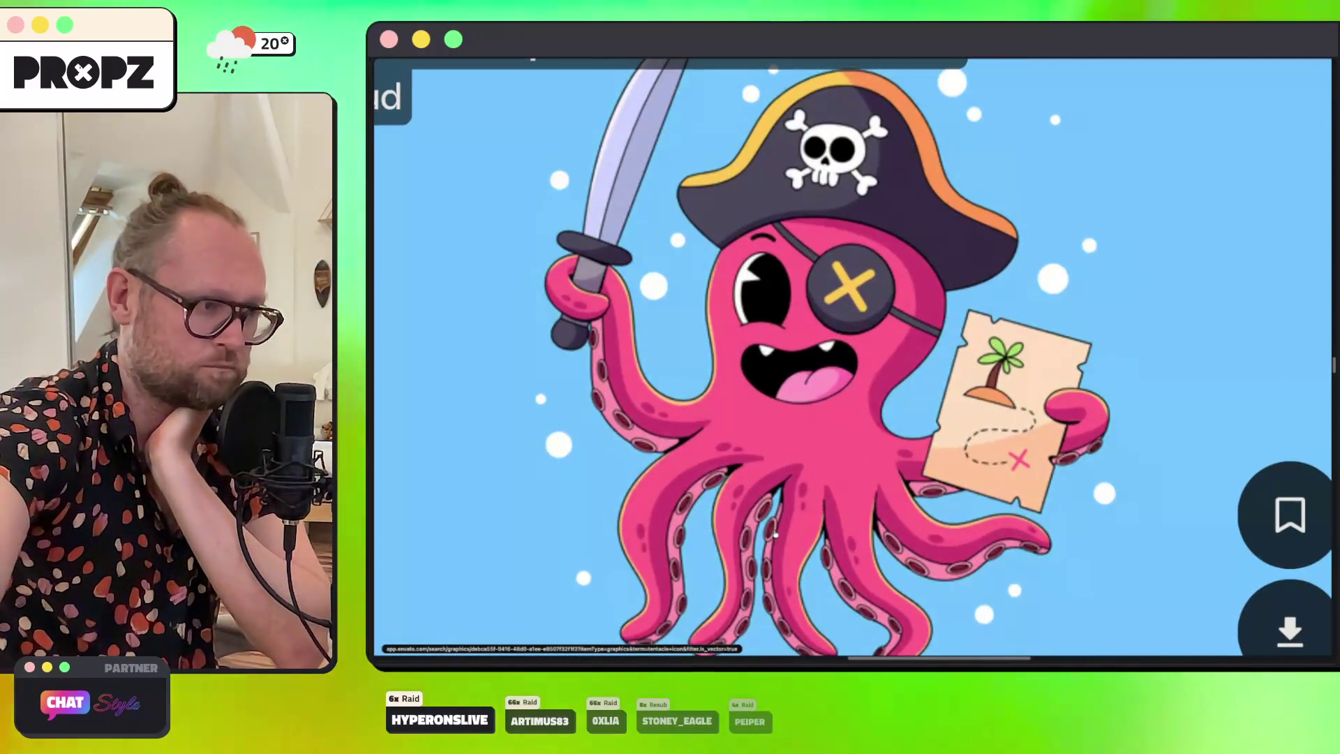
scroll(774, 533, "down", 2)
scroll(770, 468, "down", 5)
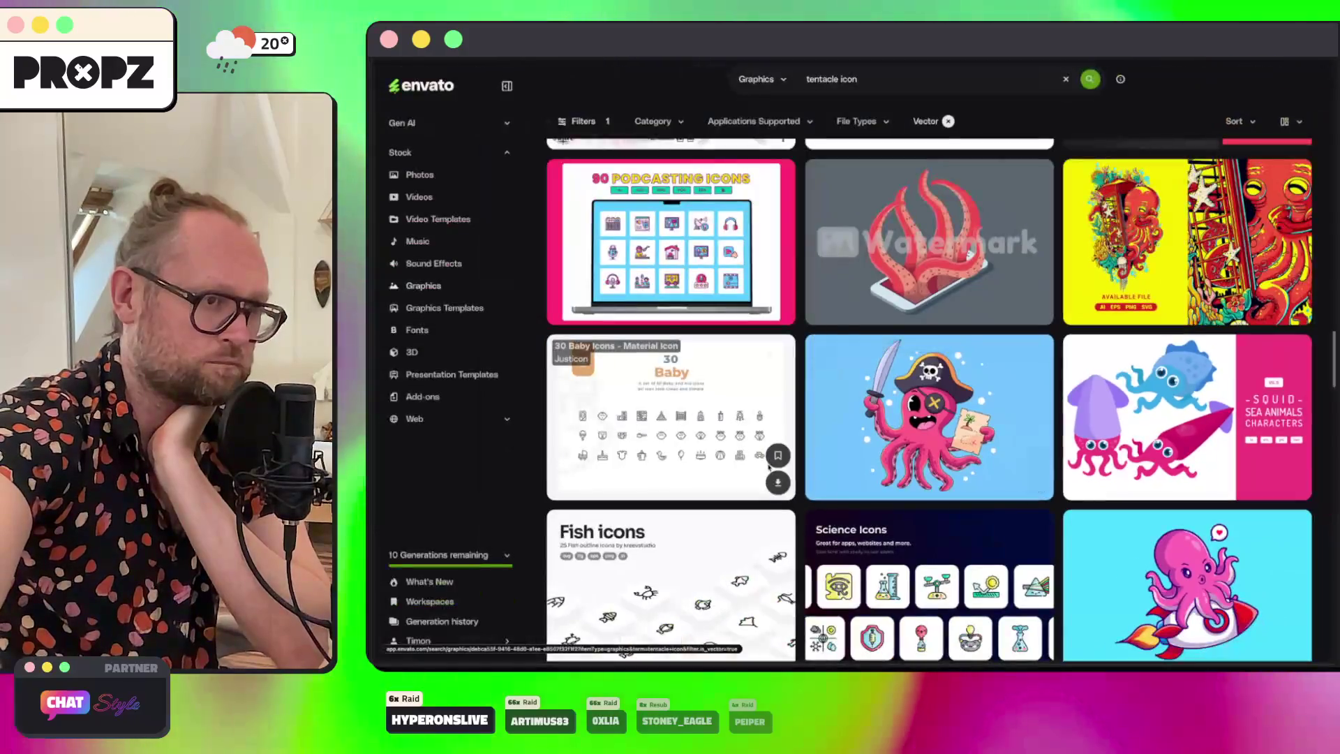
scroll(769, 467, "down", 6)
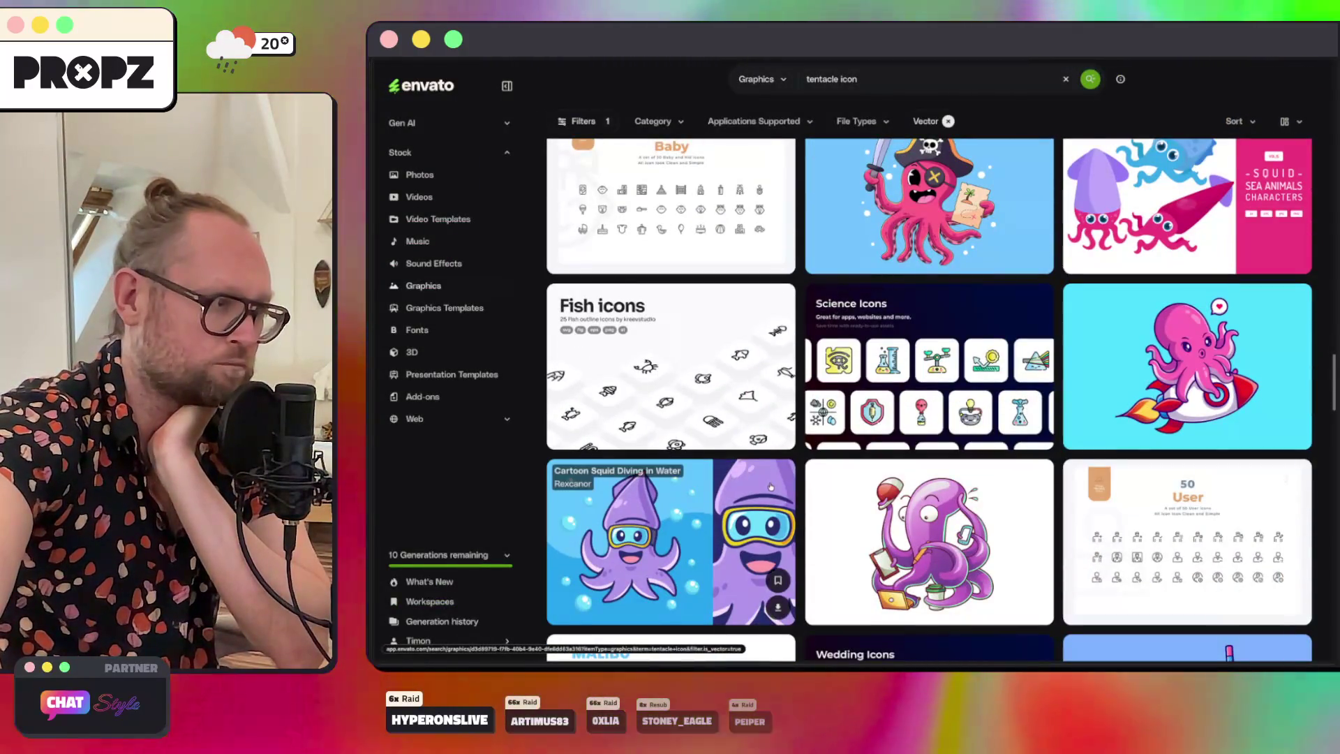
scroll(970, 413, "down", 3)
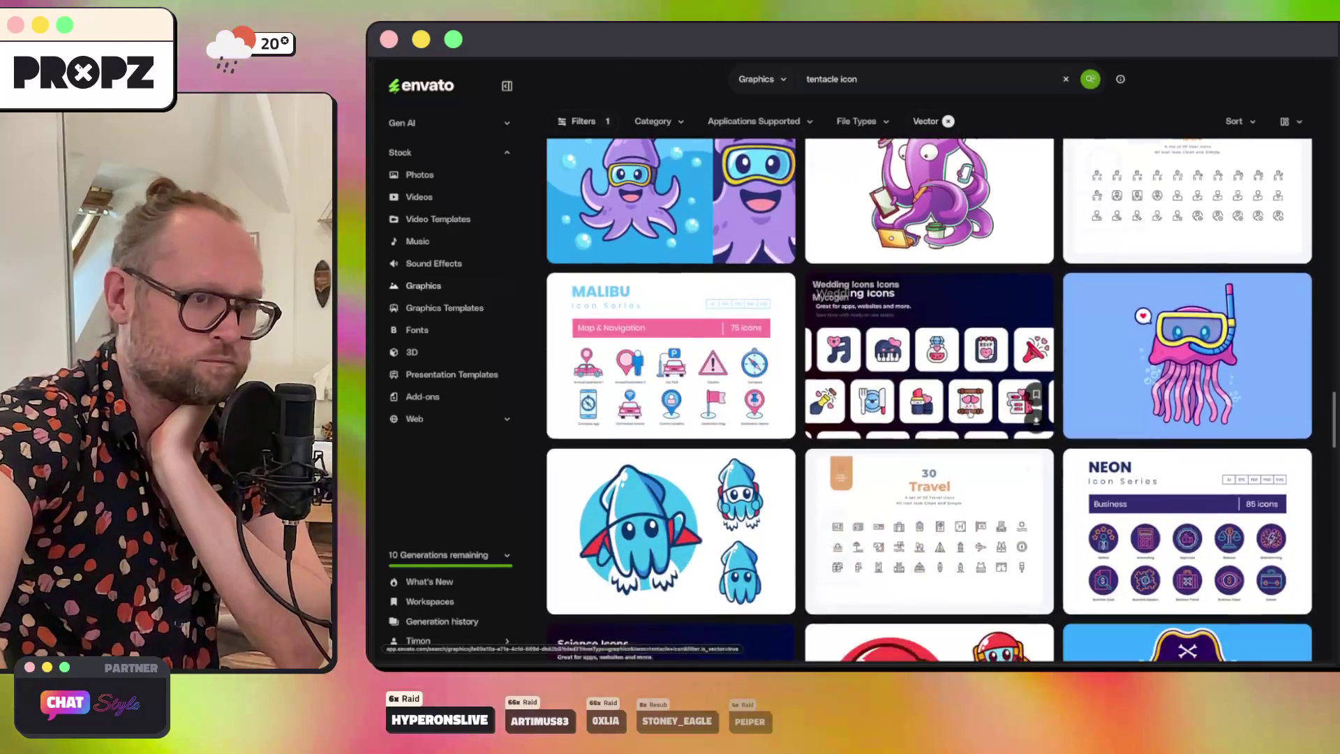
scroll(969, 413, "down", 4)
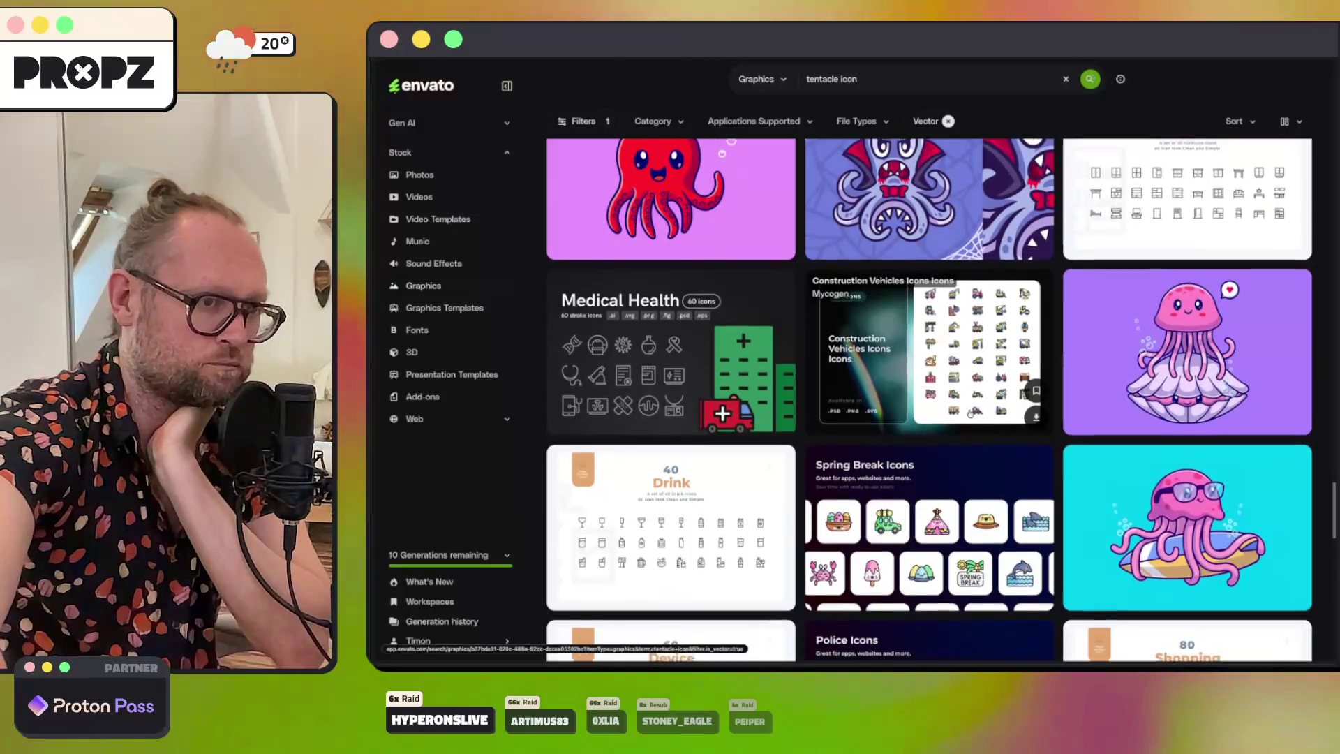
scroll(970, 412, "down", 10)
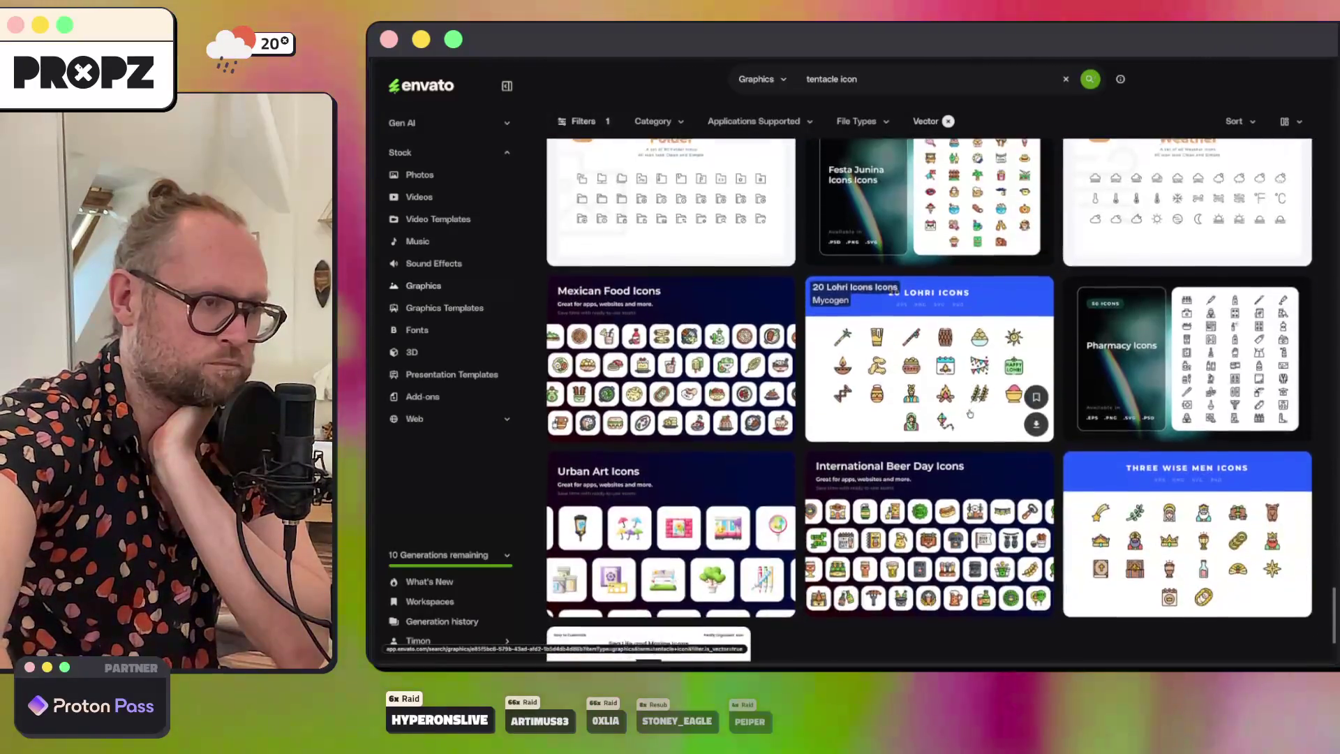
scroll(965, 537, "down", 10)
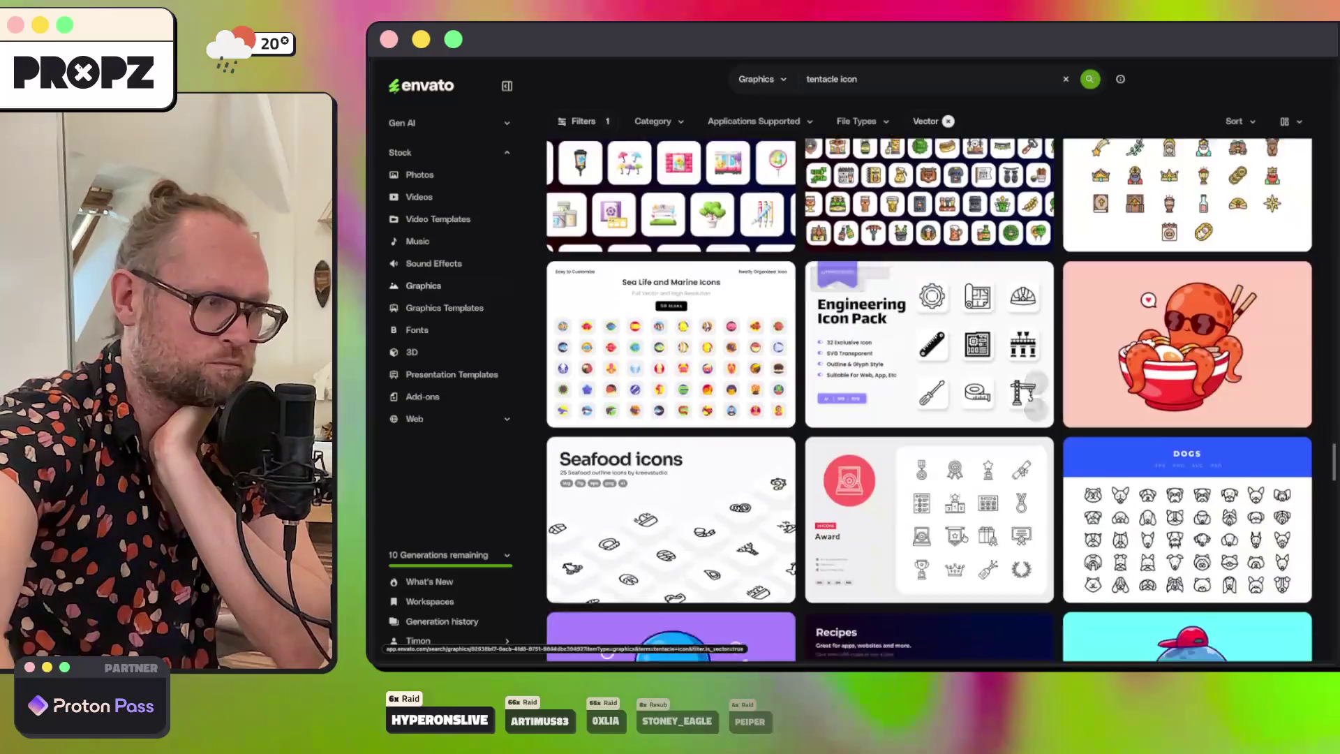
scroll(965, 537, "down", 5)
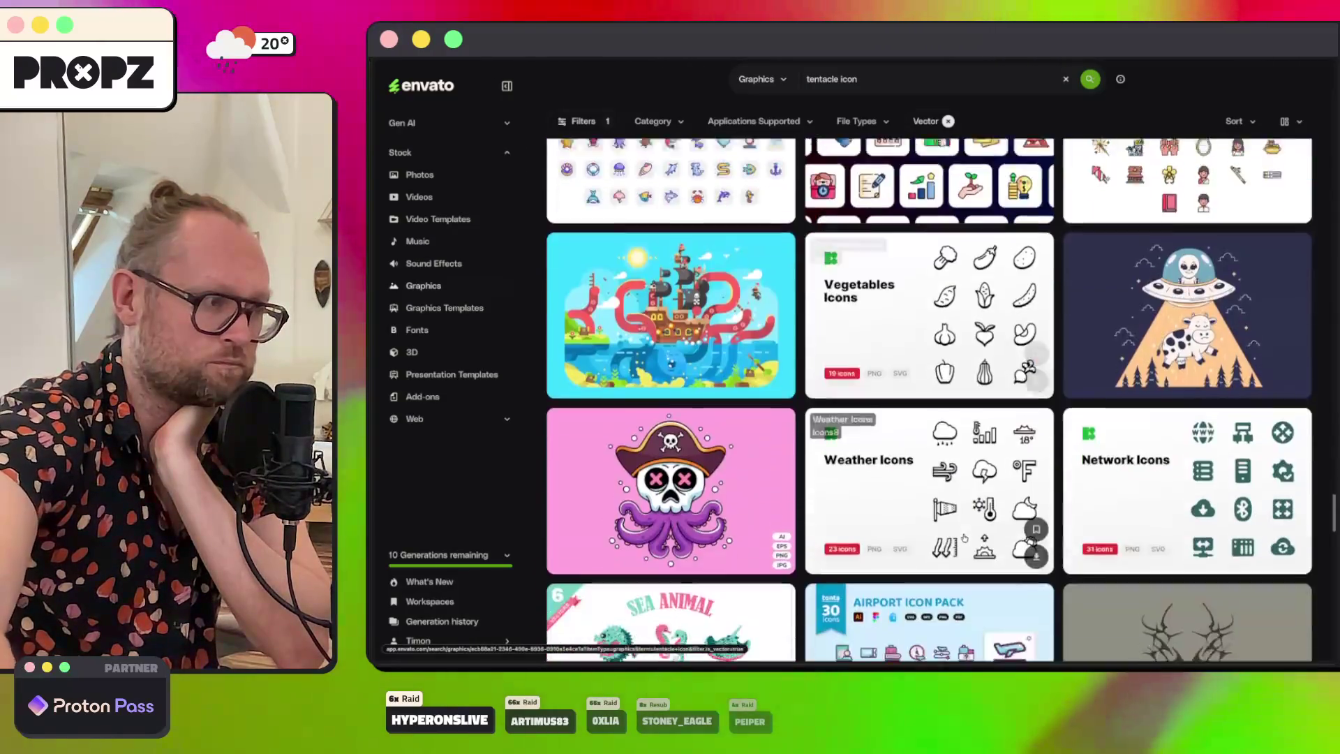
scroll(901, 464, "down", 3)
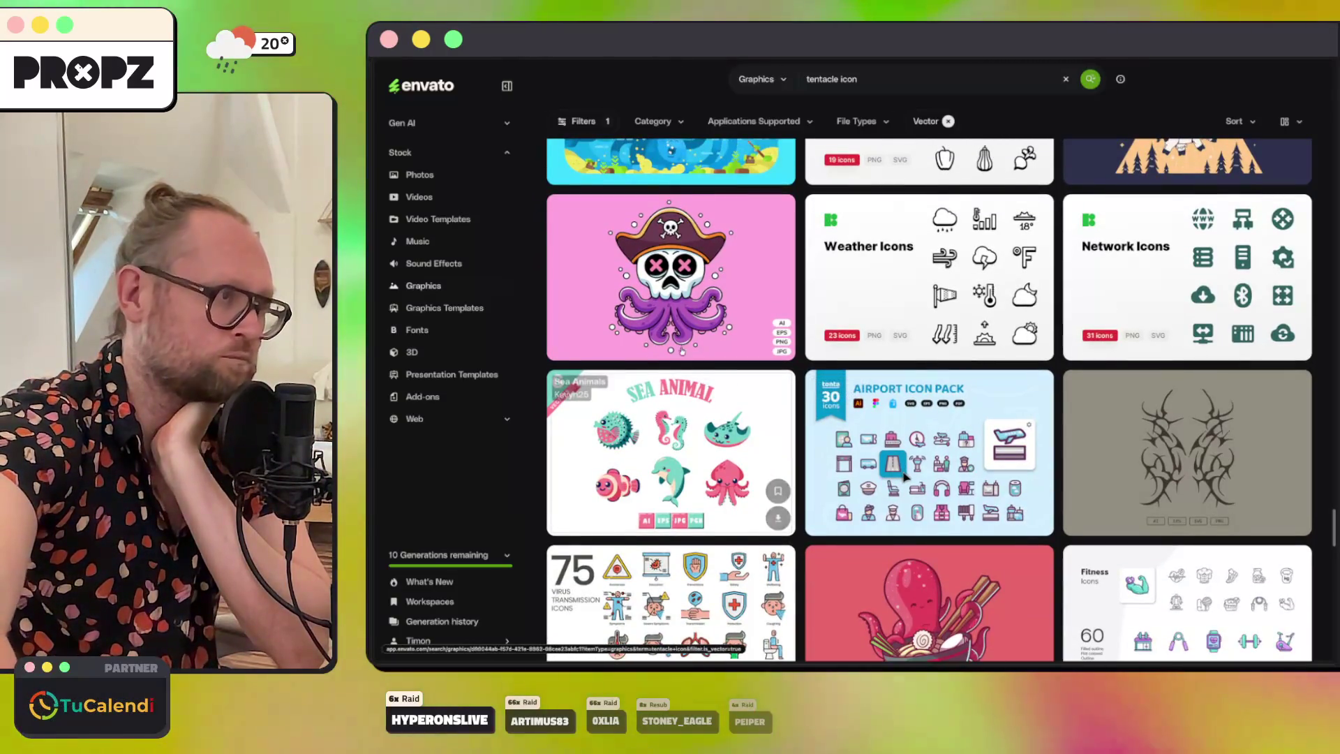
scroll(673, 340, "up", 5)
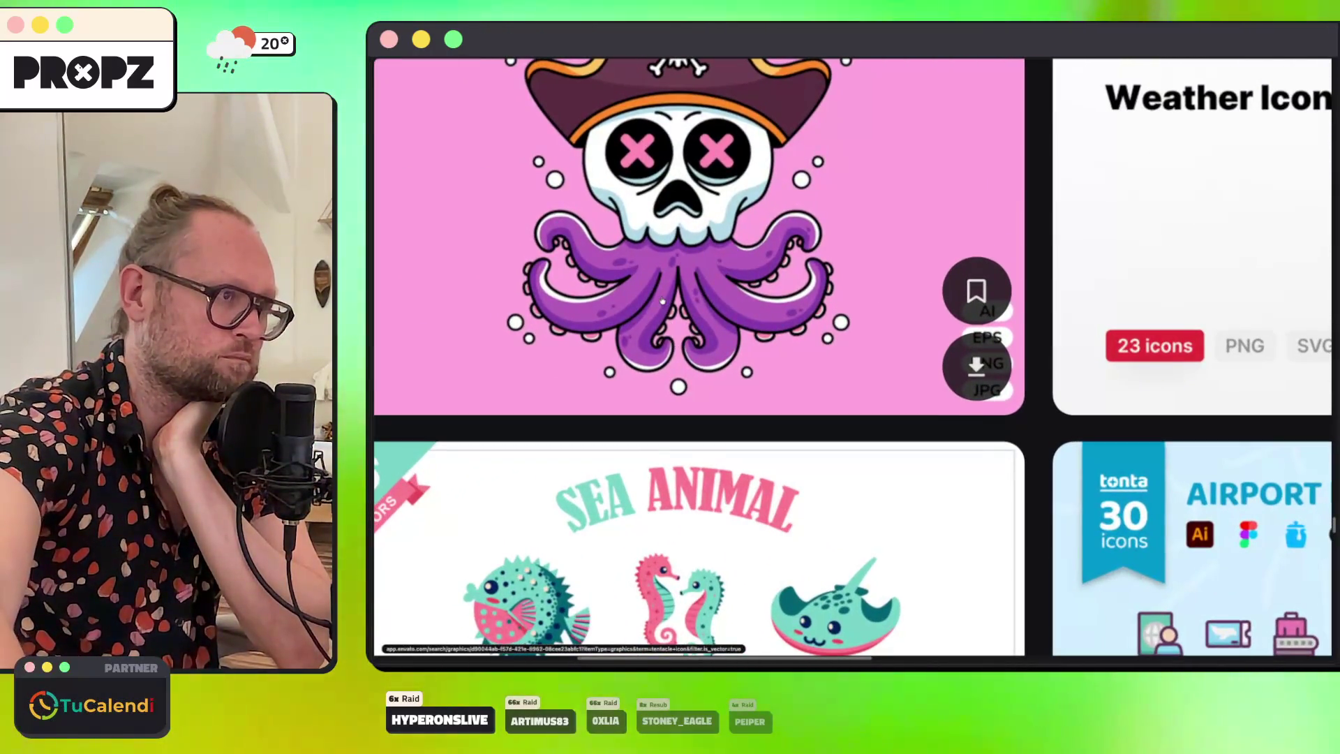
scroll(674, 340, "up", 5)
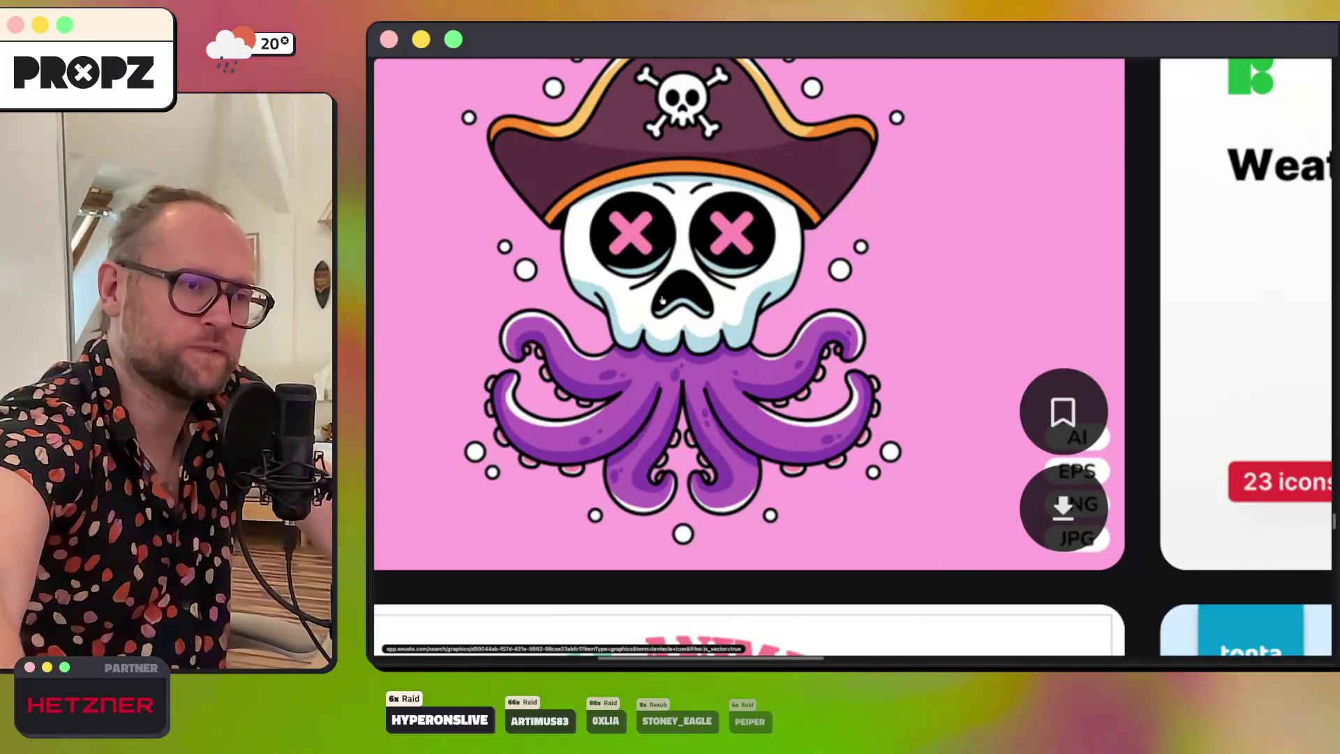
scroll(881, 354, "down", 5)
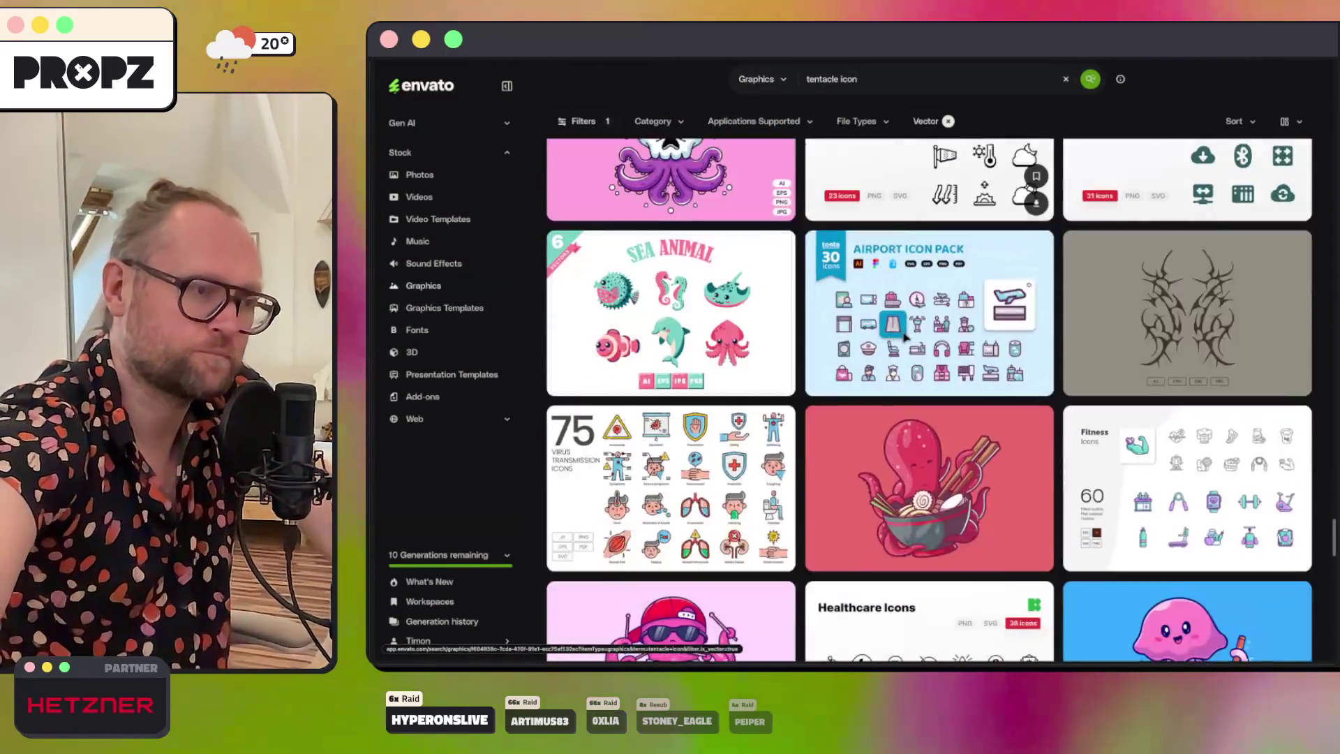
scroll(1025, 375, "down", 10)
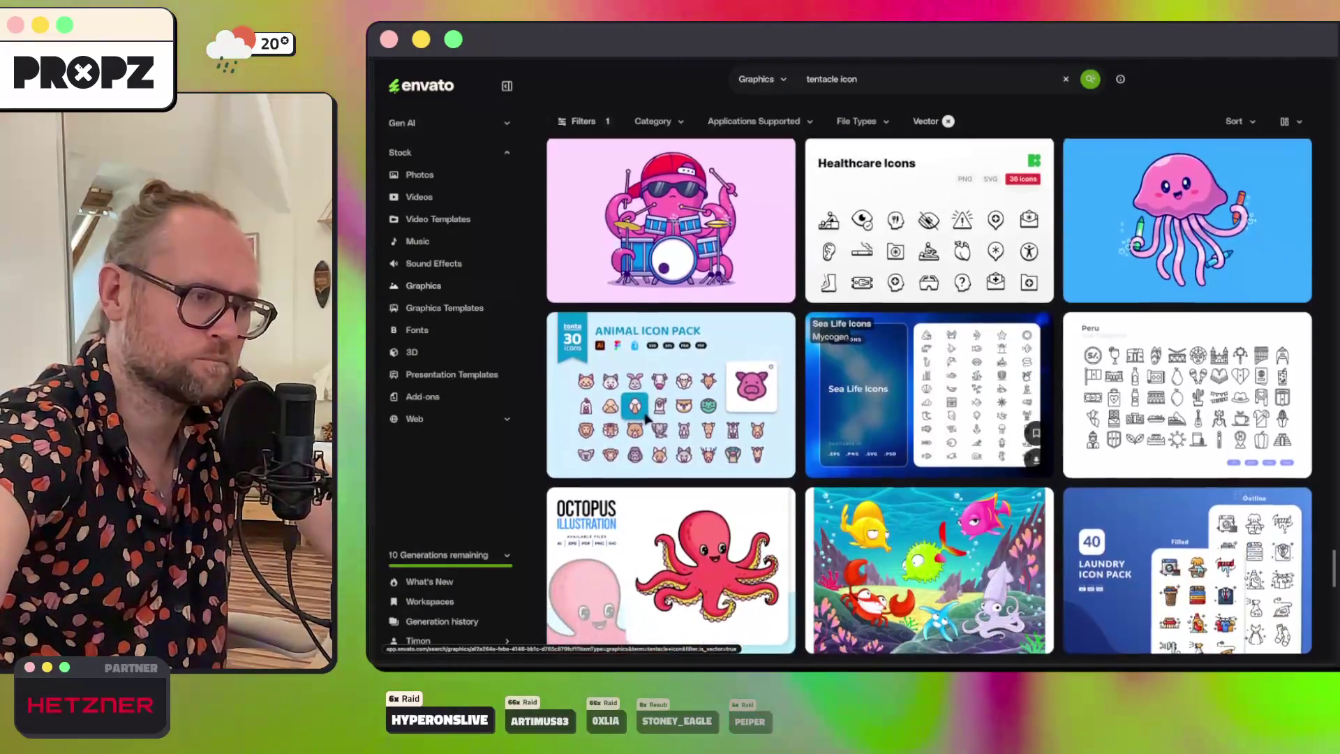
scroll(1025, 314, "down", 7)
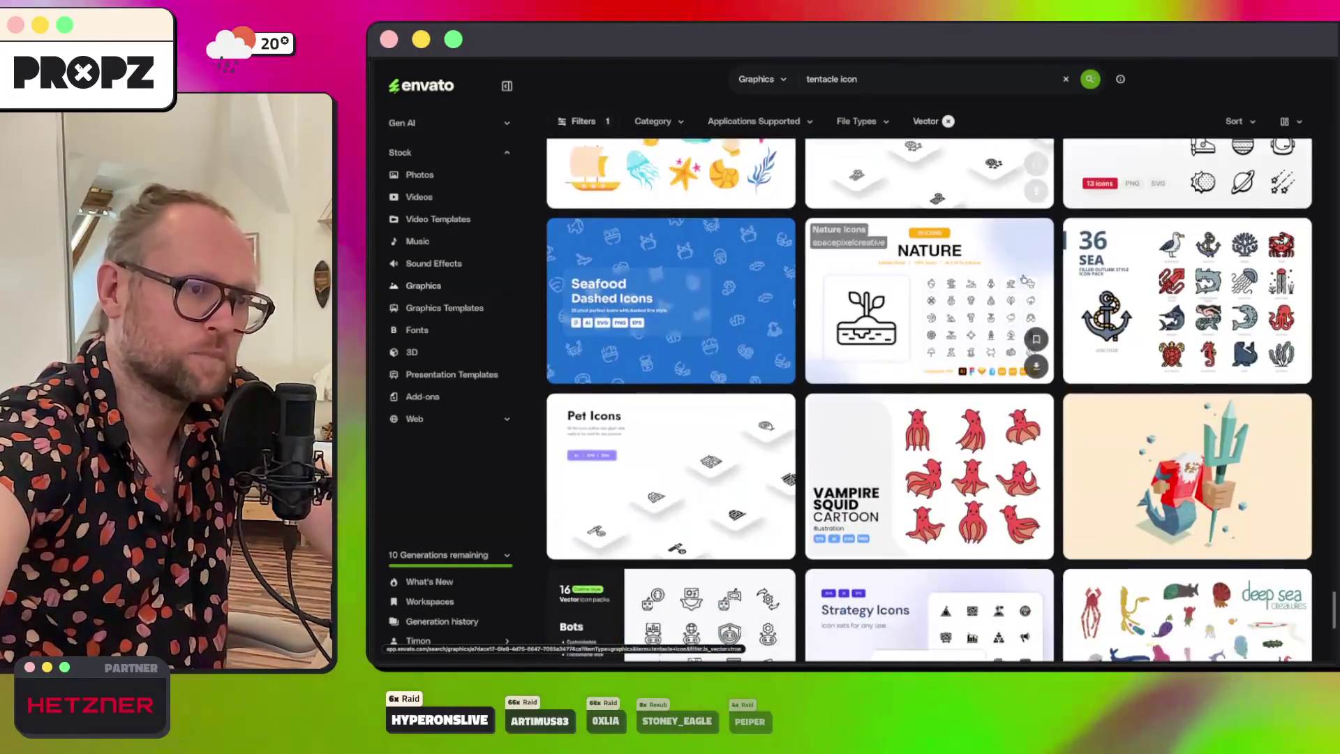
Step: Search Startpage for 'day of the tentacle' and scroll through its image results
key("super+t")
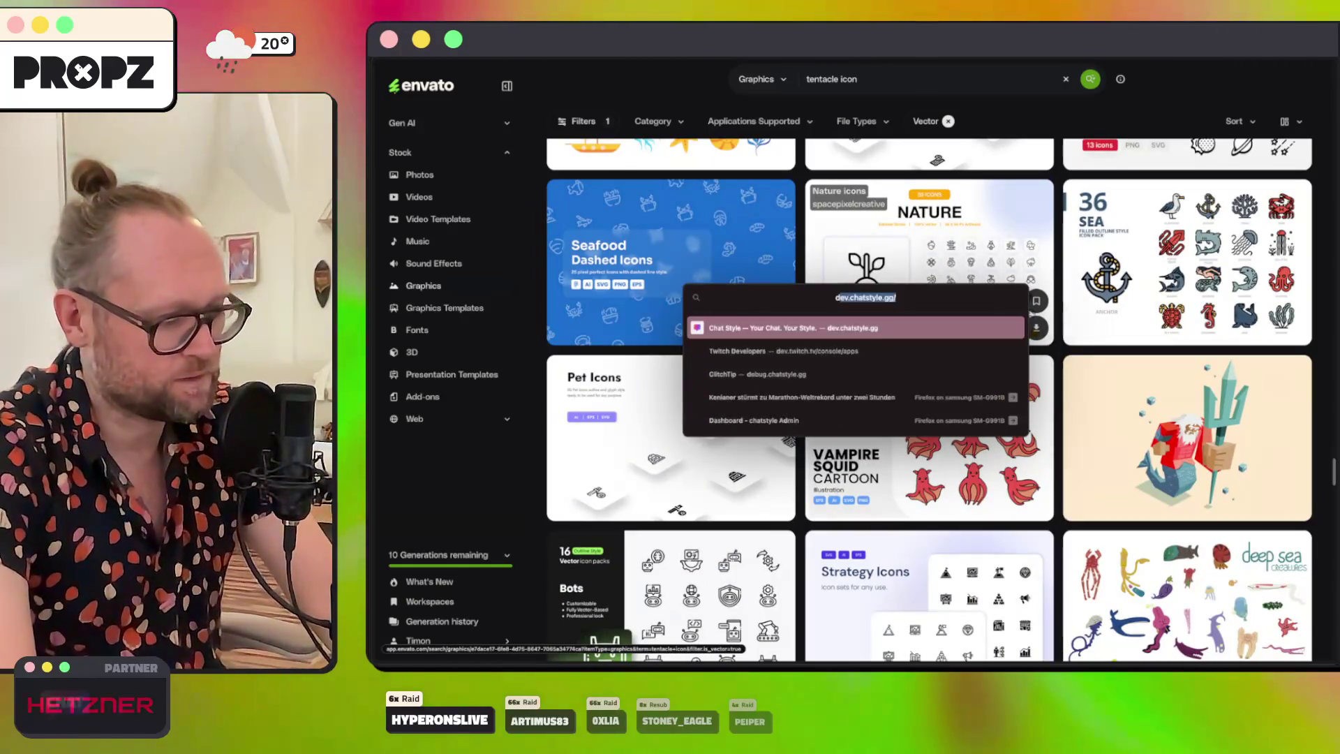
type("ay of the te")
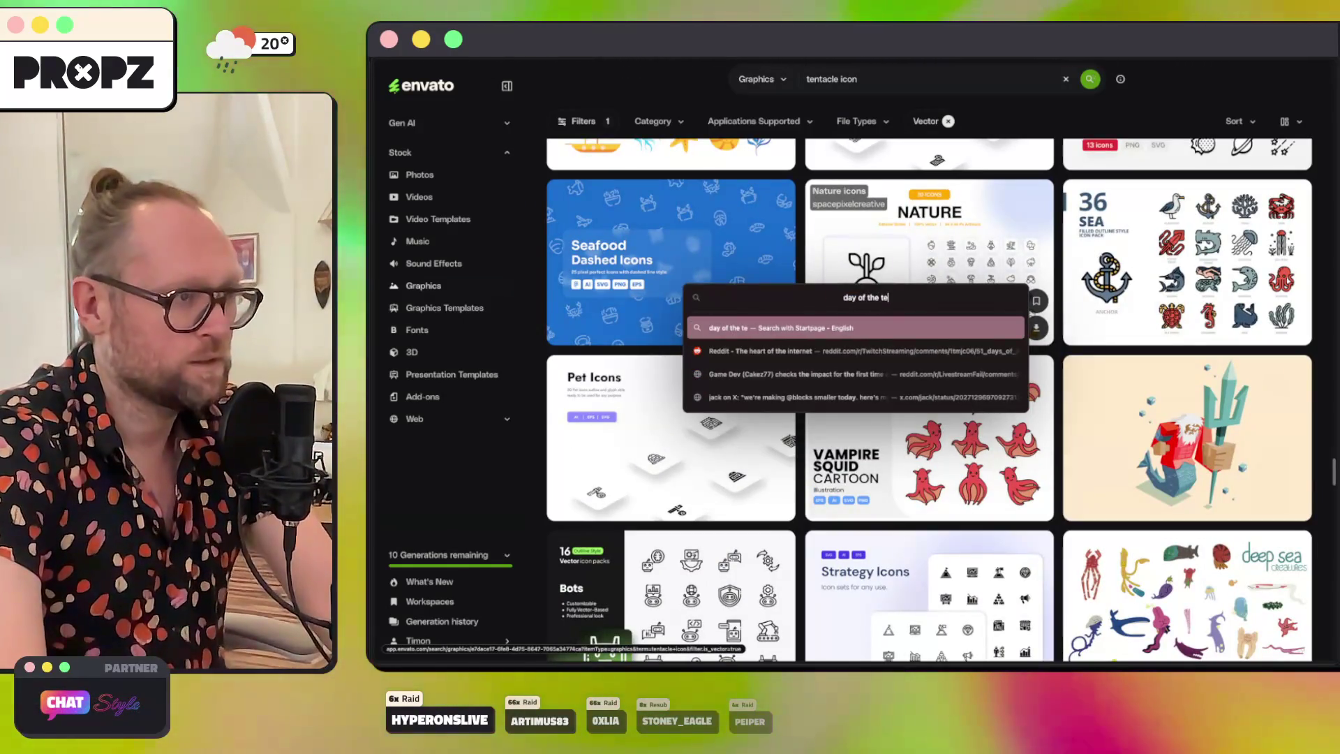
type("ntacle")
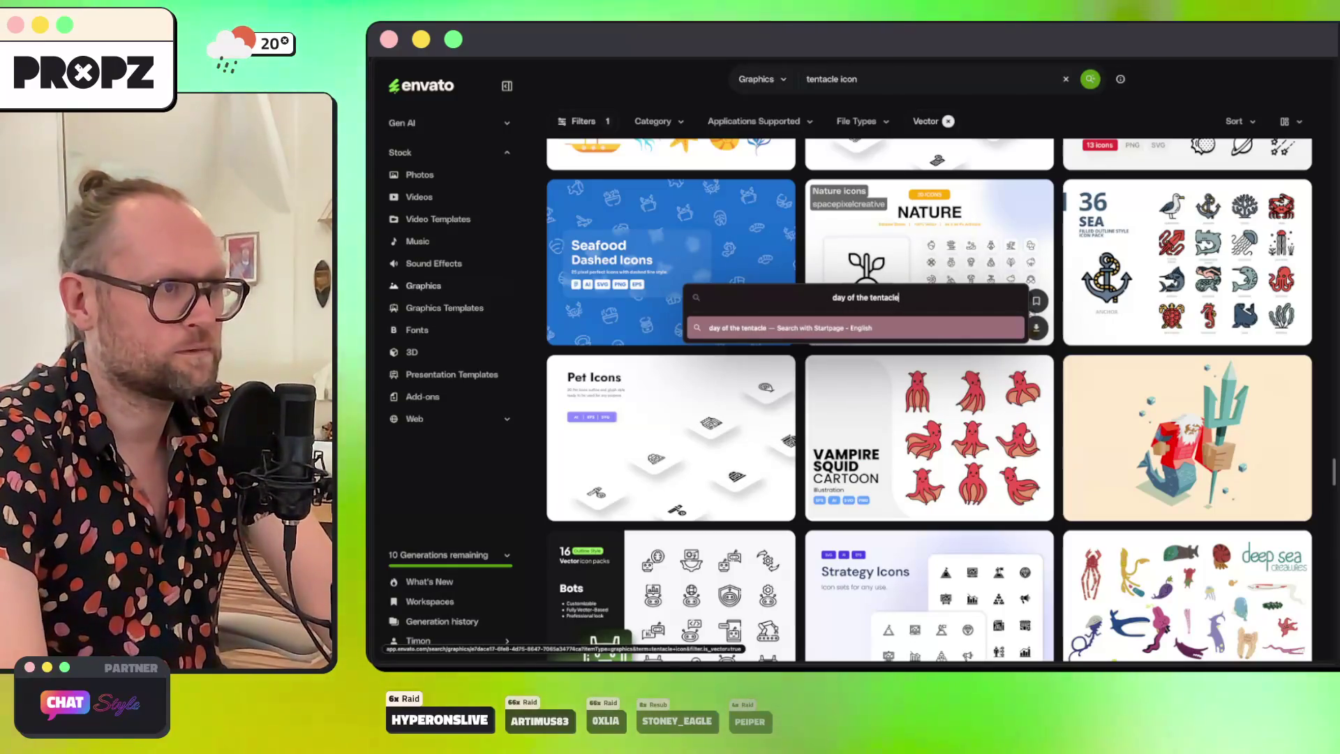
key("Return")
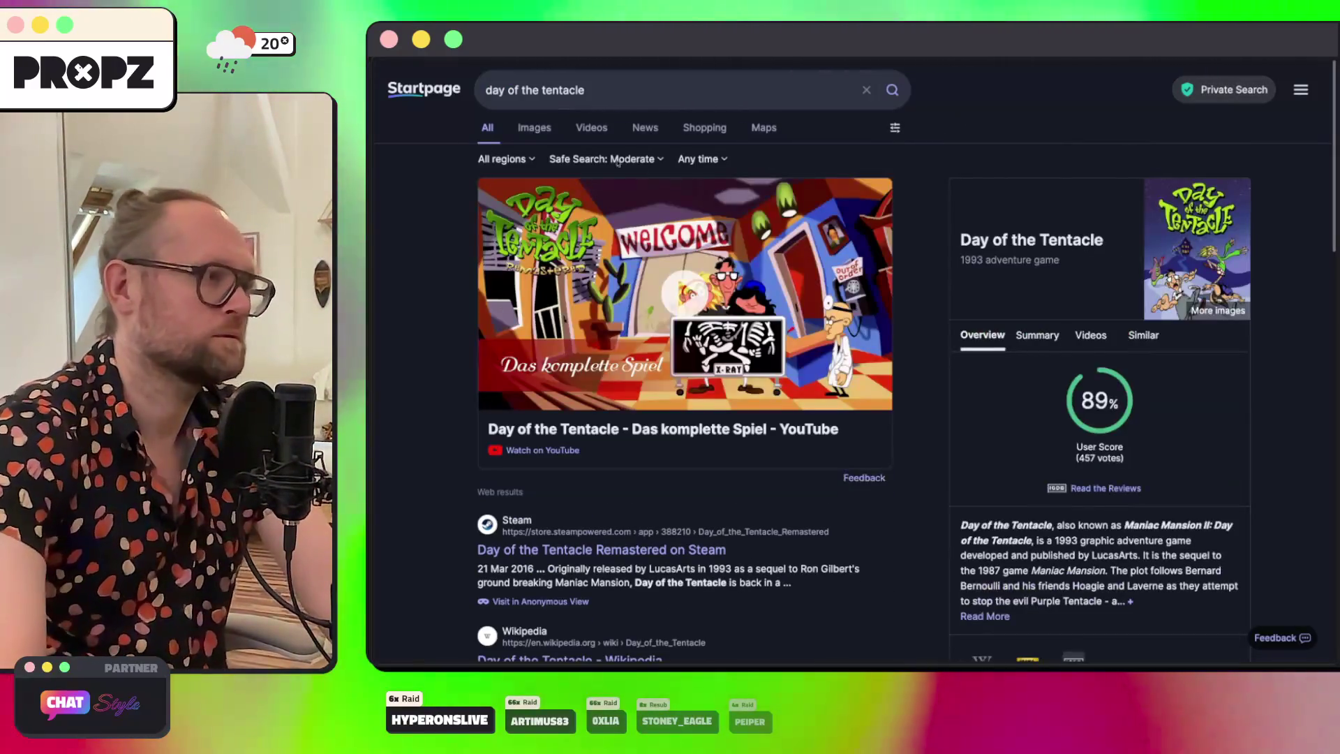
left_click(531, 129)
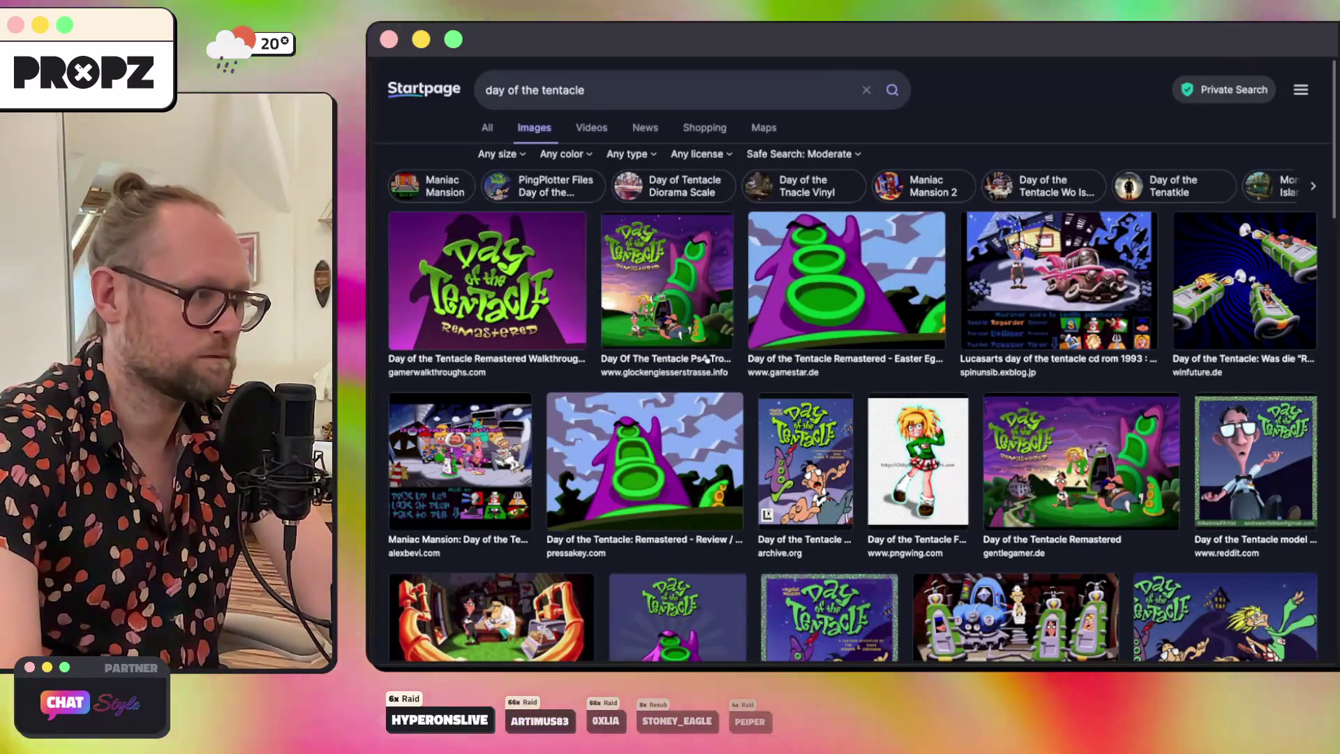
scroll(861, 410, "down", 6)
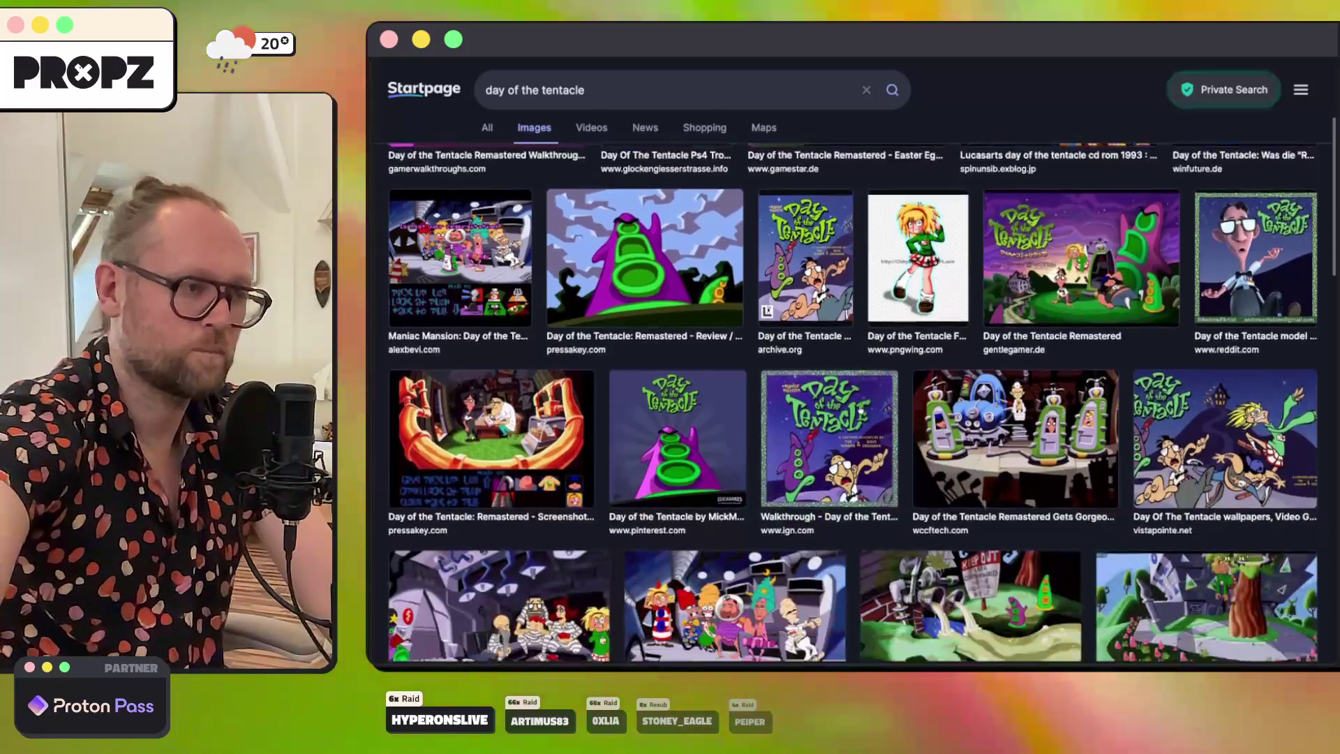
scroll(860, 408, "down", 4)
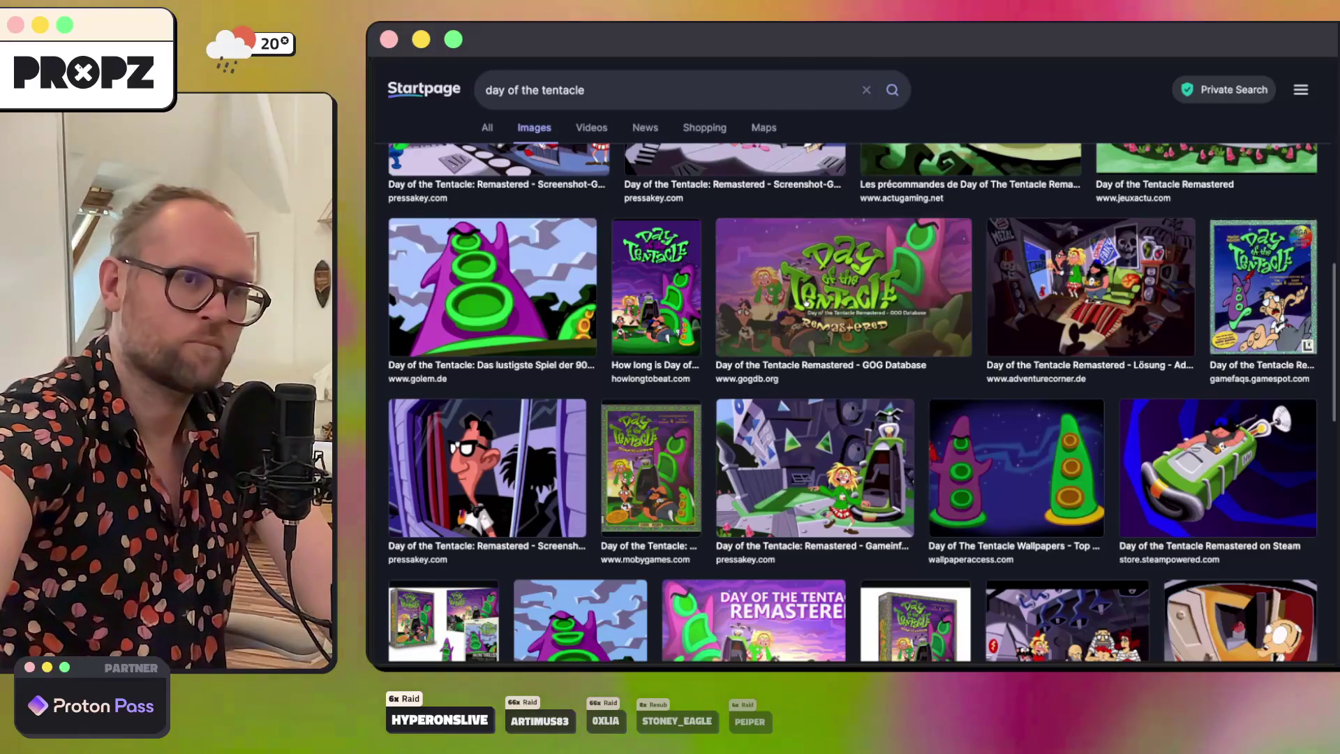
scroll(805, 302, "down", 3)
scroll(894, 342, "down", 4)
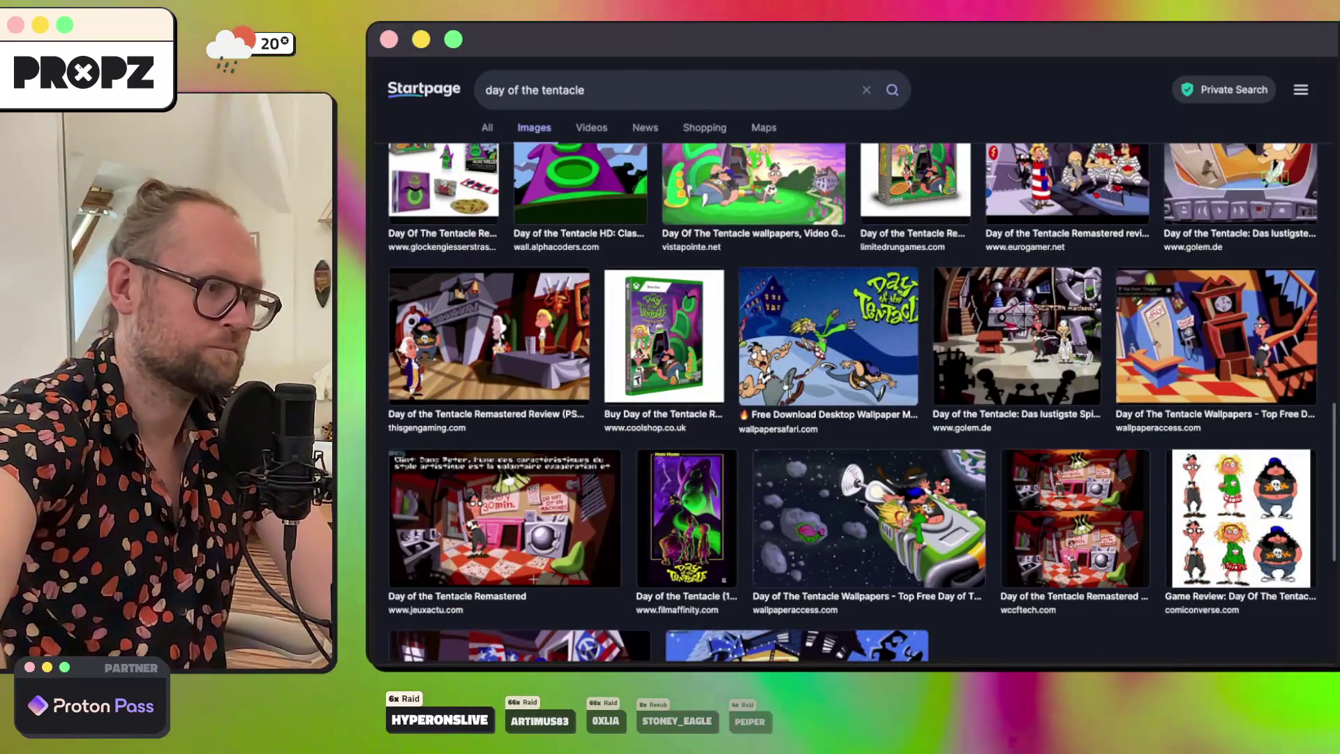
scroll(860, 405, "down", 5)
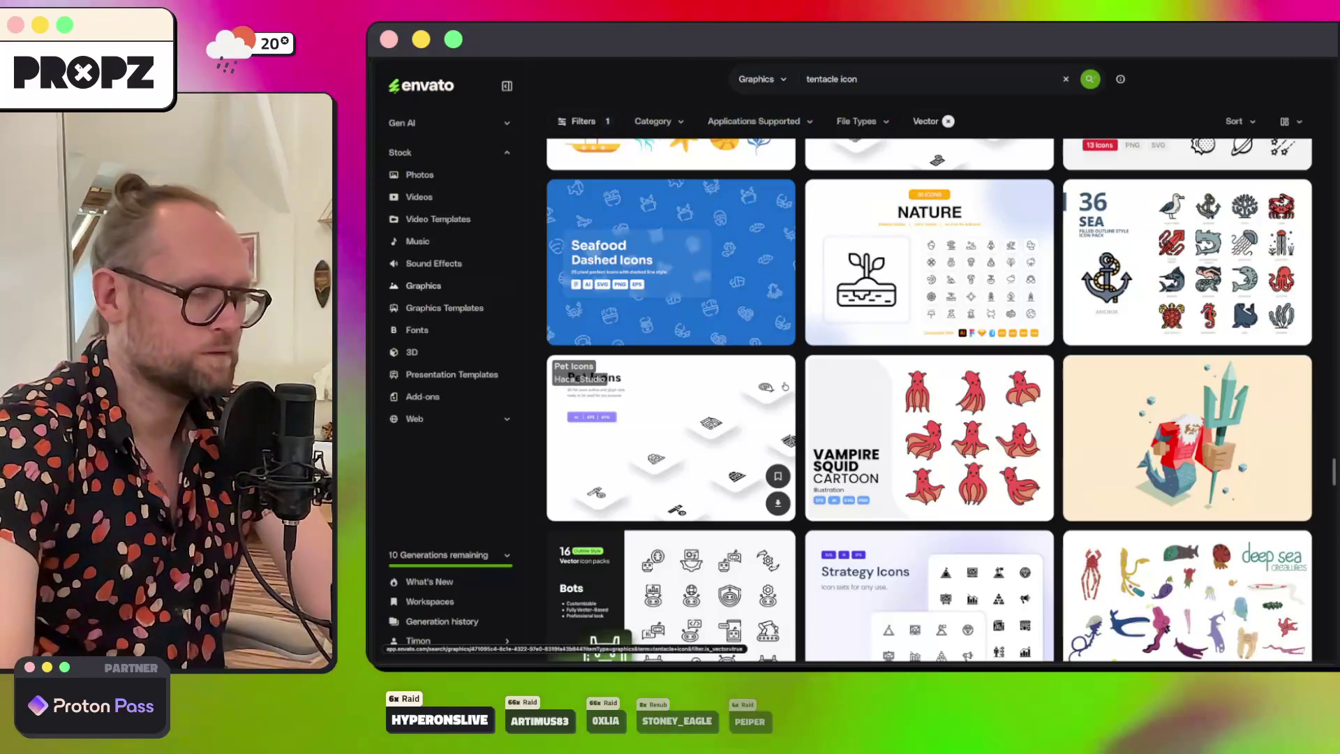
Step: Replace the Envato Graphics query 'tentacle icon' with 'minimalistic tentacle' and run the search
scroll(1009, 411, "down", 1)
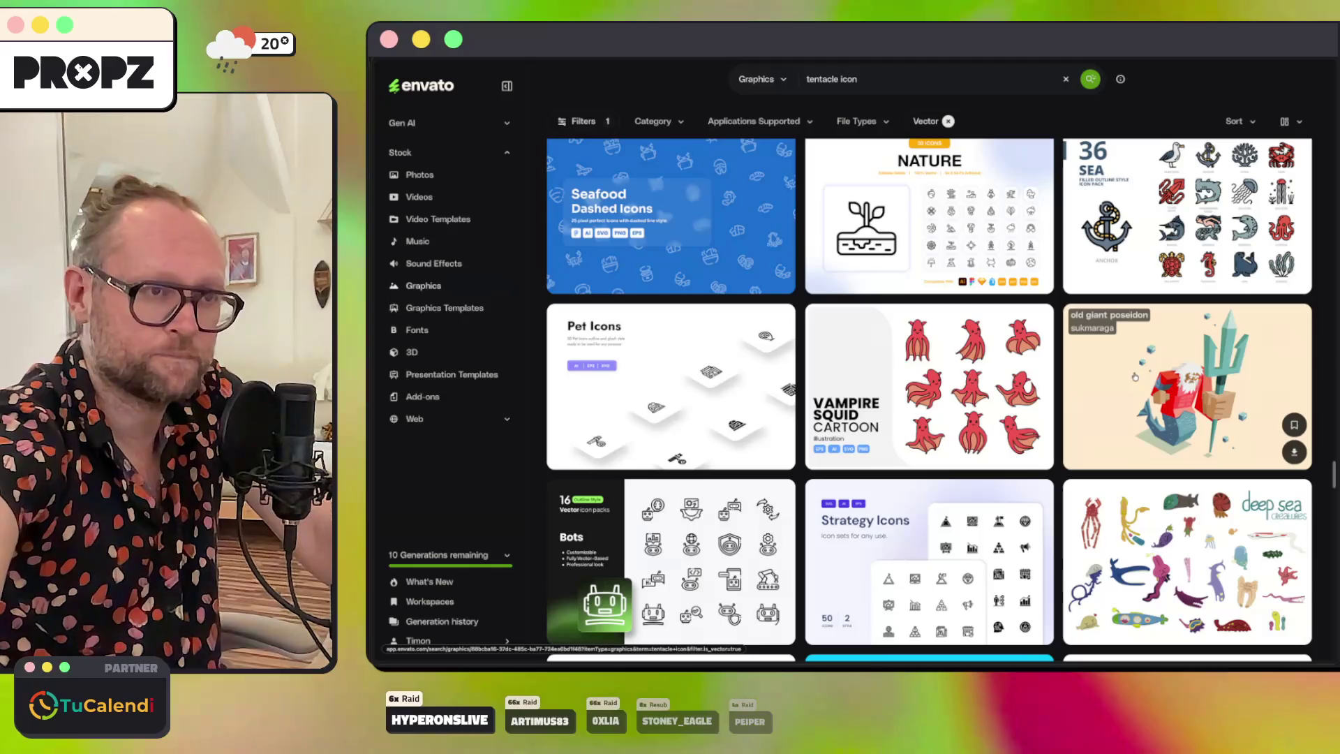
scroll(1135, 377, "down", 6)
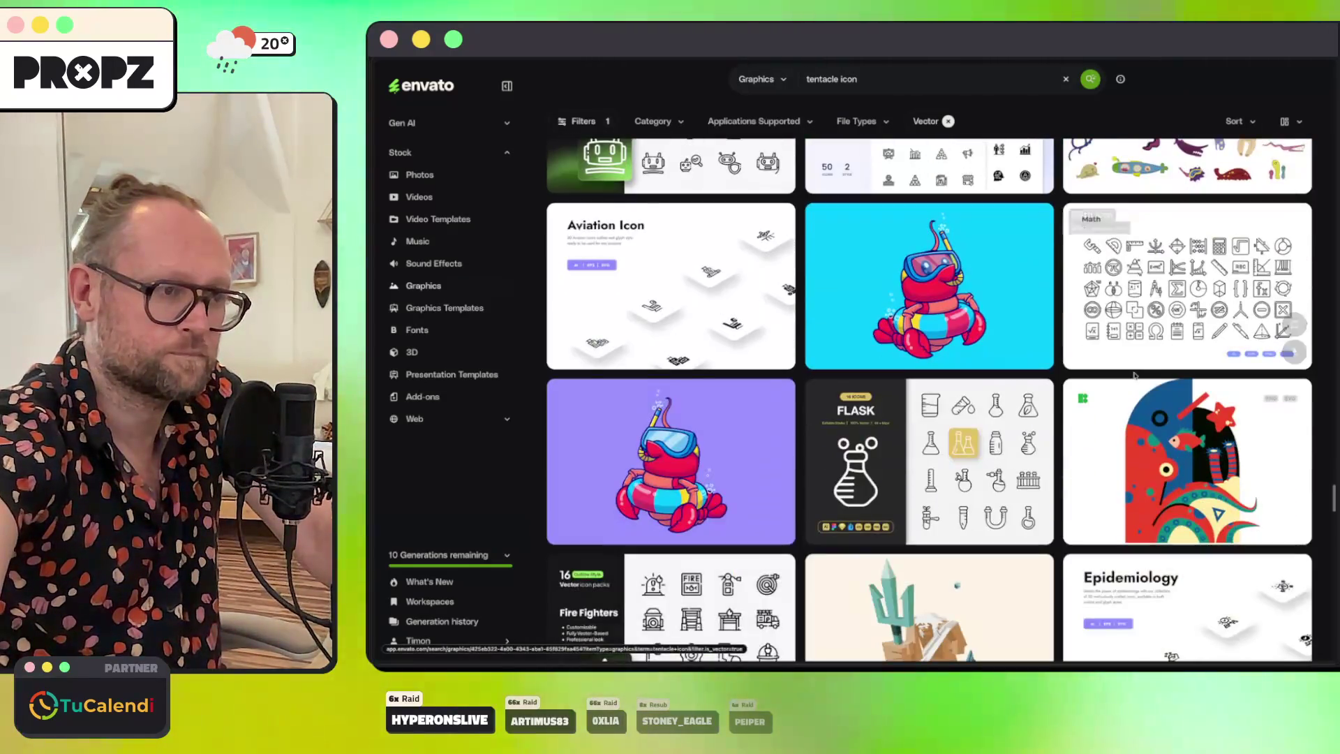
scroll(1135, 377, "down", 8)
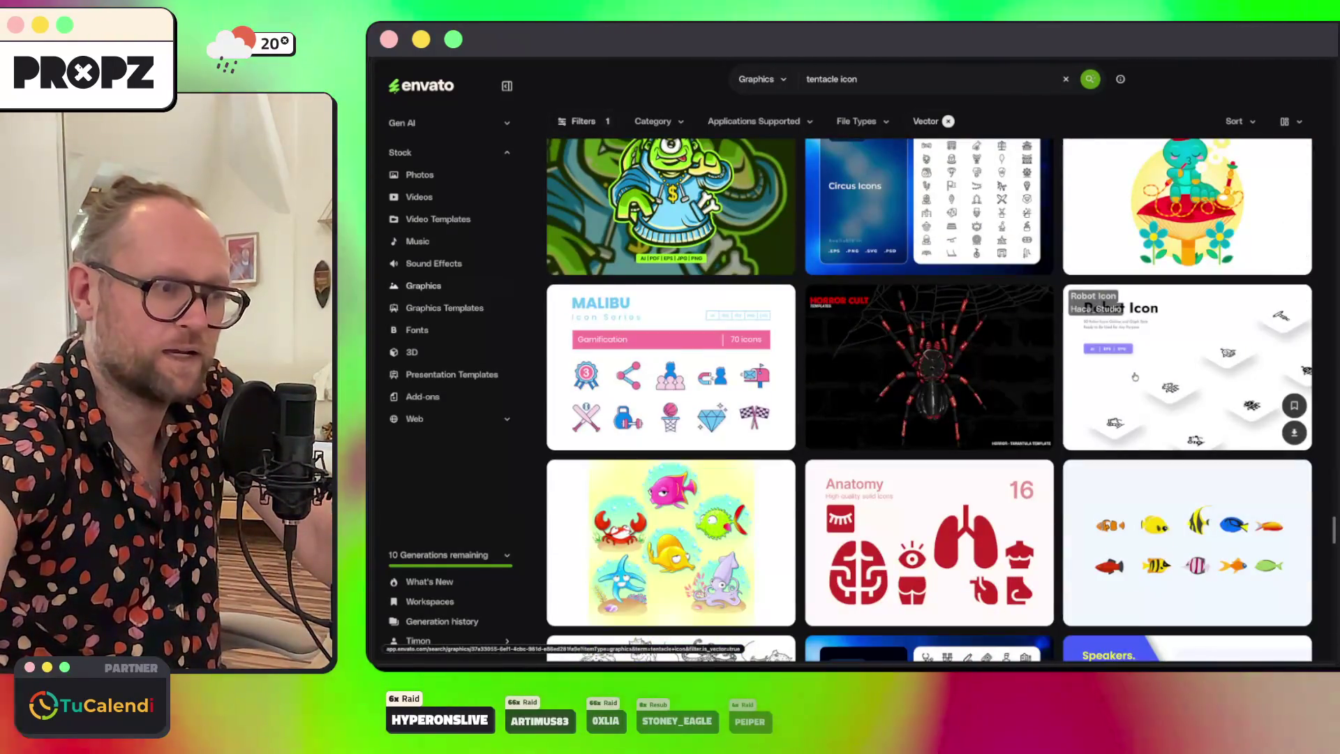
scroll(1135, 377, "down", 10)
double_click(847, 79)
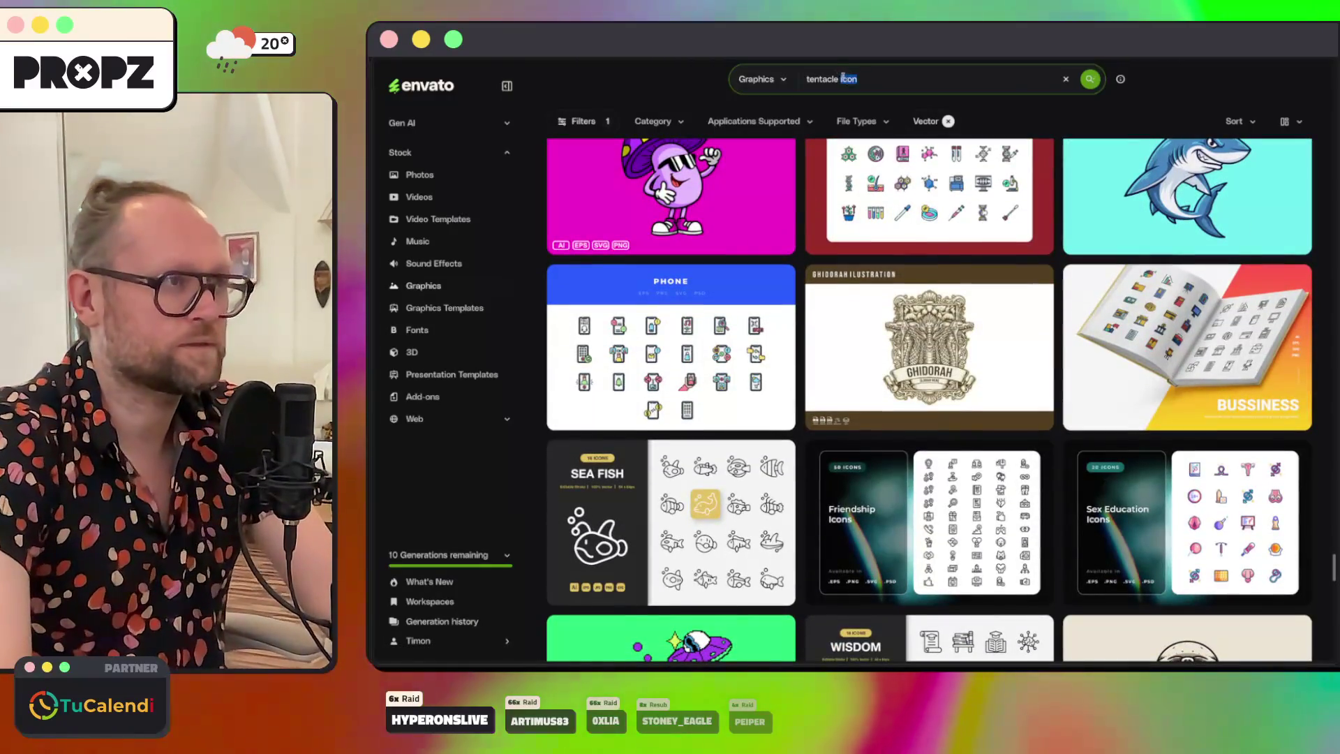
triple_click(845, 79)
type("min")
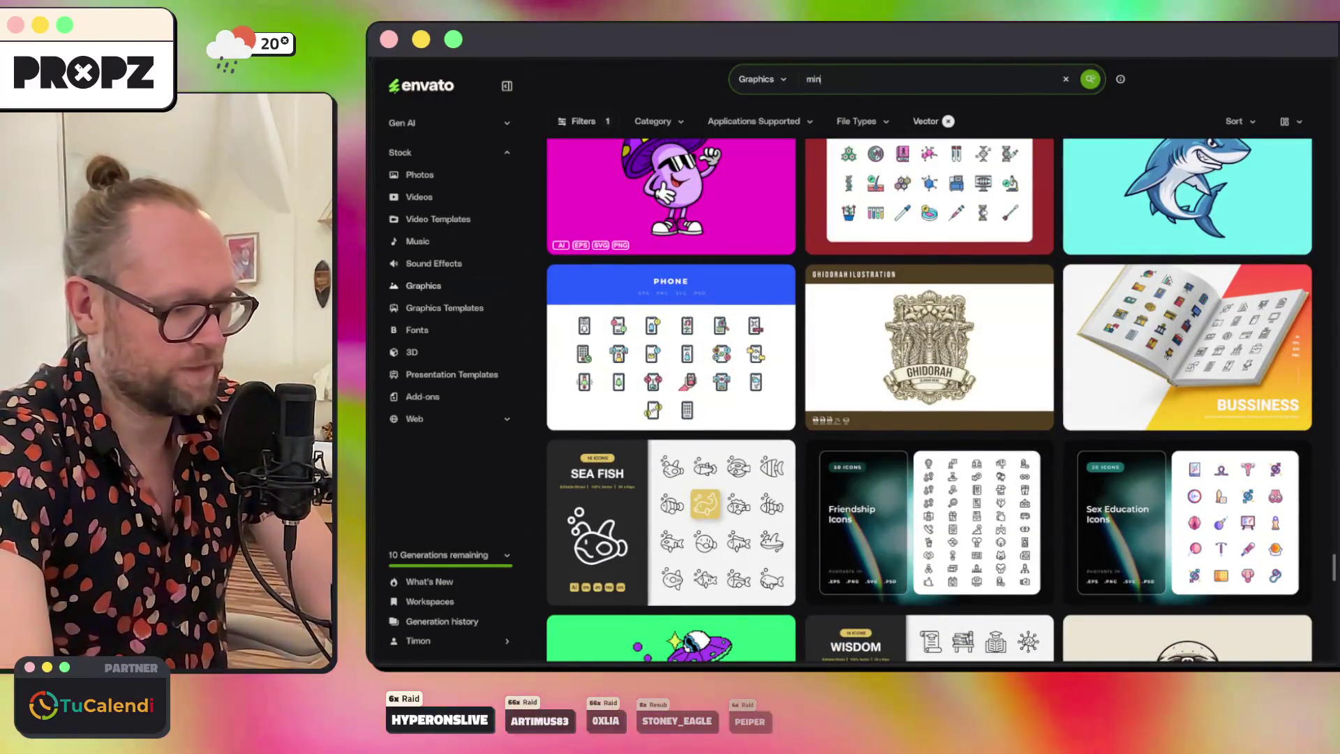
type("imalistic t")
type("entalce")
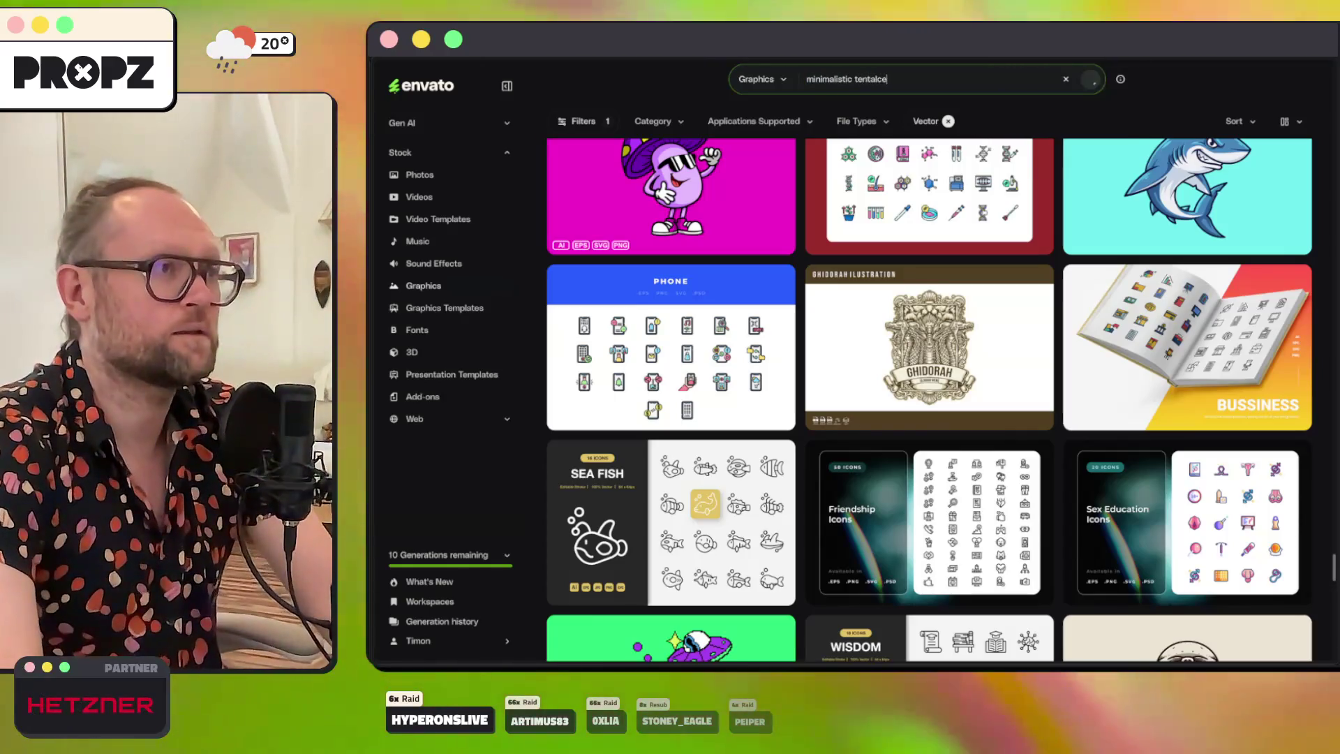
key("Return")
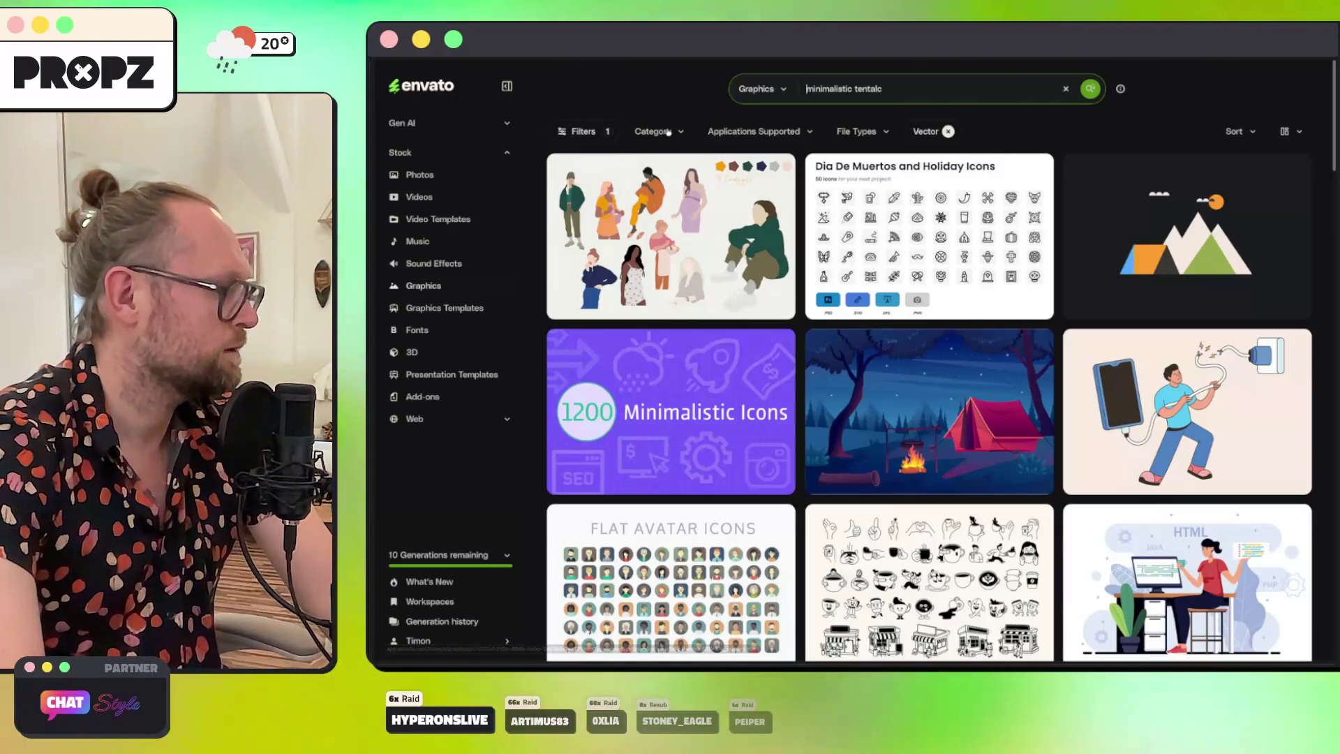
Step: Search Envato Graphics for 'tentacle icon' again and scroll through the vector results
key("ctrl+a")
type("tentacle icon")
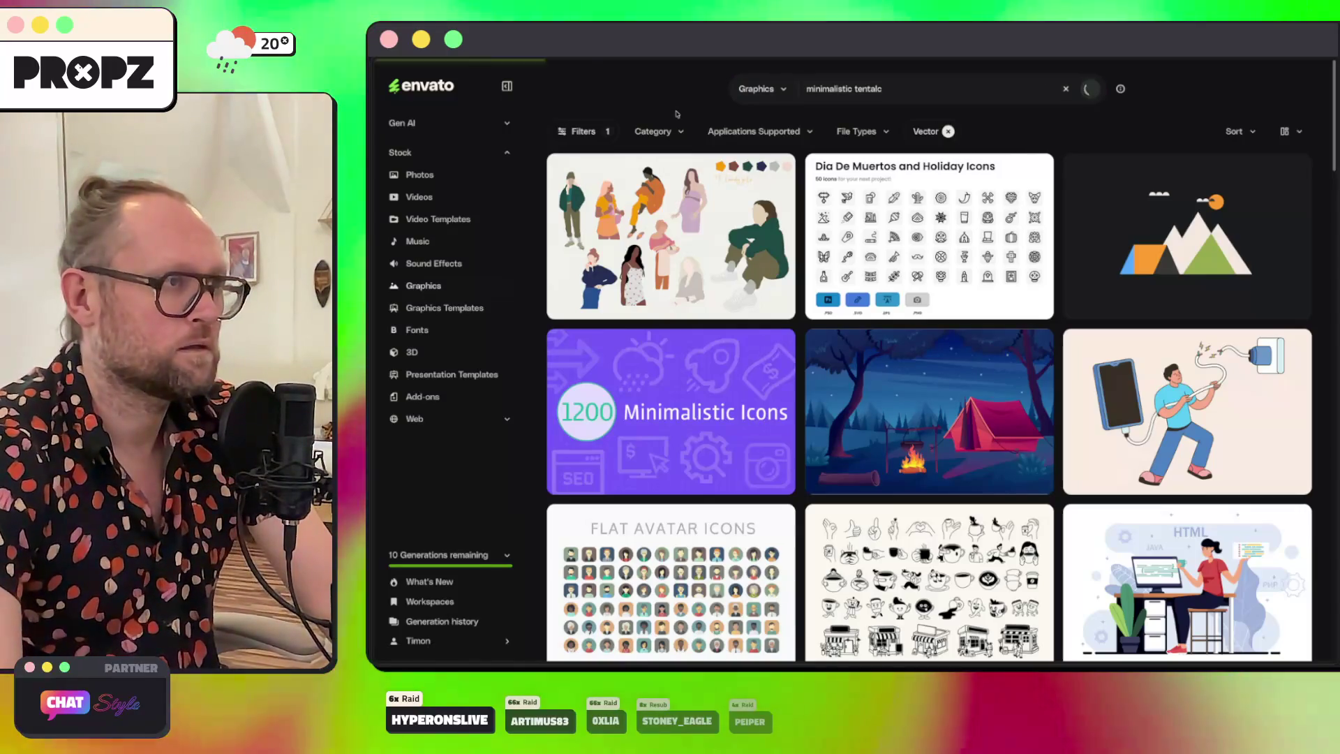
key("Return")
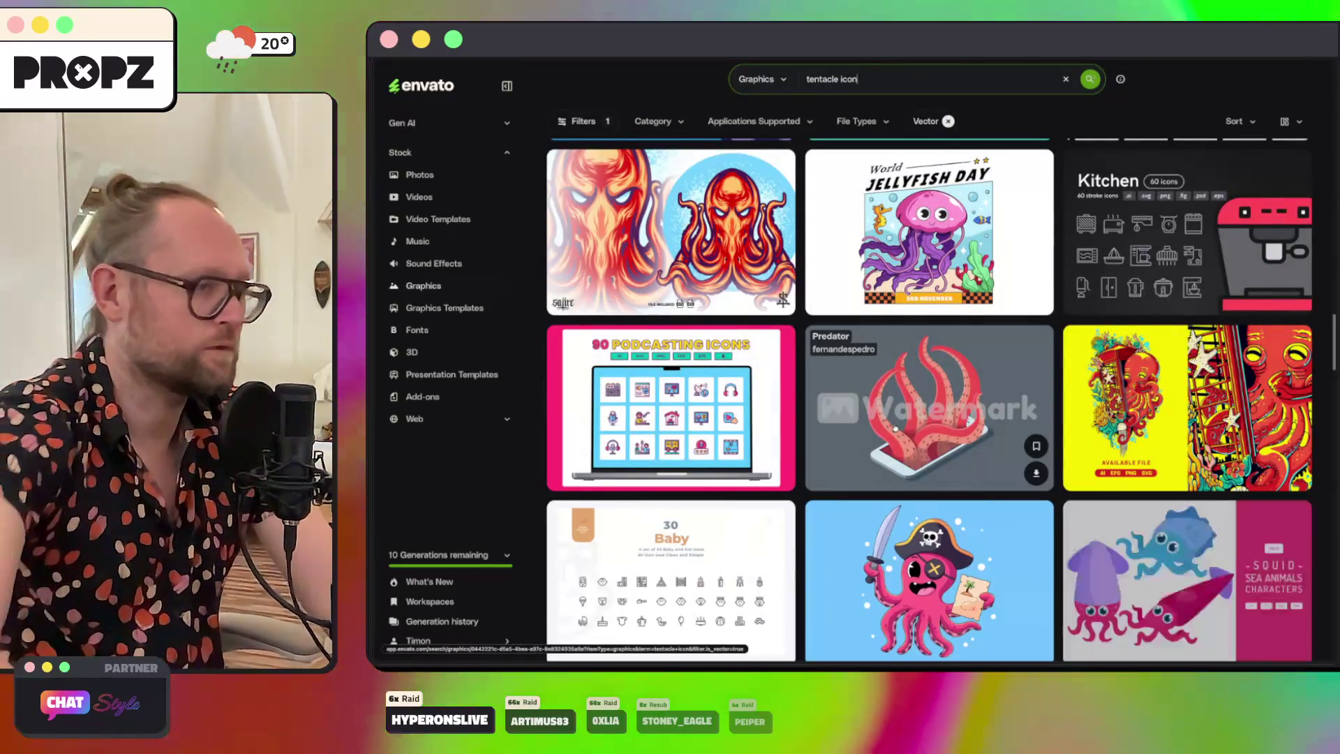
scroll(938, 438, "down", 1)
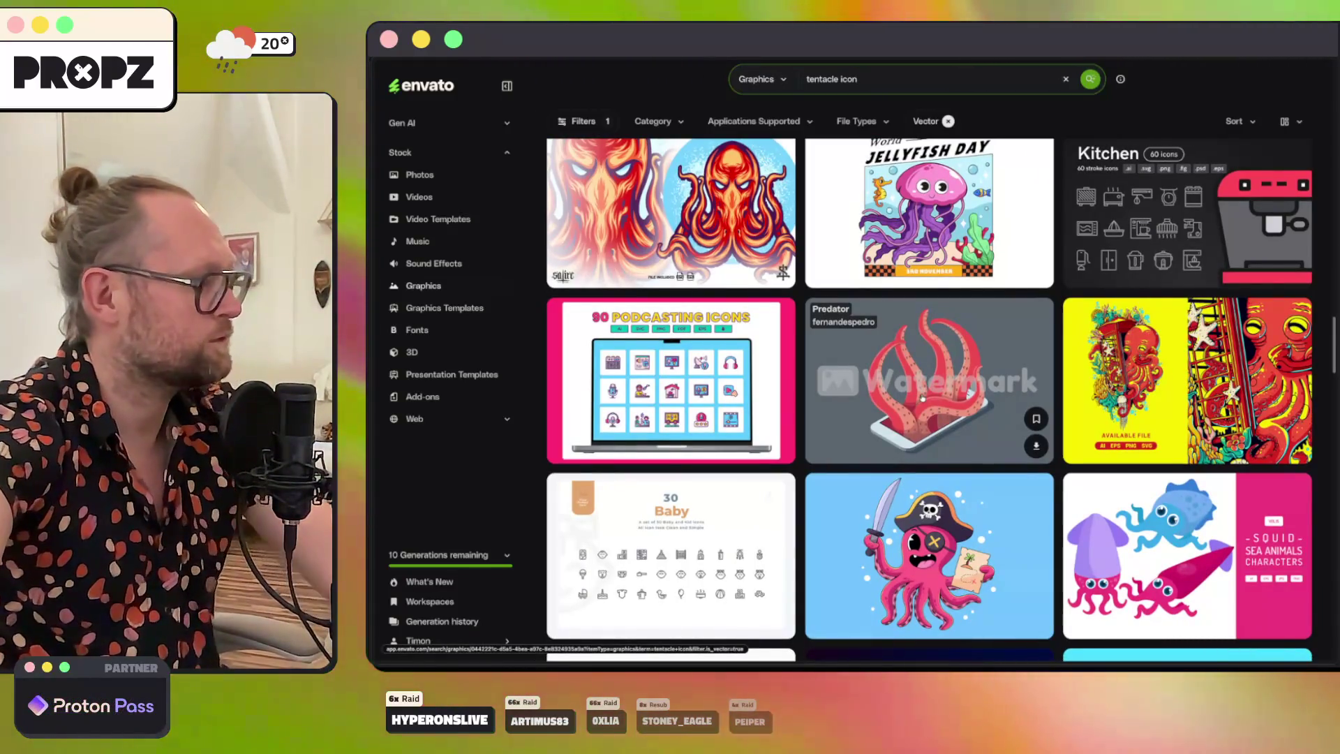
scroll(928, 405, "down", 3)
scroll(922, 397, "down", 4)
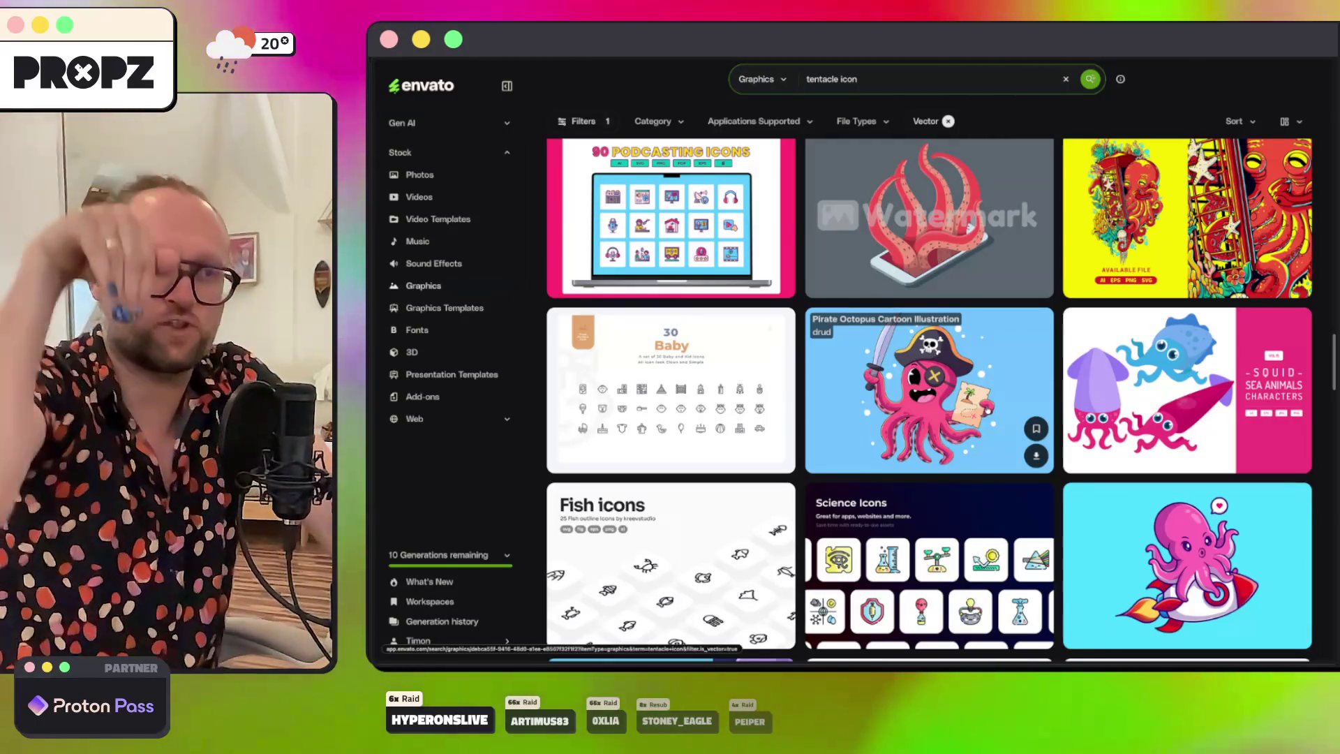
scroll(987, 410, "down", 4)
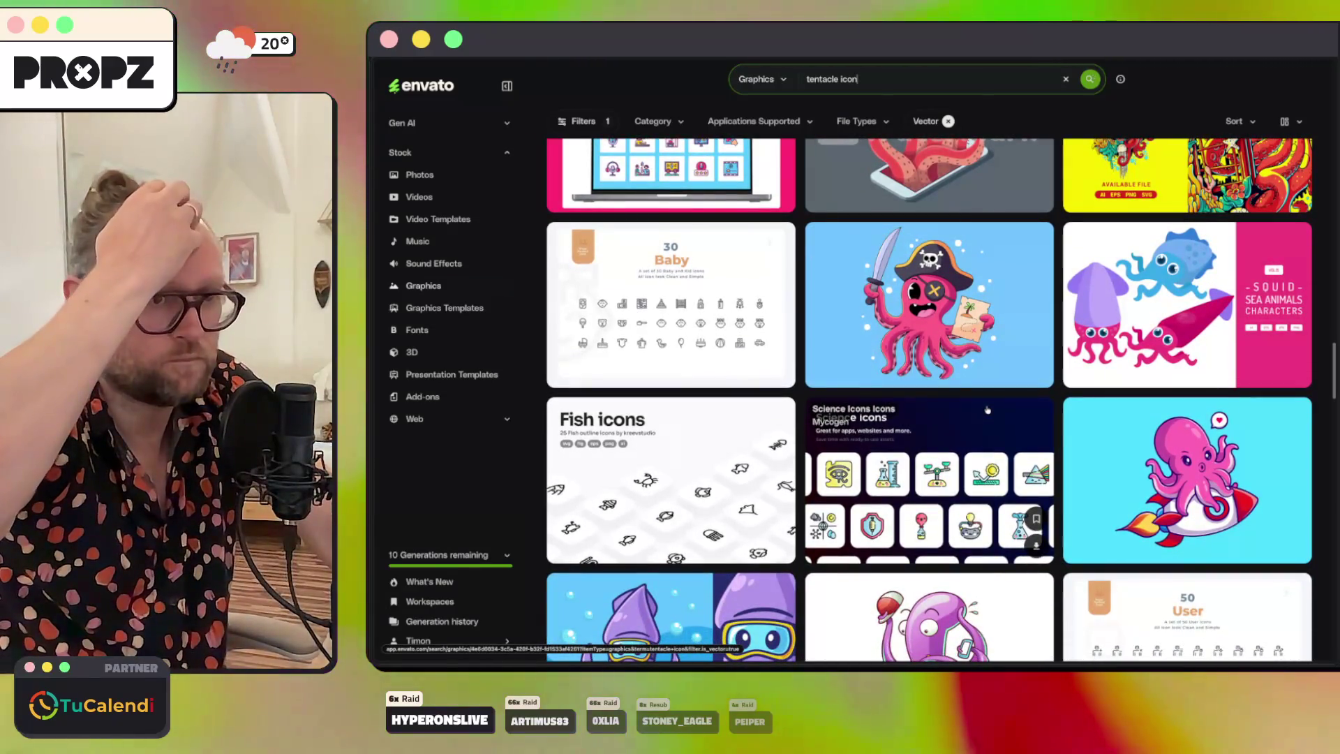
scroll(988, 410, "down", 10)
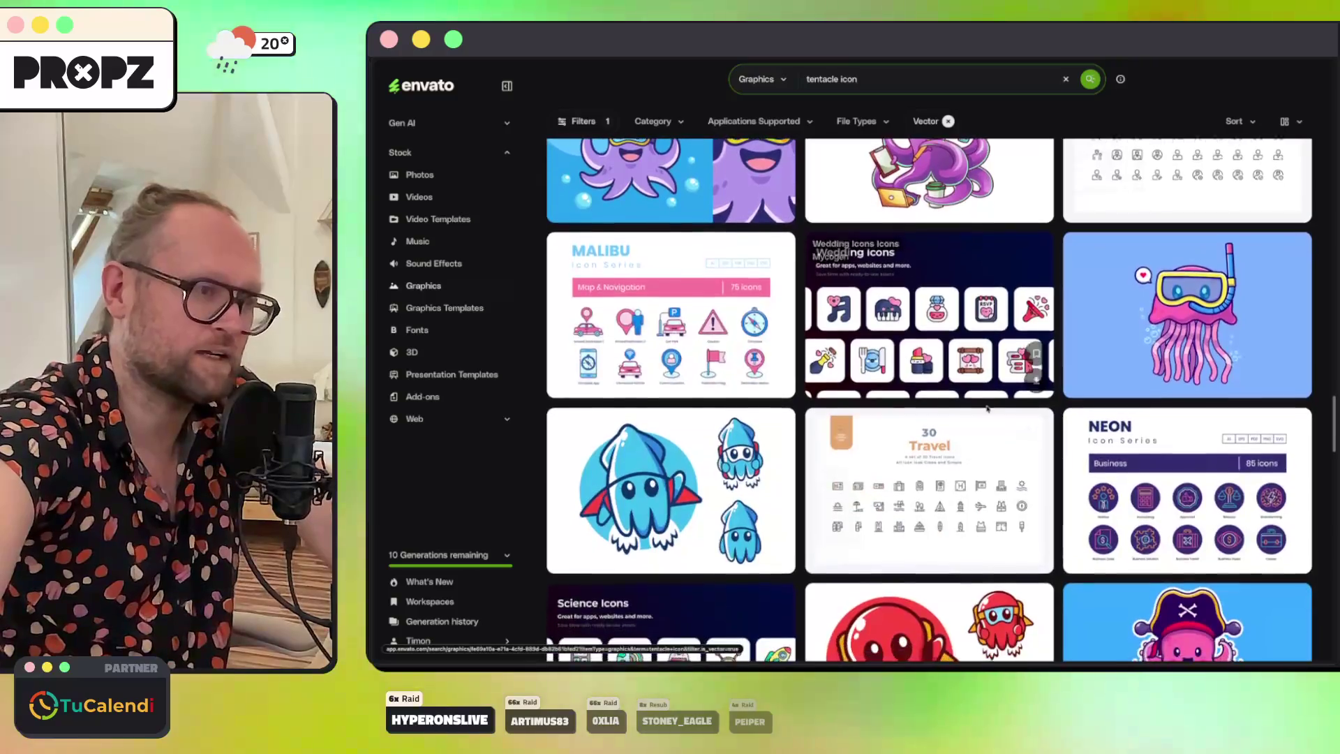
scroll(987, 410, "down", 12)
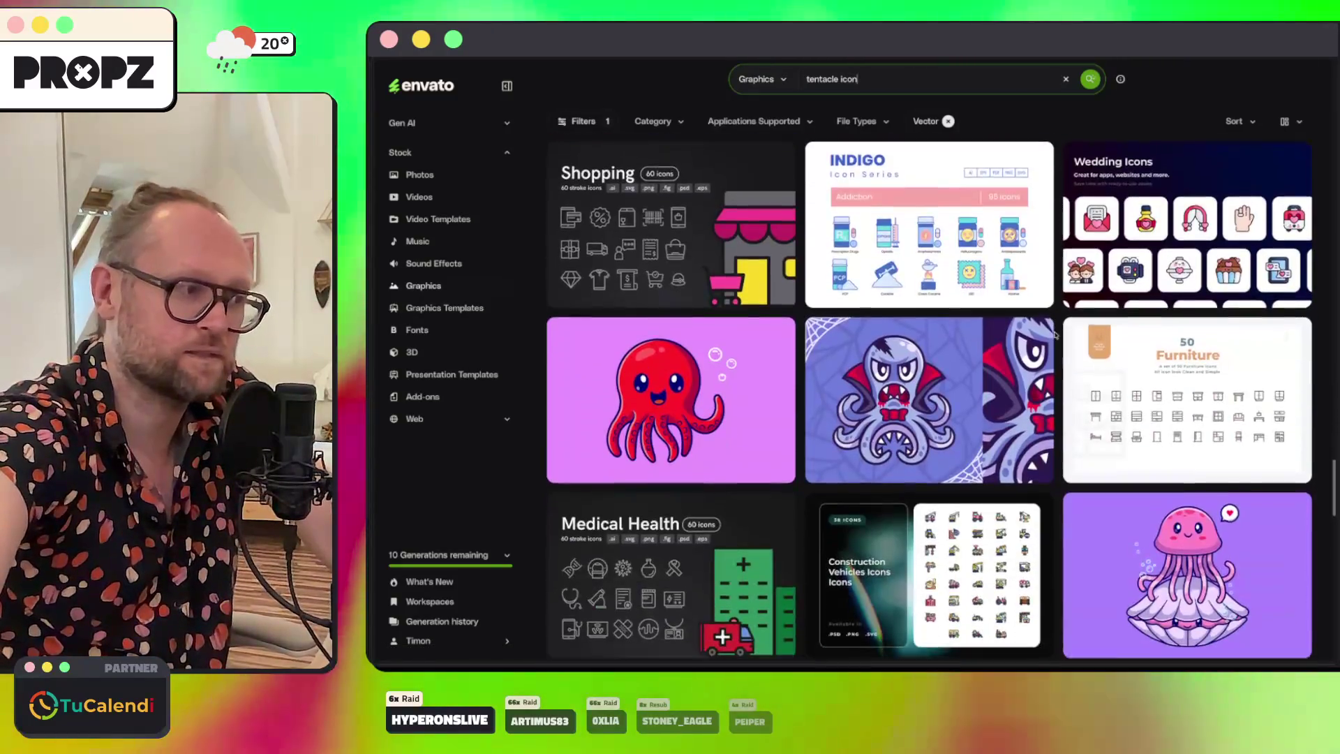
scroll(1055, 335, "down", 9)
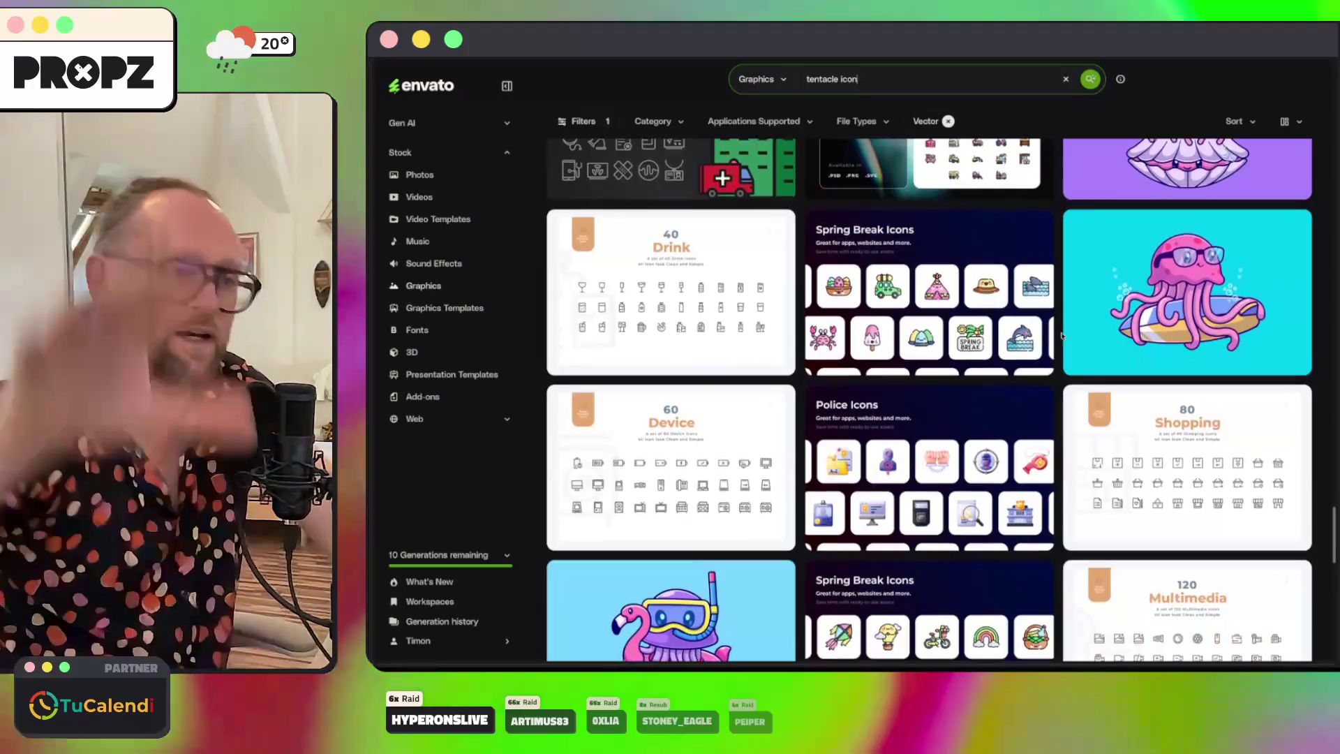
scroll(1062, 336, "down", 1)
scroll(1061, 336, "down", 6)
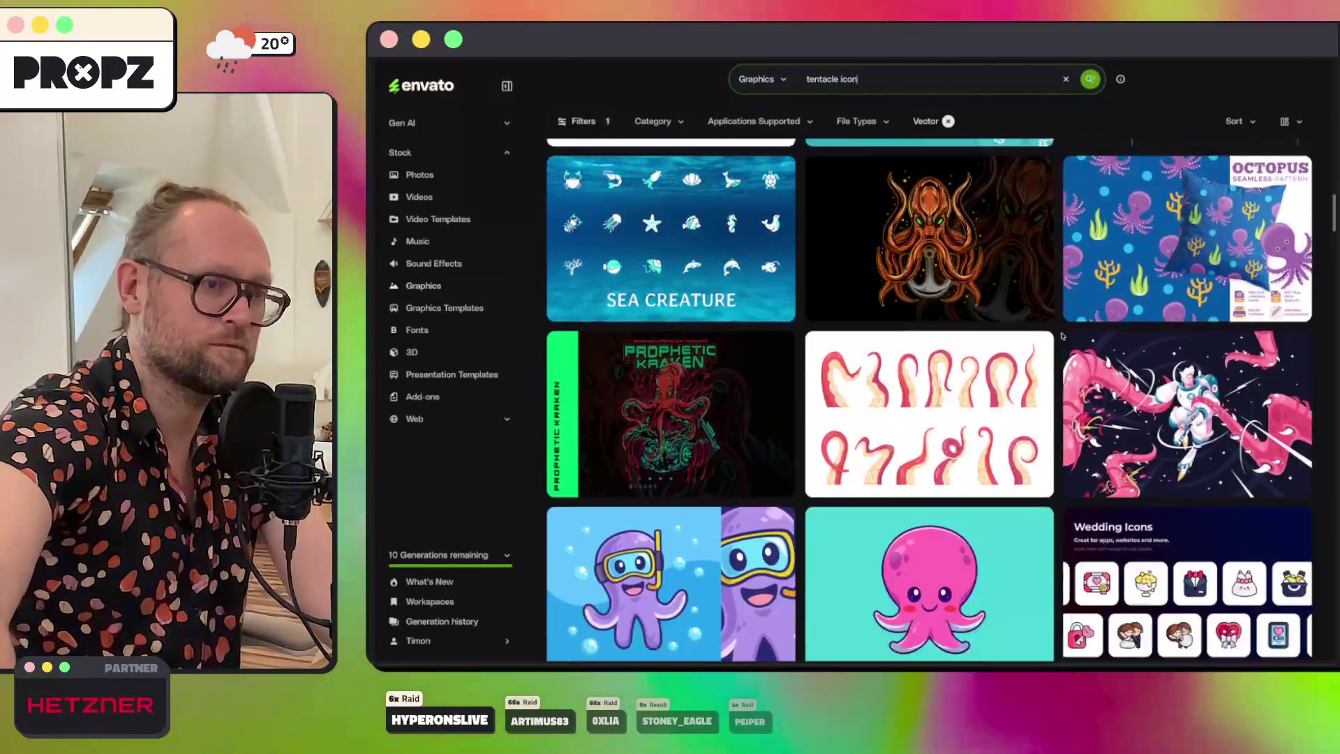
scroll(1062, 336, "up", 8)
scroll(1061, 336, "up", 5)
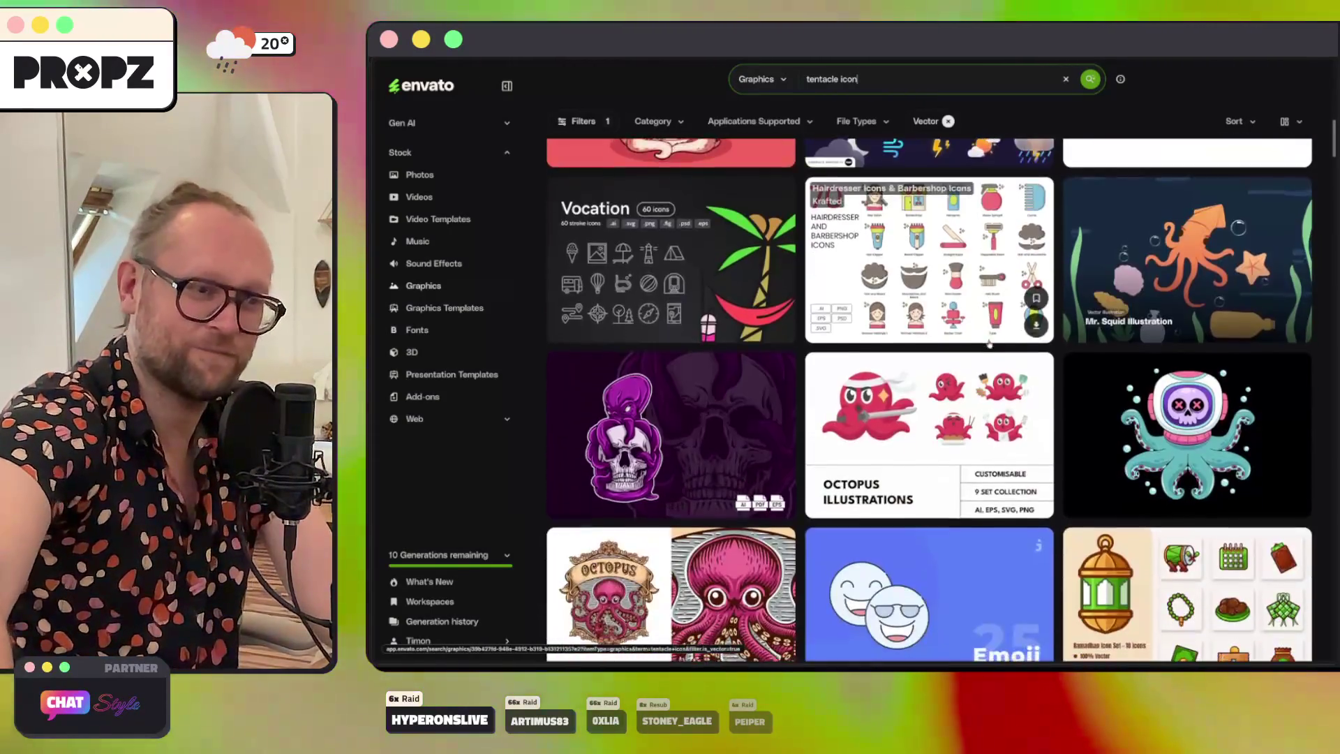
scroll(1198, 382, "up", 5, "ctrl")
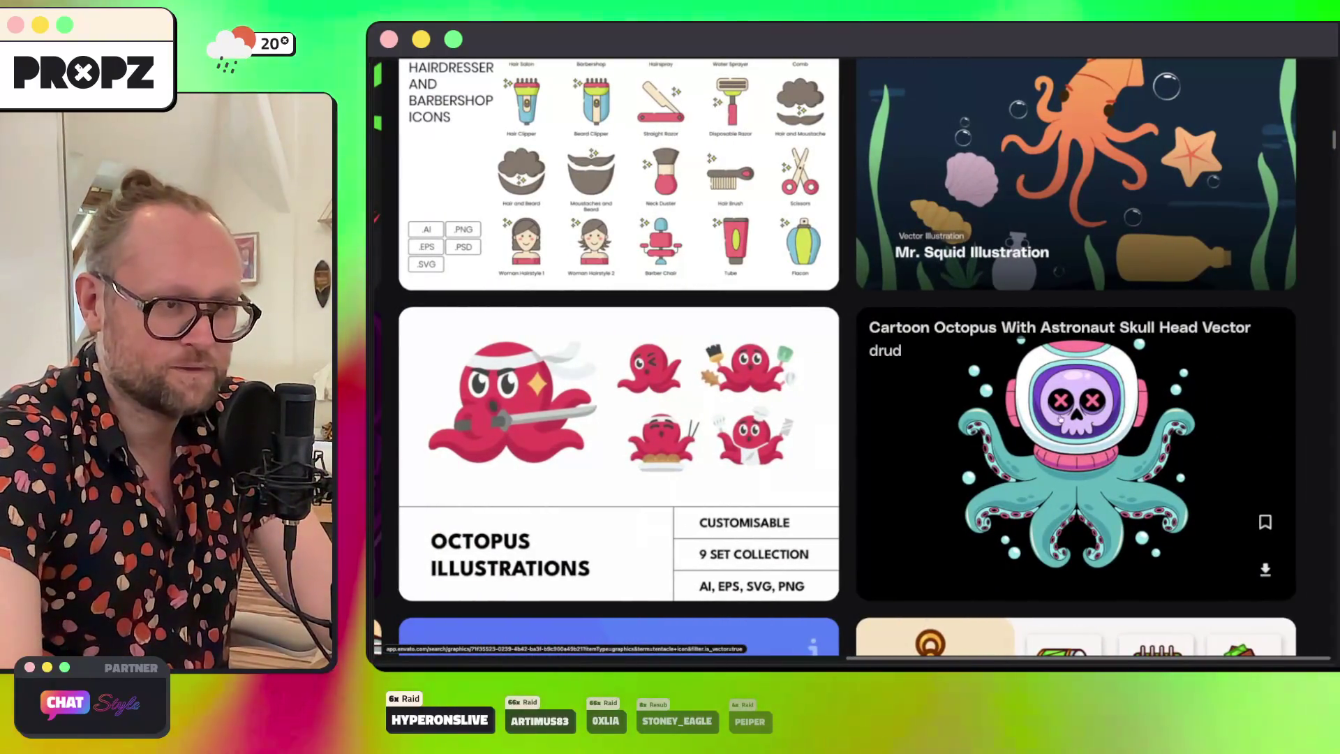
Step: Open the astronaut-skull octopus illustration in a background tab
right_click(1015, 343)
left_click(1040, 359)
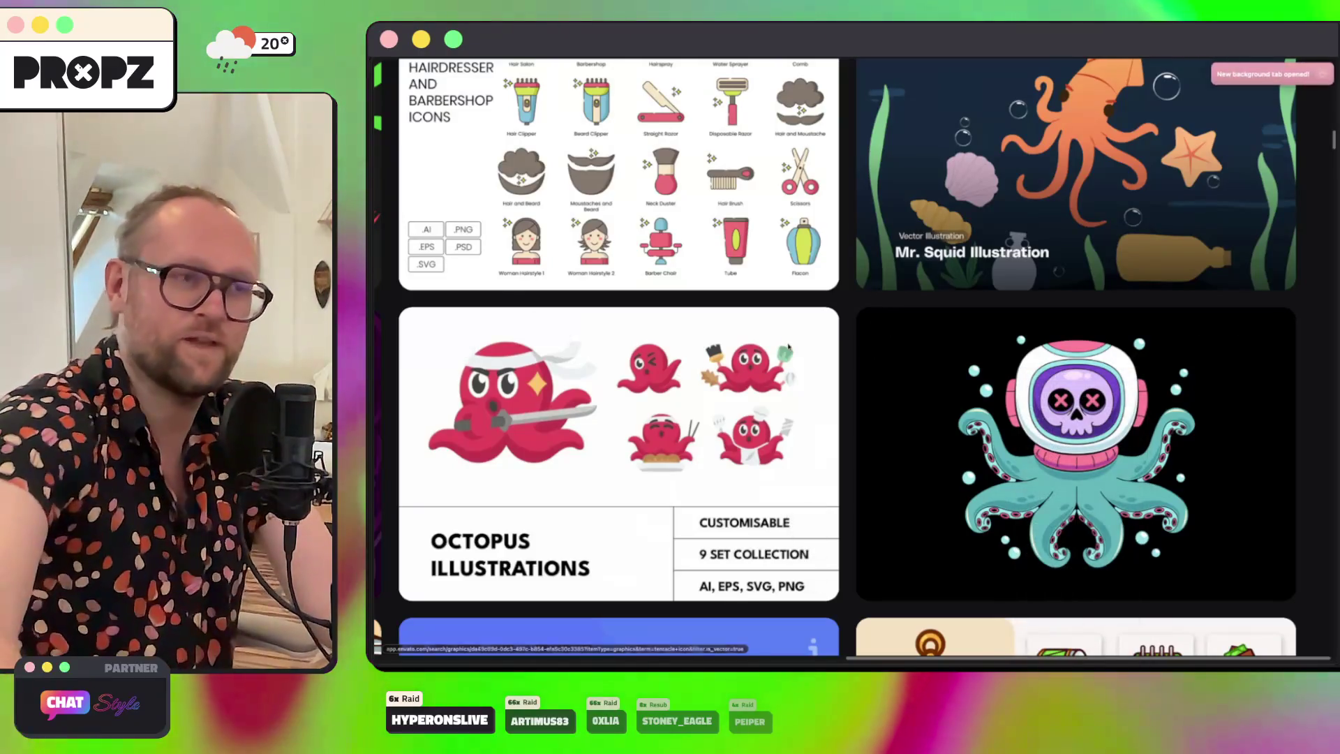
scroll(789, 347, "down", 5, "ctrl")
scroll(789, 347, "up", 5)
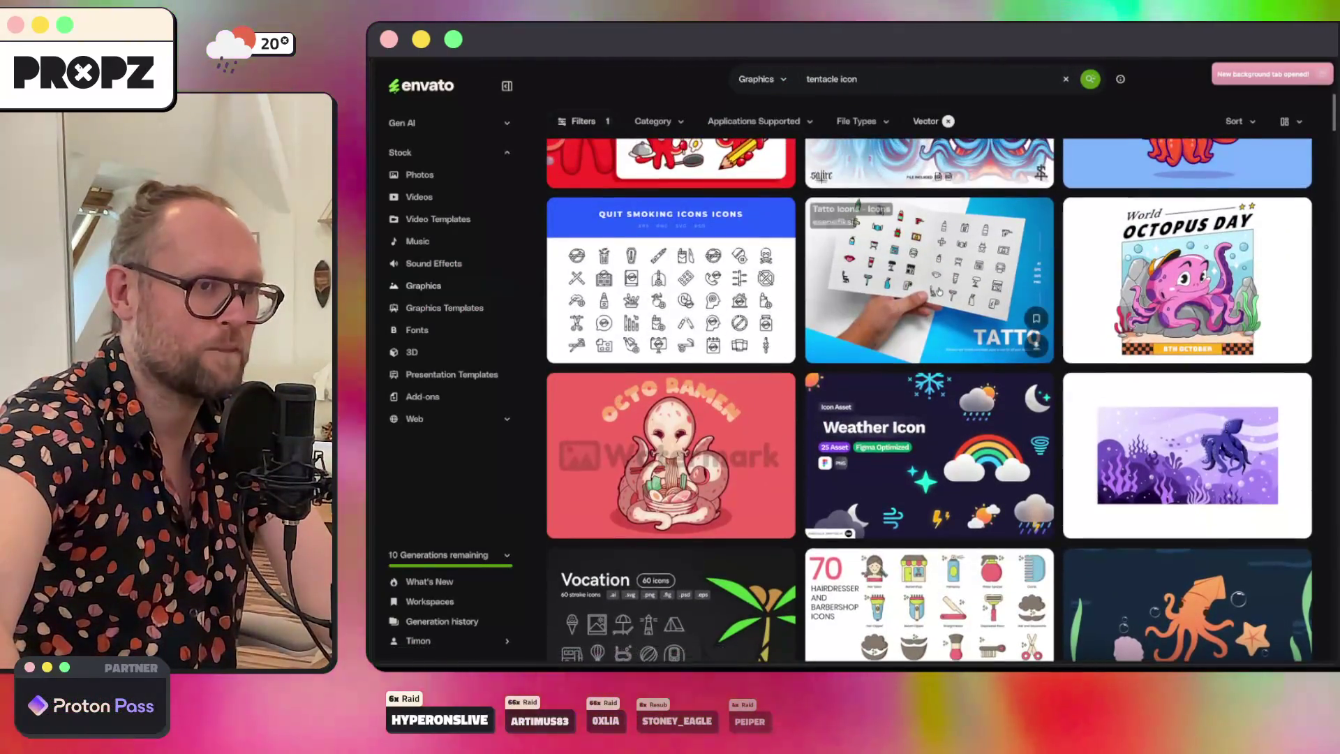
scroll(939, 291, "up", 8)
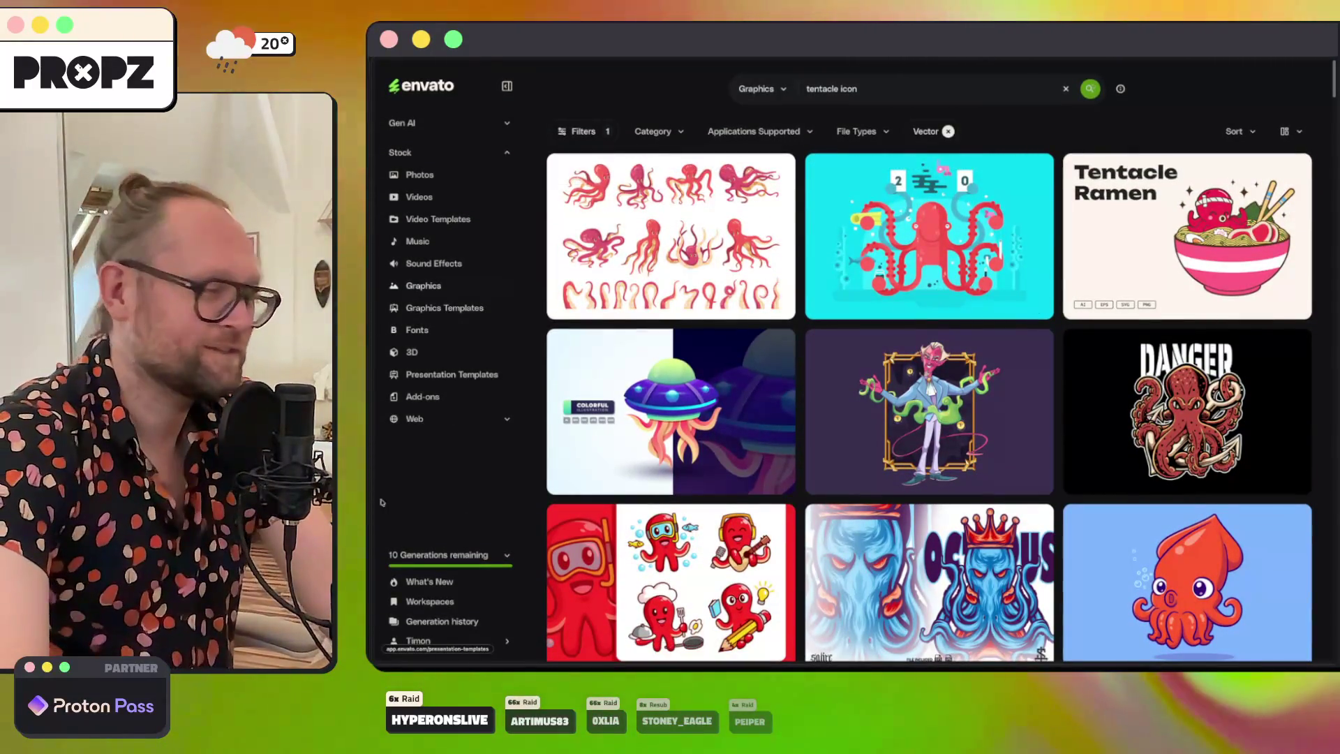
Step: Open the Cartoon Octopus With Astronaut Skull Head Vector item page and scroll through its similar items
mouse_move(395, 489)
left_click(424, 537)
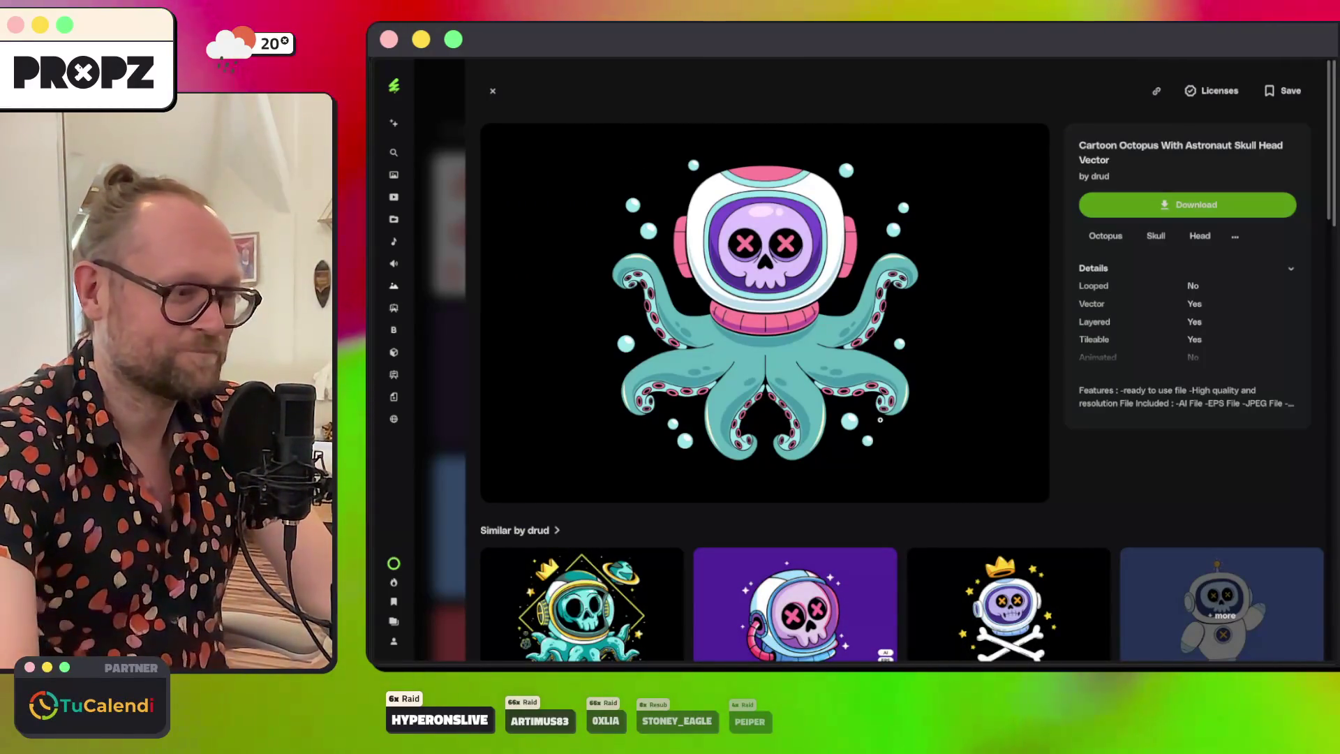
scroll(880, 420, "down", 5)
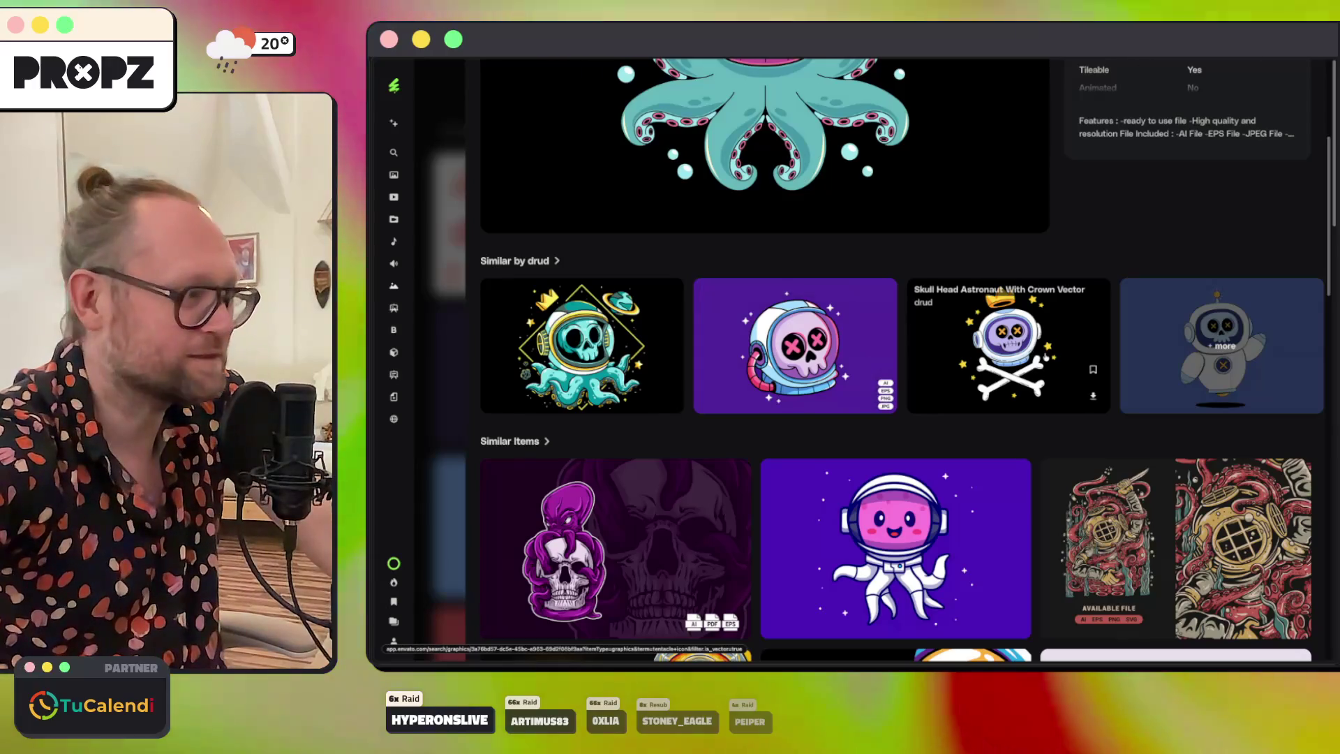
scroll(1046, 356, "down", 6)
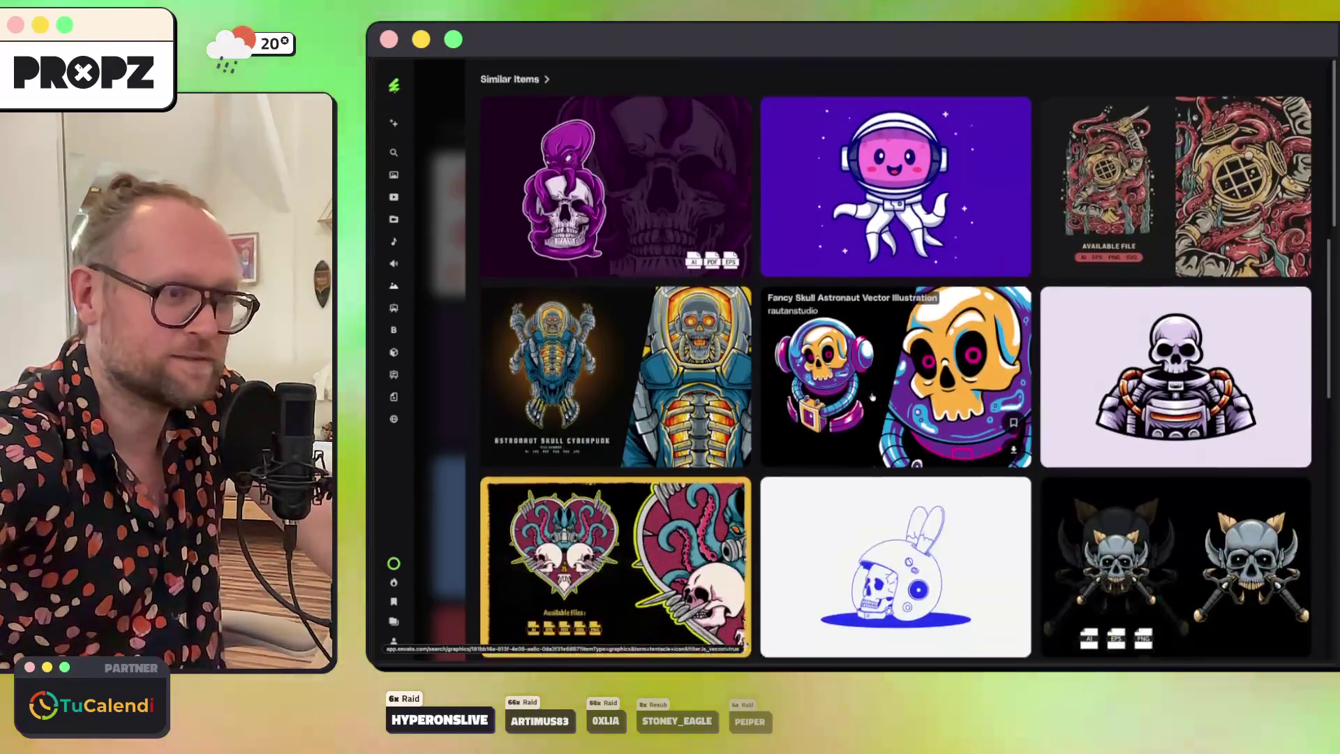
scroll(872, 397, "down", 6)
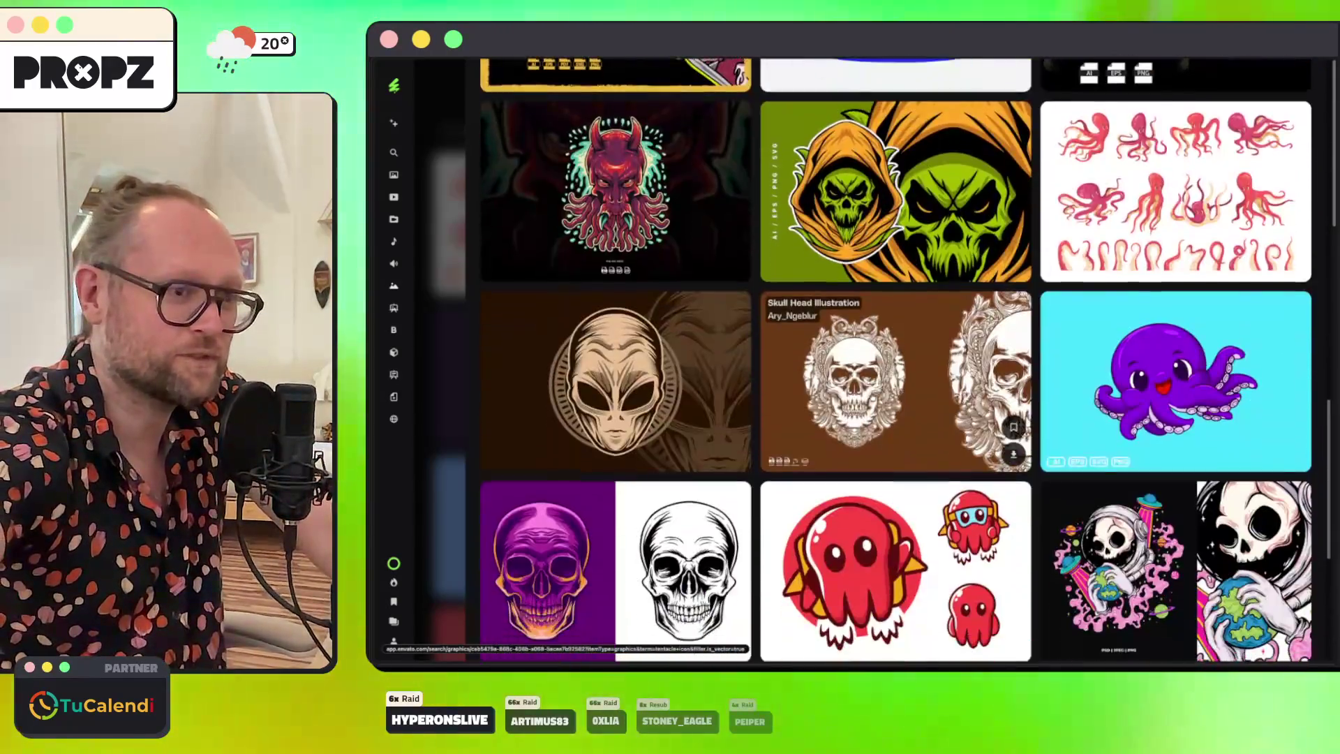
left_click(872, 395)
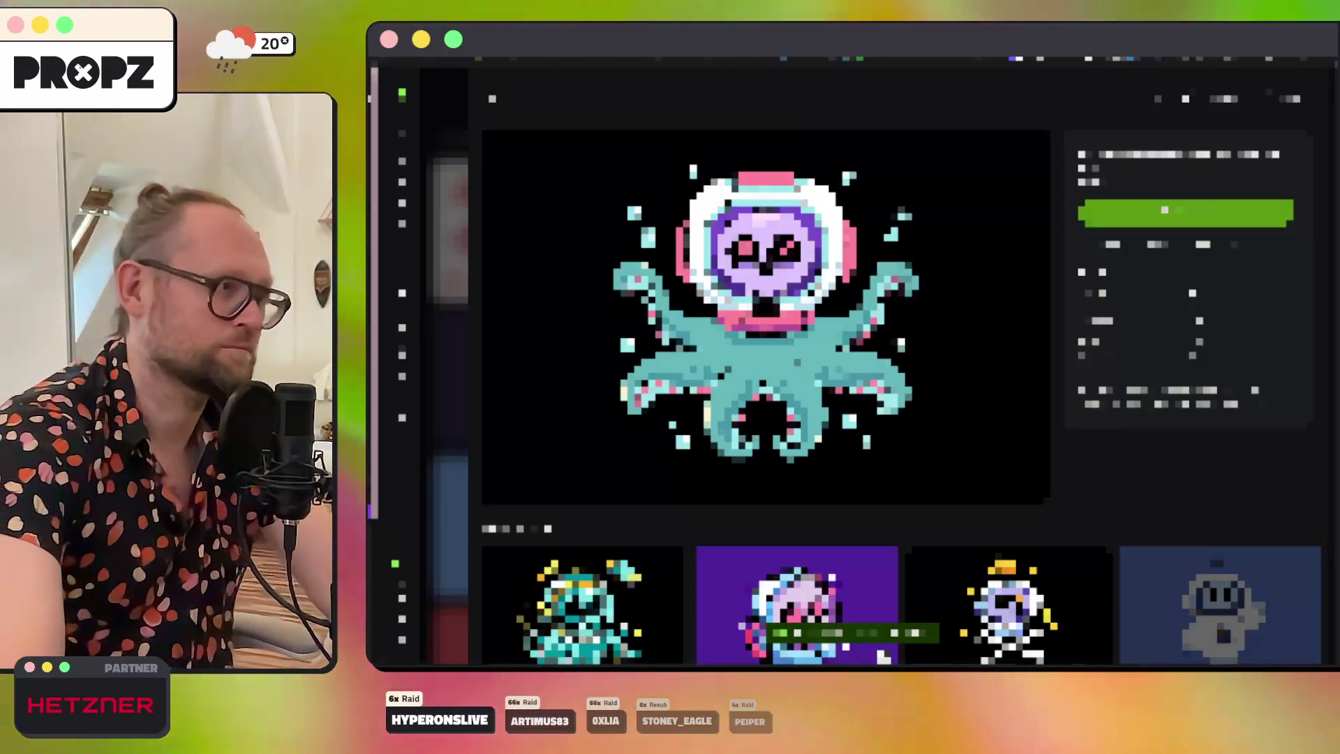
Step: Download the astronaut octopus illustration and close the item page to return to the tentacle results
left_click(882, 654)
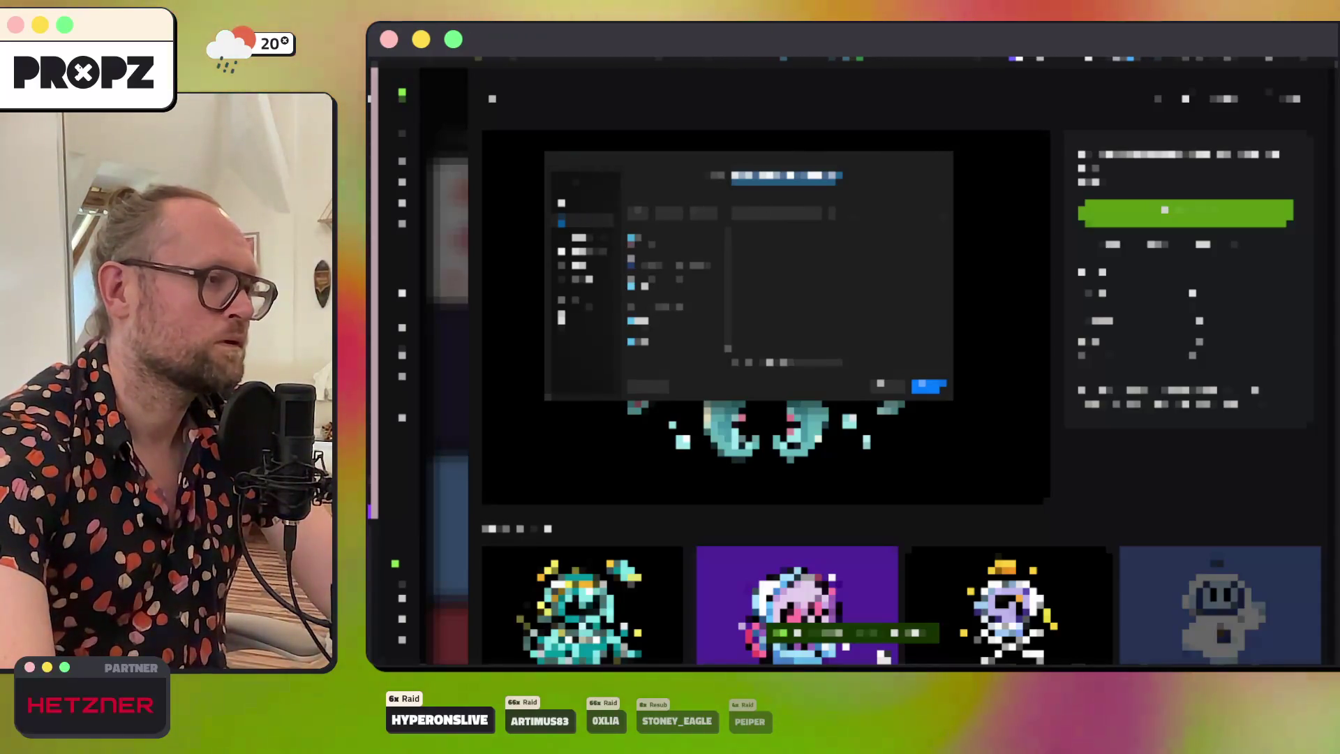
key("Escape")
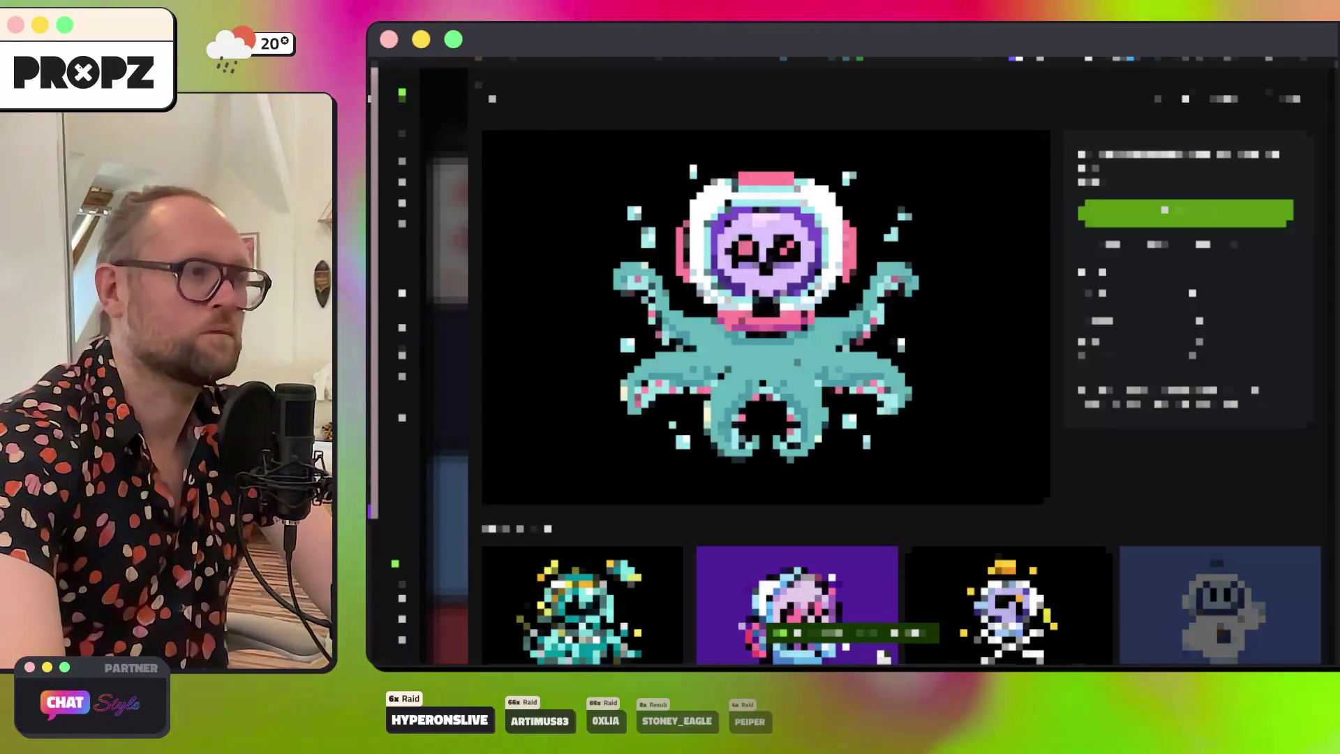
key("Escape")
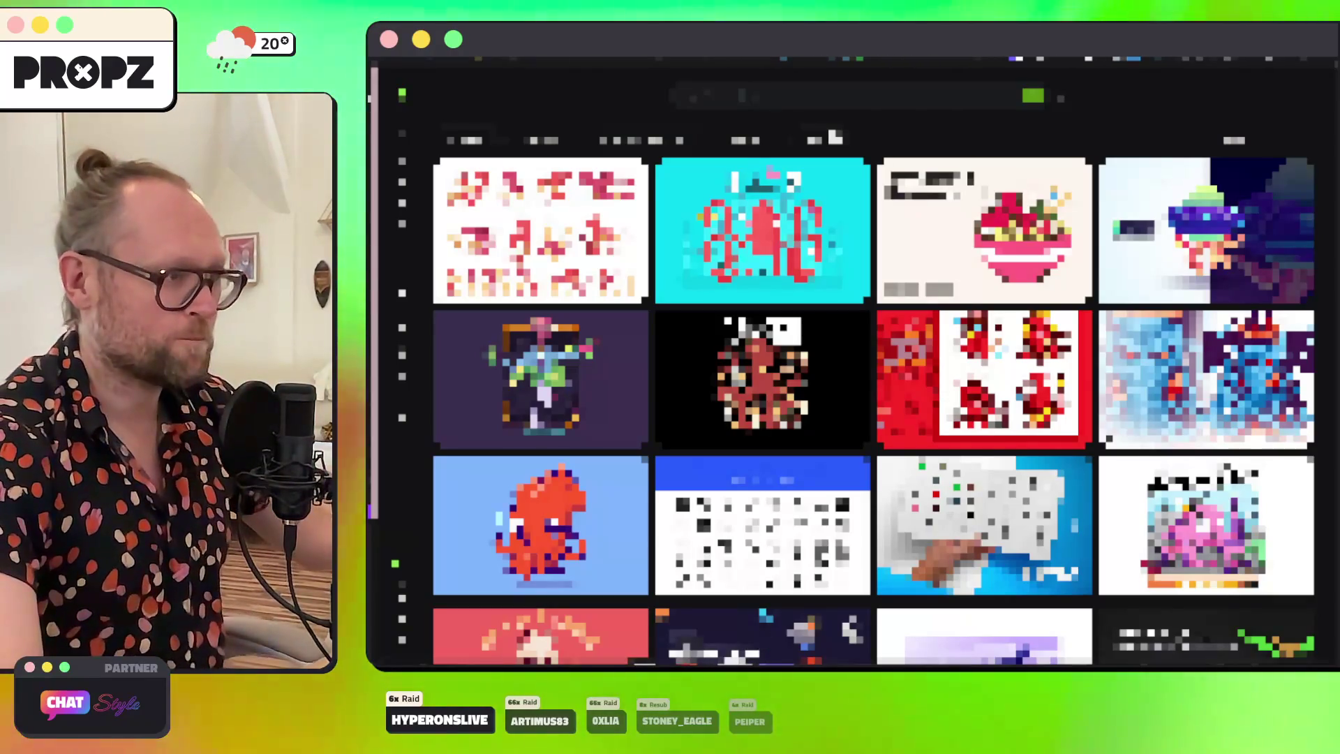
Step: Show and hide the terminal, then bring up a Finder file list window
key("super+alt+i")
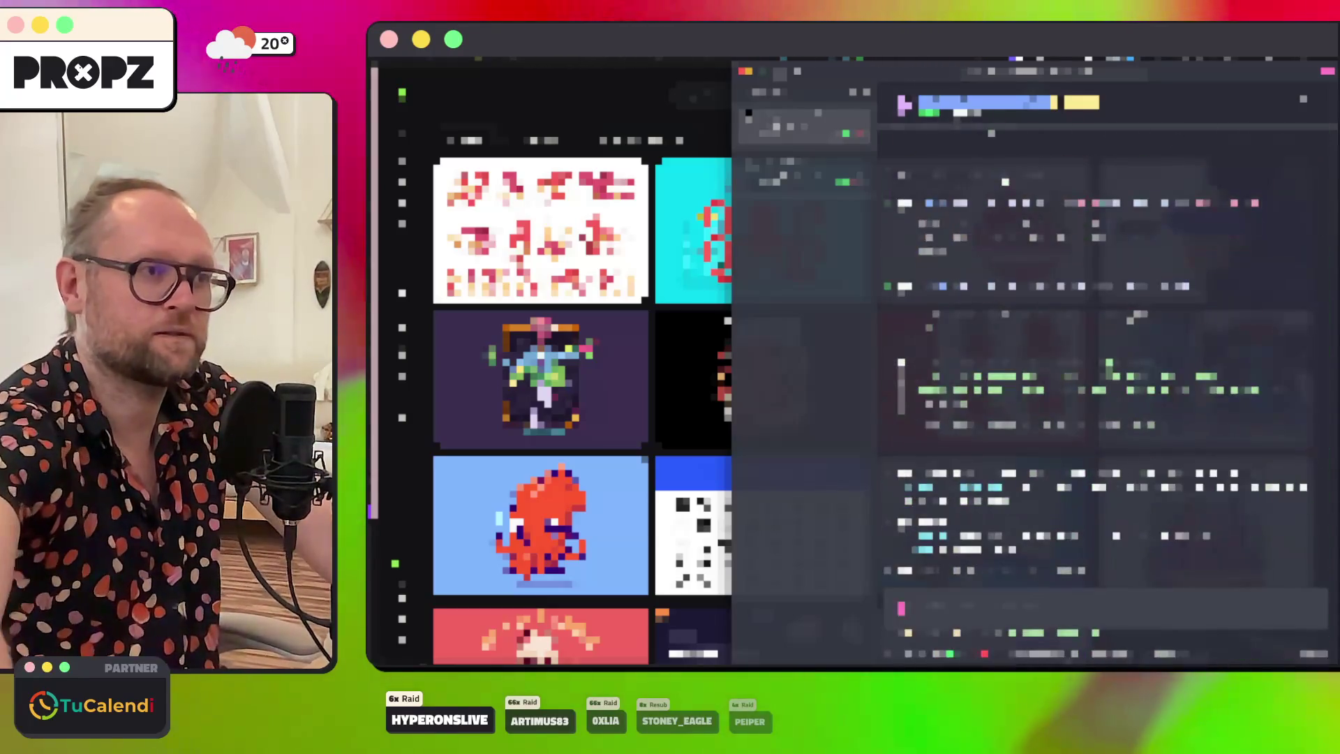
key("super+alt+i")
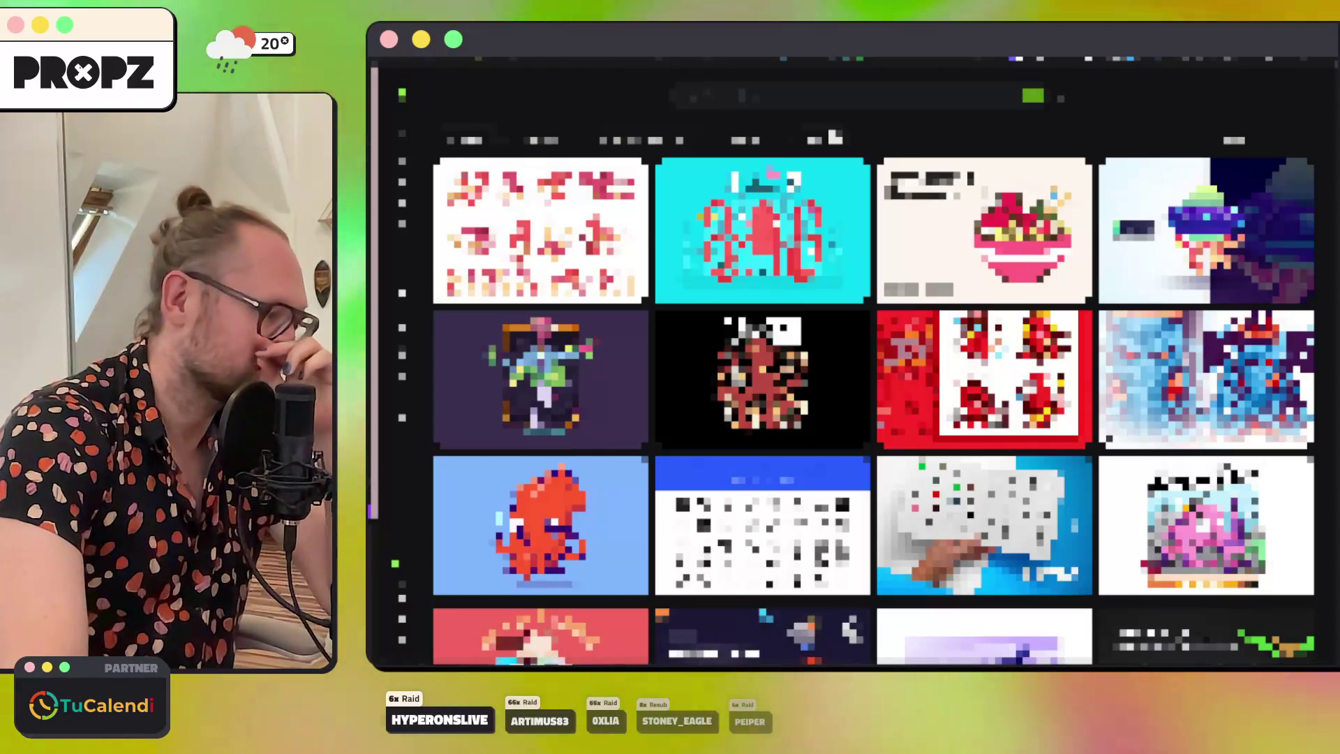
key("super+Tab")
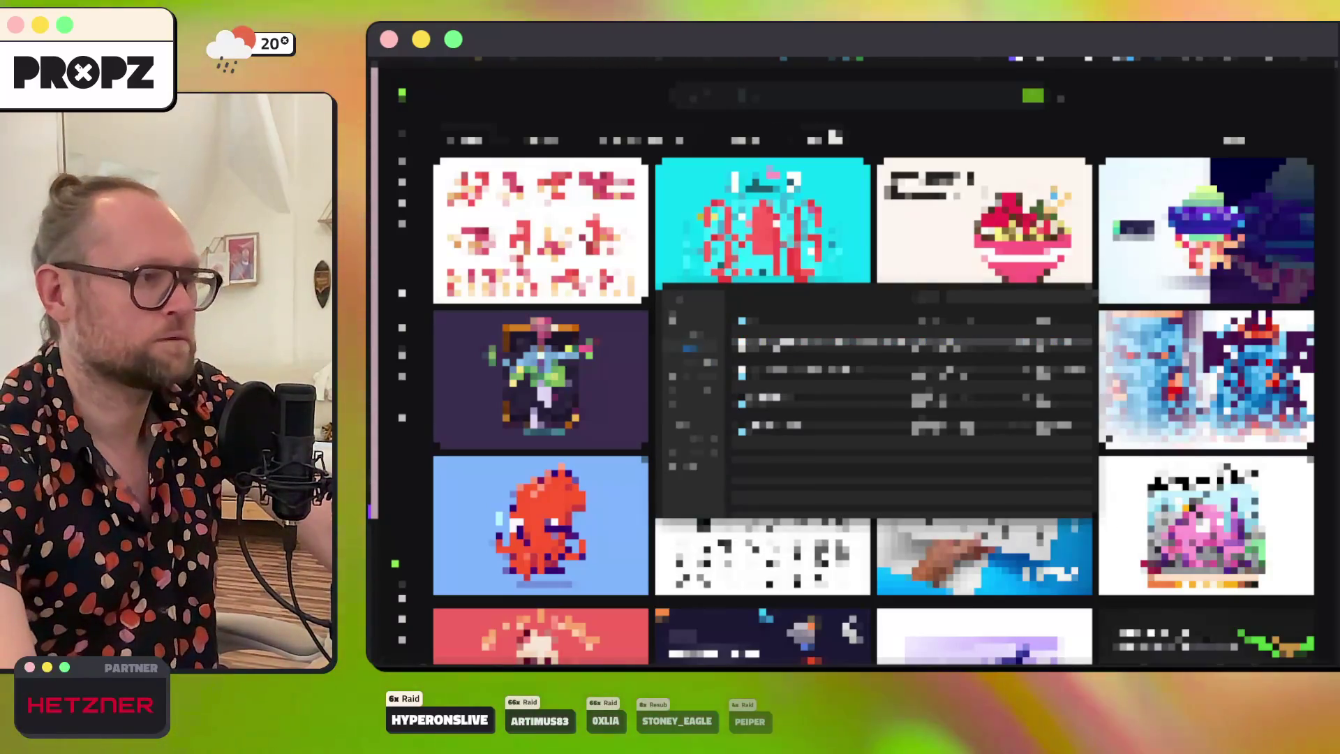
Step: Select the newest downloaded file and preview the astronaut octopus image in Quick Look
left_click(908, 347)
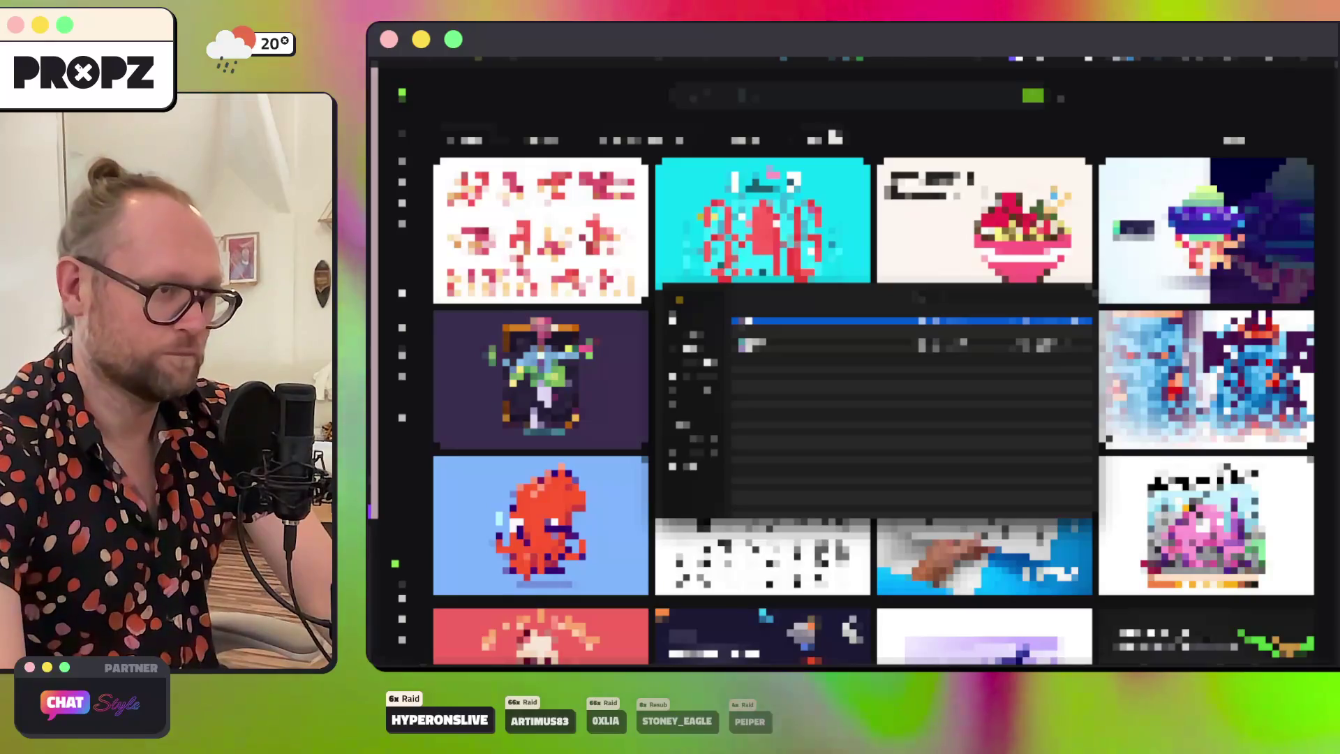
left_click(908, 331)
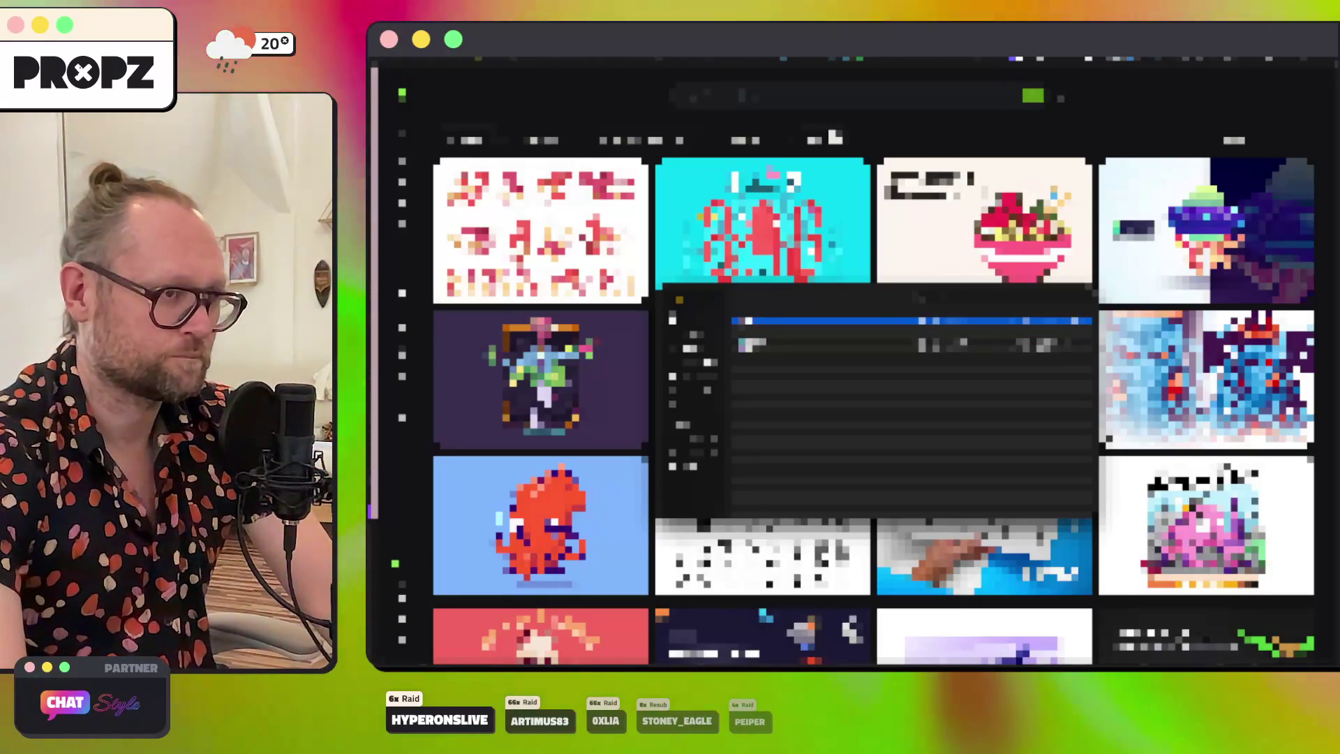
key("Return")
key("space")
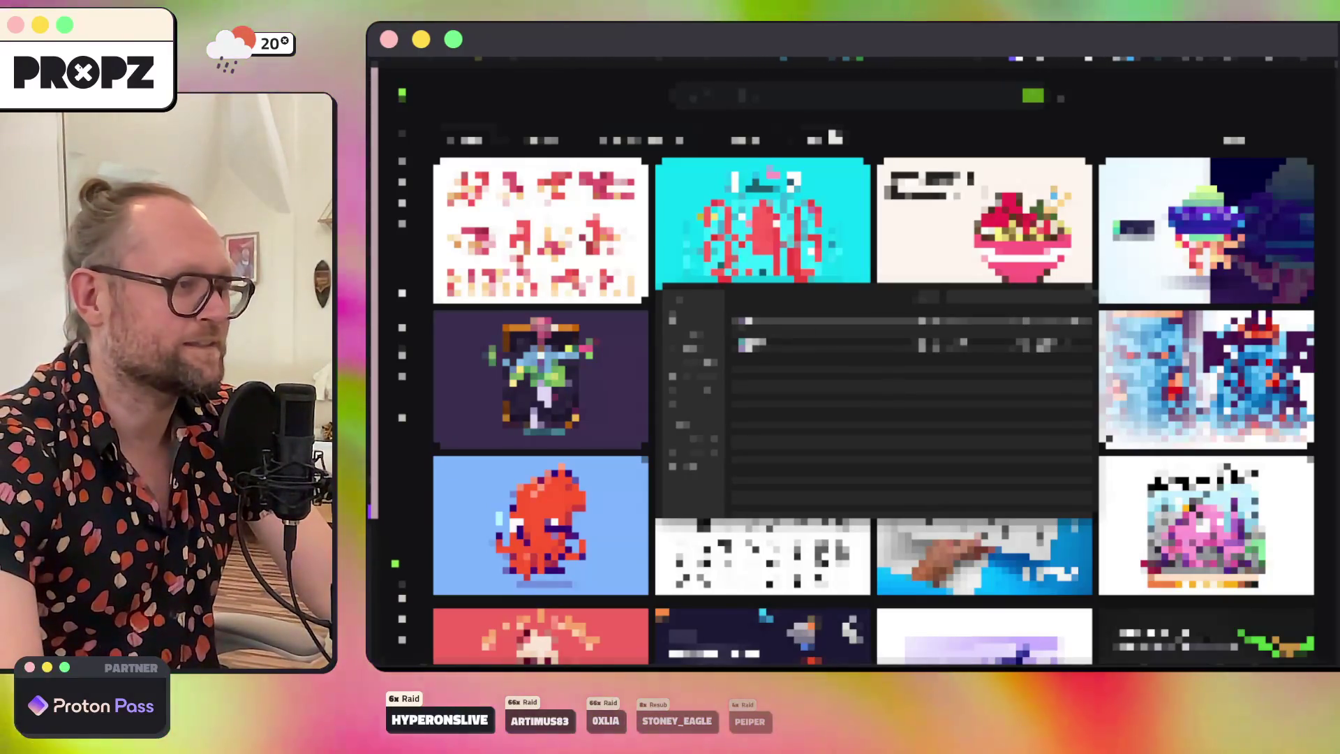
key("space")
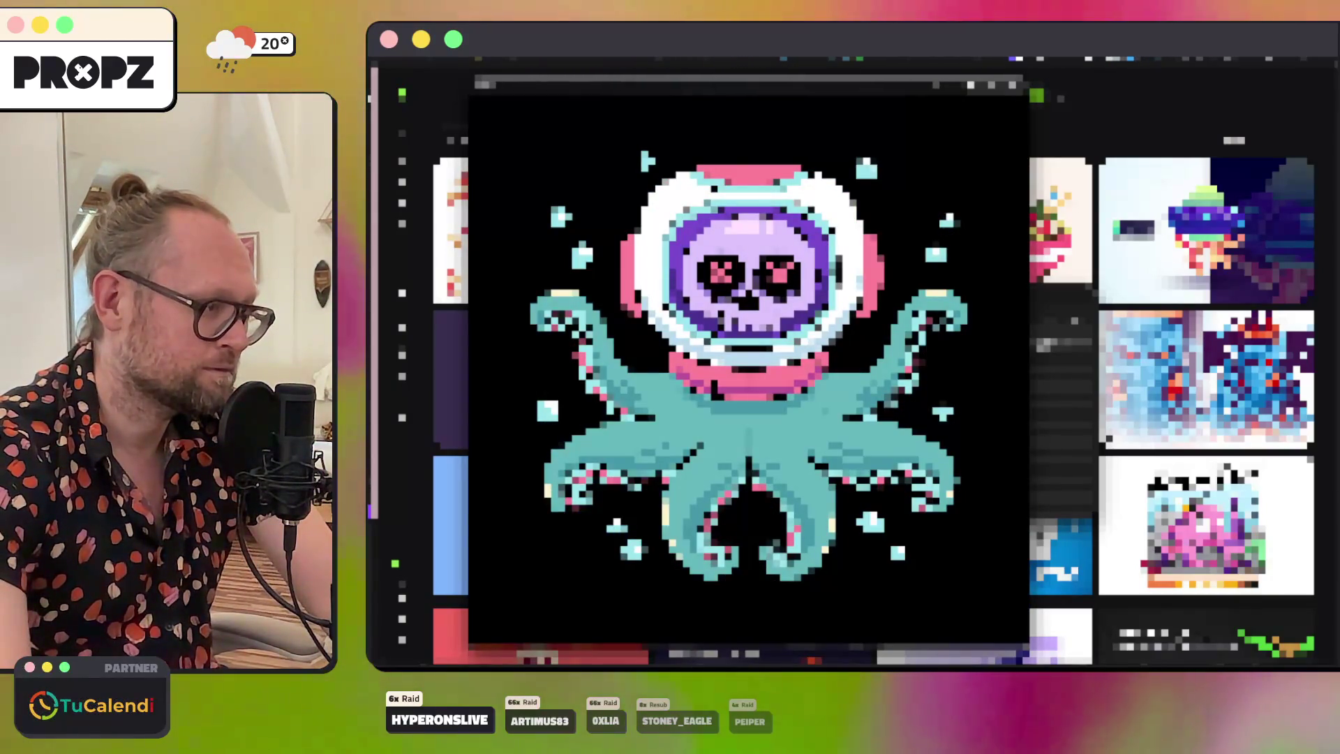
Step: Close the octopus preview, scroll down the thumbnail grid, and return to the Codex terminal
key("space")
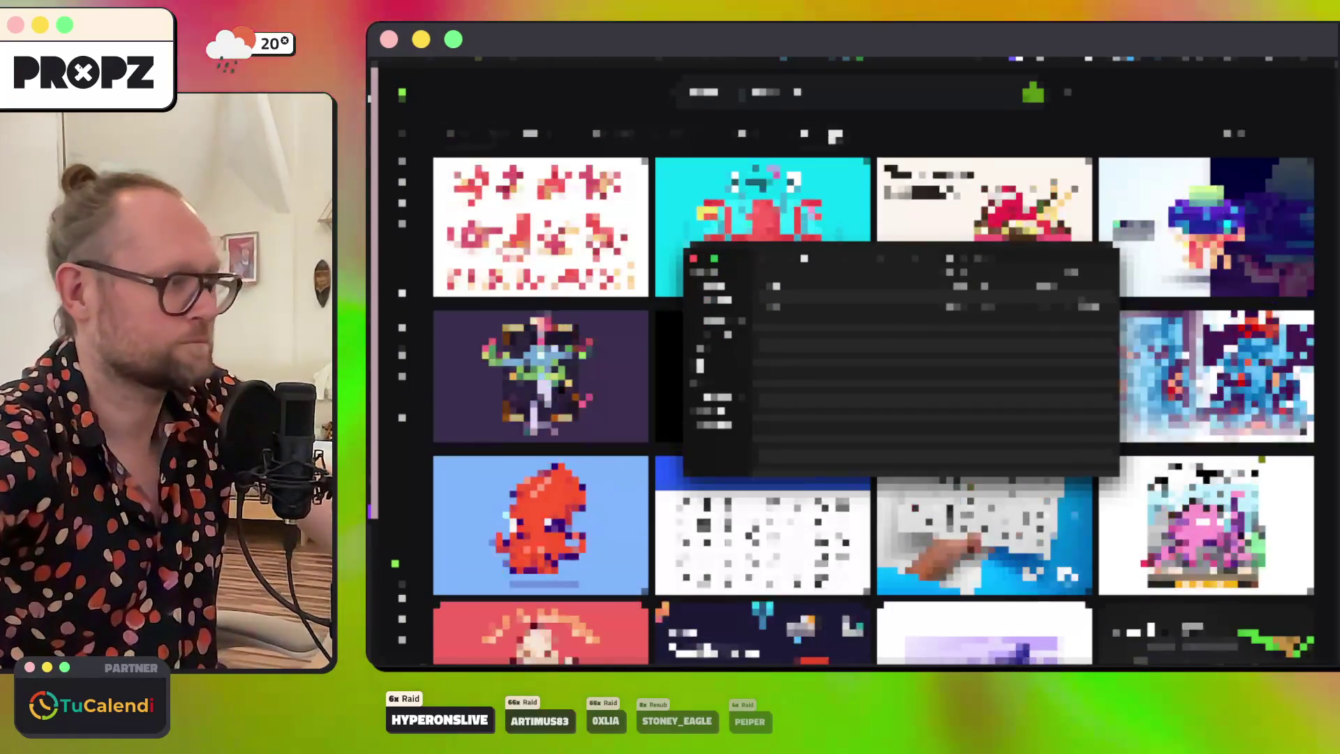
scroll(873, 412, "down", 5)
scroll(872, 412, "down", 10)
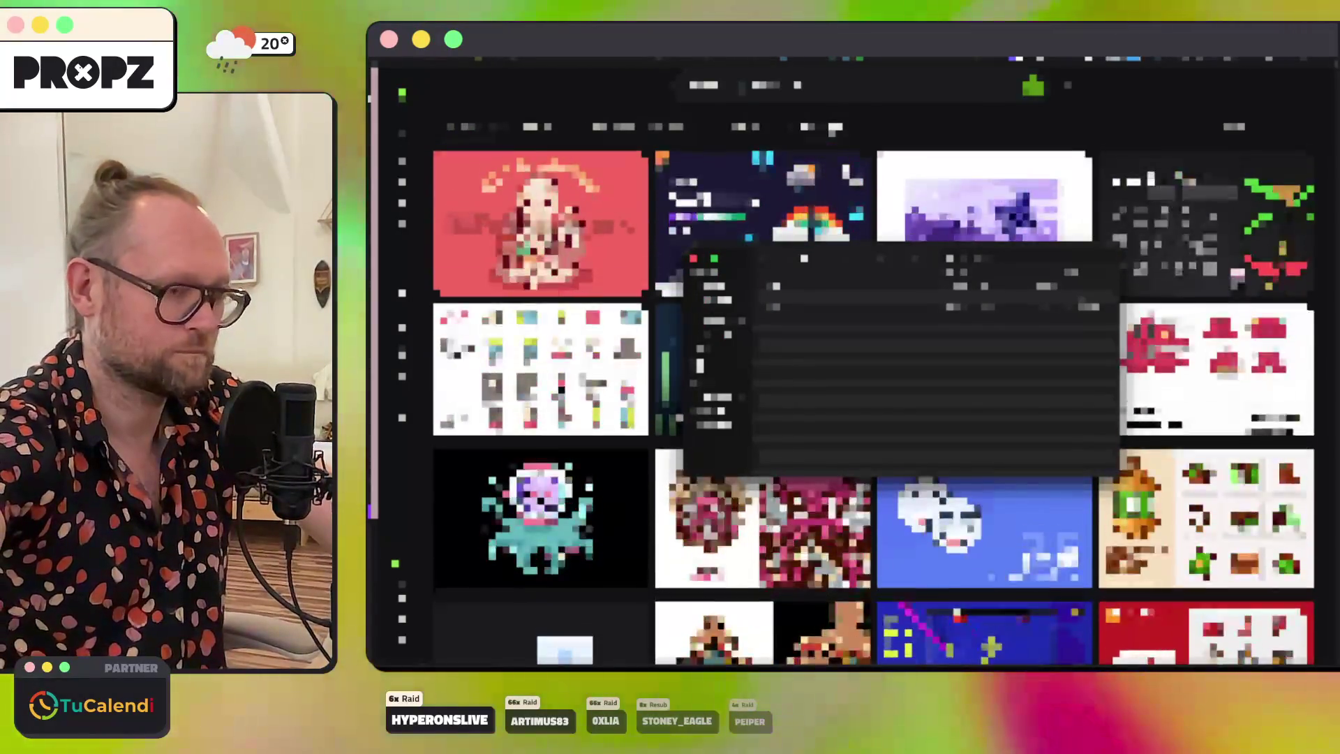
scroll(873, 411, "down", 2)
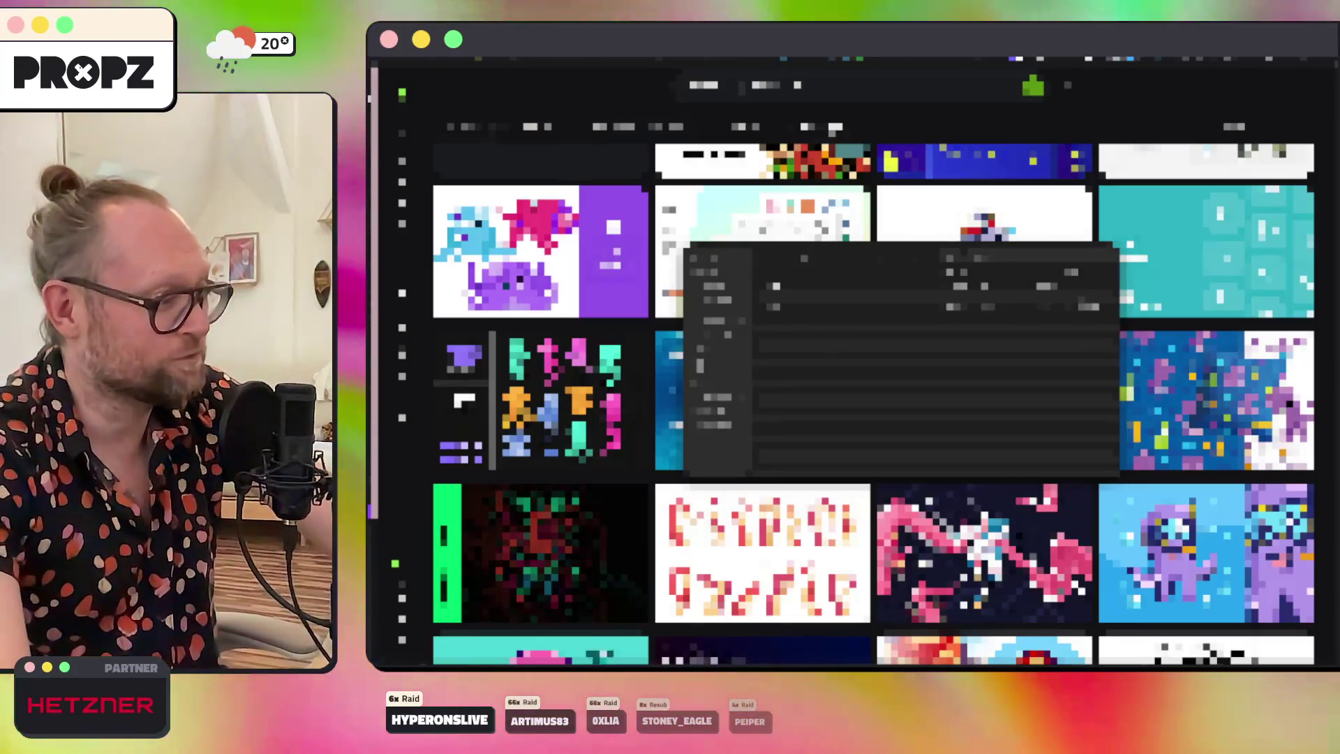
key("super+Tab")
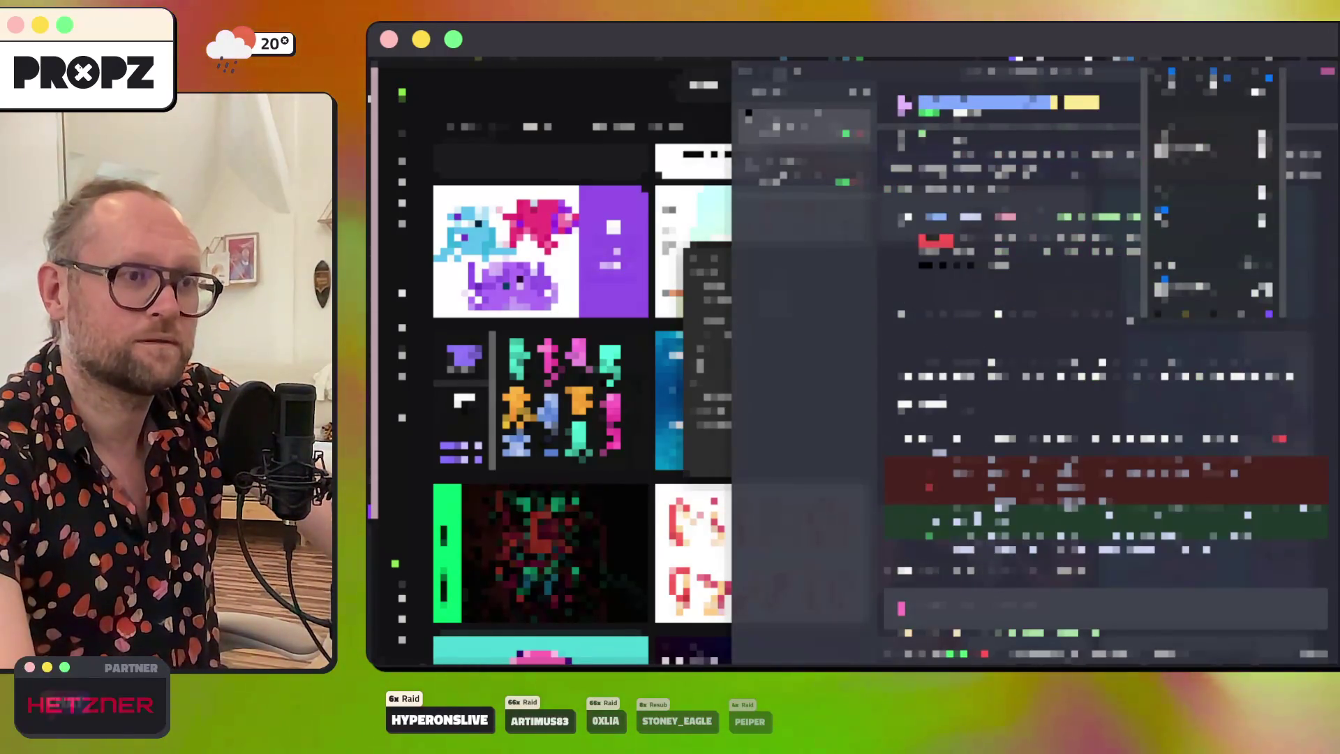
Step: Scroll through the Codex CLI code diff, then hide the terminal to reveal the pixel-art gallery
scroll(1103, 384, "down", 2)
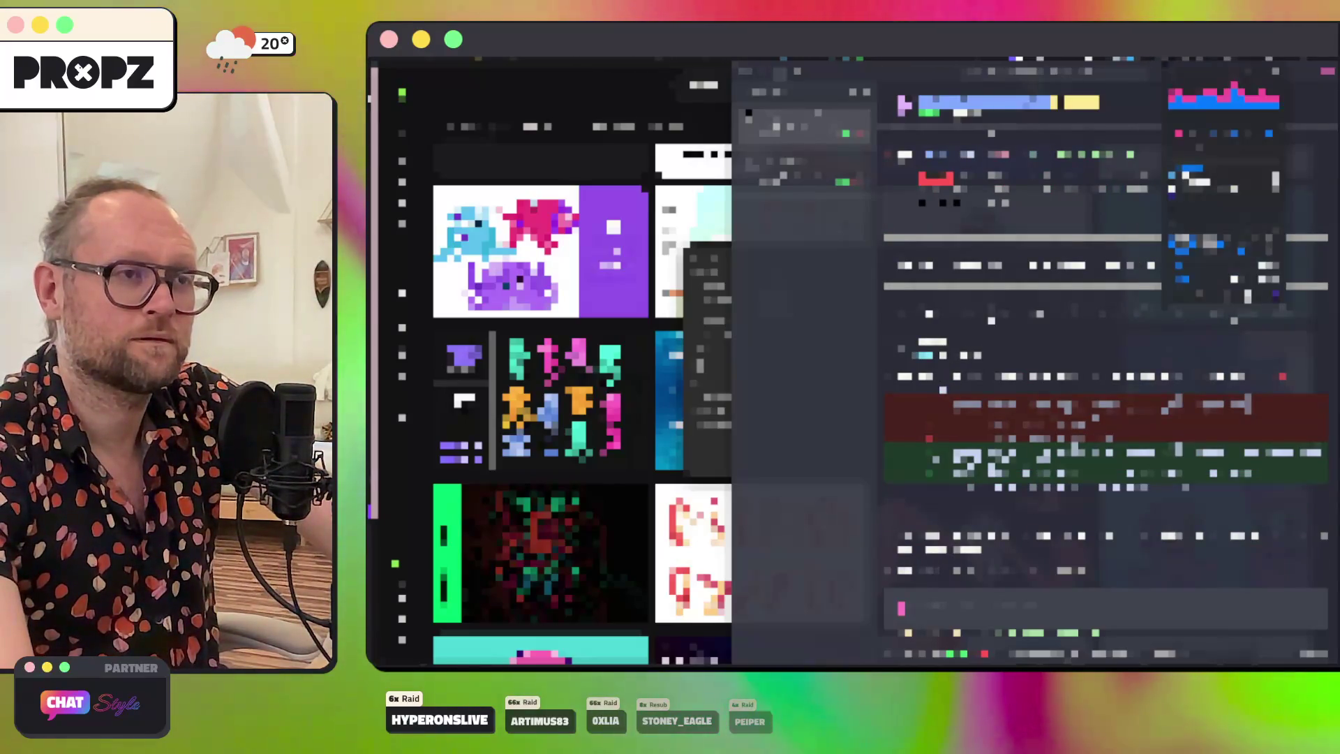
scroll(1103, 383, "down", 3)
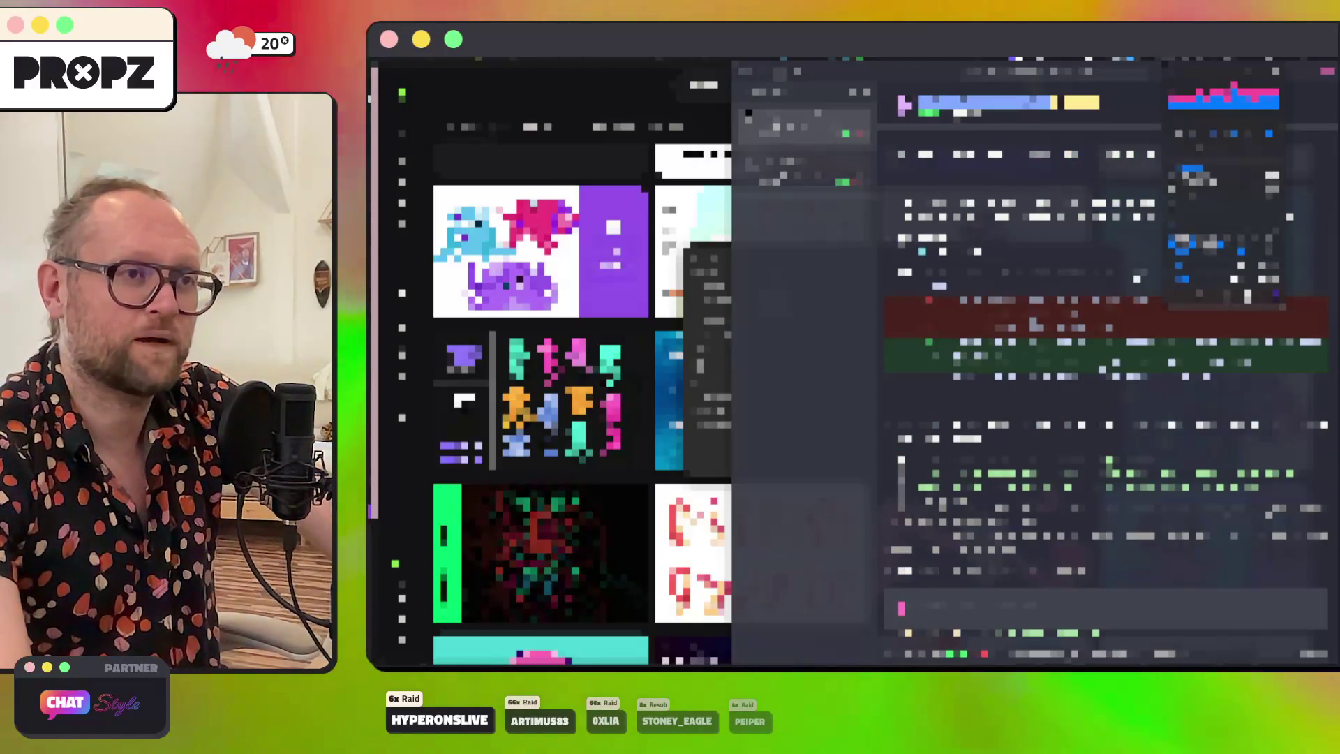
scroll(1102, 384, "down", 2)
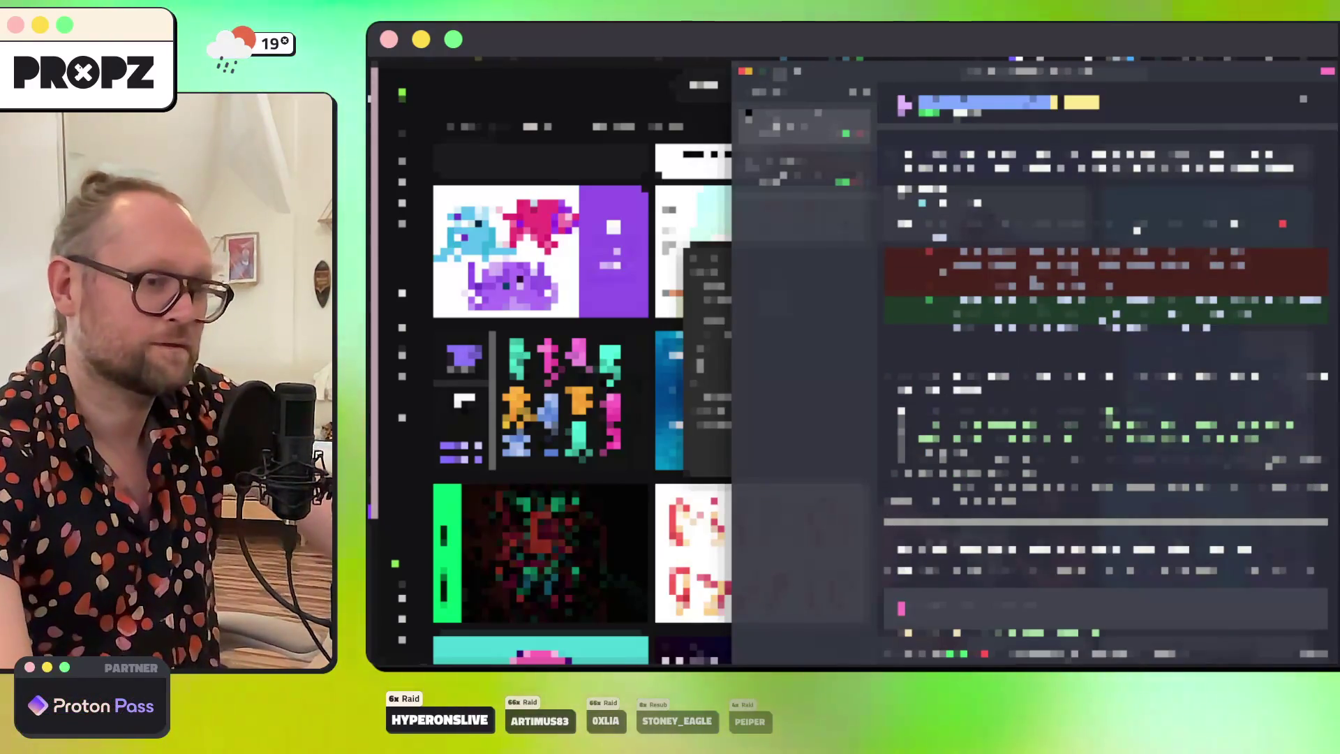
scroll(1103, 384, "down", 2)
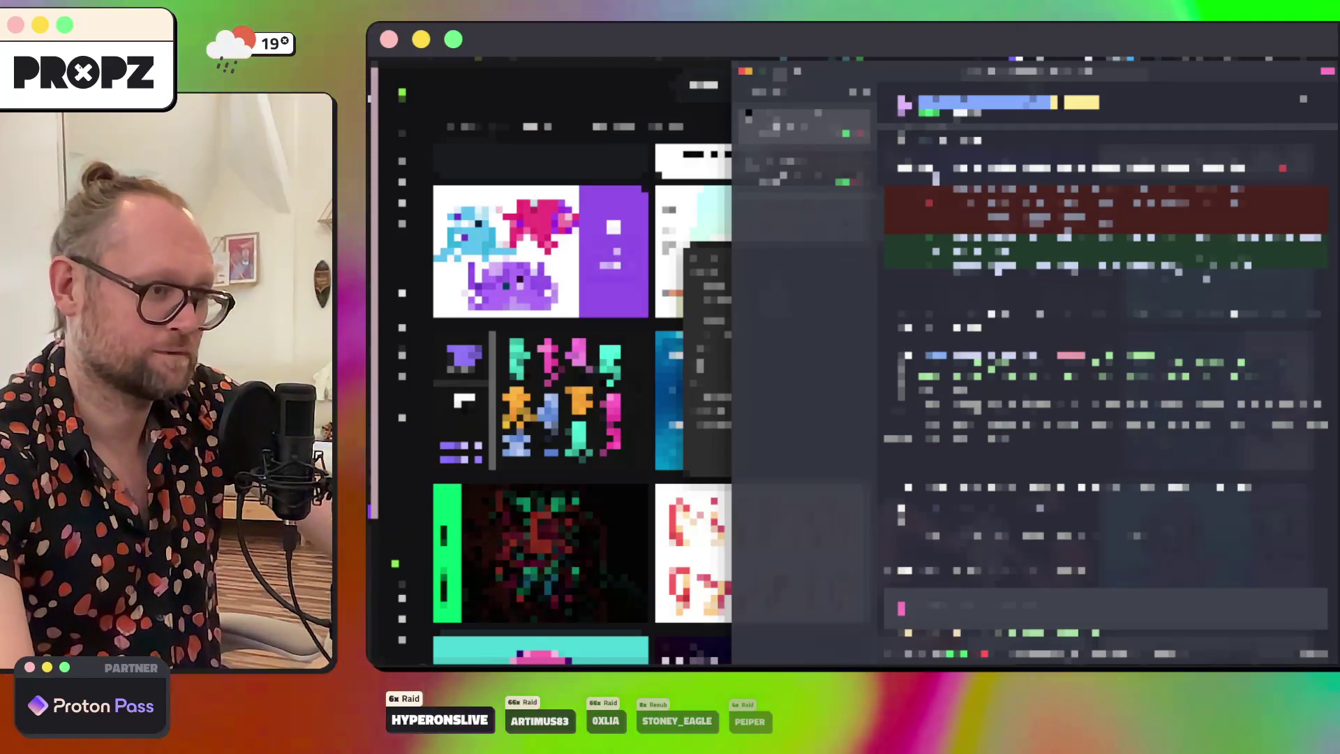
scroll(1103, 384, "down", 3)
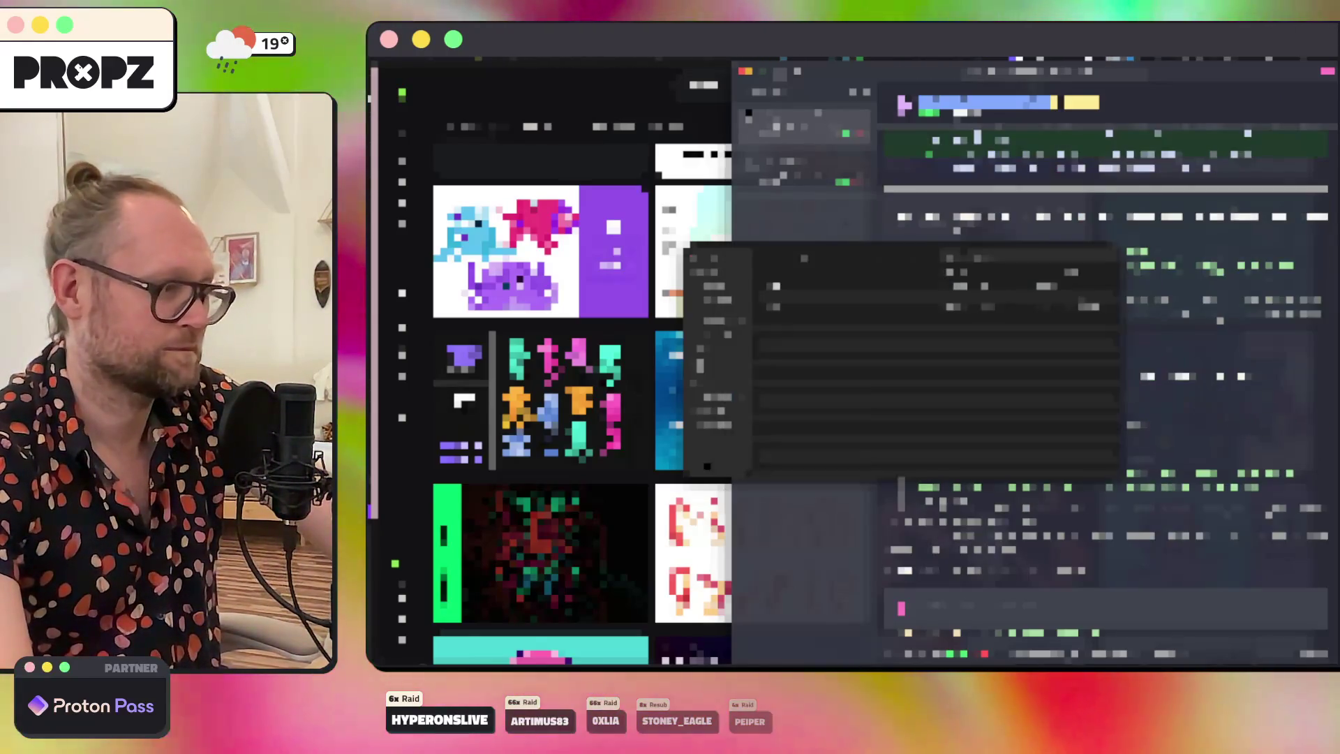
key("super+Tab")
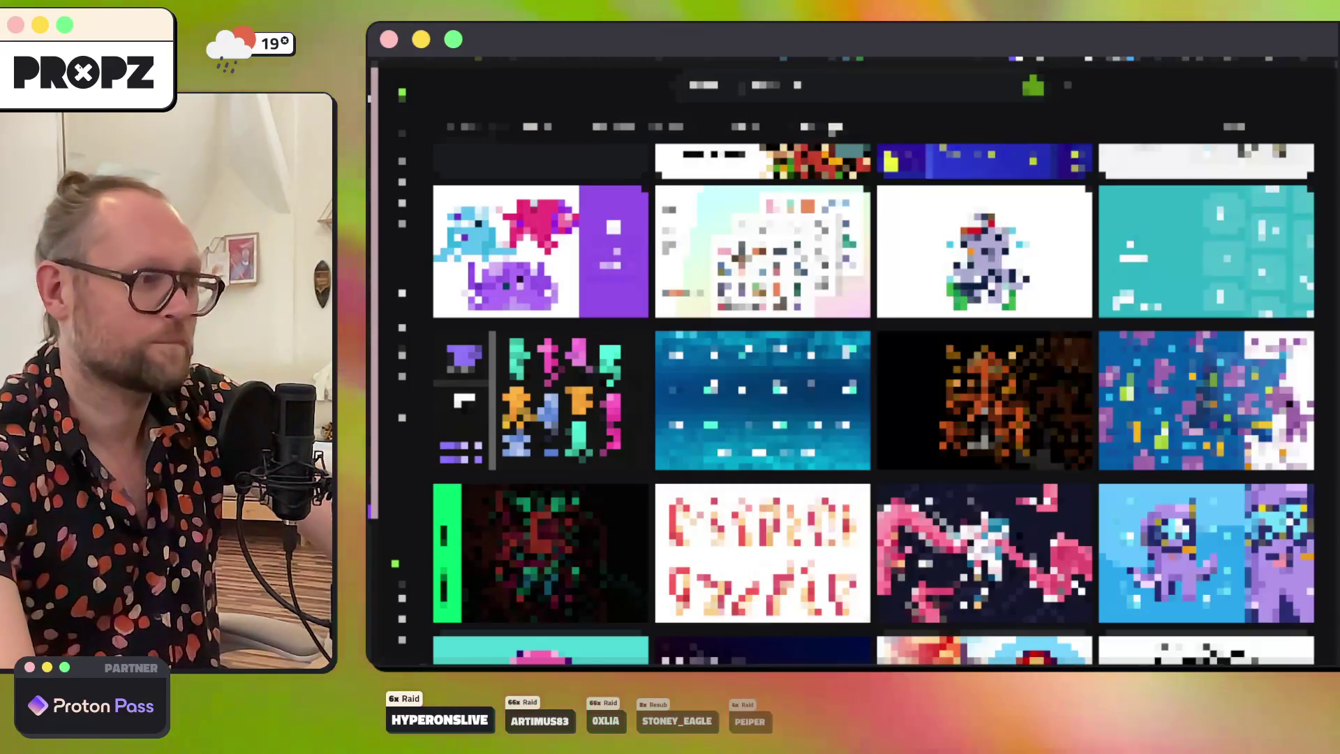
Step: Scroll further down the gallery and open one of the pixel-art octopus designs
scroll(763, 459, "down", 5)
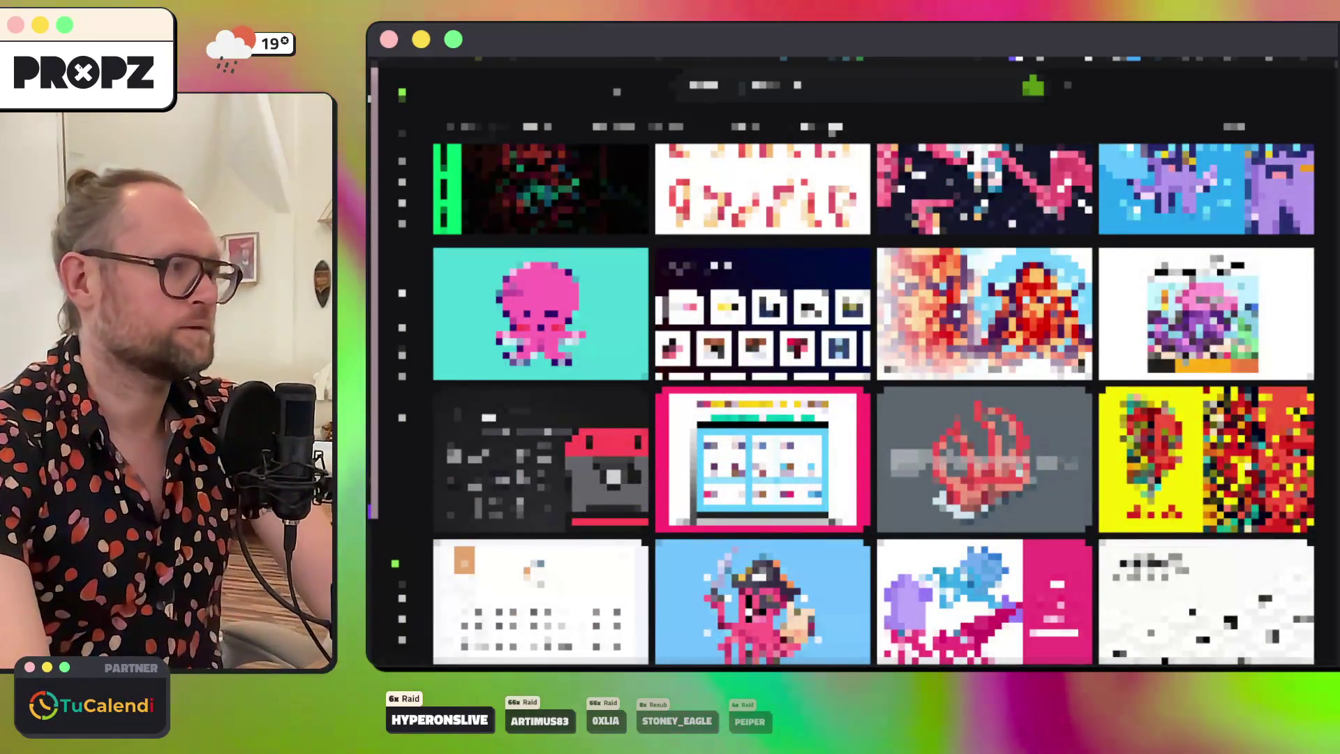
left_click(763, 459)
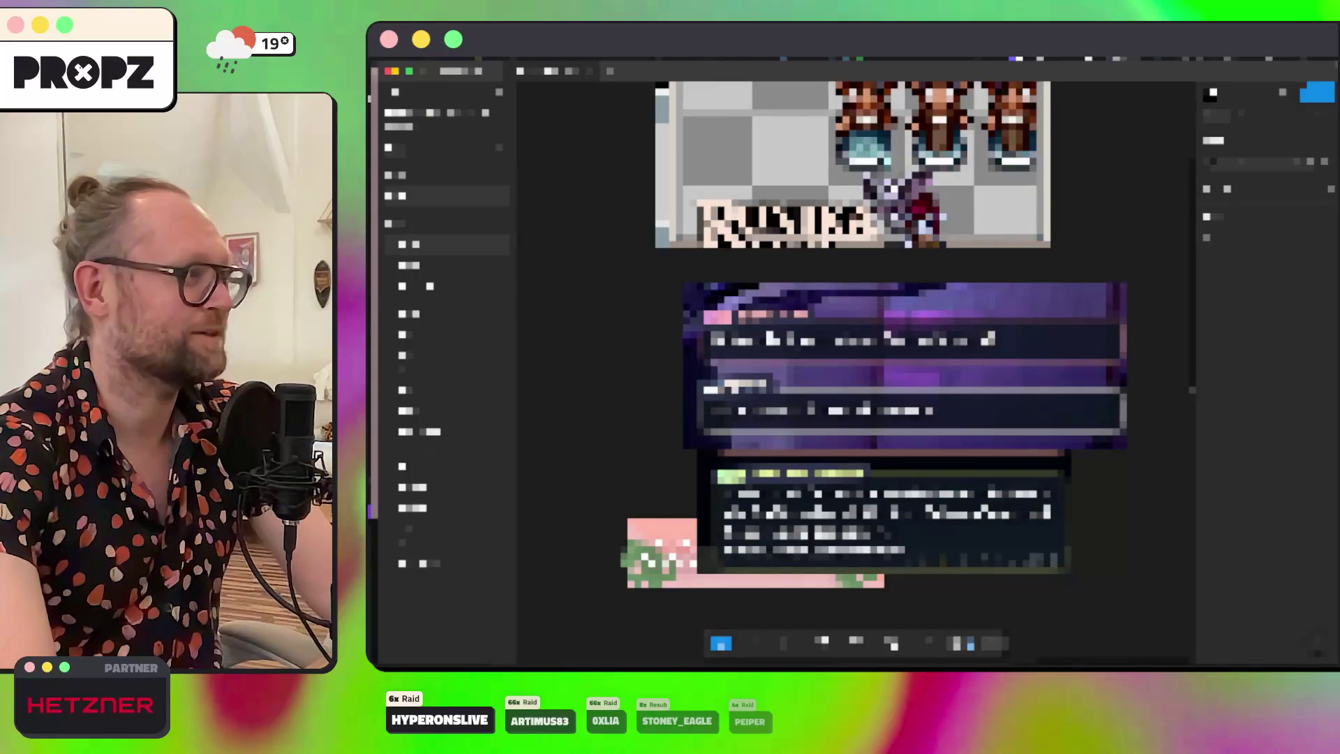
Step: Zoom to fit all login and sprite mockups on the Figma canvas, then confirm the small prompt
key("shift+1")
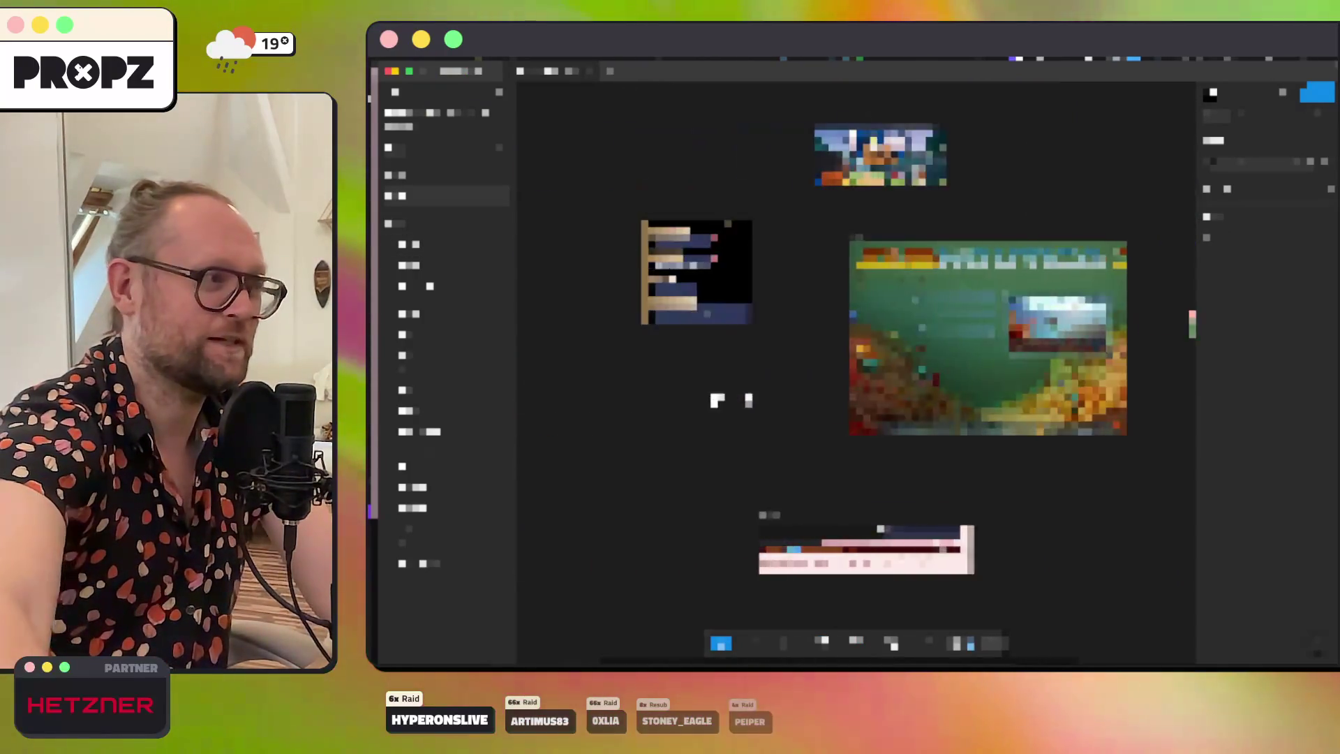
right_click(614, 244)
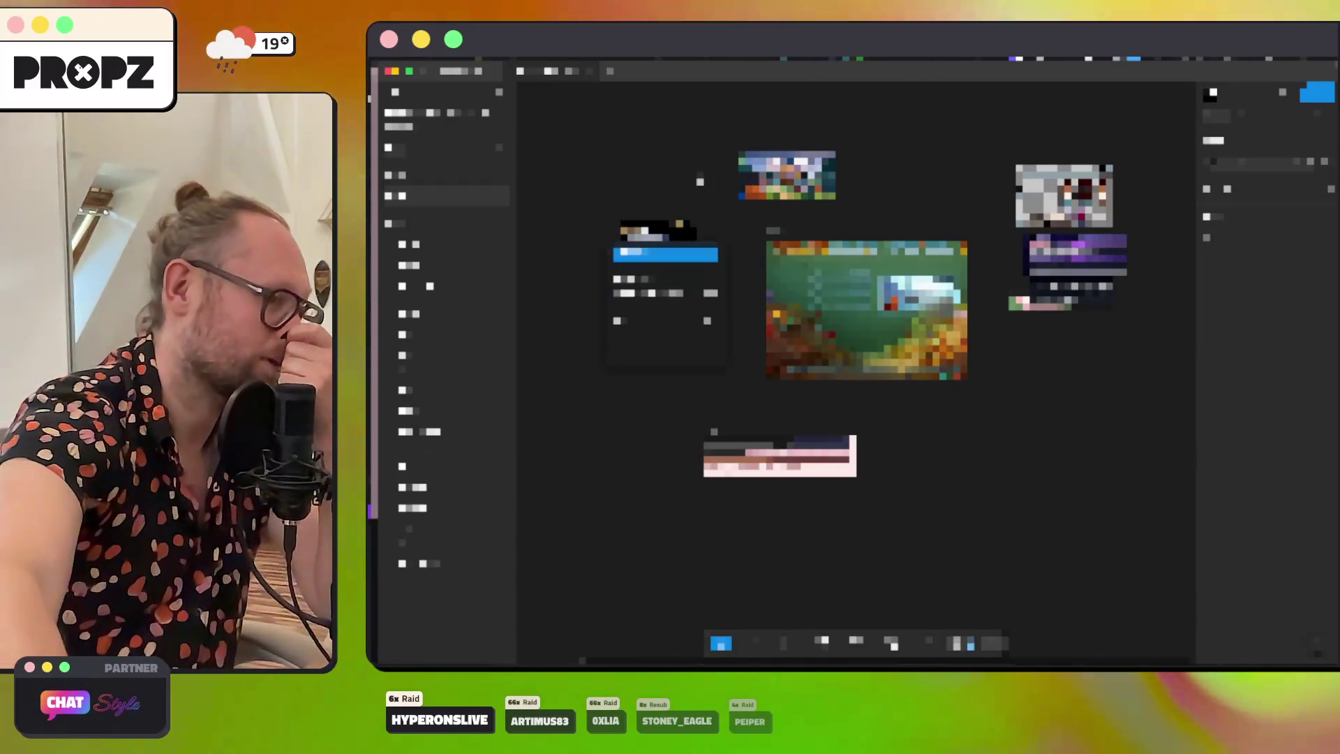
scroll(855, 370, "right", 6)
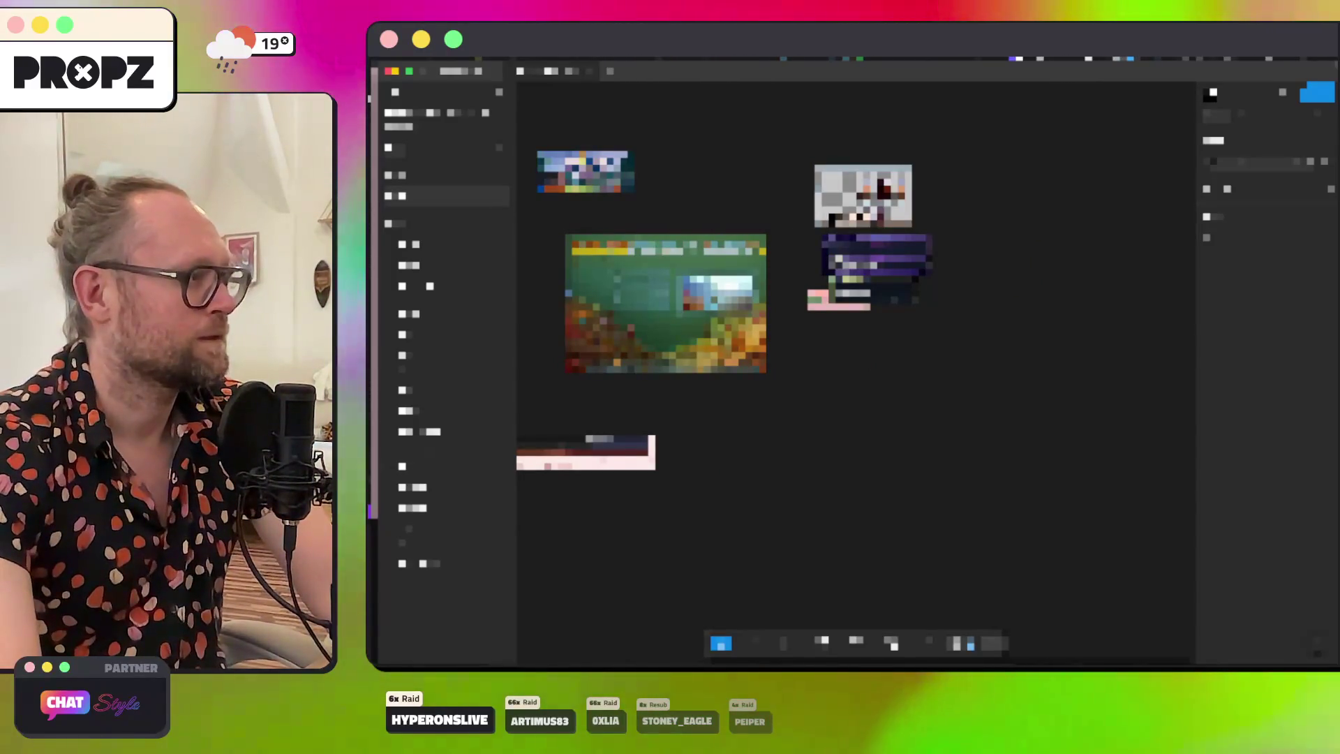
left_click(541, 73)
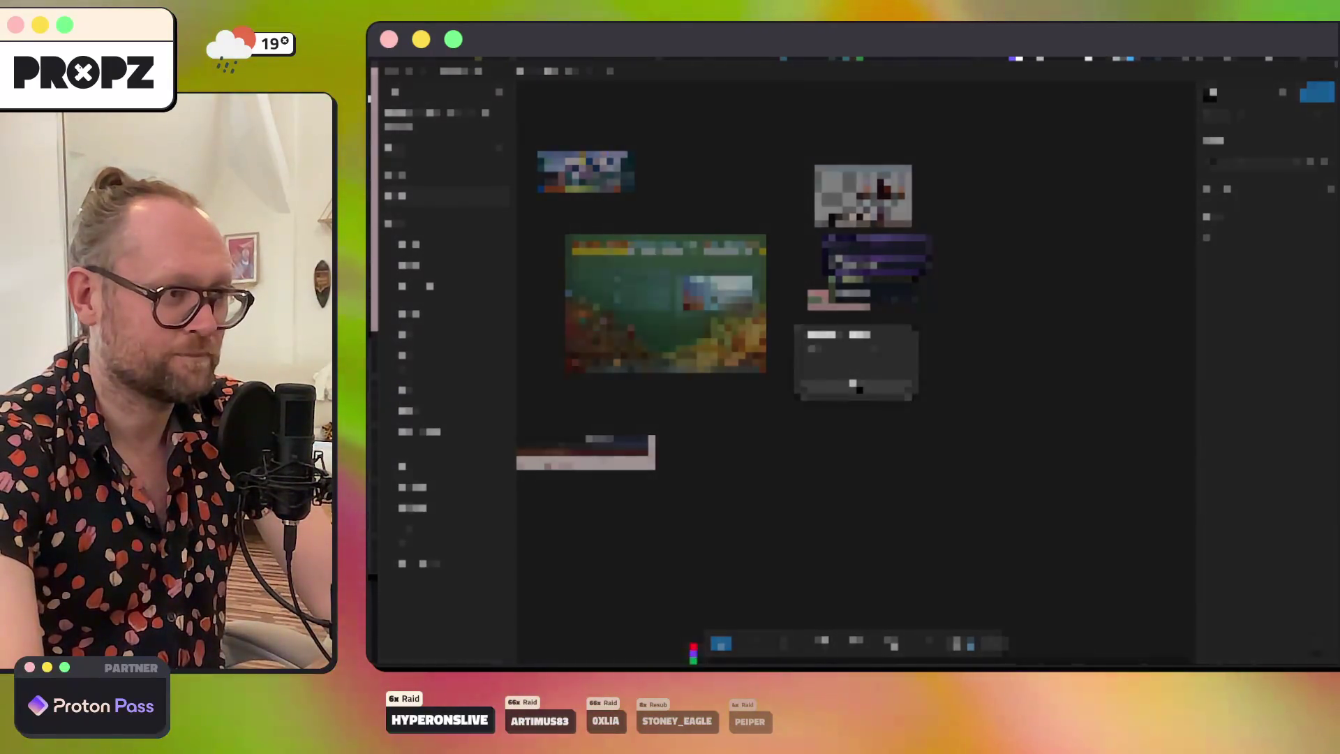
left_click(853, 384)
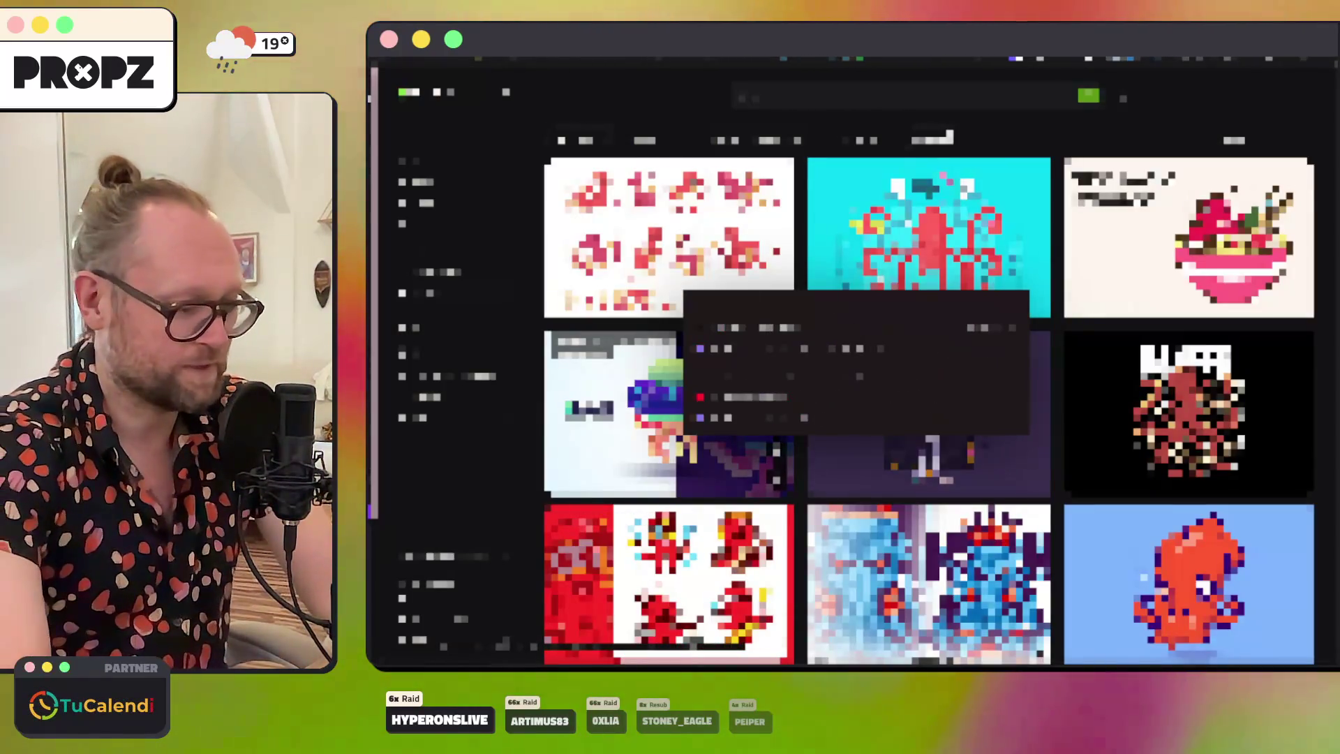
Step: Run the 'ex' match in Raycast to launch a fresh editor window
type("ex")
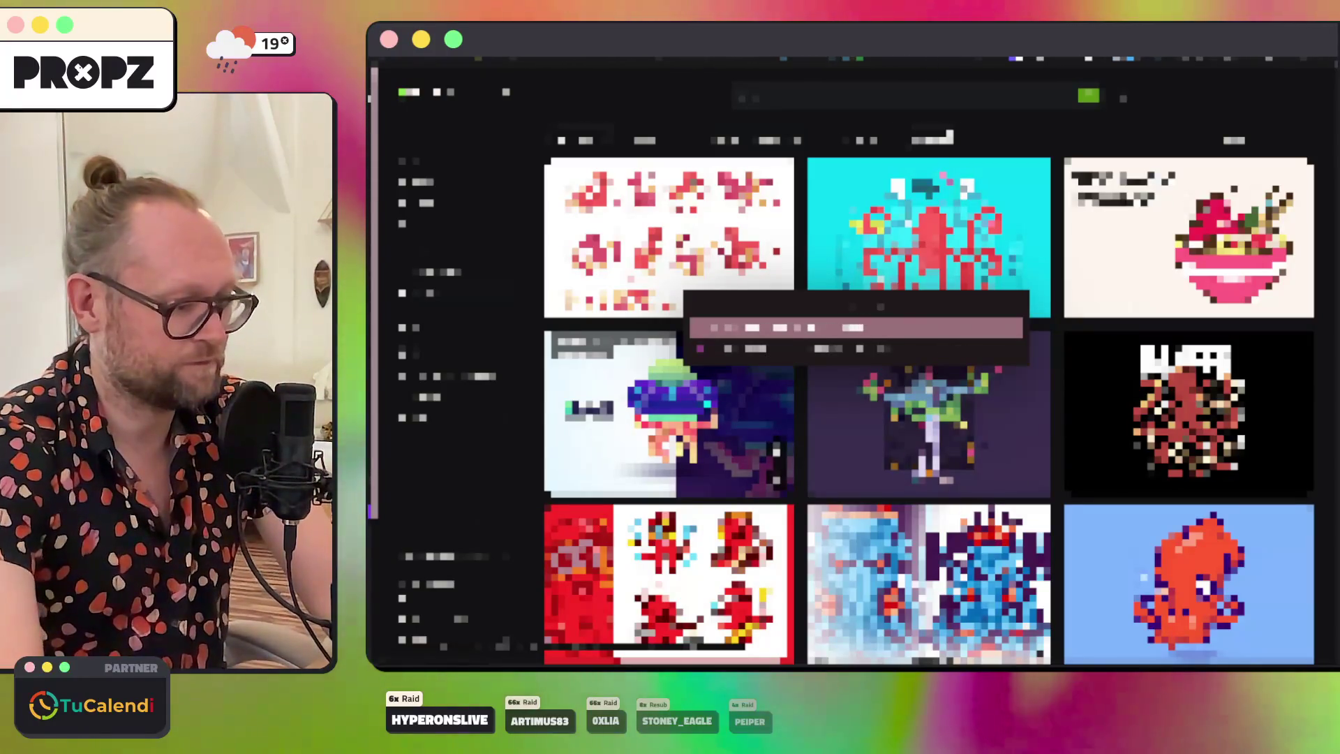
key("Return")
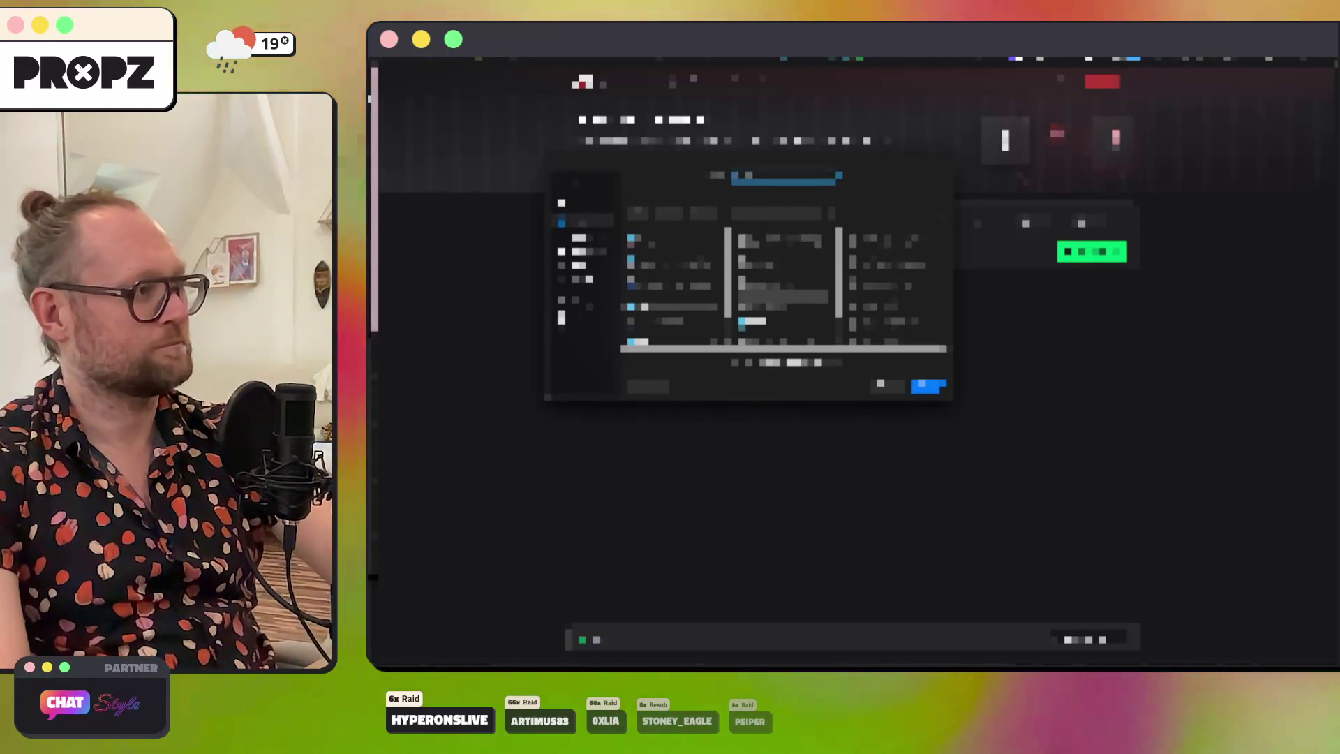
Step: Open the astronaut octopus image file in Pixelmator Pro
left_click(656, 342)
key("Return")
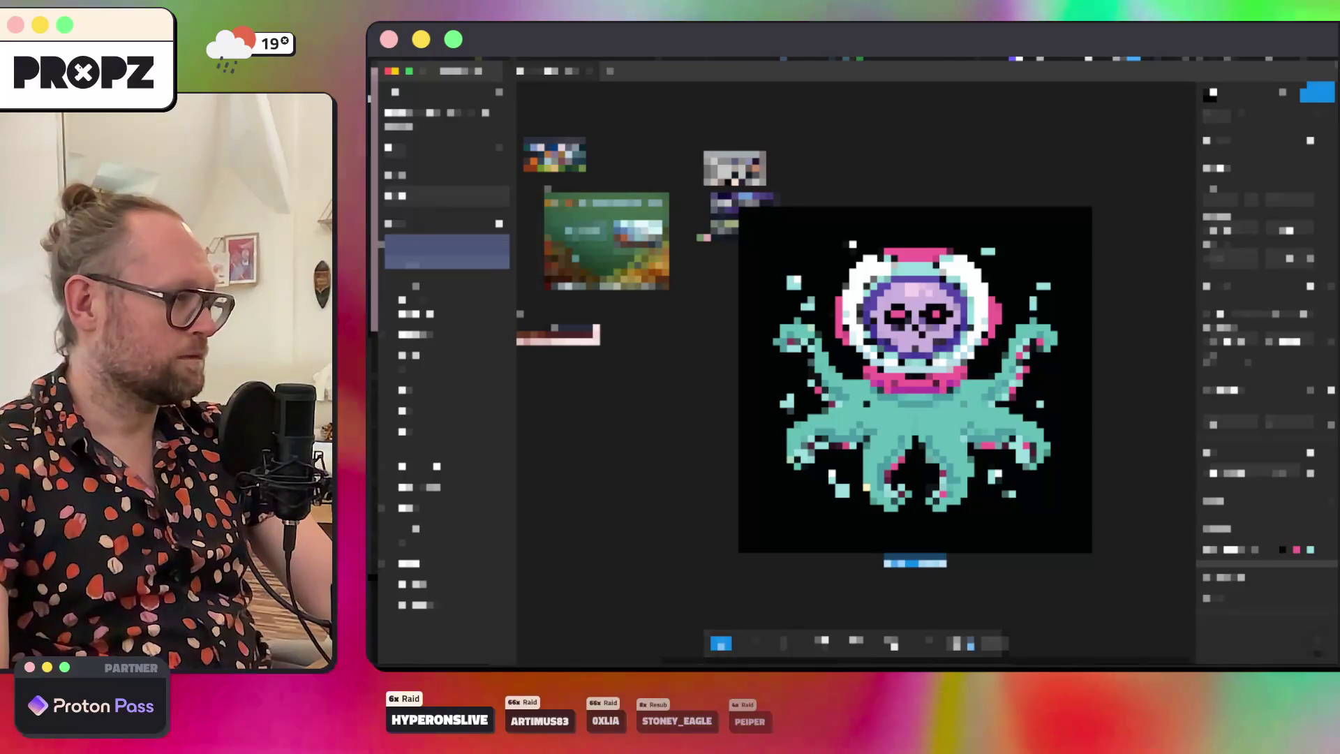
Step: Delete the black background square behind the octopus, then step back through the undo history
left_click(447, 456)
key("Delete")
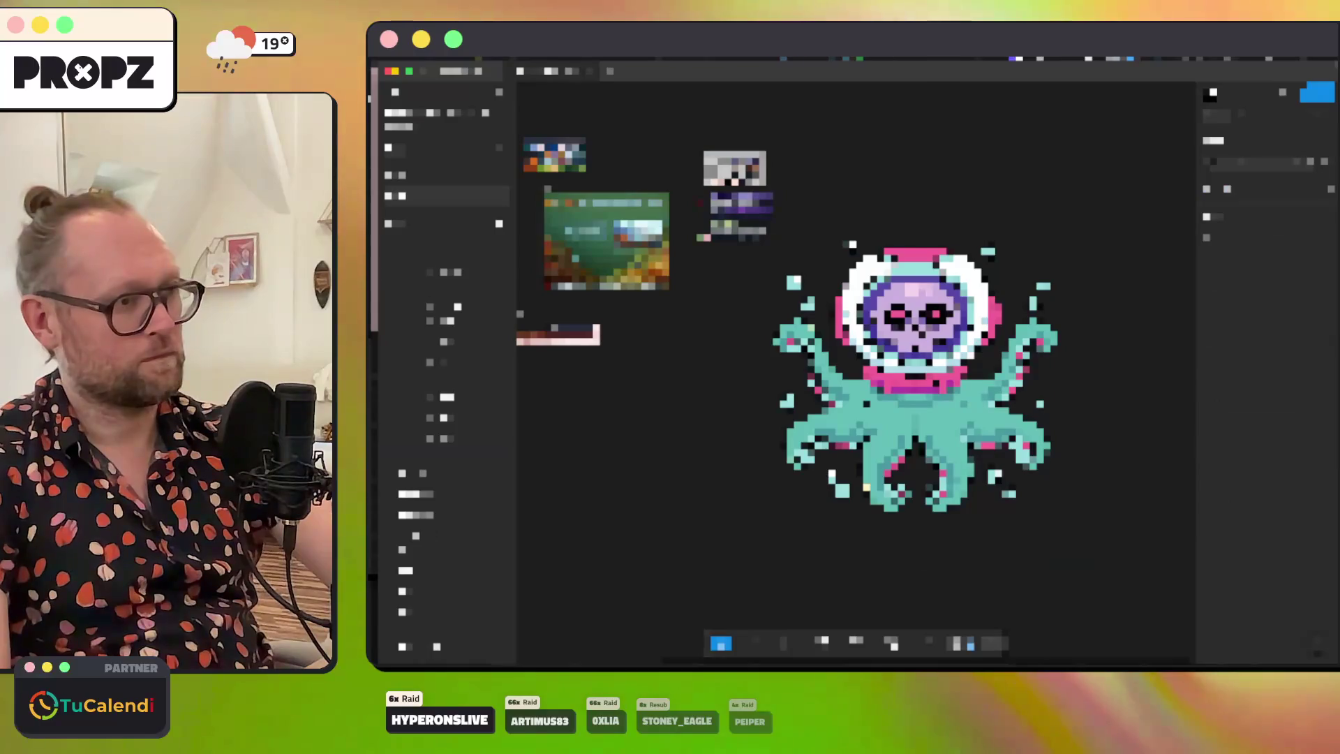
key("ctrl+z")
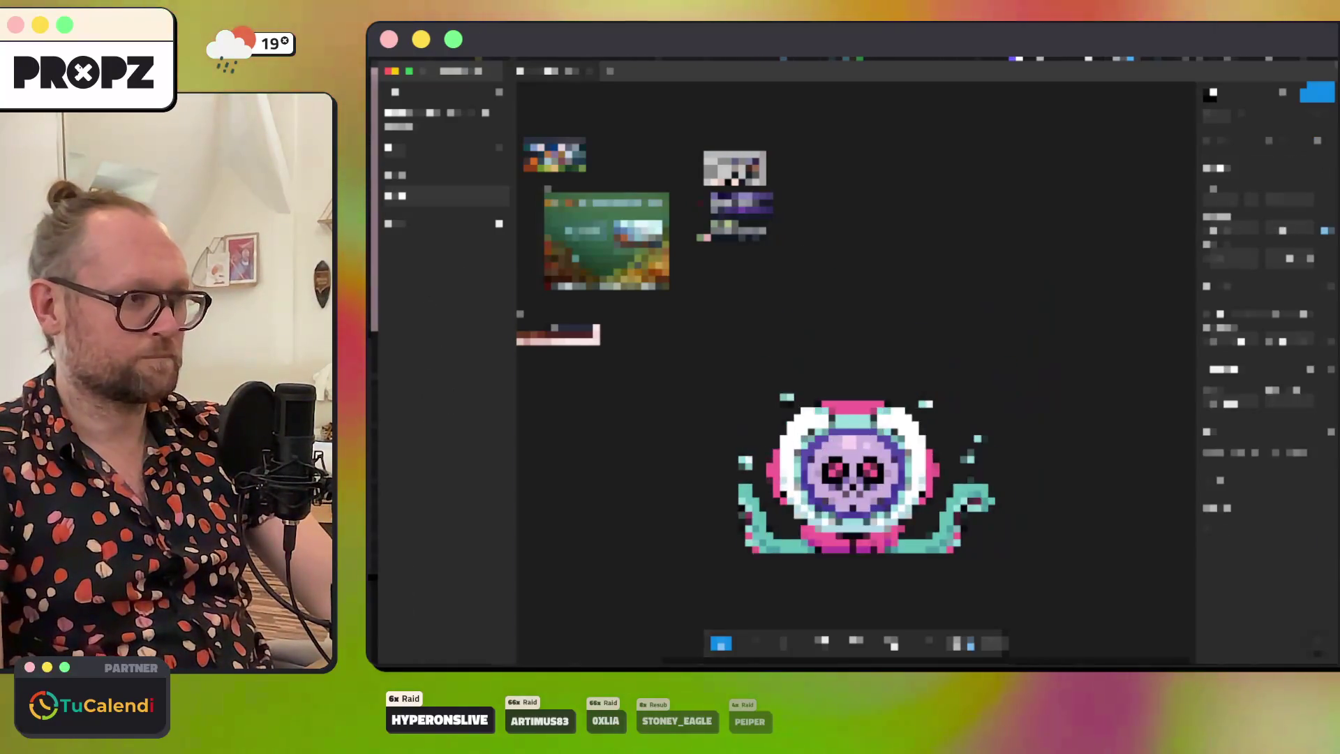
key("ctrl+z")
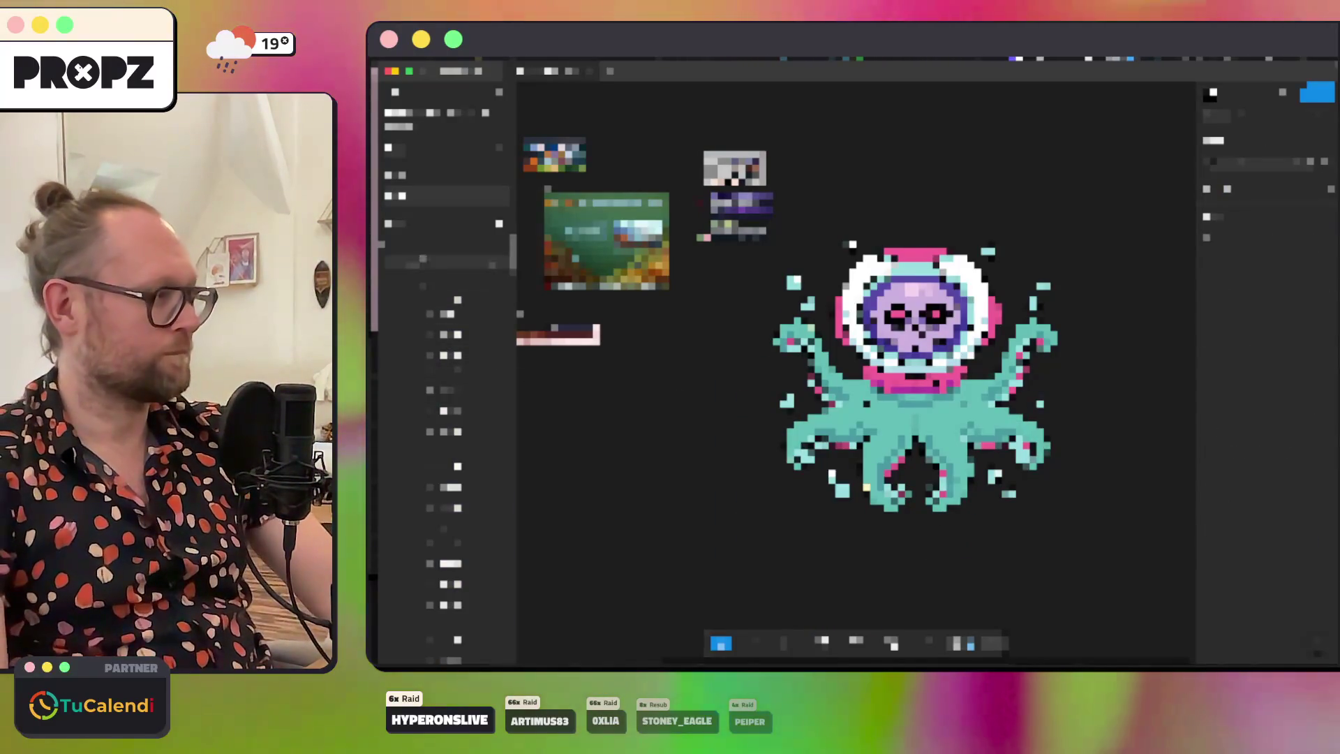
key("ctrl+z")
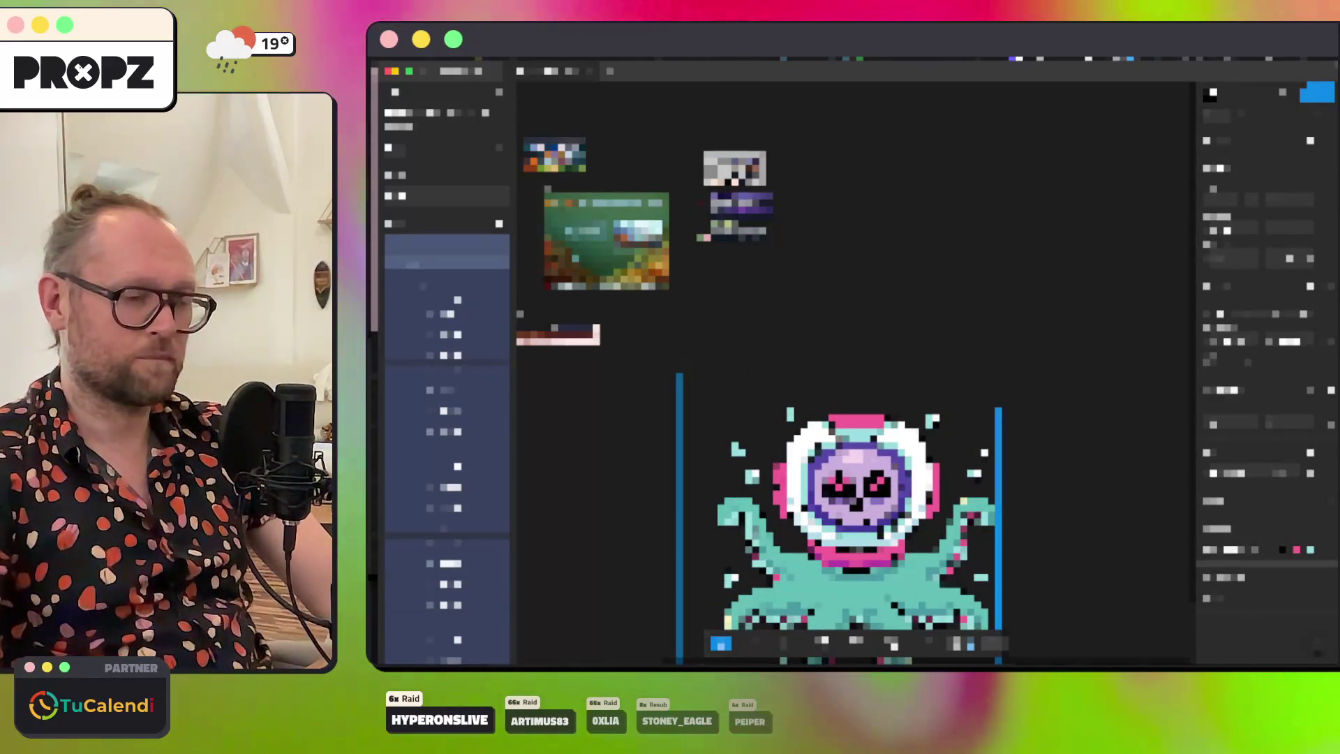
scroll(851, 370, "down", 5)
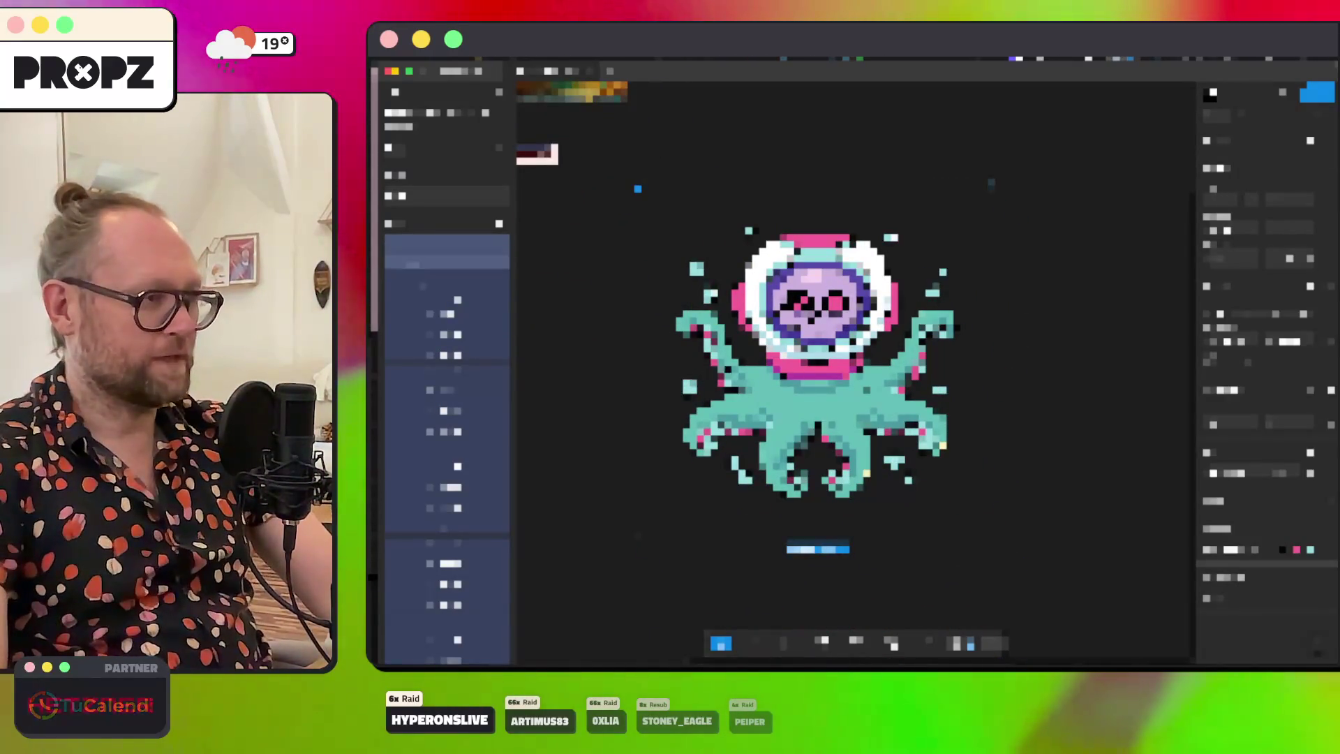
key("ctrl+z")
key("ctrl+z")
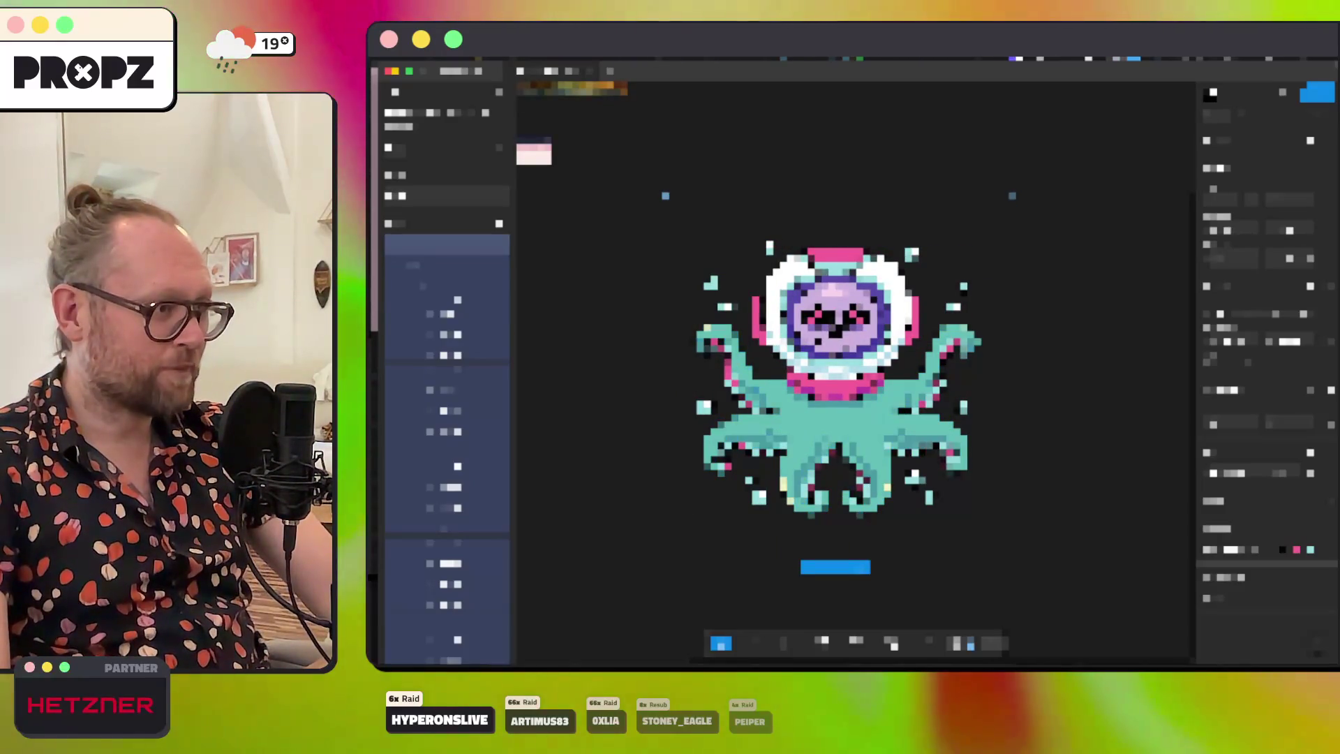
key("ctrl+z")
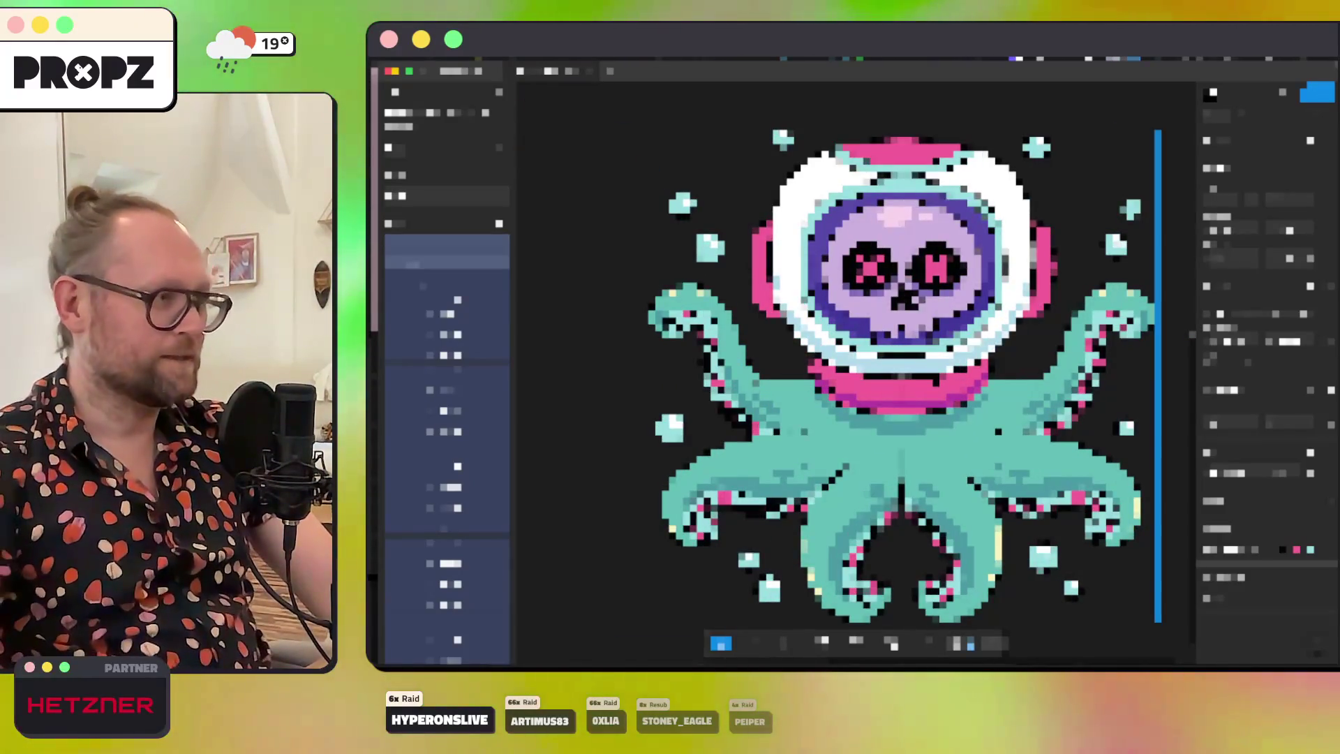
Step: Ungroup the octopus artwork into its separate layers
right_click(457, 233)
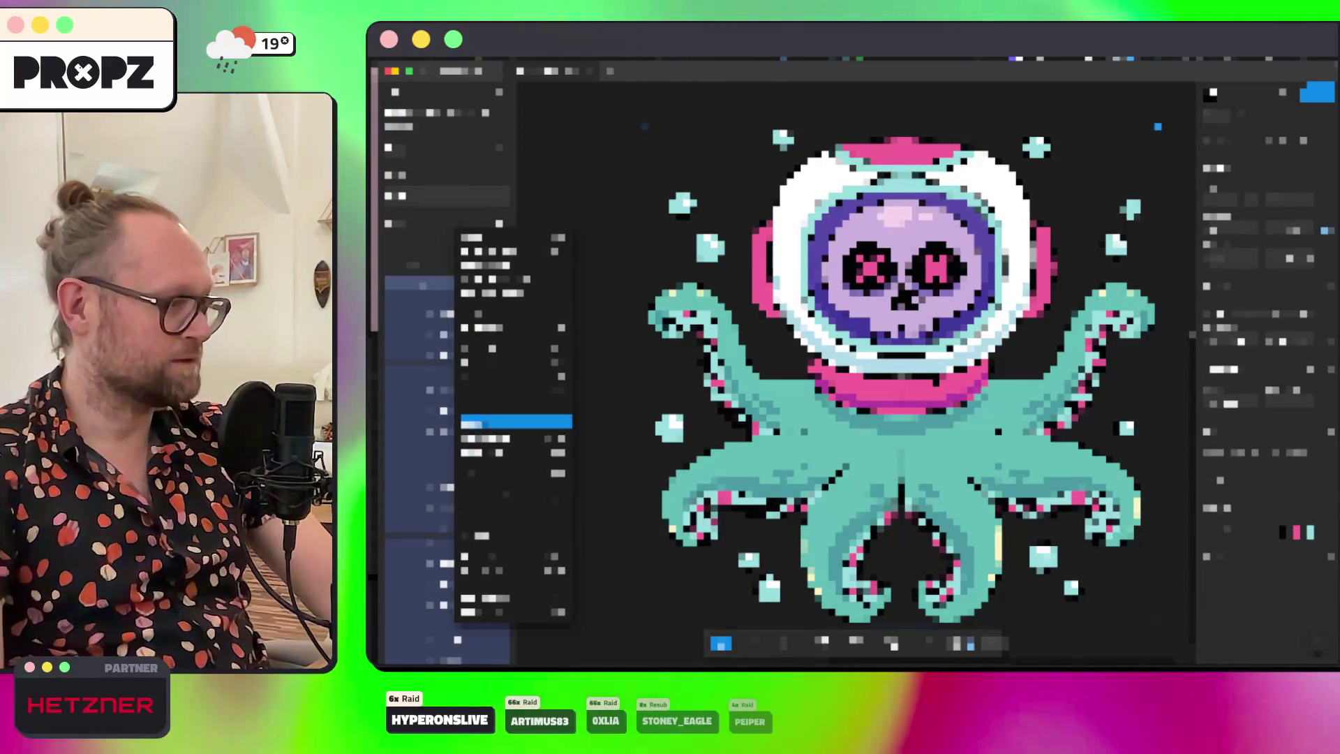
key("Escape")
right_click(429, 262)
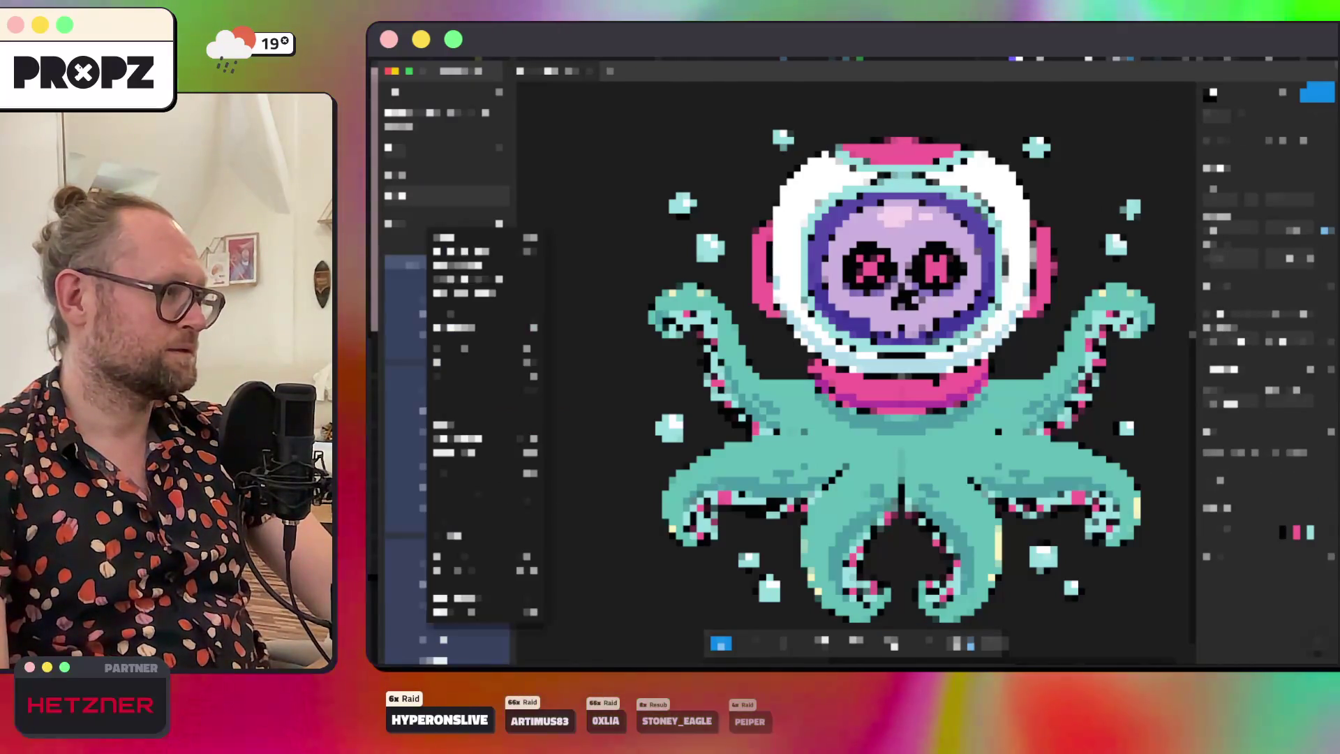
left_click(489, 386)
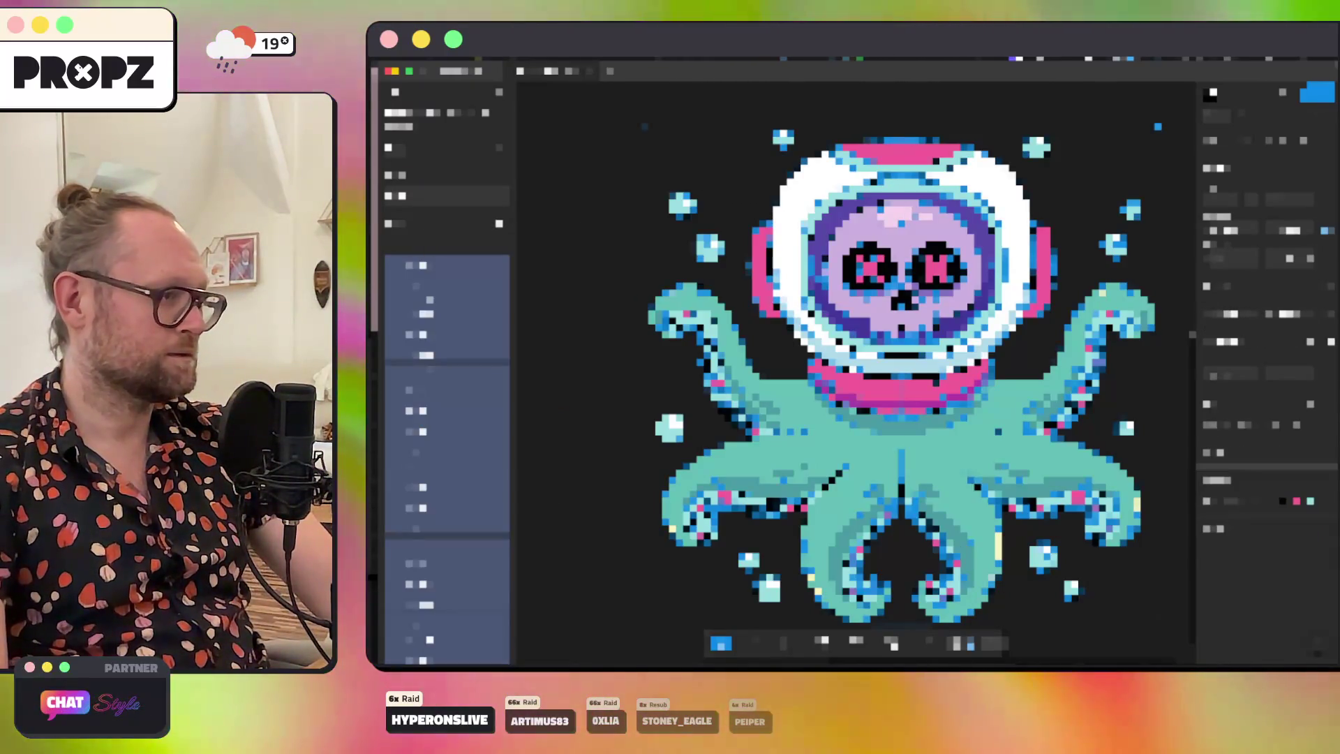
Step: Select the helmet collar and remaining helmet layers of the octopus
key("super+a")
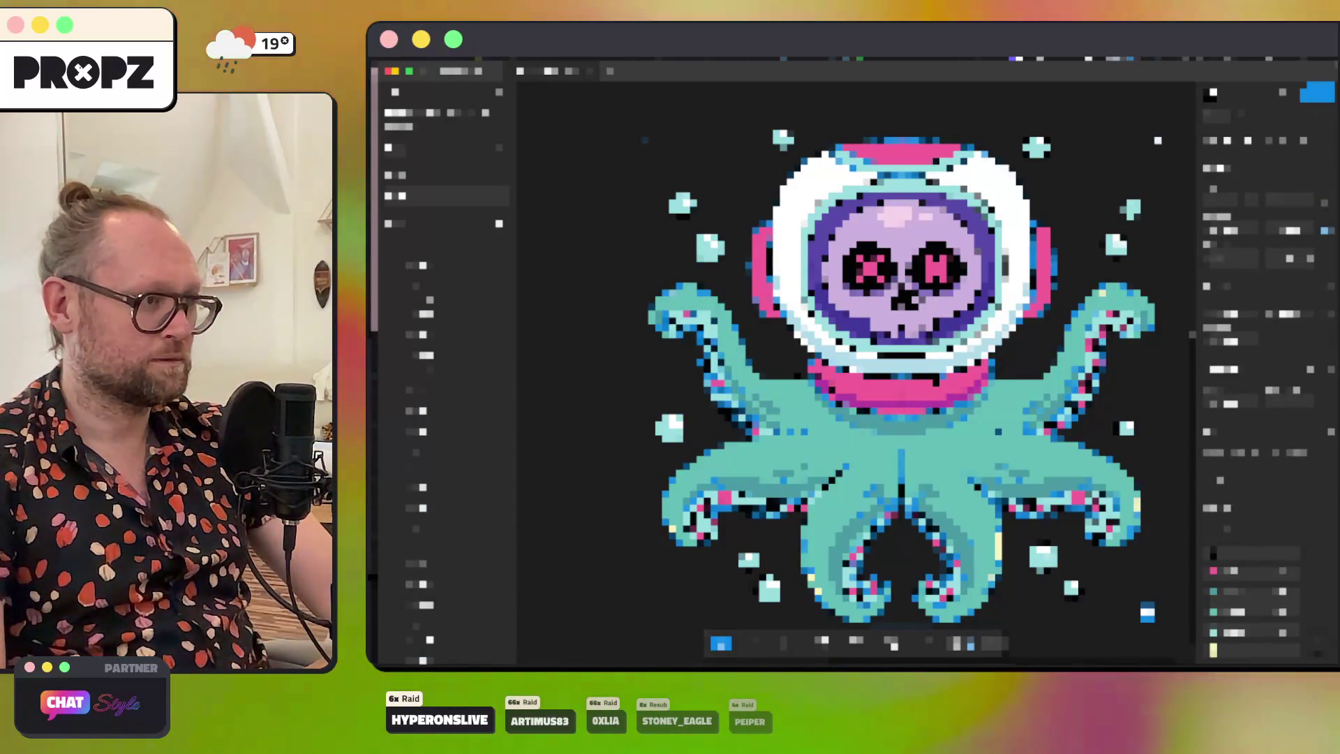
key("super+j")
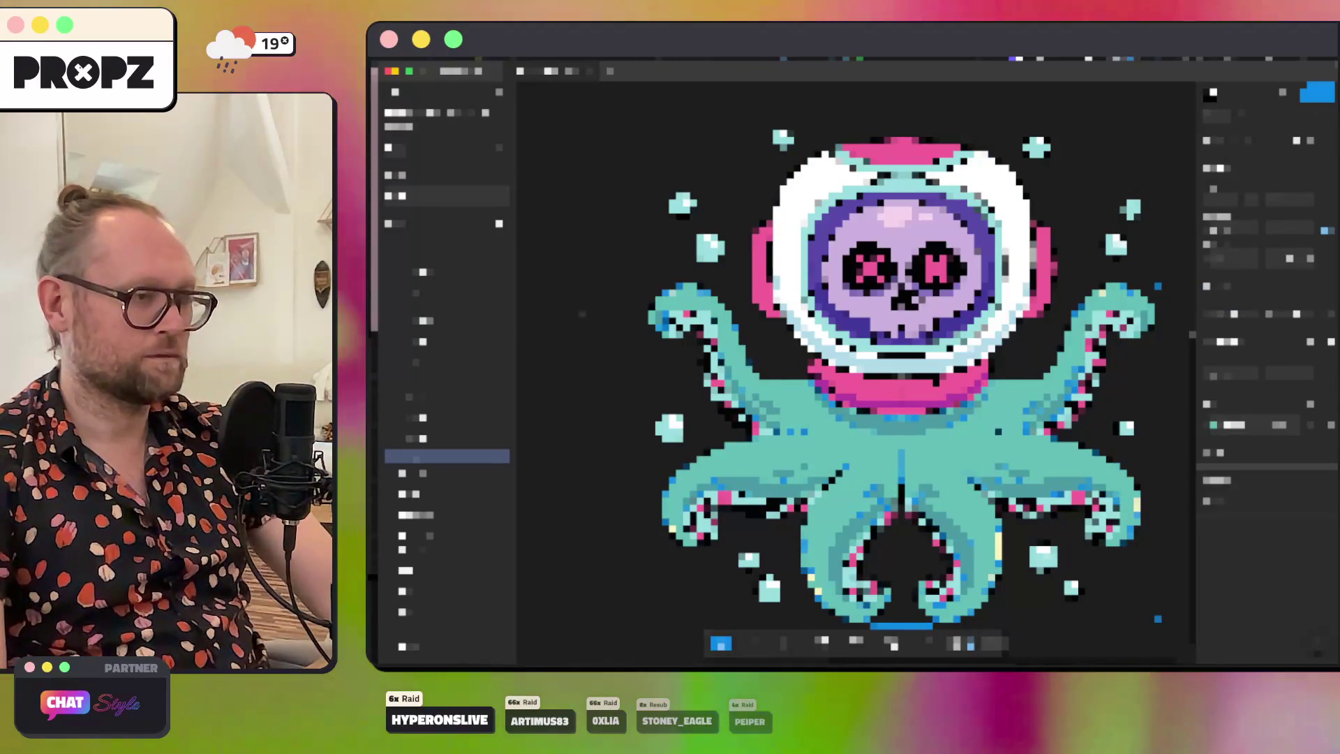
key("Escape")
left_click(447, 445)
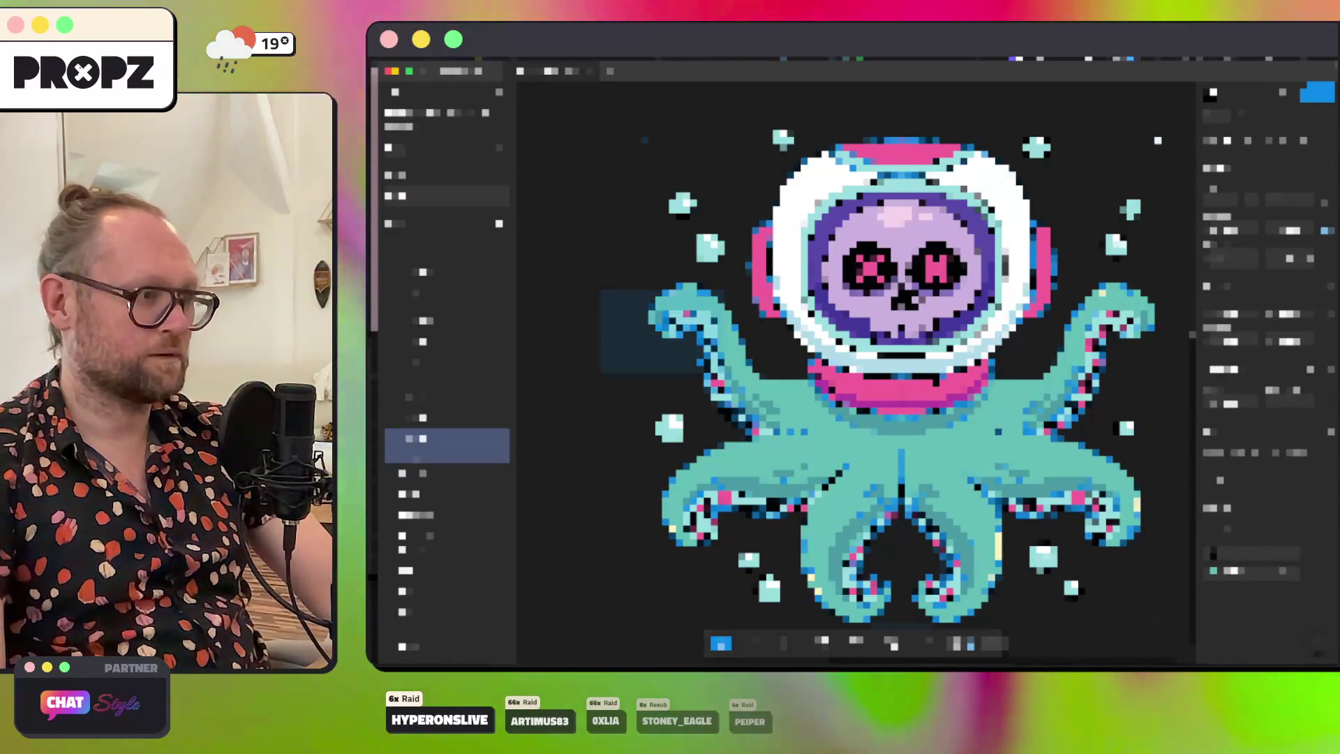
left_click(447, 262)
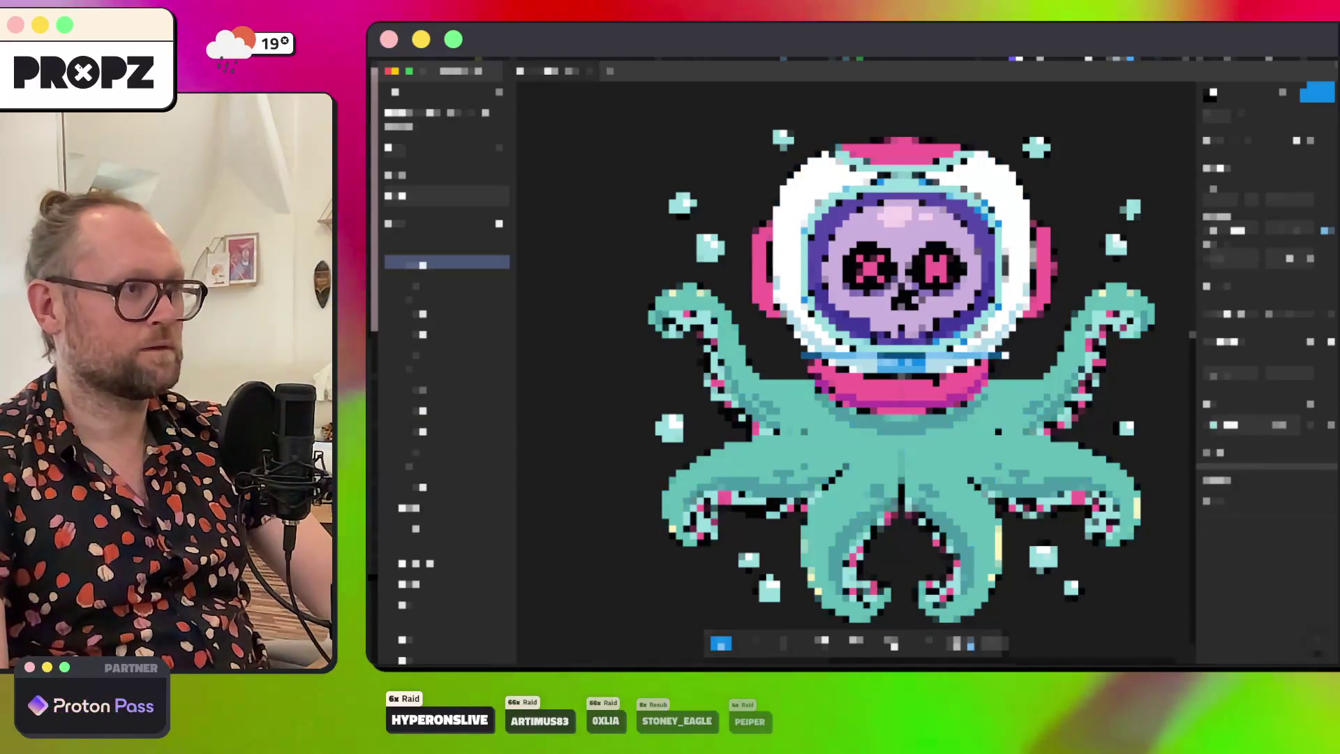
left_click(447, 340, "shift")
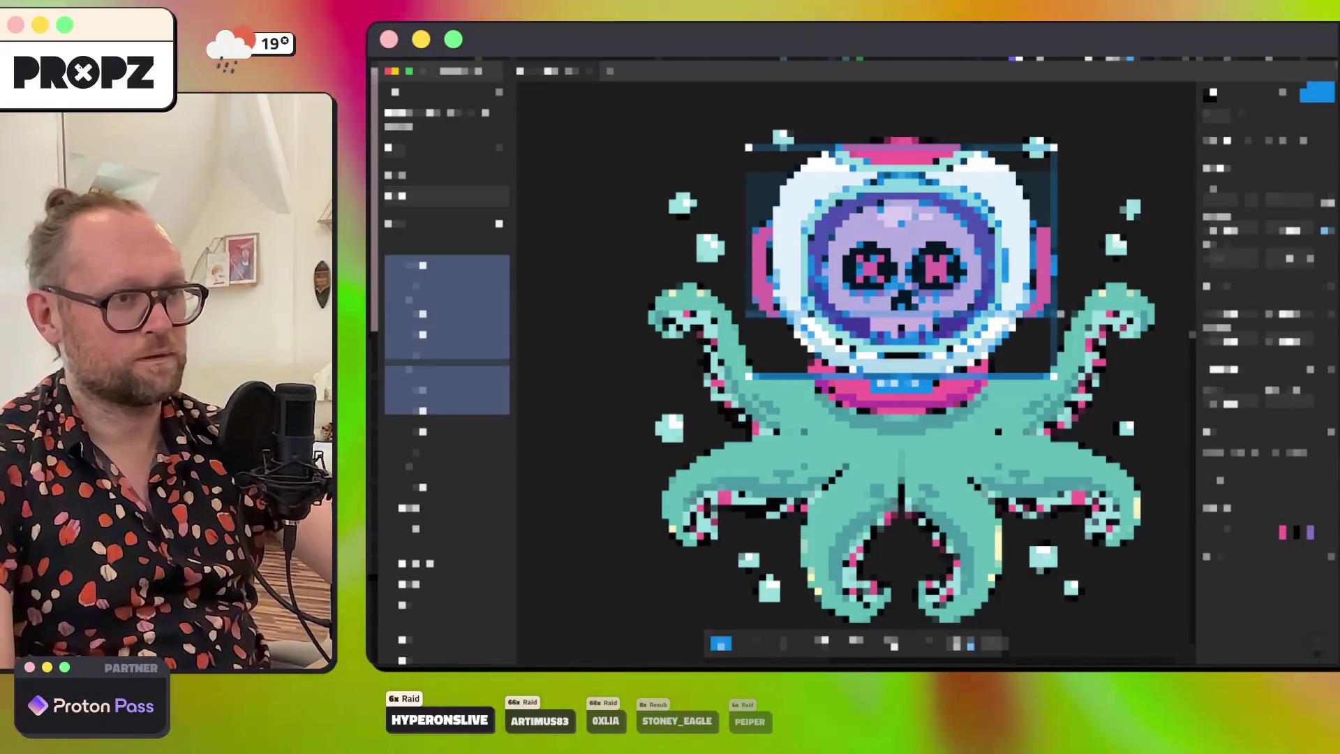
Step: Delete the helmet layers, toggling undo and redo to compare the octopus with and without the helmet
key("Delete")
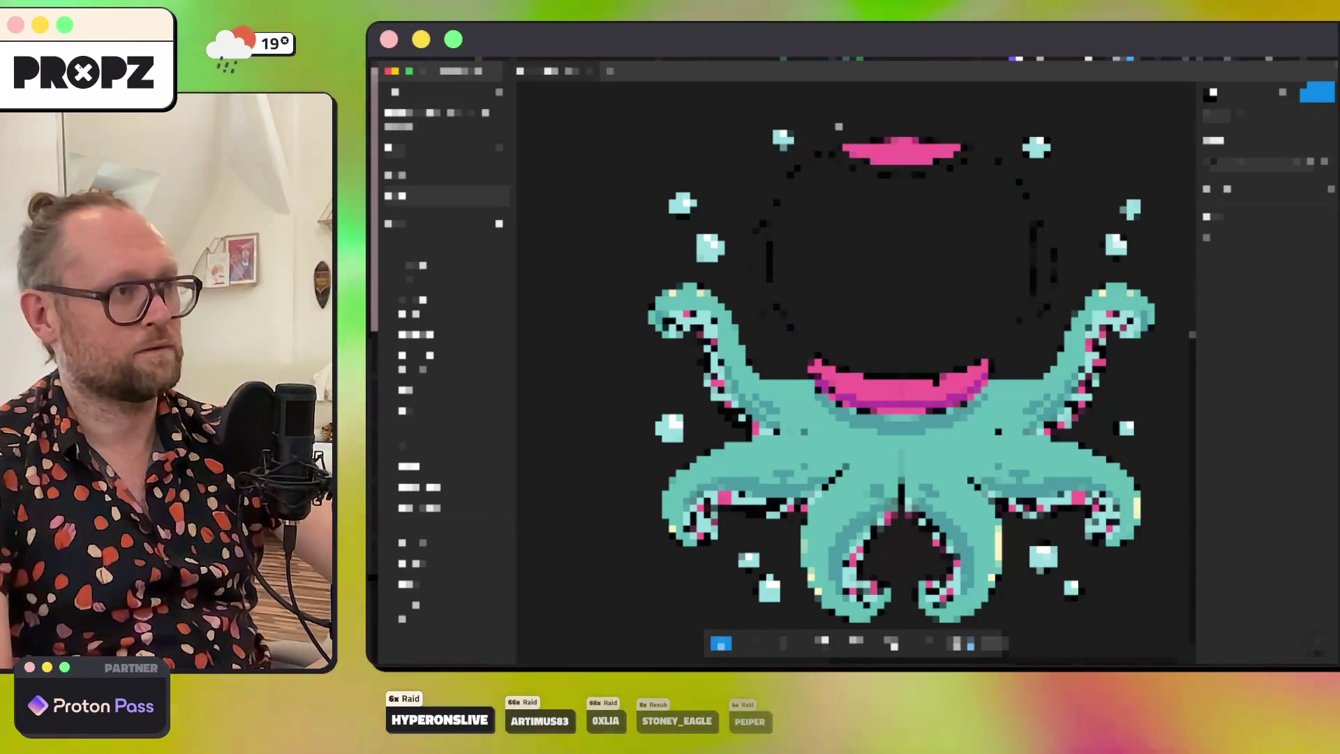
key("ctrl+z")
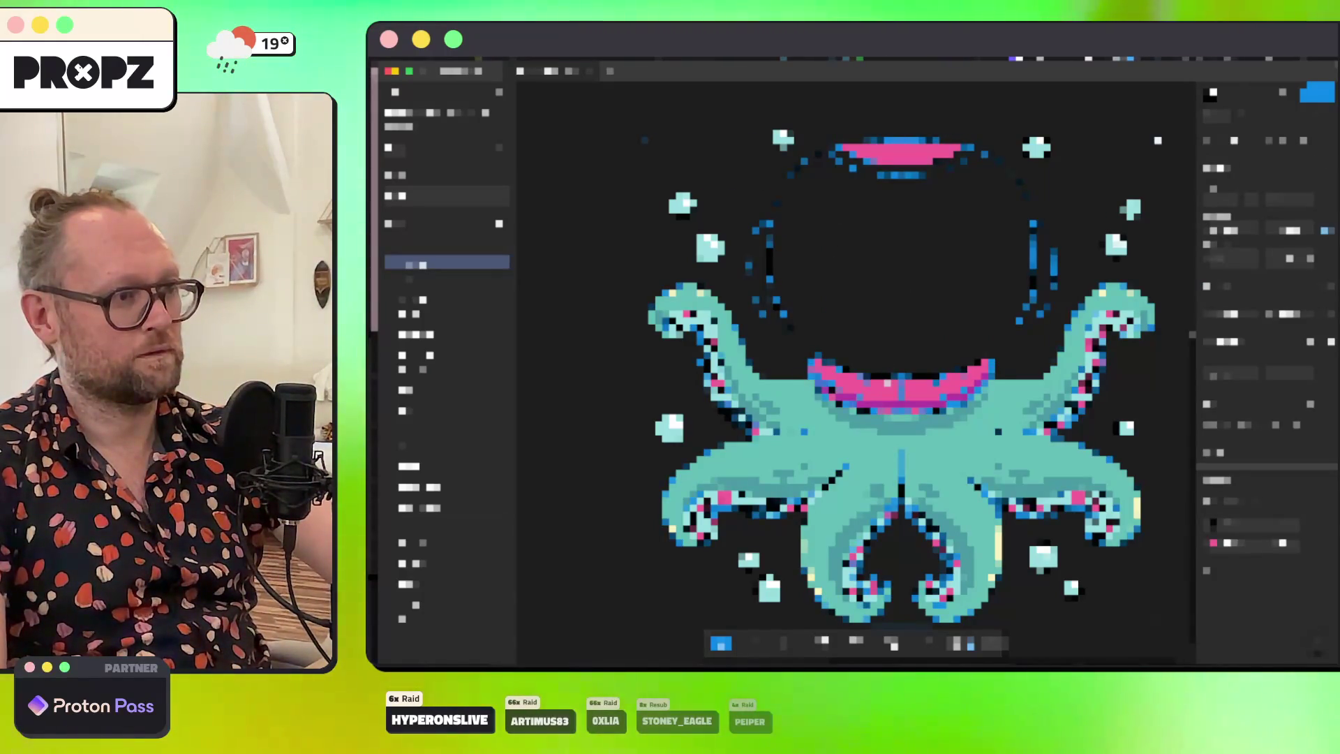
key("Delete")
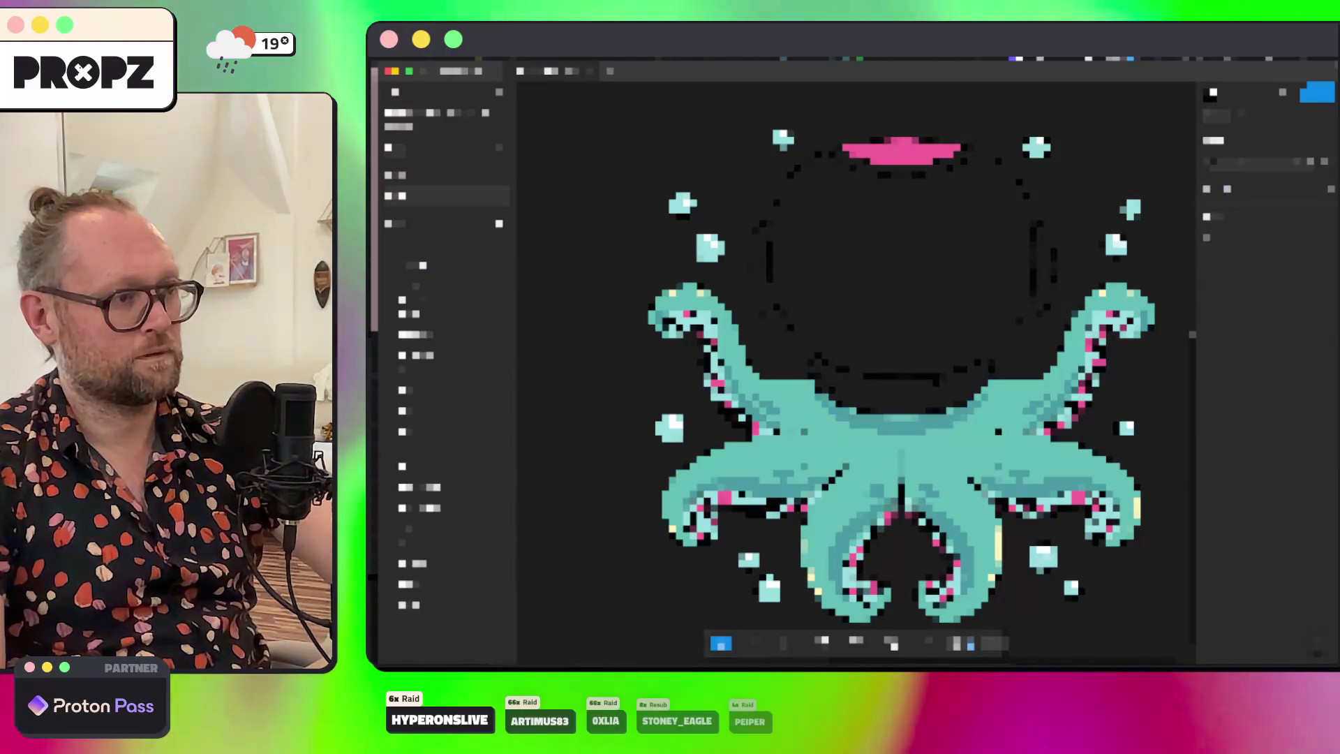
key("ctrl+z")
key("Delete")
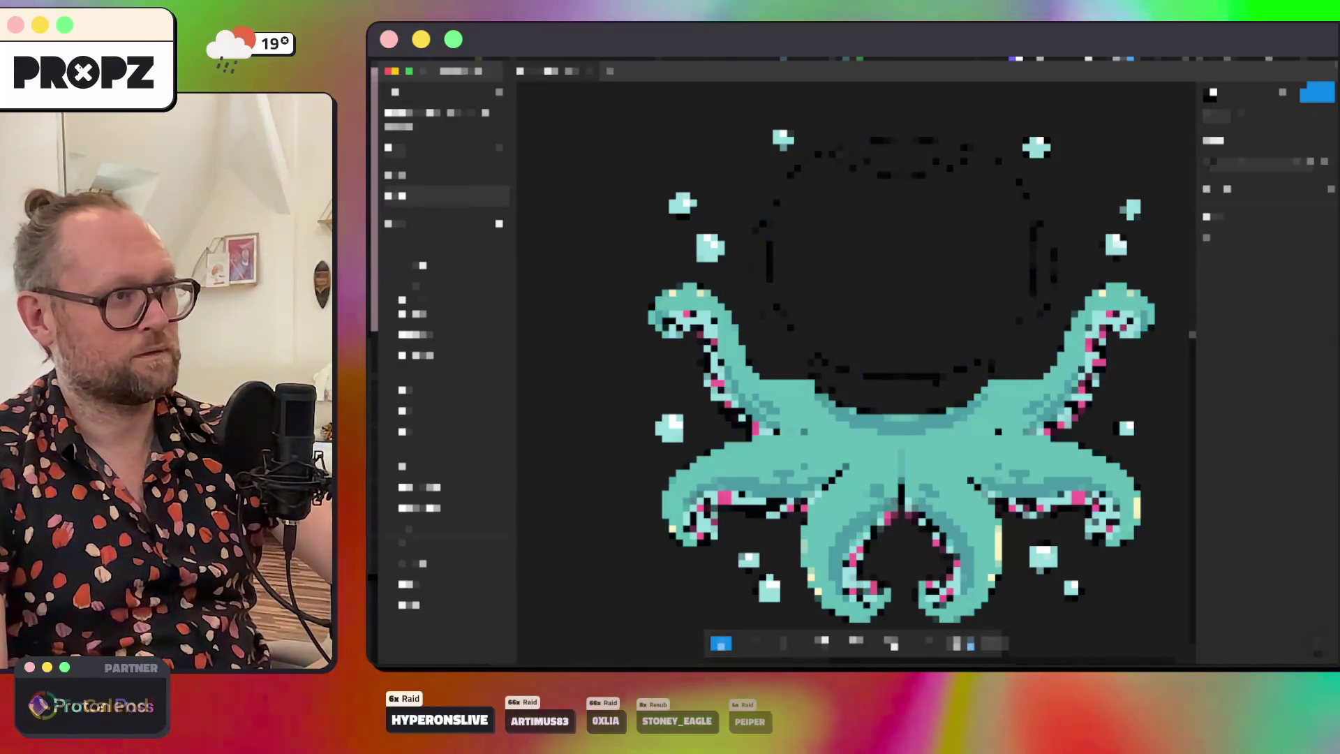
key("ctrl+z")
key("Delete")
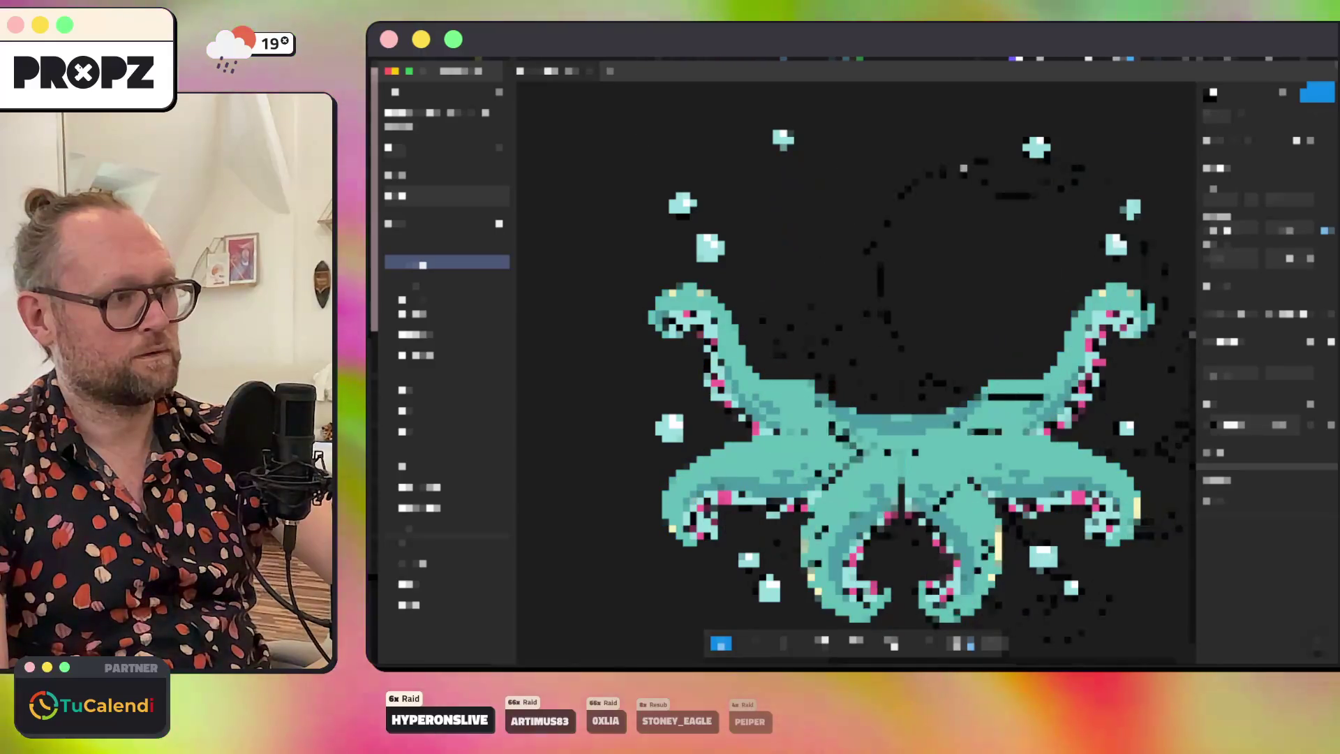
key("ctrl+z")
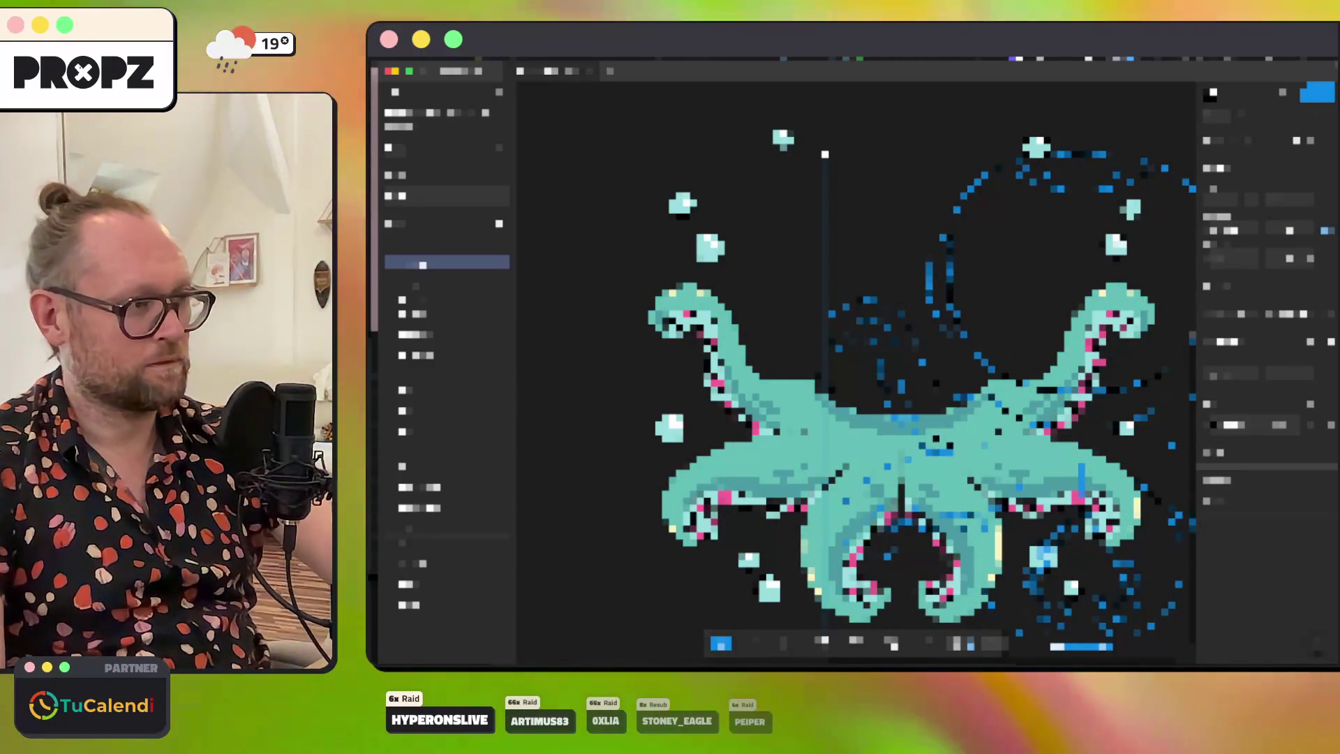
key("ctrl+z")
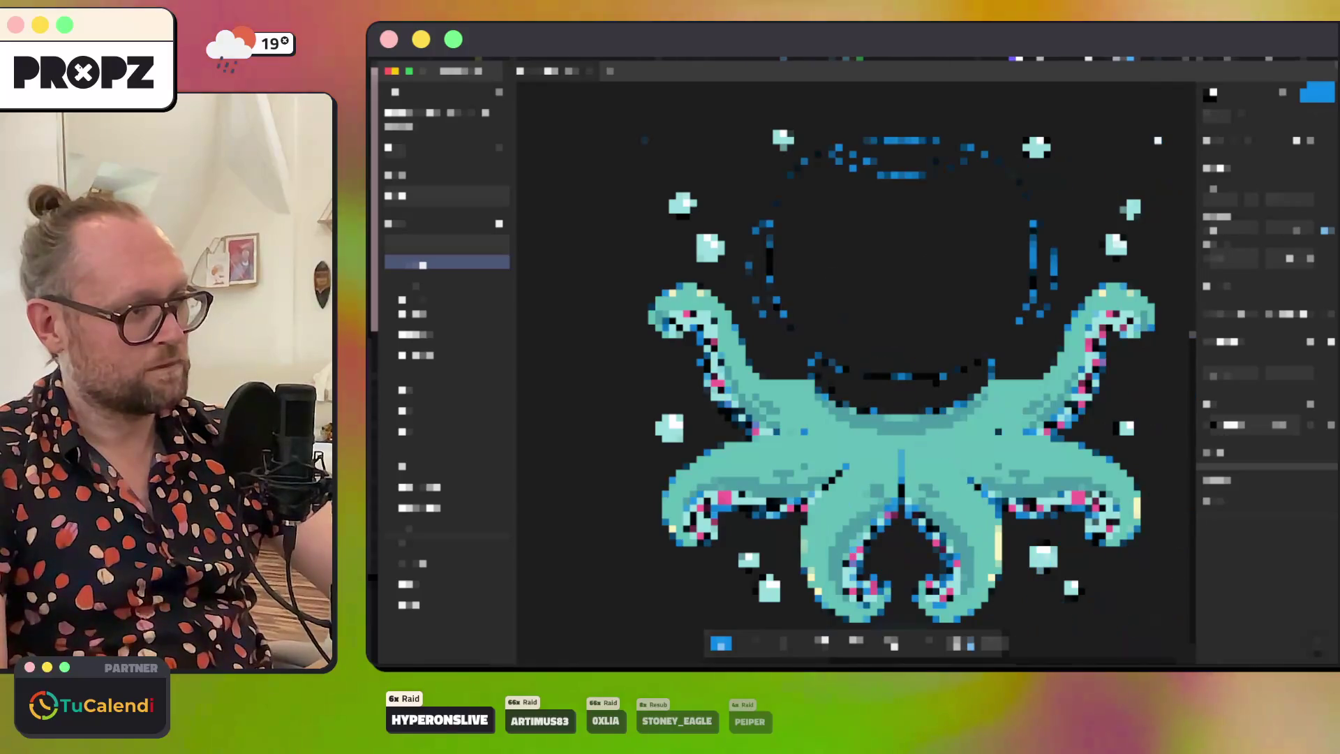
Step: Clear the selection, look over the helmet area, and close the octopus document
left_click(617, 272)
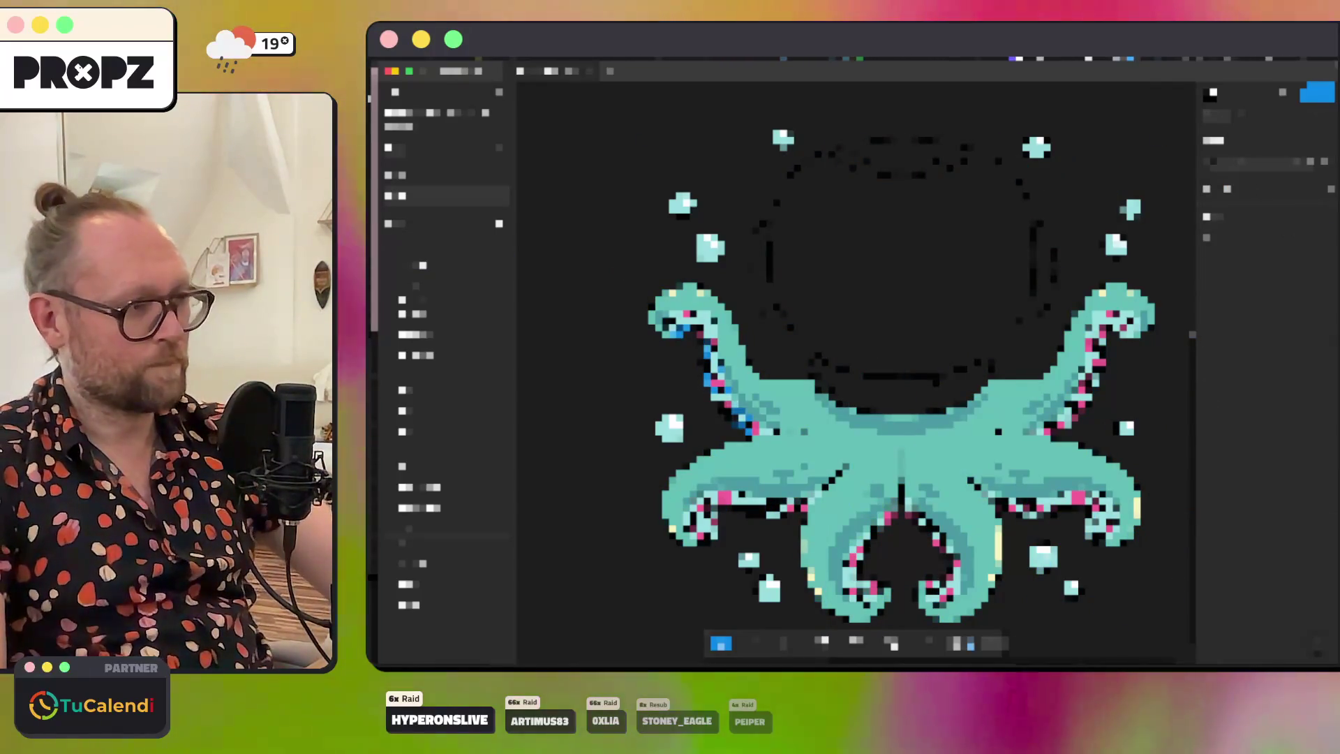
scroll(733, 377, "up", 5)
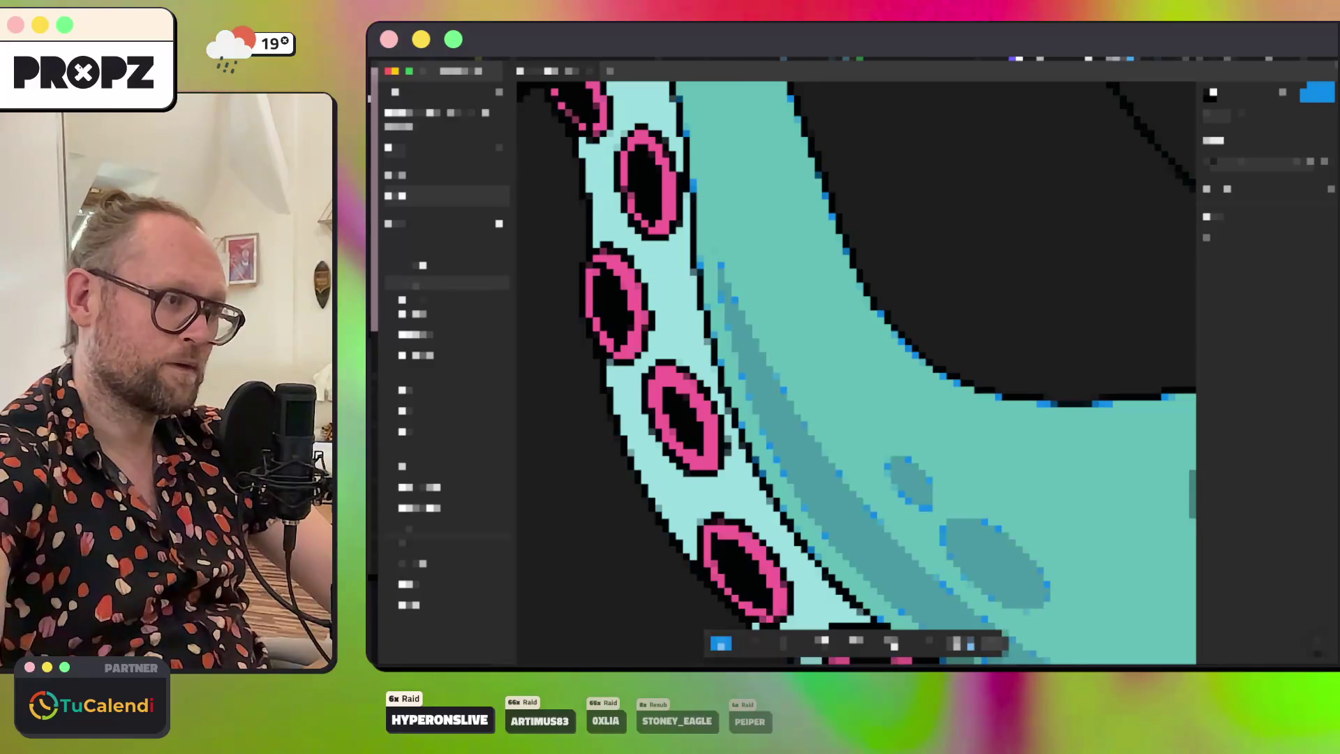
scroll(907, 391, "down", 3)
scroll(851, 377, "down", 3)
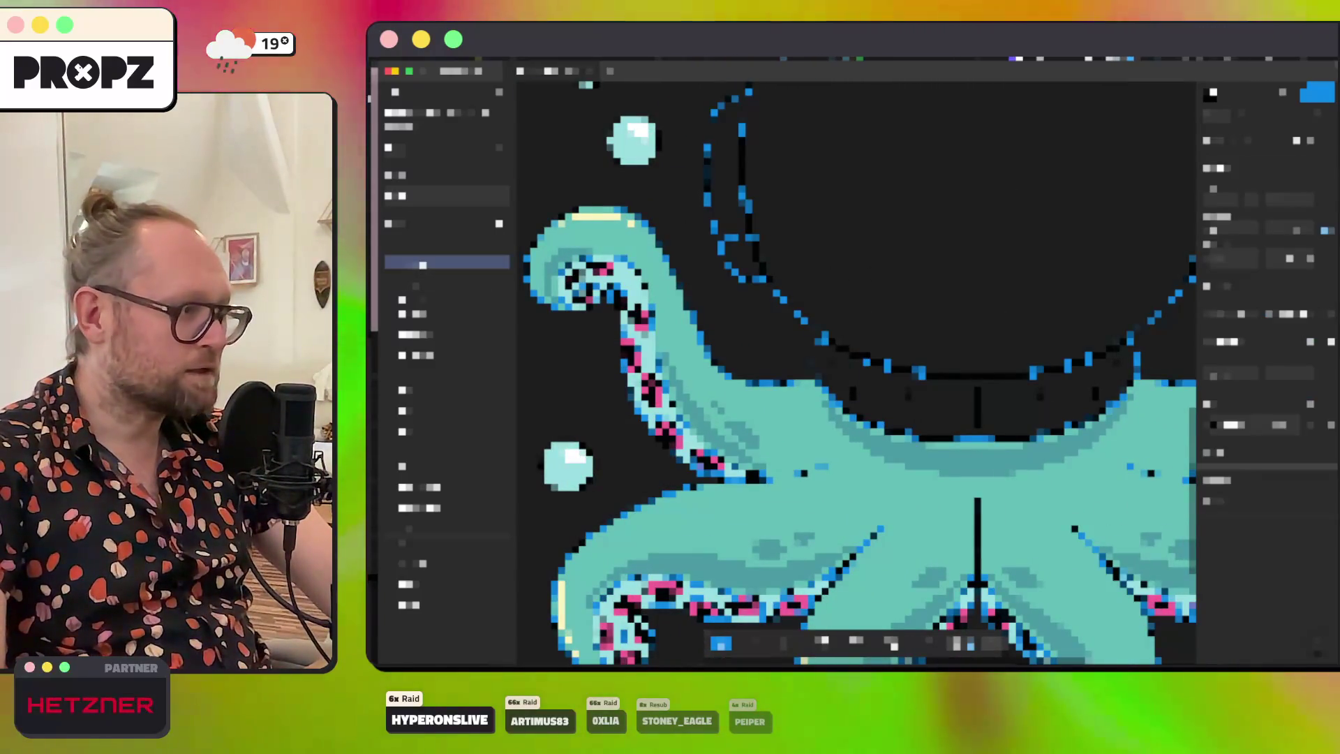
left_click_drag(1047, 492, 1047, 579)
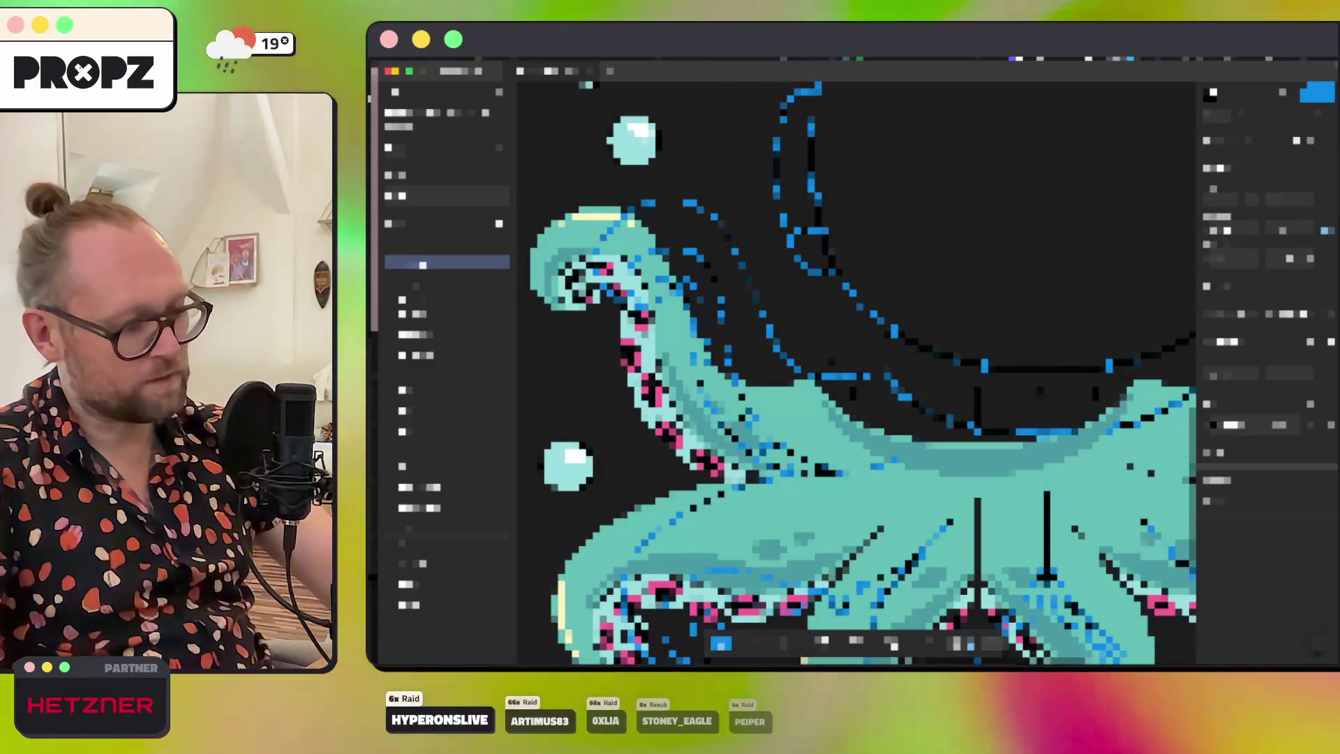
key("super+z")
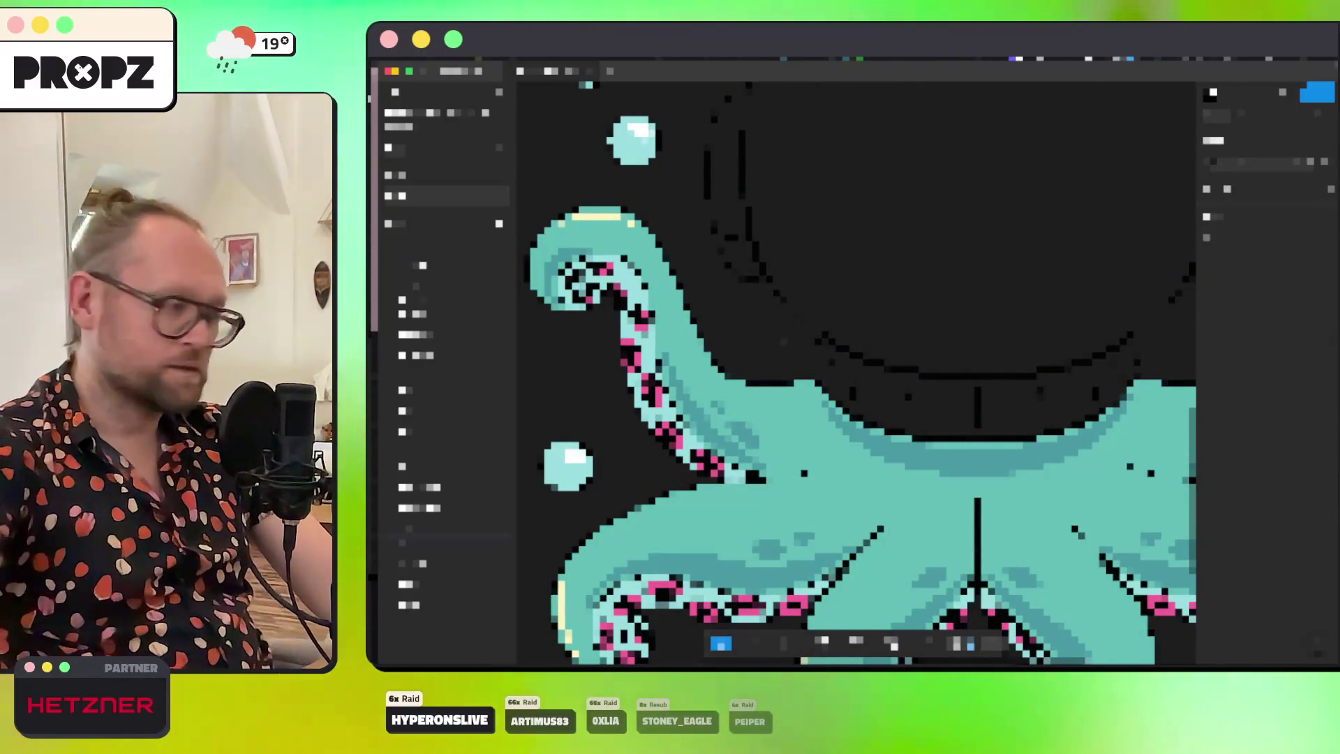
scroll(855, 374, "right", 3)
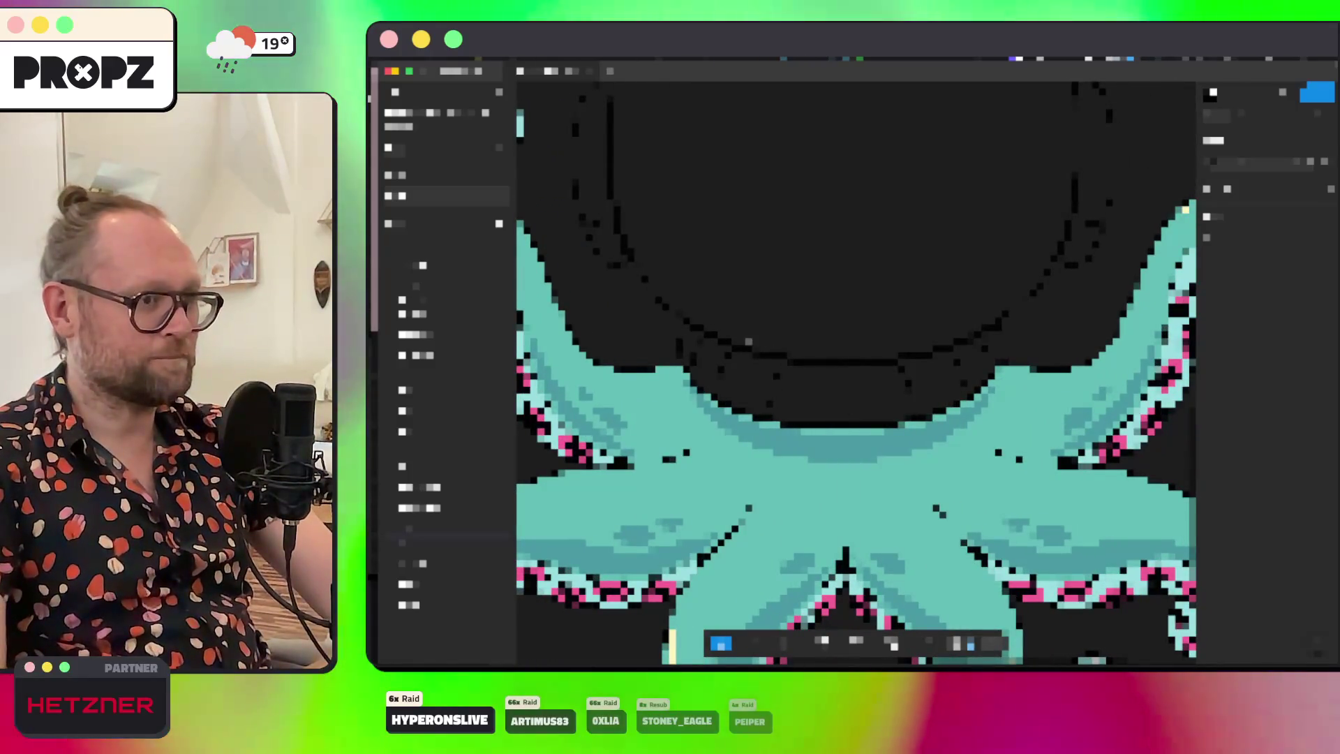
key("super+0")
key("super+w")
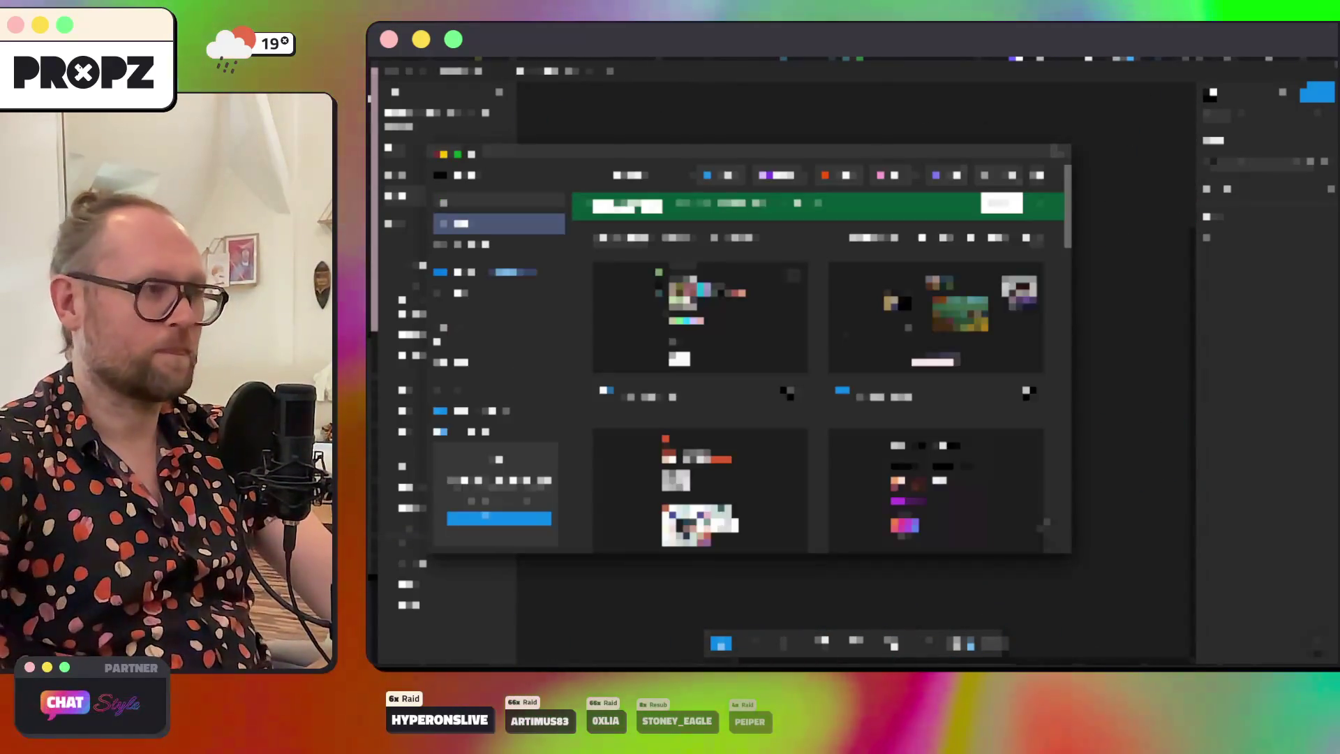
Step: Reopen the octopus artwork and erase the stray bubble pixels above it
key("Return")
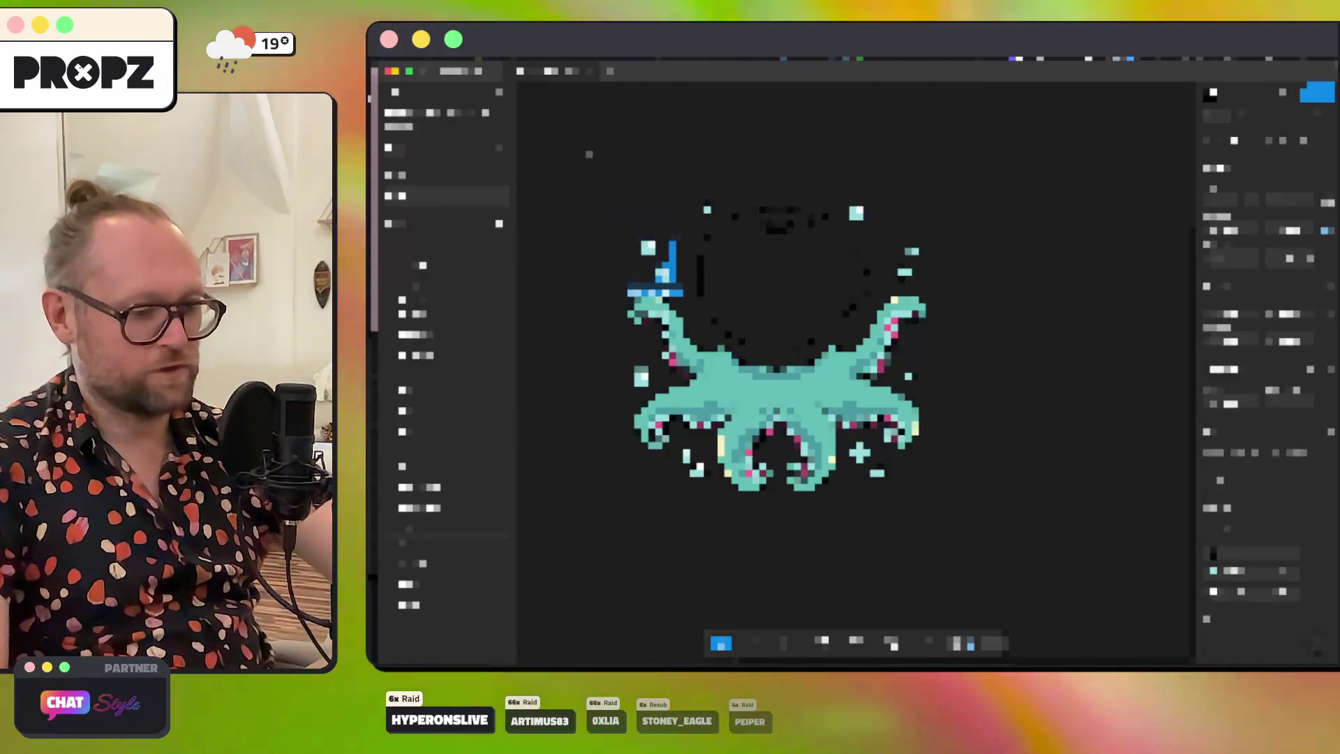
left_click(707, 209)
left_click(855, 212)
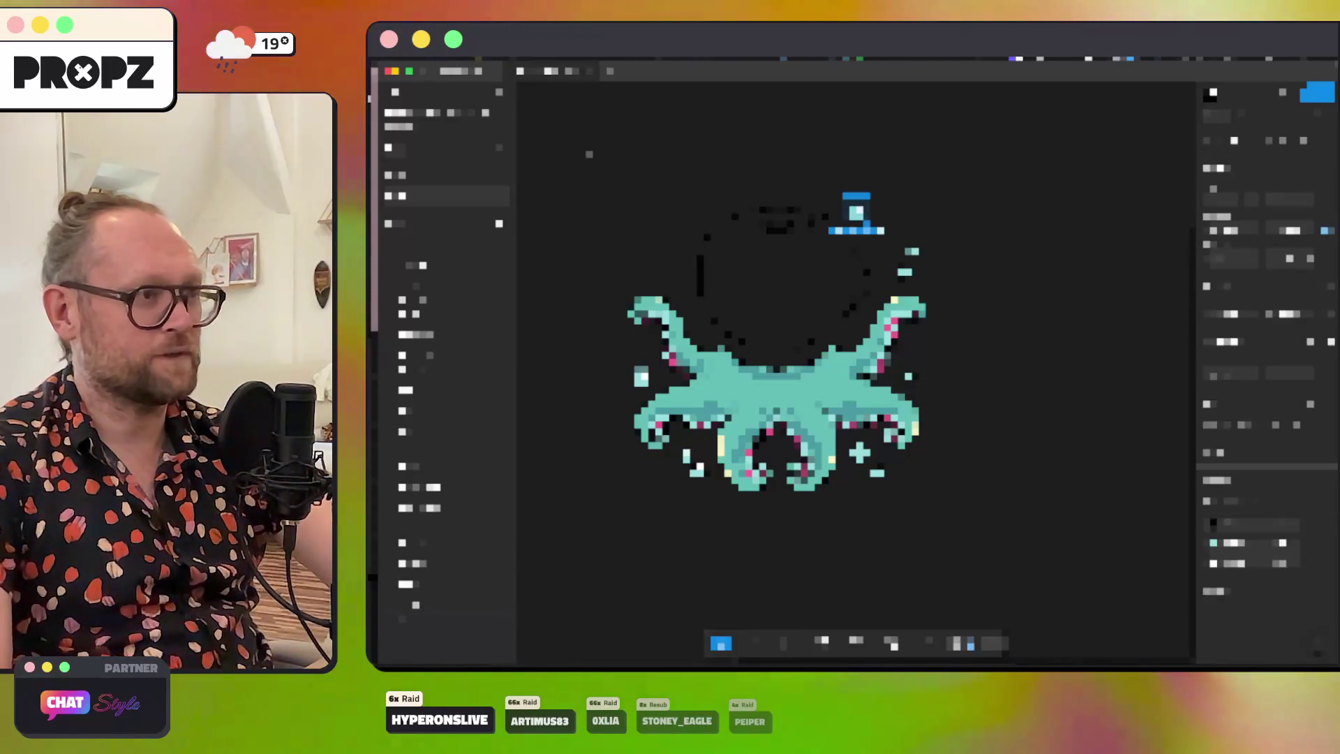
Step: Select the bubble layers beside the right and left tentacles and delete them
left_click(900, 257)
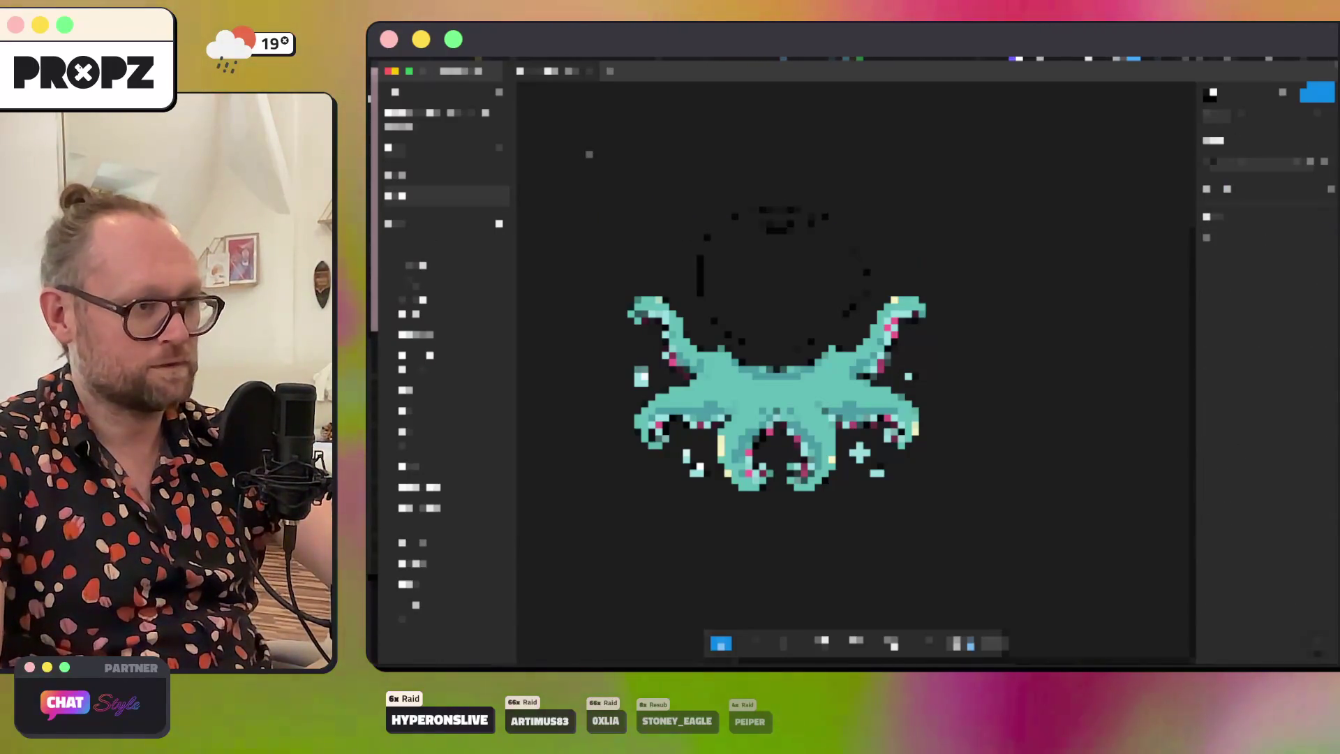
left_click(910, 383)
left_click(876, 469)
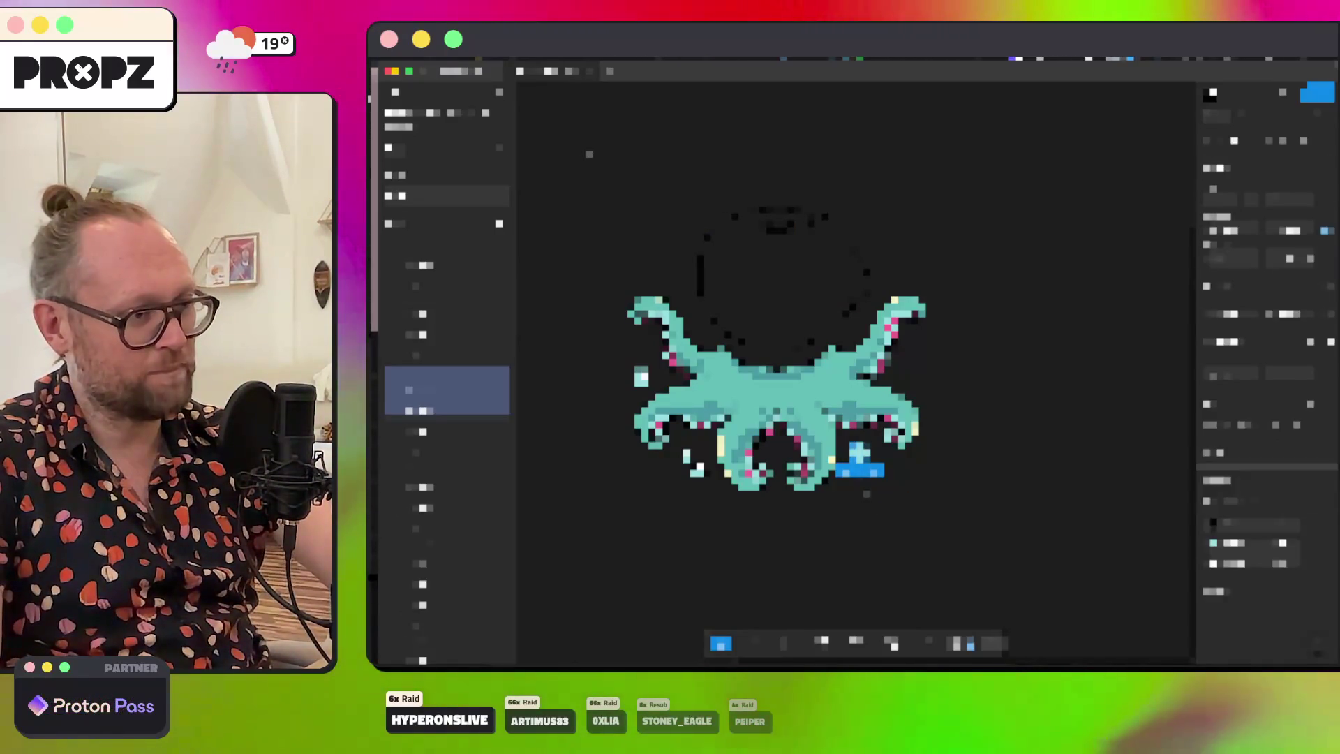
left_click(447, 281)
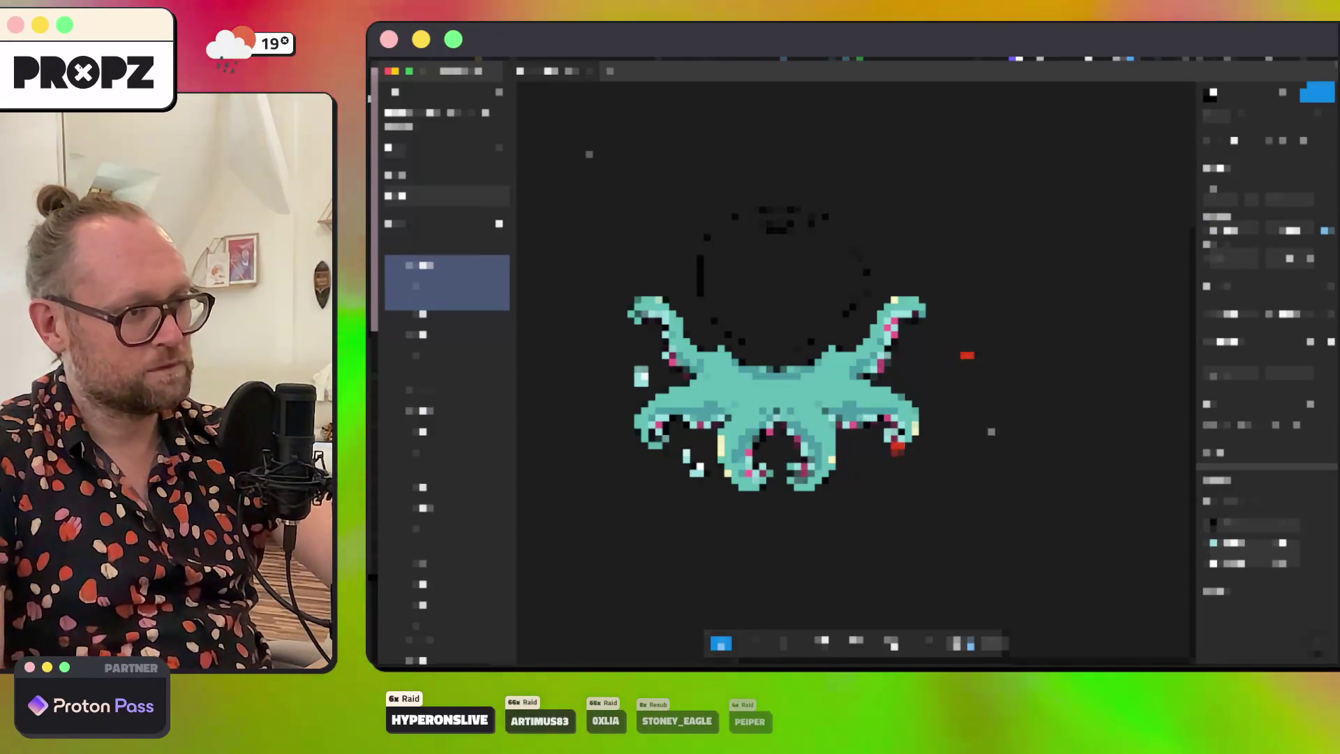
left_click(447, 304)
left_click(447, 329)
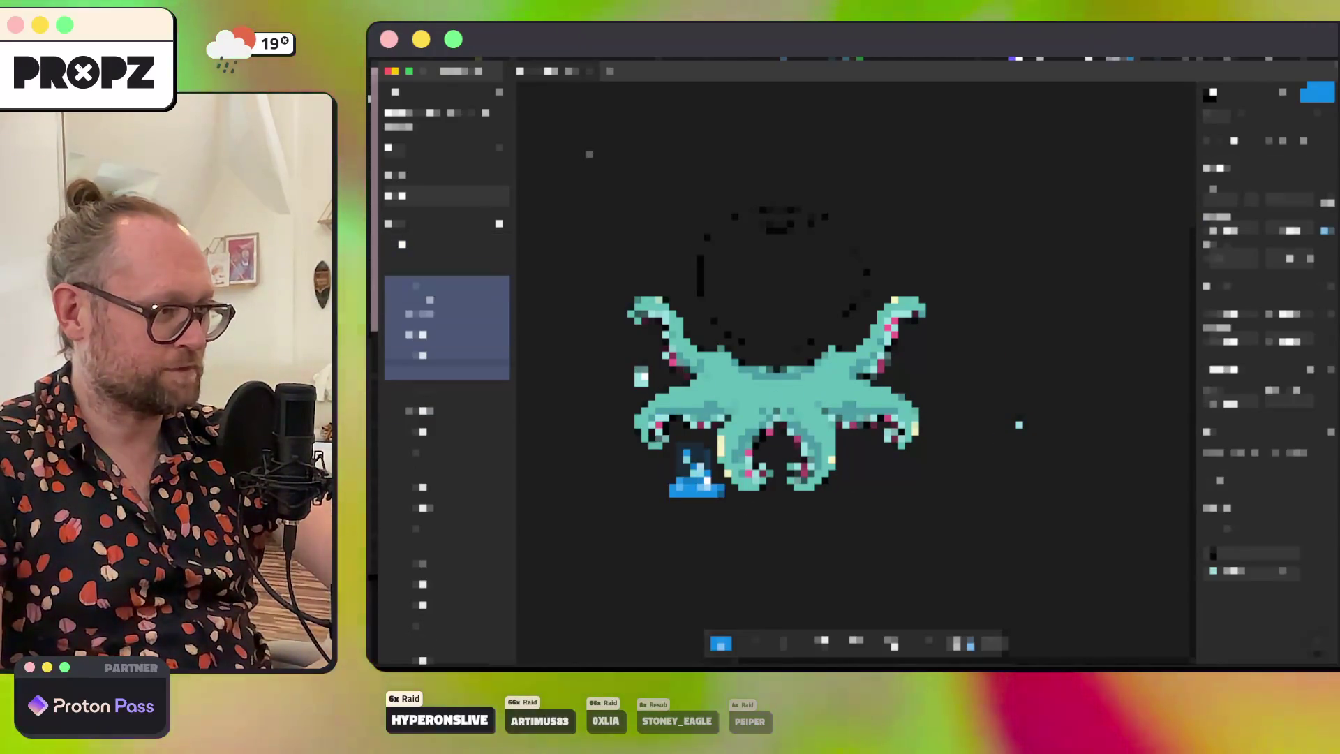
left_click(447, 300)
key("Escape")
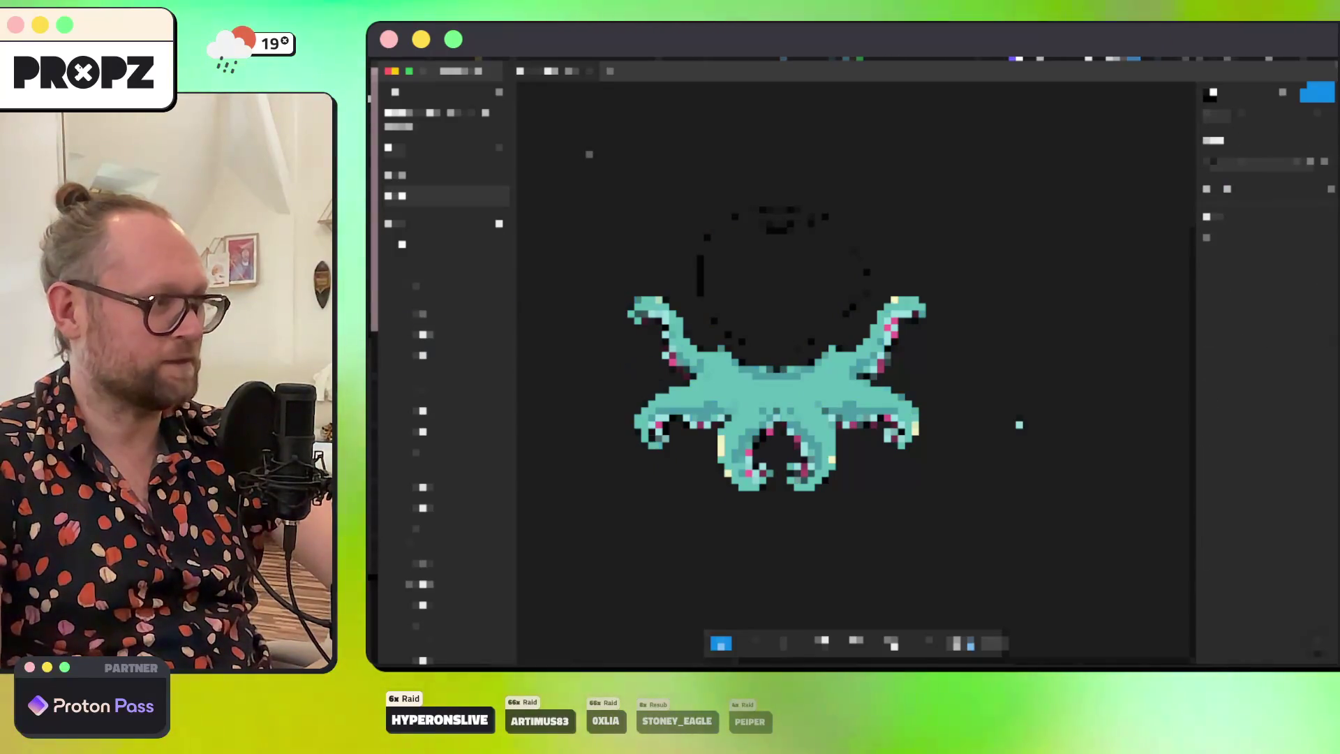
scroll(686, 299, "up", 2)
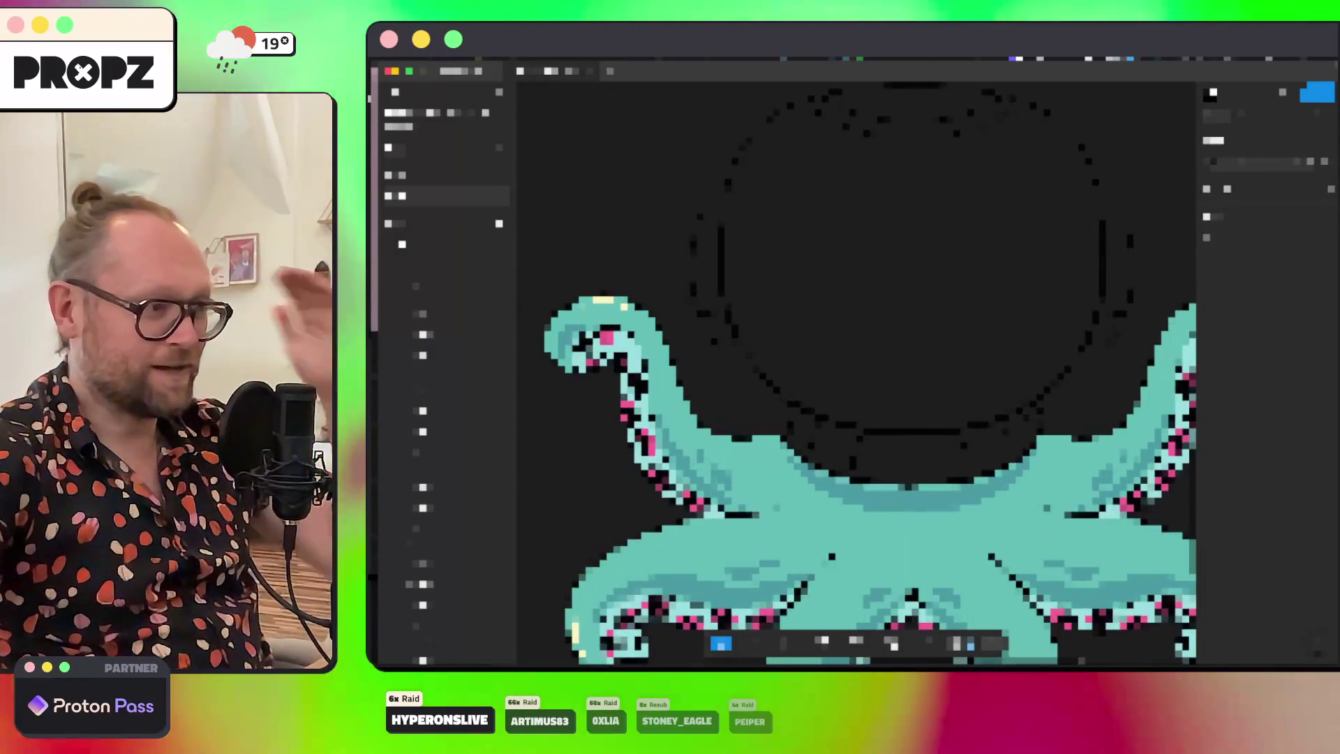
Step: Switch editing tools and select the dark head circle layer of the octopus
key("b")
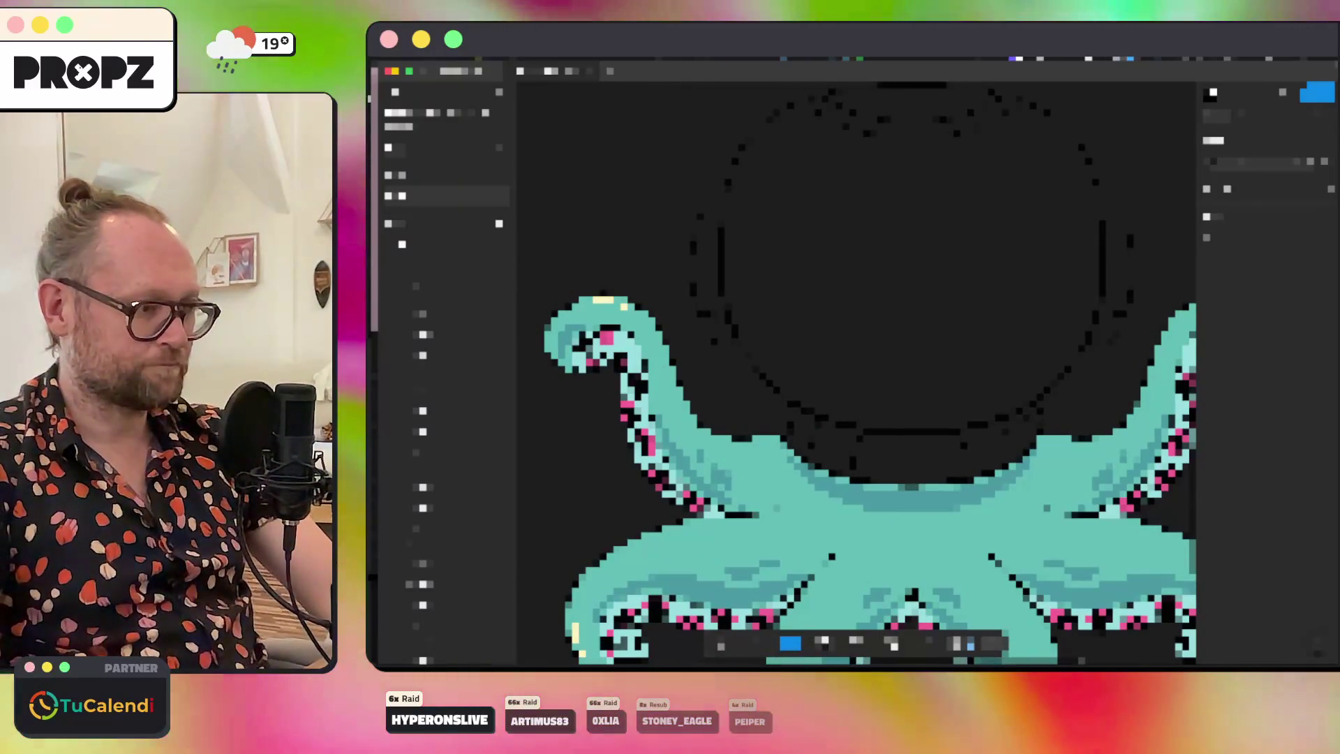
key("e")
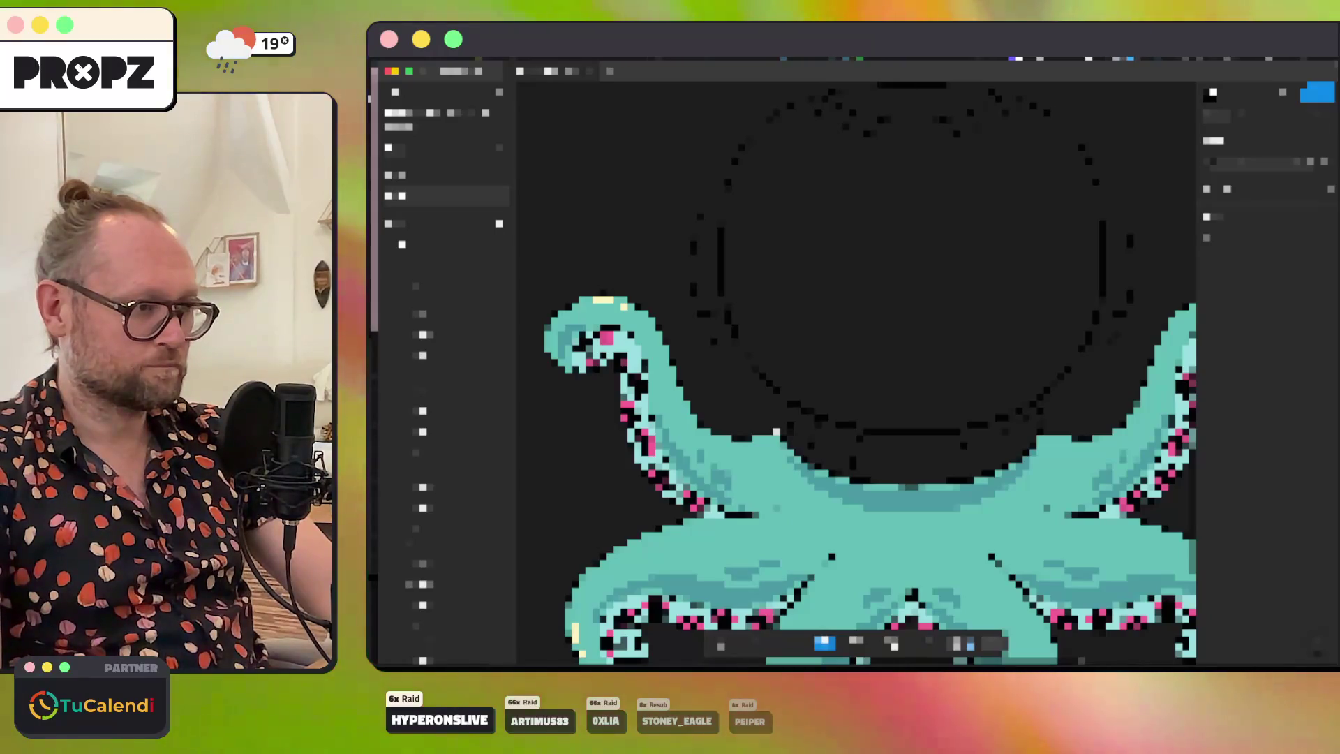
left_click(1040, 438)
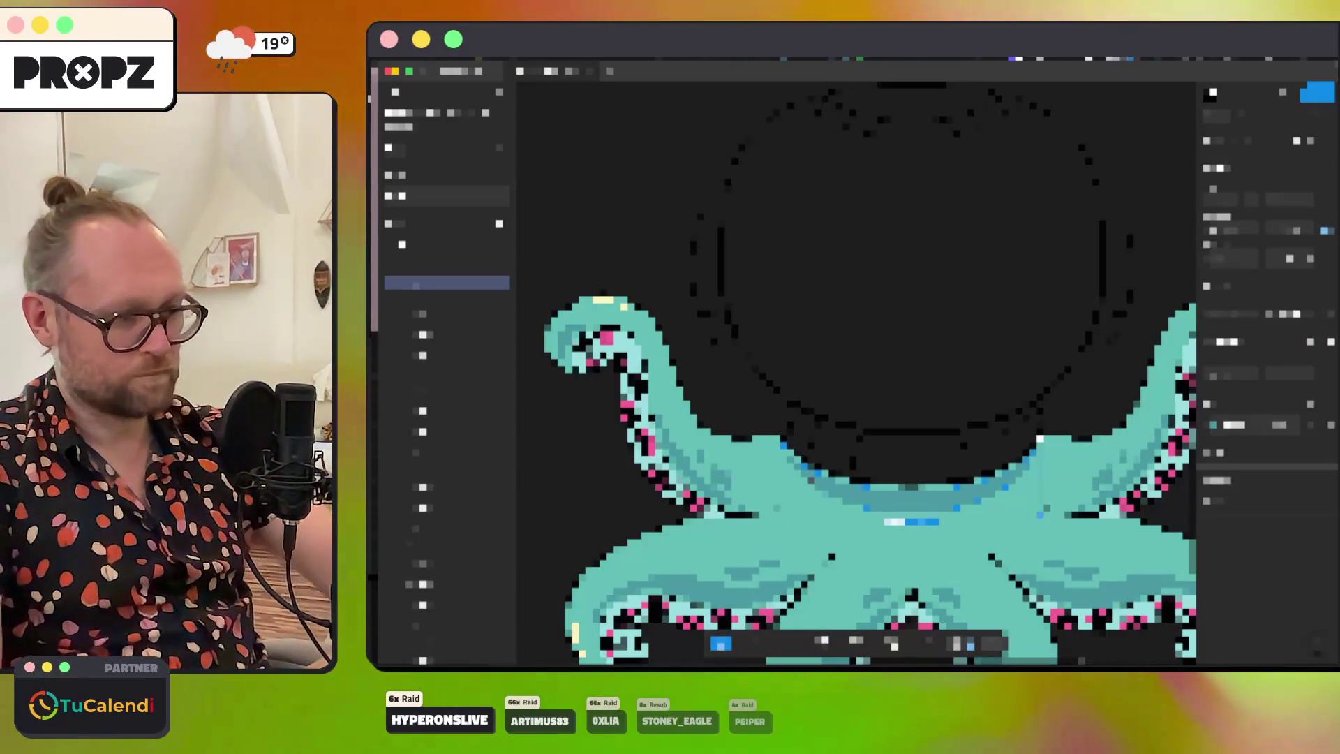
left_click(1040, 439)
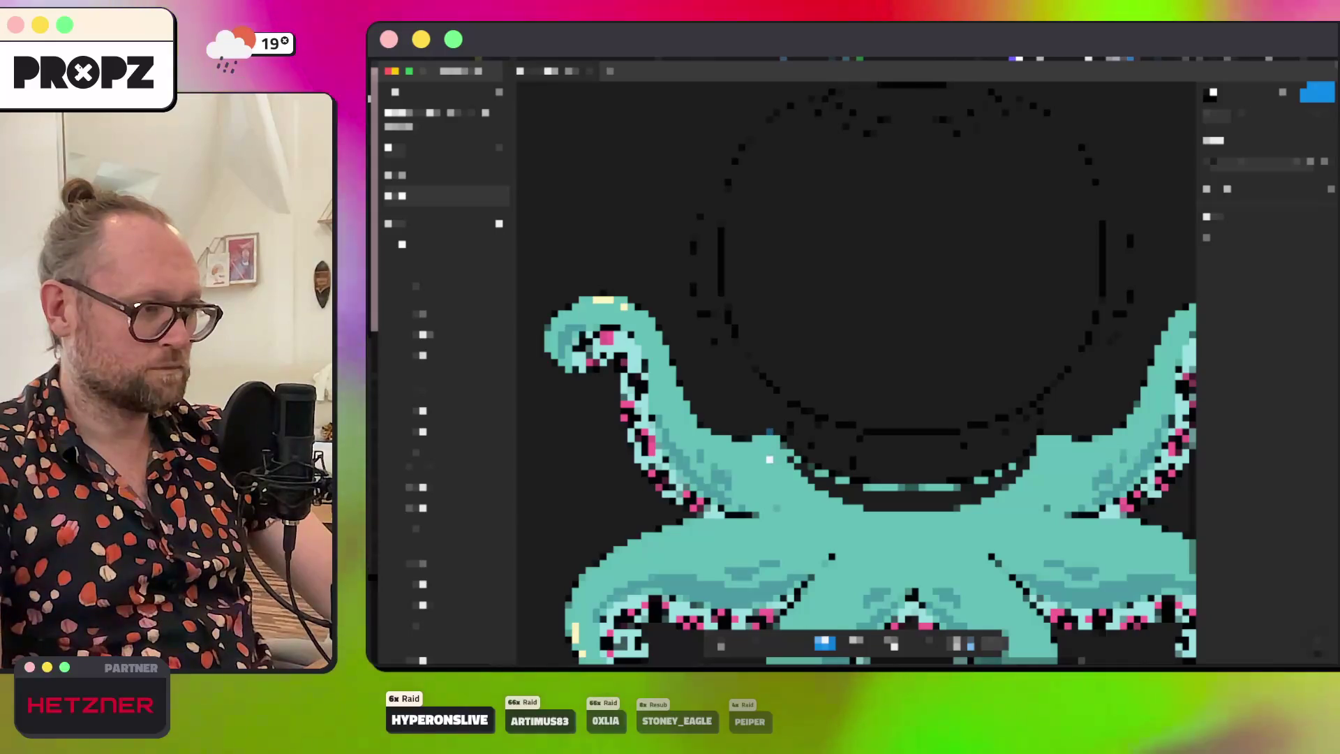
left_click(770, 459)
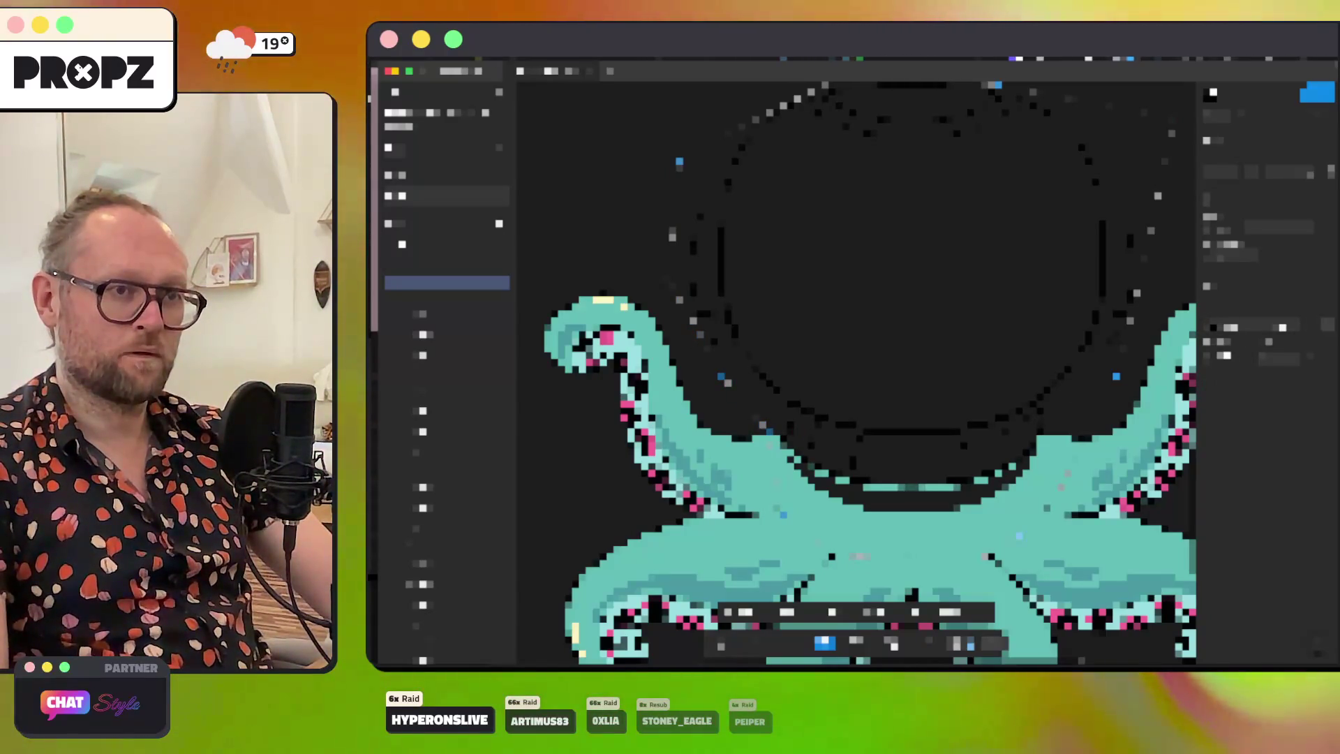
Step: Fill the dark head circle with bright red using the fill colour picker
left_click(1326, 292)
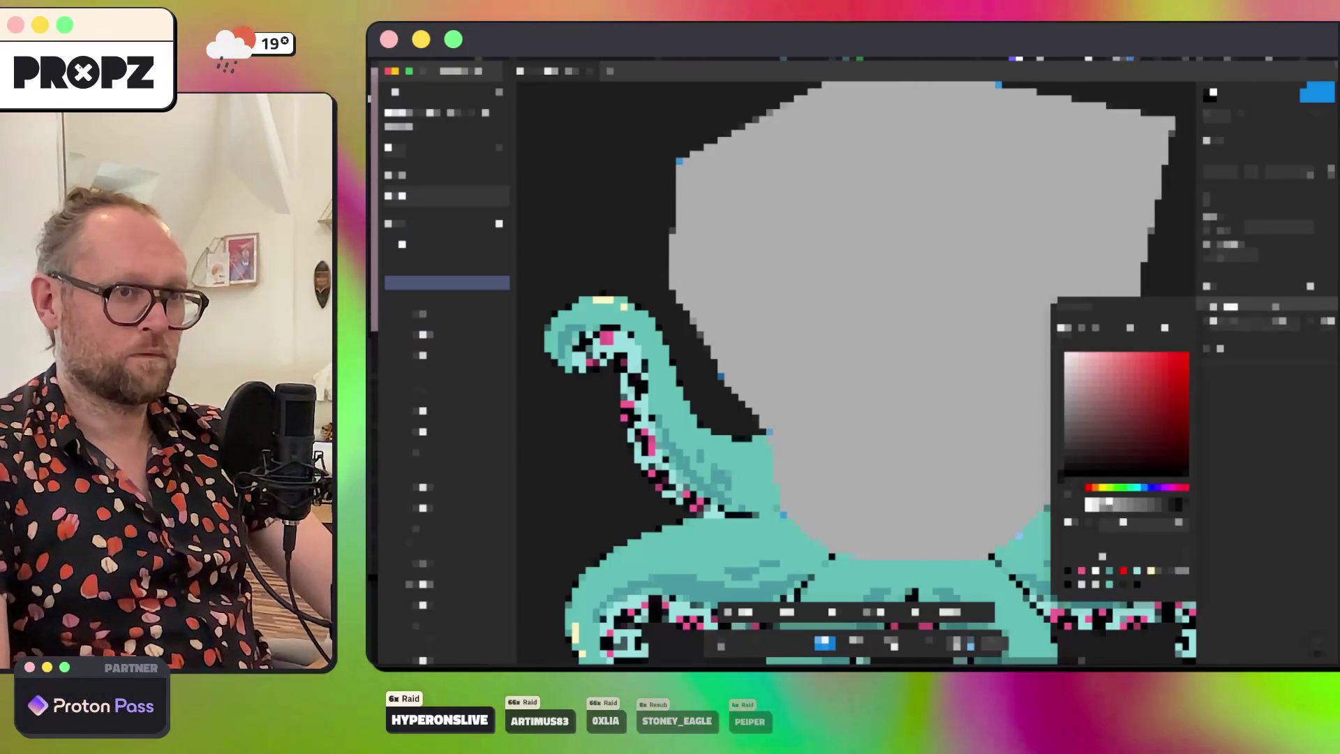
key("Escape")
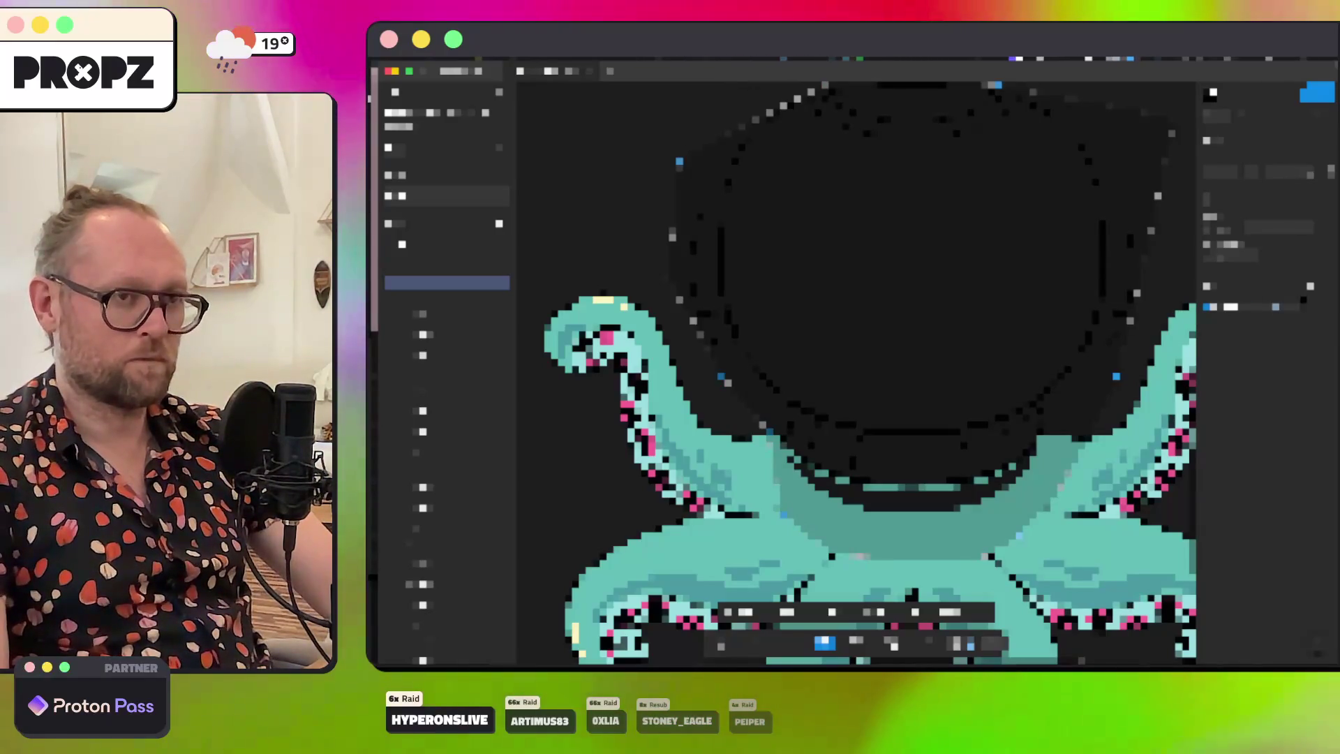
left_click(1231, 306)
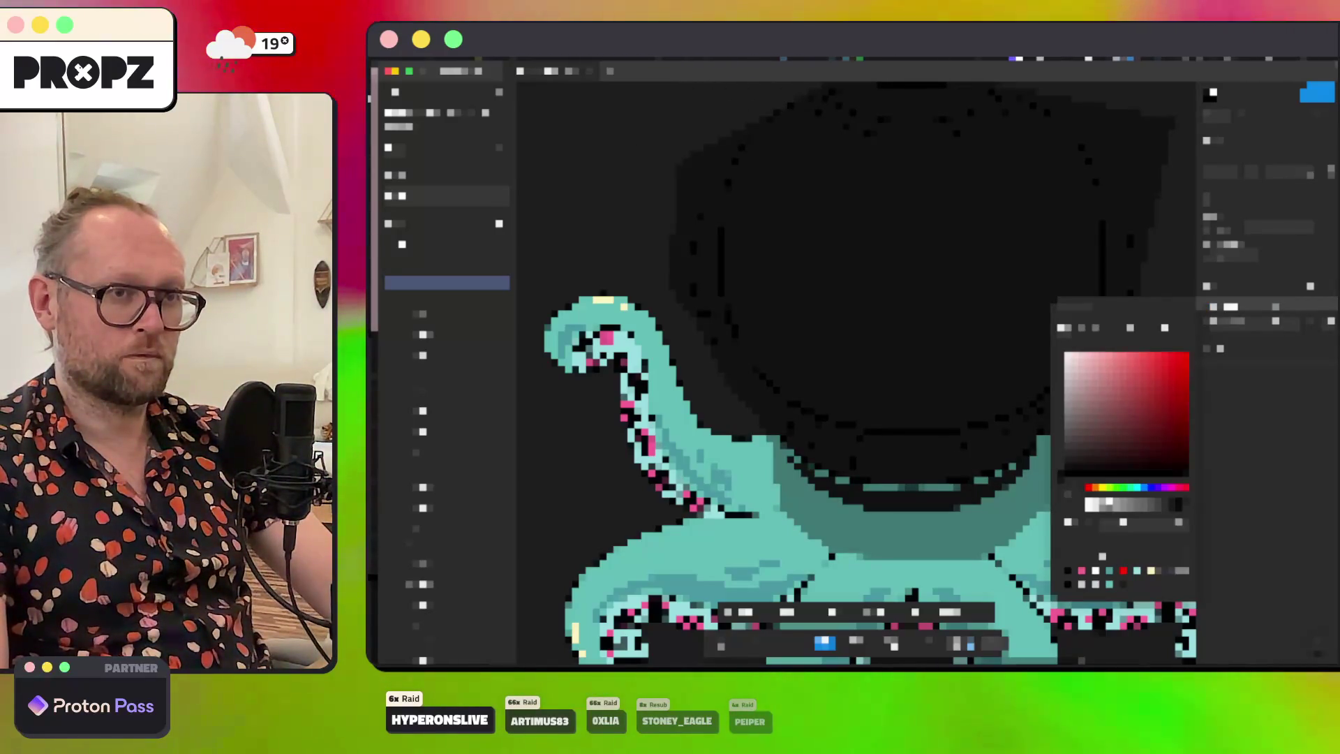
key("Escape")
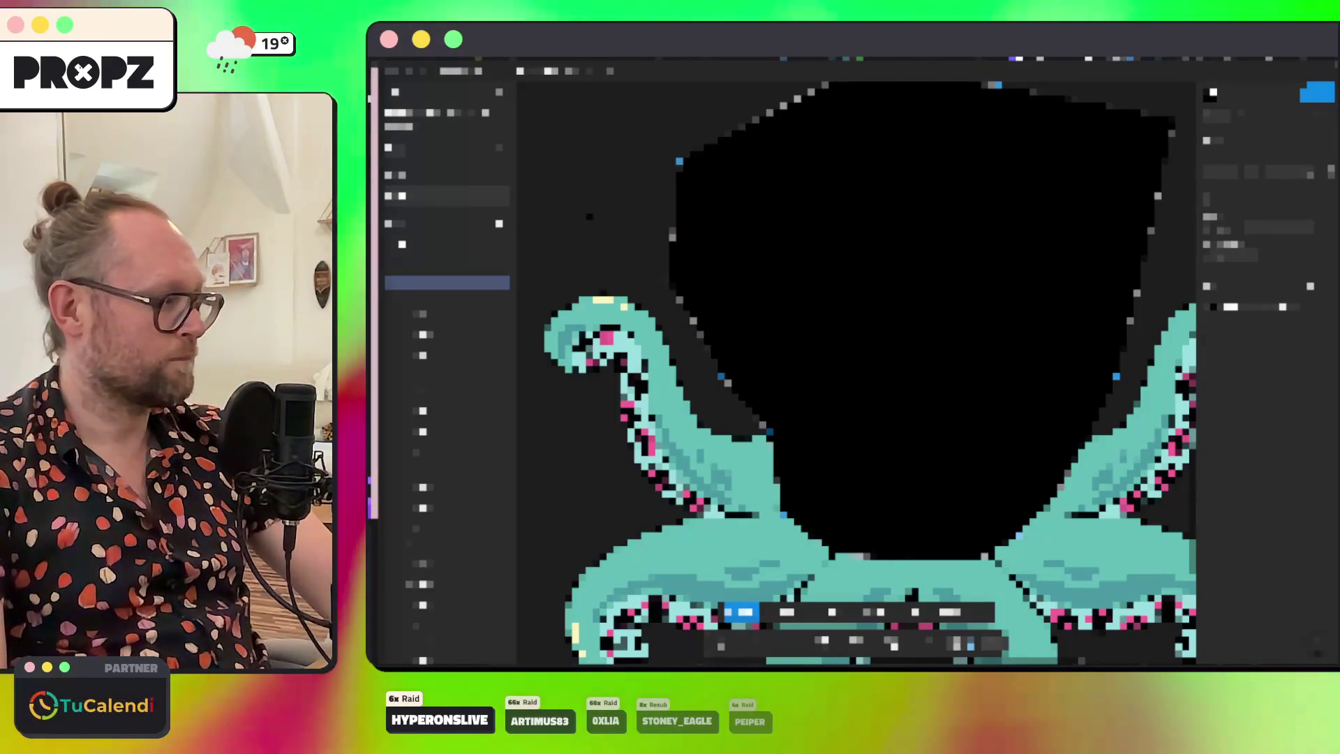
scroll(520, 295, "down", 3)
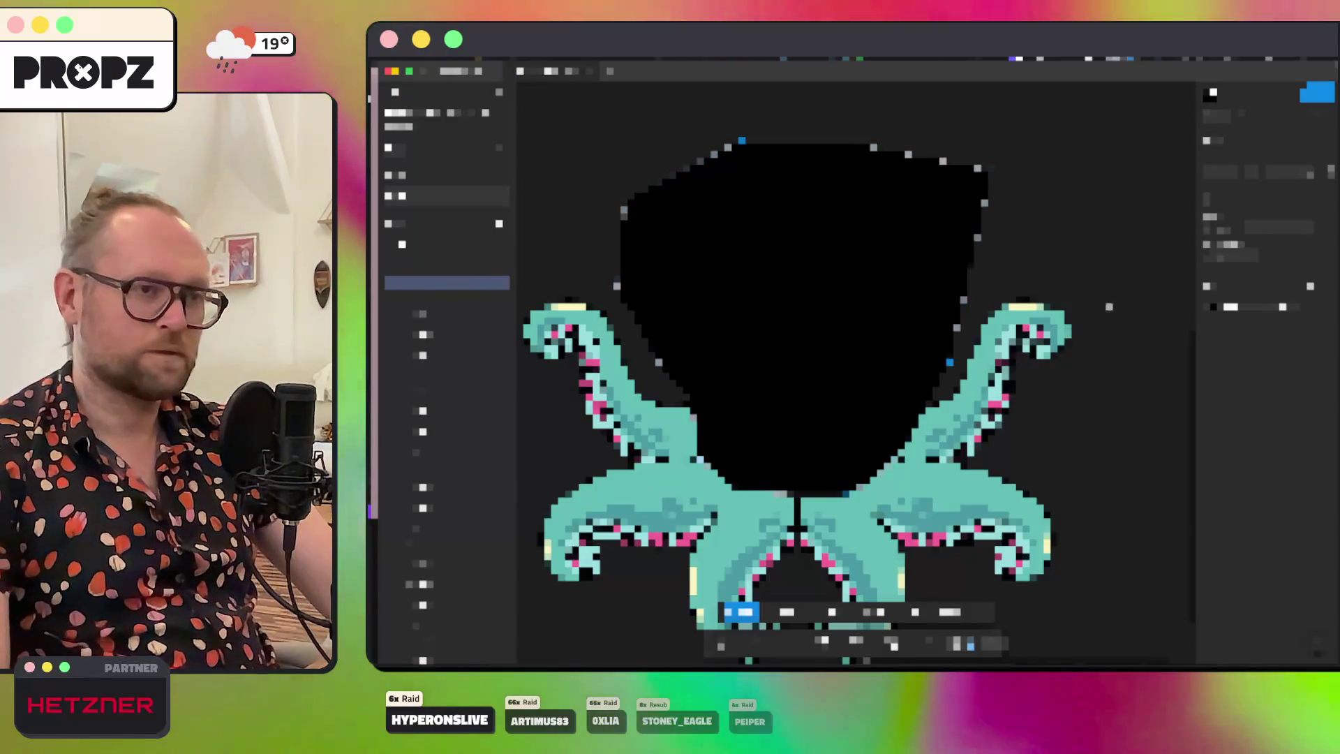
left_click(1213, 307)
left_click(1186, 349)
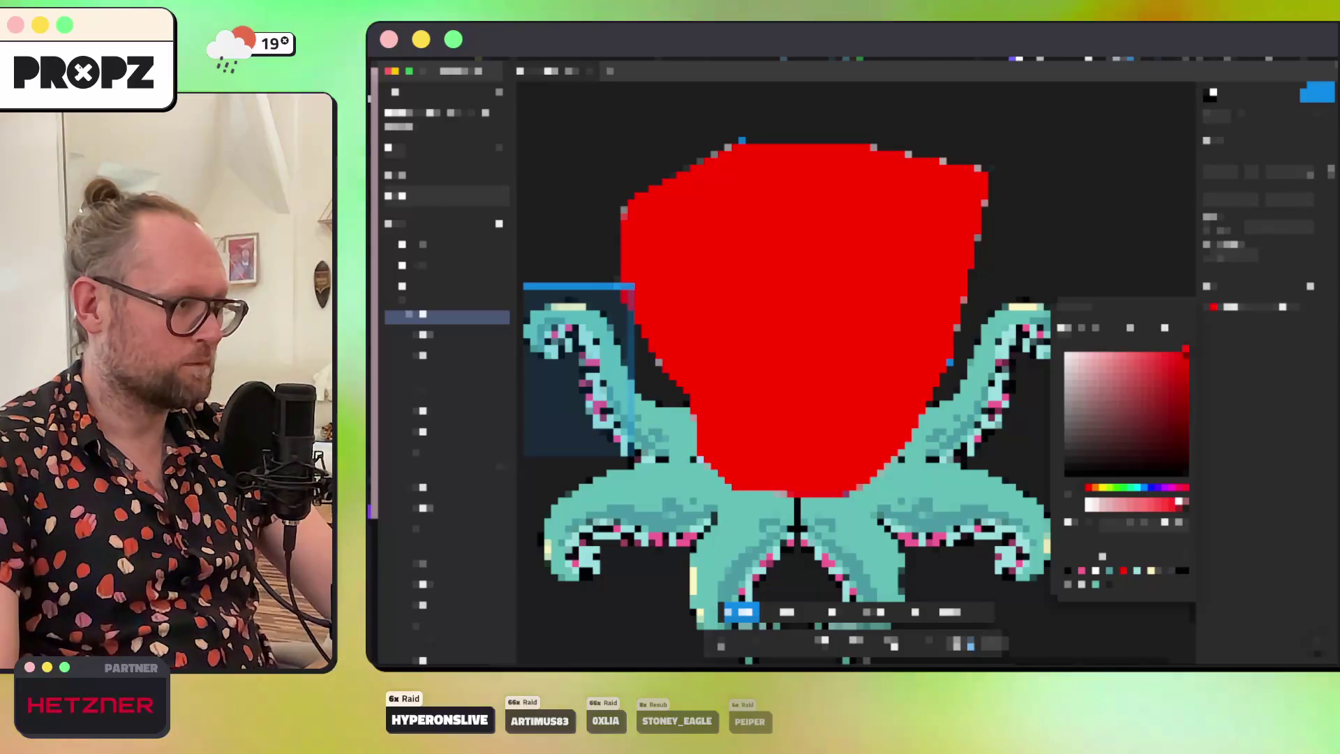
Step: Undo the last two changes to remove the red head fill, then select the tentacles layer
key("Escape")
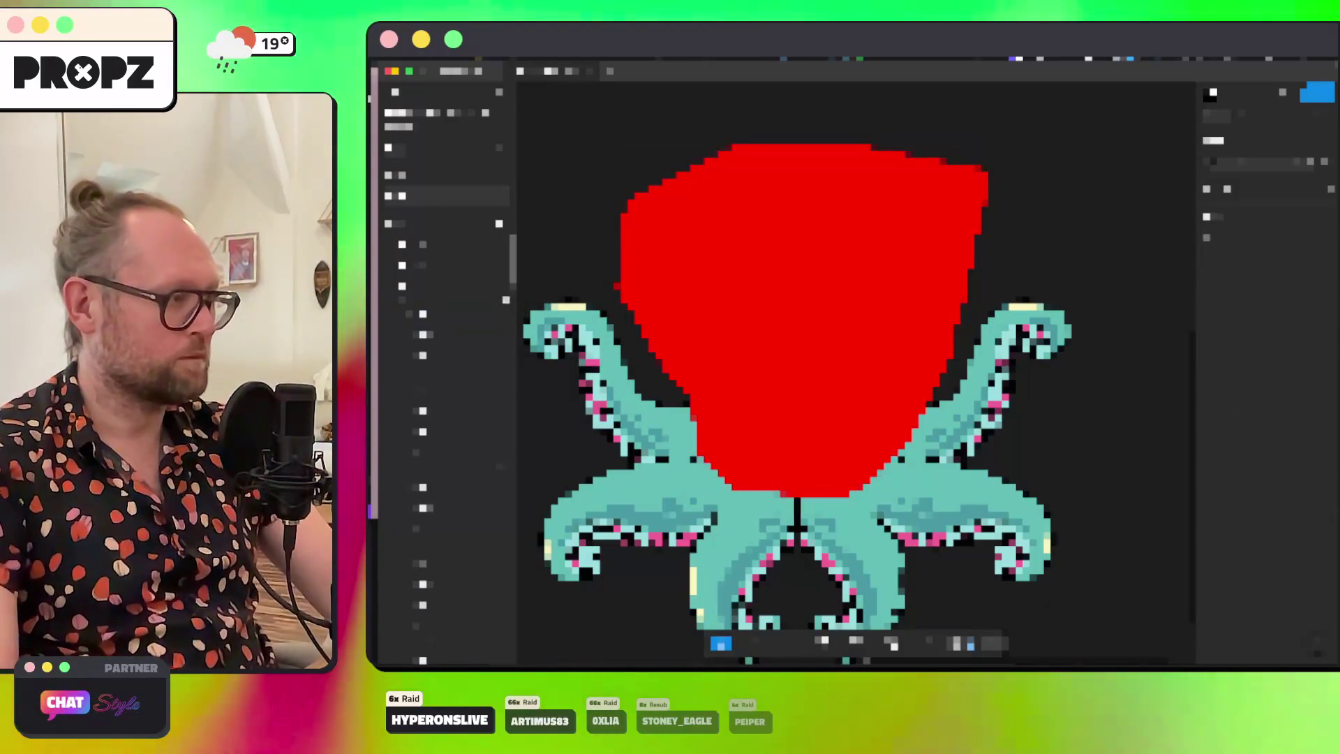
key("ctrl+z")
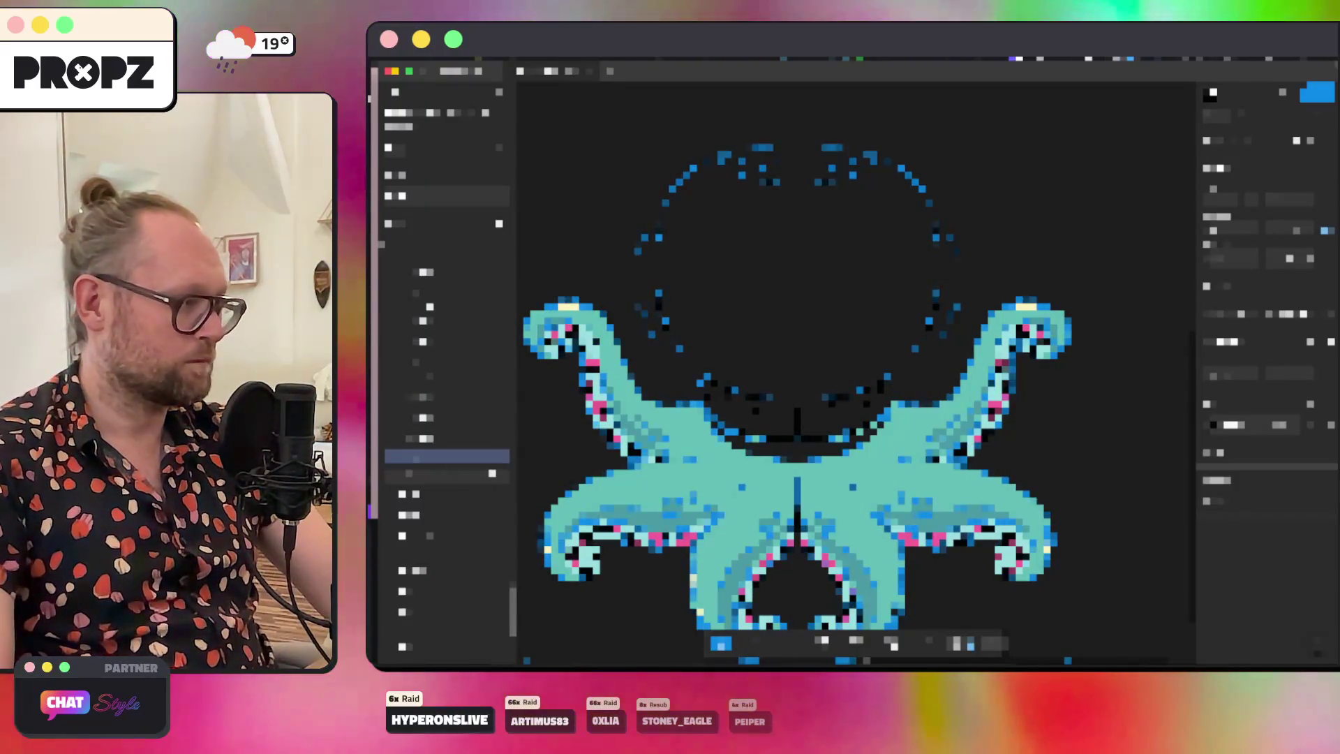
scroll(446, 419, "up", 10)
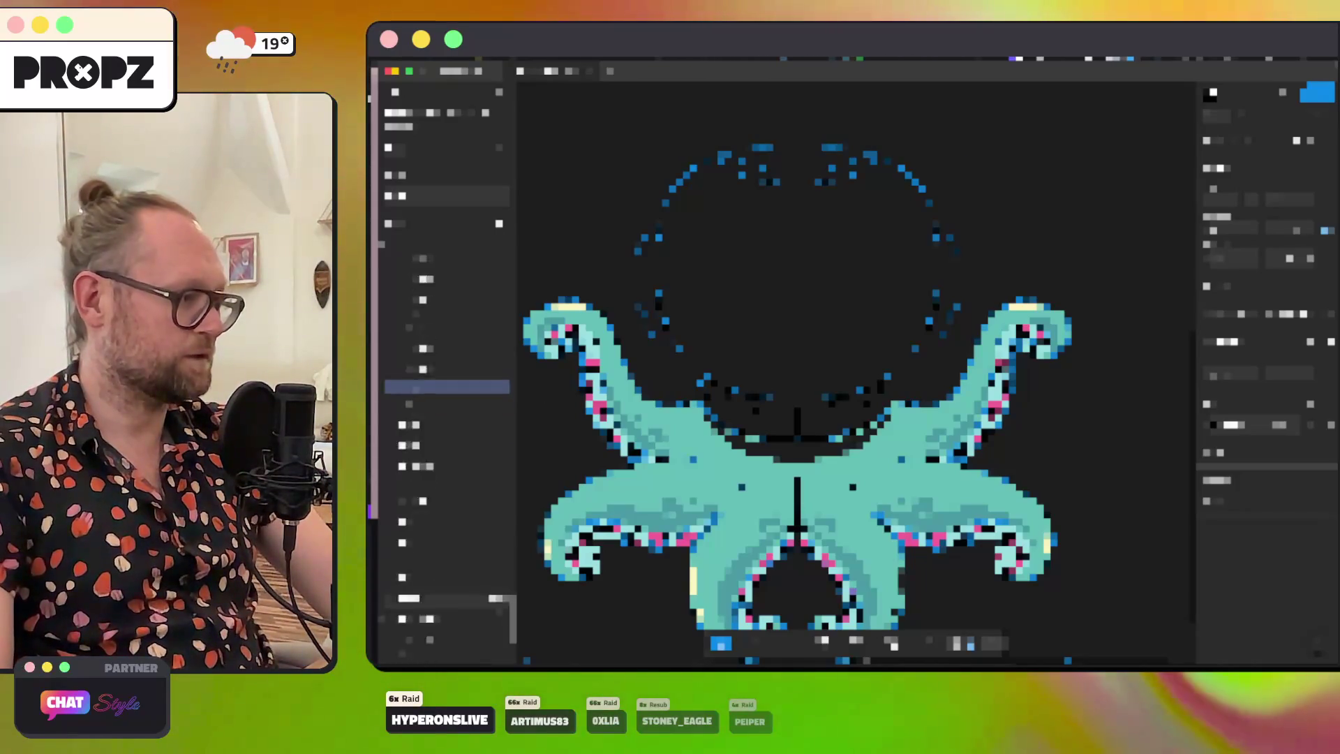
left_click(446, 607)
left_click(402, 303)
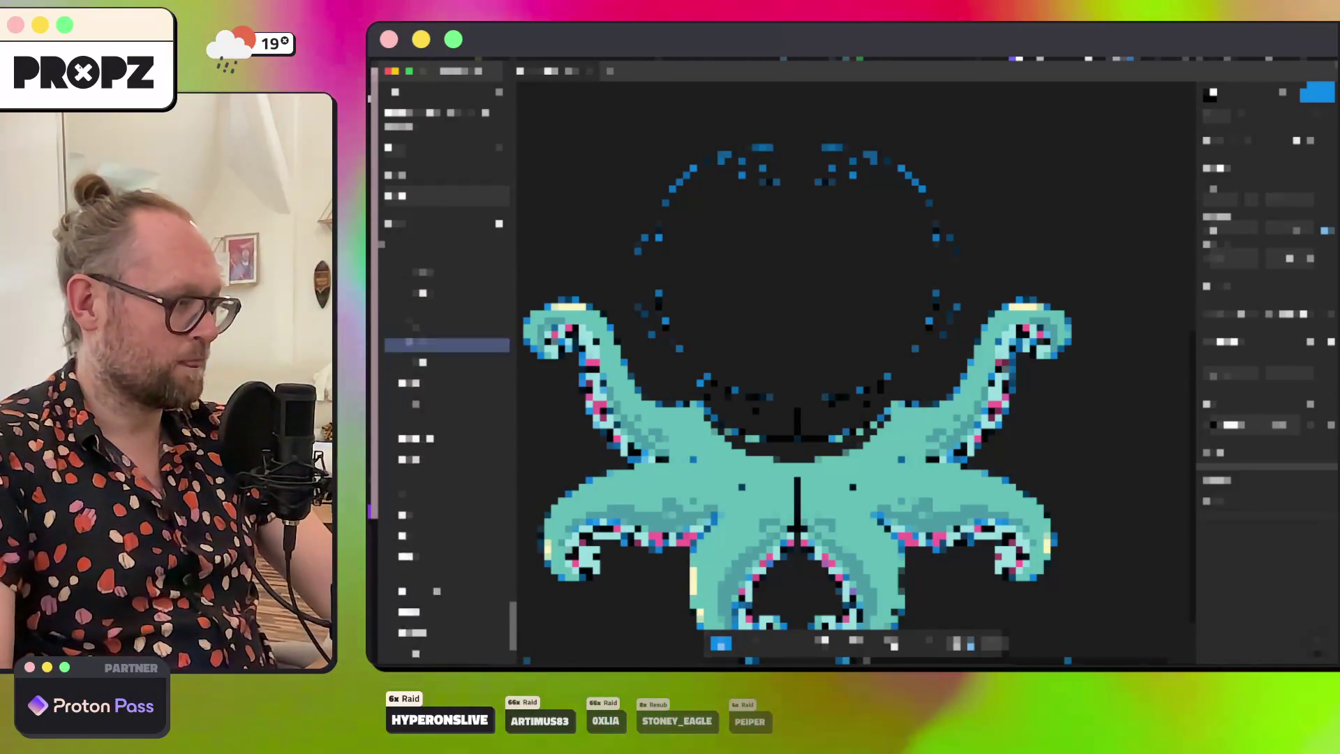
scroll(440, 454, "up", 3)
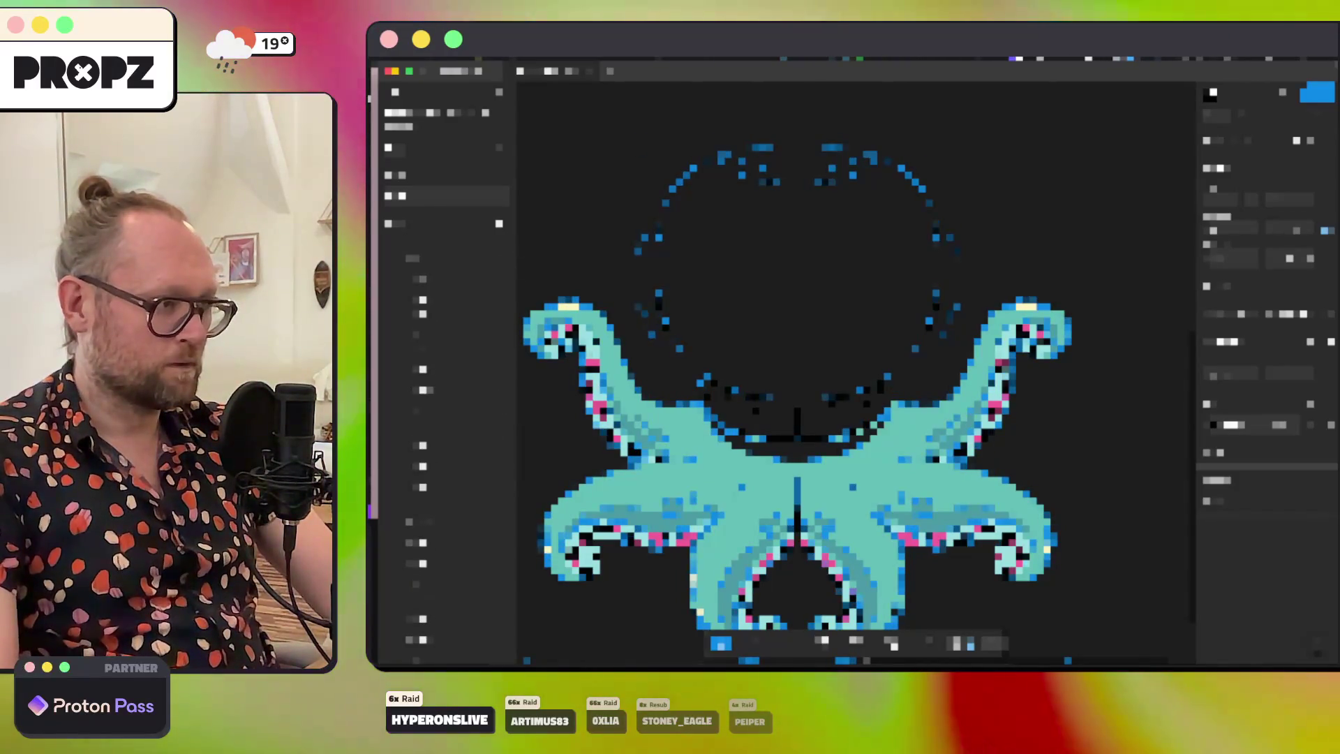
left_click(447, 456)
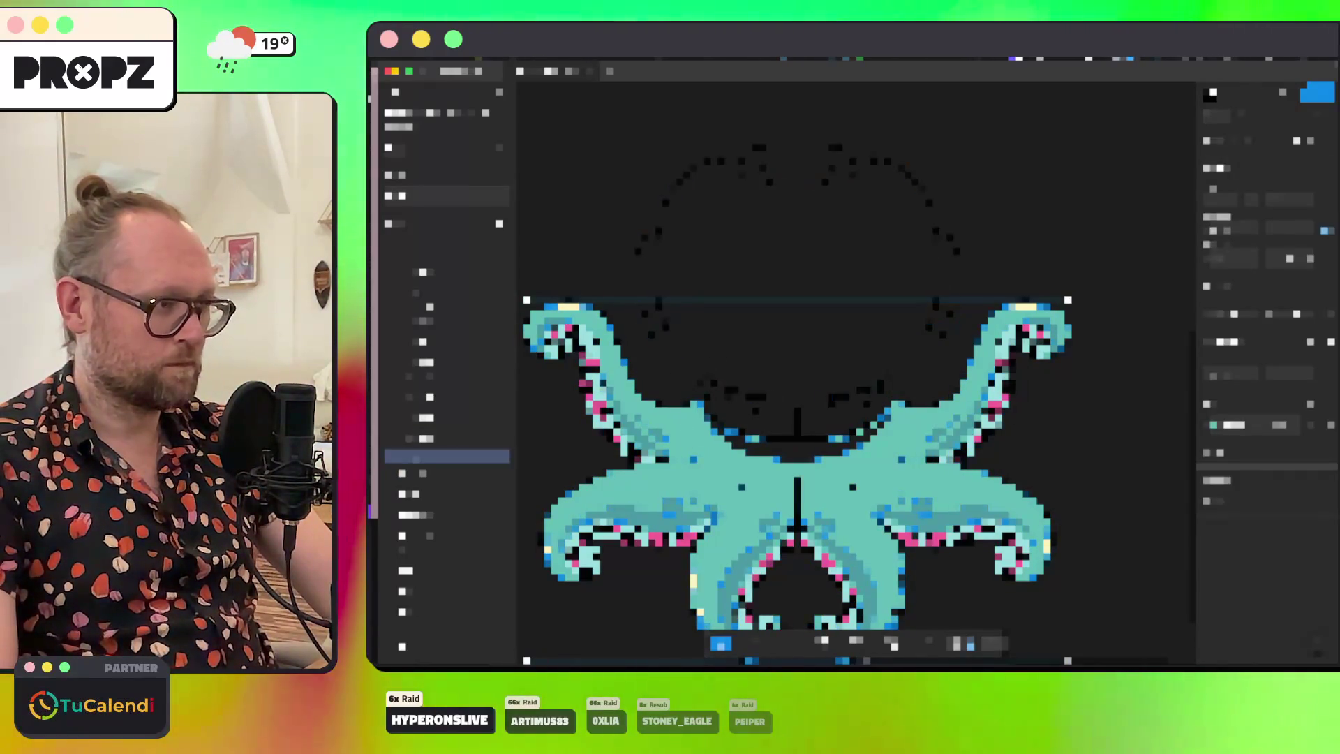
left_click(447, 435)
left_click(447, 456)
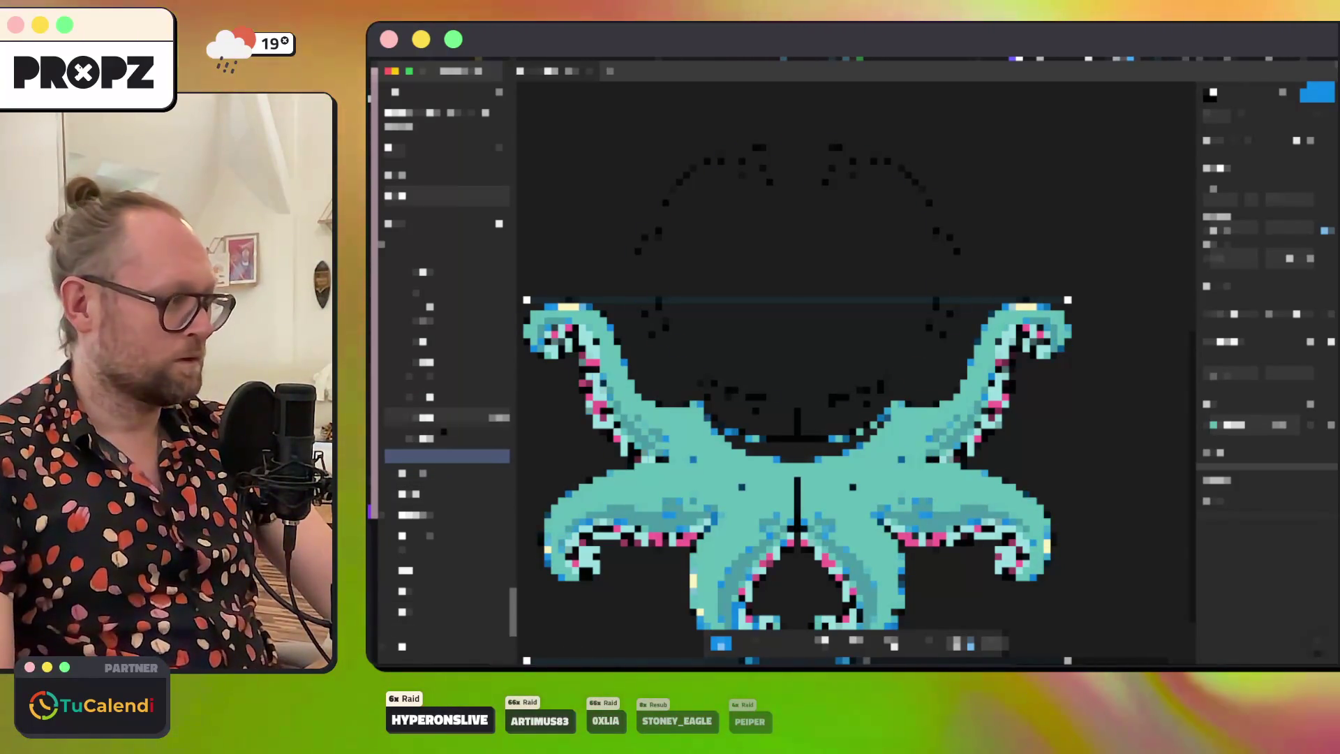
left_click(447, 417)
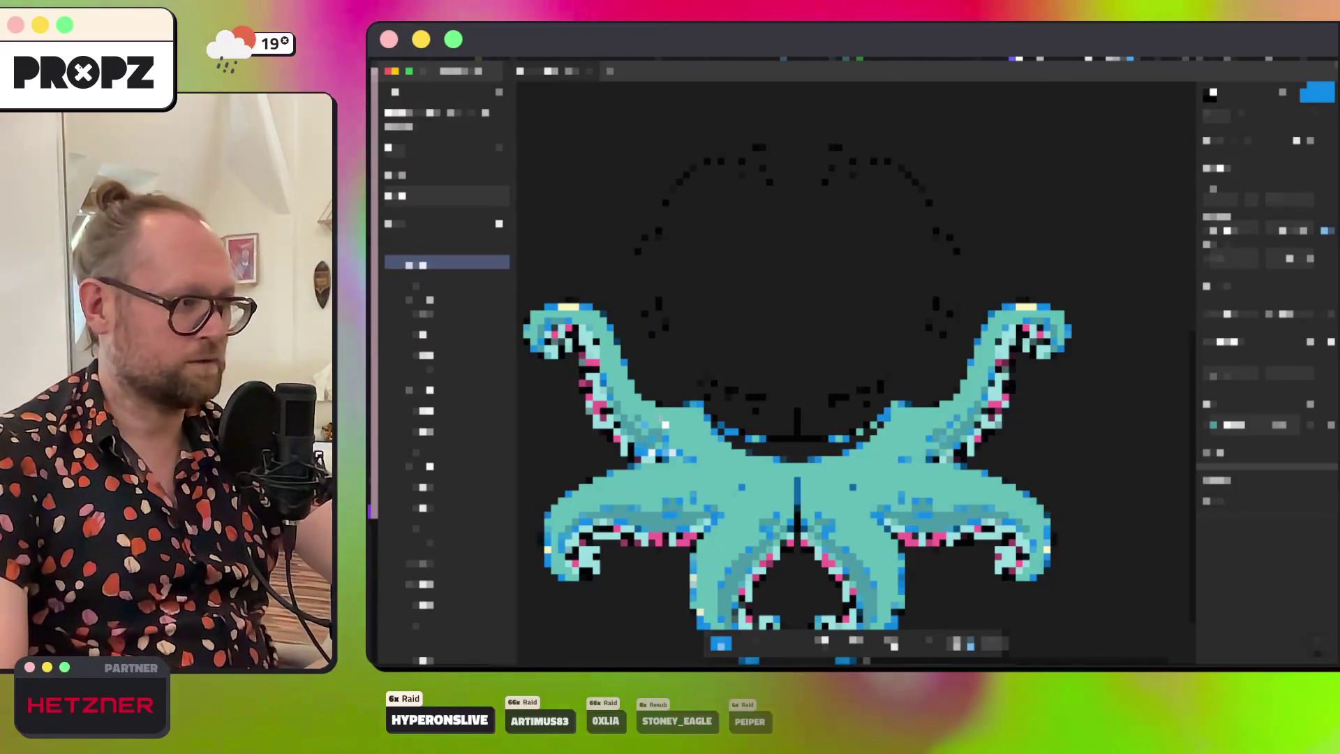
key("Escape")
left_click(446, 264)
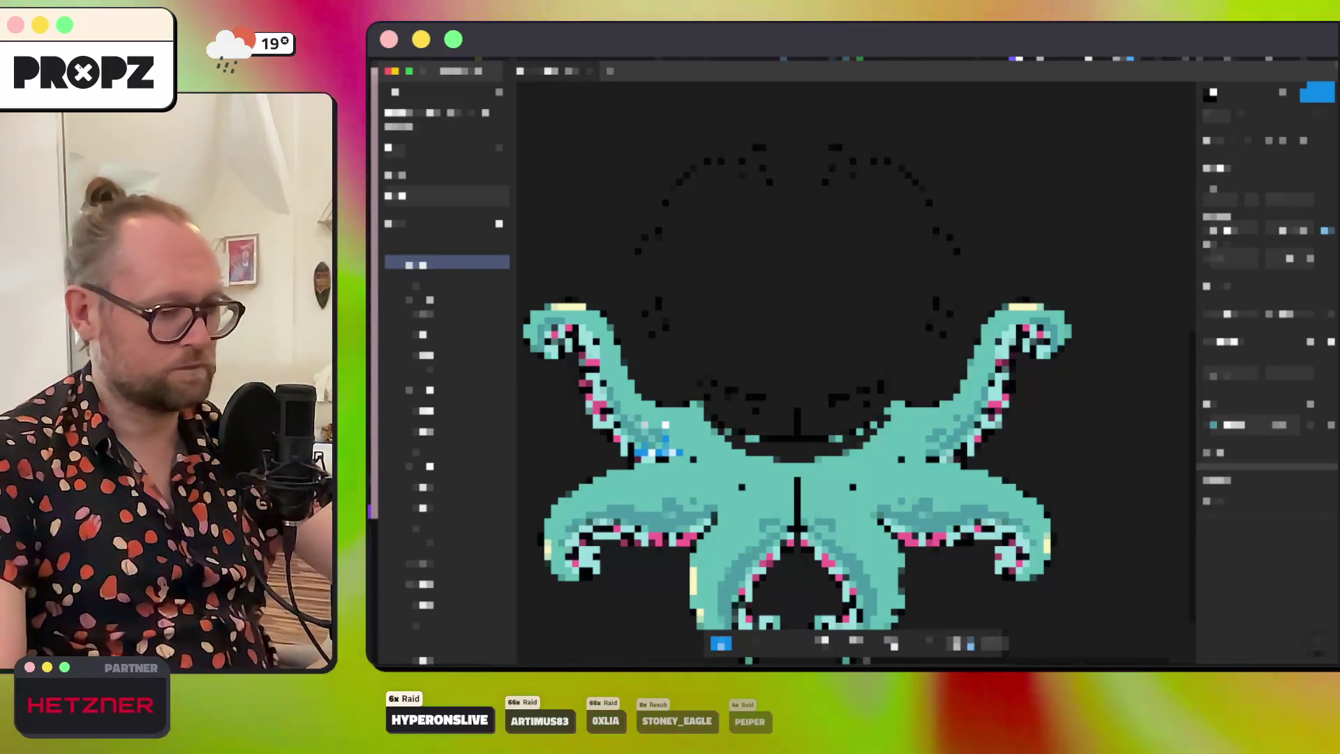
key("Left")
key("Left")
key("Left")
key("Up")
key("Up")
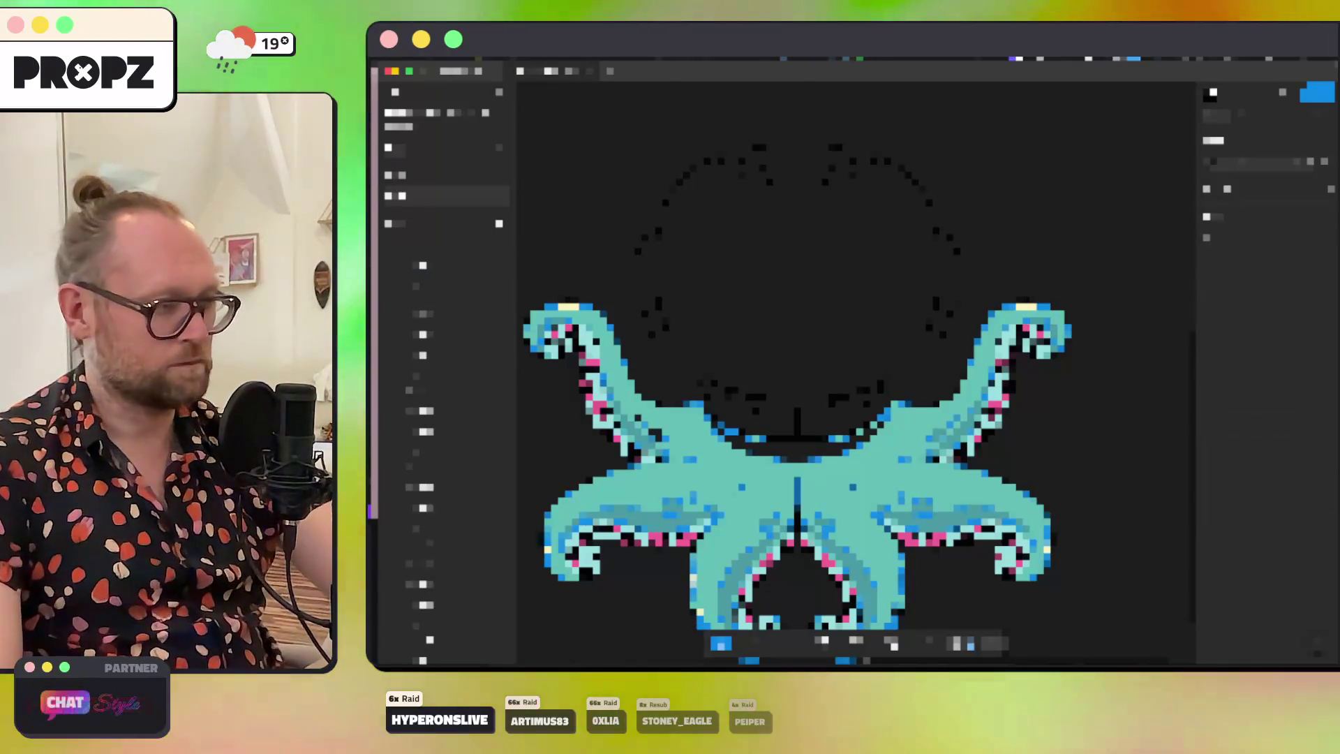
key("Down")
key("Down")
key("Down")
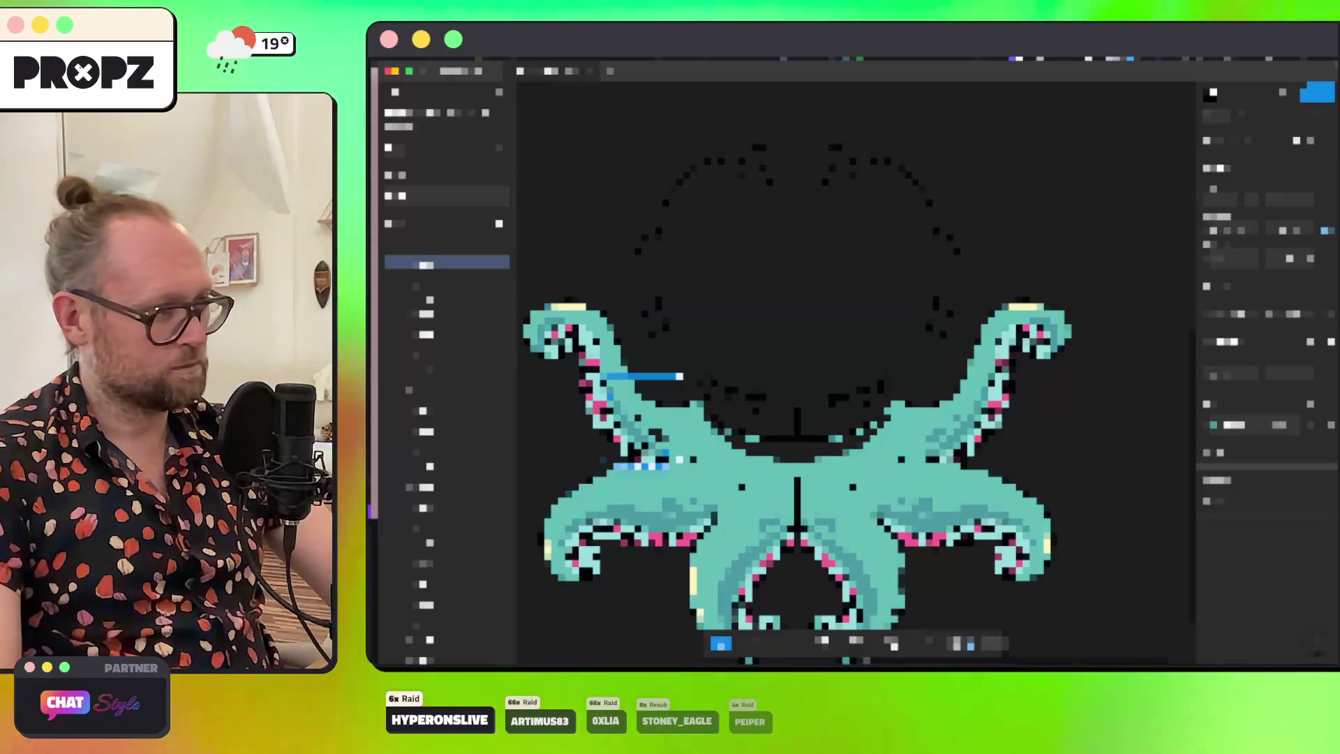
key("Up")
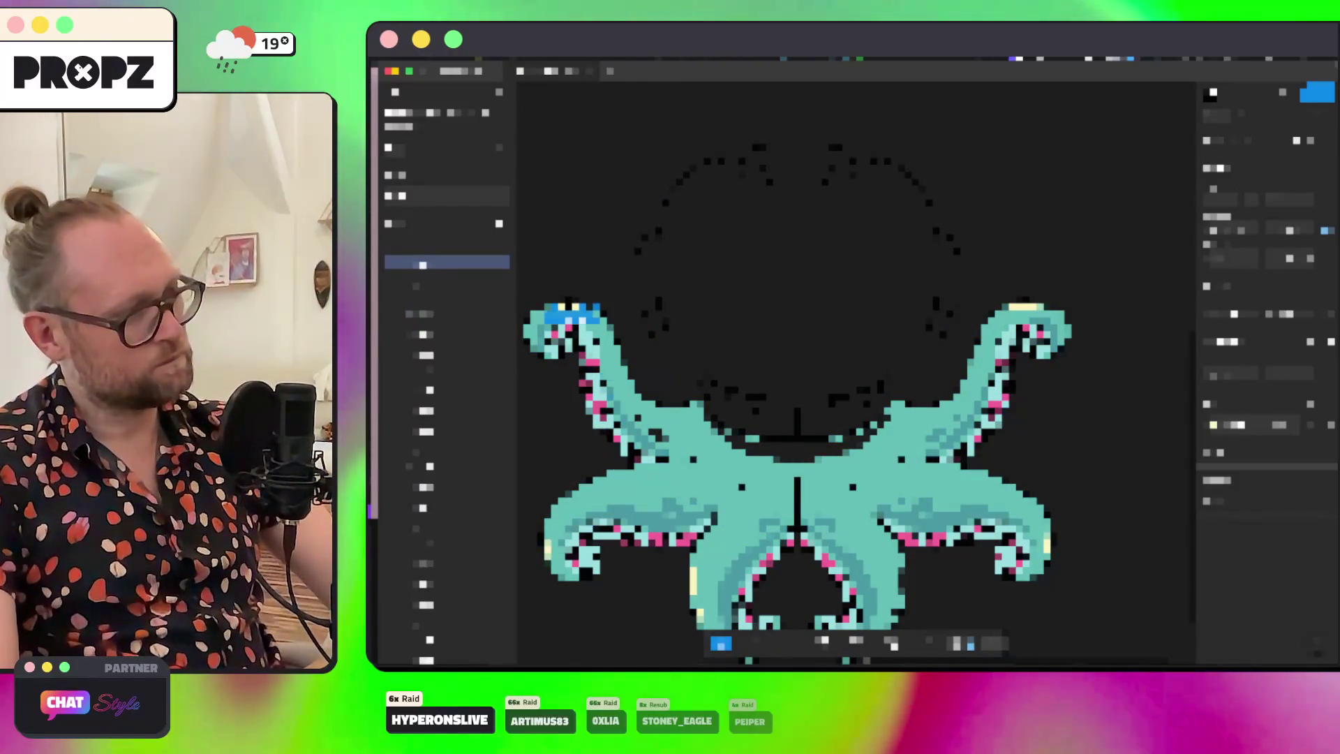
key("Return")
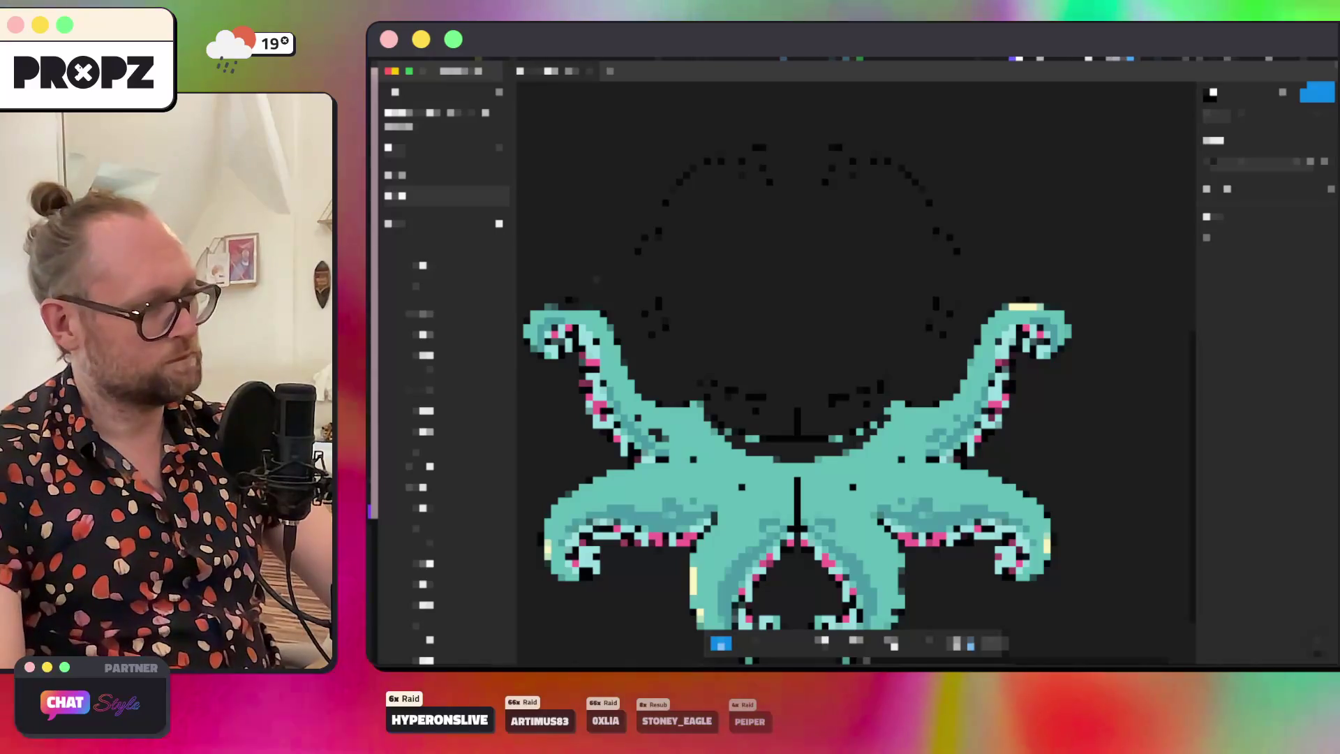
left_click(447, 352)
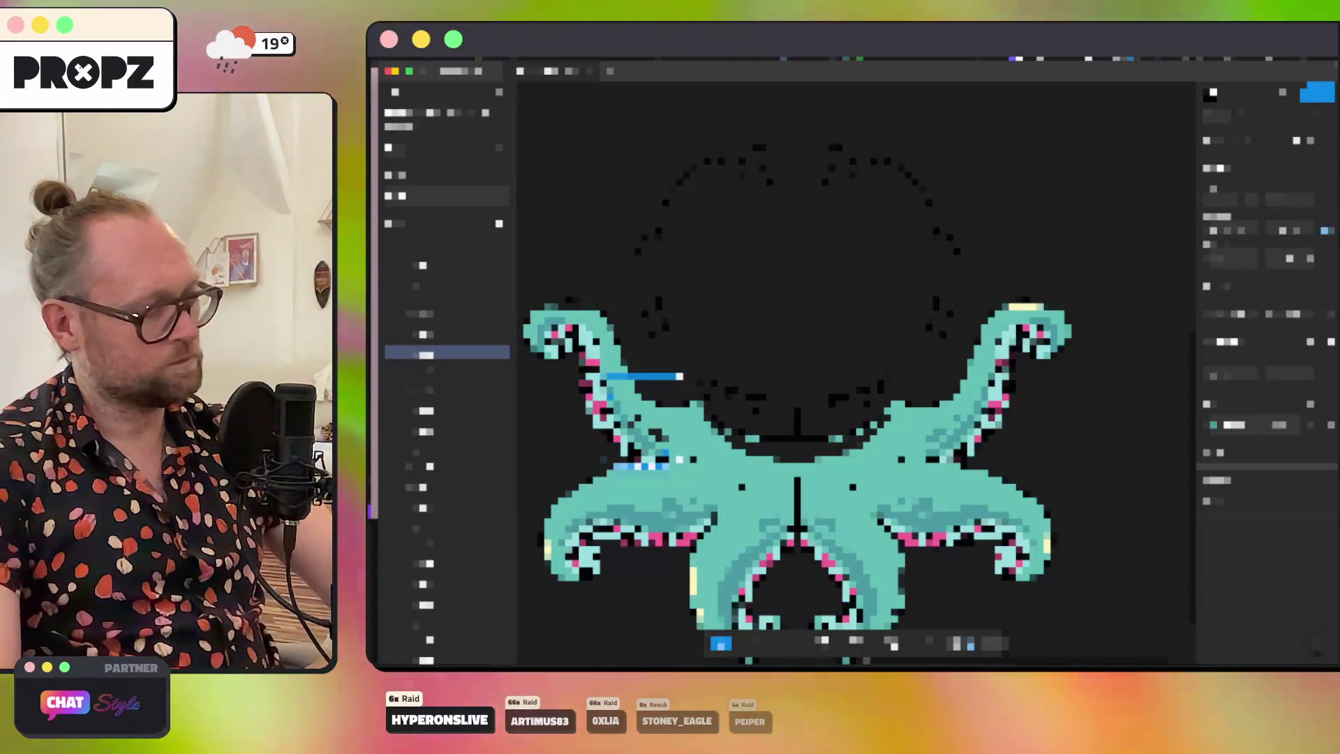
key("Escape")
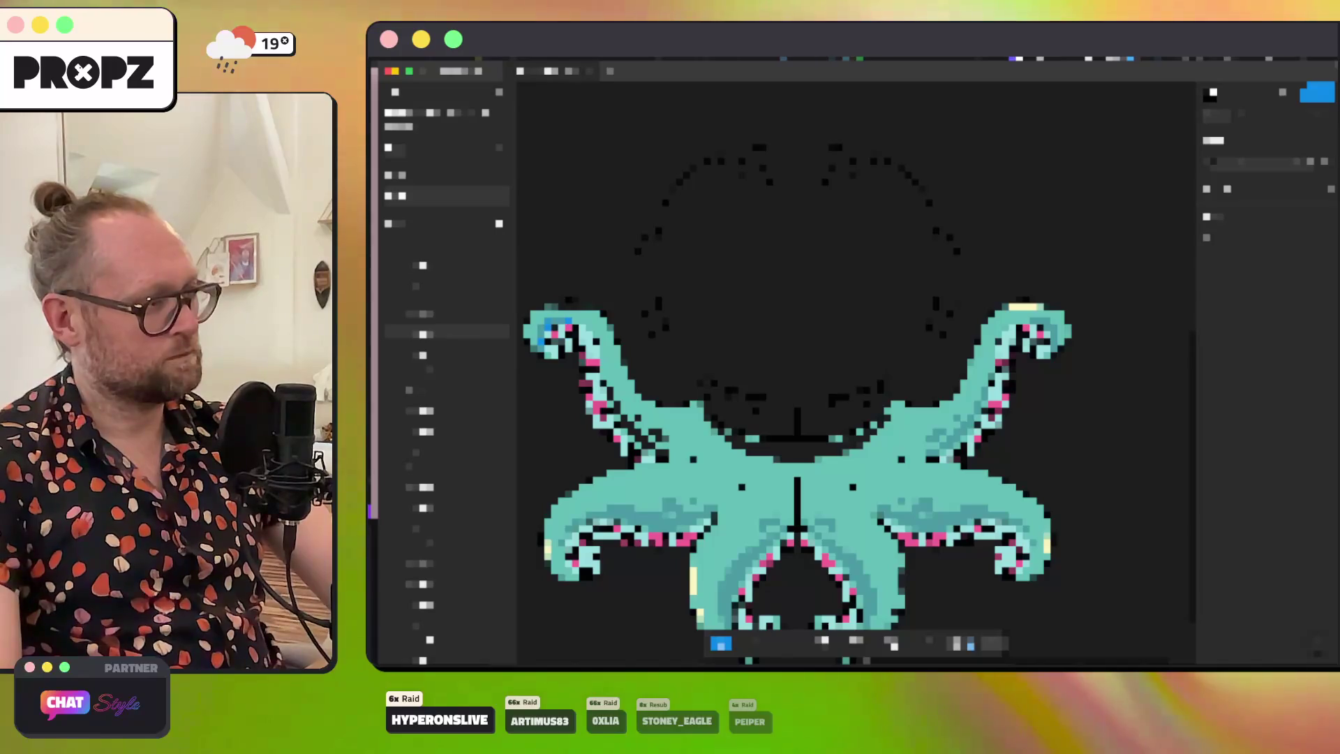
left_click(447, 331)
key("Escape")
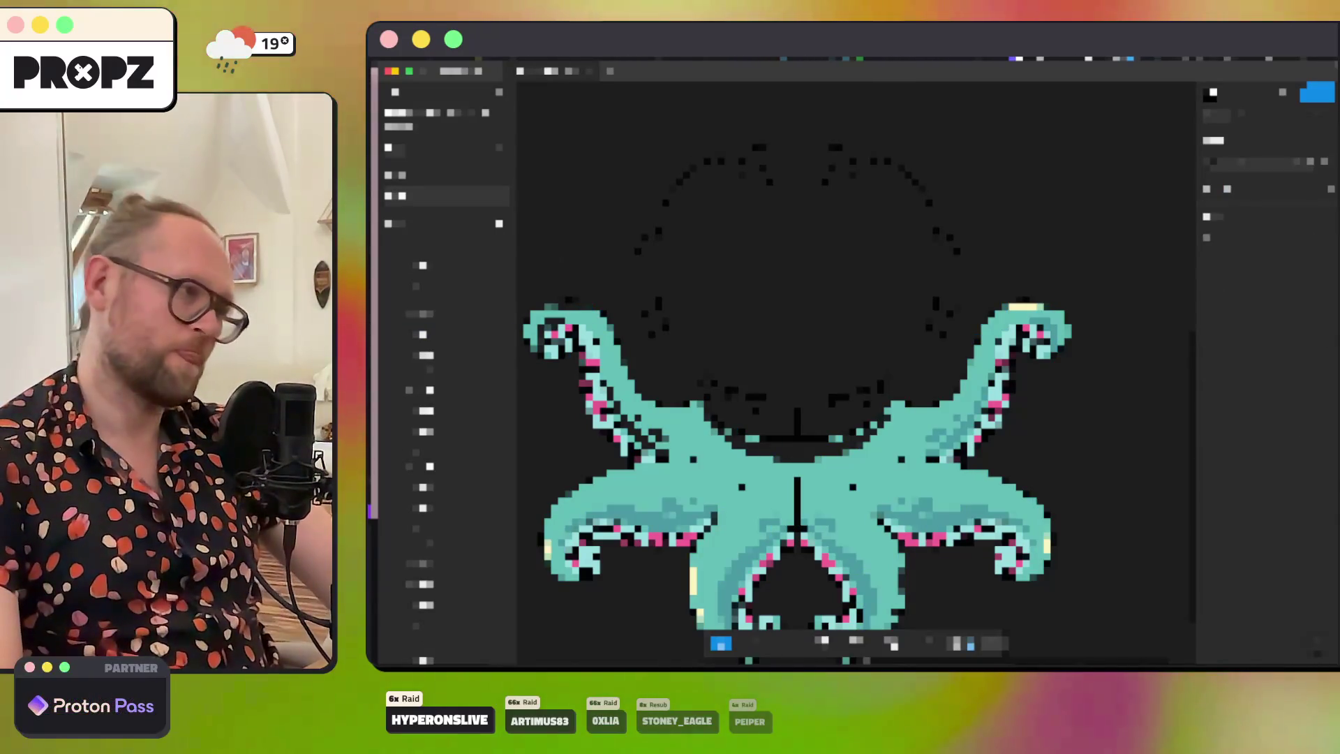
scroll(856, 454, "up", 2)
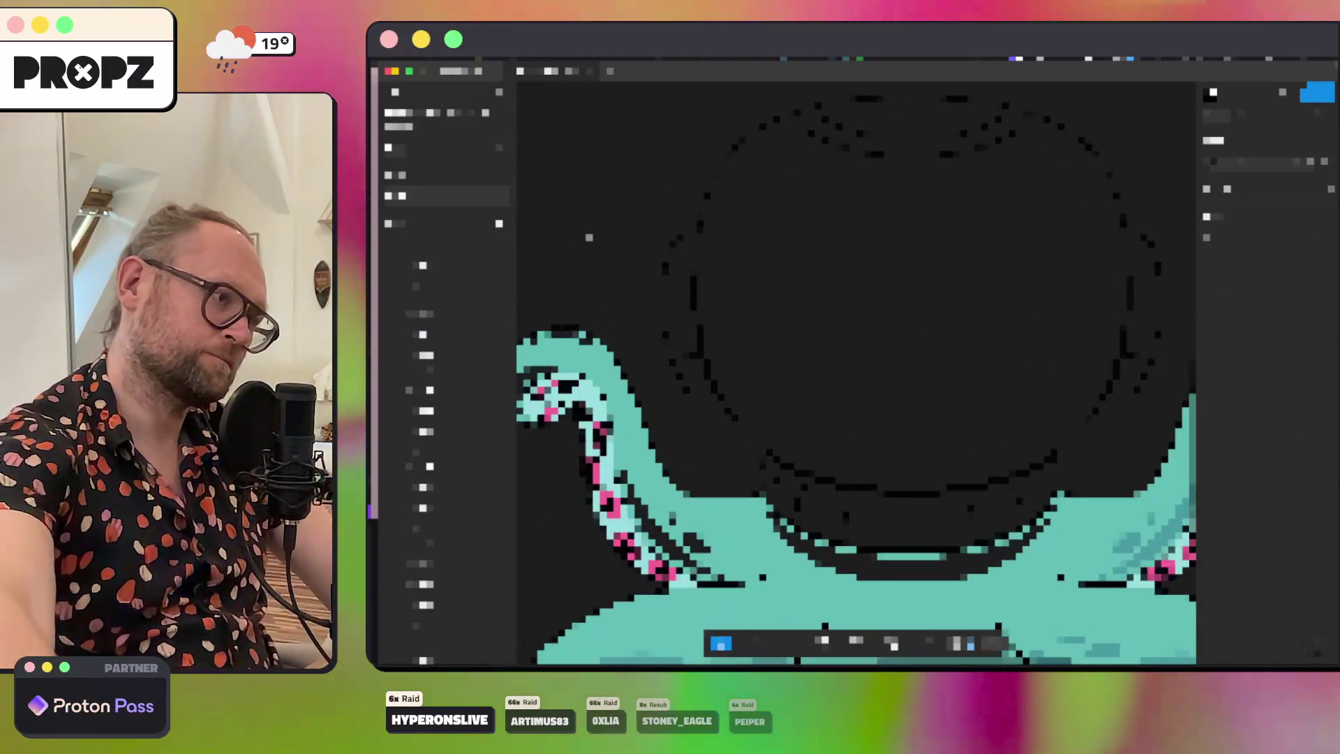
scroll(856, 370, "up", 1)
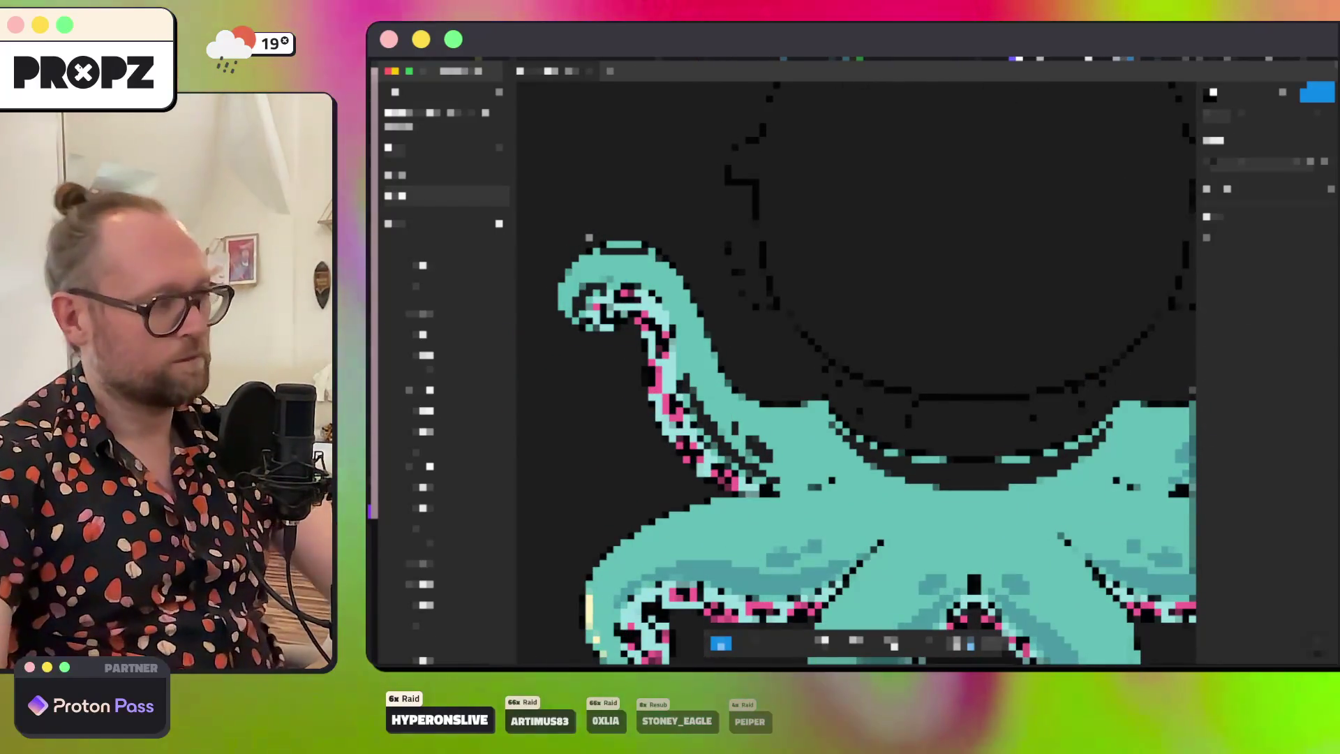
left_click(446, 262)
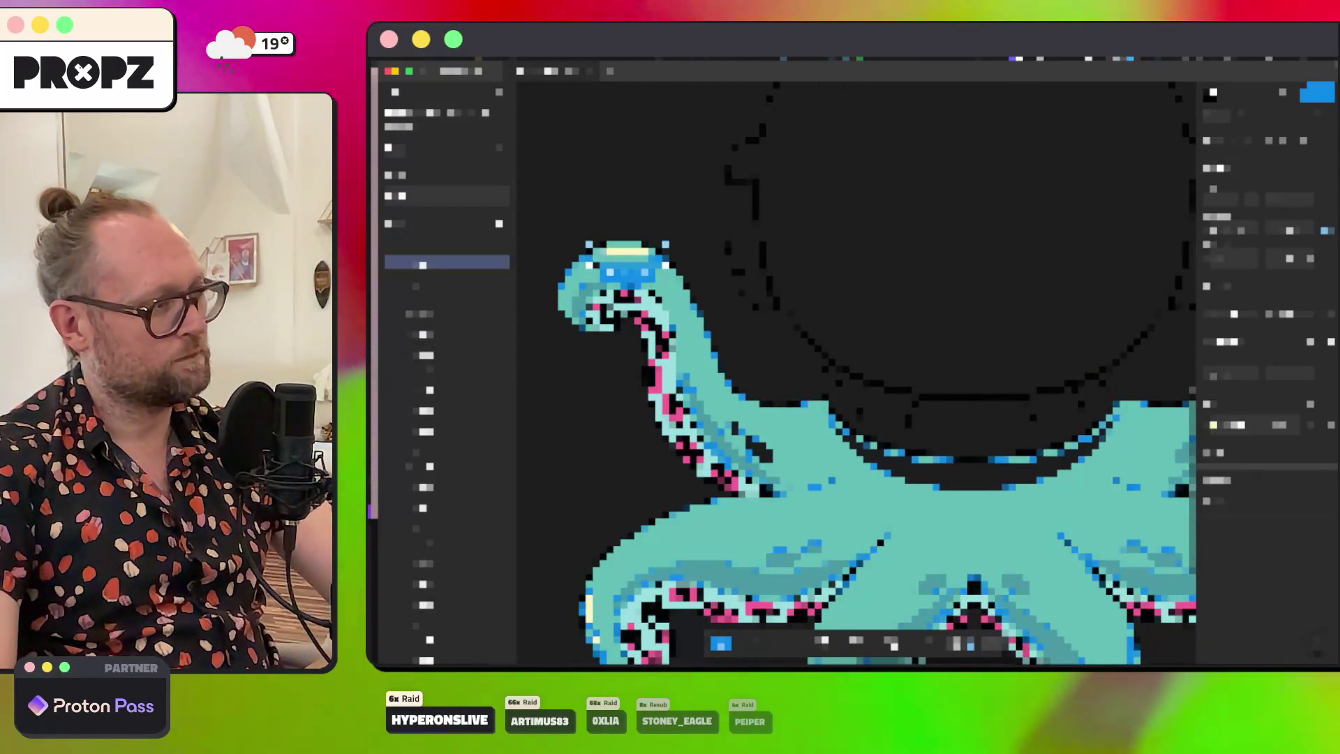
key("Escape")
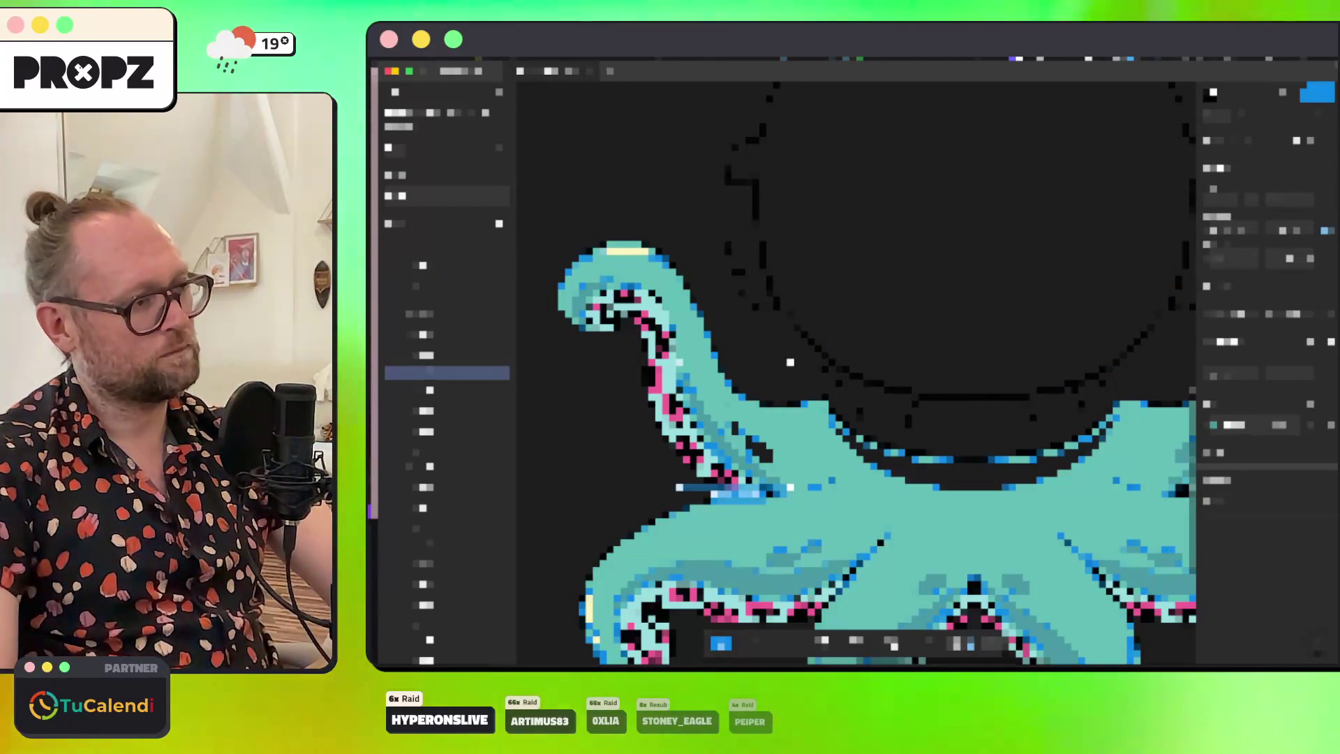
left_click(447, 455)
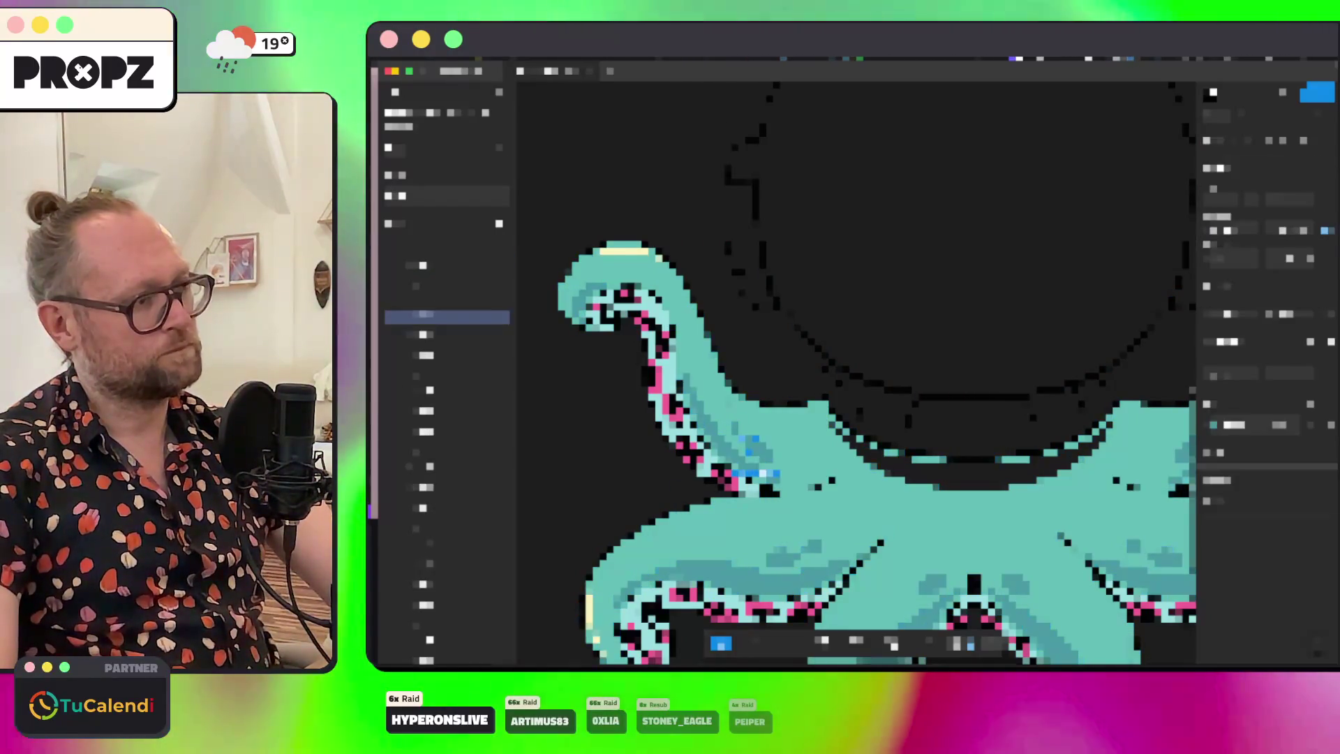
scroll(856, 373, "down", 5)
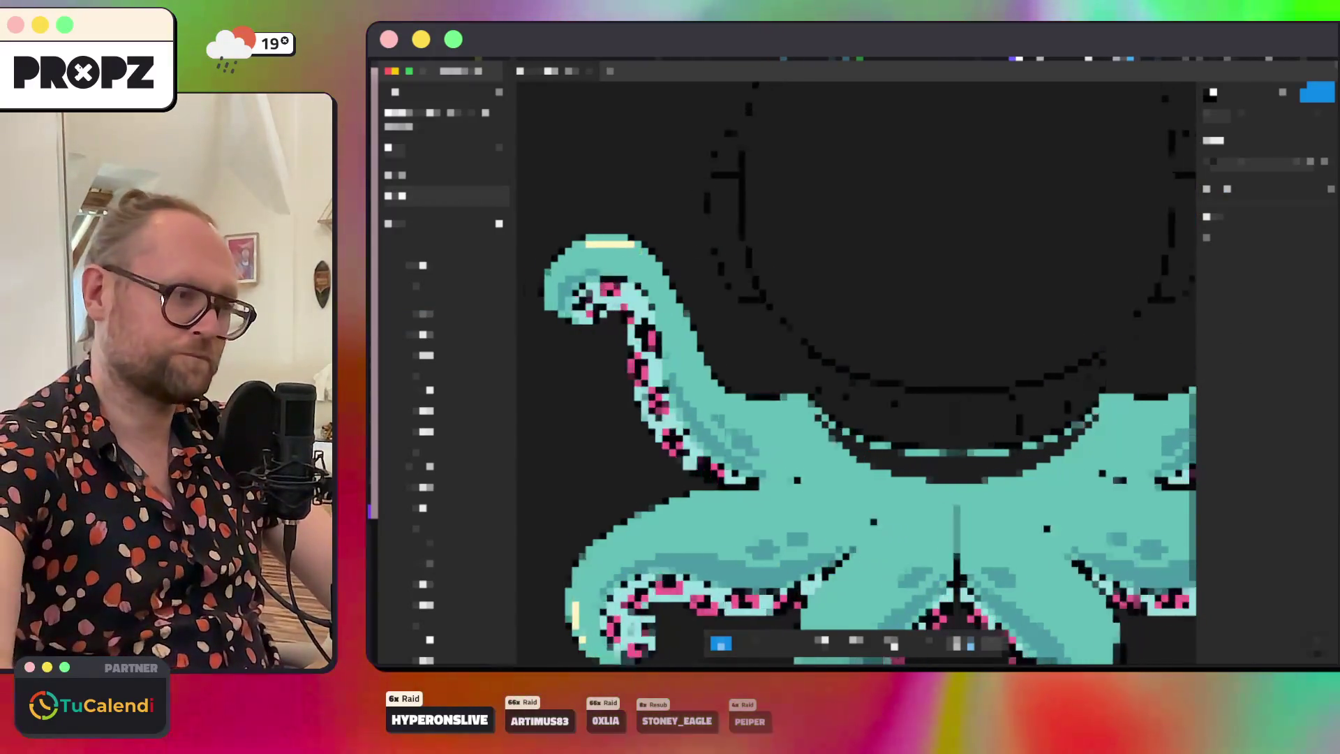
scroll(831, 434, "down", 1)
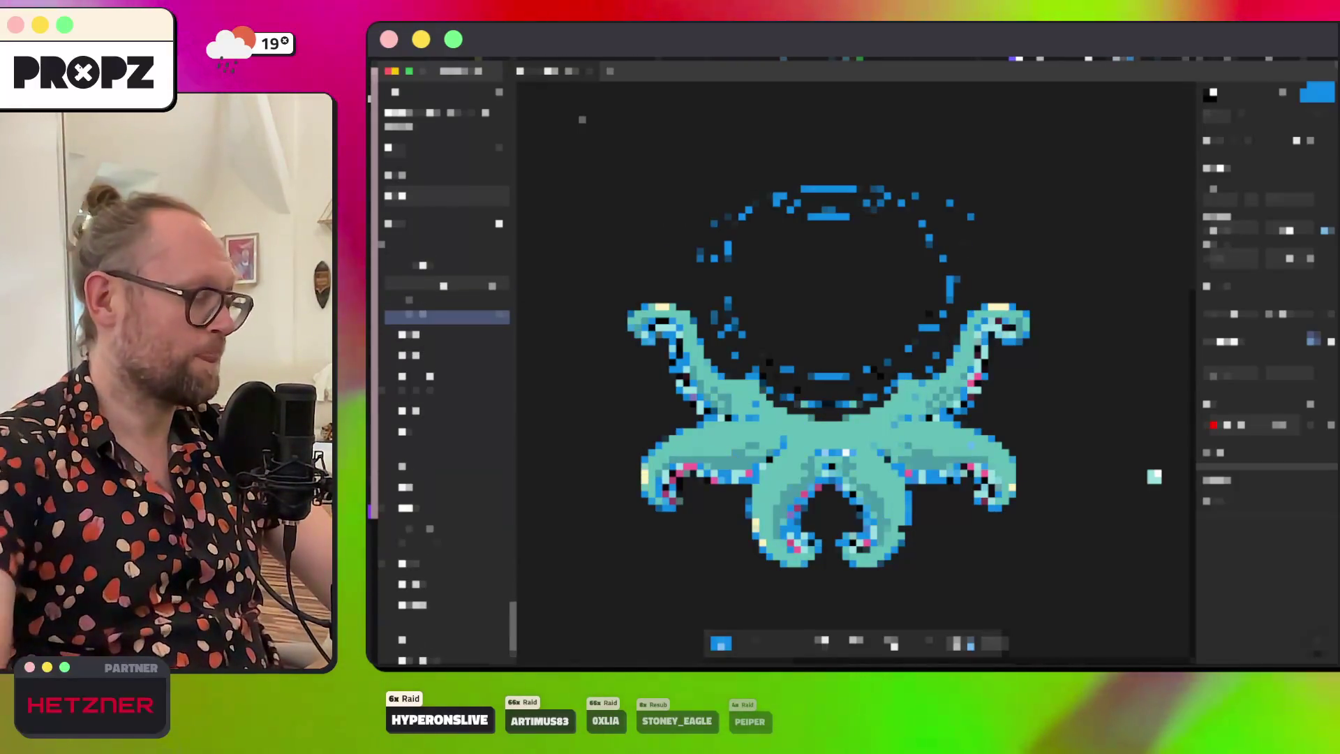
Step: Select the head outline with a second layer, merge them, and inspect the group's child layers
left_click(447, 316)
key("f")
left_click(447, 282, "shift")
key("super+e")
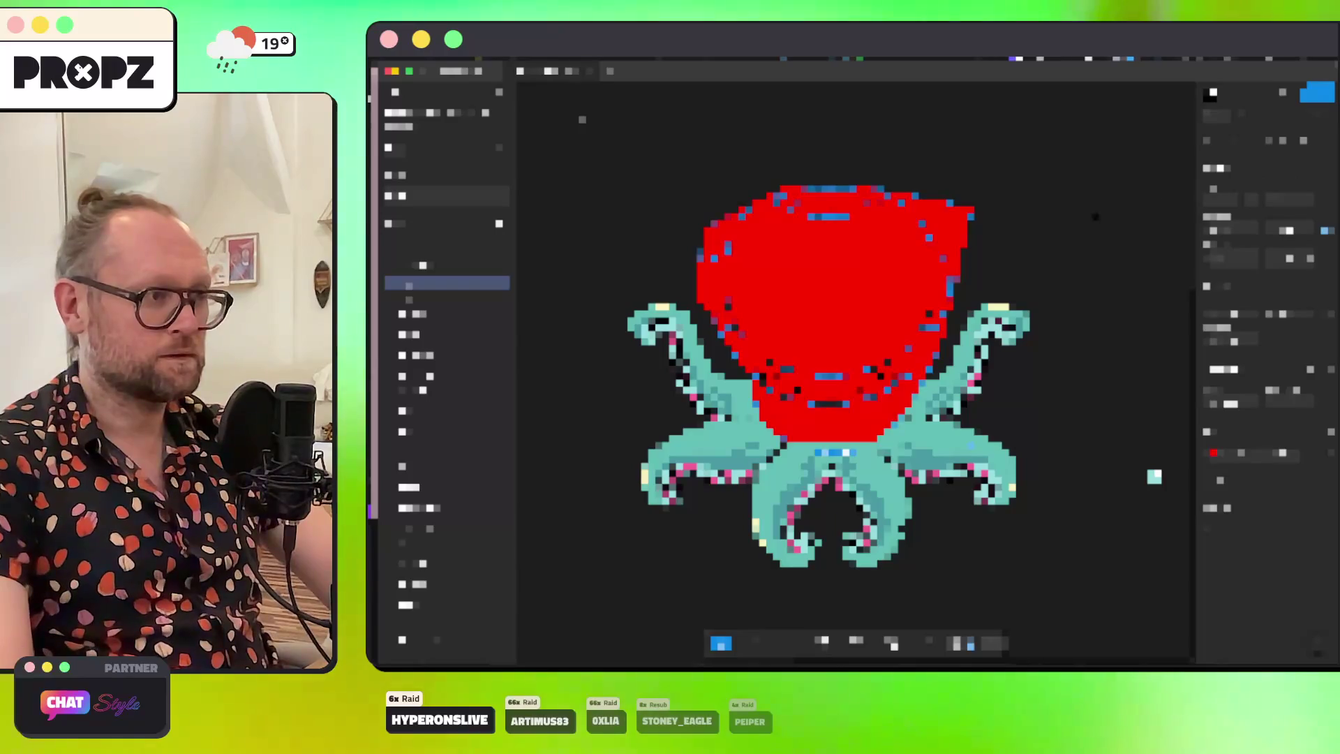
left_click(409, 286)
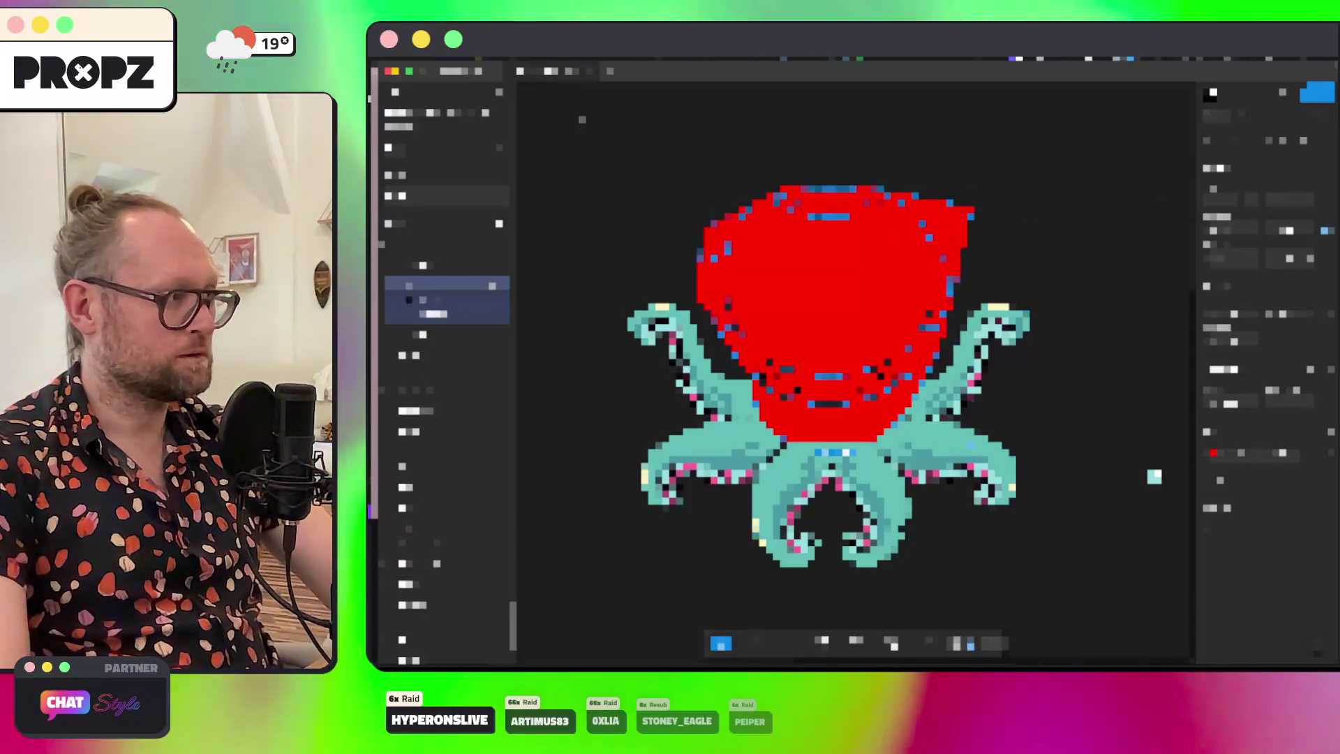
left_click(446, 299)
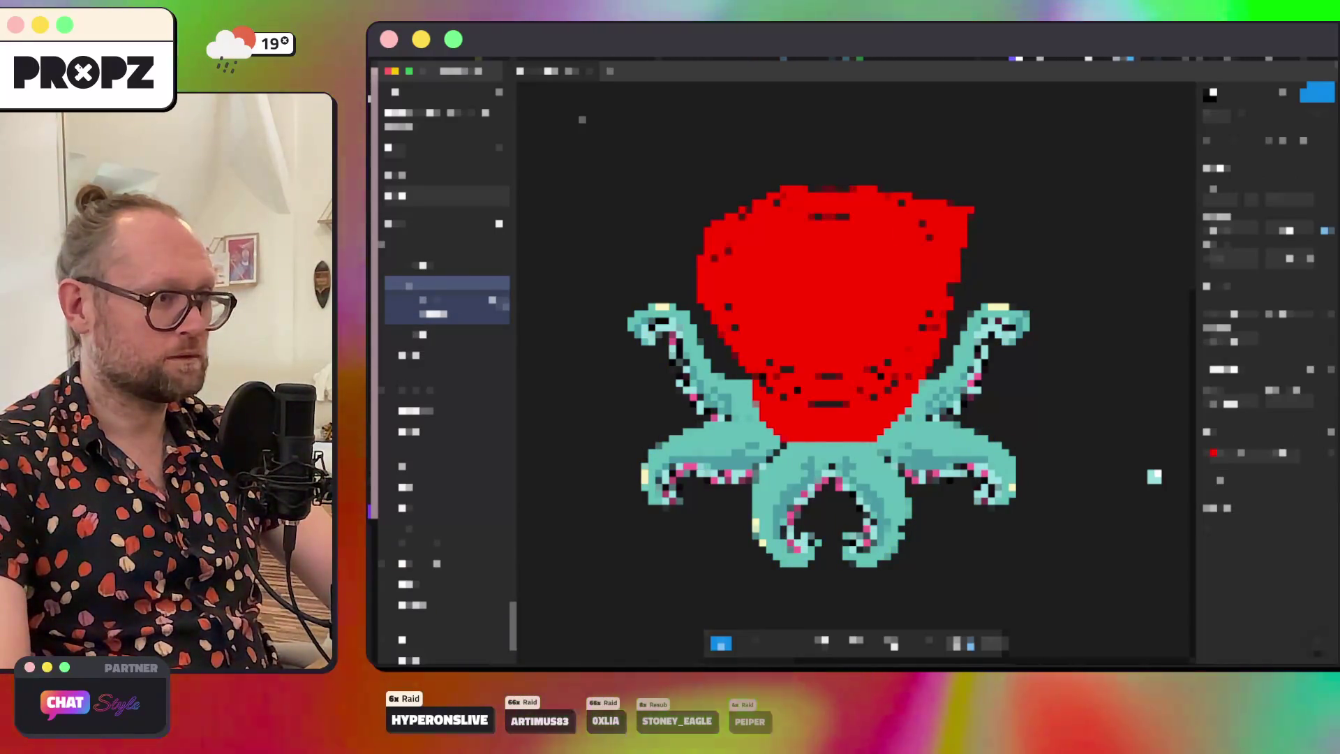
key("super+z")
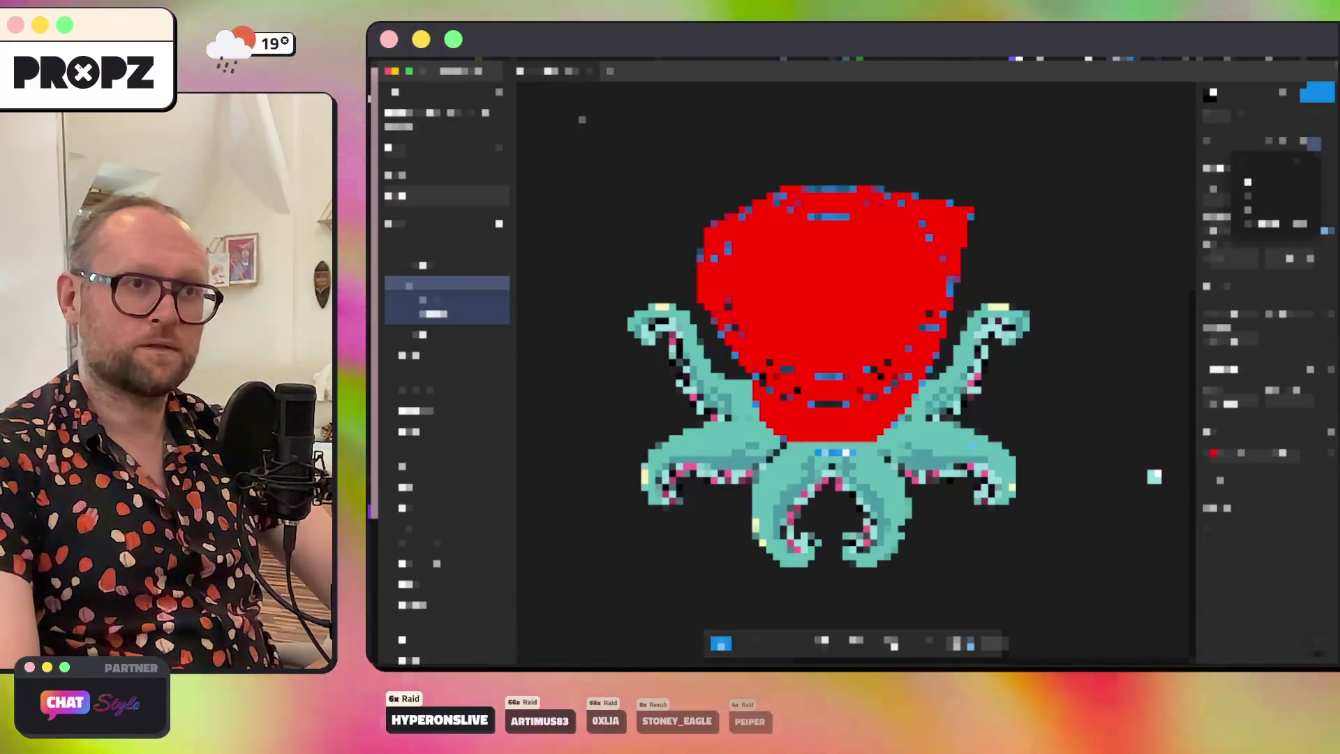
Step: Apply Intersect from the boolean dropdown to combine the outlines with Vector 1
left_click(1271, 206)
left_click(1314, 143)
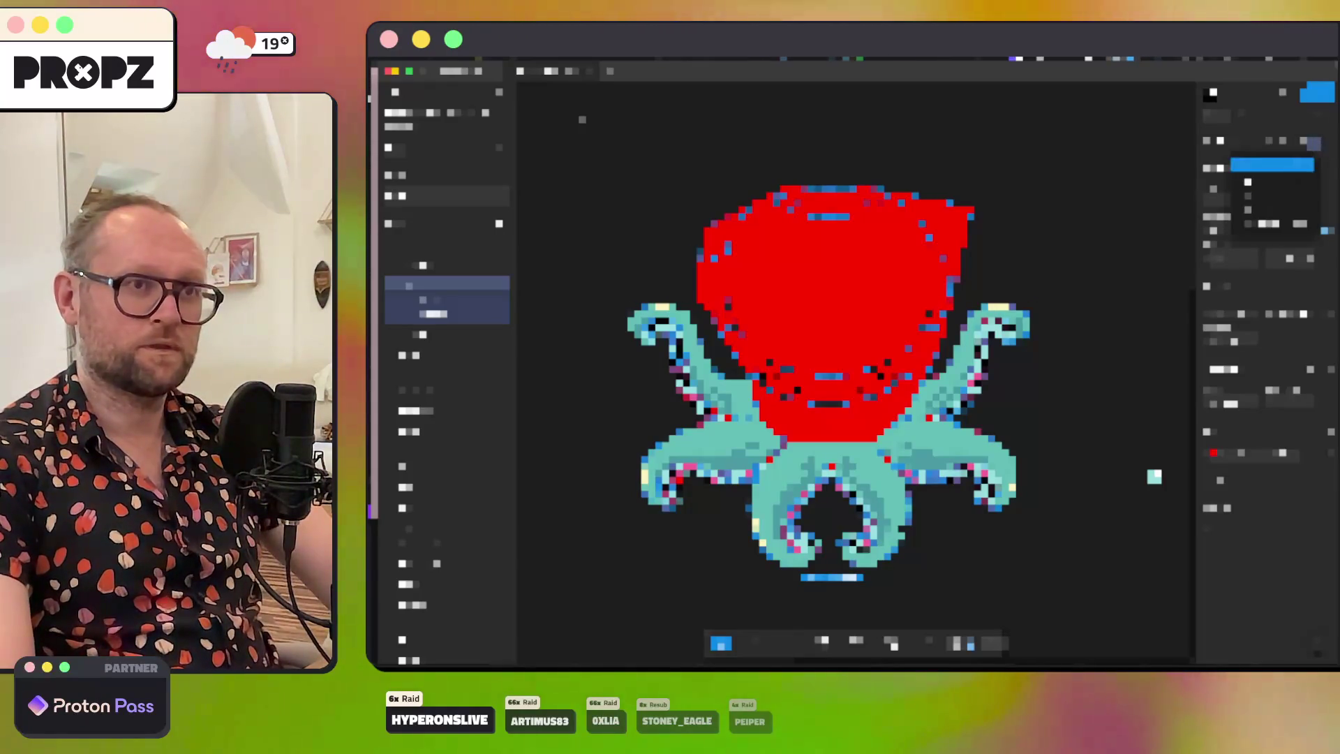
left_click(1270, 193)
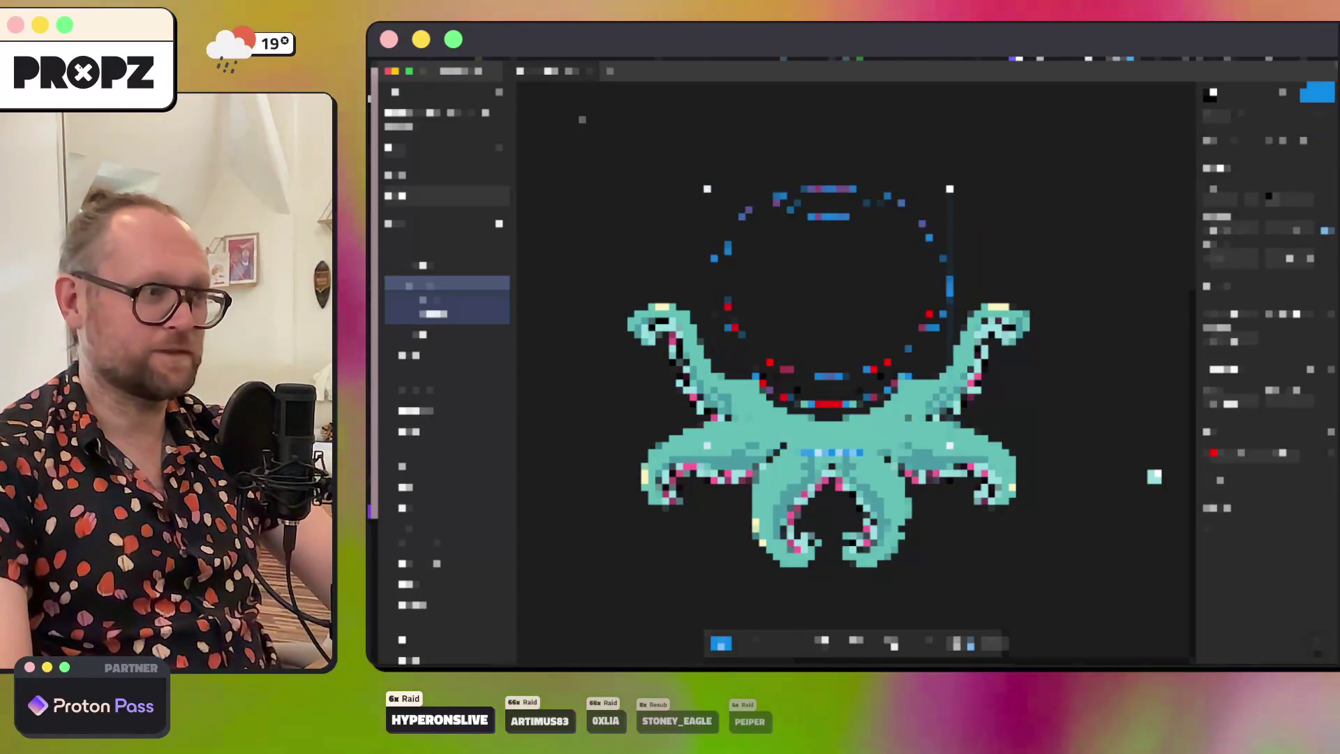
left_click(1312, 143)
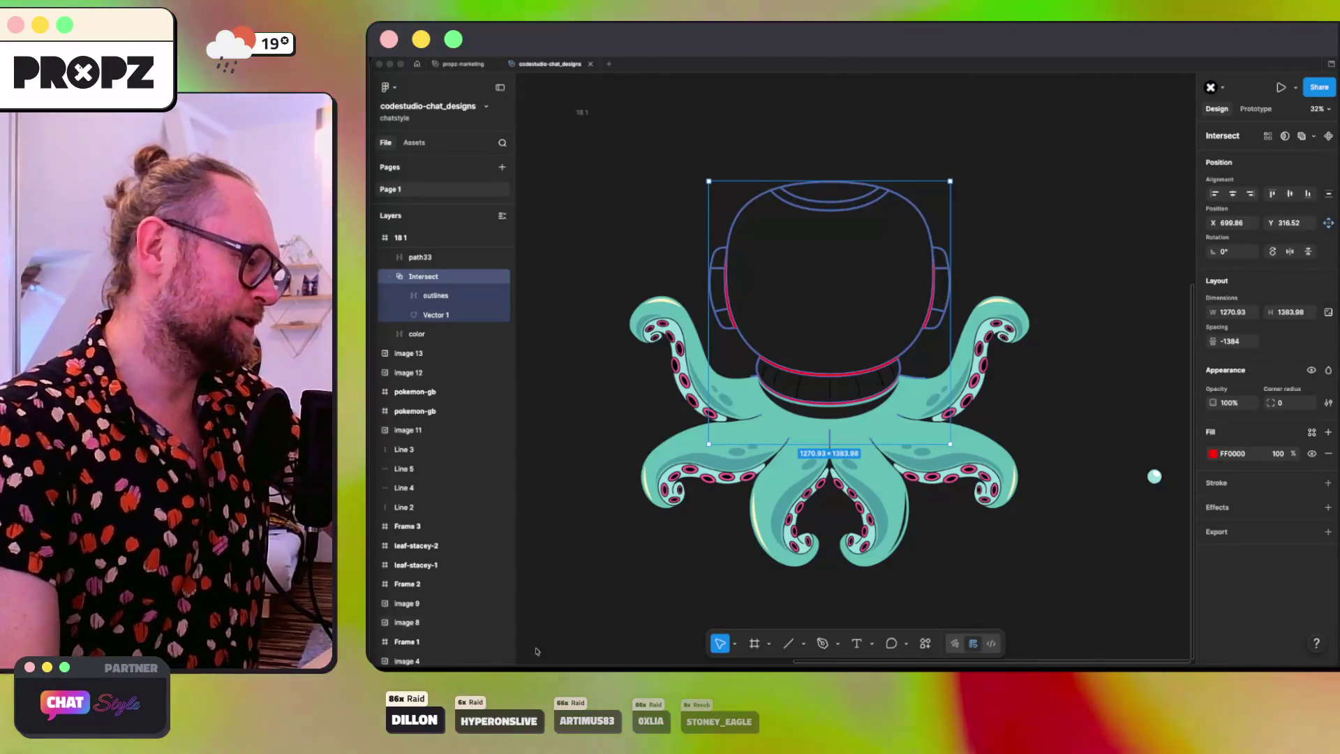
Step: Switch to the browser's CloudConvert tab showing 18.eps converted to 18.svg (209 KB)
key("super+Tab")
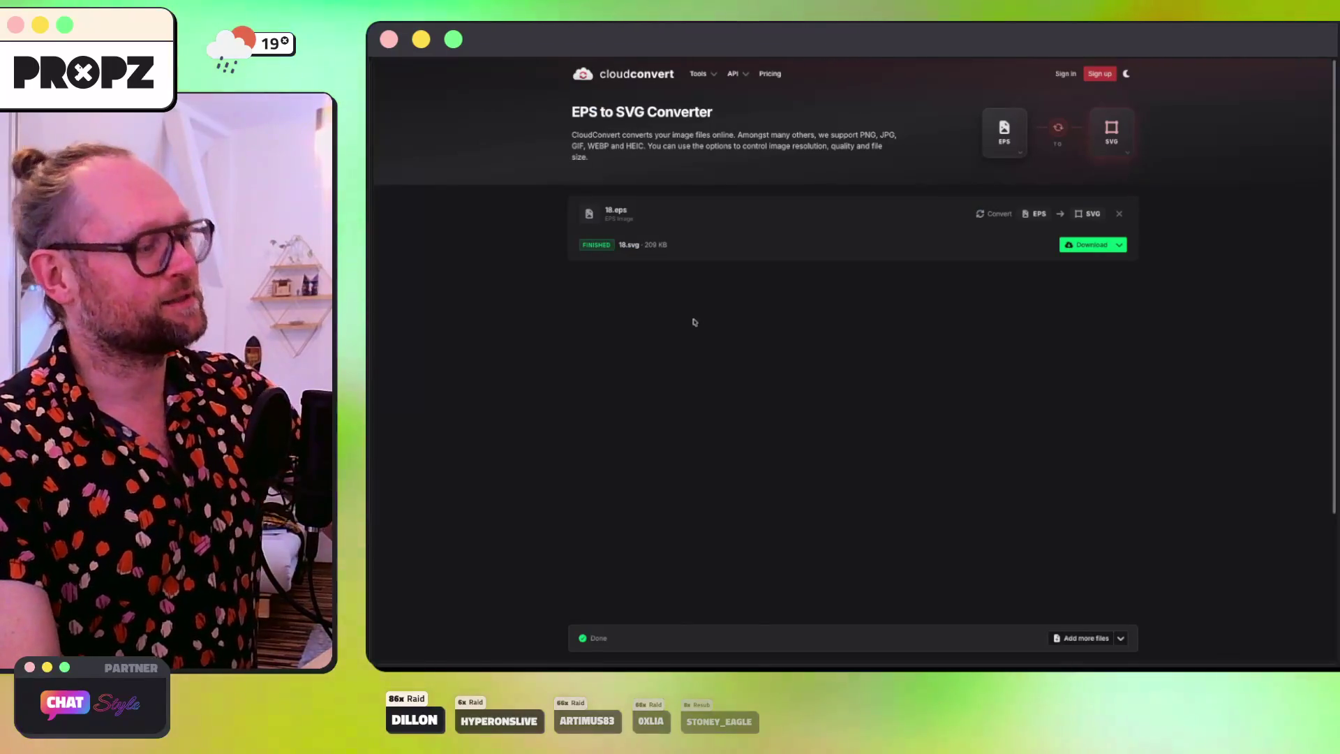
Step: Cycle back through the Startpage and Envato tabs to the Chat Style overlay editor
key("super+Left")
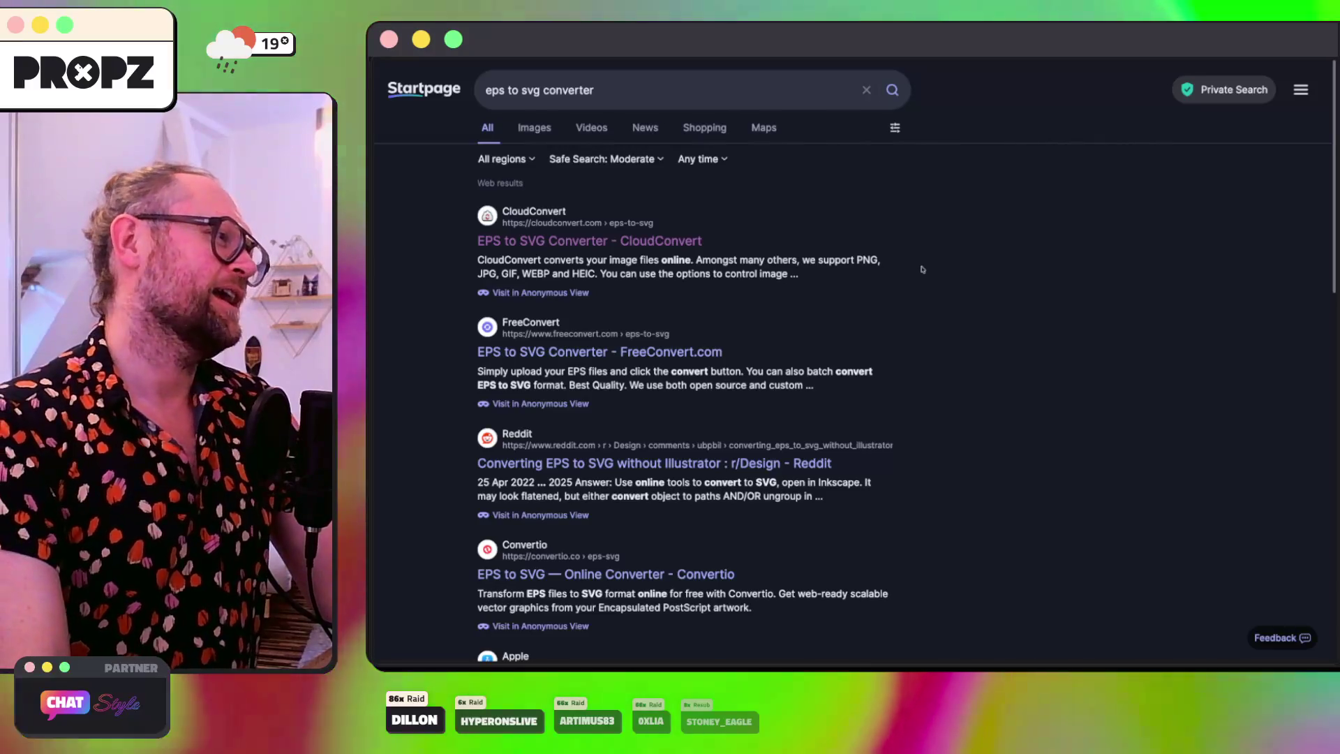
key("super+Left")
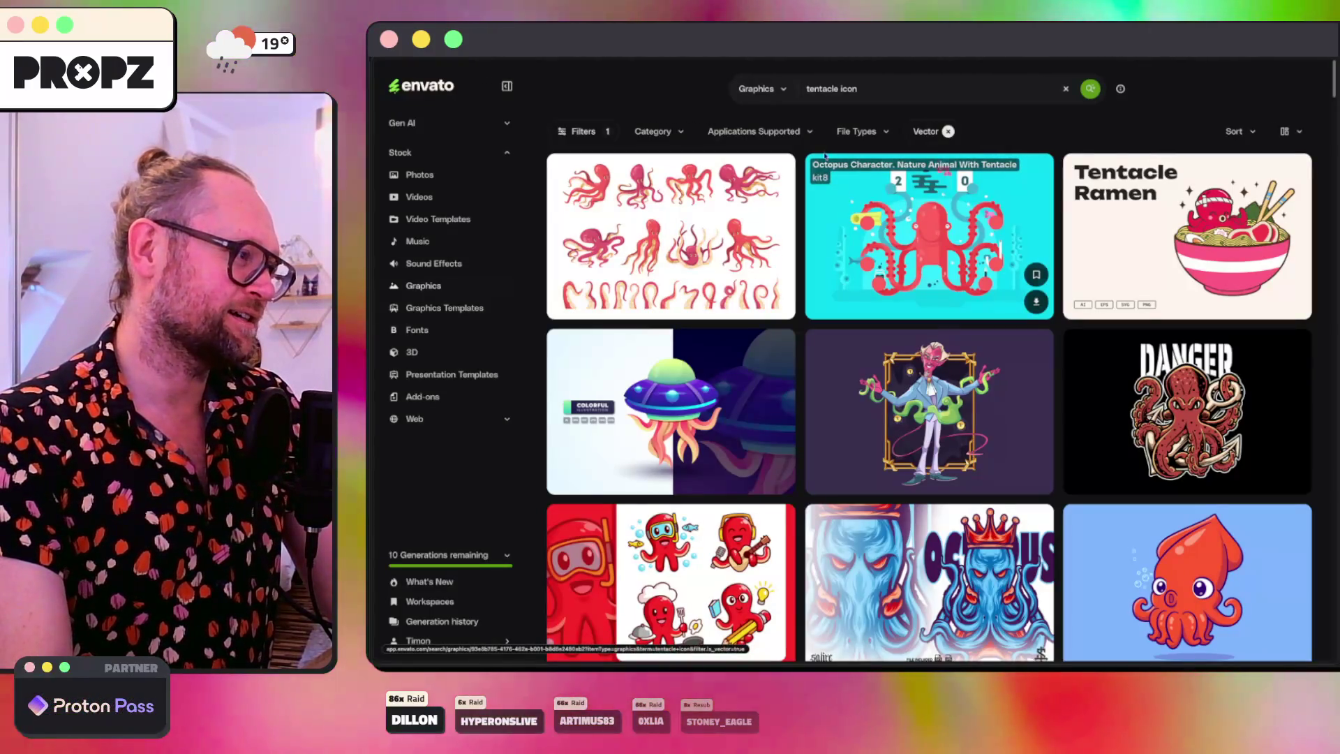
key("super+Left")
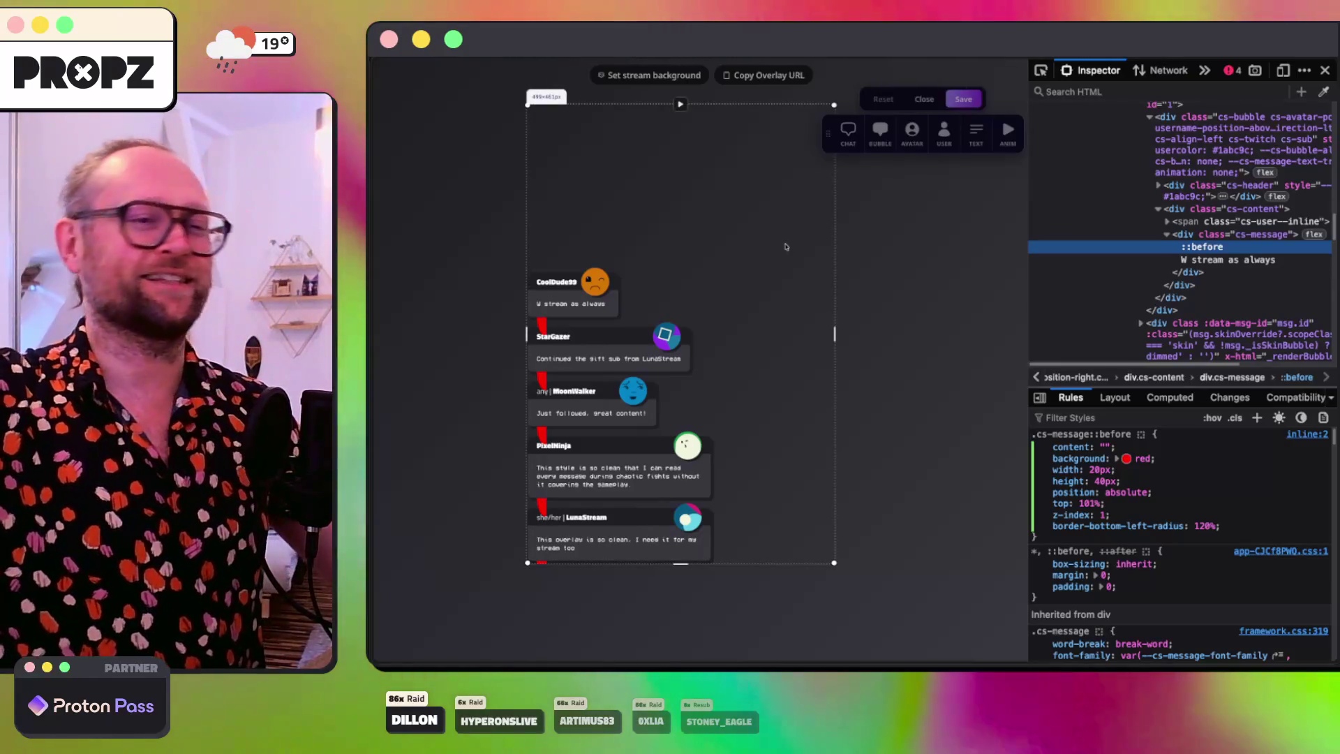
Step: Close the element inspector and load chatstyle.gg by typing 'chat' in the address bar
left_click(1325, 70)
key("super+l")
type("chat")
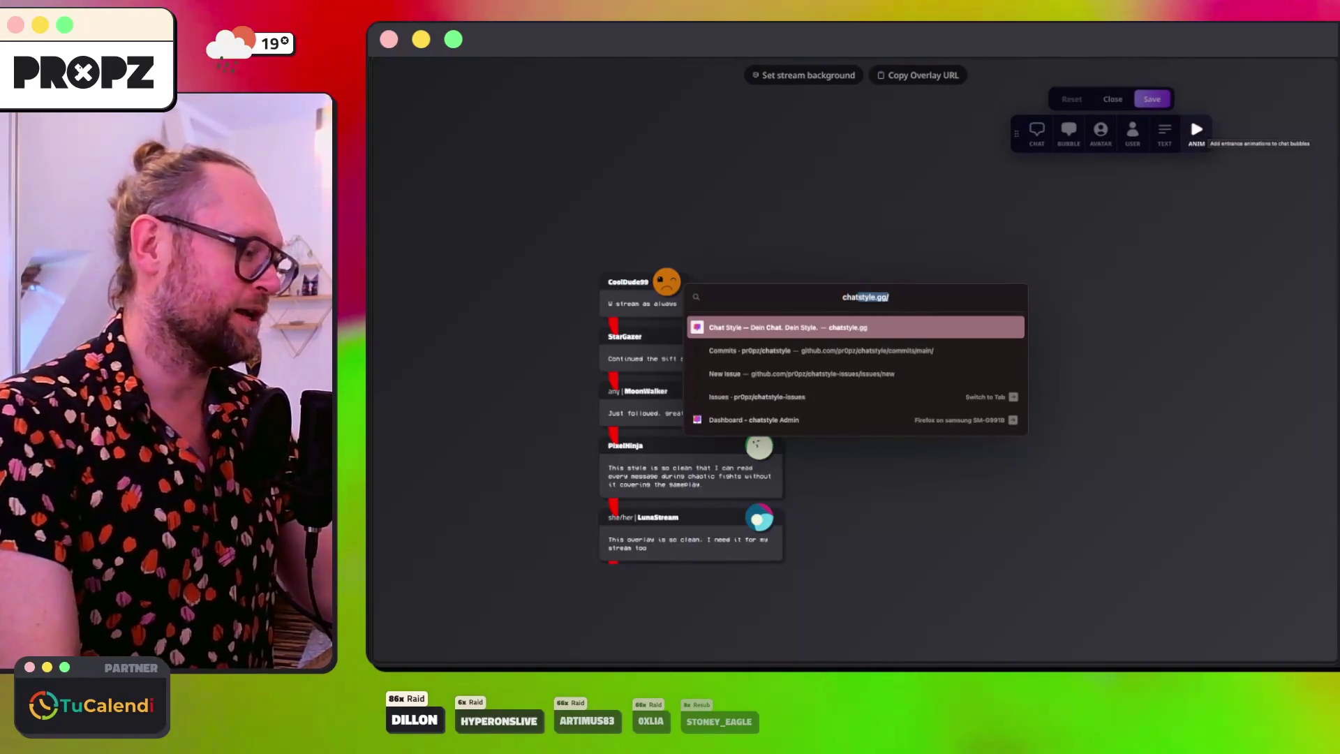
key("Return")
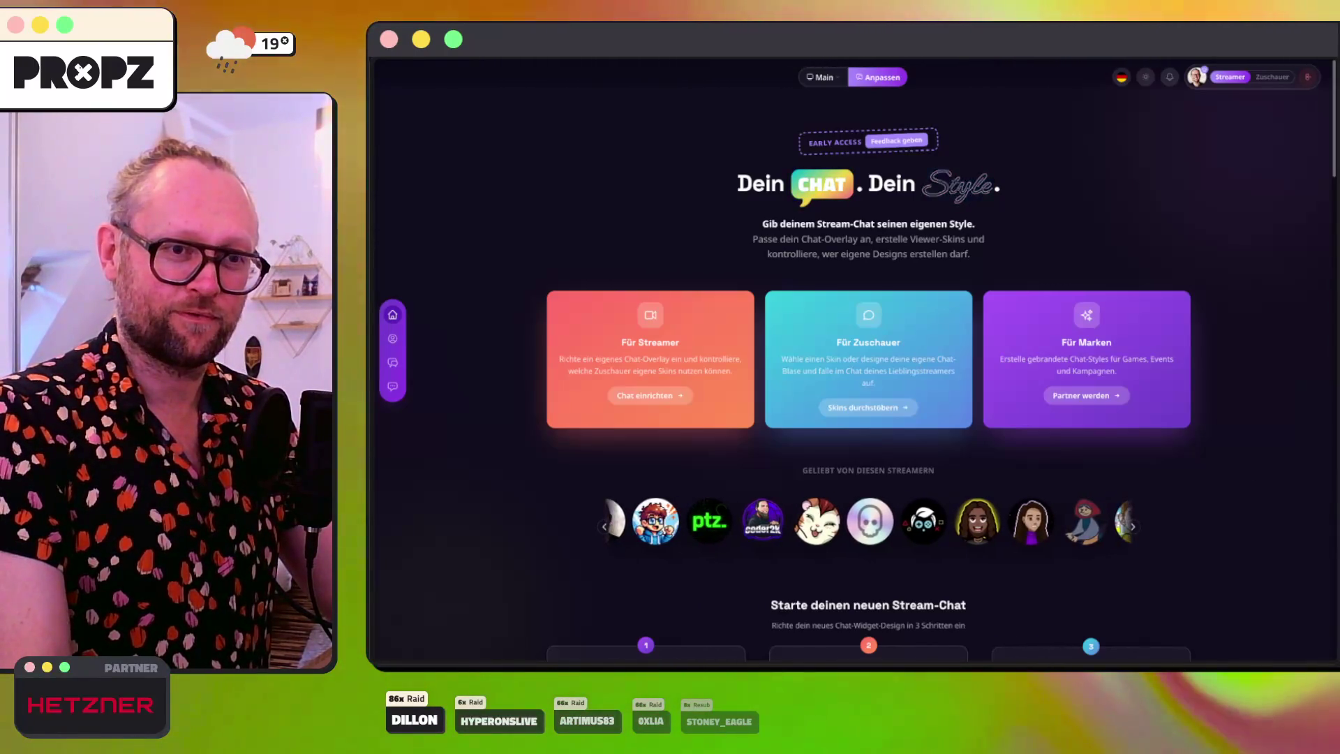
Step: Right-click the chatstyle.gg landing page to bring up its context menu
mouse_move(373, 442)
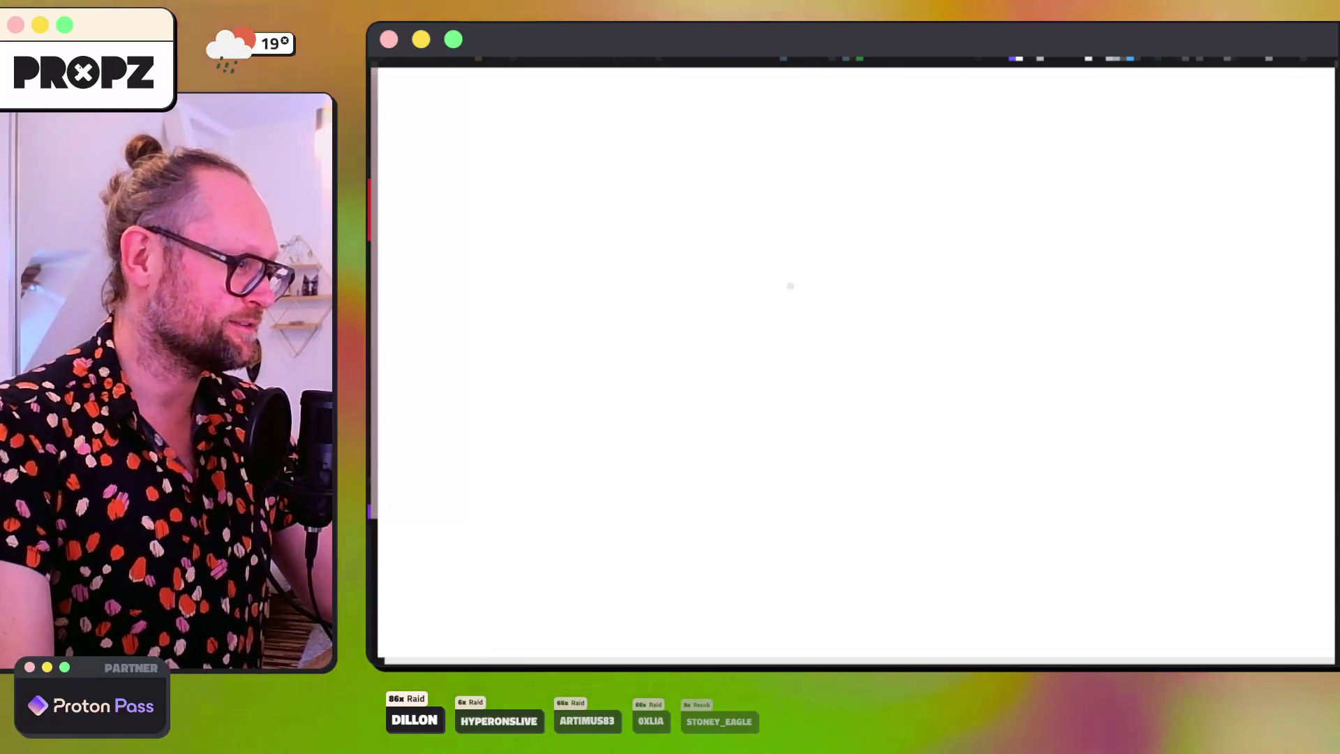
right_click(790, 286)
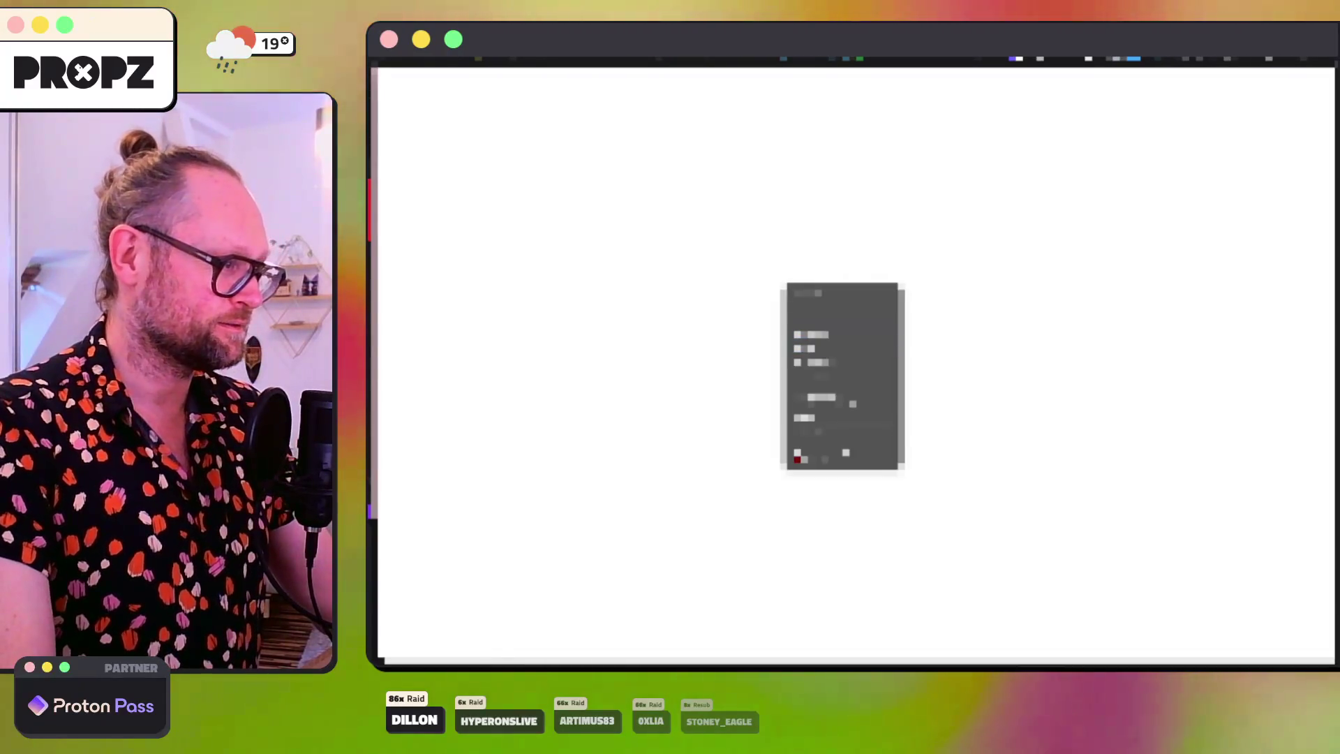
Step: Open DevTools' Network panel, filter and inspect a request, then switch to the Sentry issues list
left_click(851, 419)
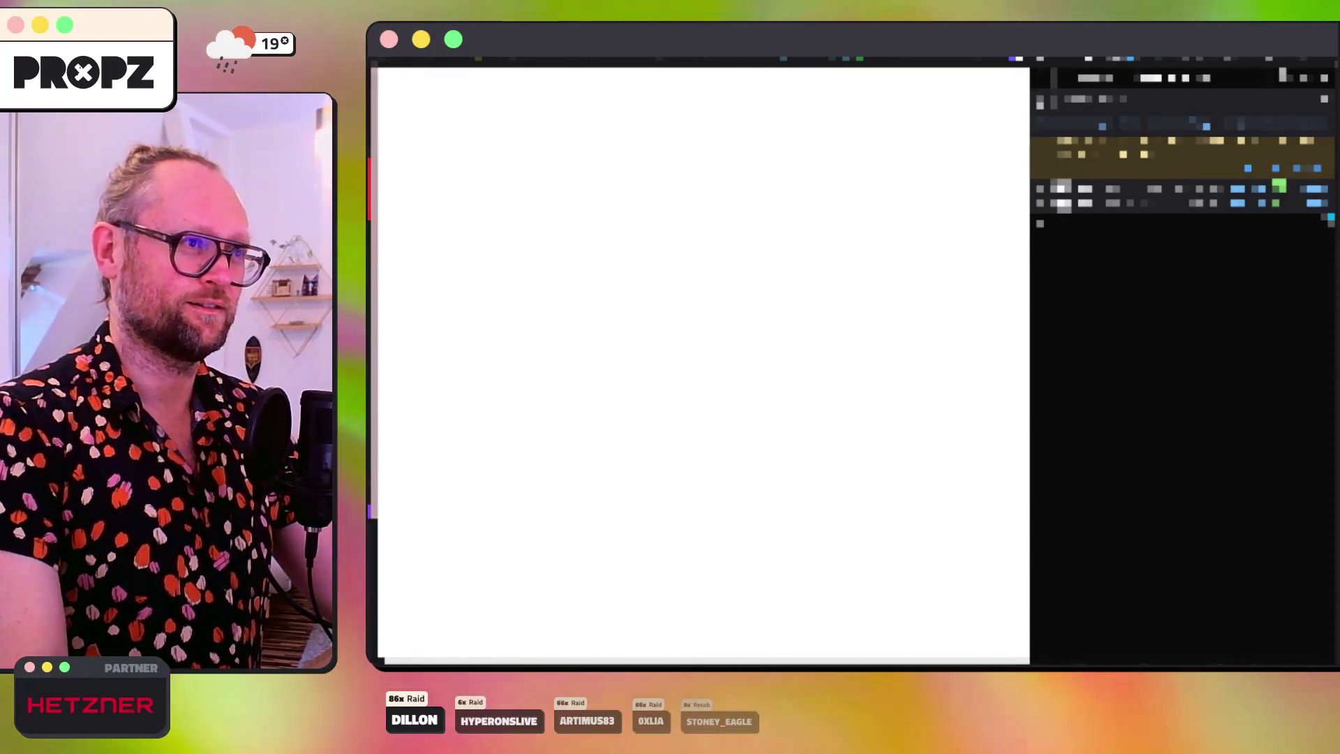
left_click(1141, 78)
left_click(1145, 119)
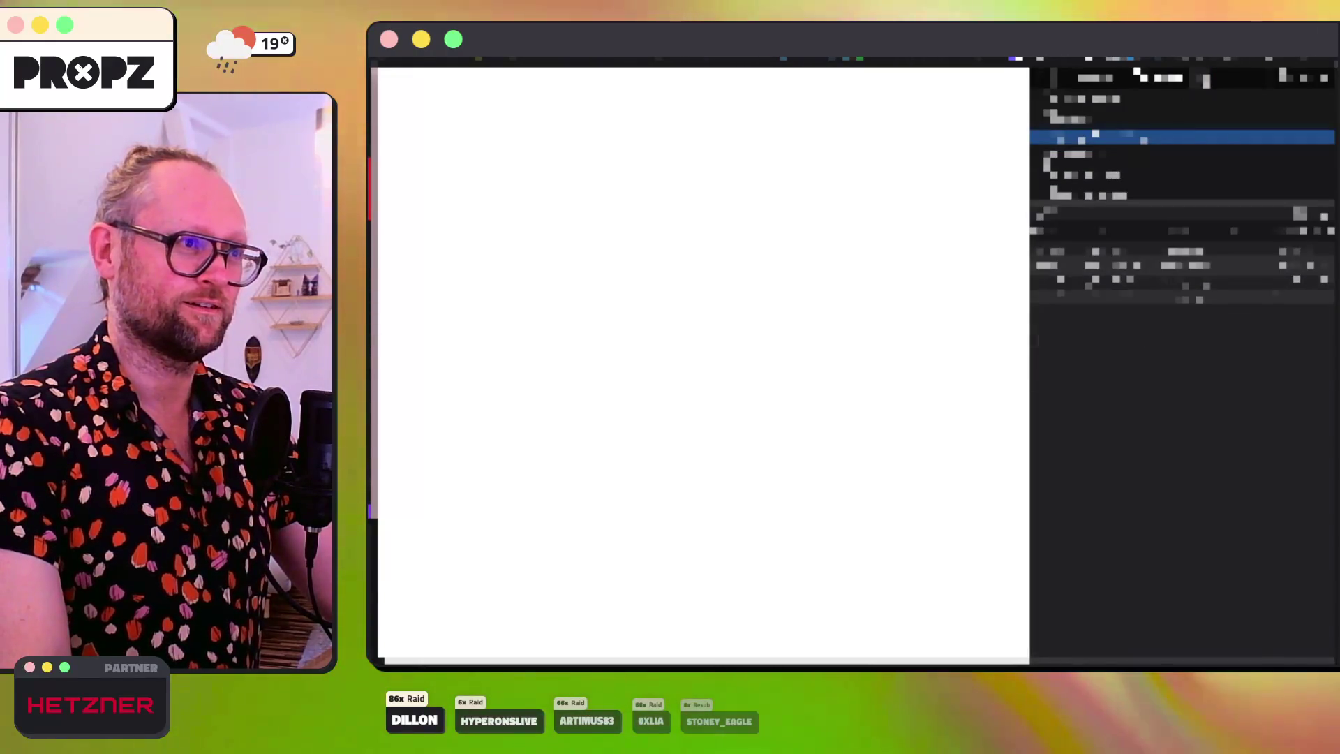
left_click(1192, 77)
left_click(1155, 148)
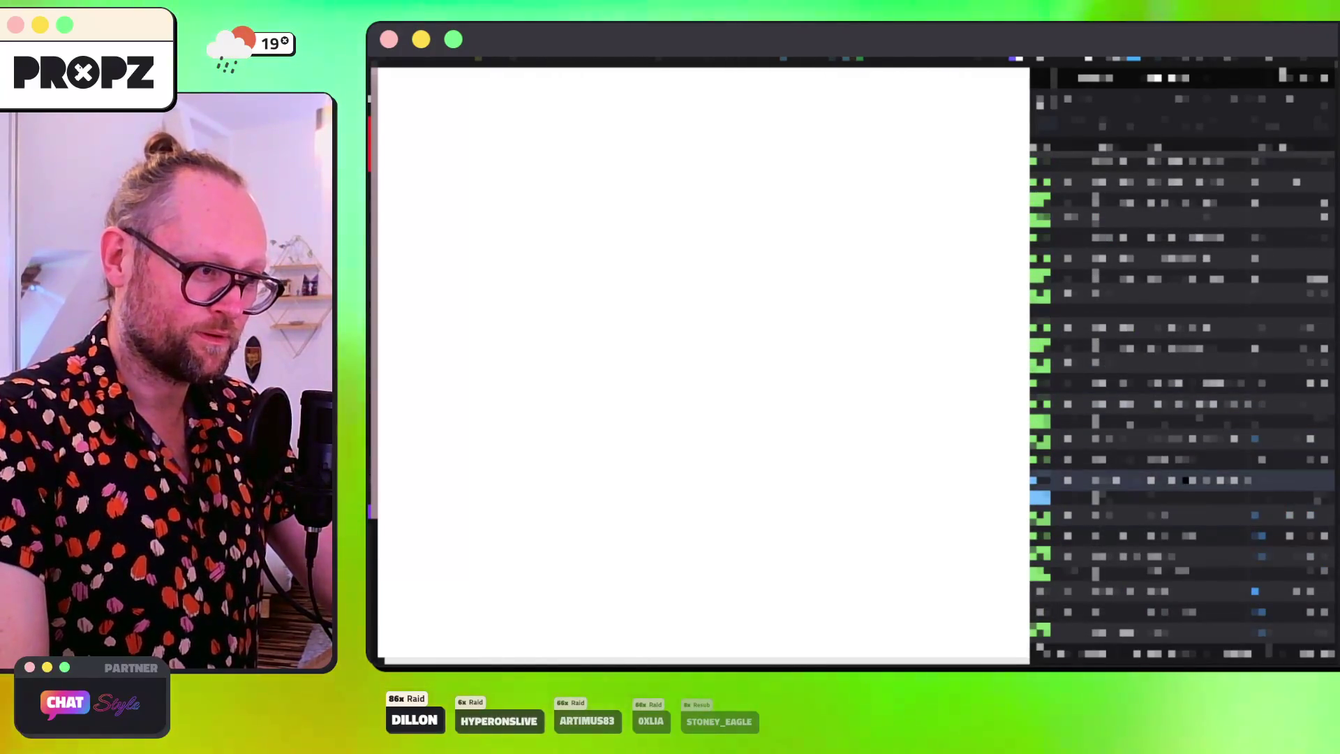
left_click(1162, 495)
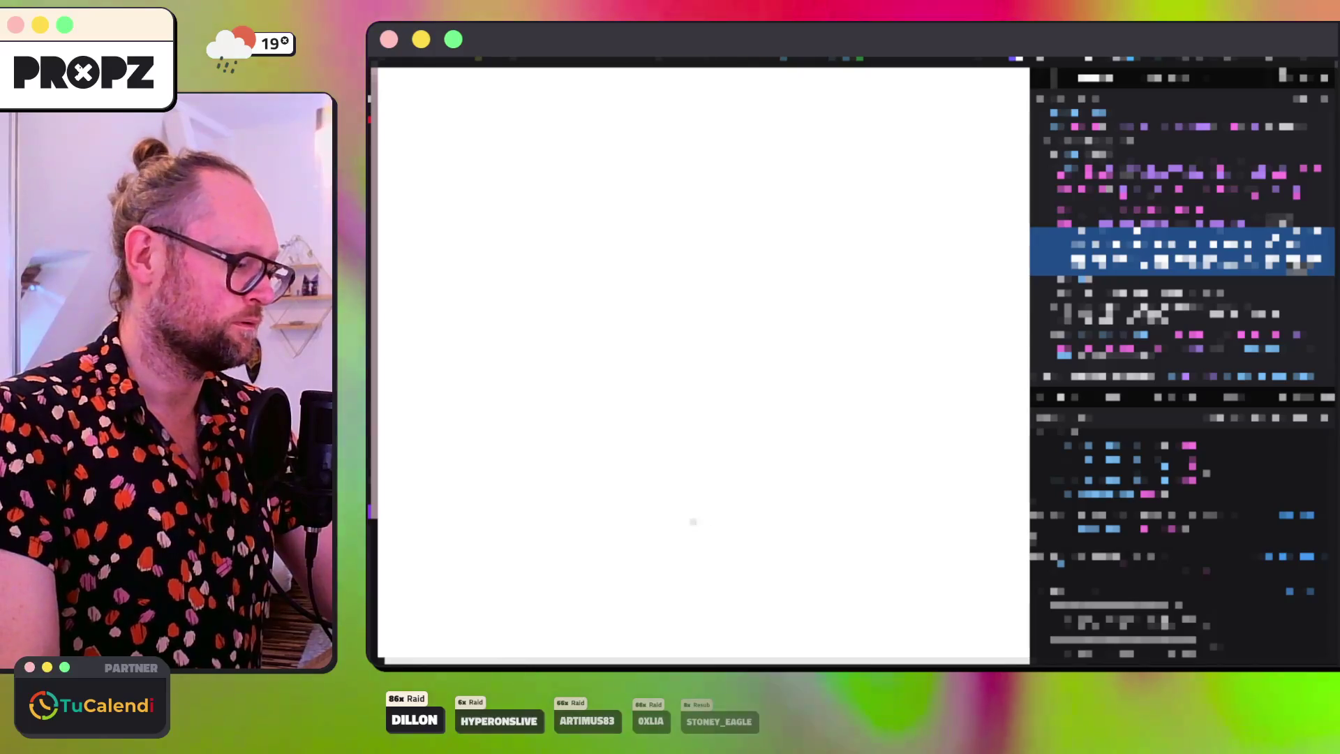
key("super+l")
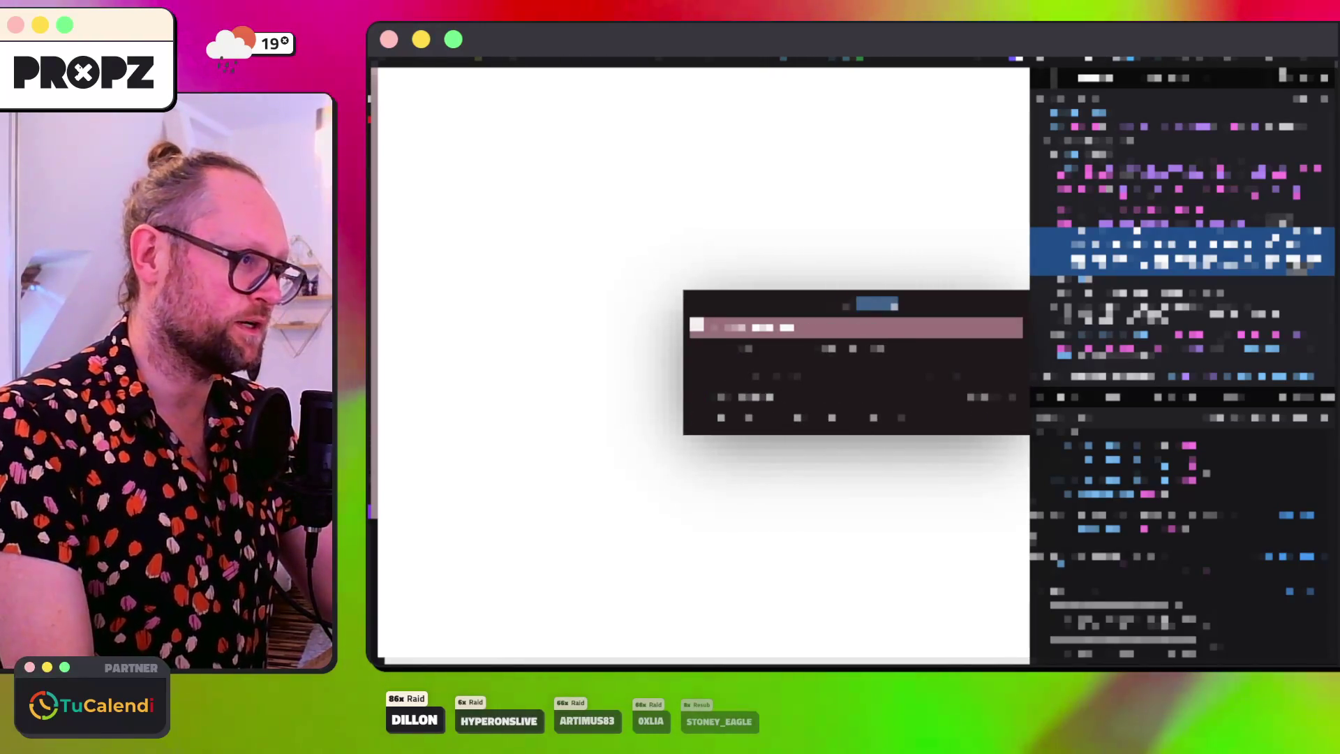
key("Return")
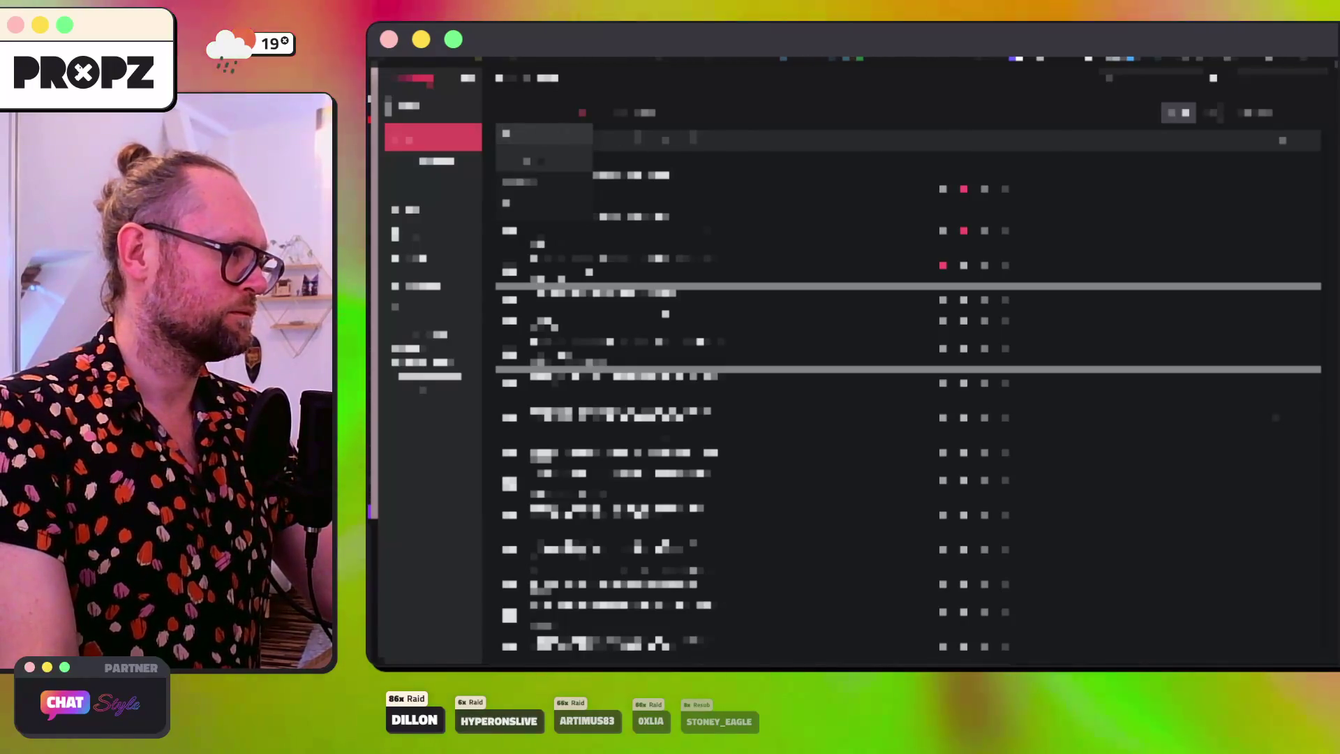
Step: Apply the Sentry issue search, review the first two issues' details, then return to the browser
key("Return")
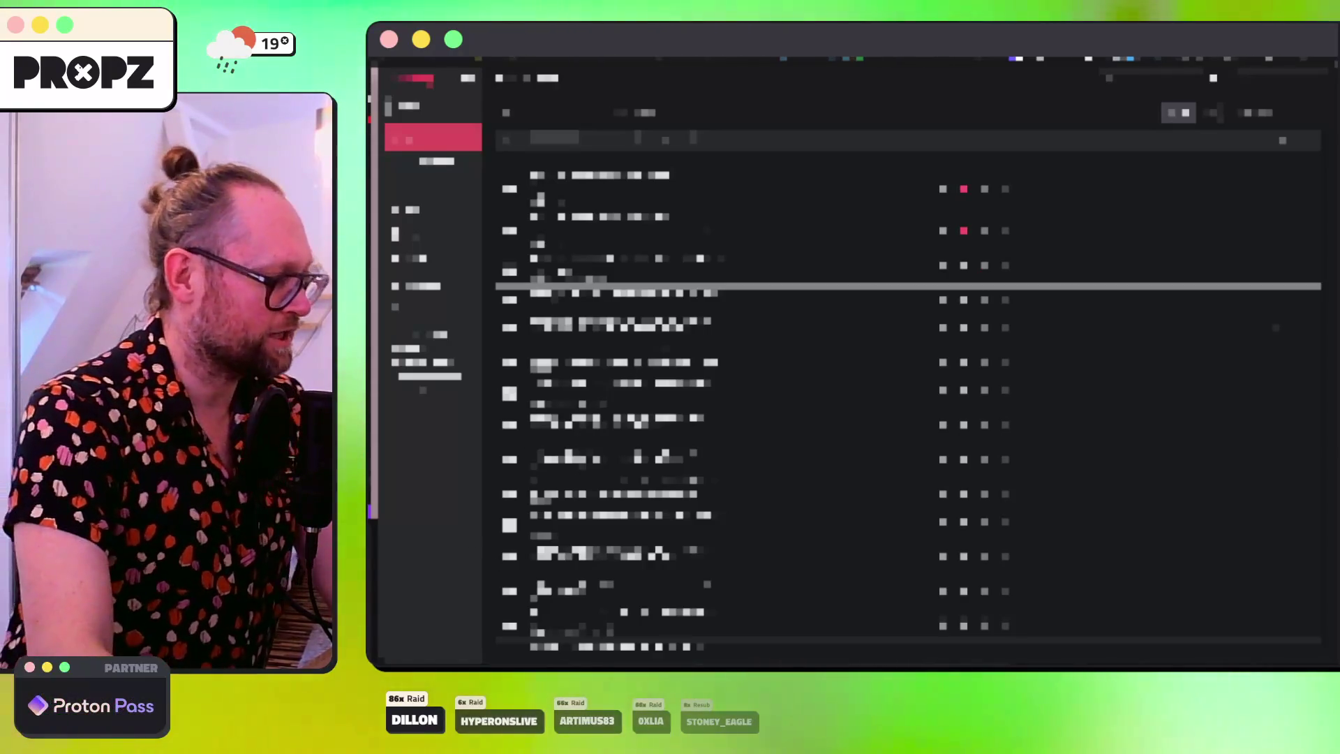
key("Return")
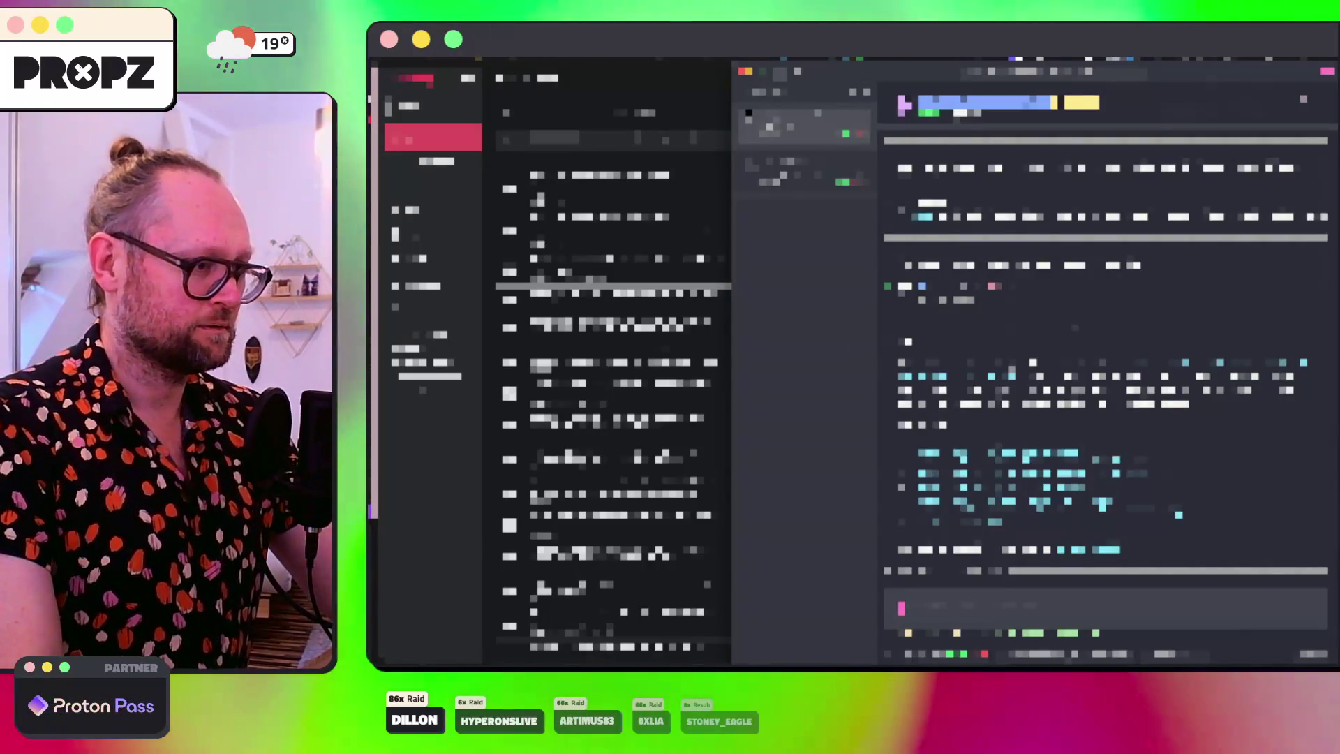
left_click(803, 171)
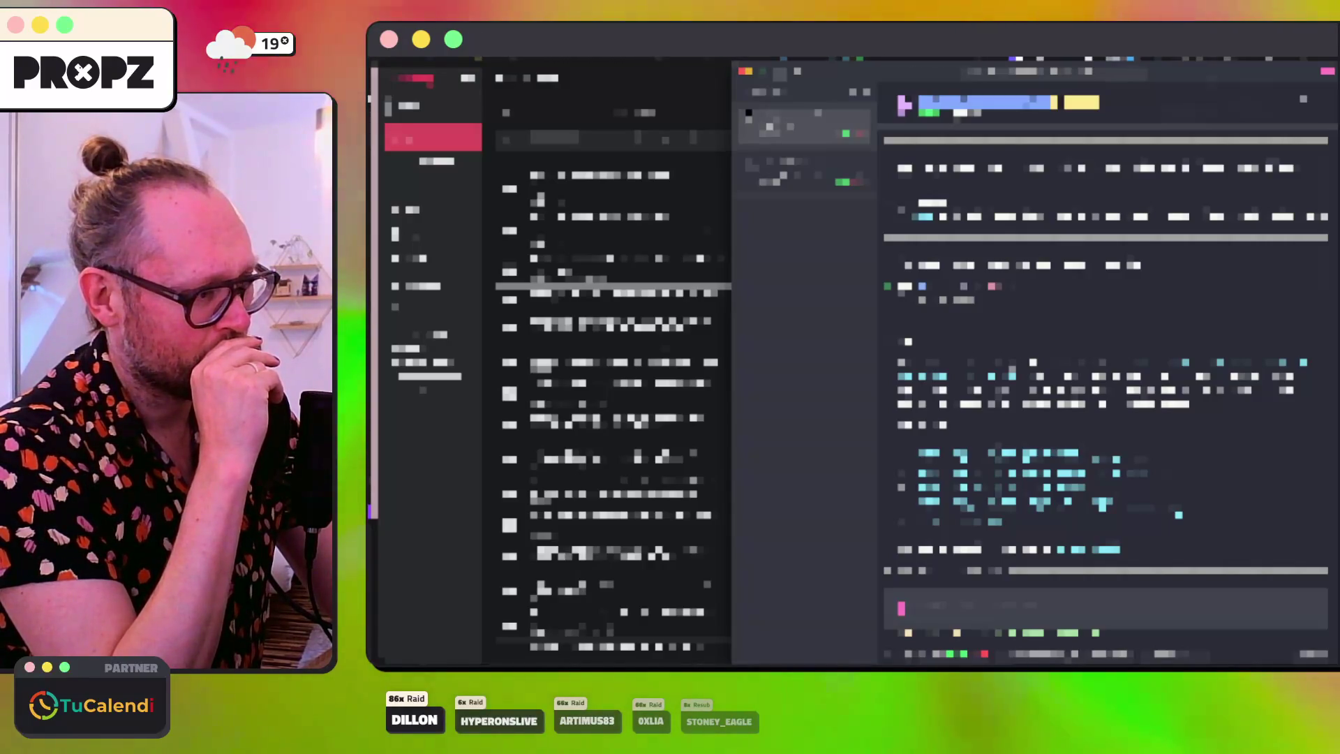
key("super+Tab")
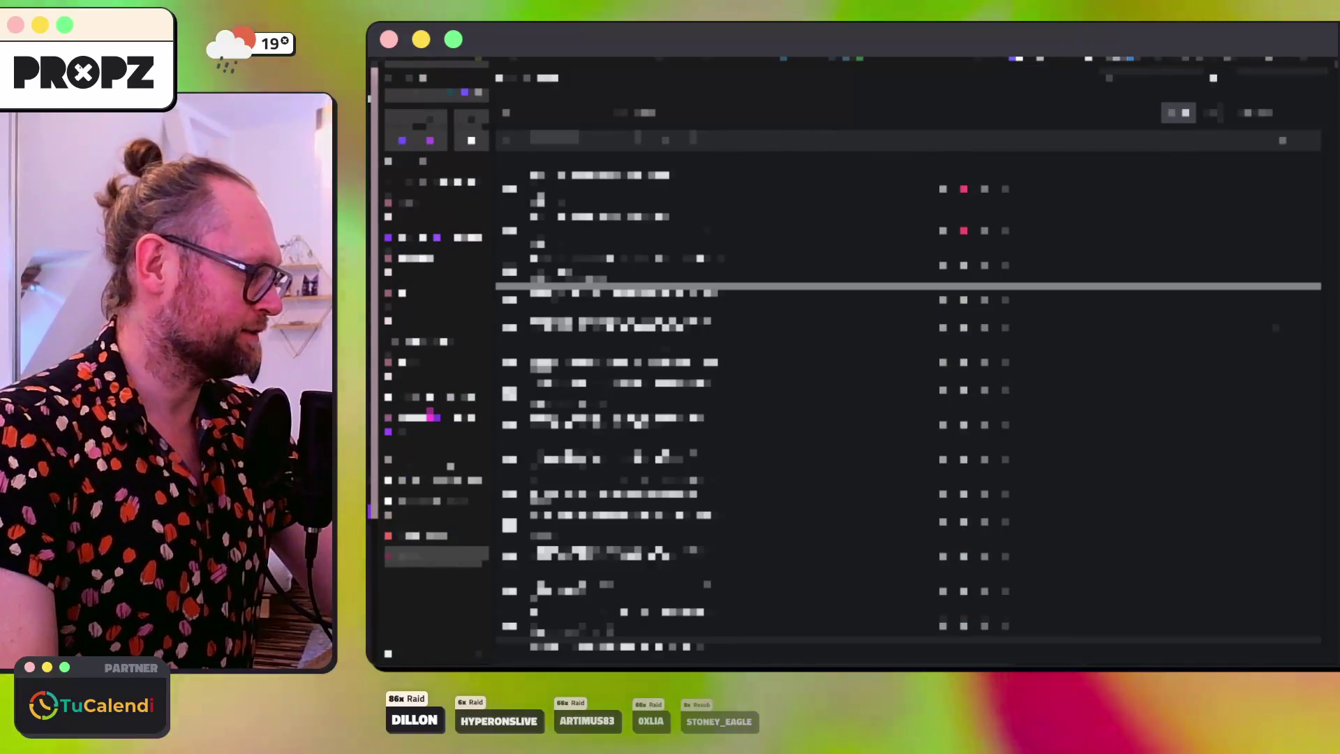
key("super+Tab")
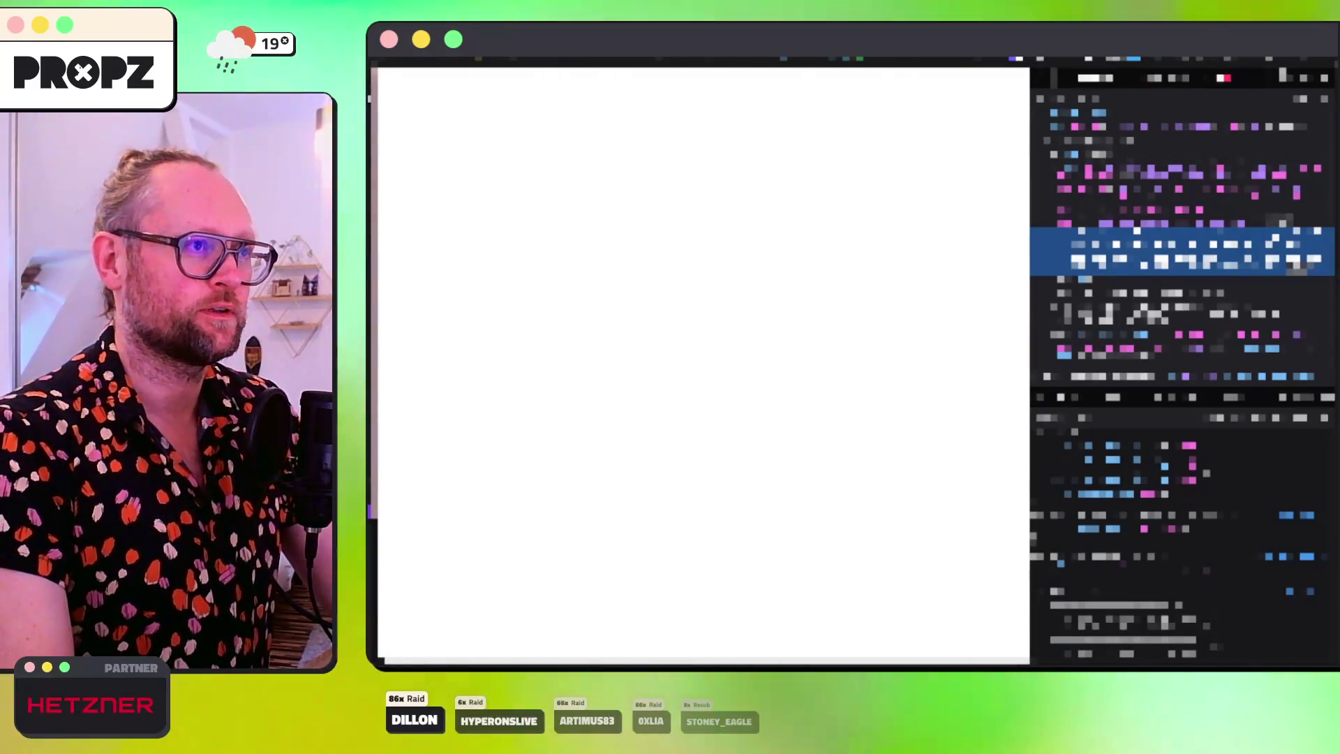
Step: Reload the page and open the Network panel's request filter list
key("super+r")
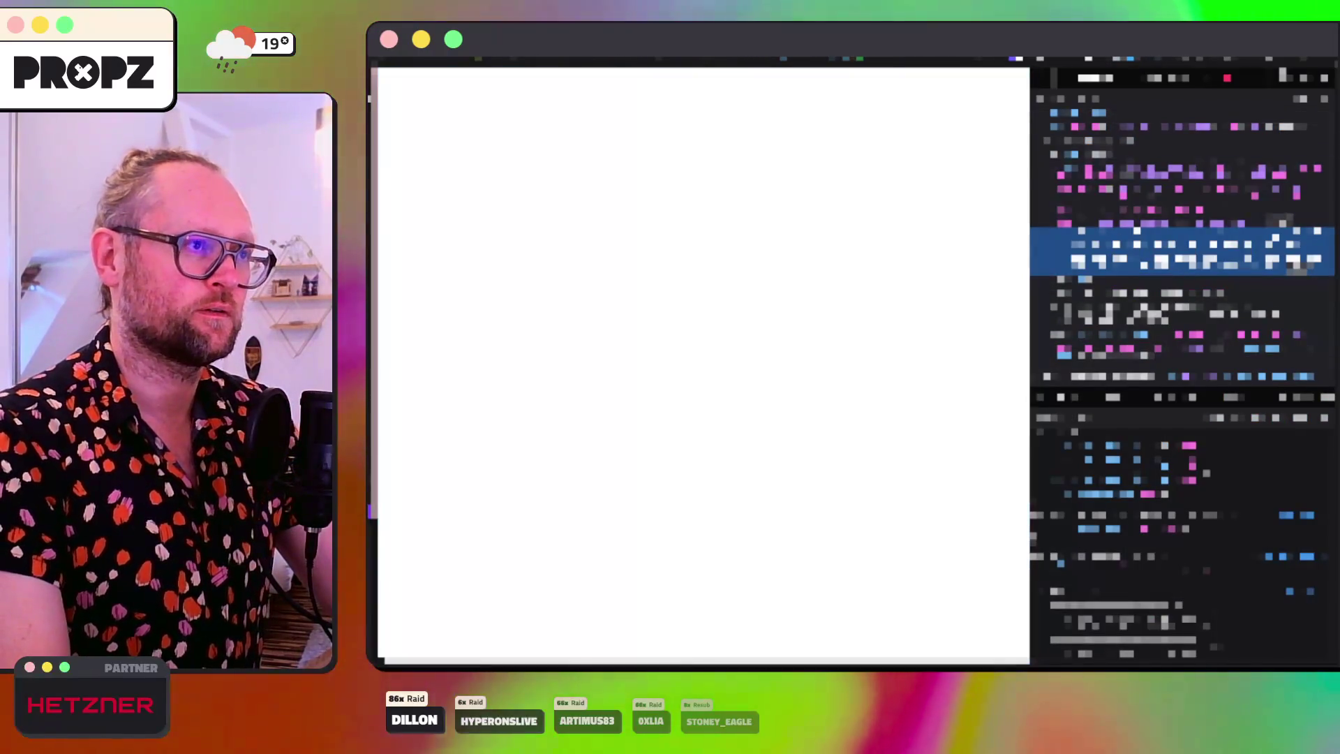
key("ctrl+]")
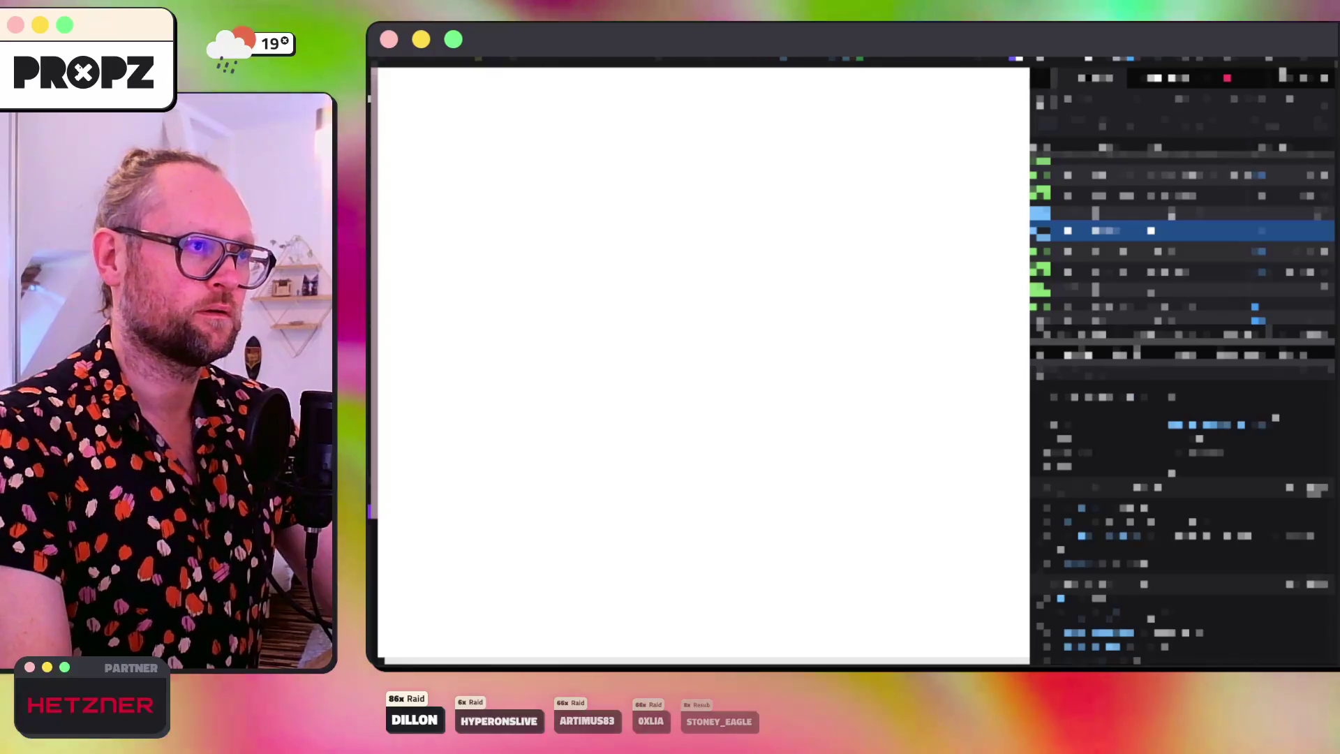
left_click(1213, 77)
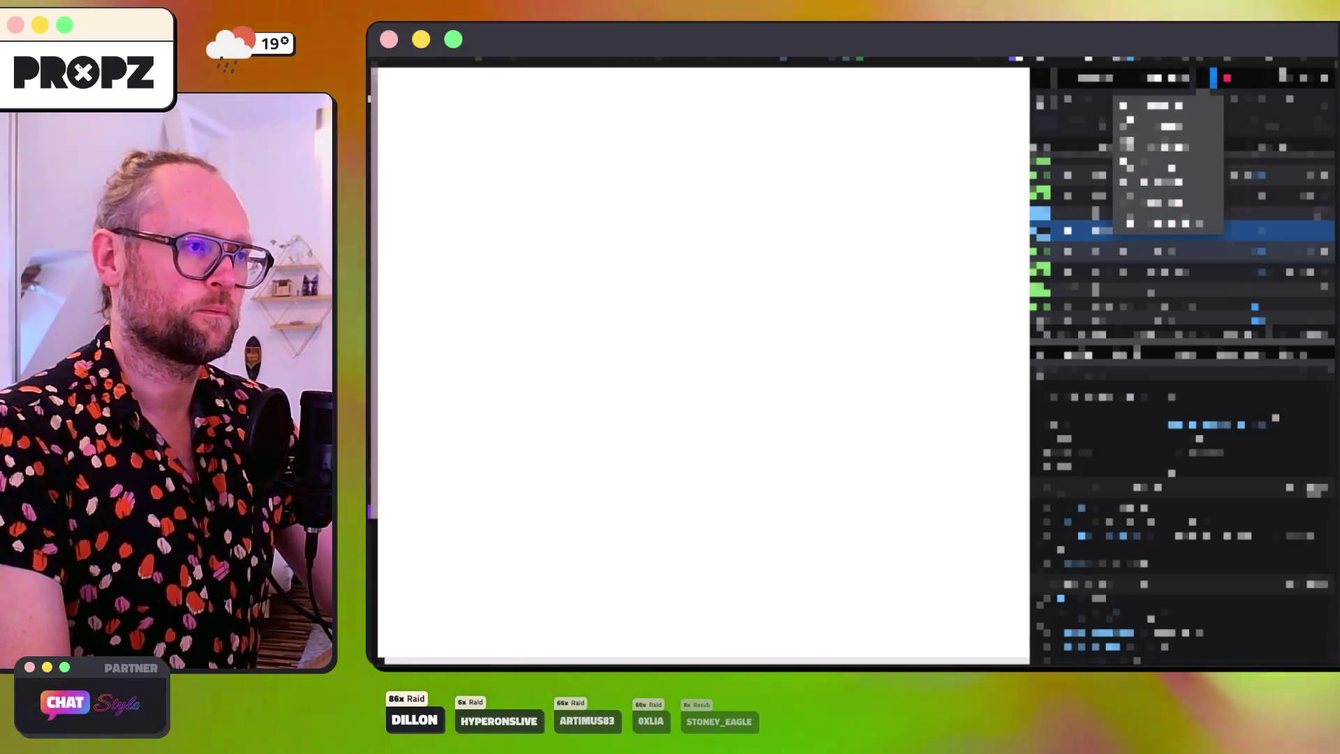
key("Escape")
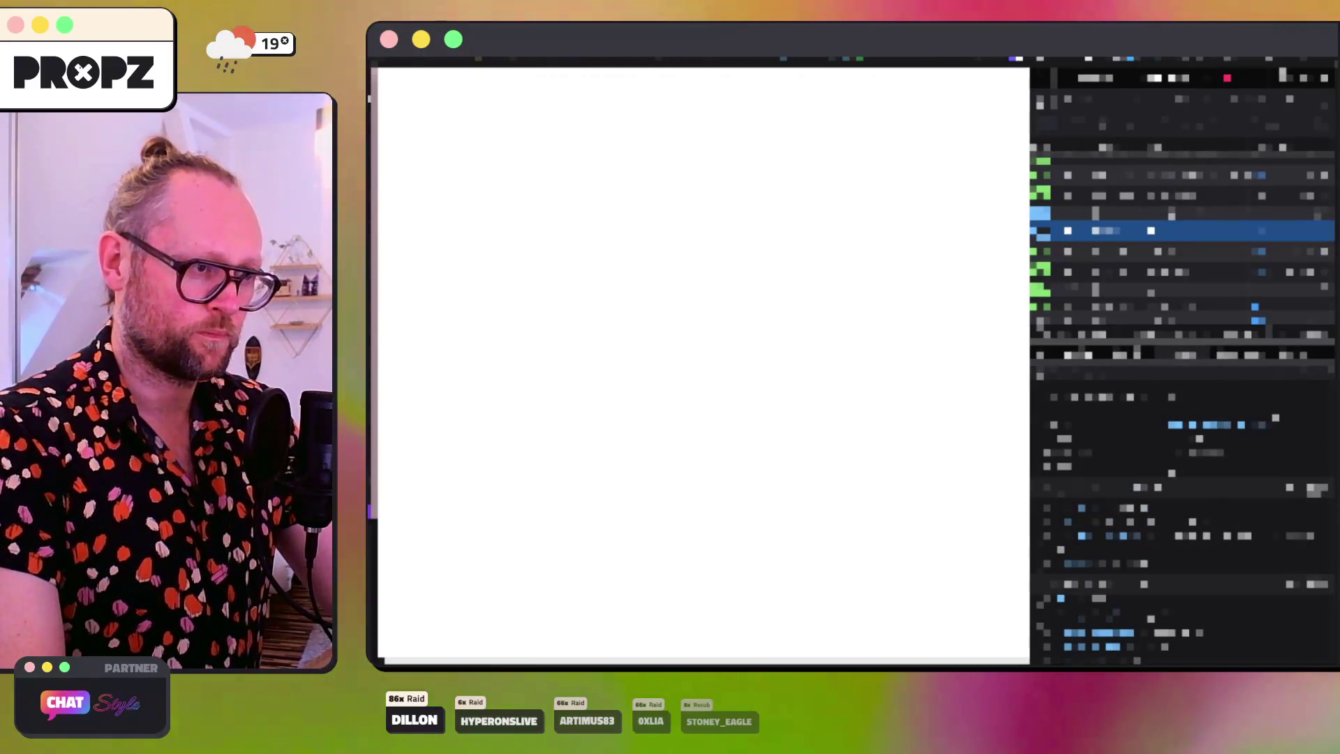
Step: Inspect one network request's details, then close the developer tools
left_click(1241, 355)
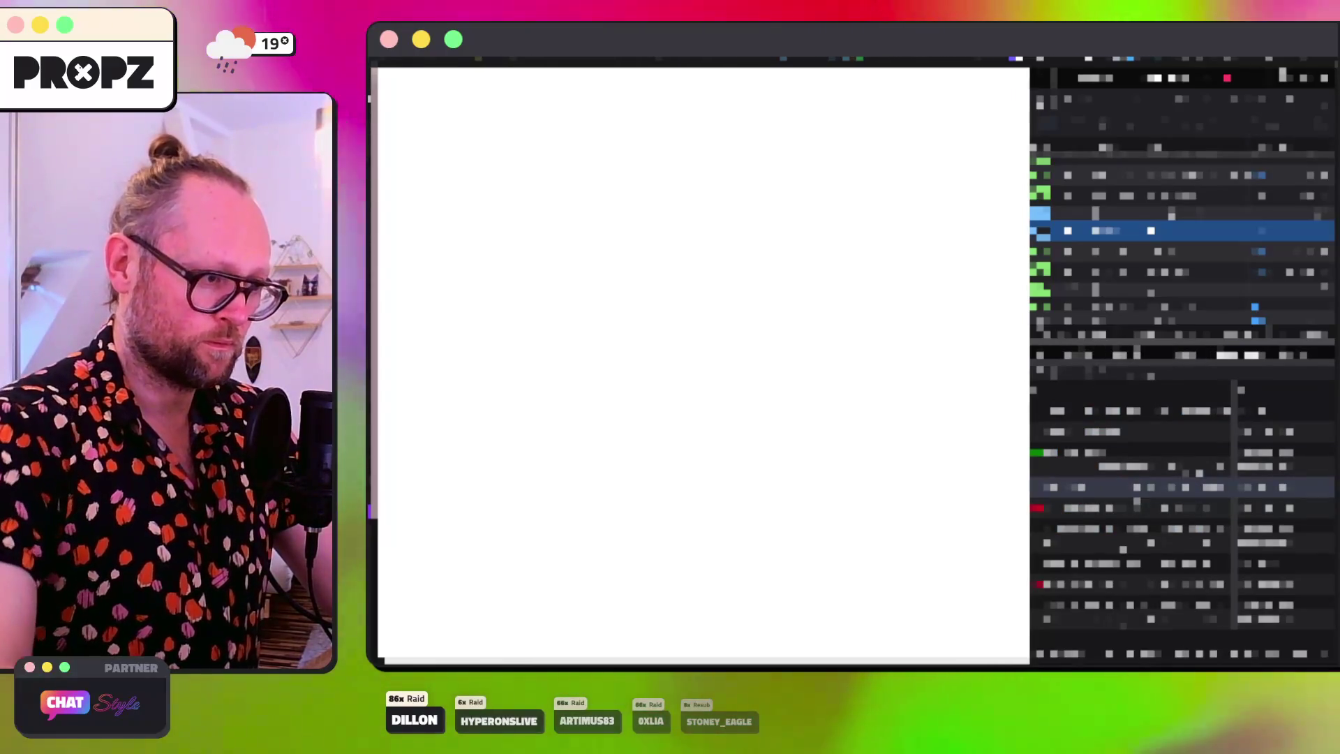
left_click(1152, 528)
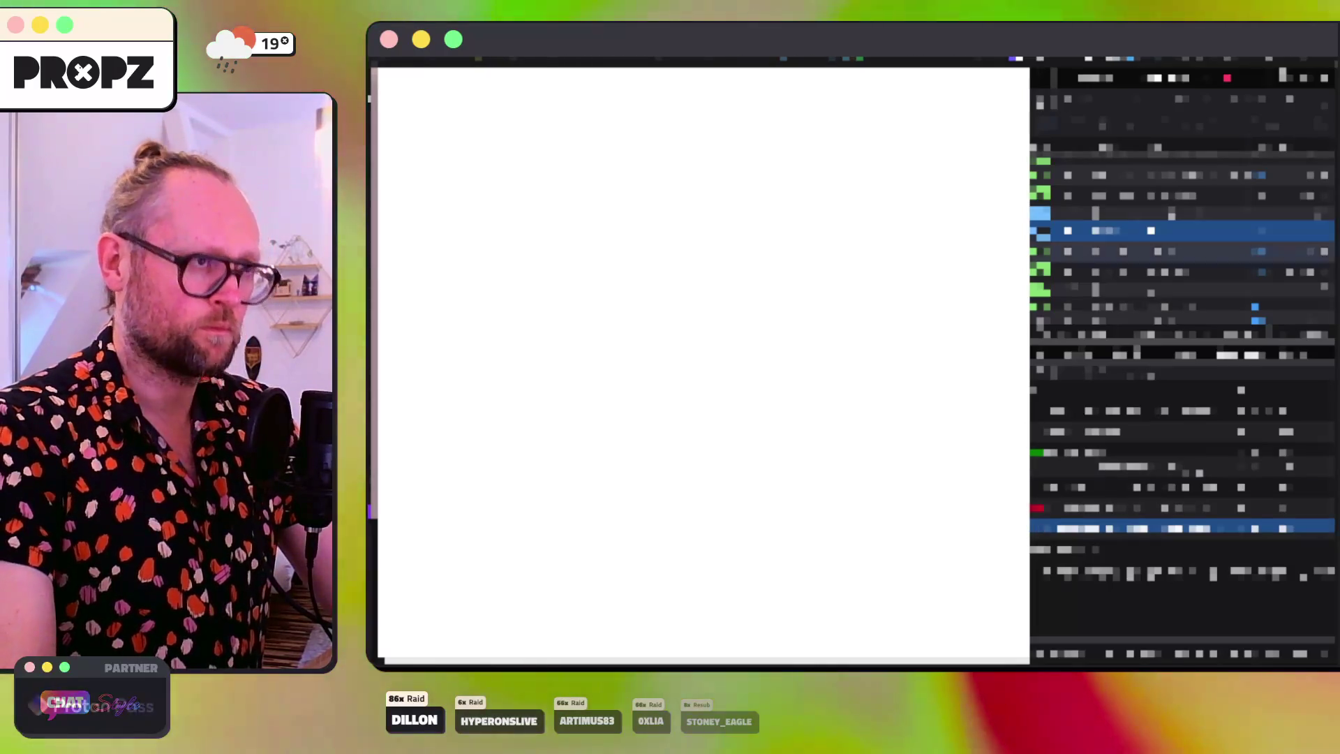
key("super+alt+i")
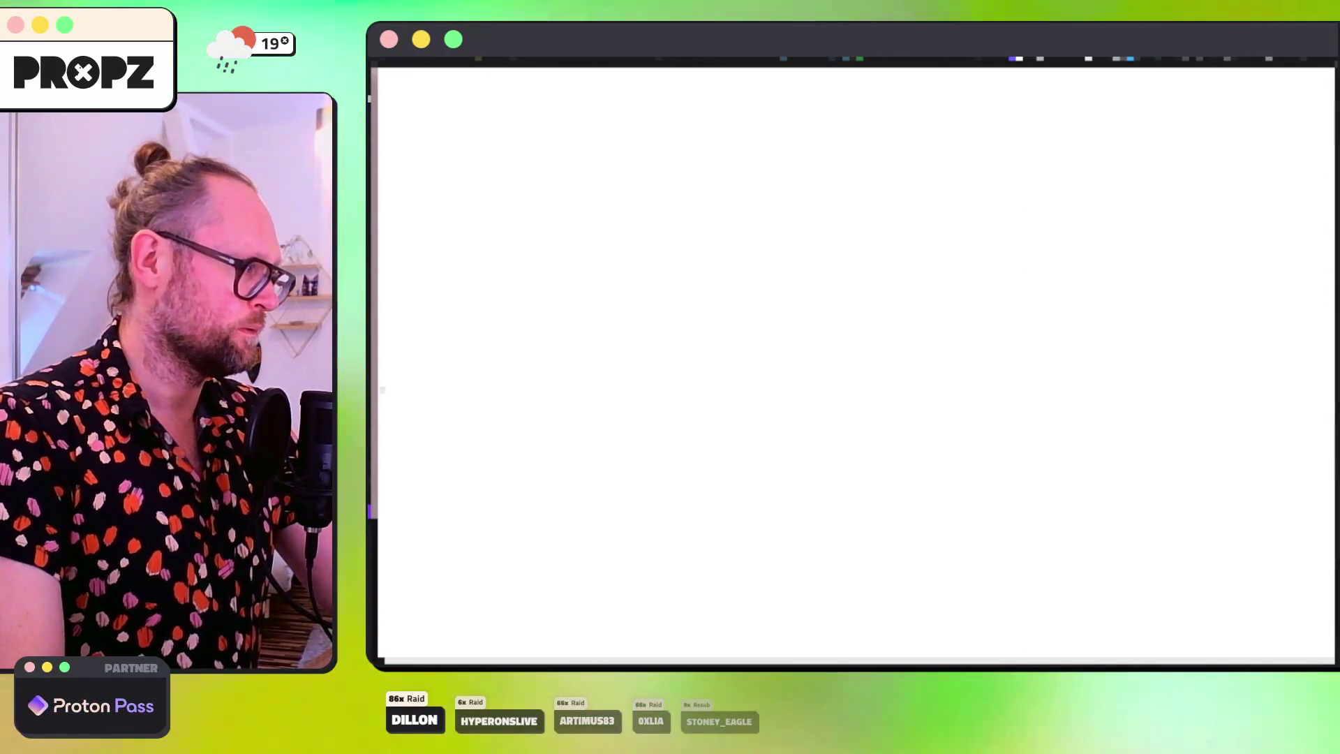
key("super+s")
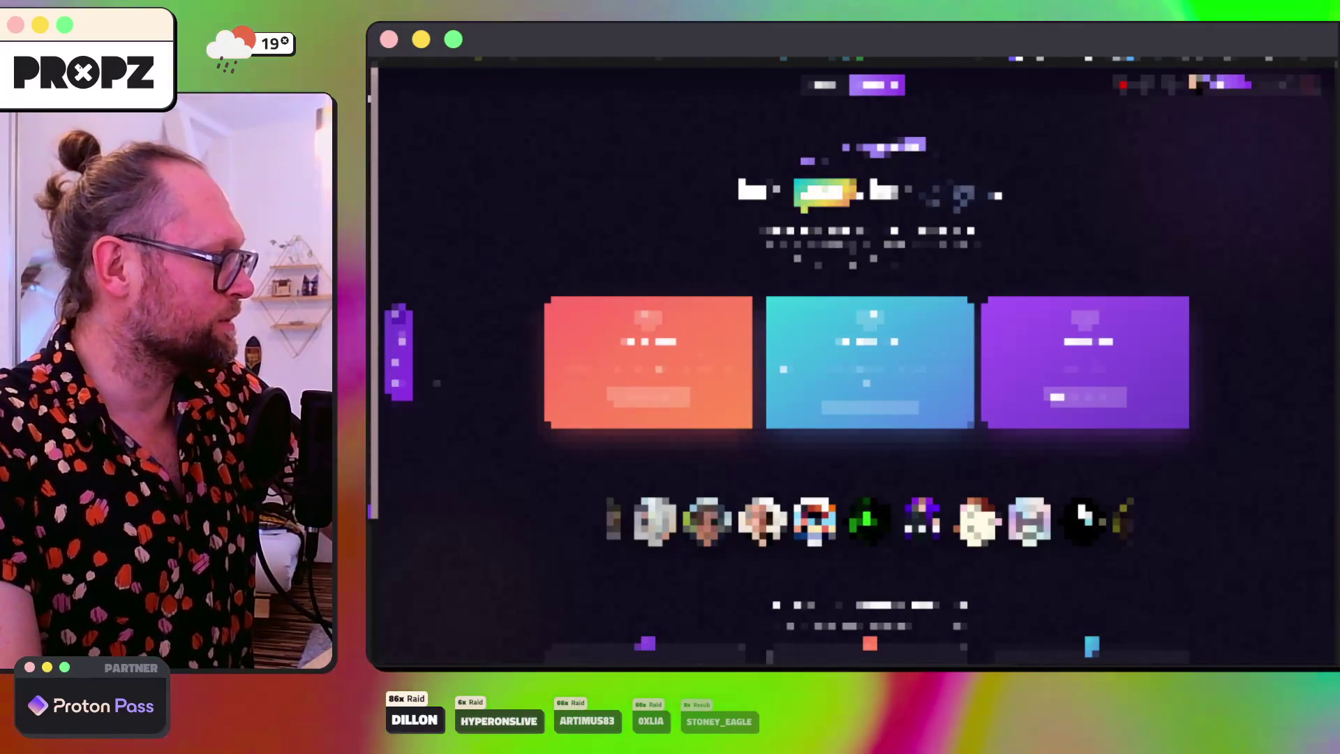
Step: On ChatStyle's Anpassen settings tab, set Mindestanzahl Wörter to 0
key("super+s")
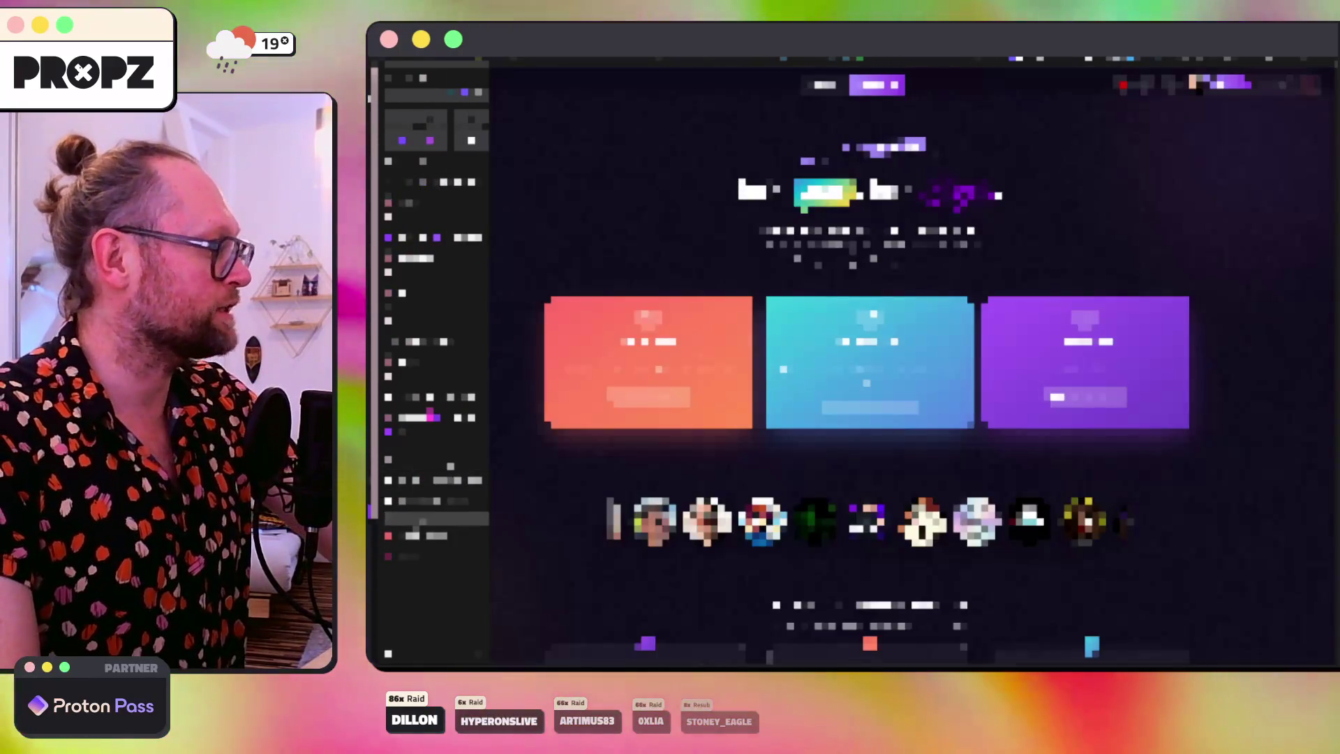
left_click(415, 535)
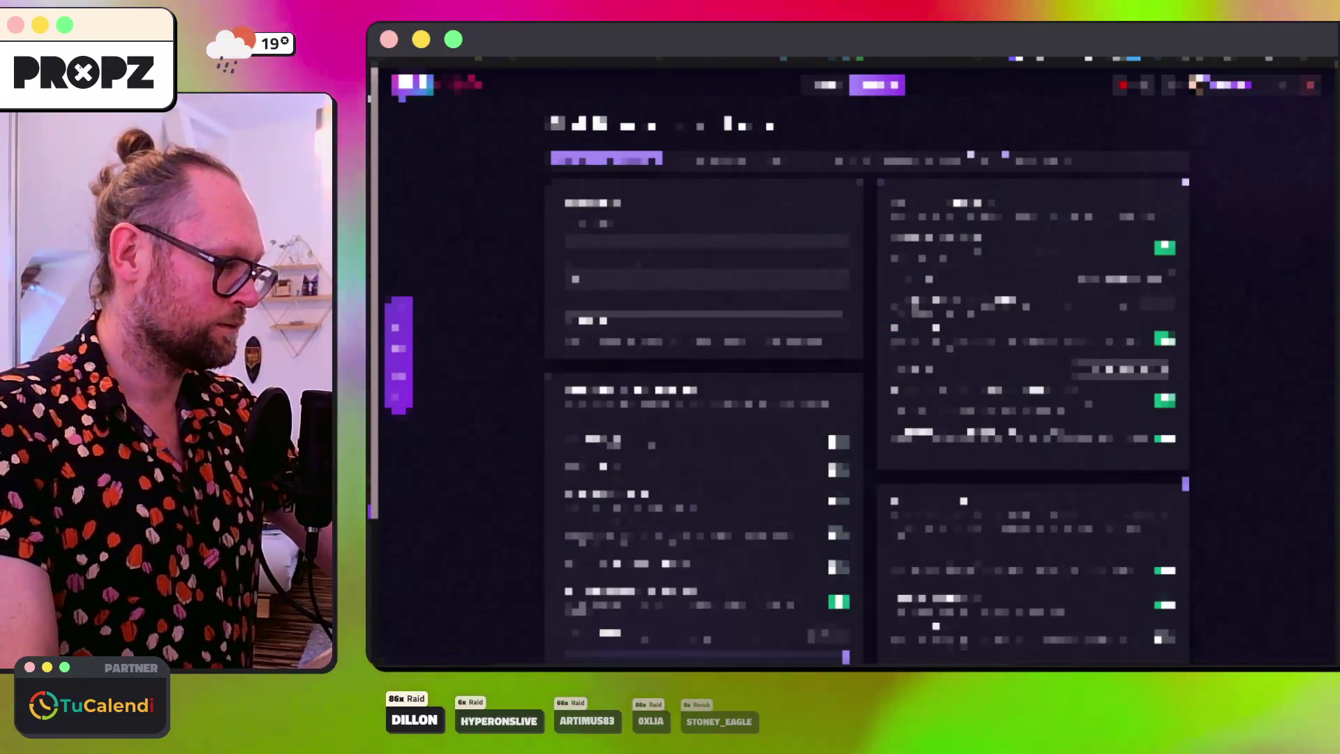
scroll(869, 370, "down", 3)
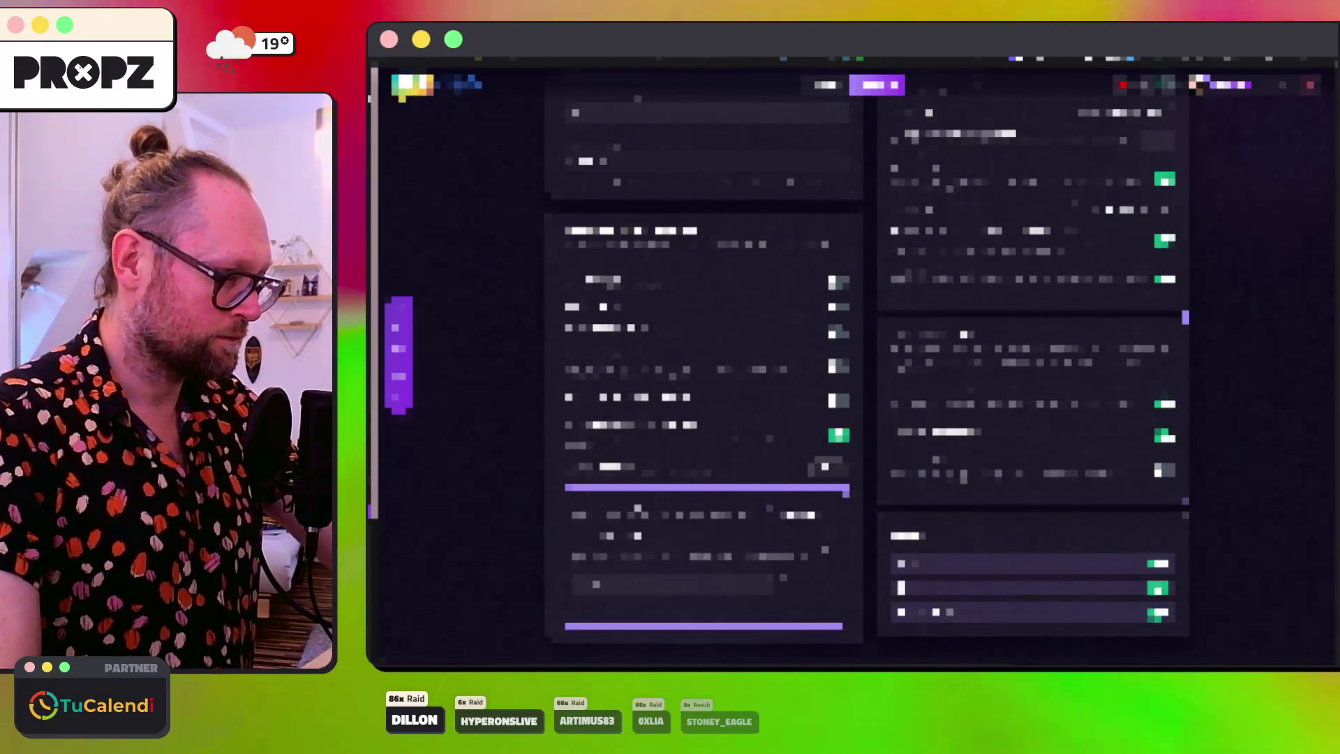
left_click(764, 392)
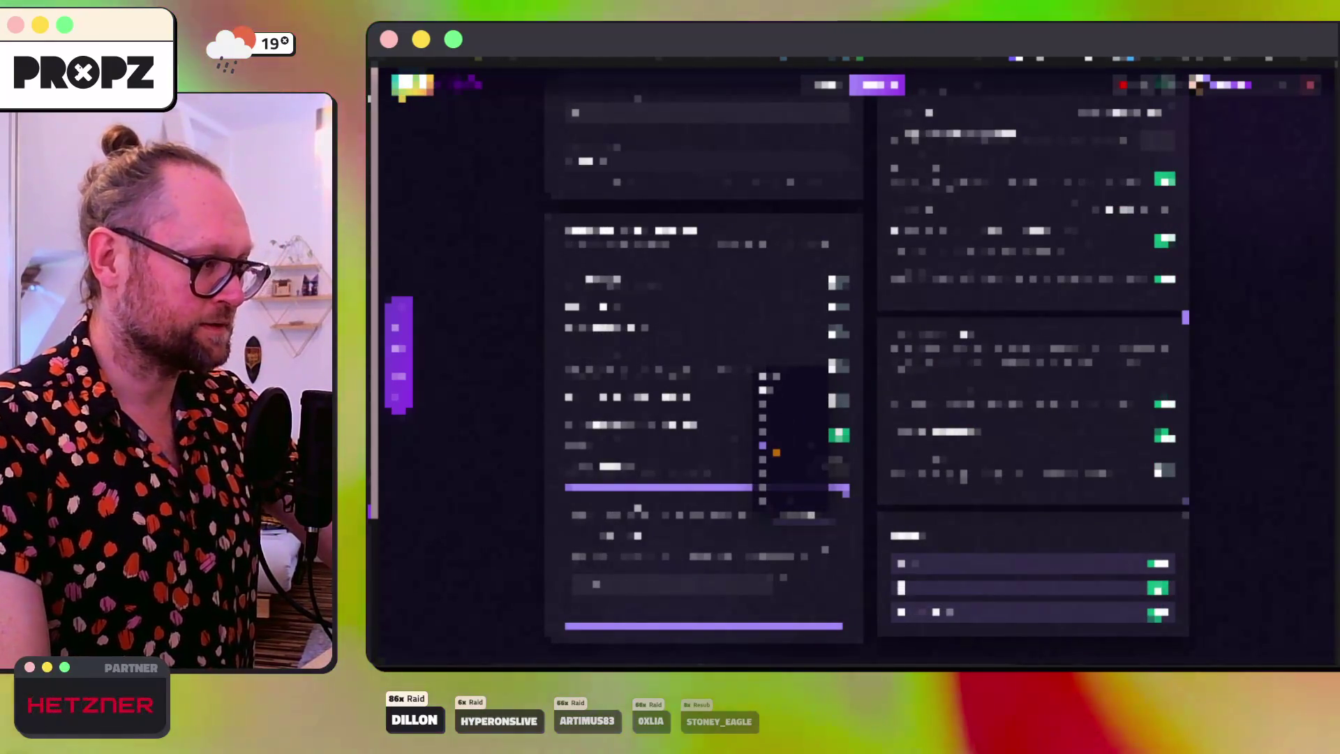
left_click(767, 446)
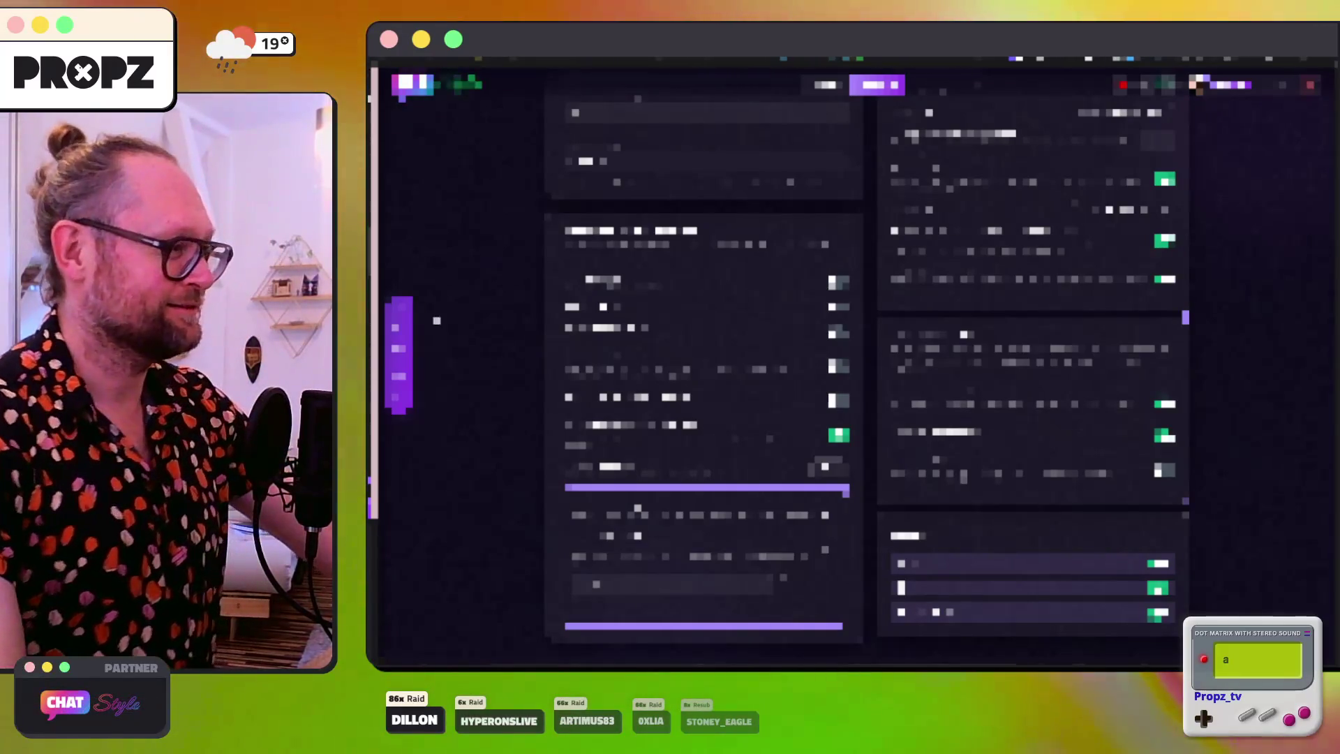
key("ctrl+b")
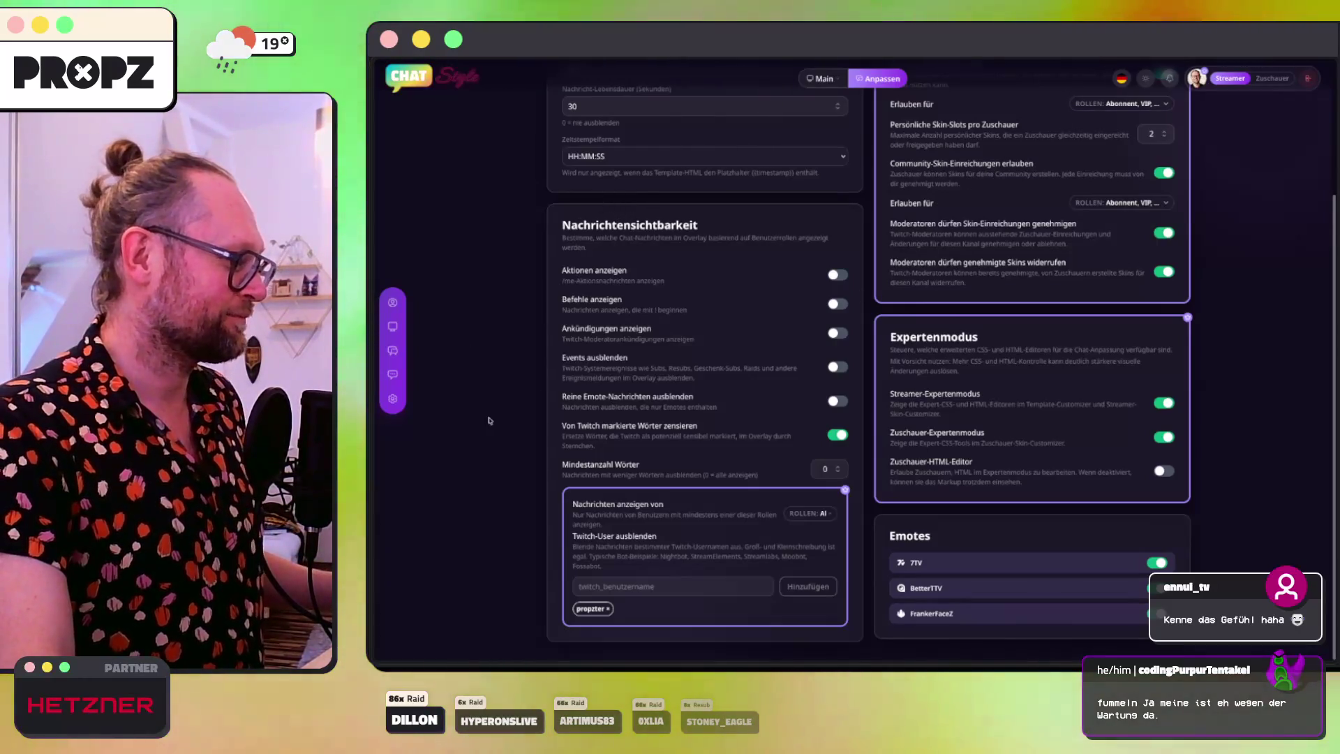
Step: Close the Chat Style Overlay and Startpage search results tabs from the sidebar
mouse_move(380, 552)
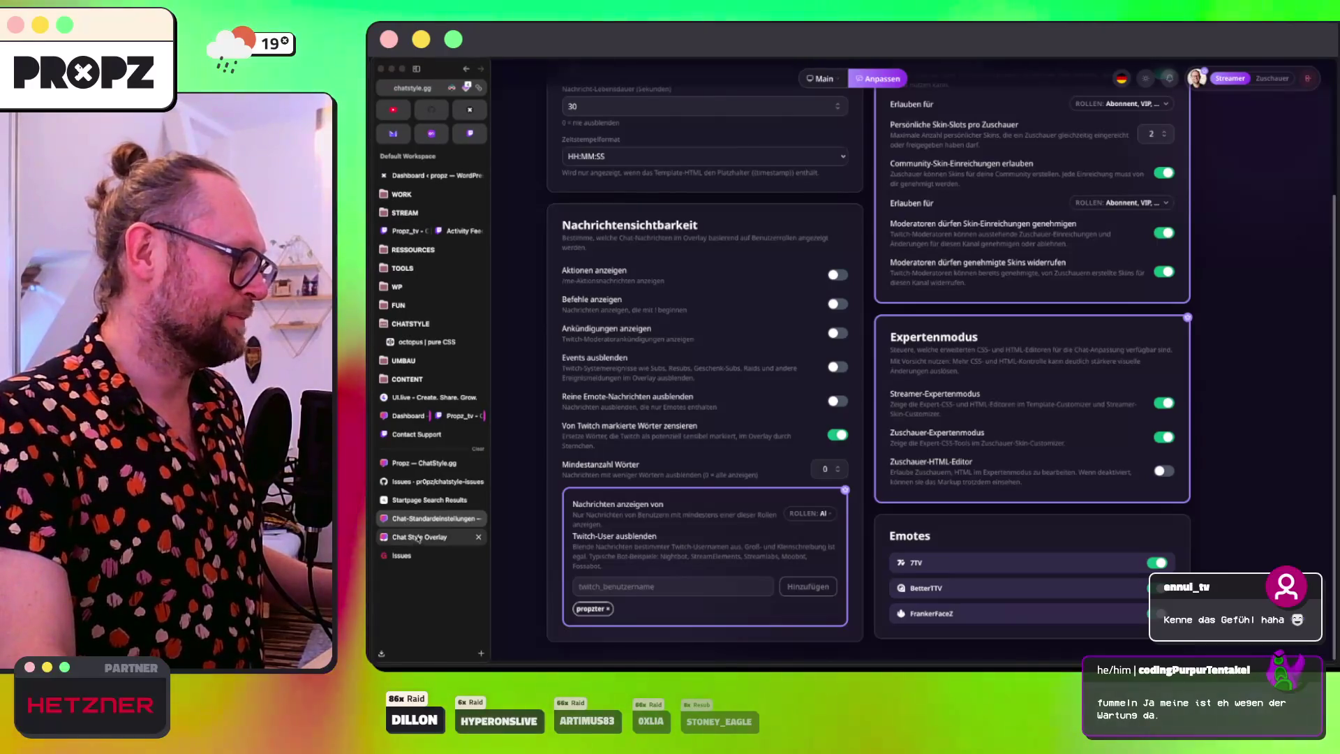
left_click(417, 538)
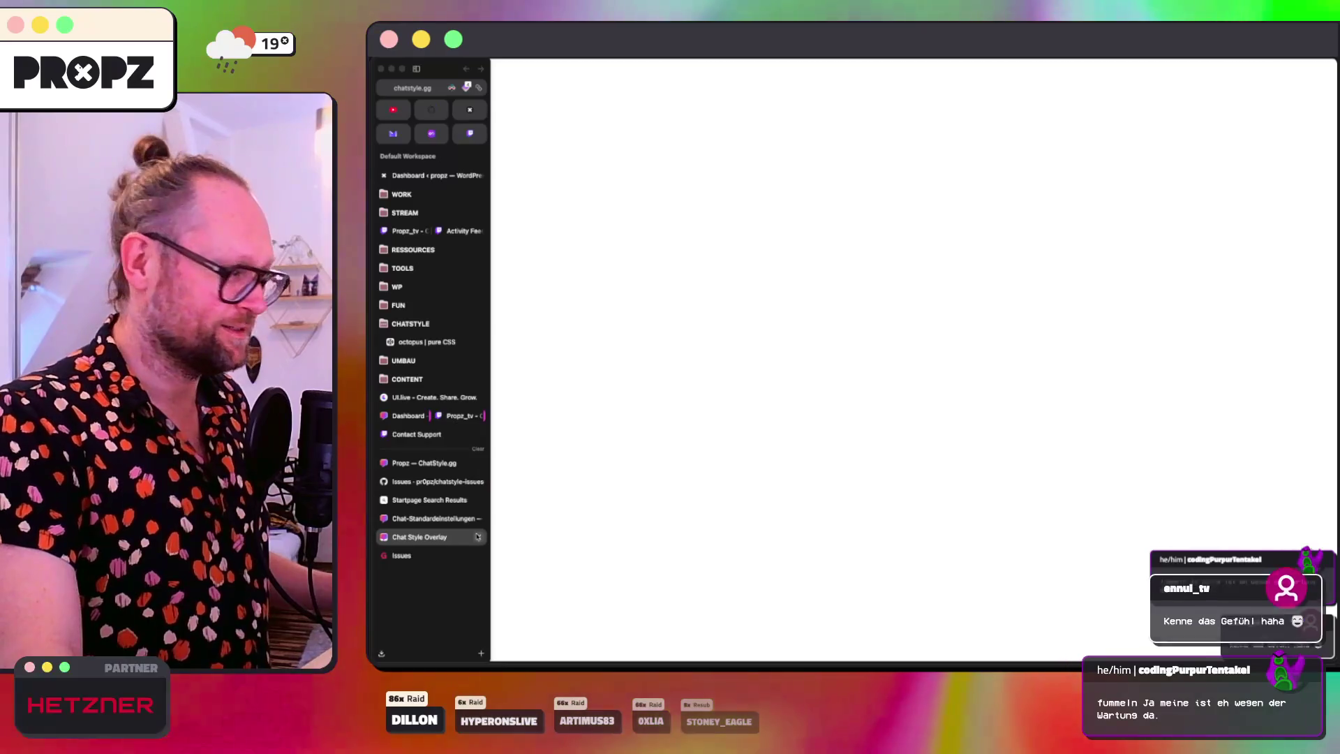
left_click(478, 537)
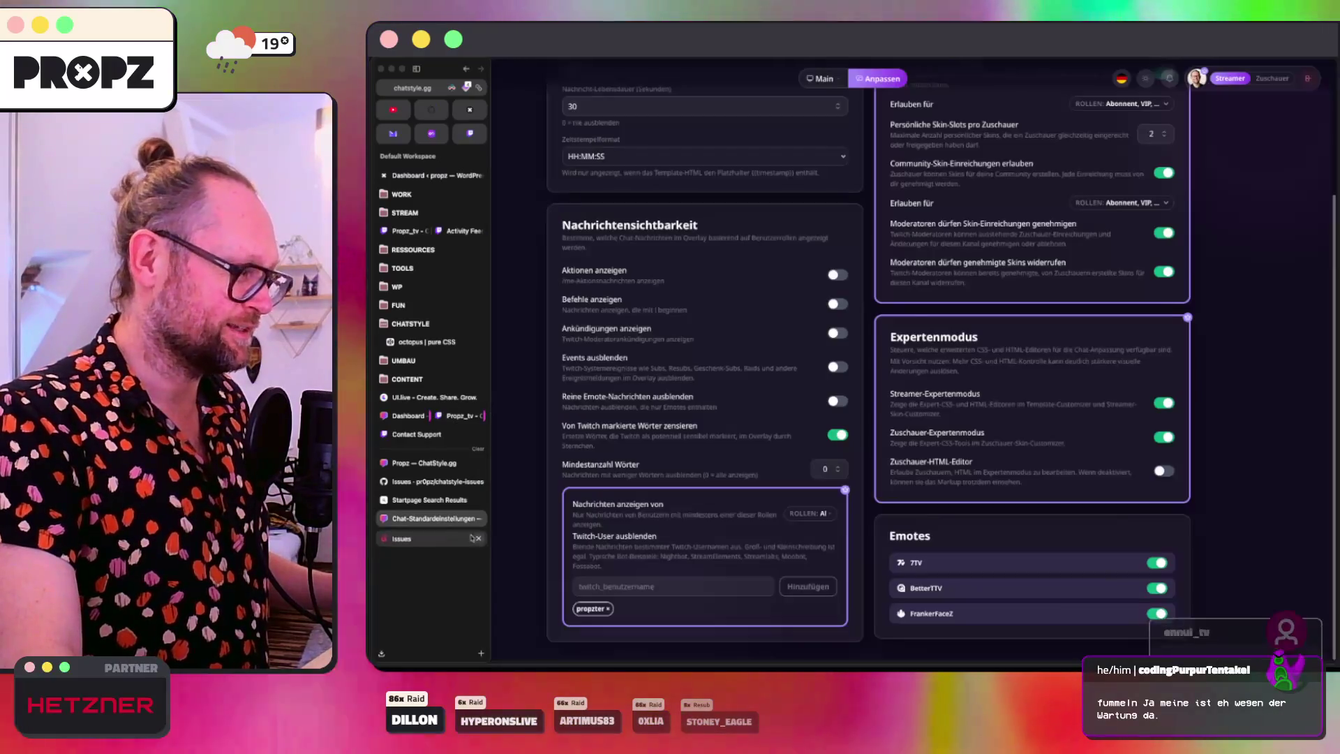
left_click(450, 500)
middle_click(450, 501)
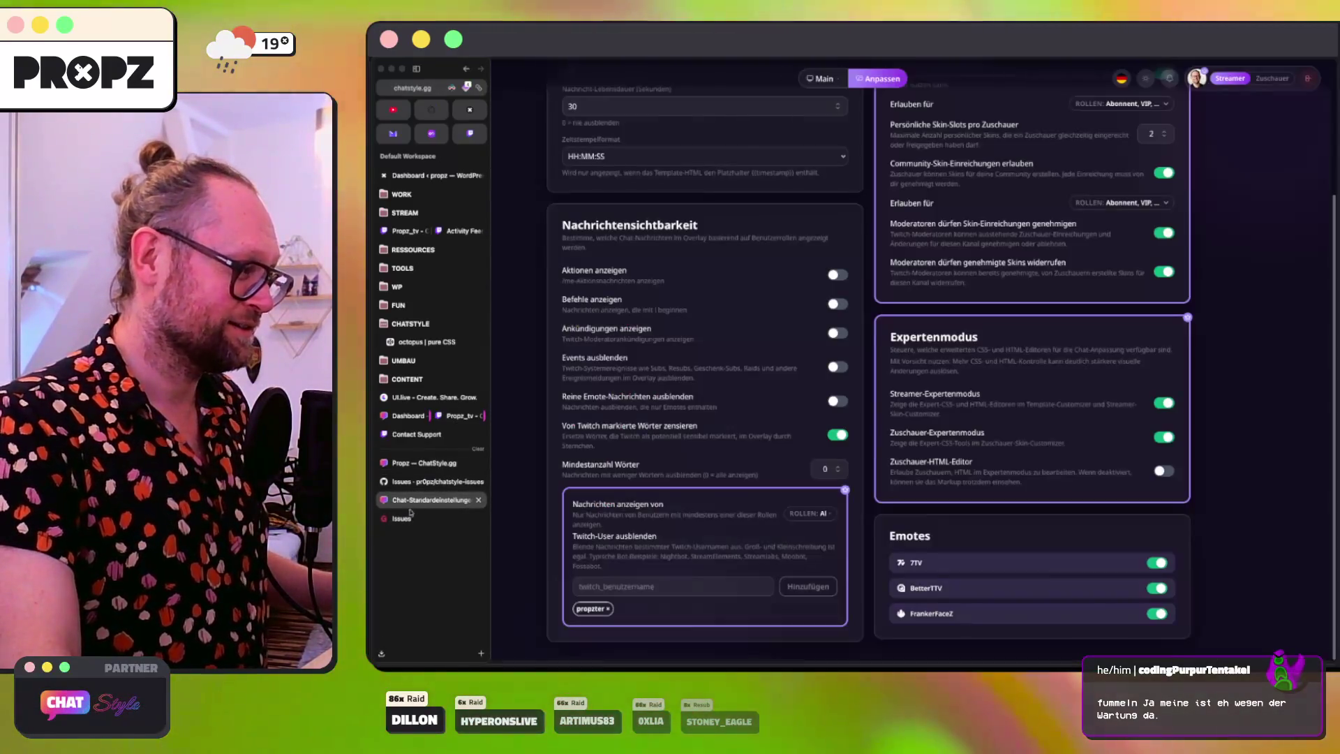
Step: Glance at the Issues page, then switch to the overlay editor preview
left_click(403, 518)
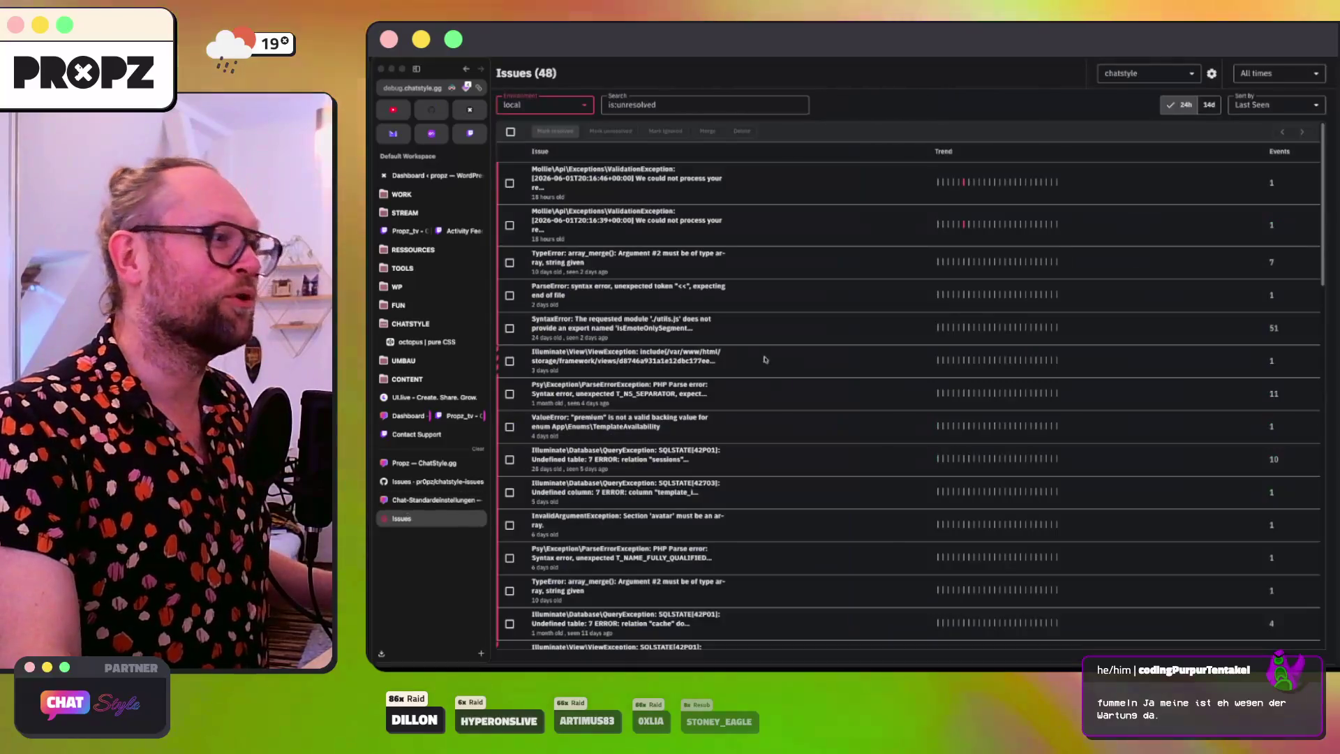
key("ctrl+Tab")
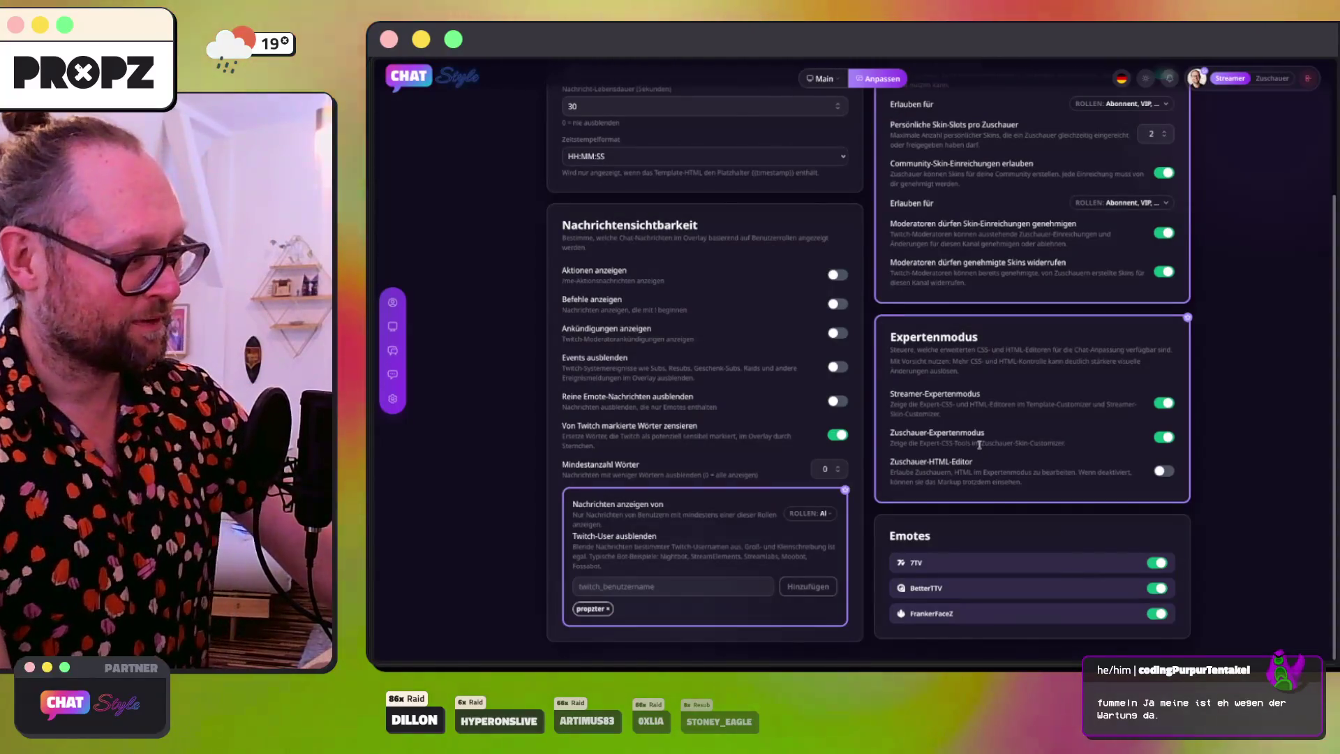
key("ctrl+Tab")
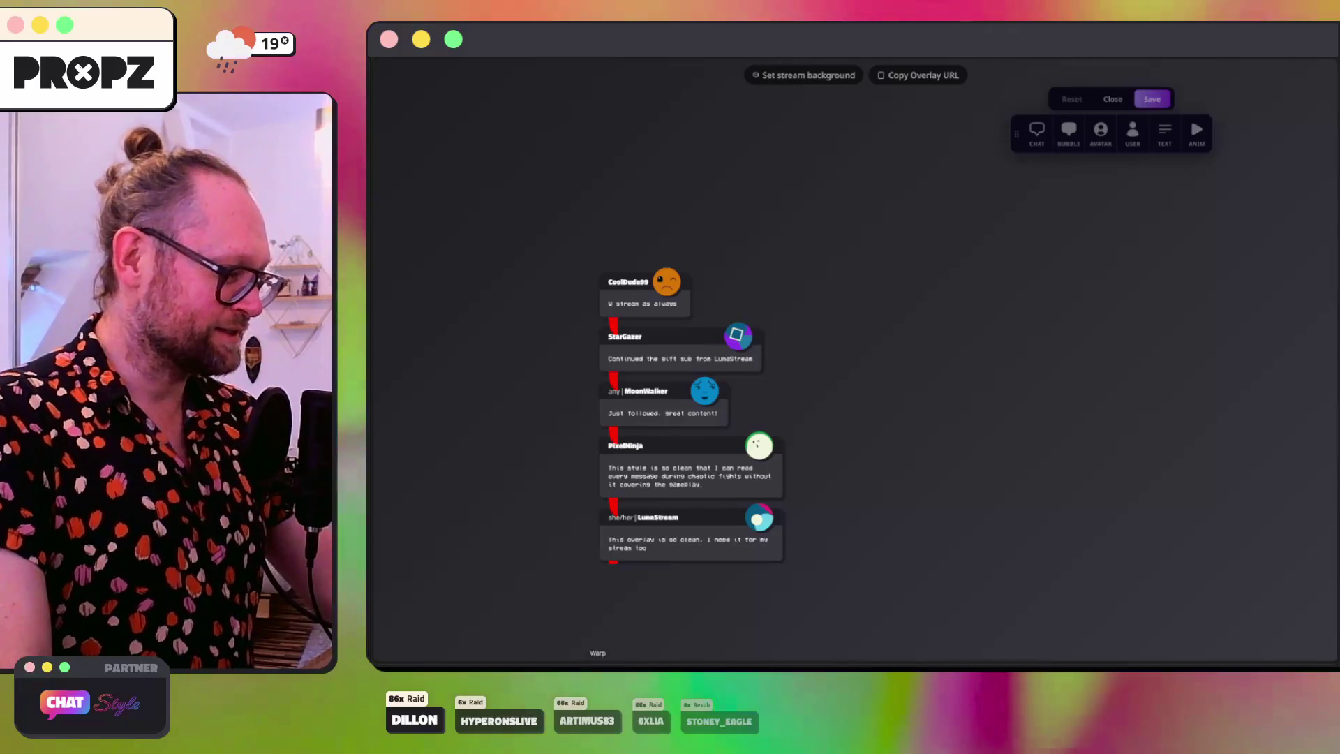
Step: Load the local ChatStyle site on localhost
key("super+Tab")
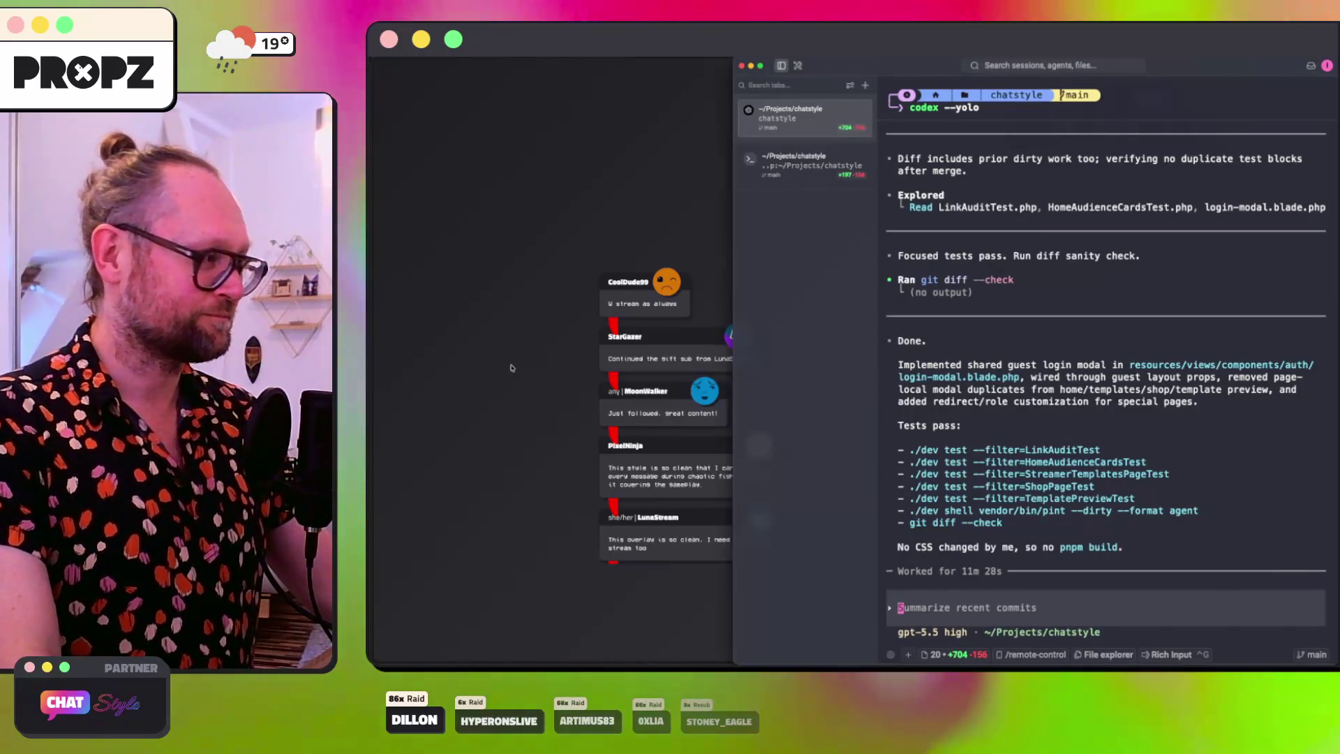
key("super+Tab")
key("super+l")
key("Return")
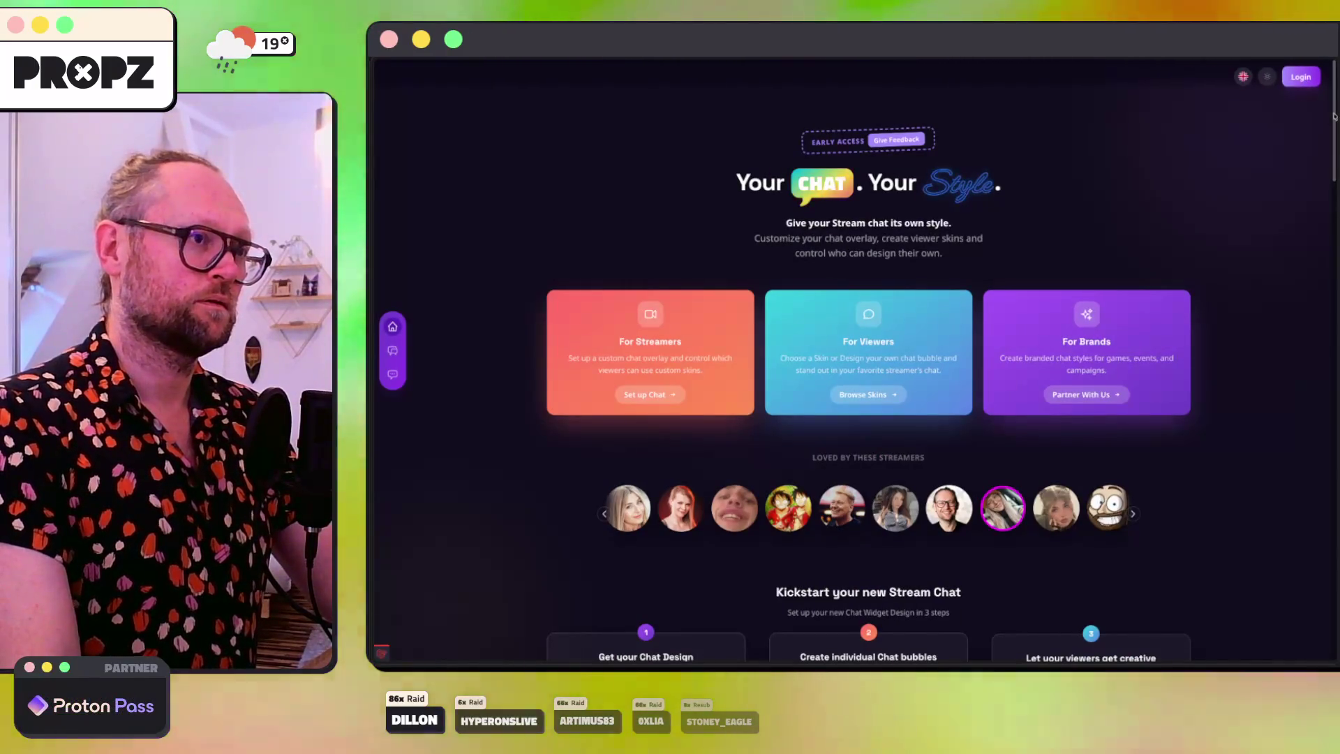
Step: Check the login modal and follow 'Permissions explained' to the Permissions page
left_click(1304, 80)
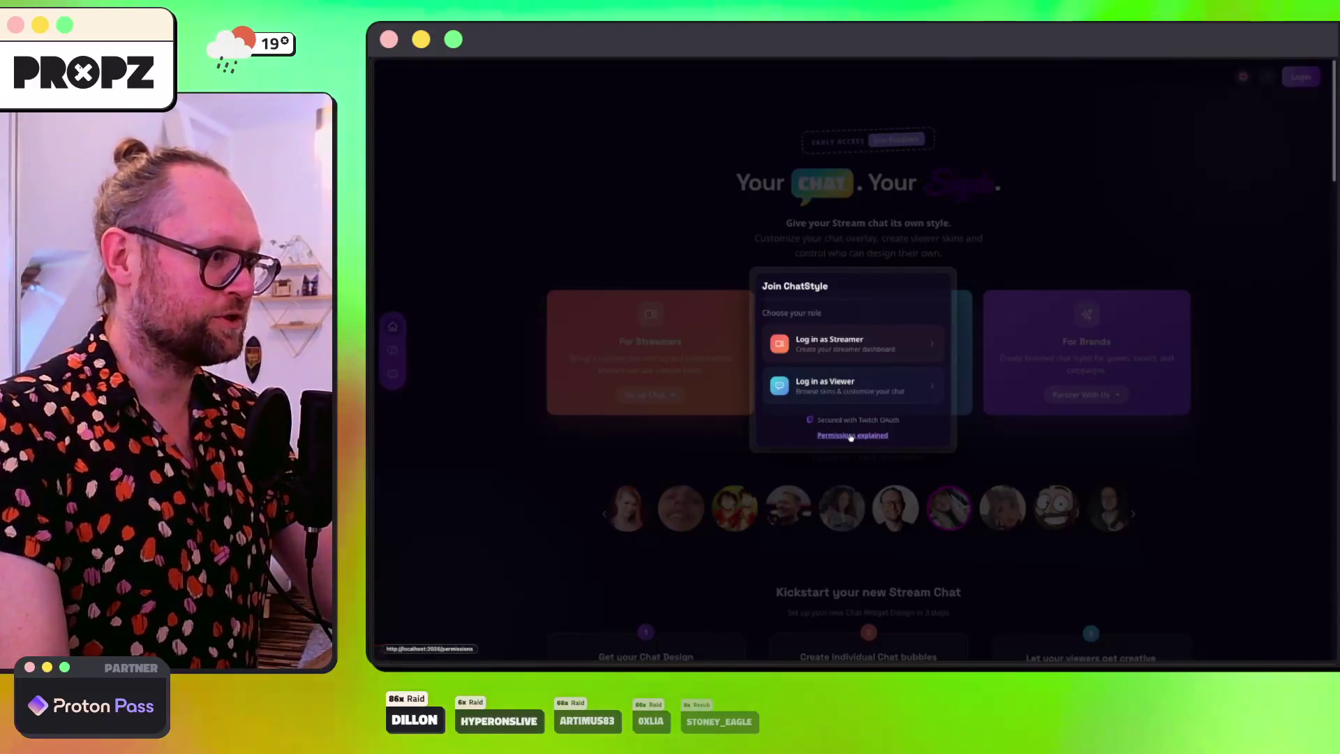
left_click(851, 435)
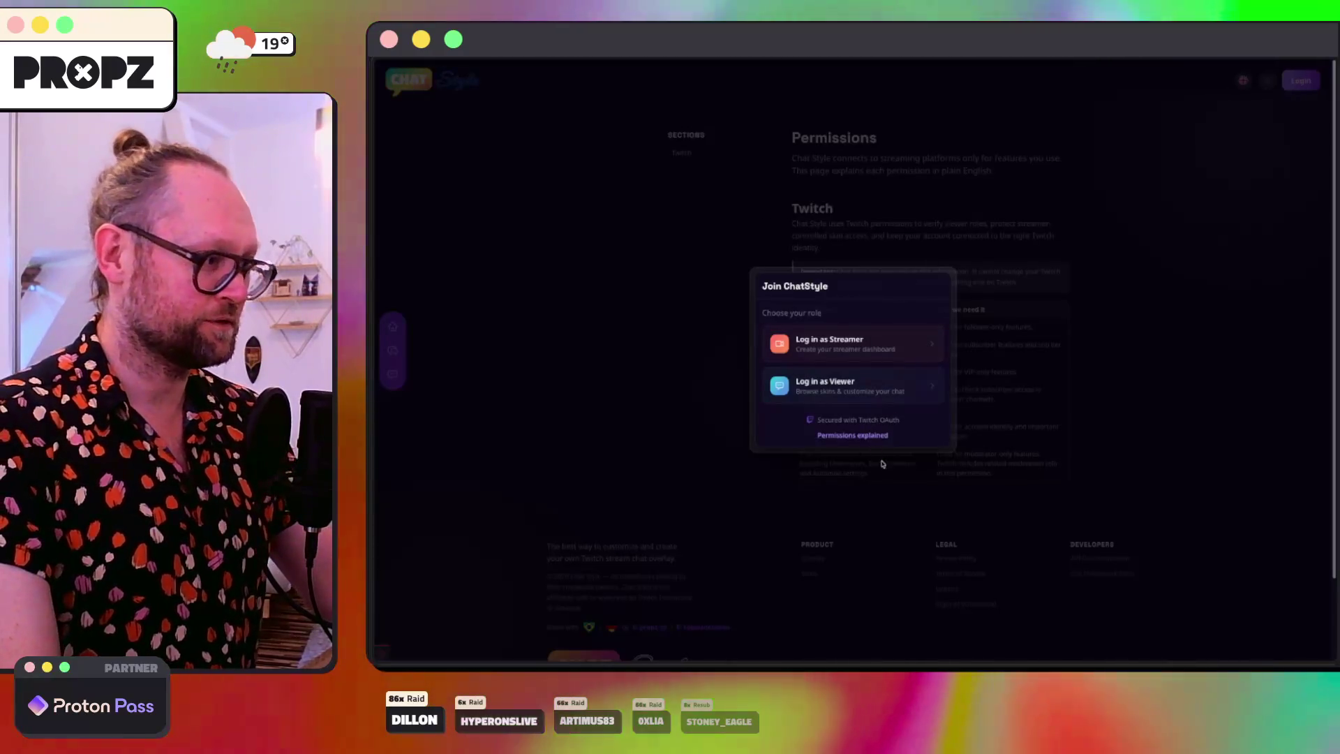
left_click(883, 464)
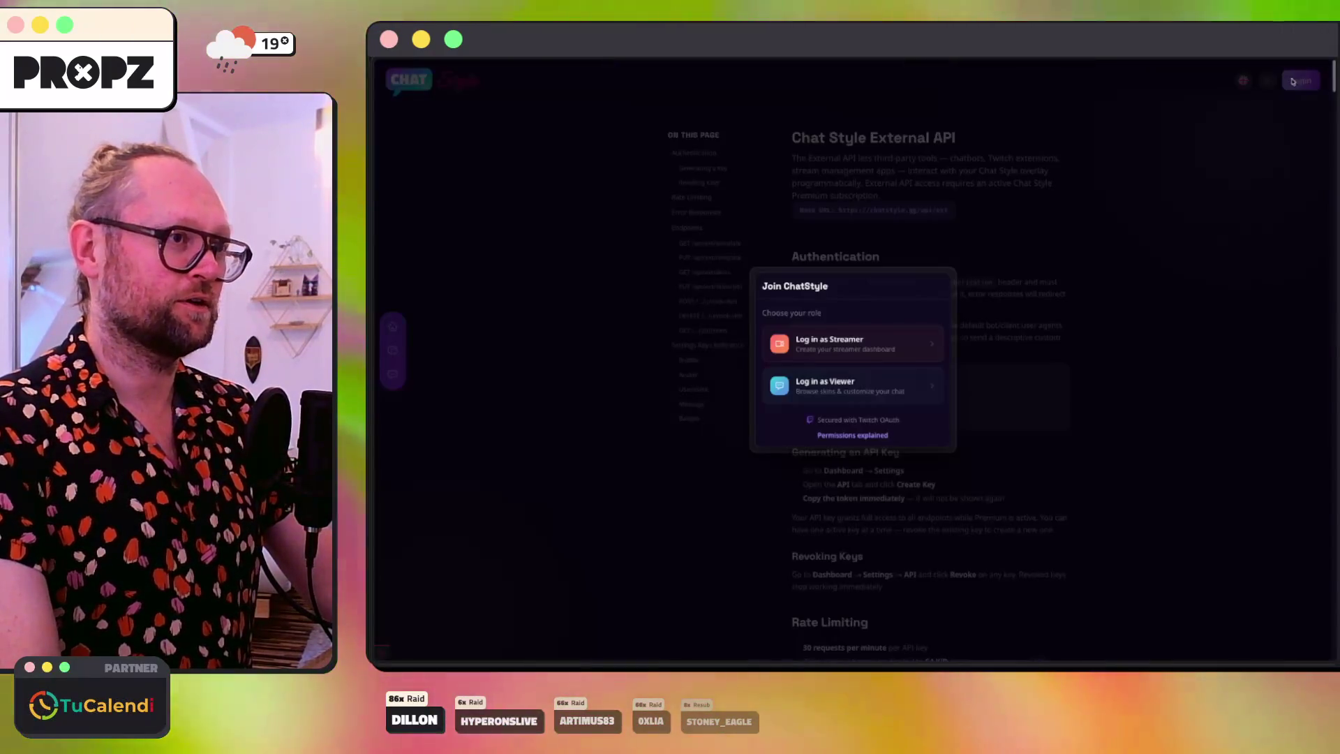
scroll(1089, 266, "down", 15)
scroll(1088, 267, "down", 20)
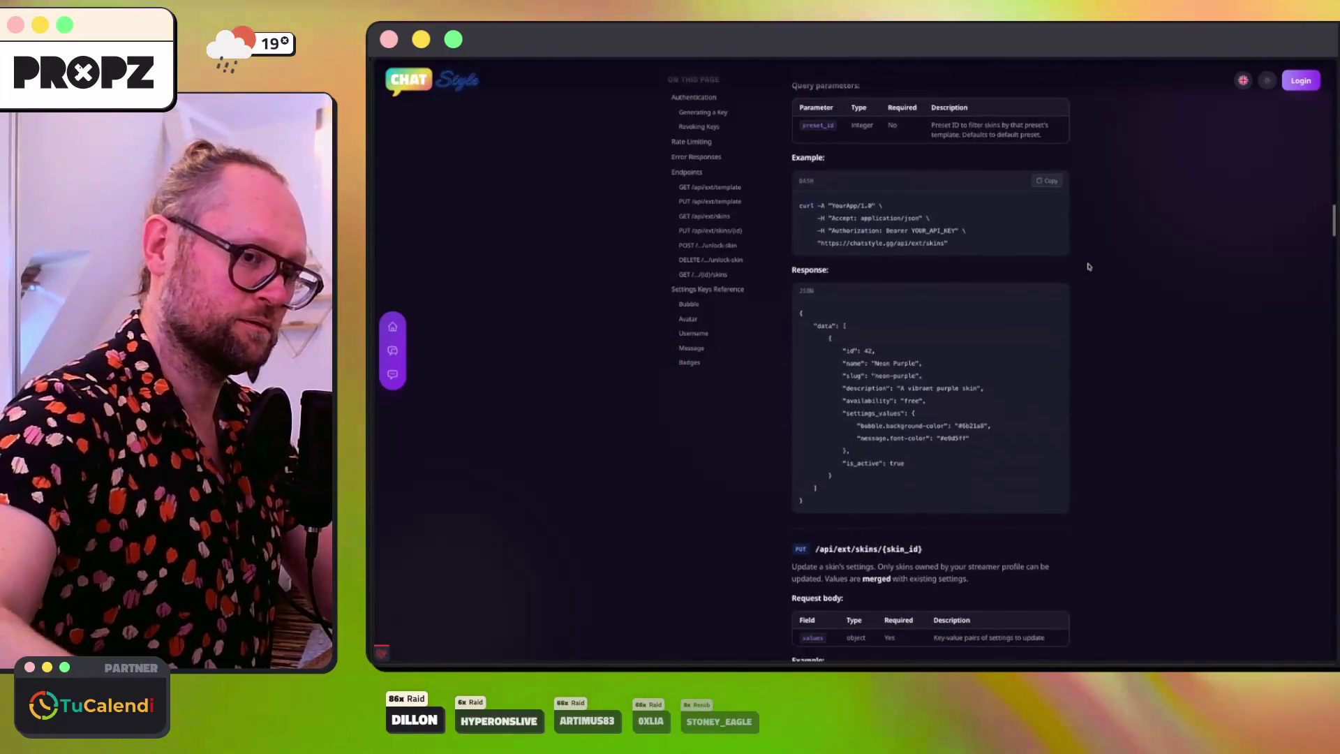
scroll(1089, 267, "up", 1)
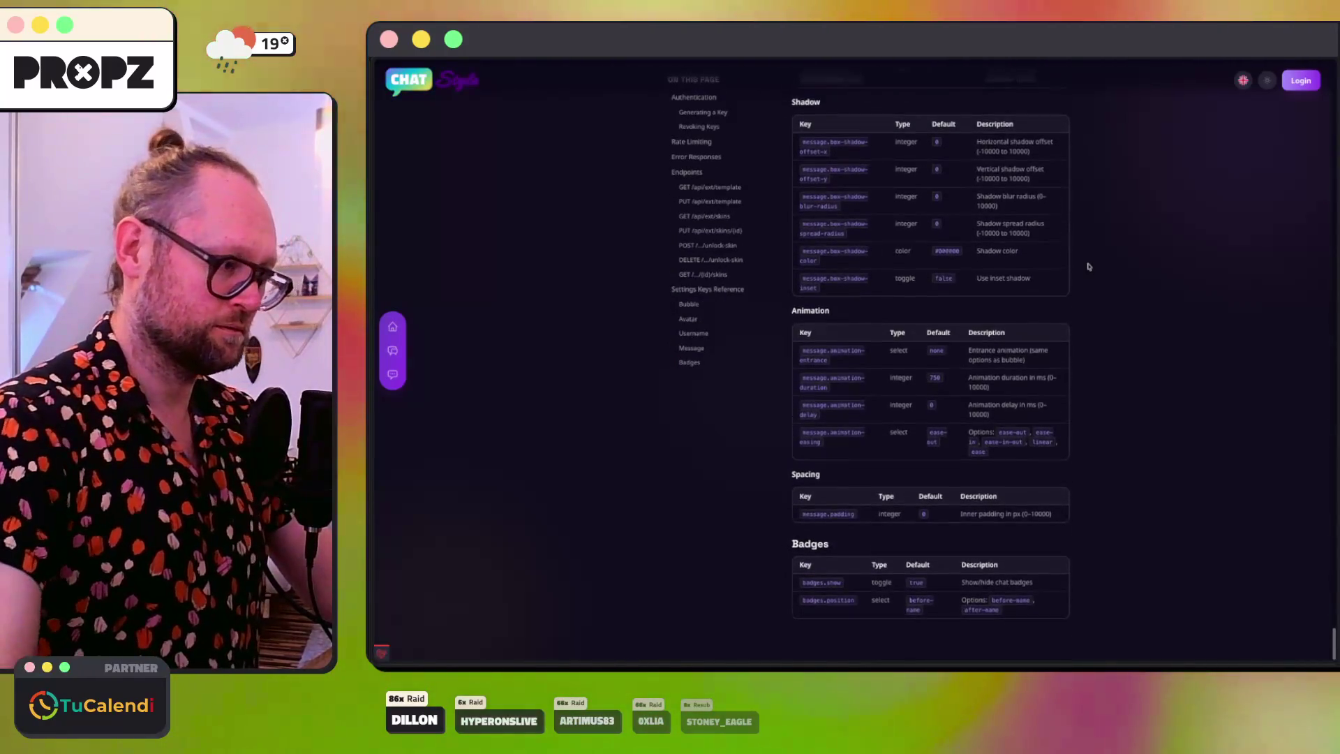
key("alt+Left")
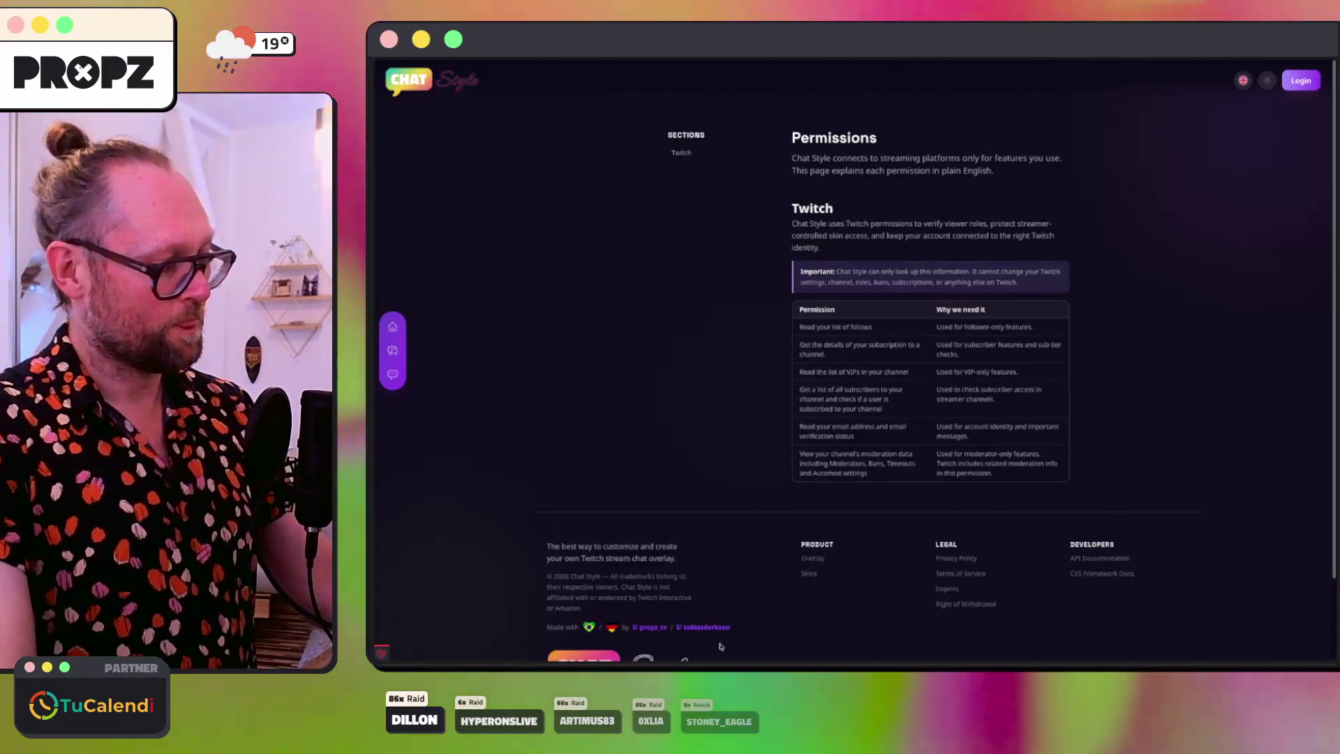
key("super+Tab")
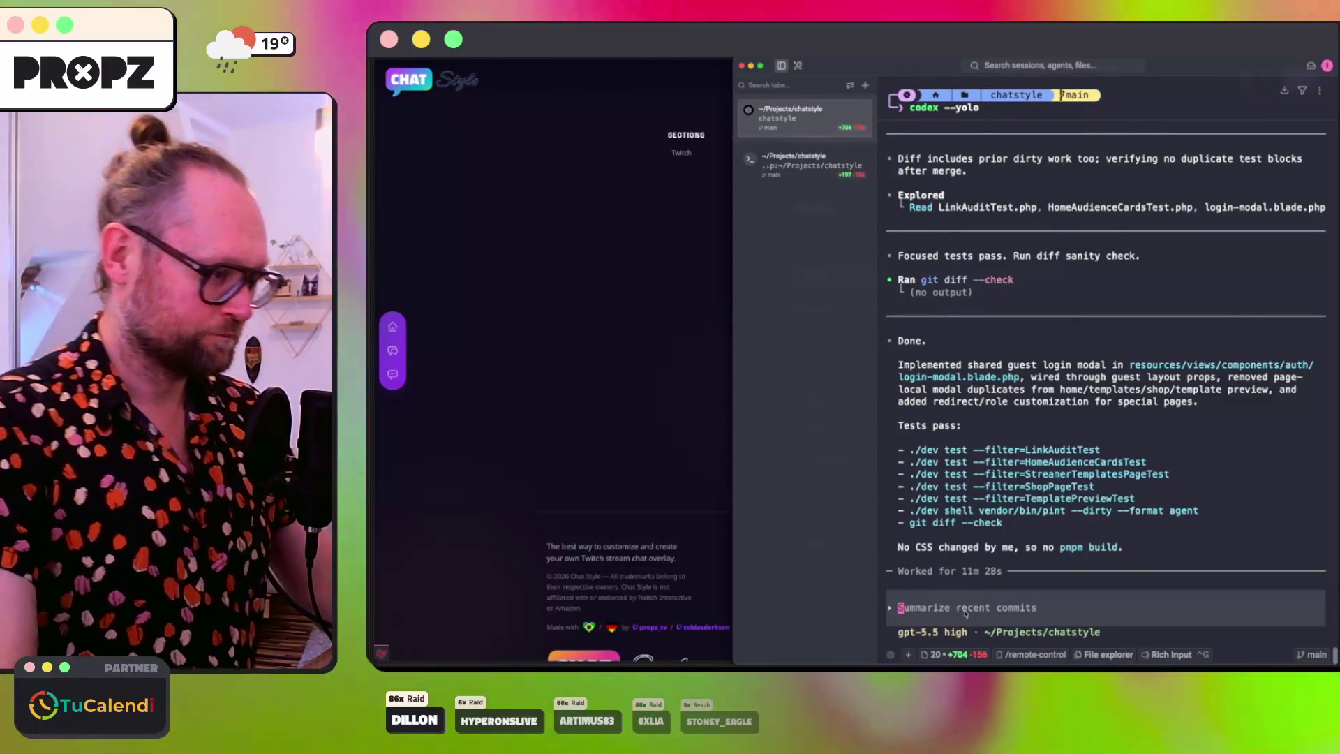
Step: Run /compact in Codex to compact the session context
type("/compact")
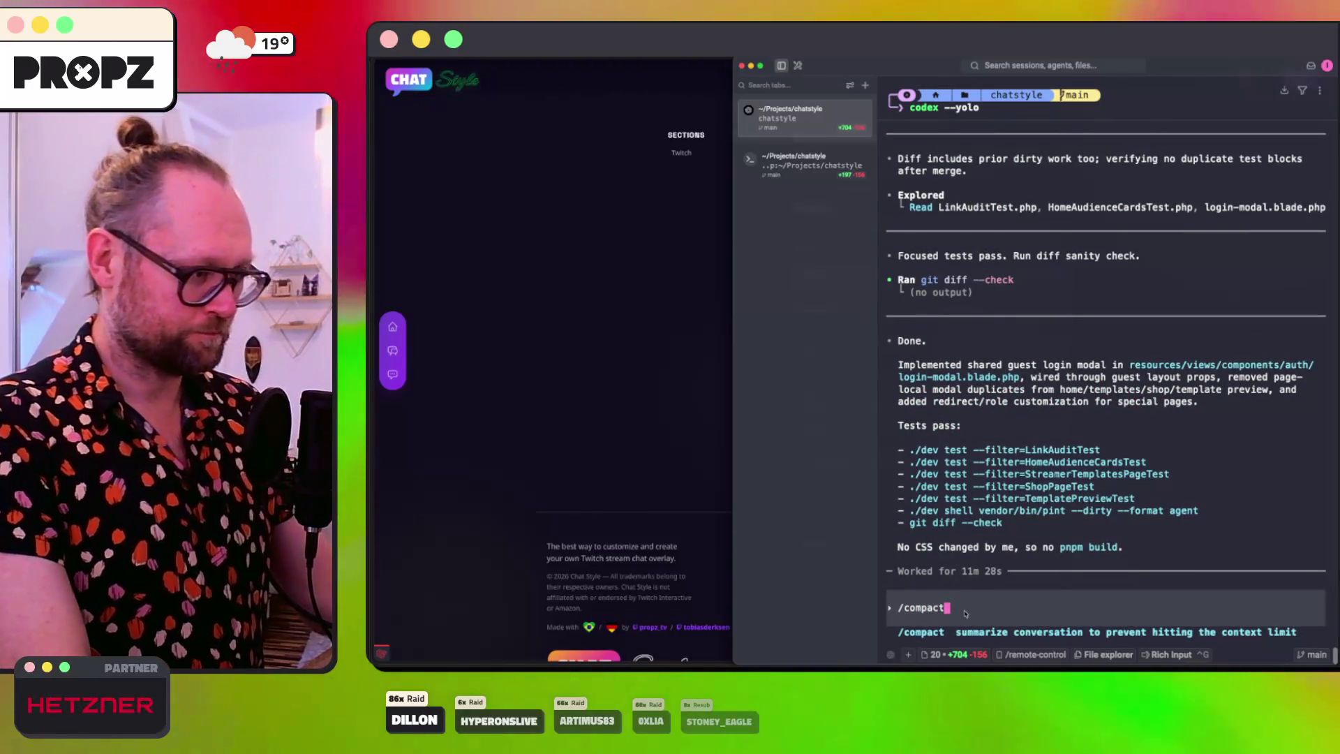
key("Return")
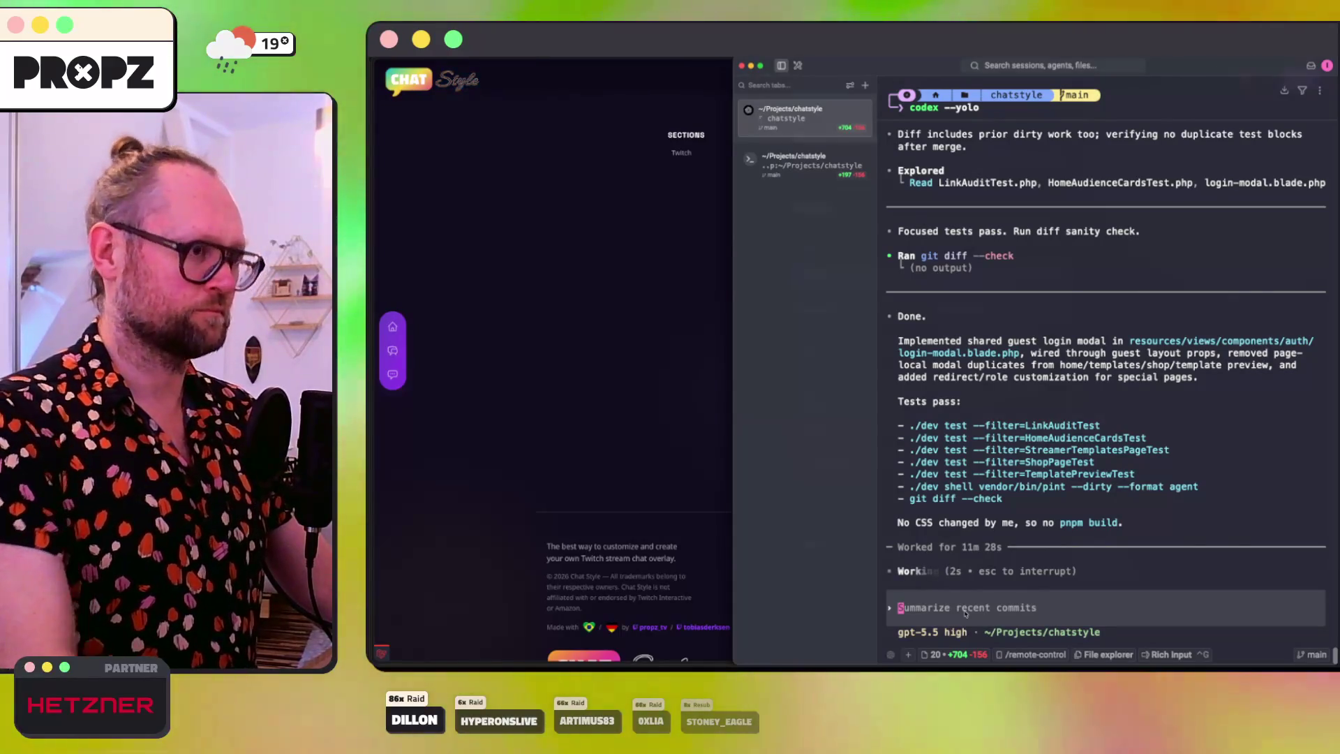
left_click(668, 455)
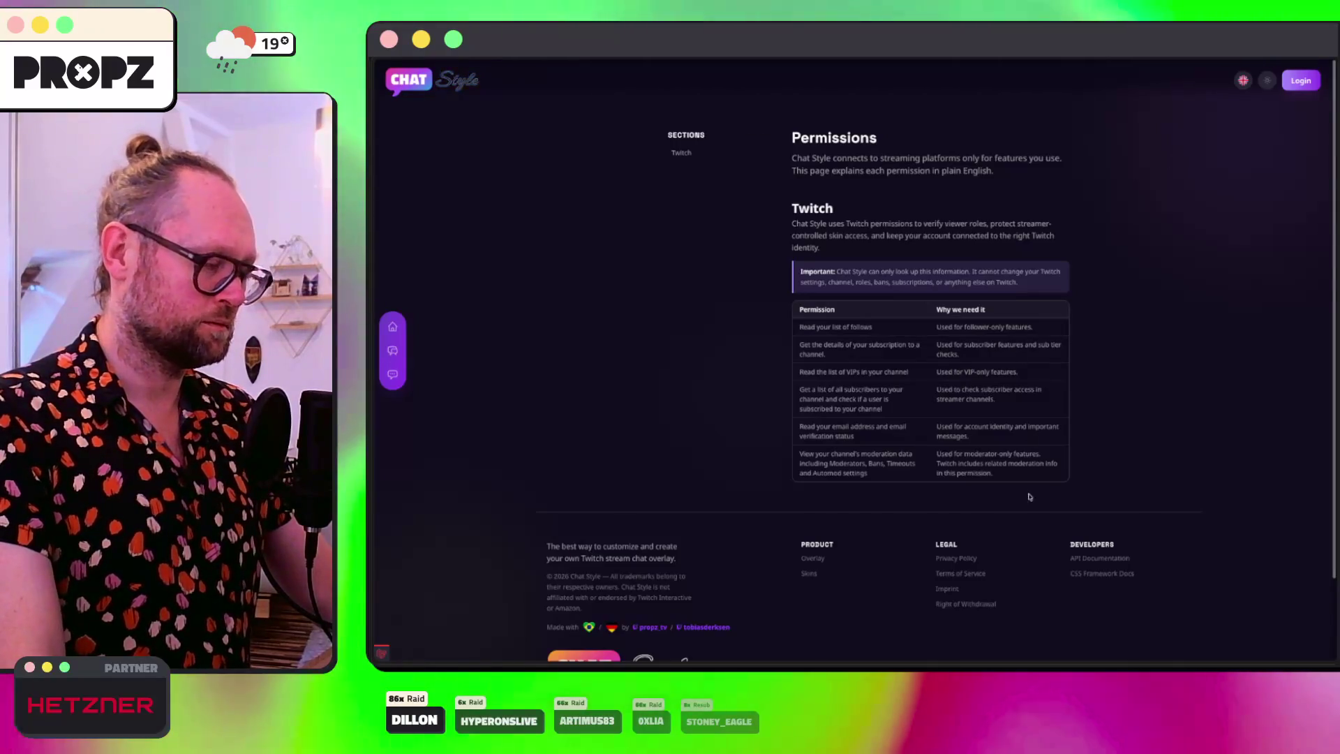
key("super+Tab")
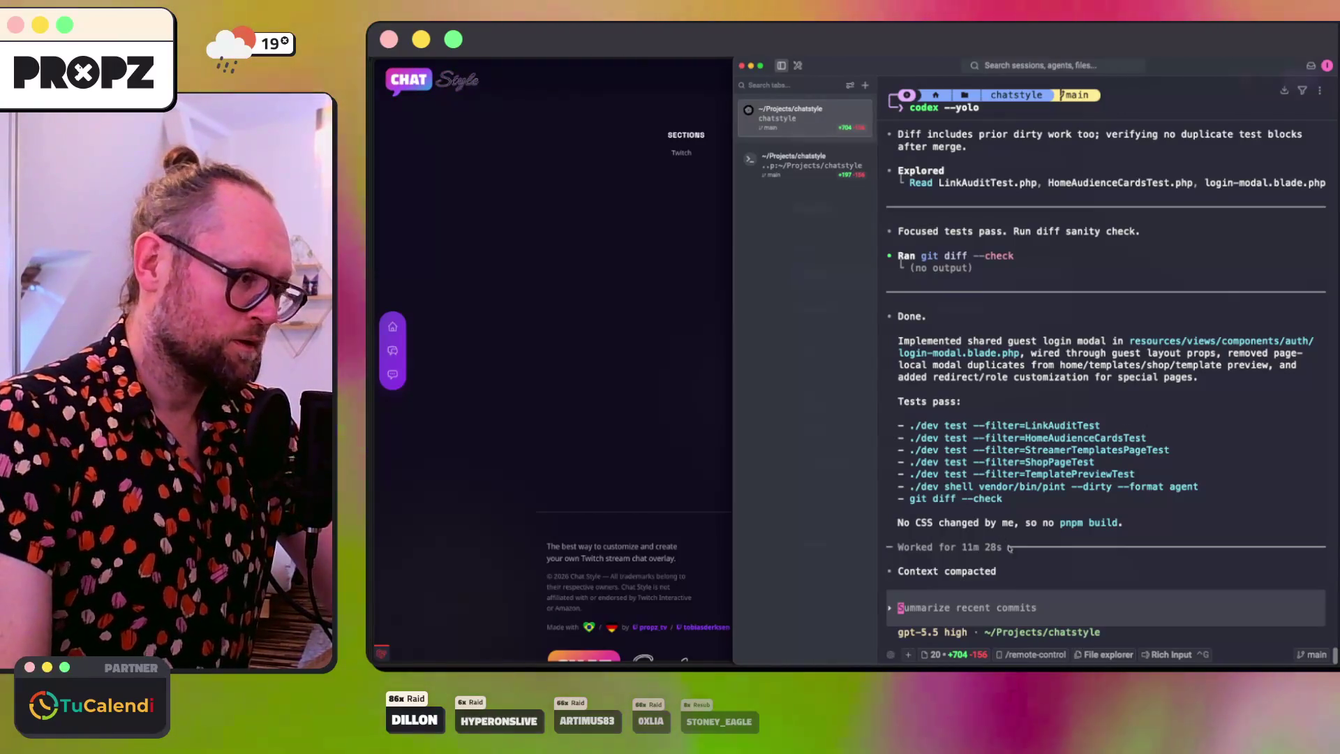
Step: Ask the agent to show the footer on every content and dashboard page
left_click_drag(991, 595, 991, 606)
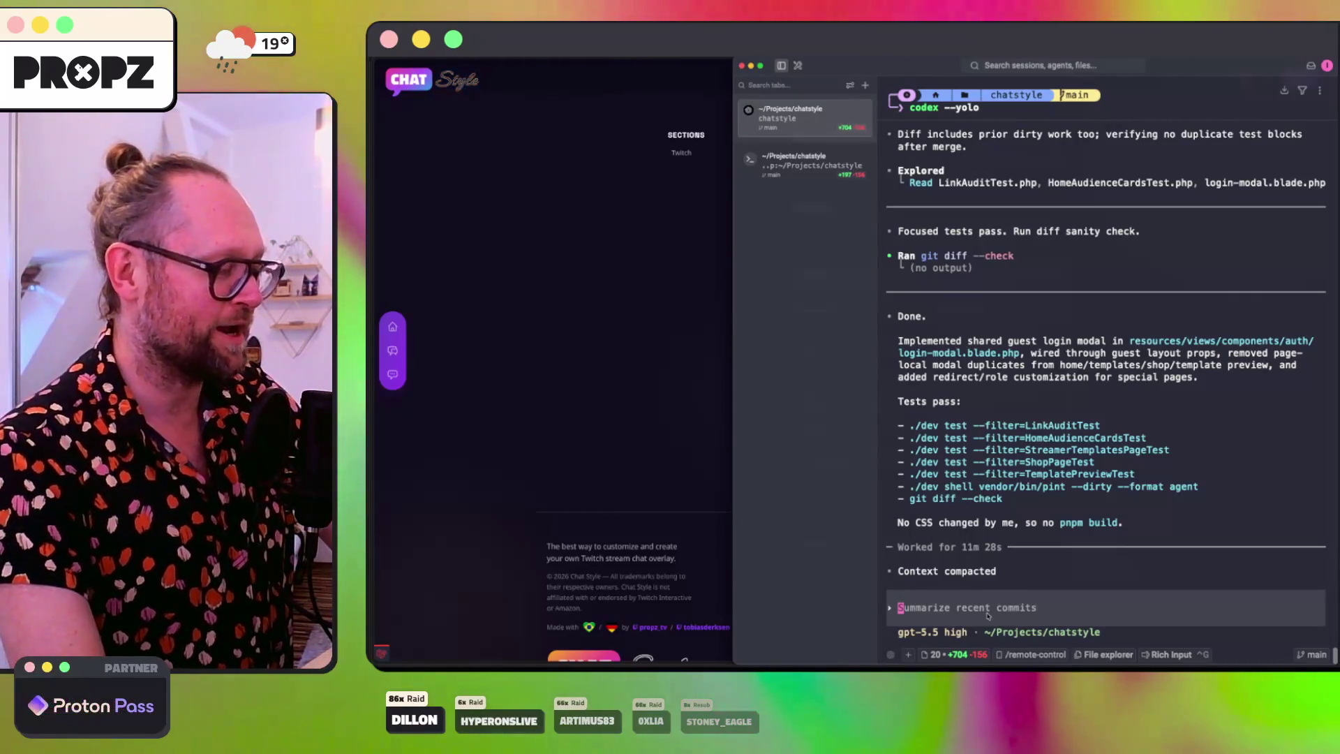
type("Now I noticed that the footer is not being shown everywhere. To be honest, I think the footer also needs legally to be shown over the whole app. So on all content pages but also of course also on all dashboard pages to simplify it on all pages put the footer back in")
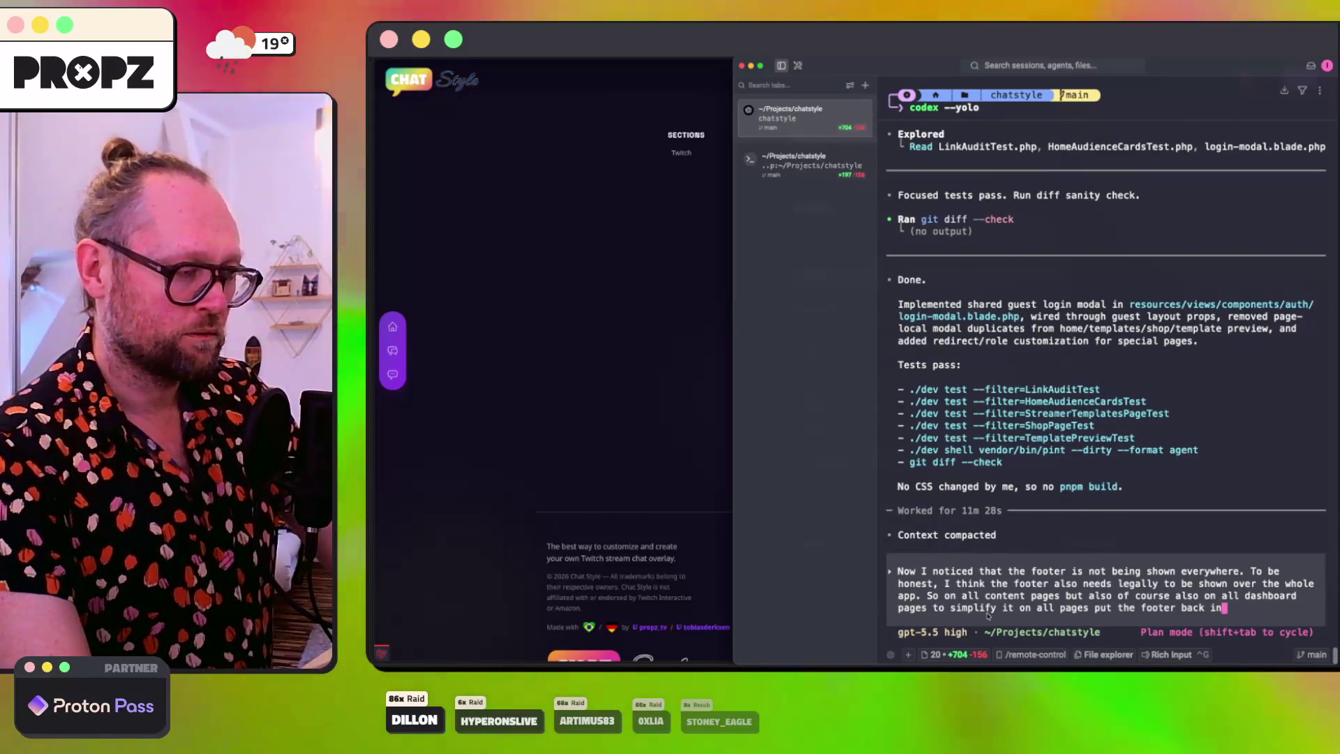
key("Return")
left_click(567, 380)
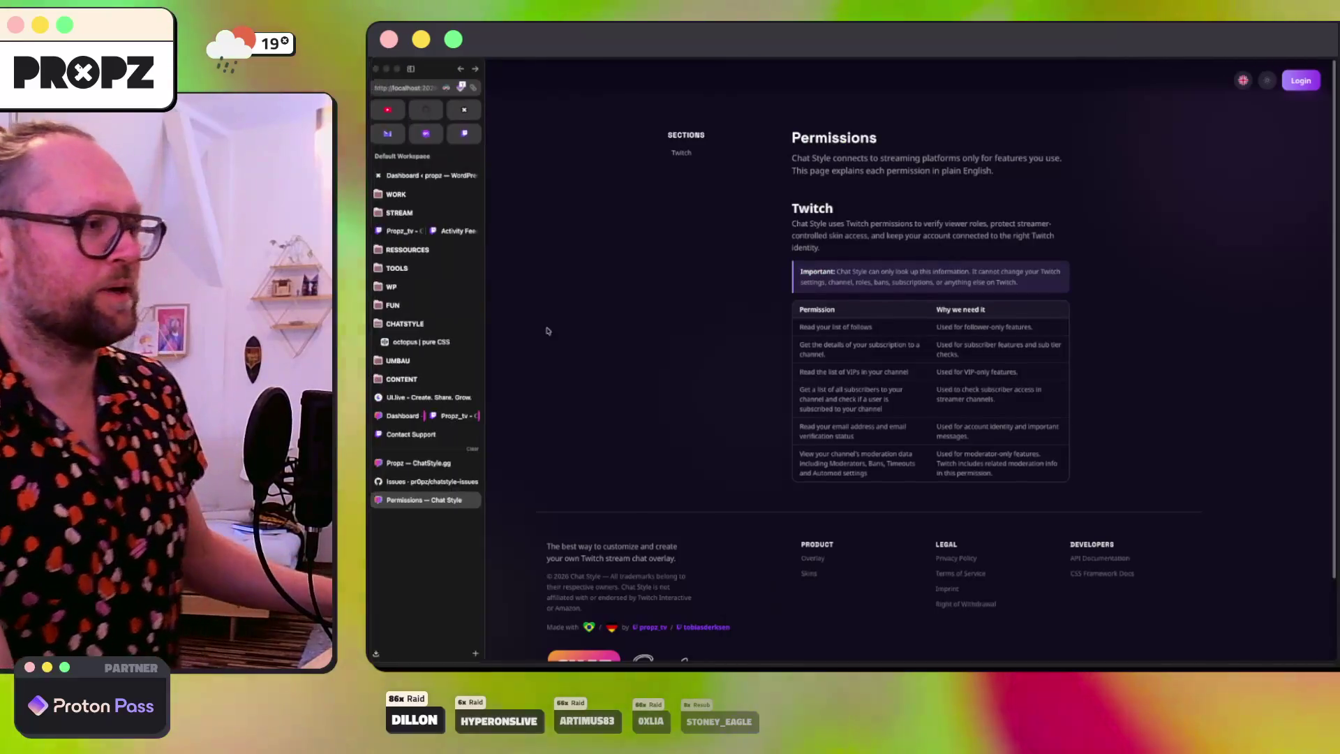
left_click(497, 661)
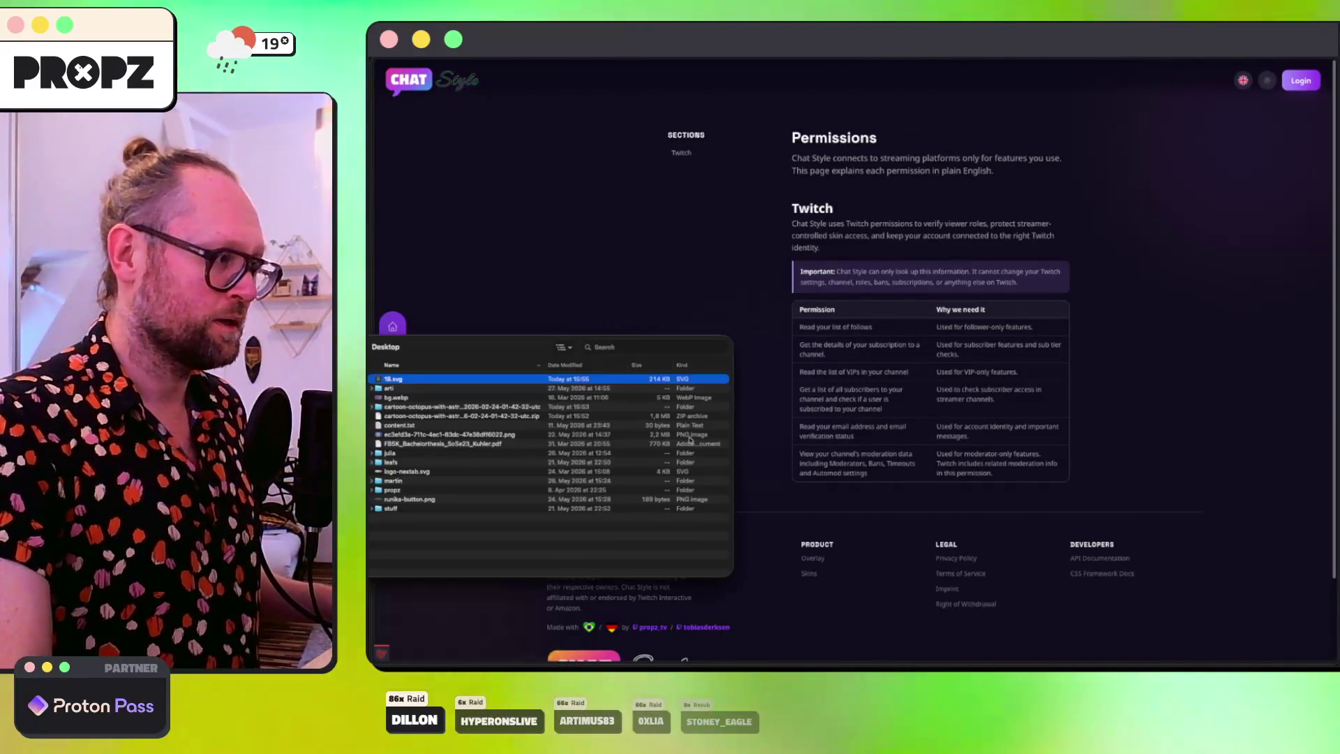
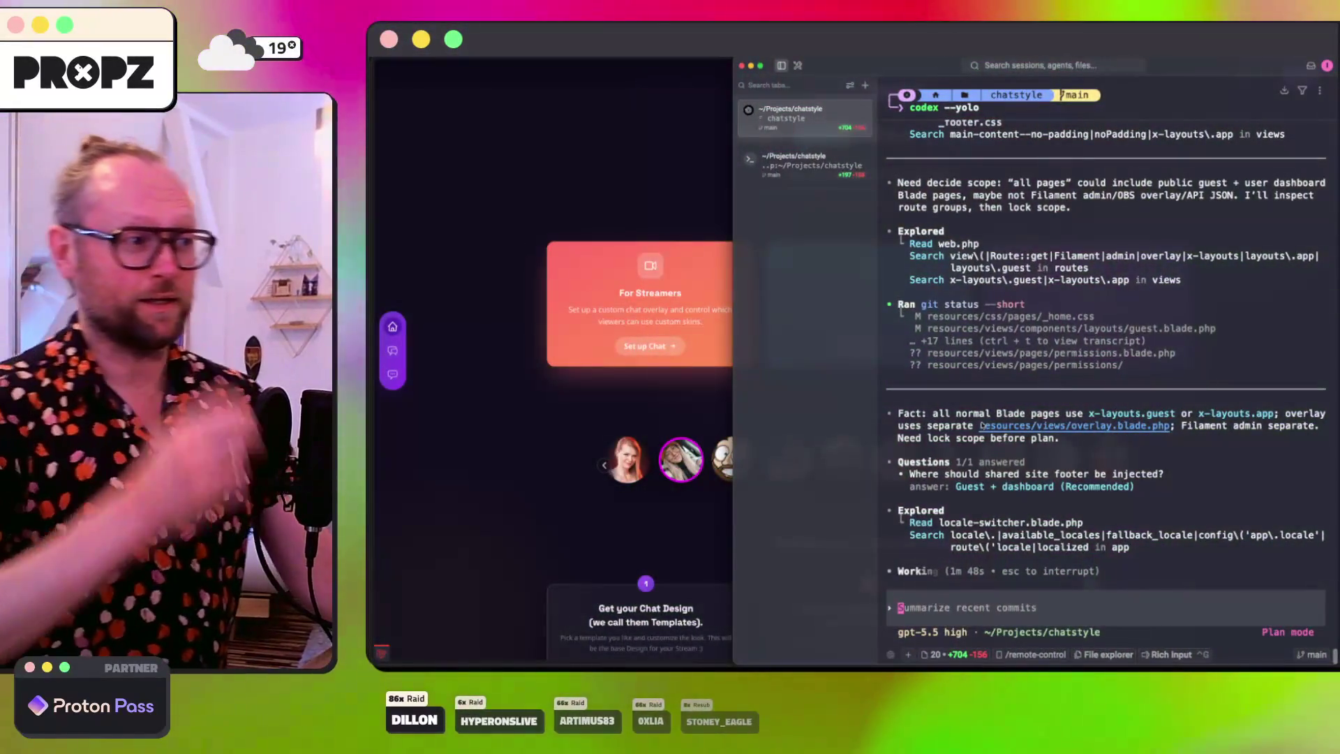
Step: Close the Codex terminal to reveal the ChatStyle page, then switch to the Figma octopus design
left_click(381, 585)
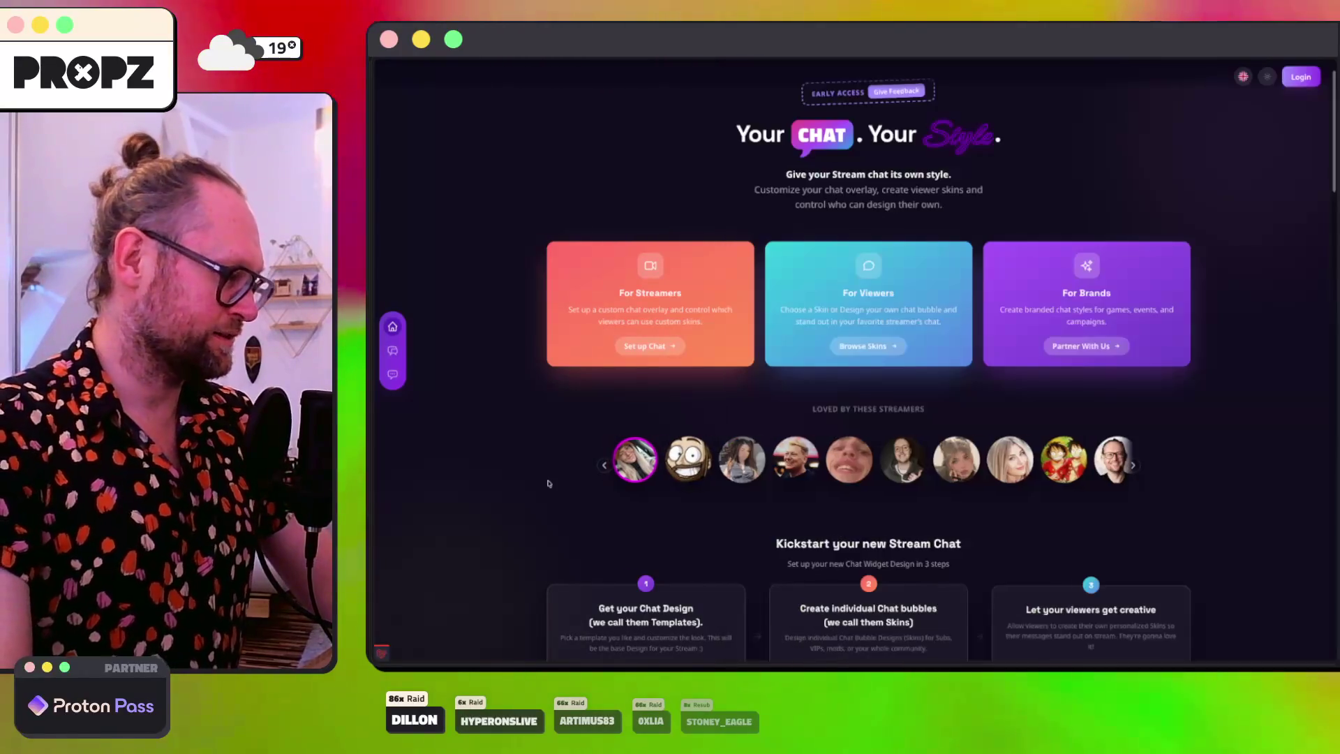
key("super+Tab")
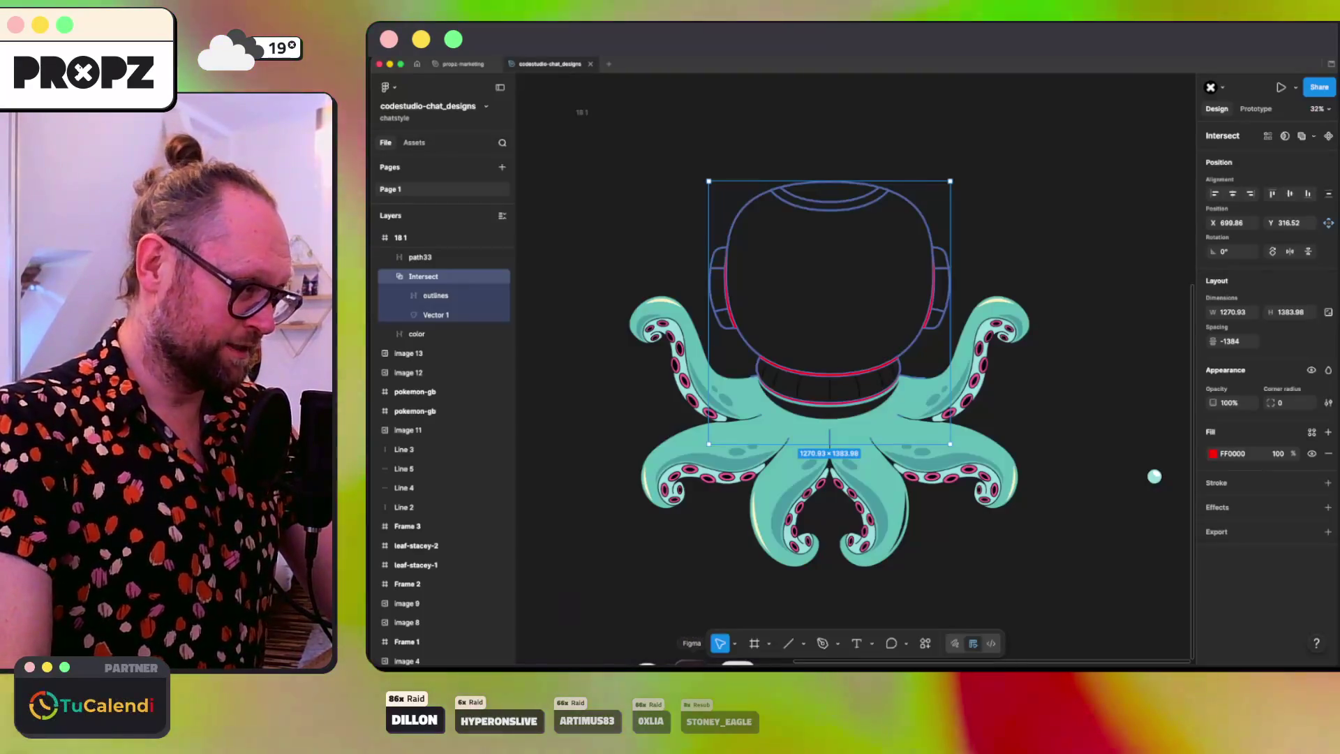
Step: Ungroup the boolean and trial-subtract red Vector 1 from the outlines, then undo it
key("alt+shift+s")
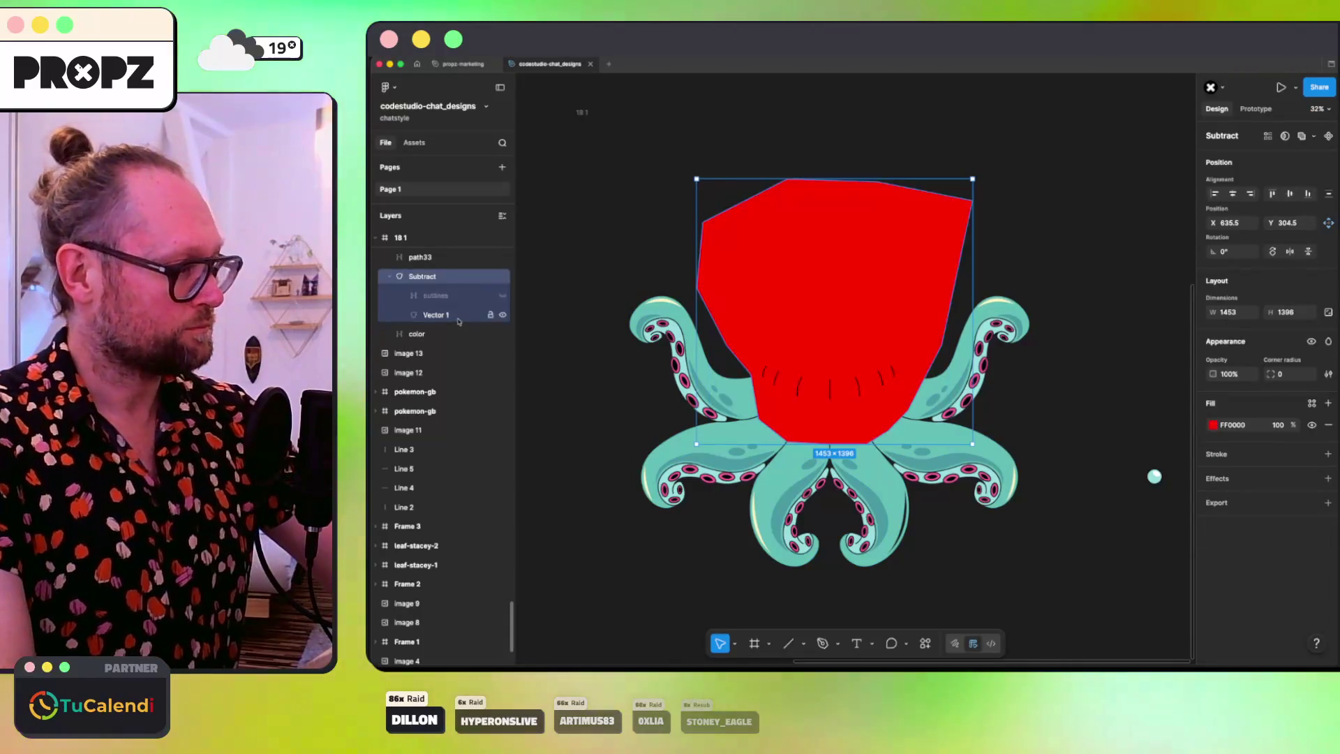
key("ctrl+shift+g")
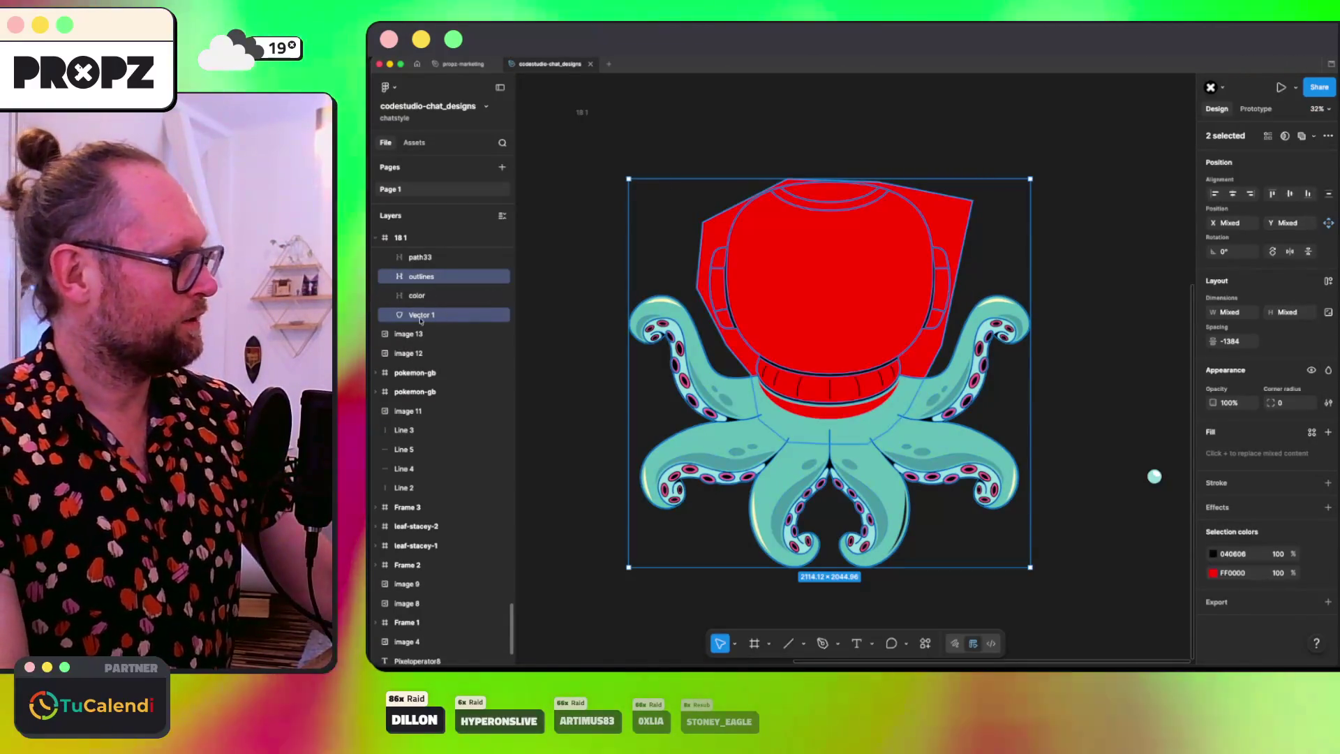
left_click(410, 316)
left_click_drag(440, 277, 440, 272)
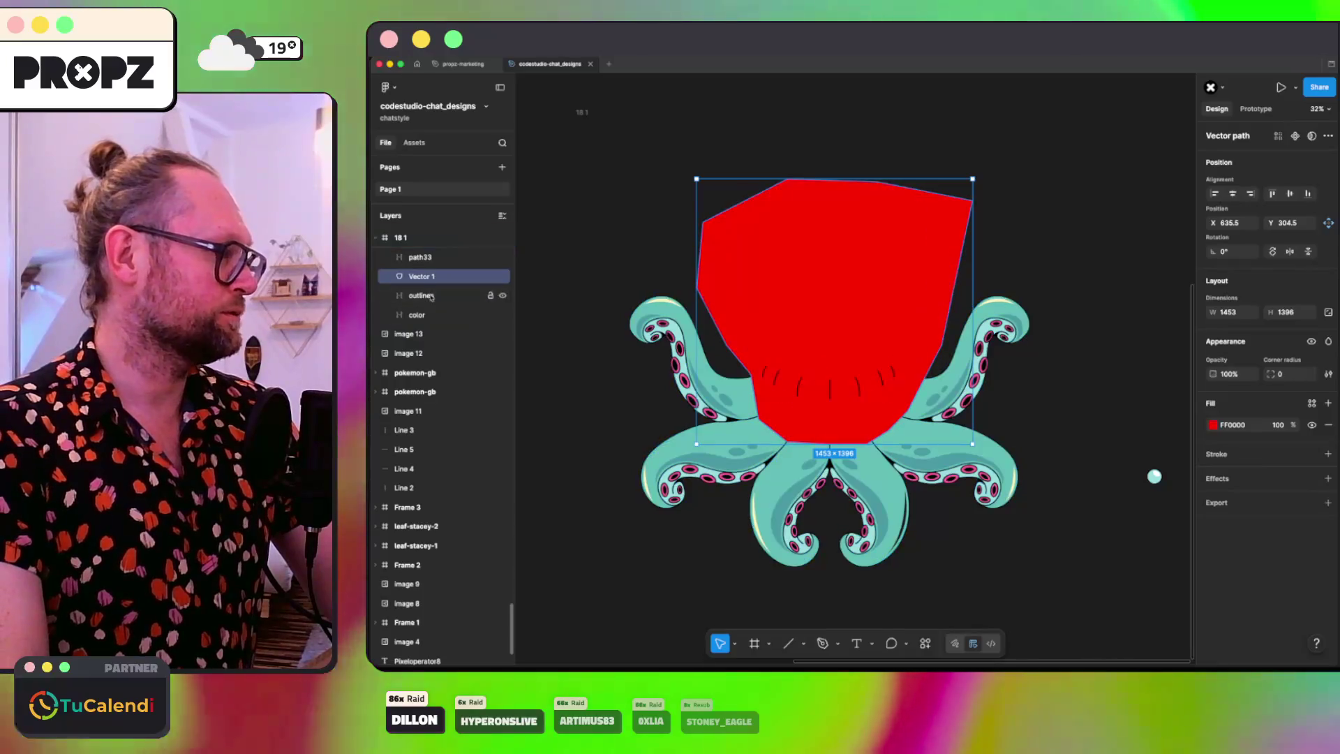
left_click(422, 295, "shift")
left_click(1314, 135)
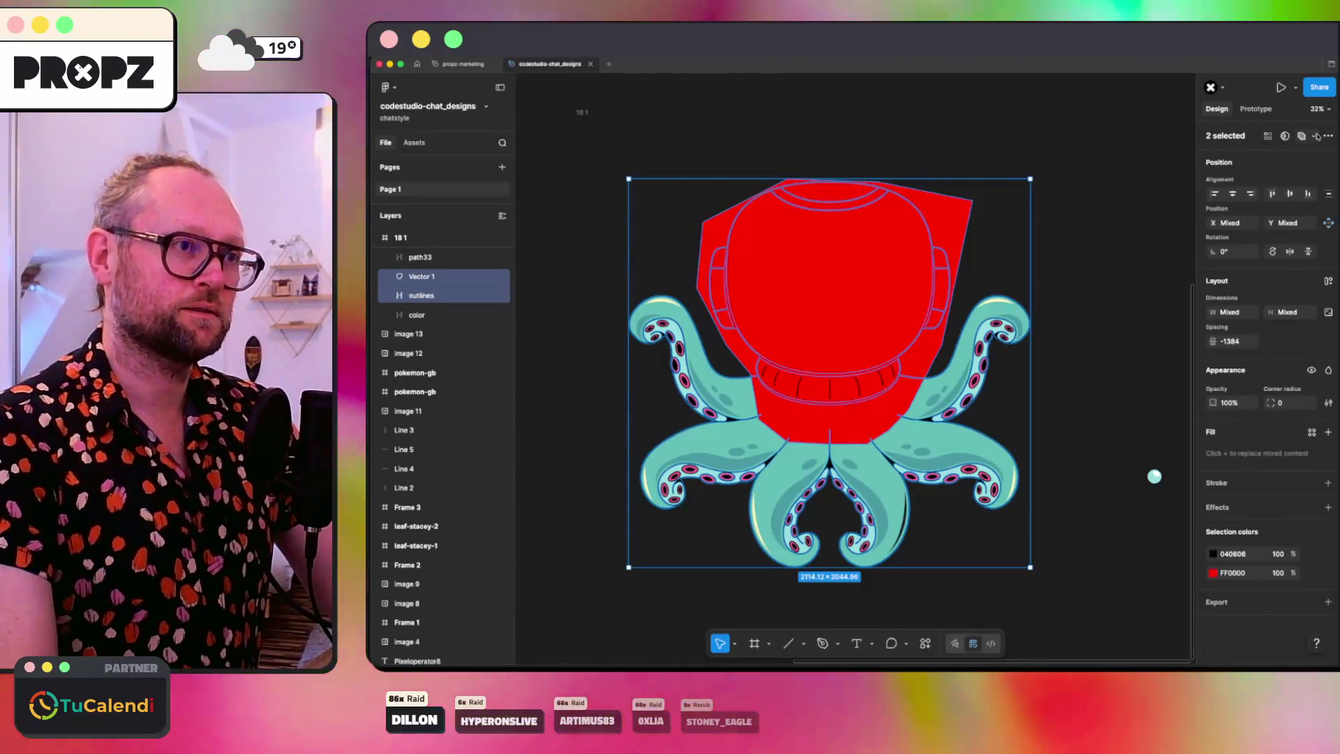
left_click(1314, 135)
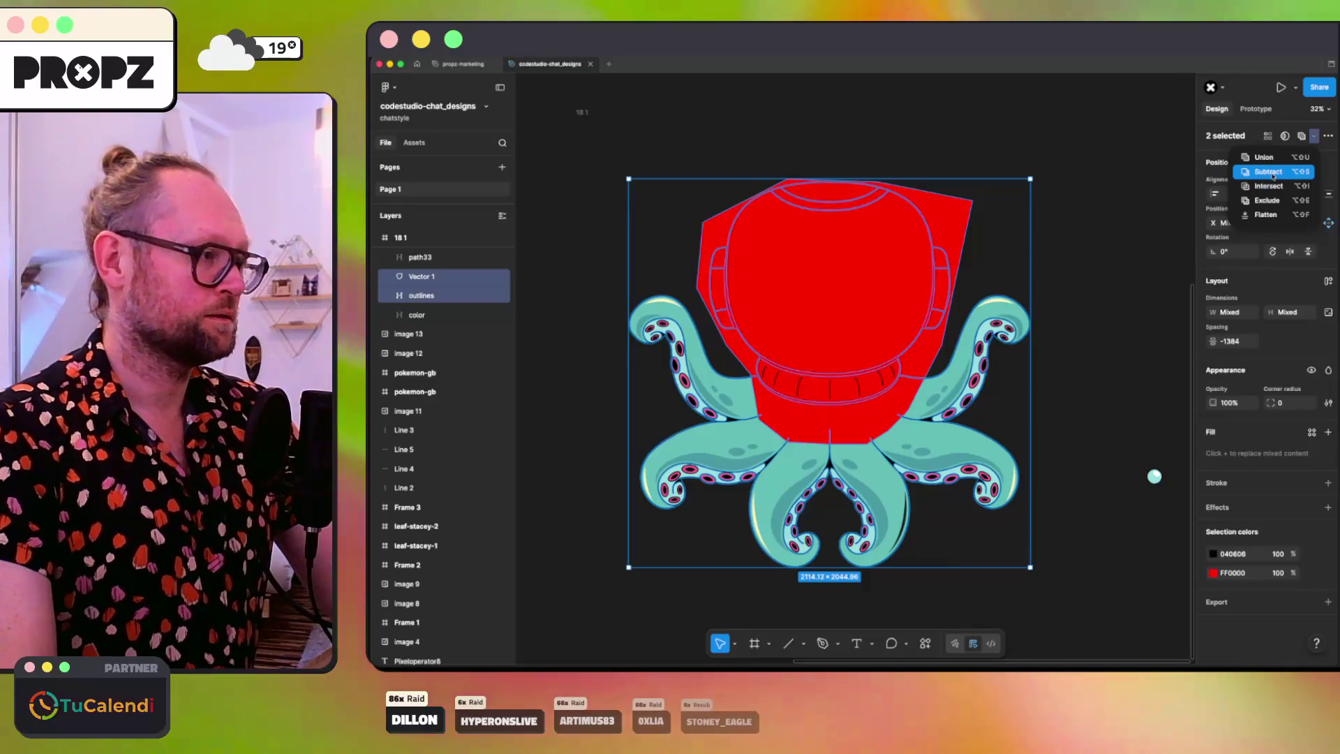
left_click(1269, 171)
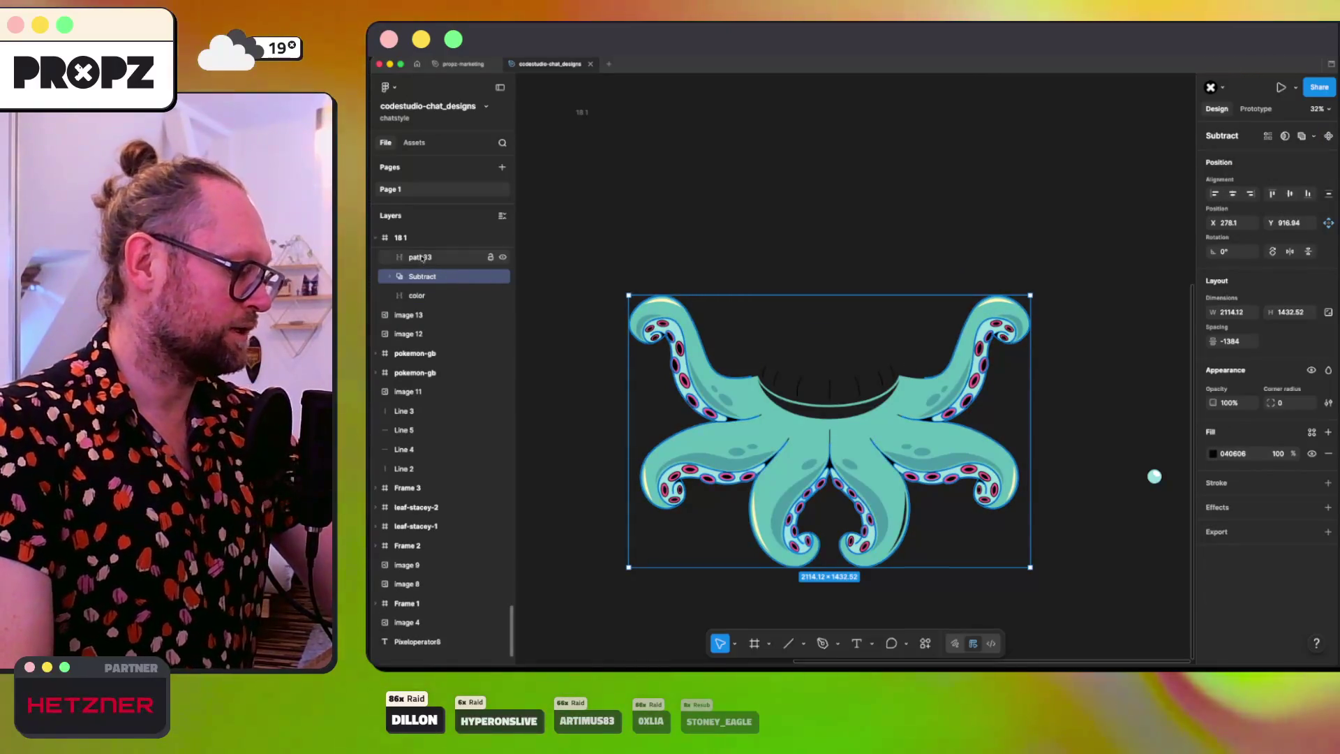
key("ctrl+z")
Step: Duplicate Vector 1 and subtract one copy from the outlines and one from the color layer
left_click(434, 280)
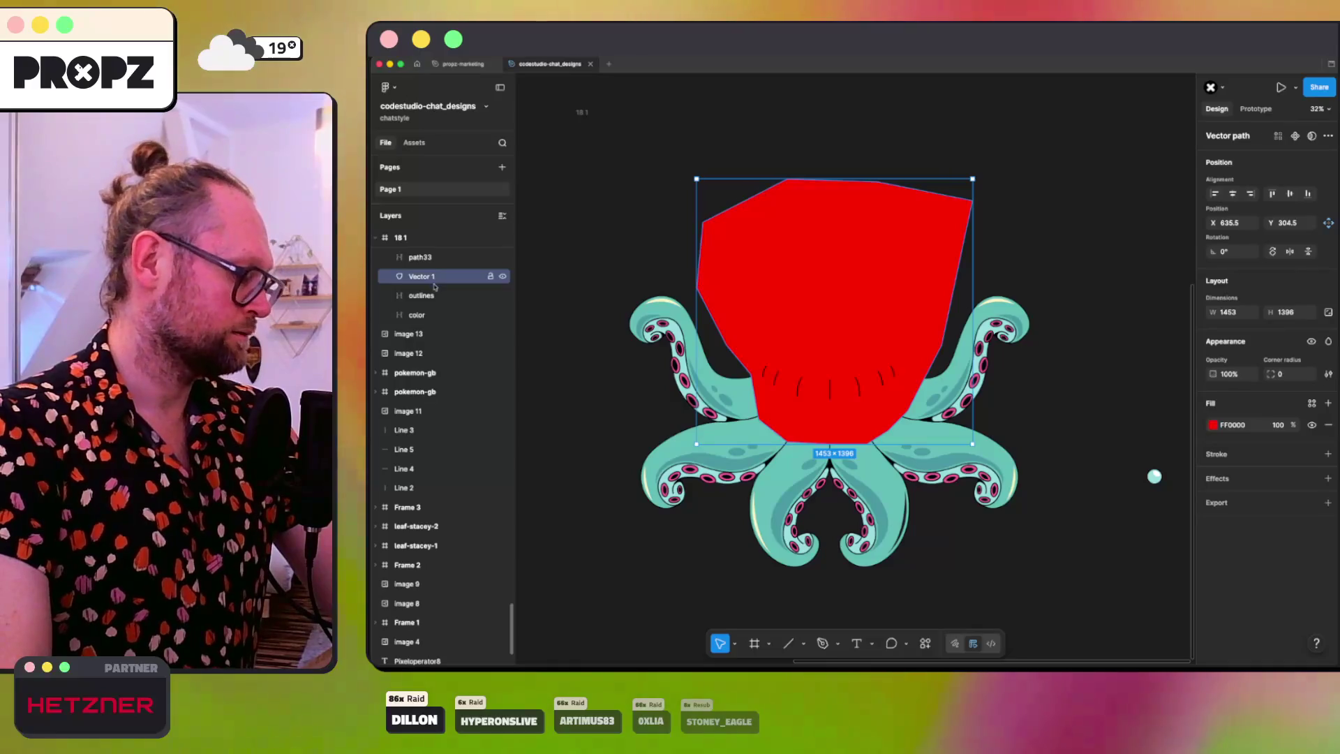
key("ctrl+d")
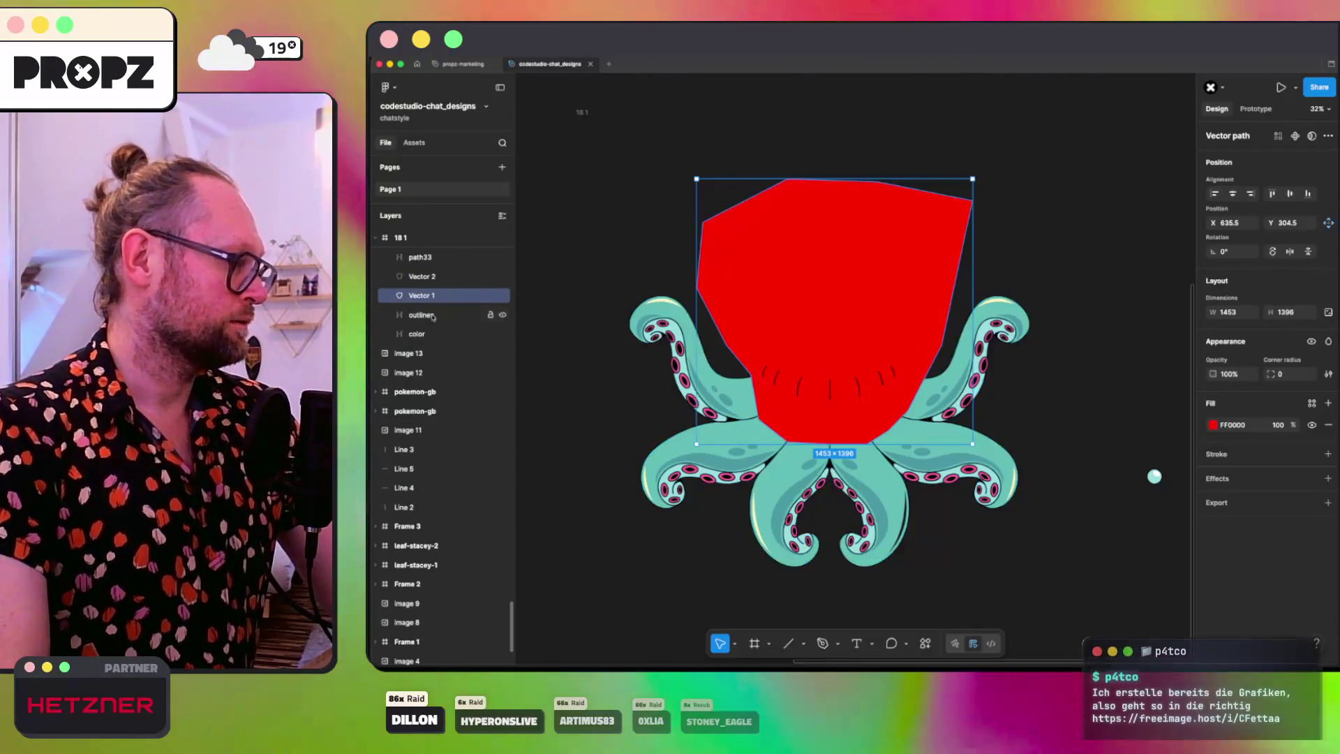
left_click(433, 314, "shift")
left_click(1314, 138)
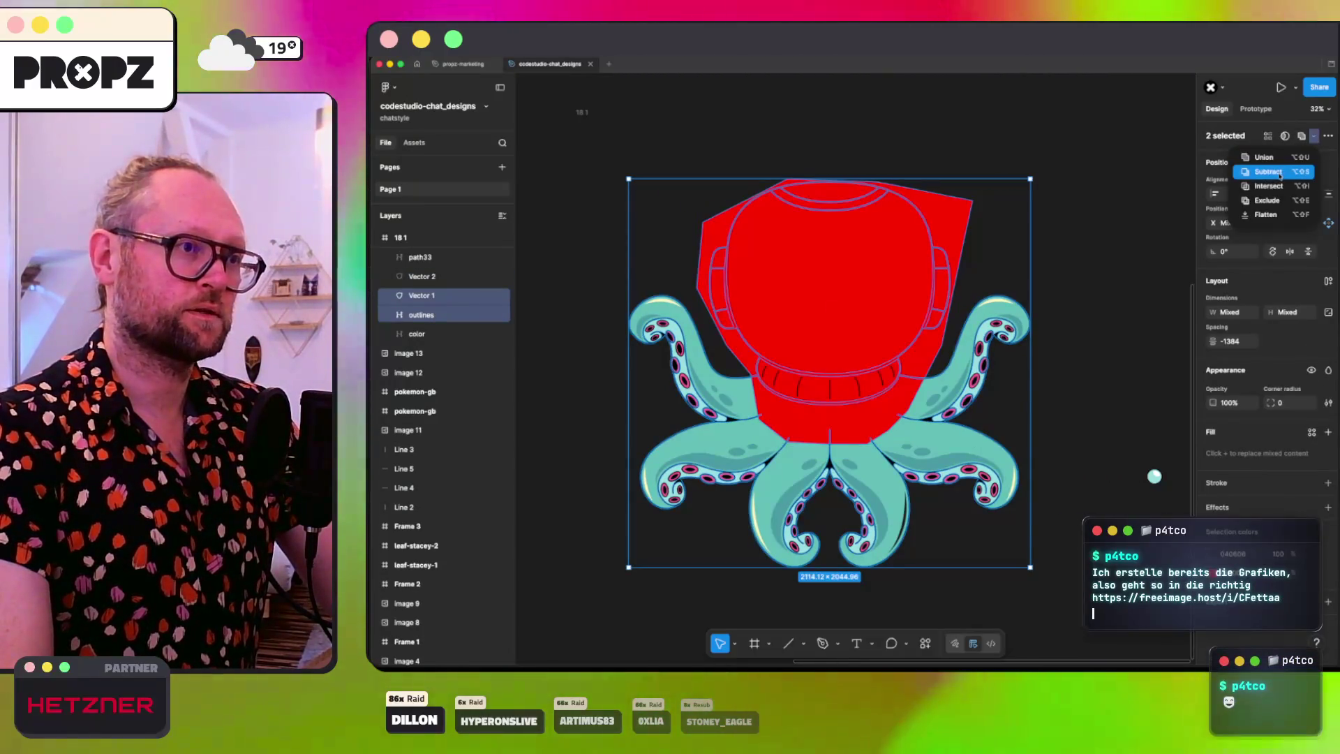
left_click(1280, 173)
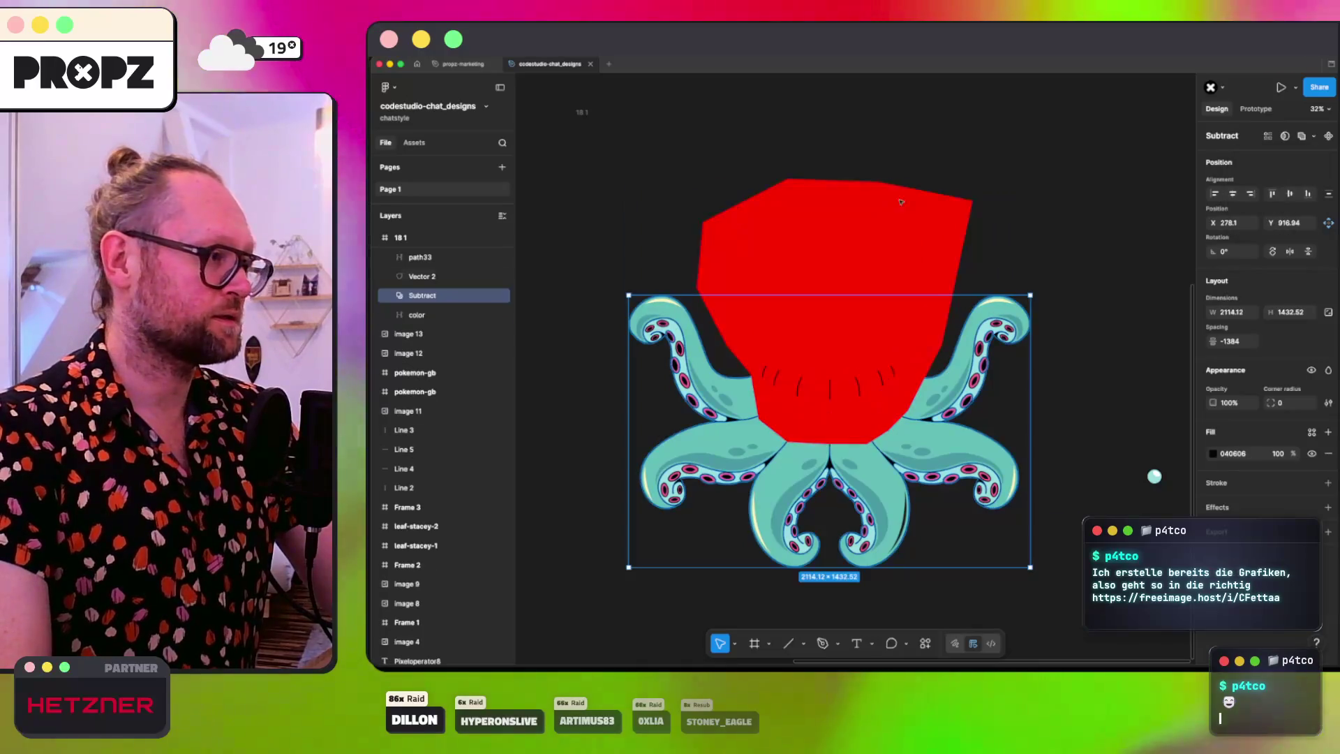
left_click(422, 282)
left_click(913, 210, "shift")
left_click(1314, 137)
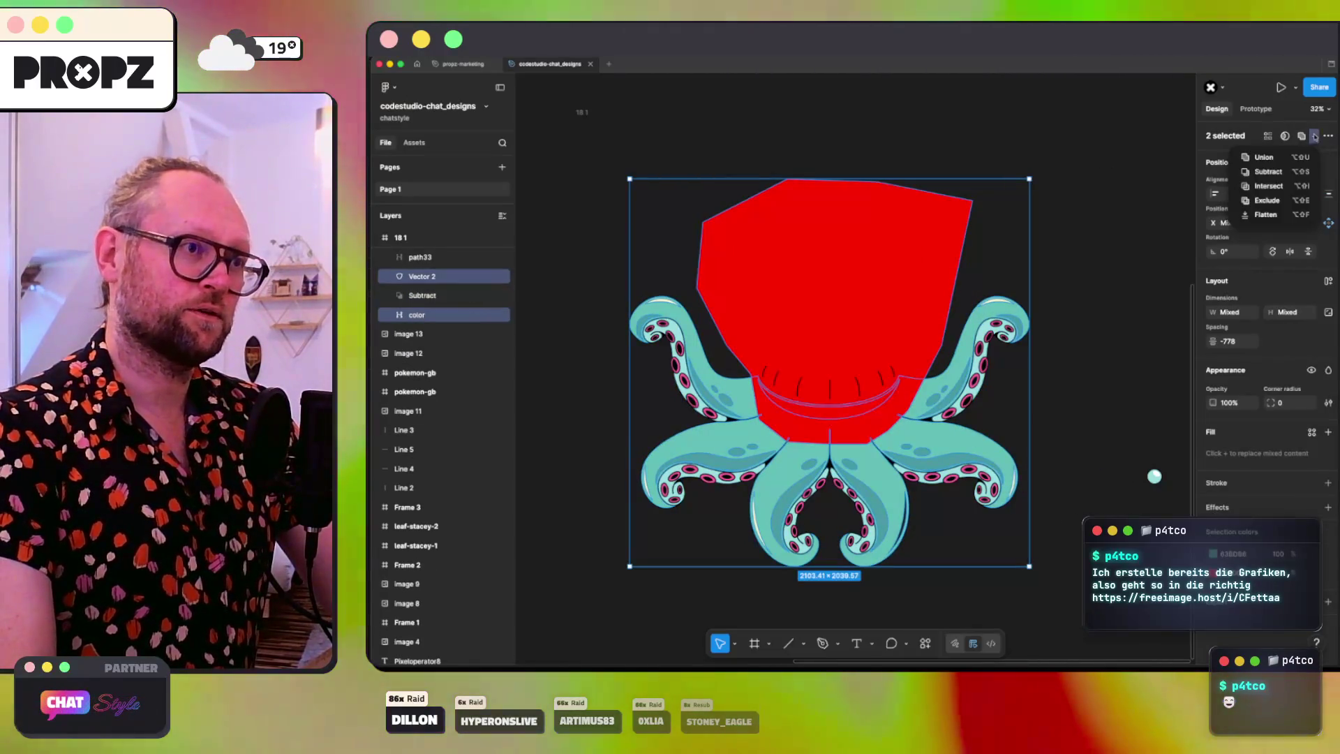
left_click(1280, 173)
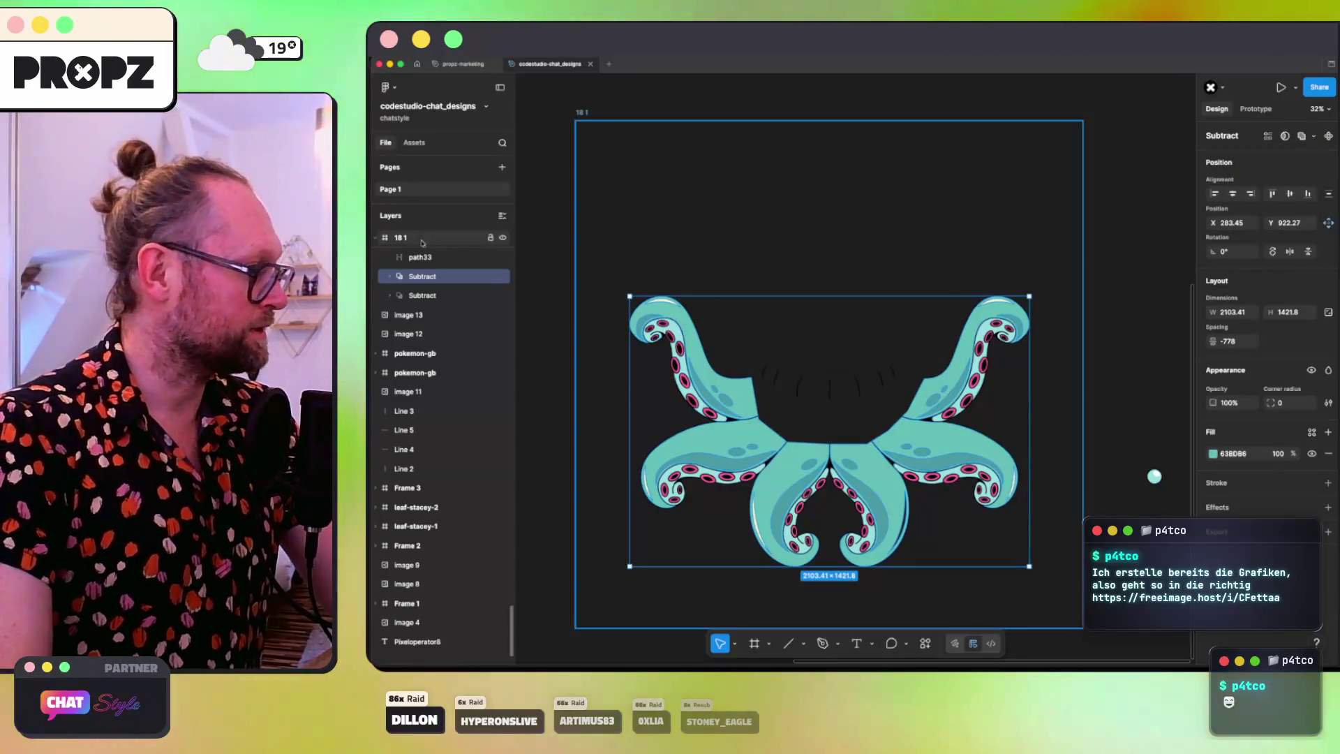
Step: Flatten both Subtract layers and select the five short strokes above the tentacles
right_click(417, 277)
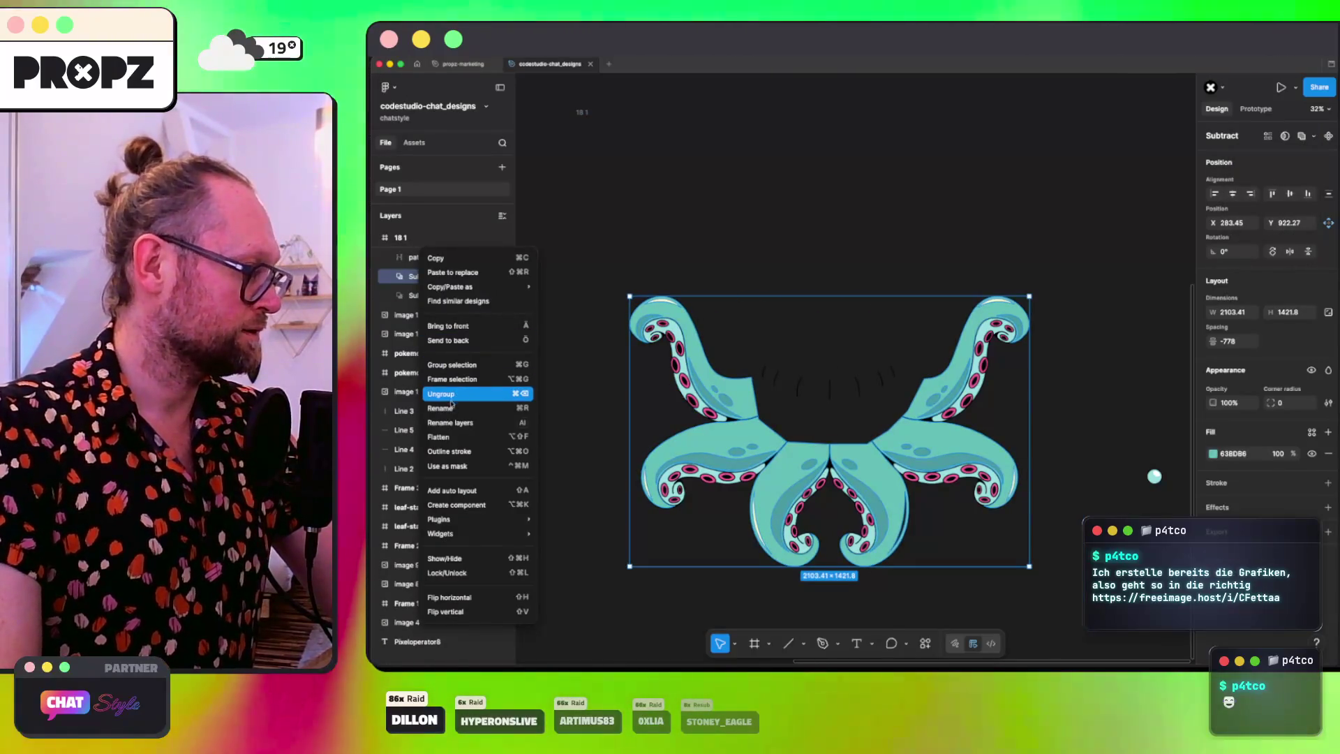
left_click(446, 437)
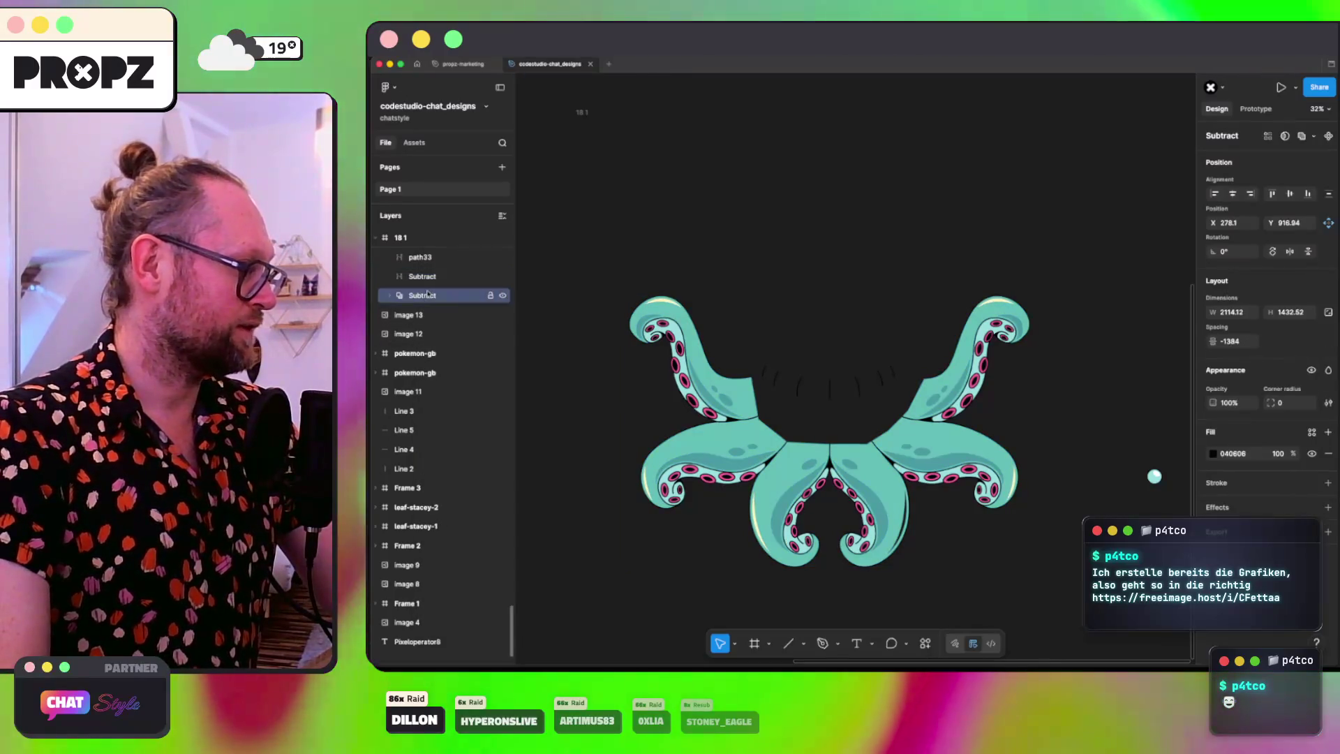
right_click(423, 295)
left_click(476, 434)
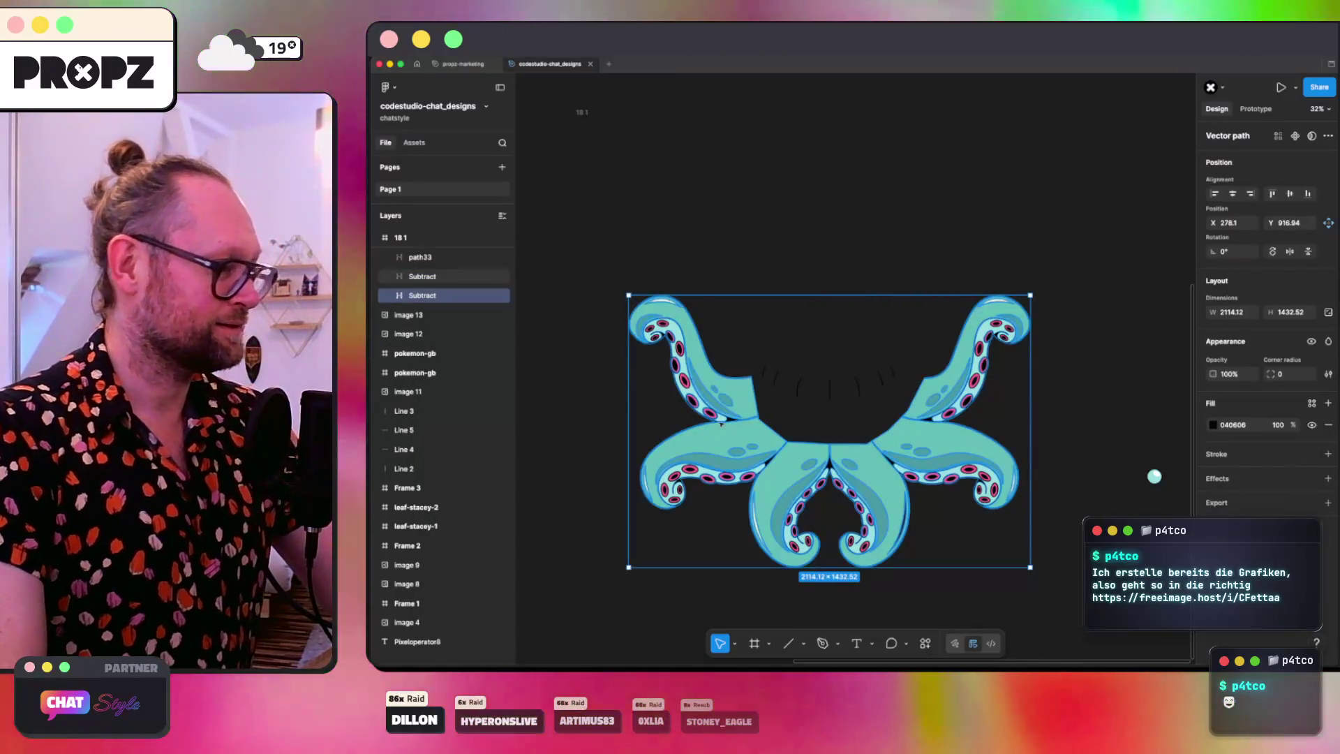
left_click(784, 245)
left_click_drag(754, 352, 878, 401)
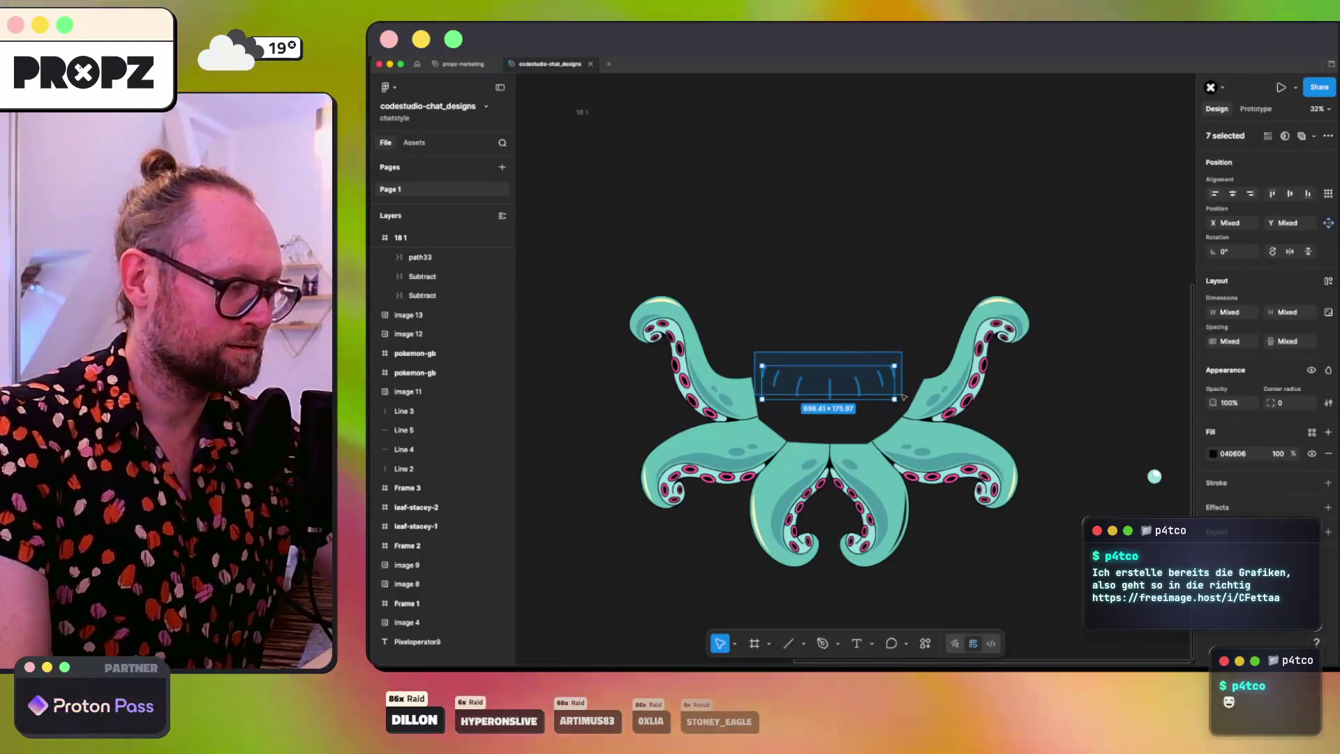
Step: Delete the five leftover strokes and switch away from Figma
key("Delete")
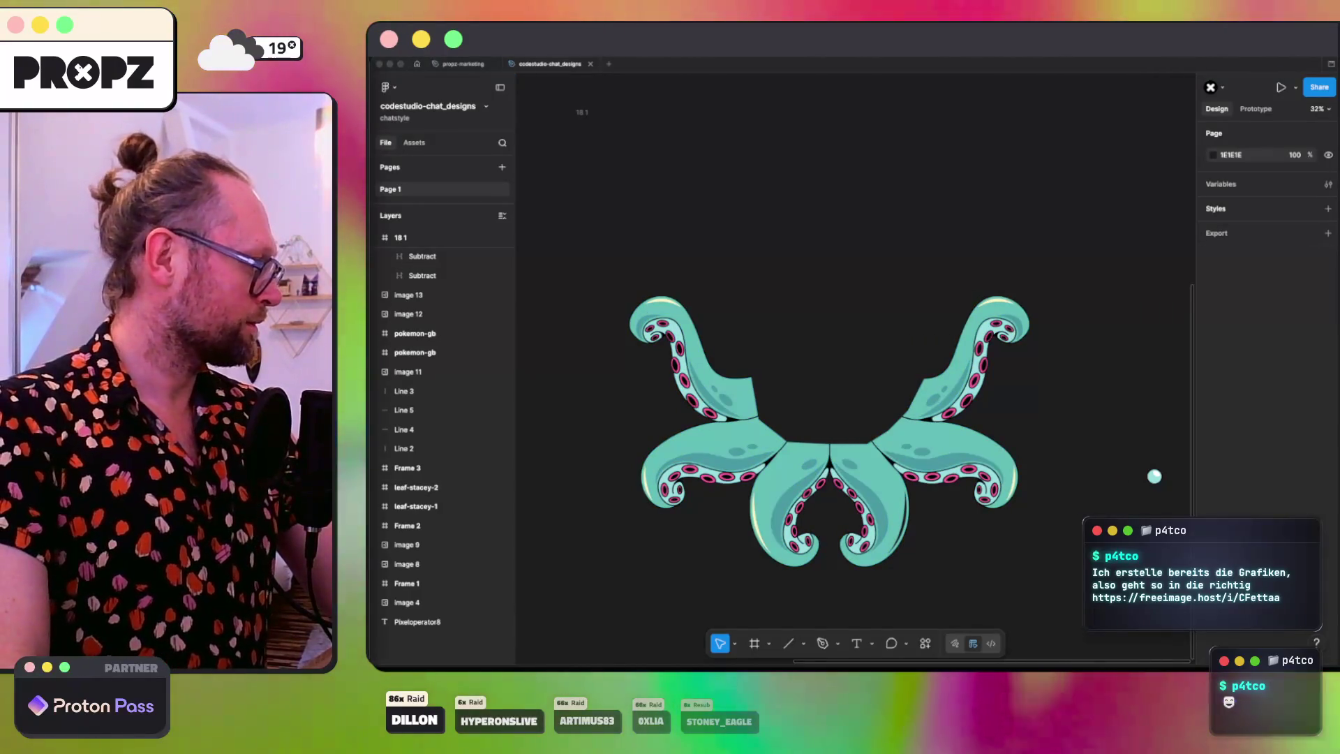
right_click(457, 445)
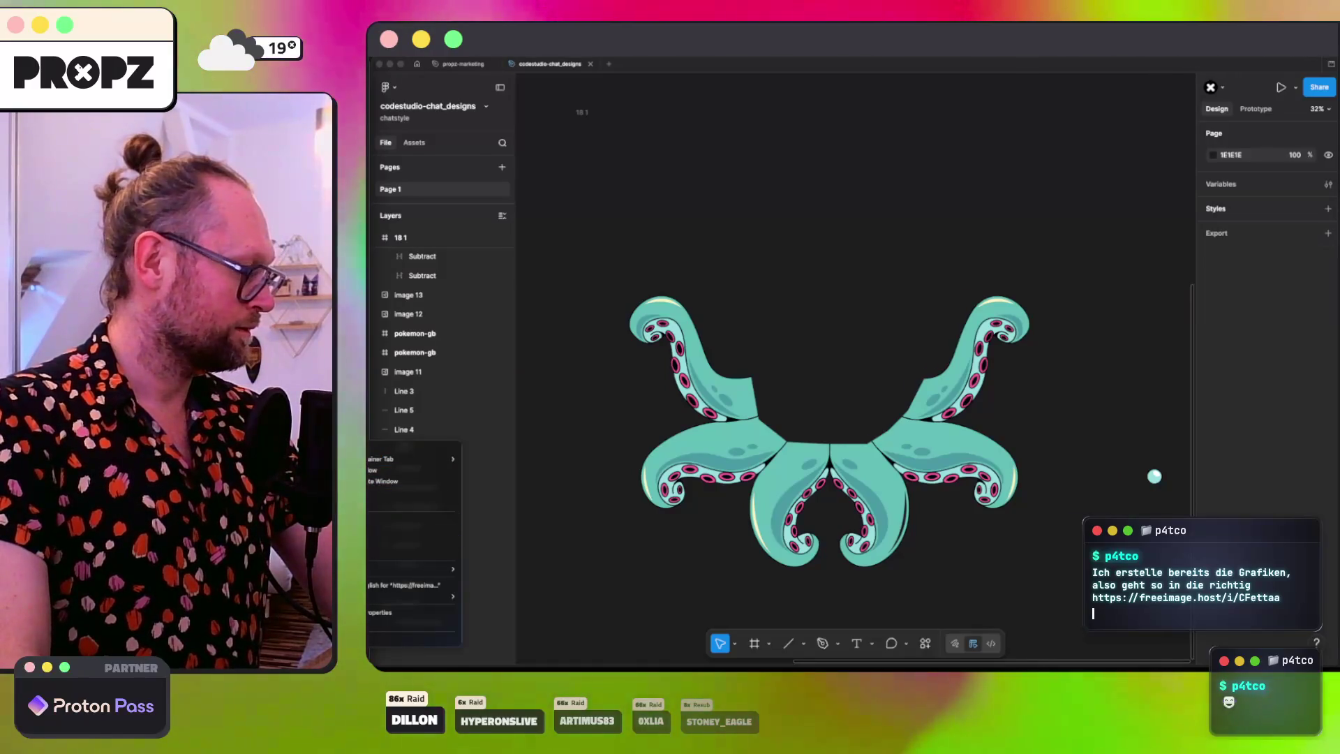
key("super+Tab")
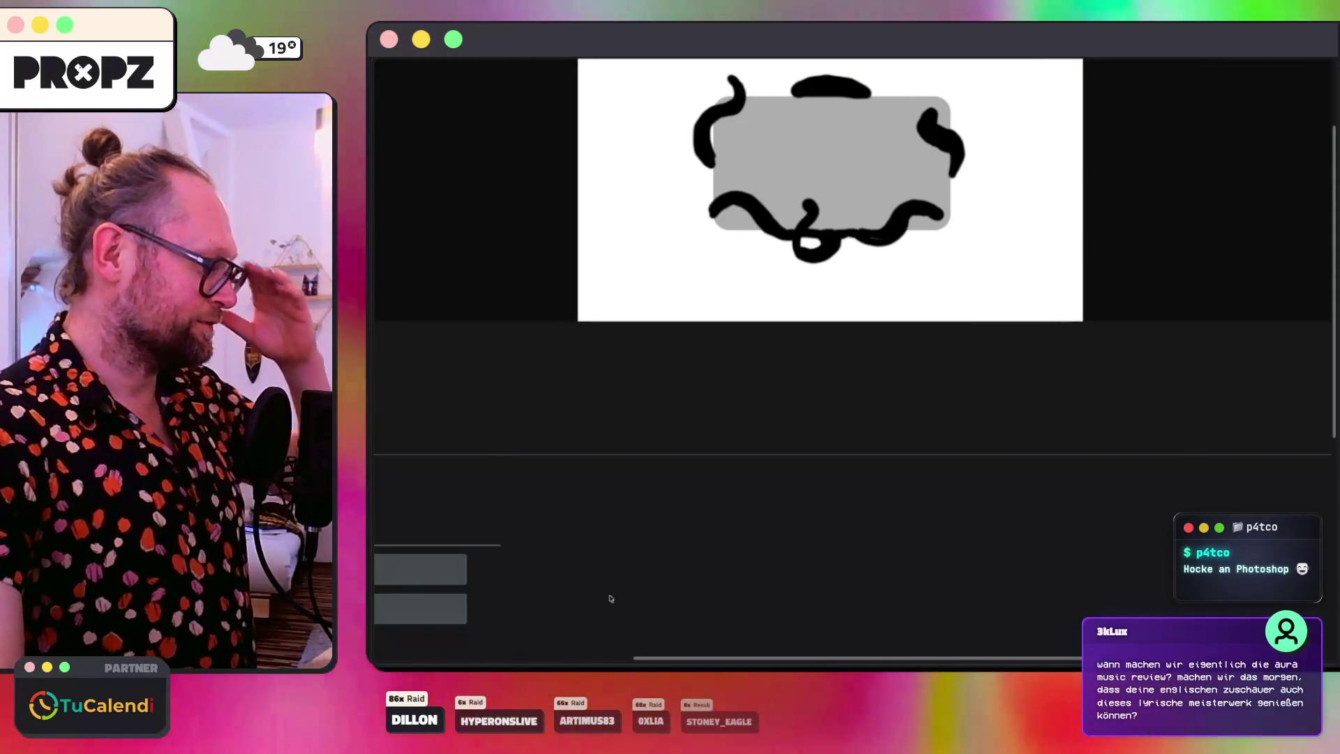
Step: Look over the sketch of tentacles around a grey box, then return to Figma
mouse_move(559, 663)
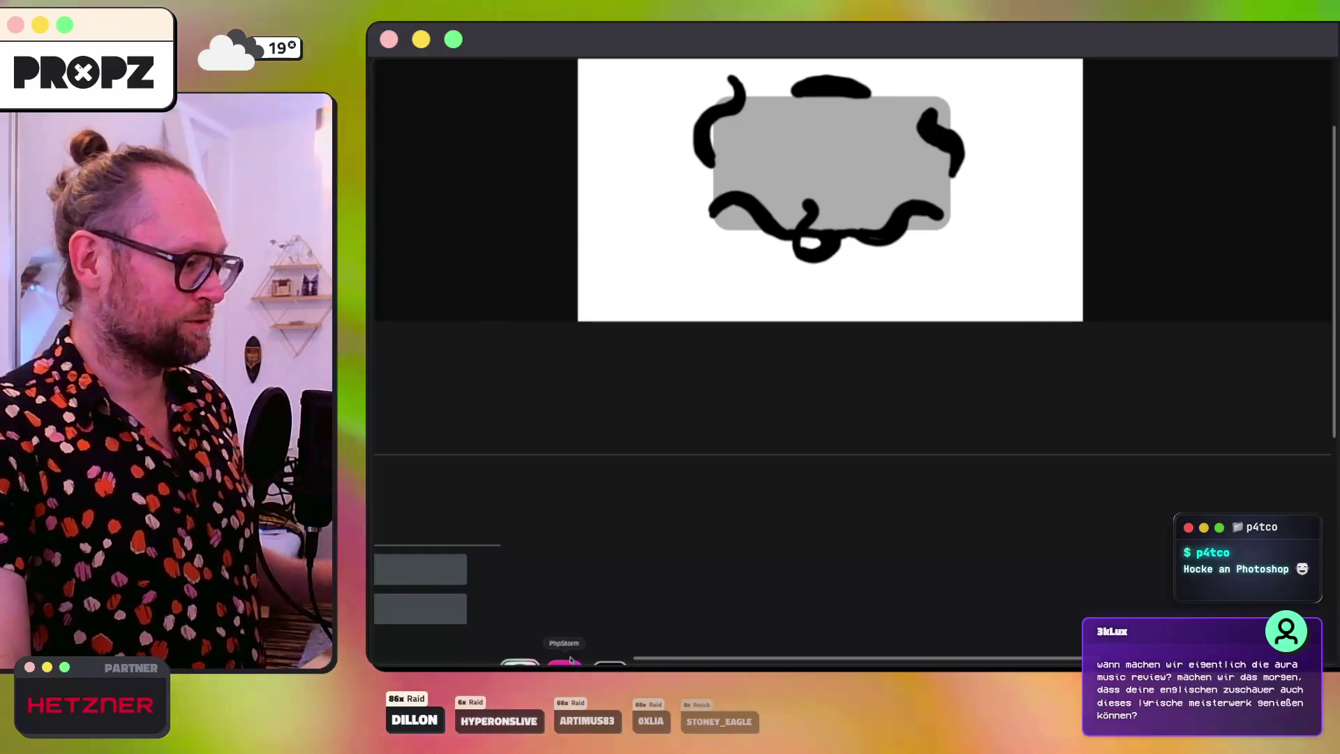
left_click(694, 663)
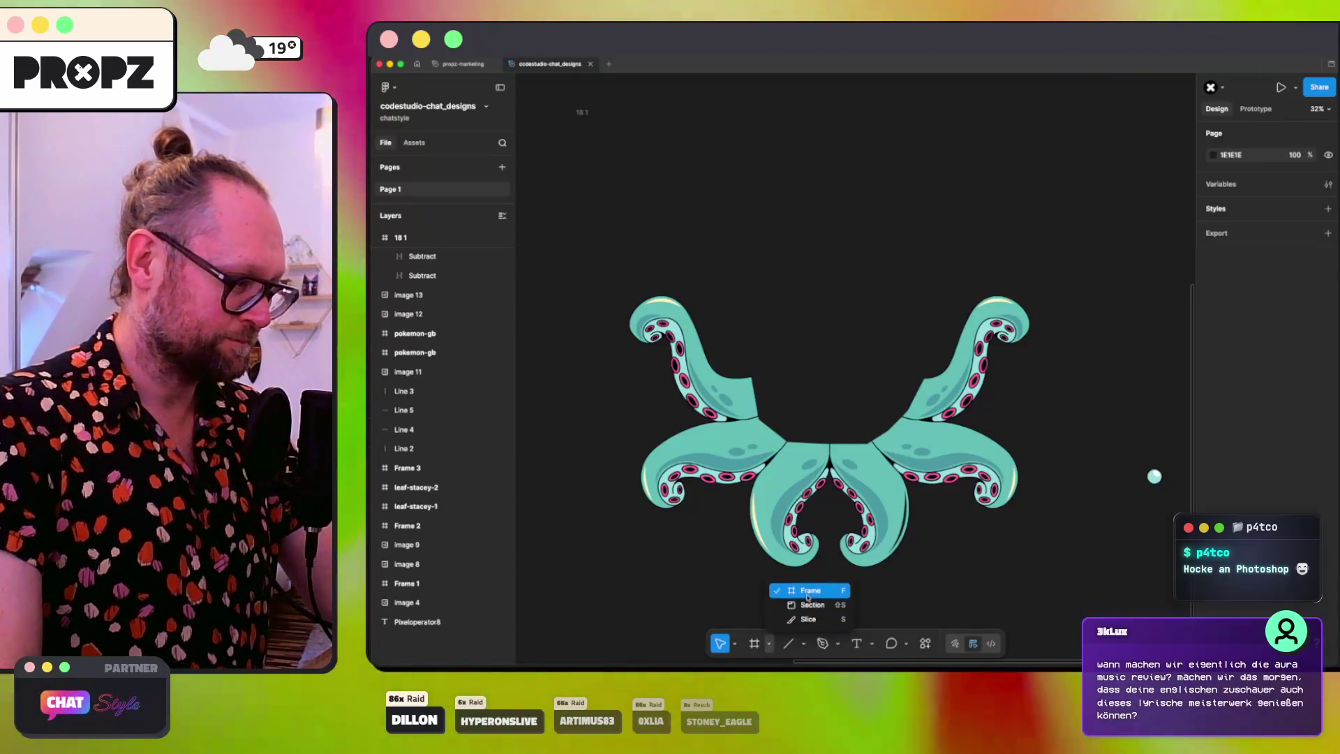
Step: Draw a grey rectangle above the tentacles with the Rectangle tool
left_click(847, 380)
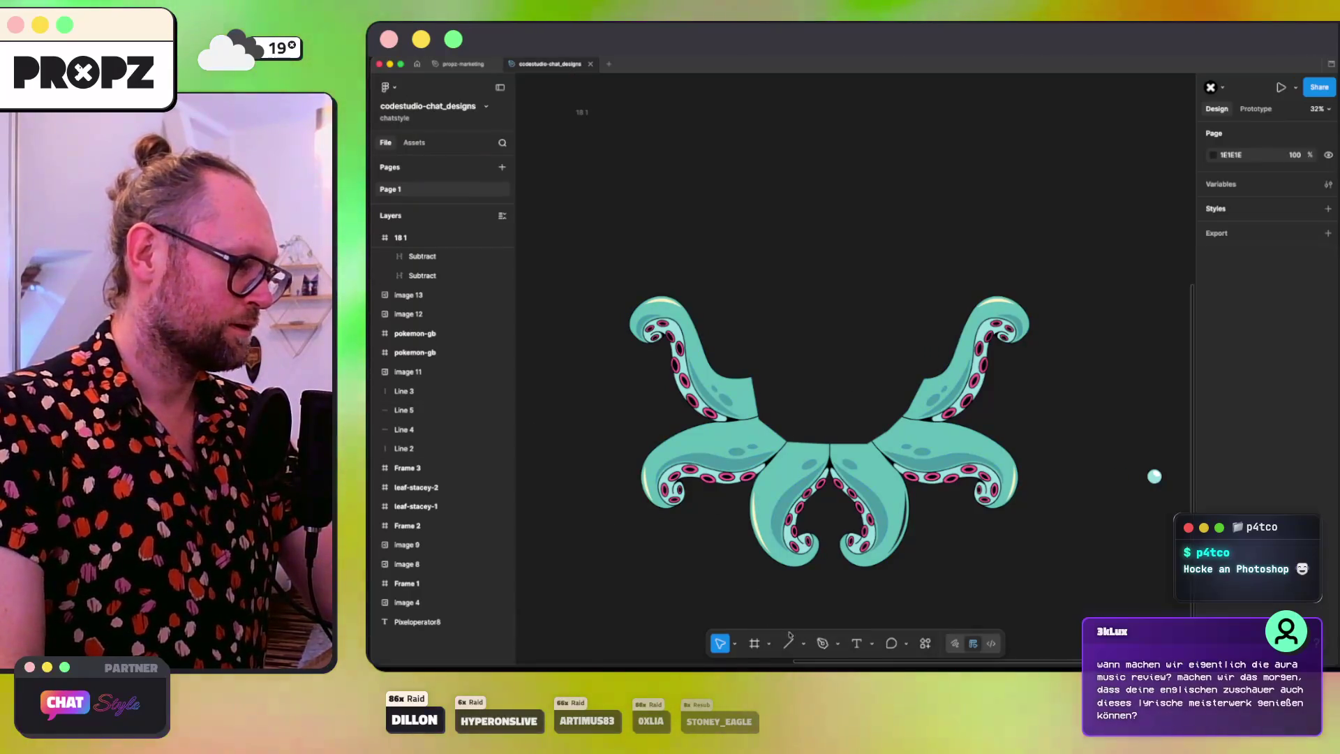
left_click(803, 643)
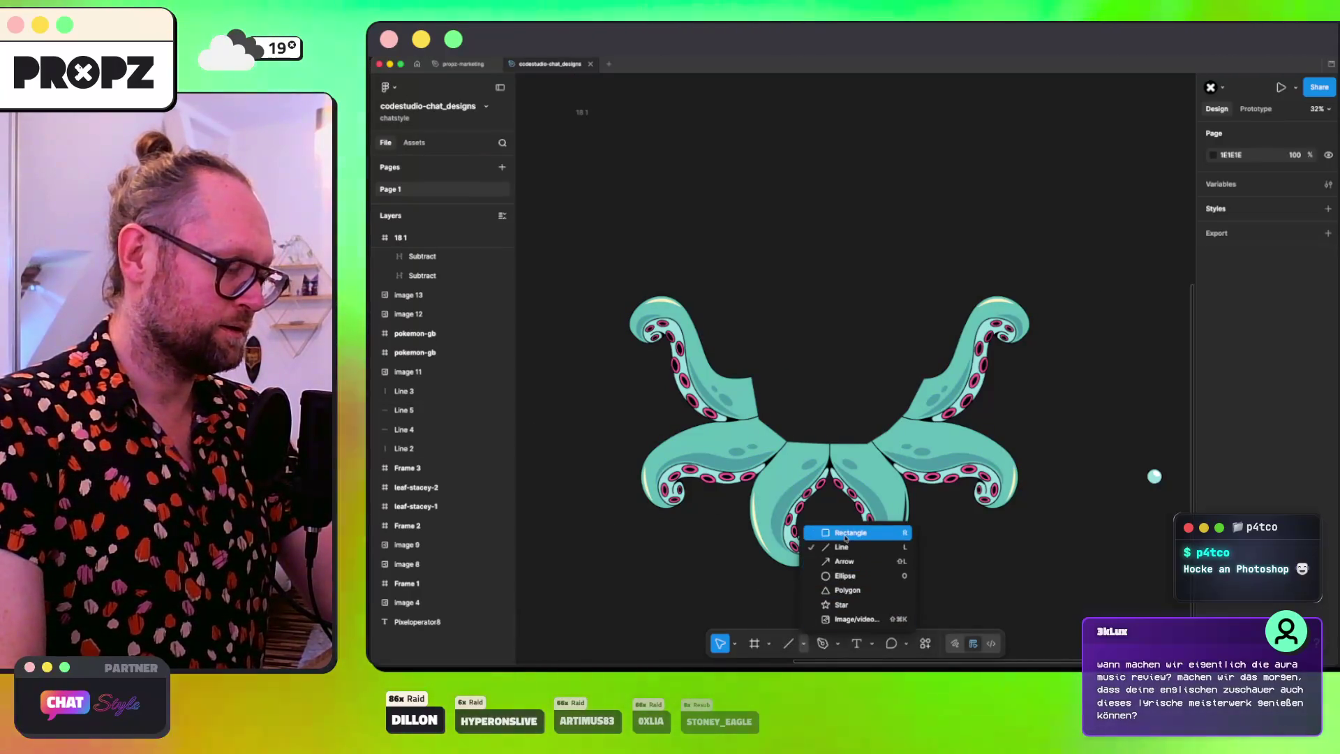
left_click(850, 533)
mouse_move(1055, 263)
left_mouse_down()
mouse_move(866, 589)
mouse_move(830, 606)
mouse_move(915, 488)
mouse_move(933, 285)
mouse_move(660, 205)
left_mouse_up()
Step: Select all the octopus shapes and delete them, then undo the deletion
mouse_move(1078, 227)
left_mouse_down()
mouse_move(936, 568)
mouse_move(831, 592)
left_mouse_up()
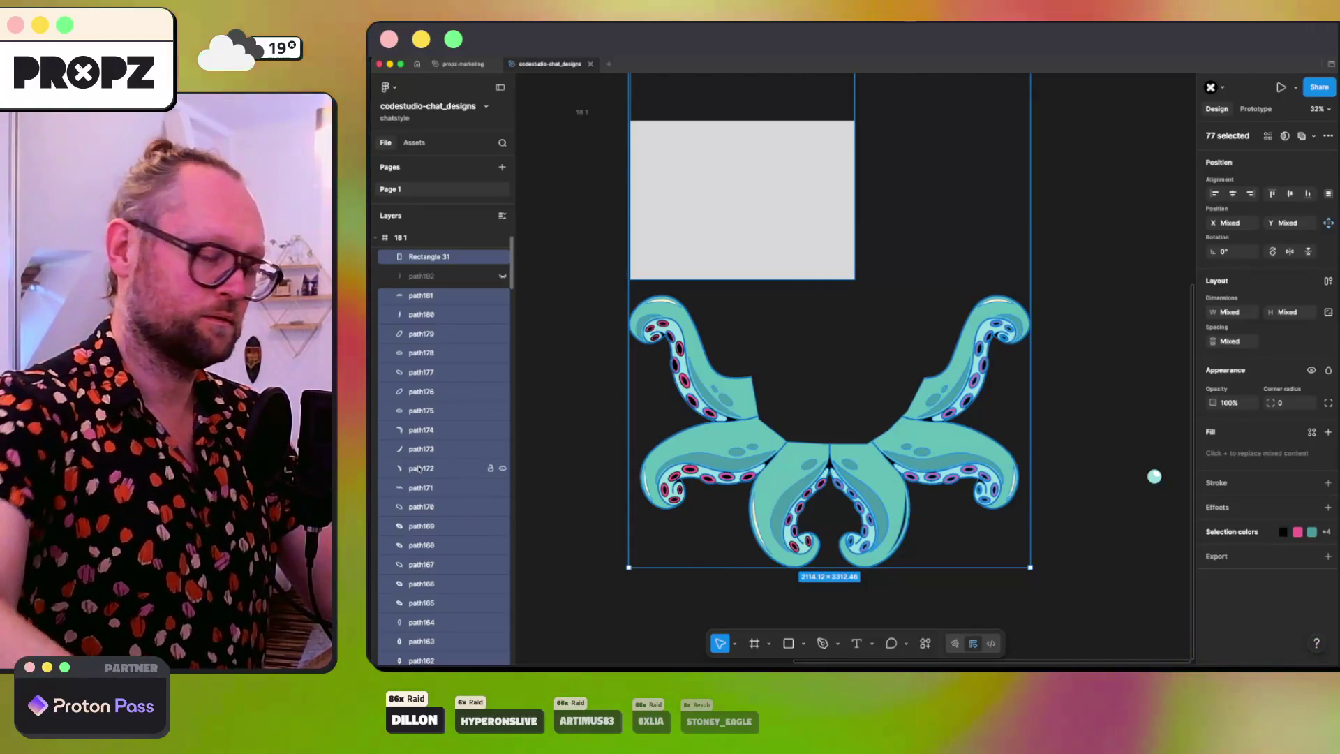
scroll(419, 469, "down", 20)
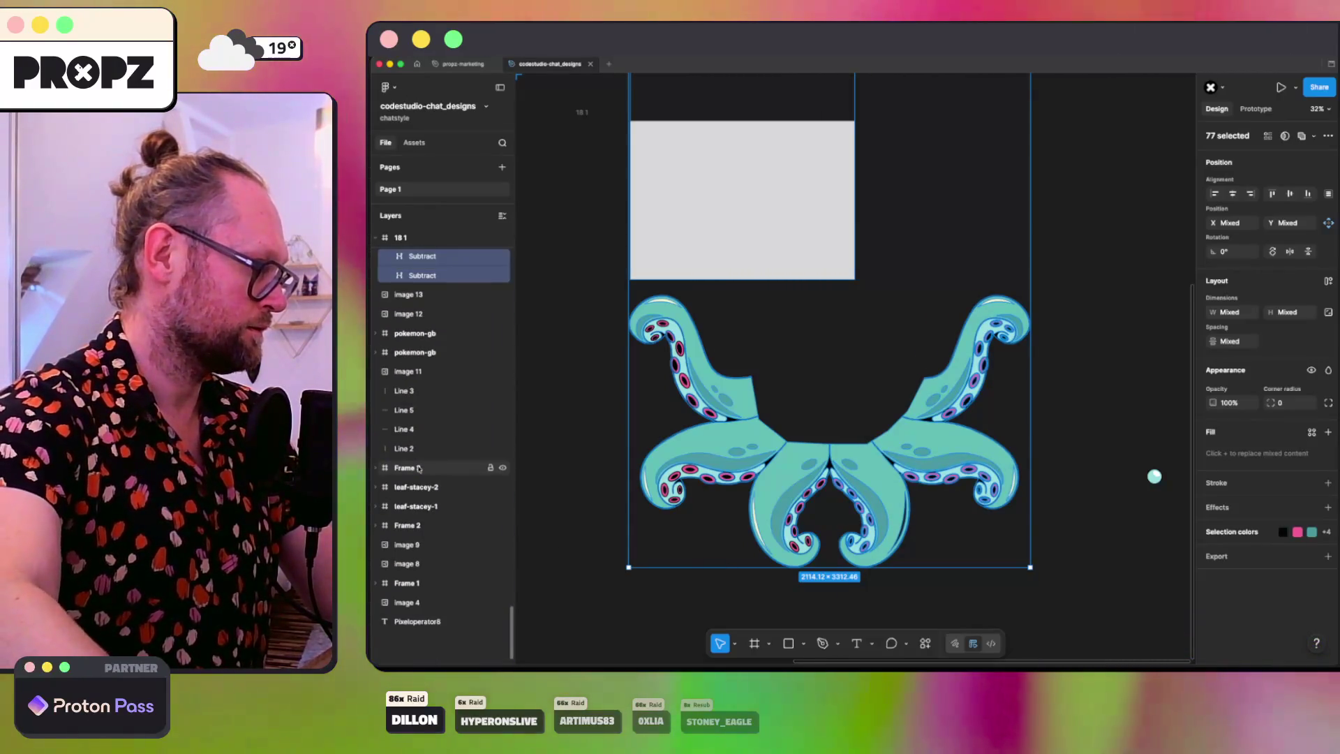
scroll(419, 468, "up", 3)
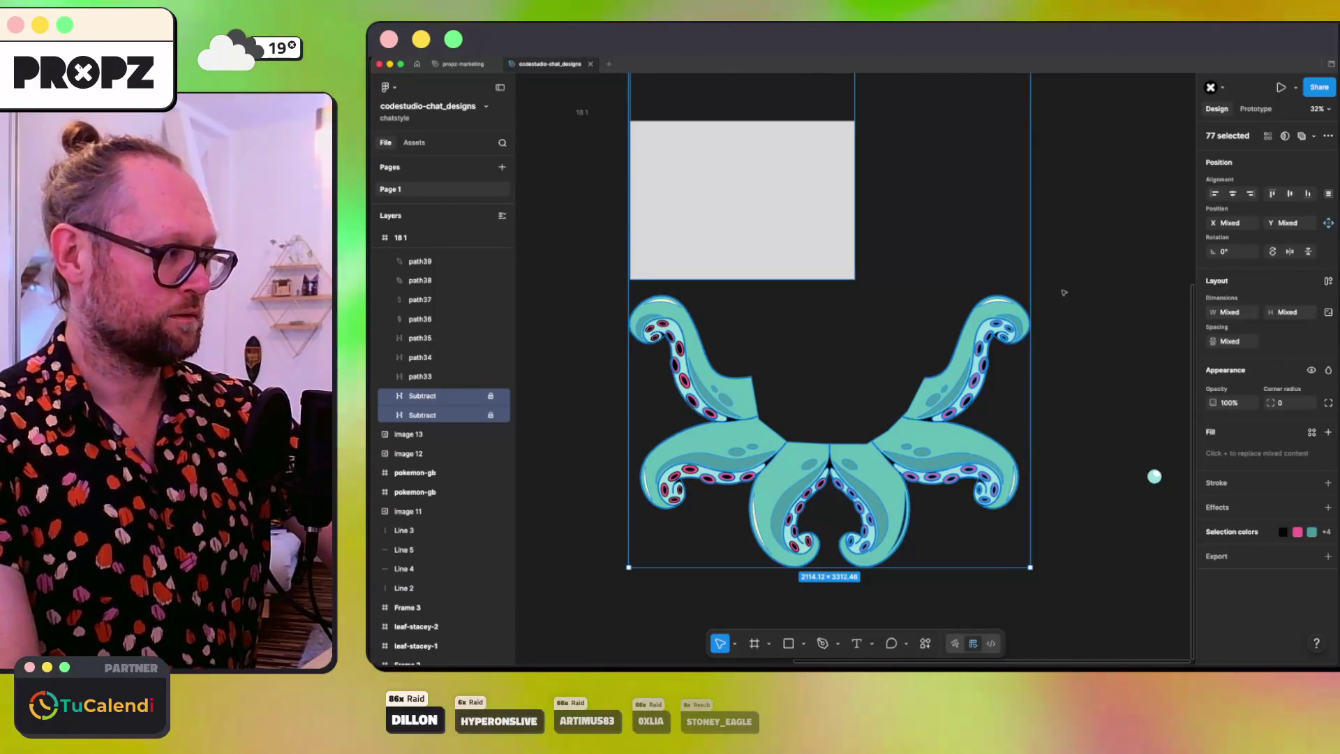
key("Delete")
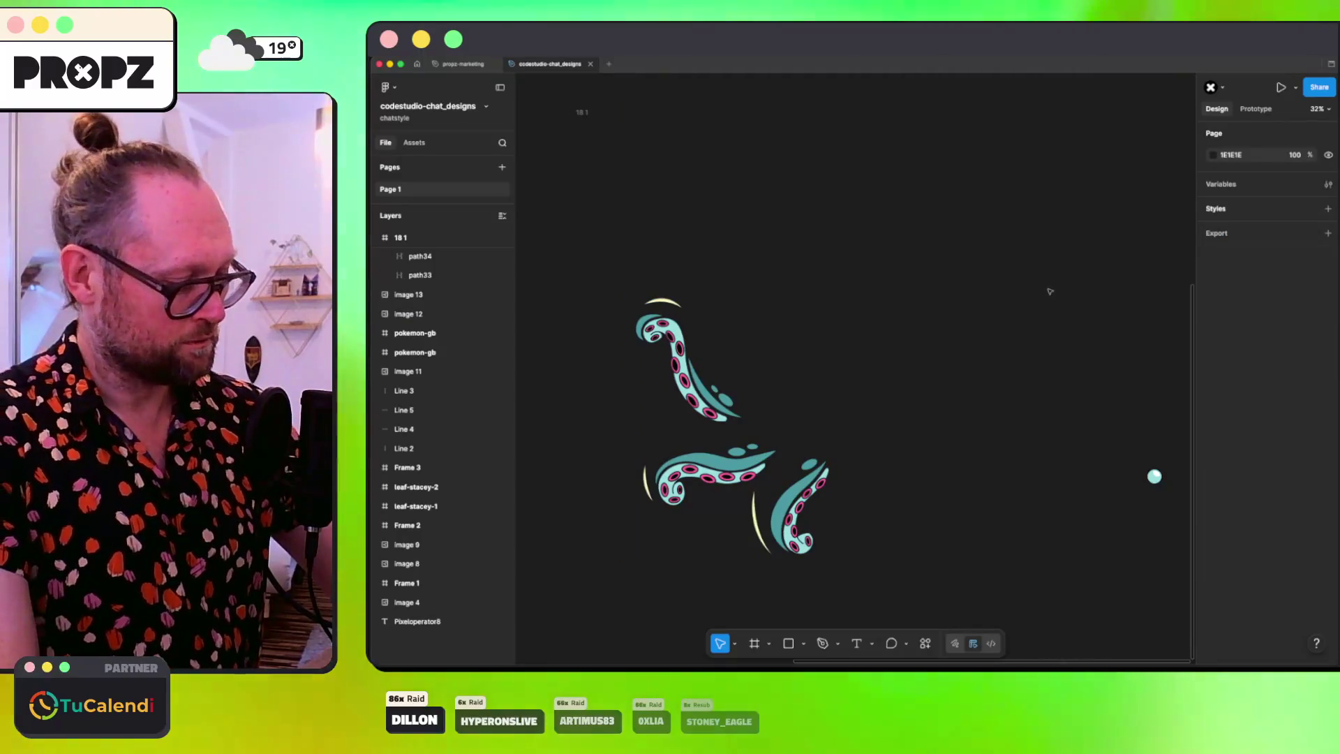
key("ctrl+z")
key("Escape")
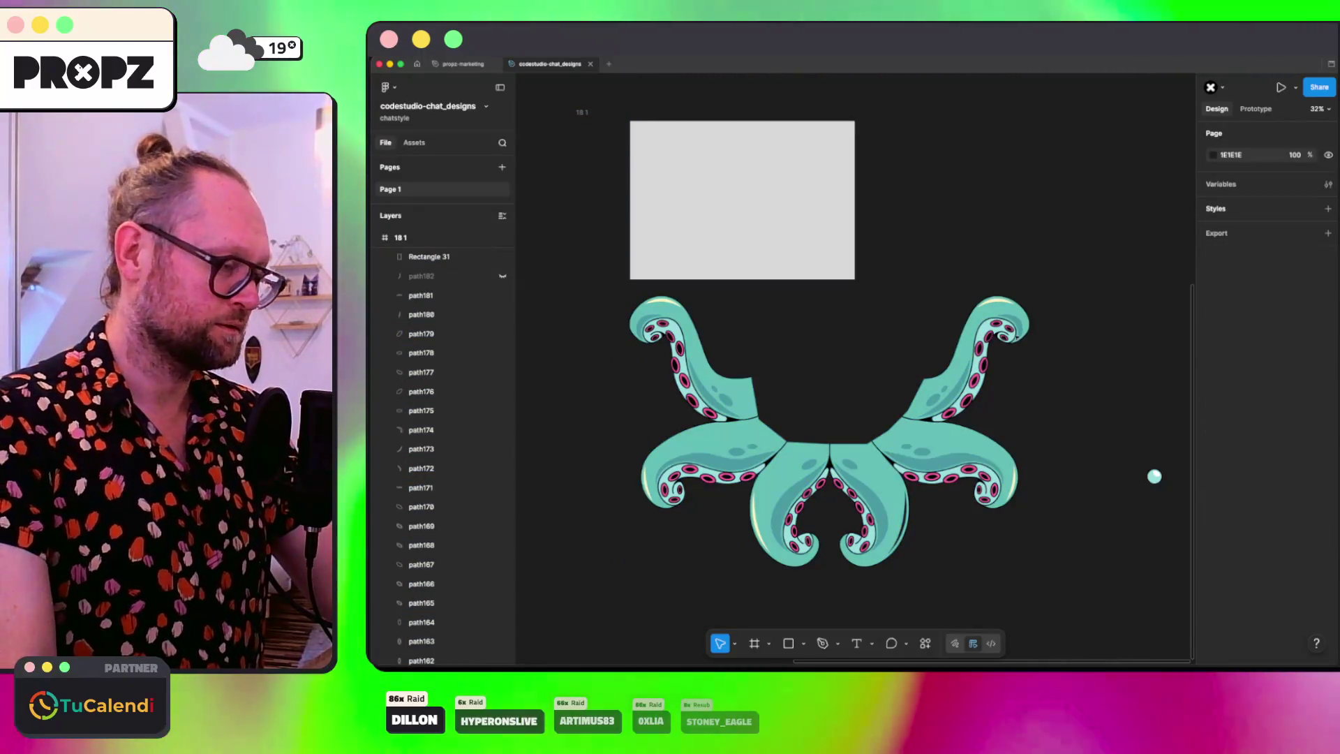
Step: Delete the right and middle tentacles' suckers and move the grey rectangle over the right half
mouse_move(1028, 275)
left_mouse_down()
mouse_move(913, 443)
mouse_move(914, 509)
mouse_move(909, 494)
left_mouse_up()
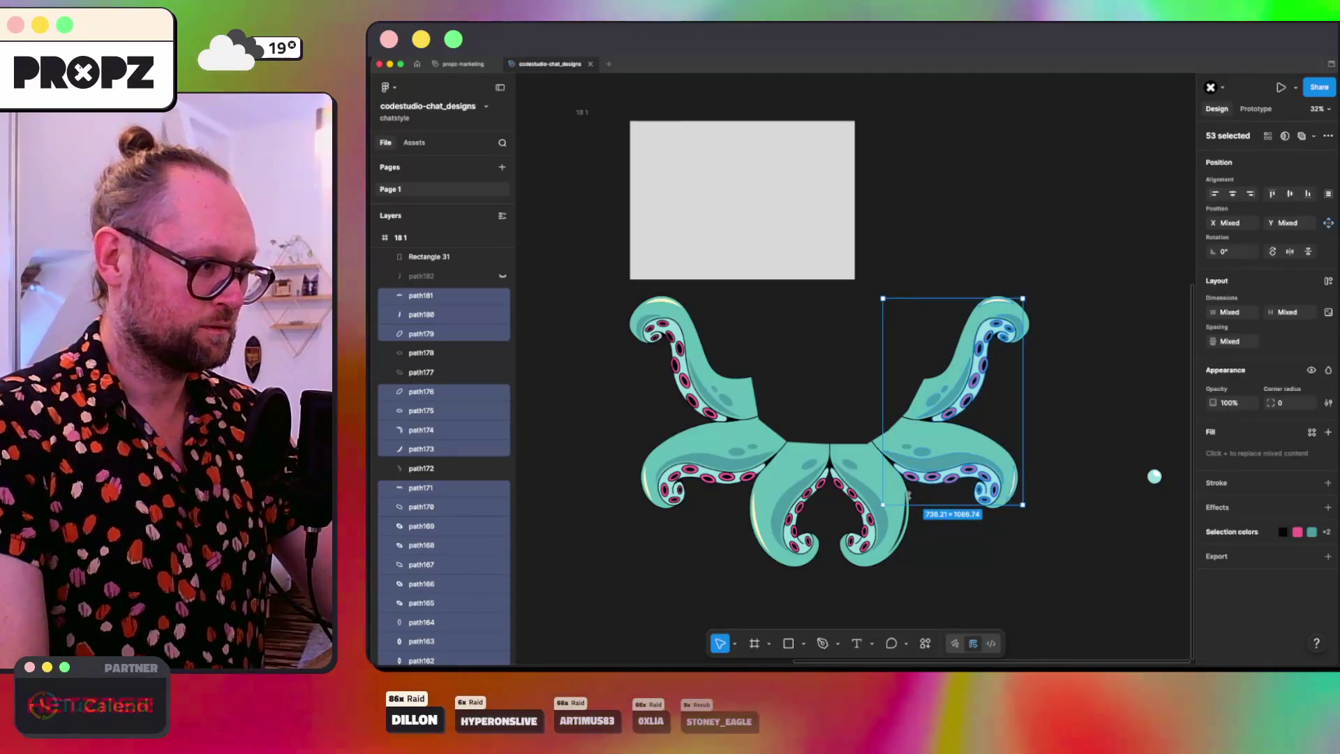
key("Delete")
mouse_move(853, 323)
left_mouse_down()
mouse_move(866, 563)
mouse_move(838, 424)
left_mouse_up()
left_click(948, 559)
key("Delete")
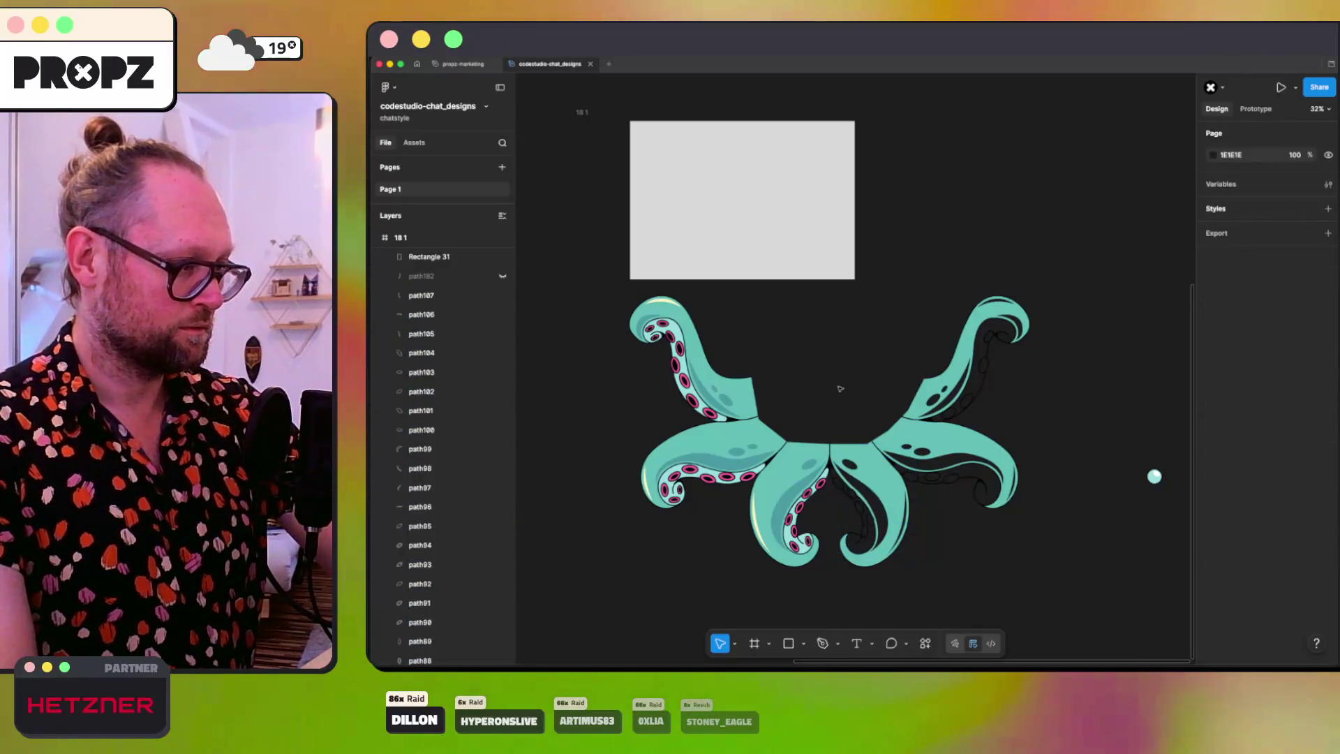
mouse_move(736, 199)
left_mouse_down()
mouse_move(961, 385)
mouse_move(898, 514)
left_mouse_up()
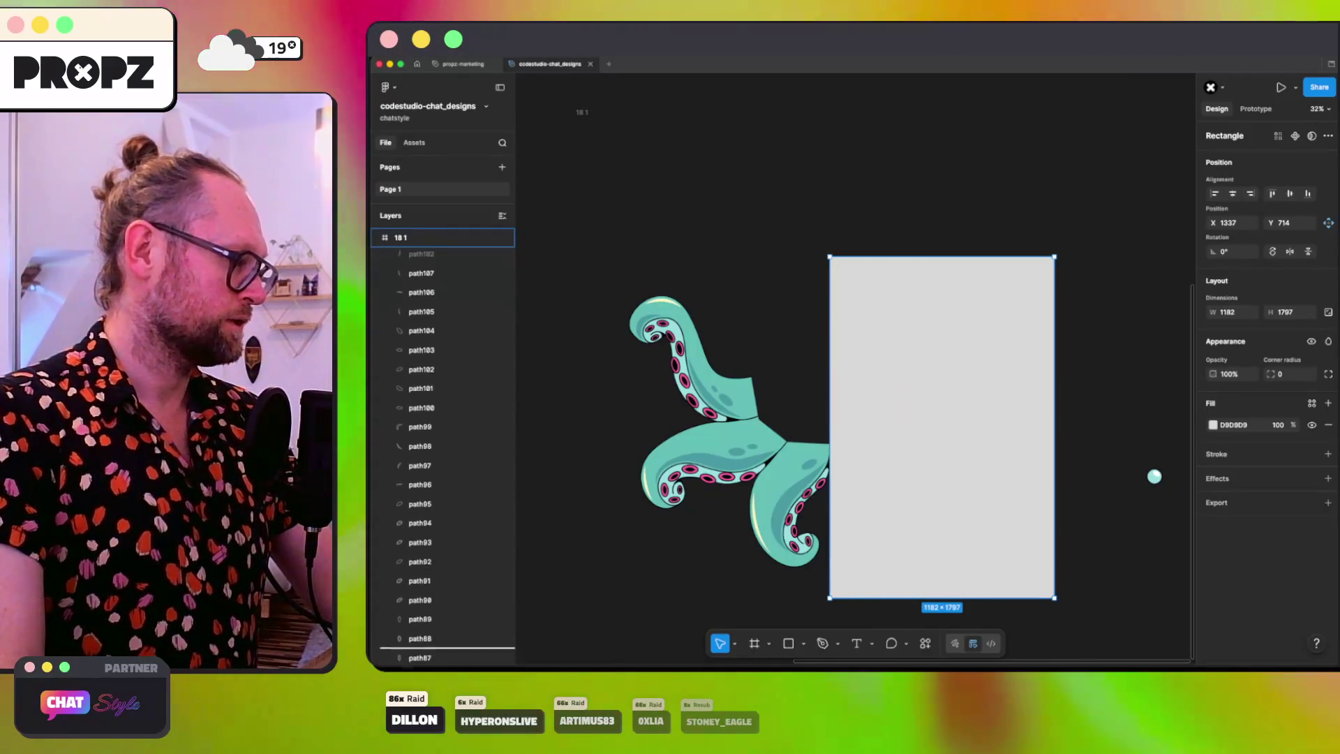
Step: Move Rectangle 31 into group '18 1' and rename the Subtract layers 'color' and 'outline'
scroll(428, 240, "down", 15)
left_click_drag(428, 239, 429, 277)
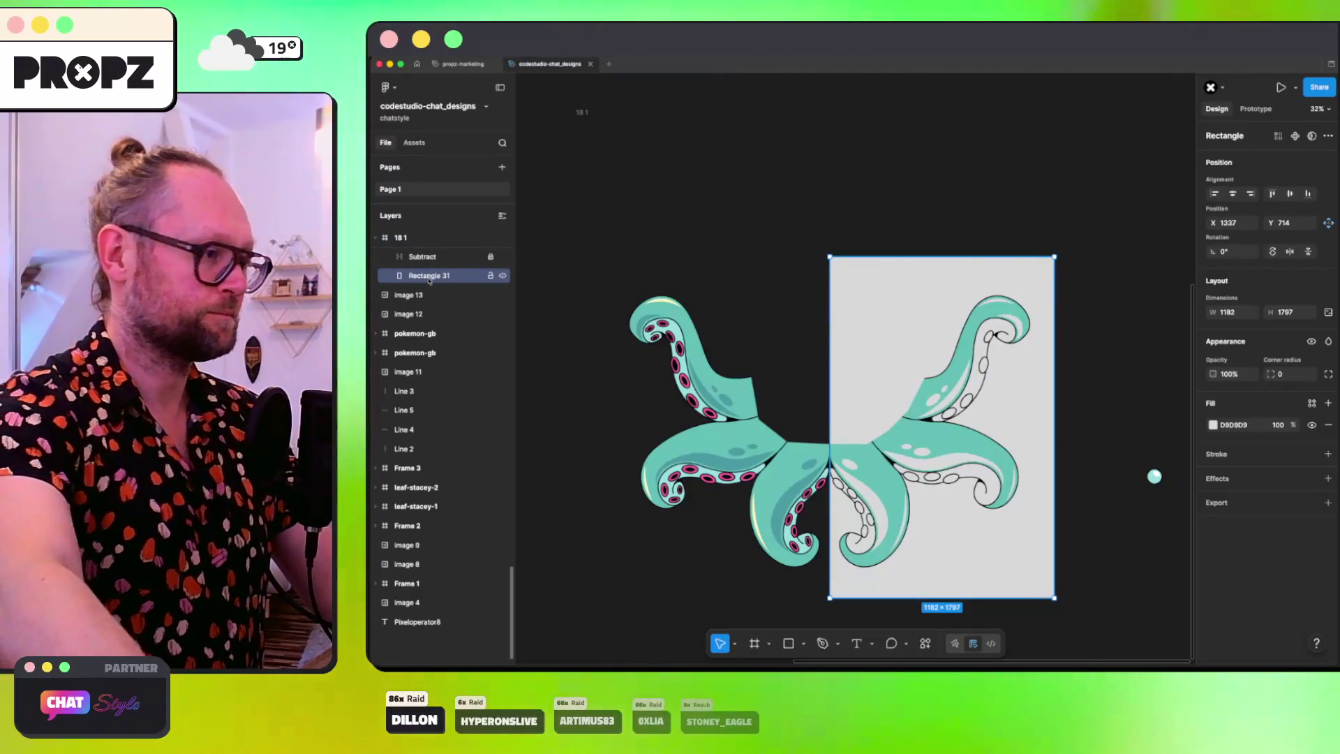
scroll(430, 279, "up", 3)
left_click(432, 353)
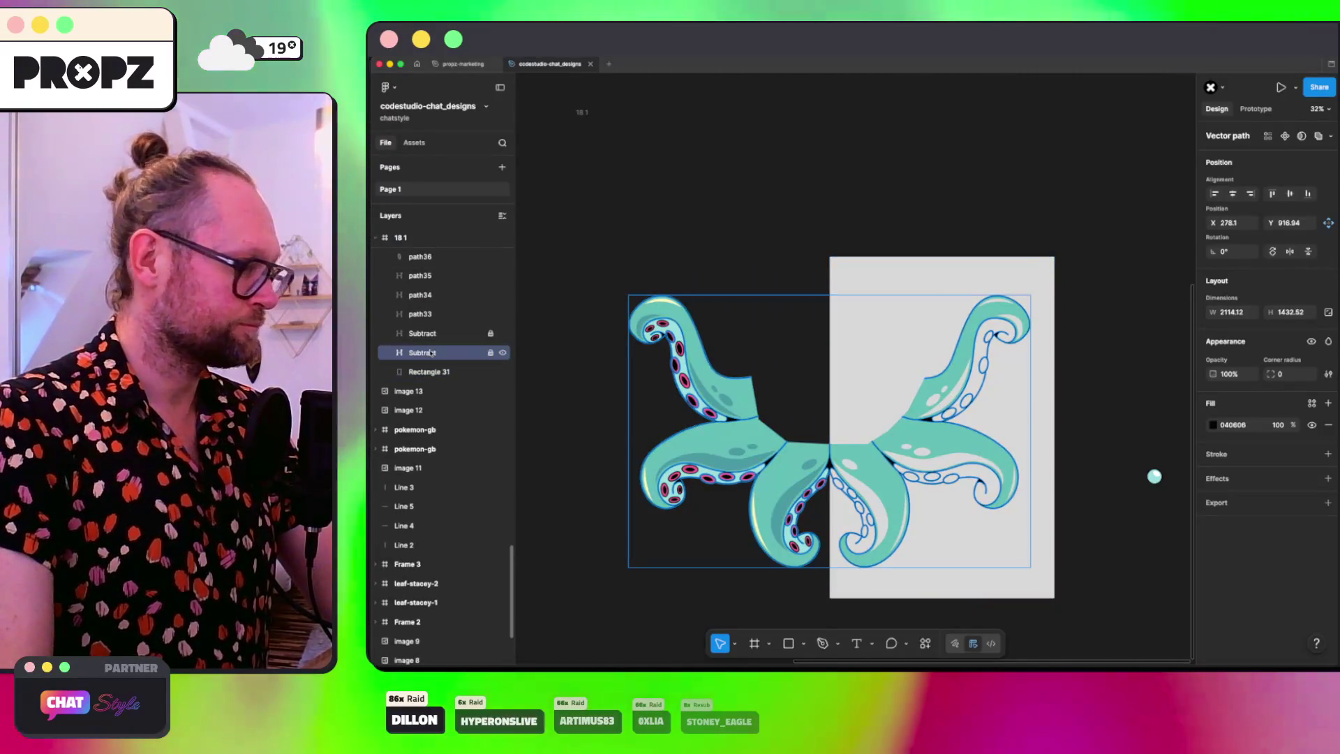
double_click(431, 352)
type("co")
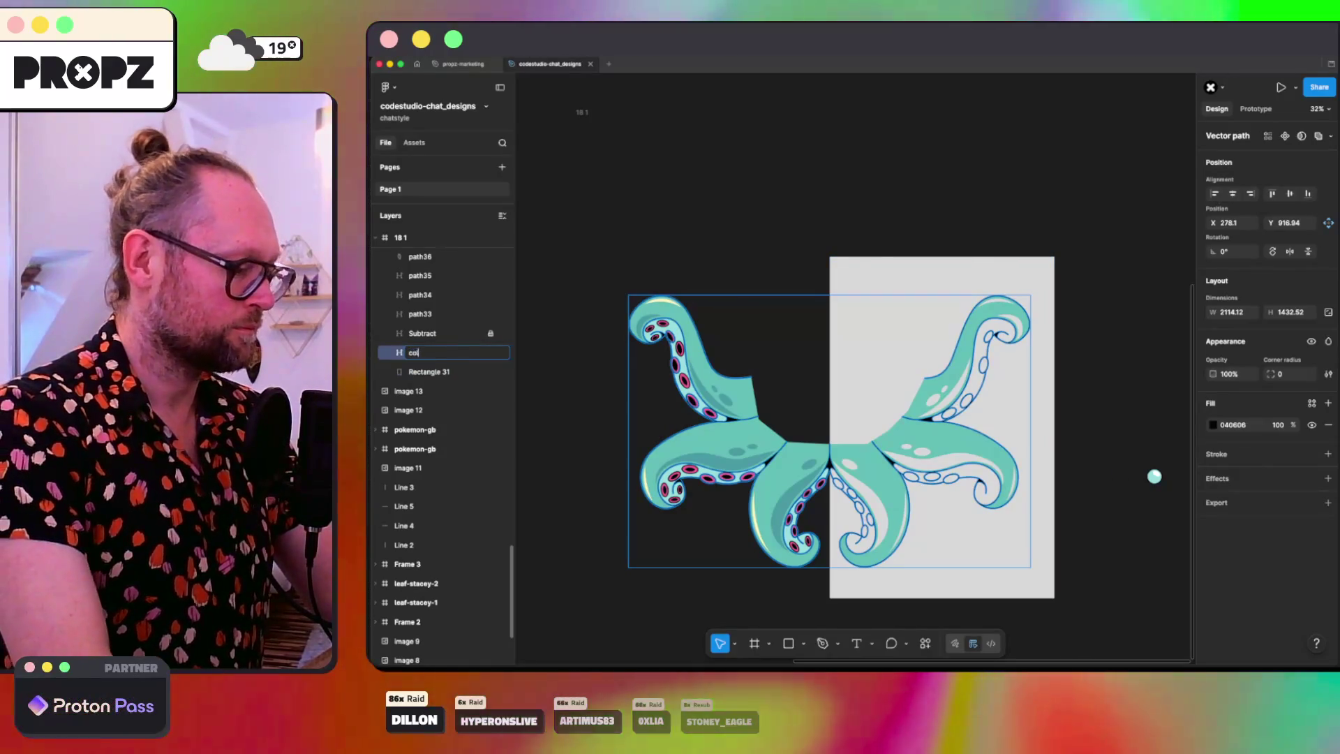
type("lor")
key("Return")
double_click(421, 333)
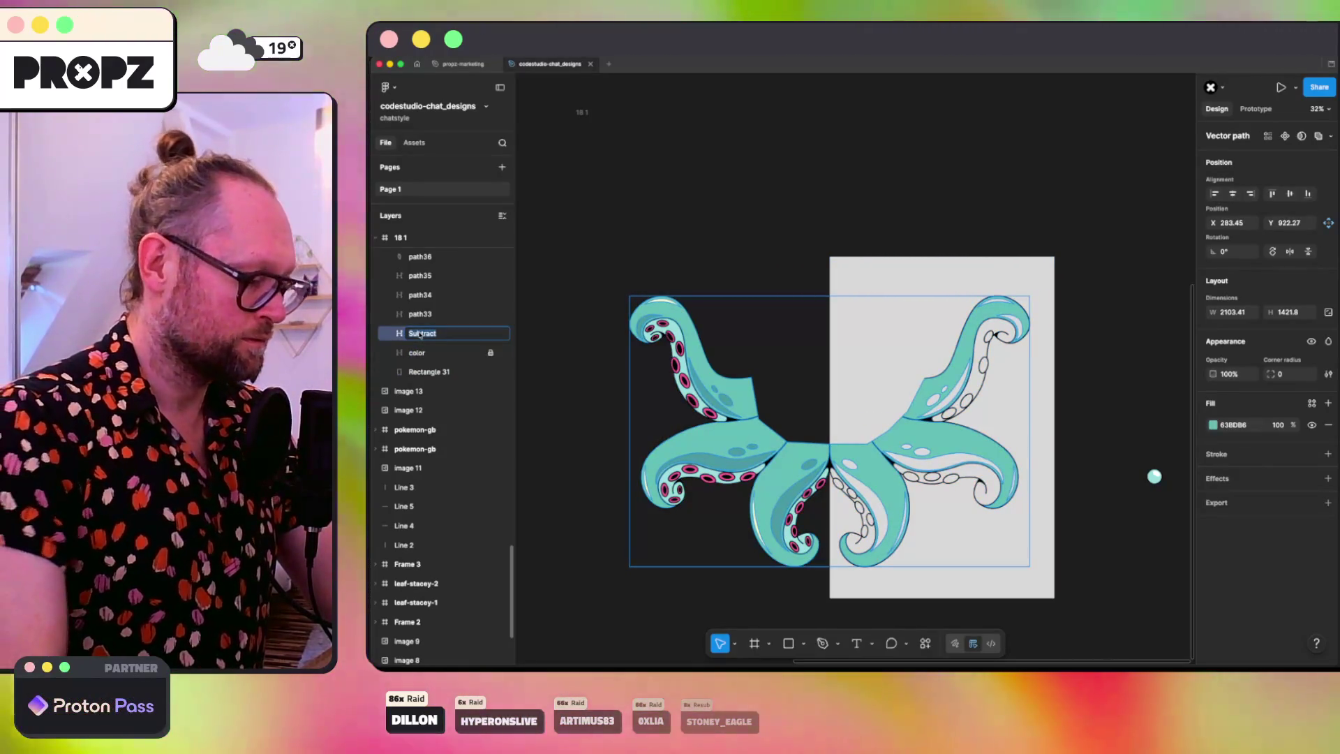
type("outline")
key("Return")
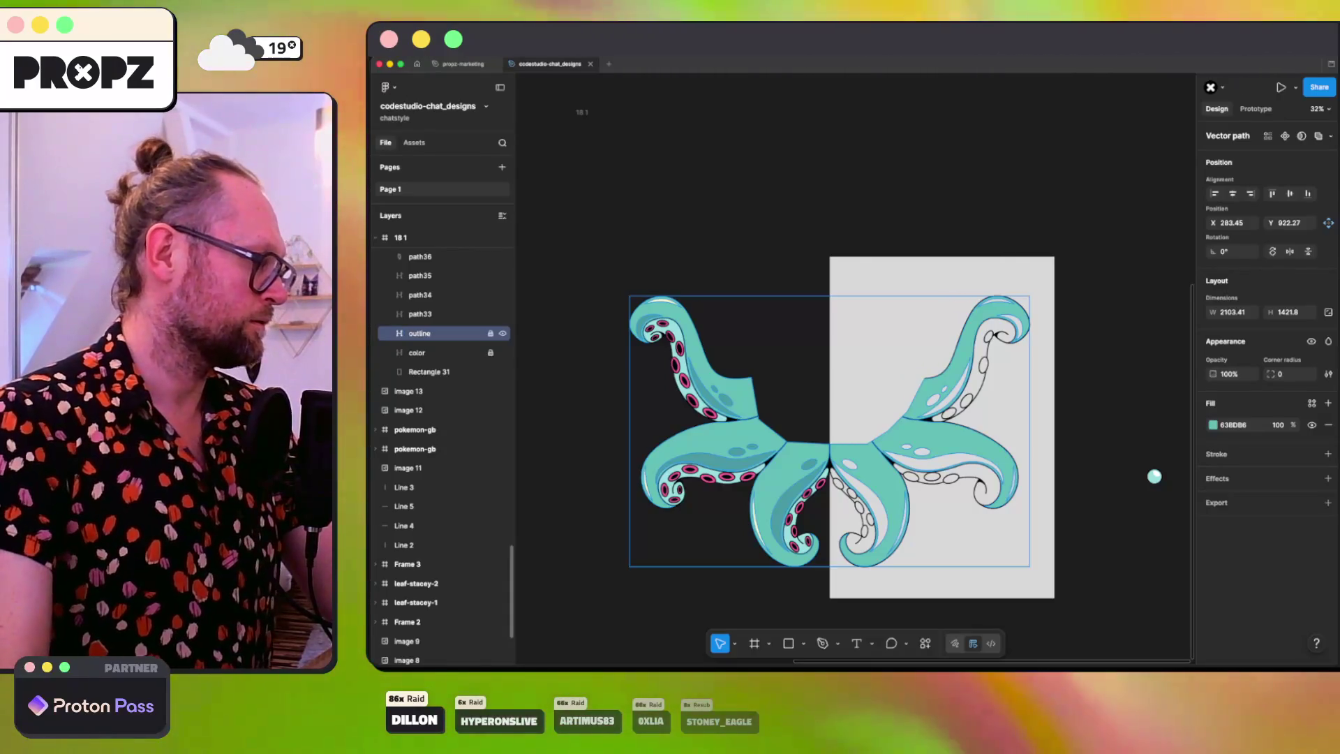
Step: Place Rectangle 31 above outline, lock color, and subtract the rectangle from outline
left_click_drag(427, 372, 419, 341)
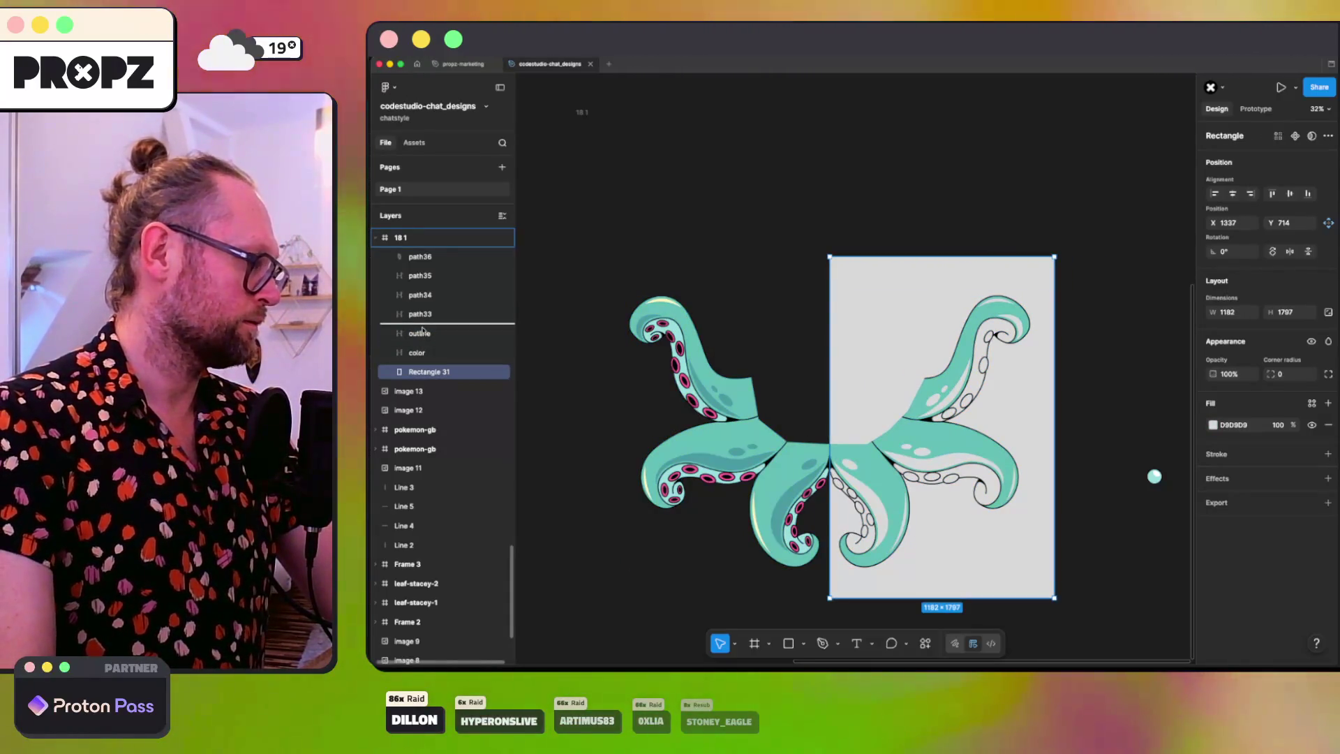
left_click_drag(423, 331, 423, 332)
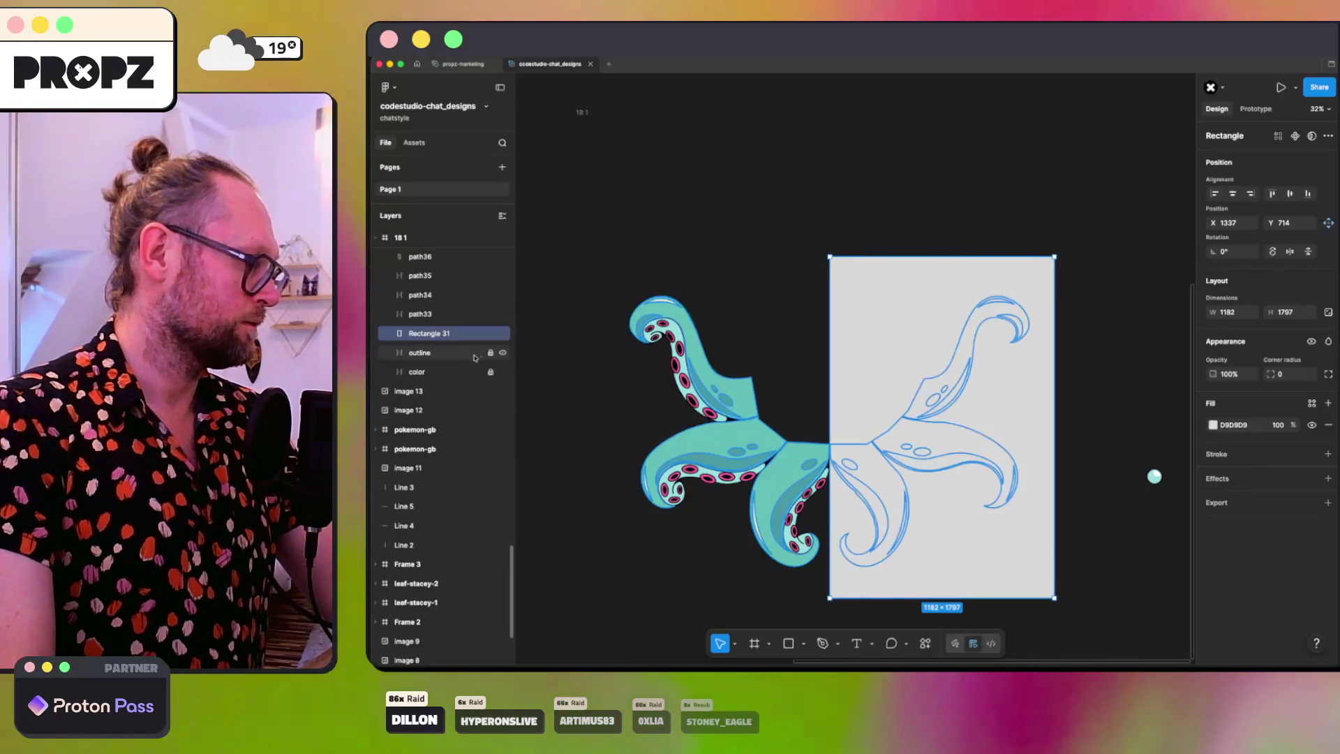
left_click(491, 371)
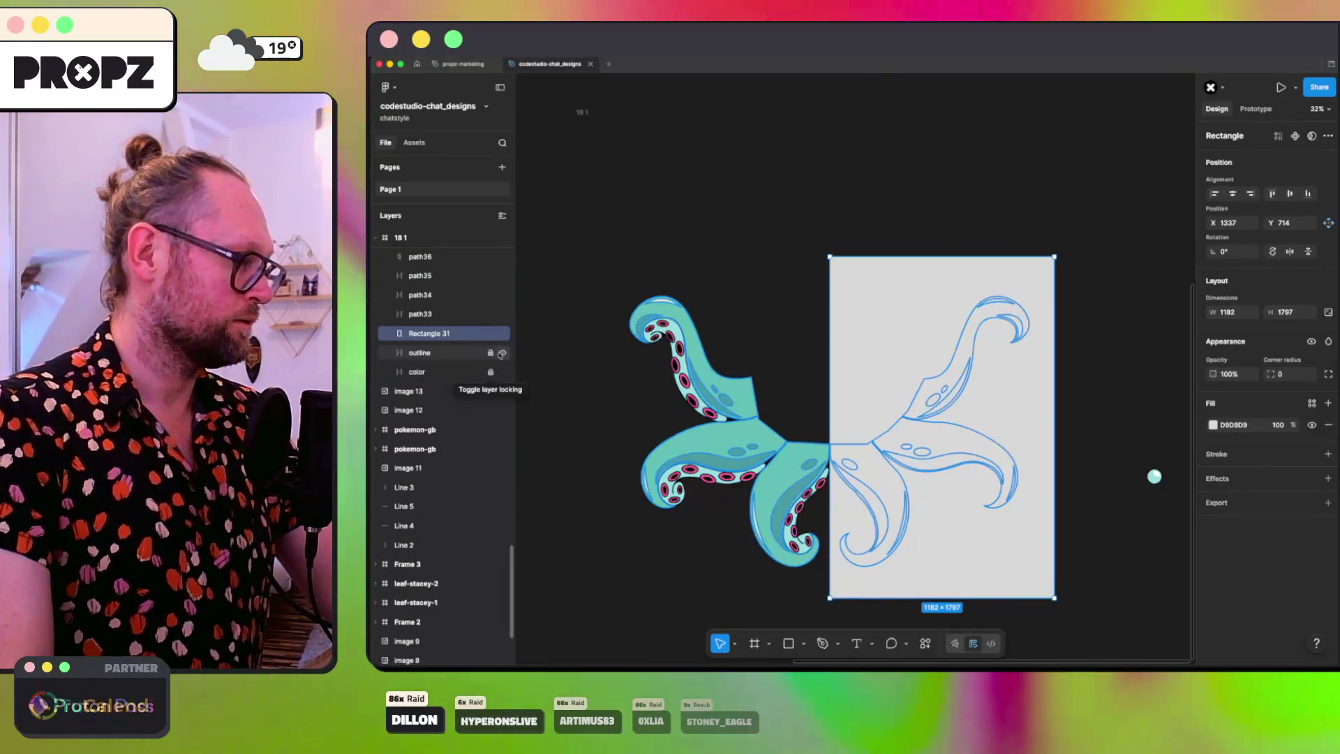
left_click(433, 352)
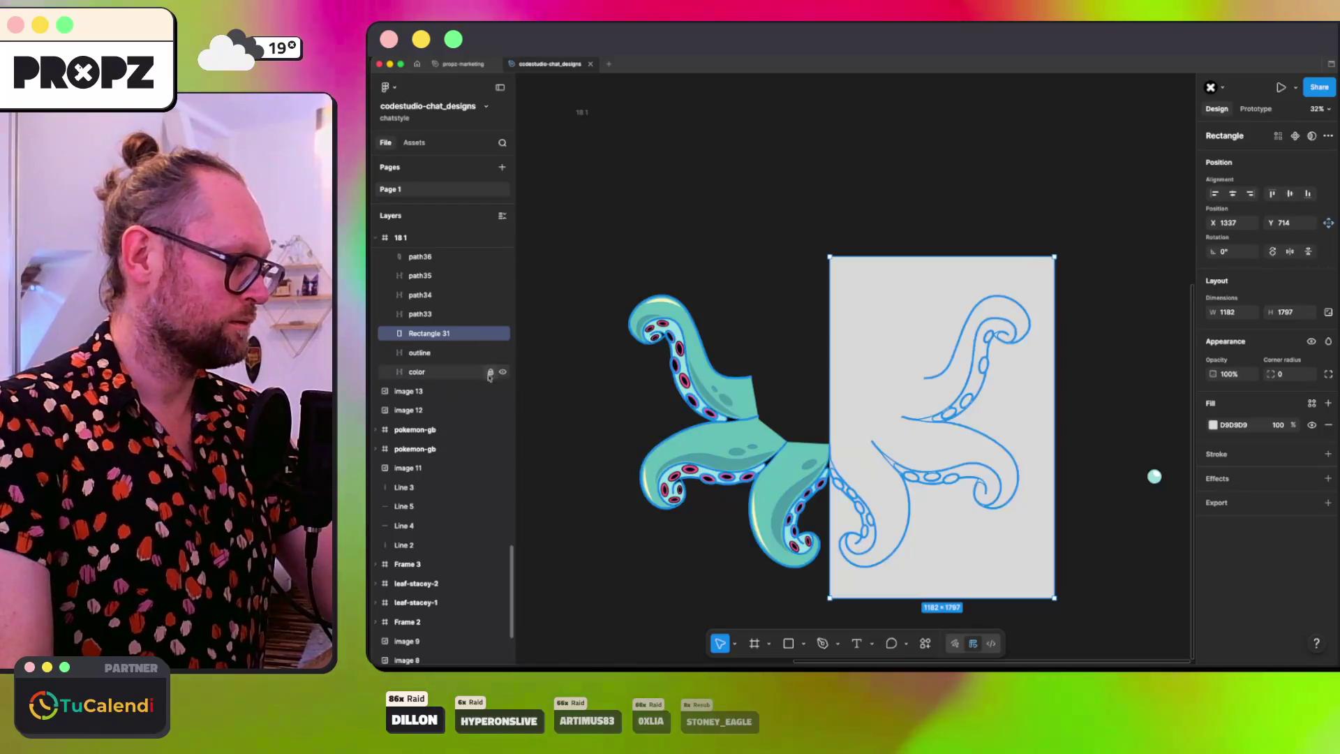
left_click(440, 338, "shift")
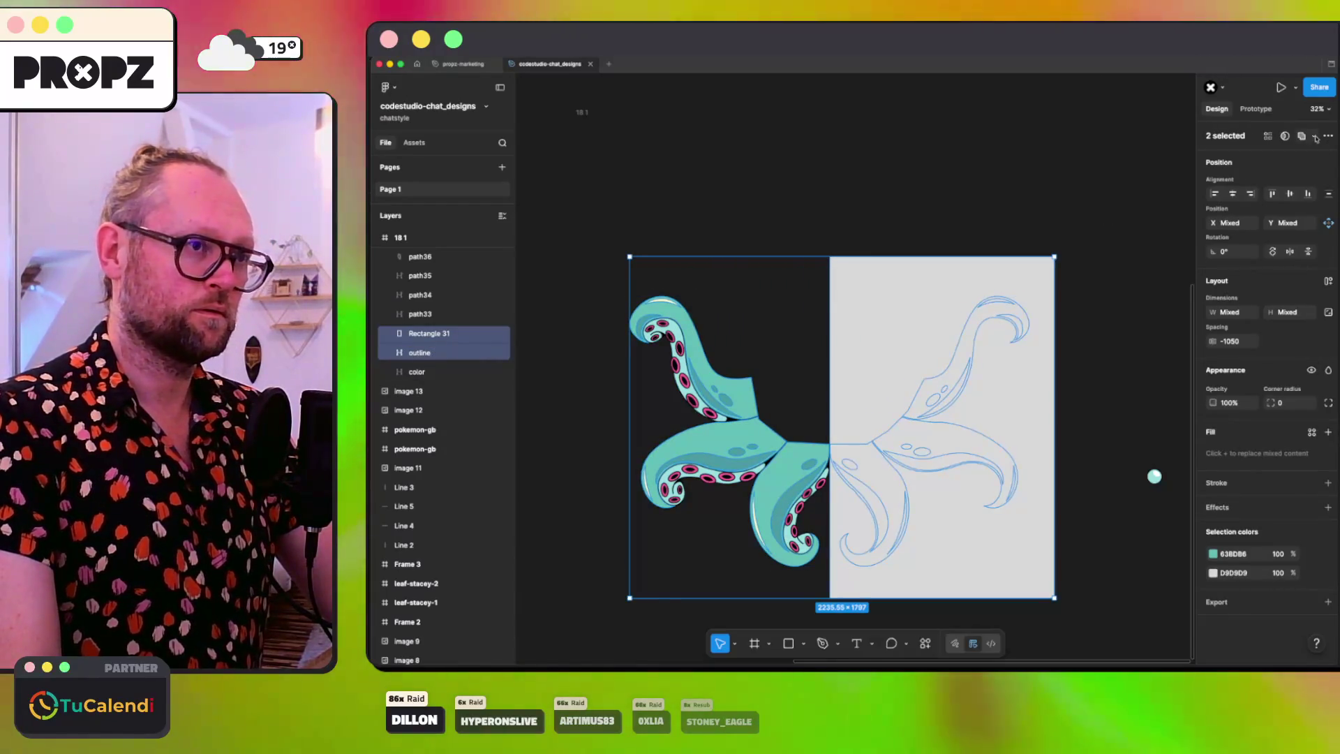
left_click(1267, 172)
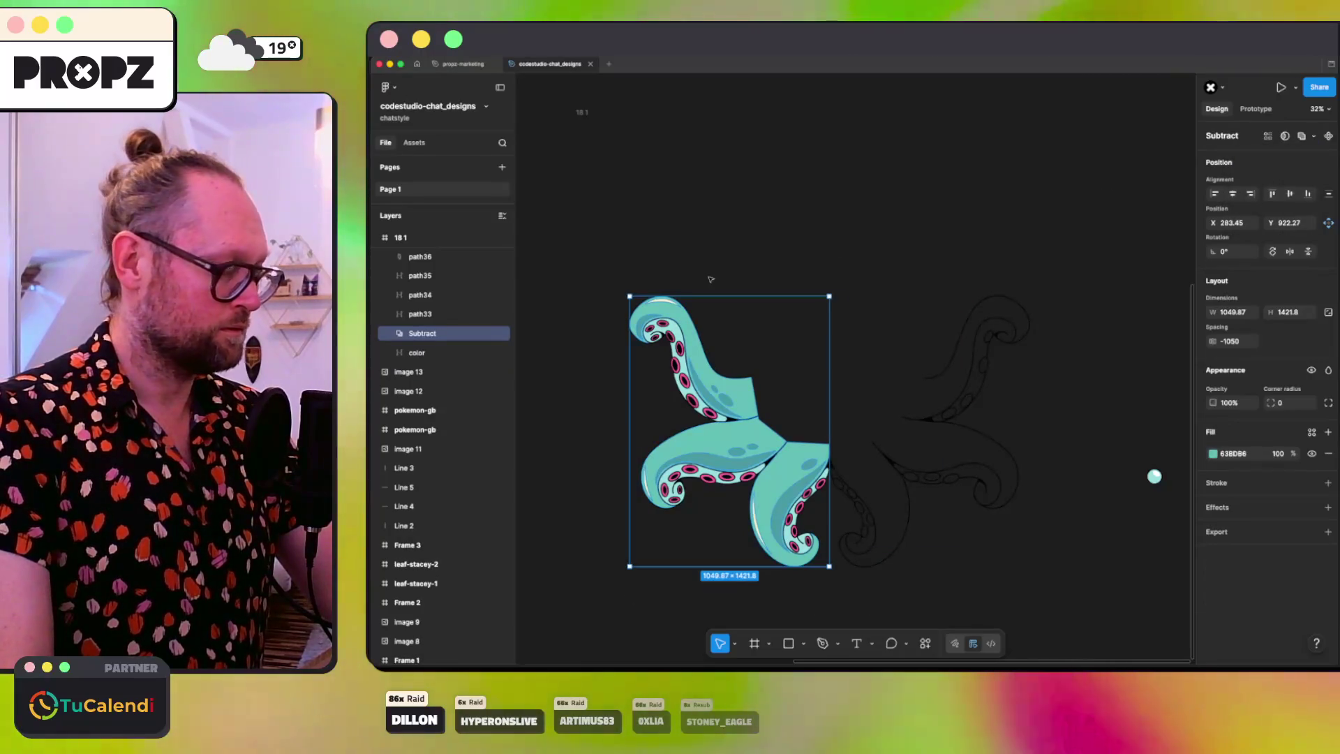
left_click(391, 334)
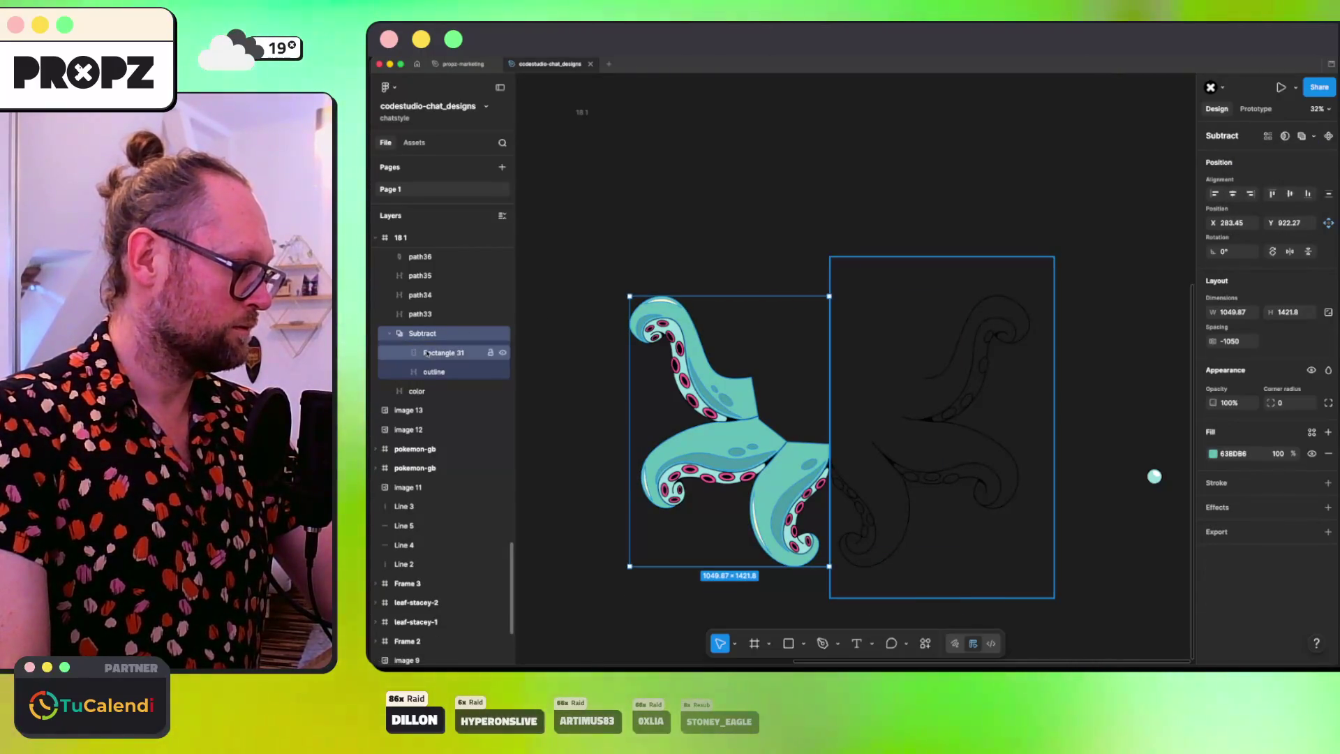
left_click_drag(427, 353, 422, 328)
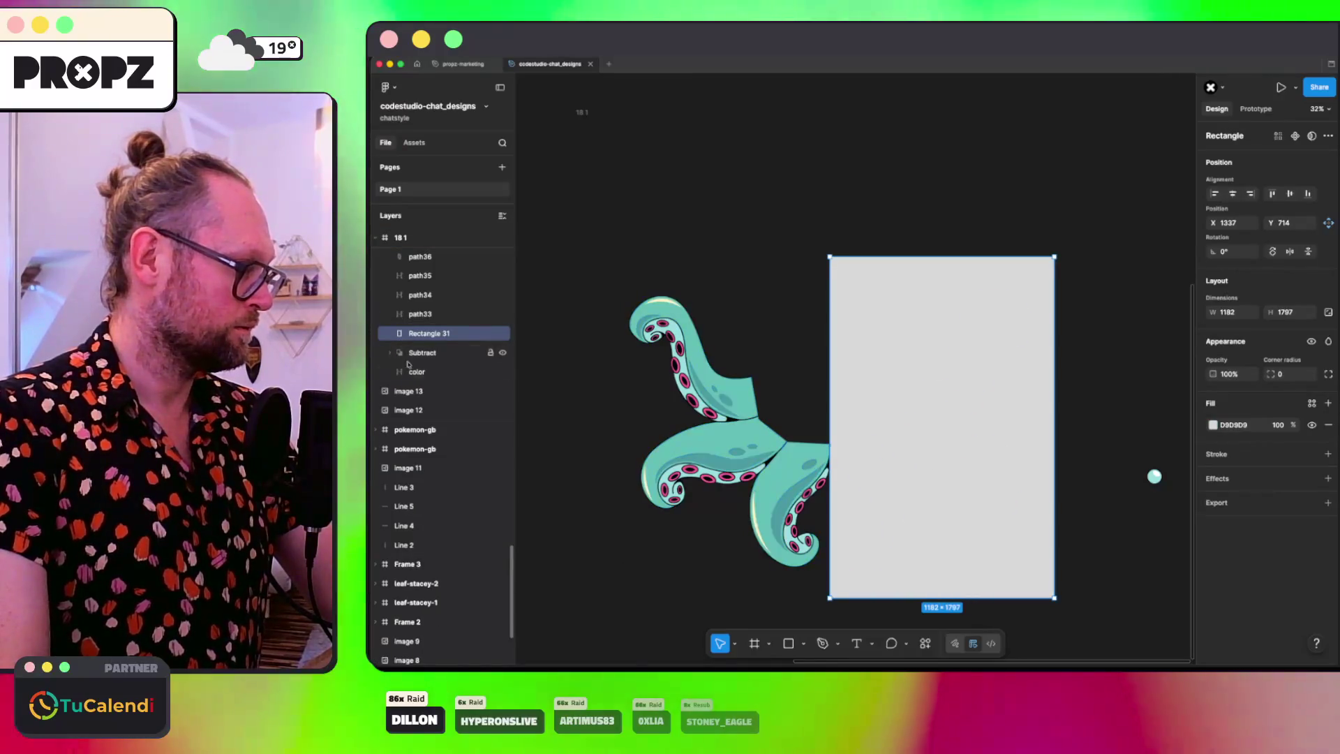
Step: Subtract Rectangle 31 from color, flatten both Subtract layers, and switch to Discord
left_click(415, 372, "shift")
left_click(1314, 135)
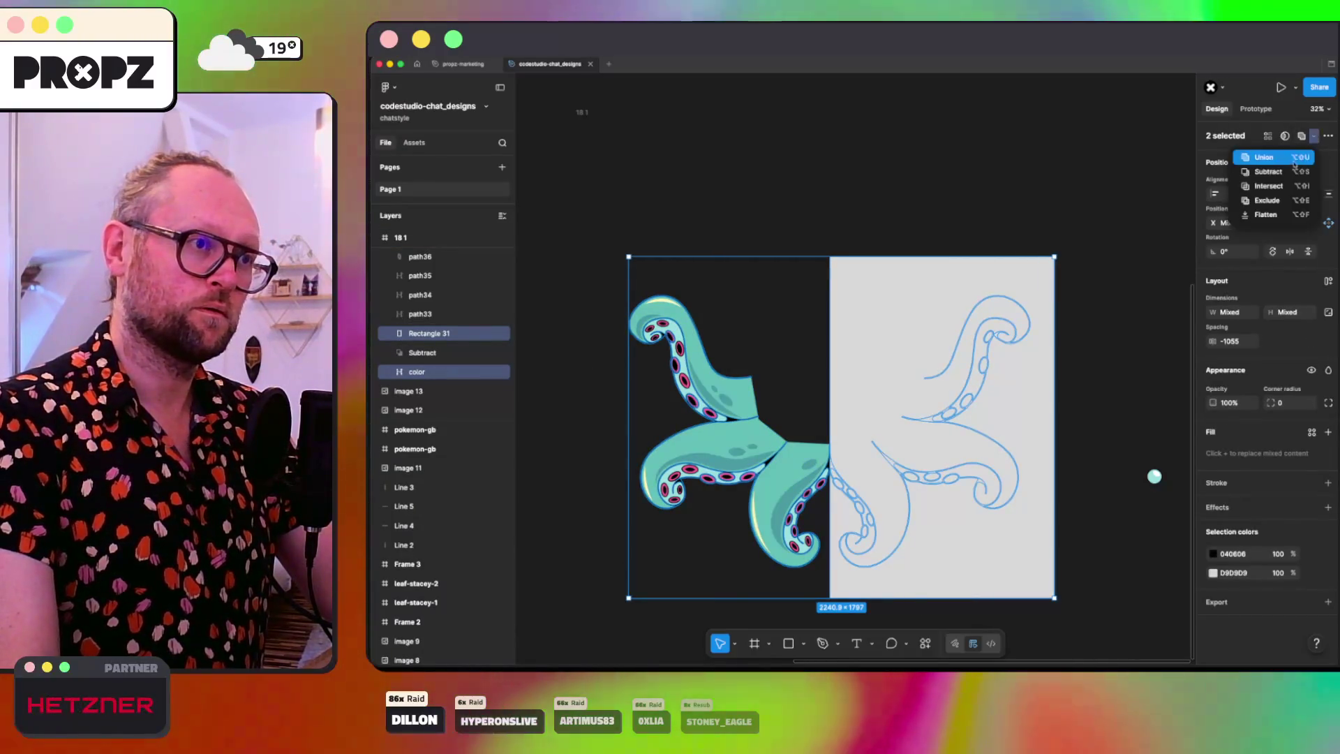
left_click(1268, 171)
right_click(463, 354)
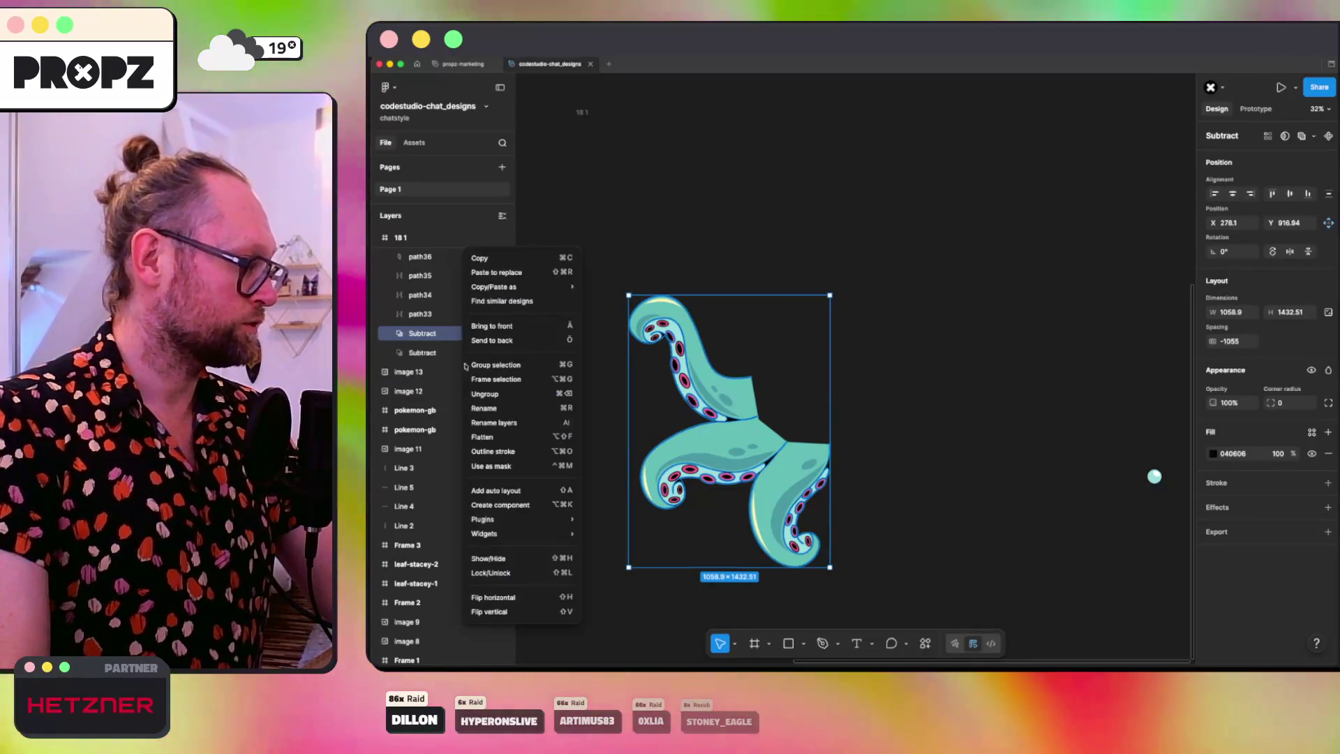
left_click(481, 436)
right_click(418, 353)
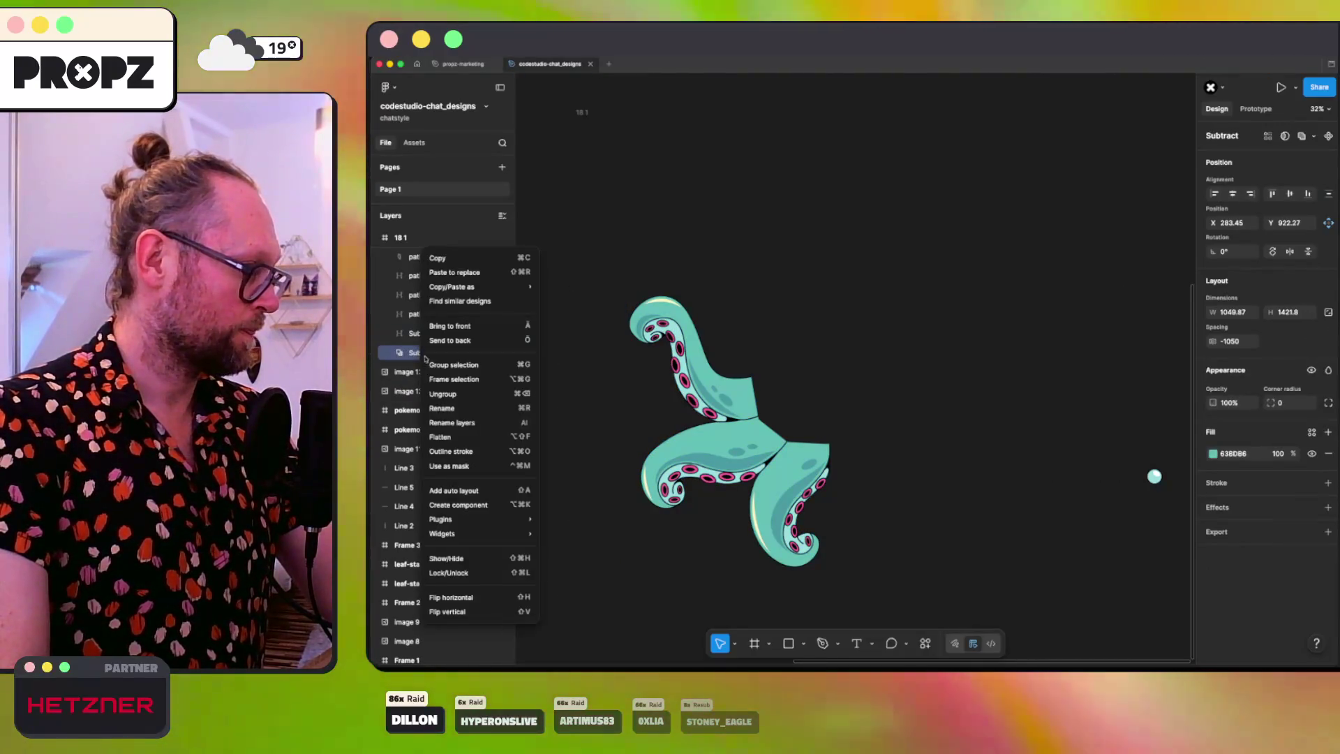
left_click(450, 436)
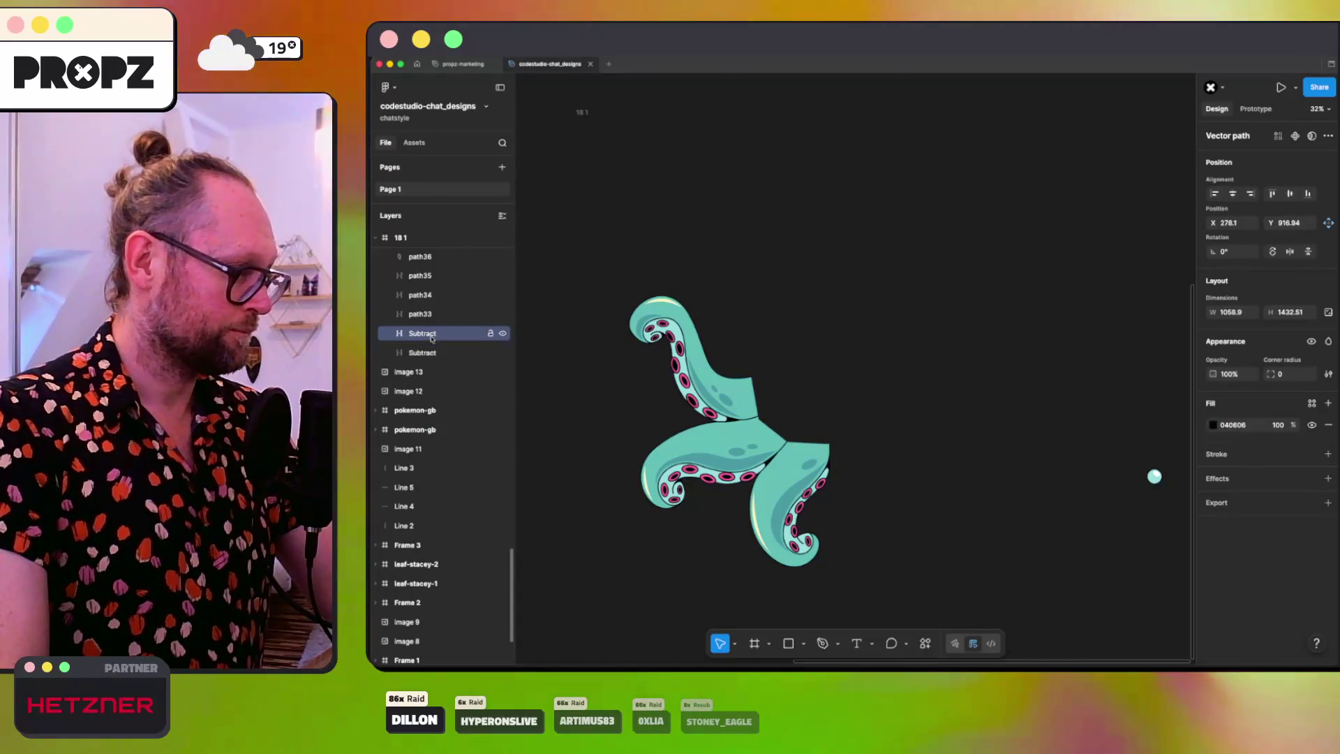
left_click(857, 383)
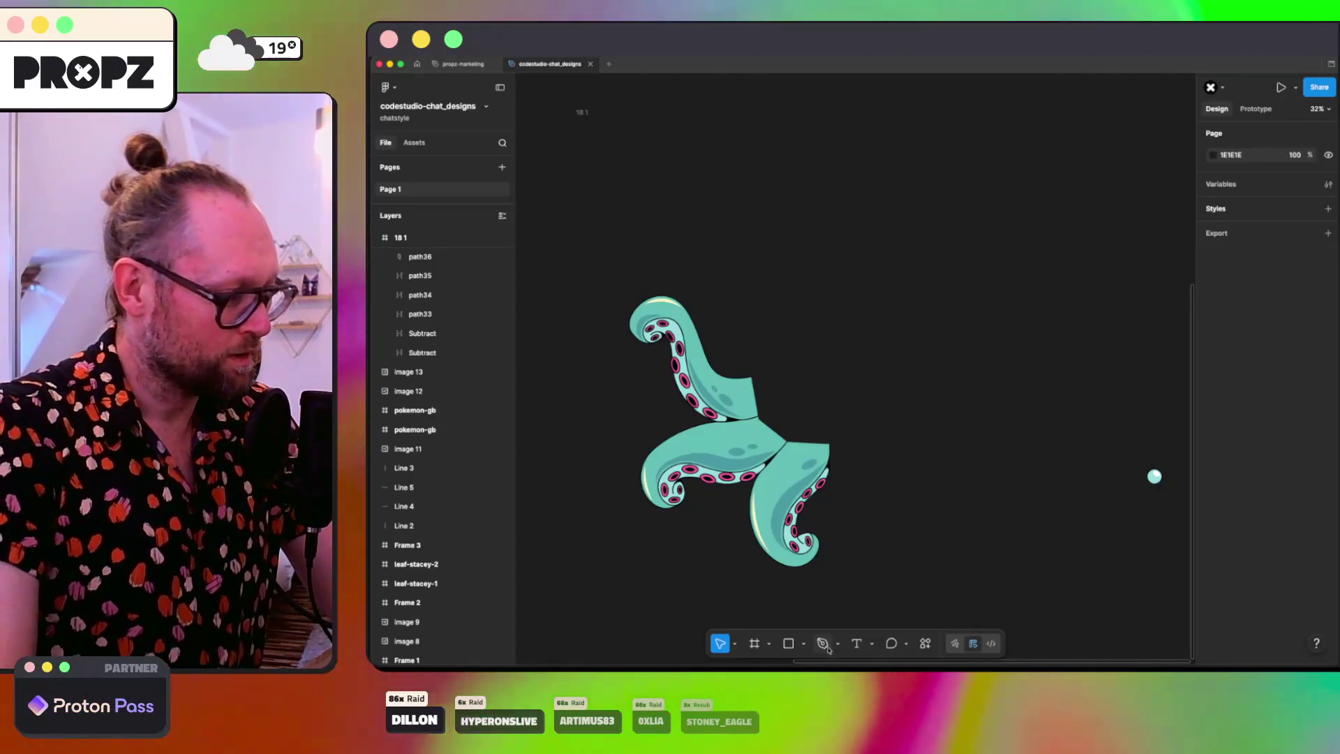
left_click(758, 669)
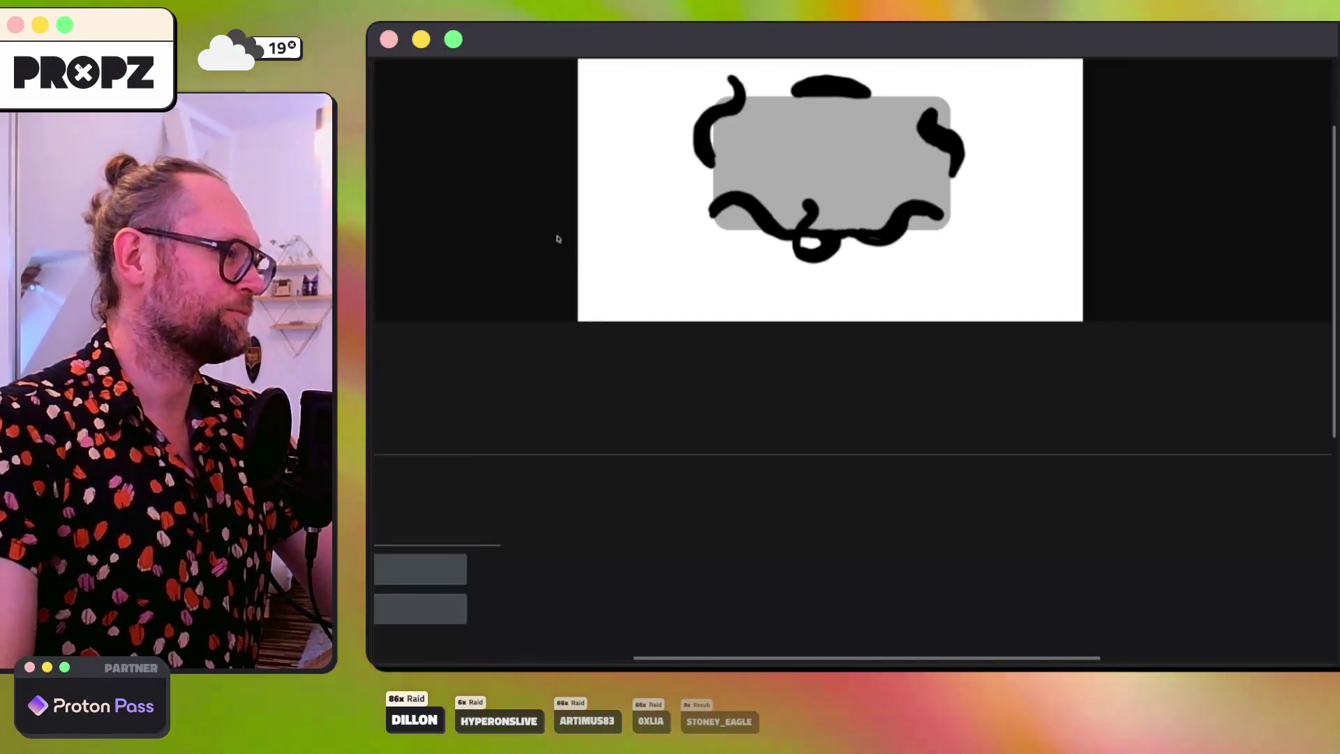
Step: Switch to the browser and open youtube.com by typing 'y' in the address bar
key("super+Tab")
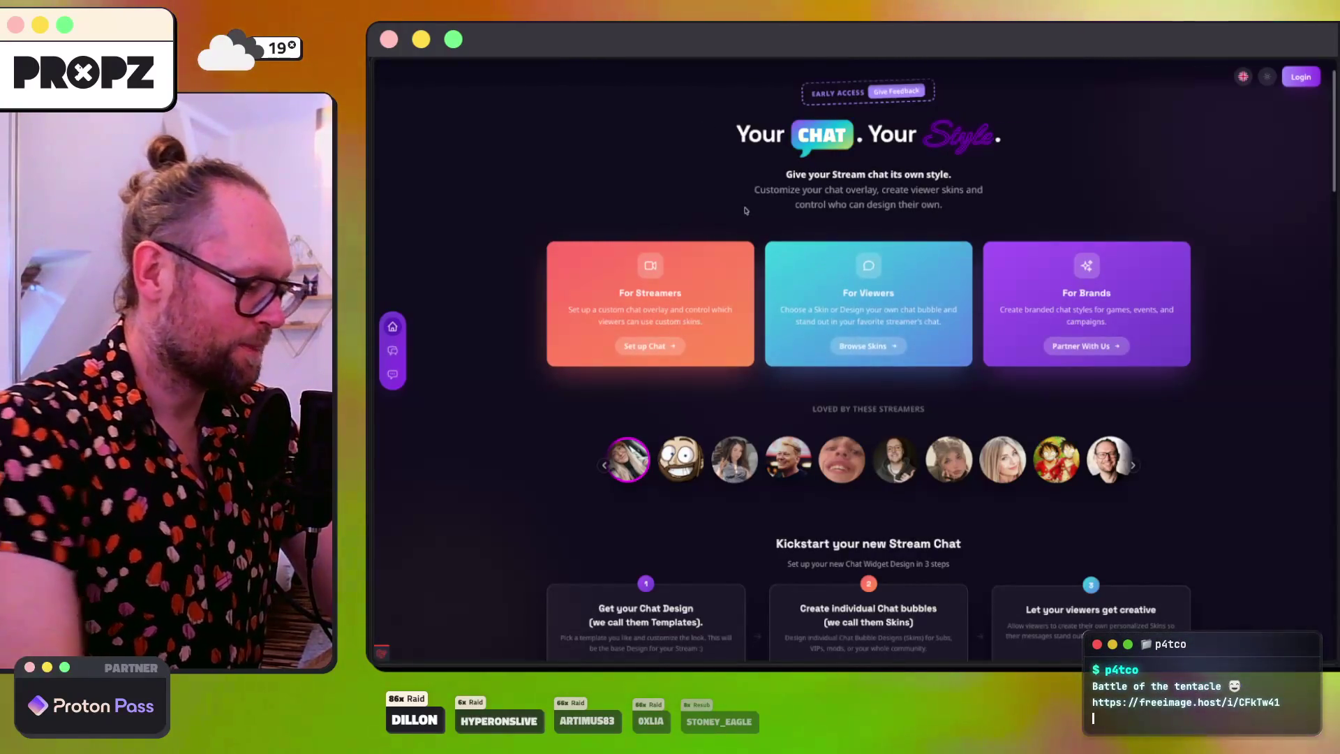
key("super+t")
type("y")
key("Return")
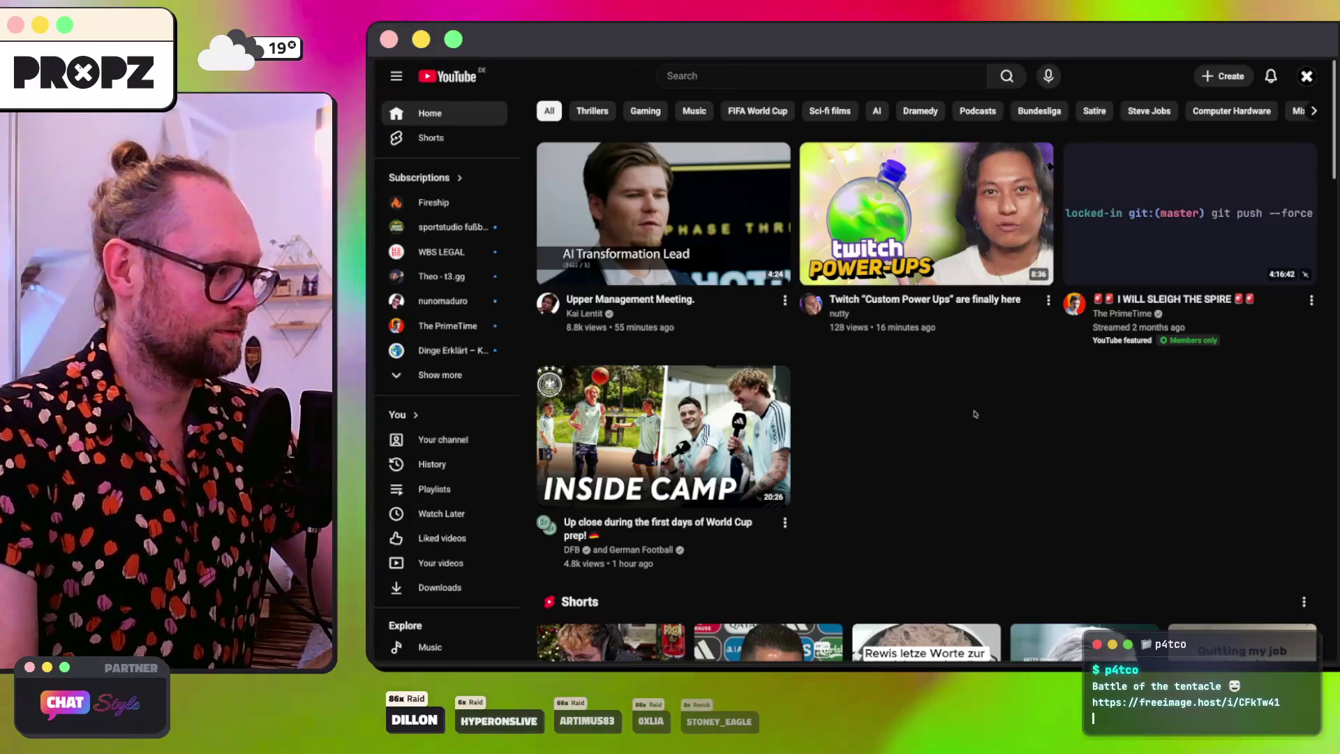
key("super+t")
Step: Paste and open the Aura music video link, then bring up the Elgato Wave Link mixer
key("super+v")
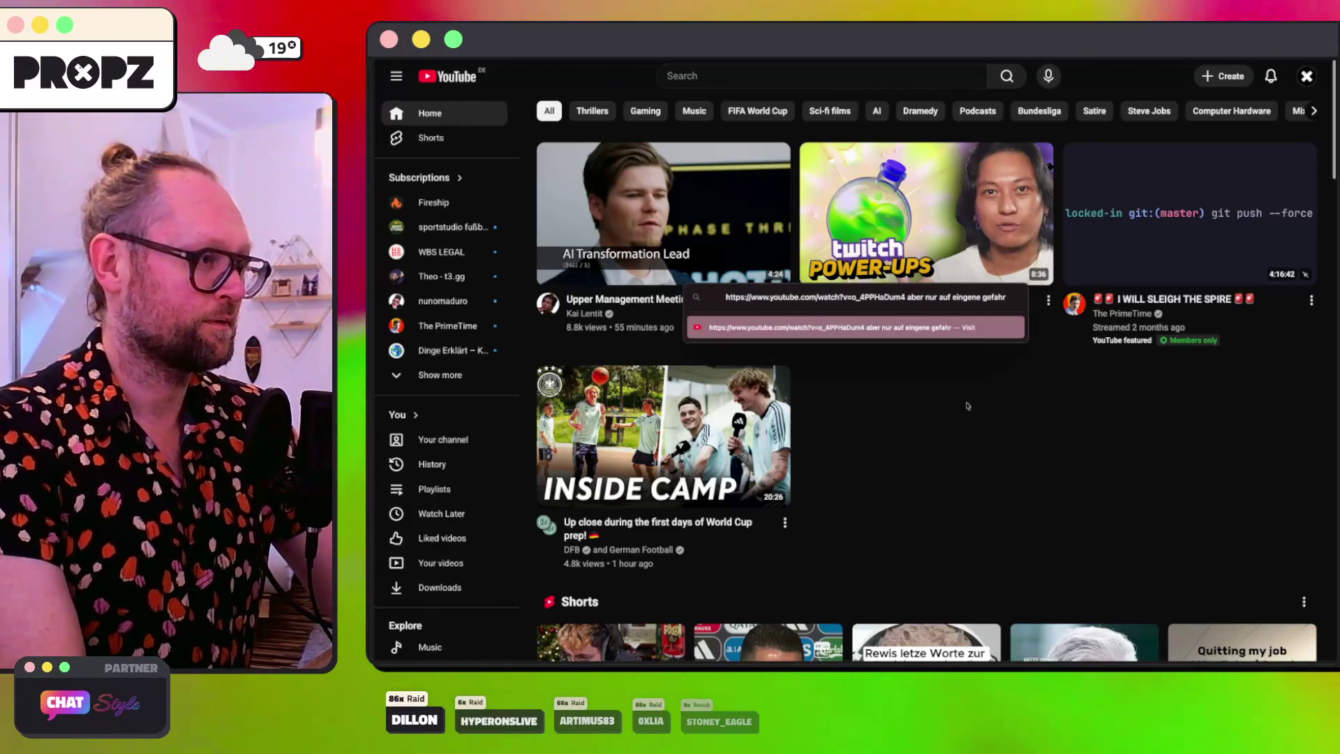
key("BackSpace")
key("BackSpace")
key("BackSpace")
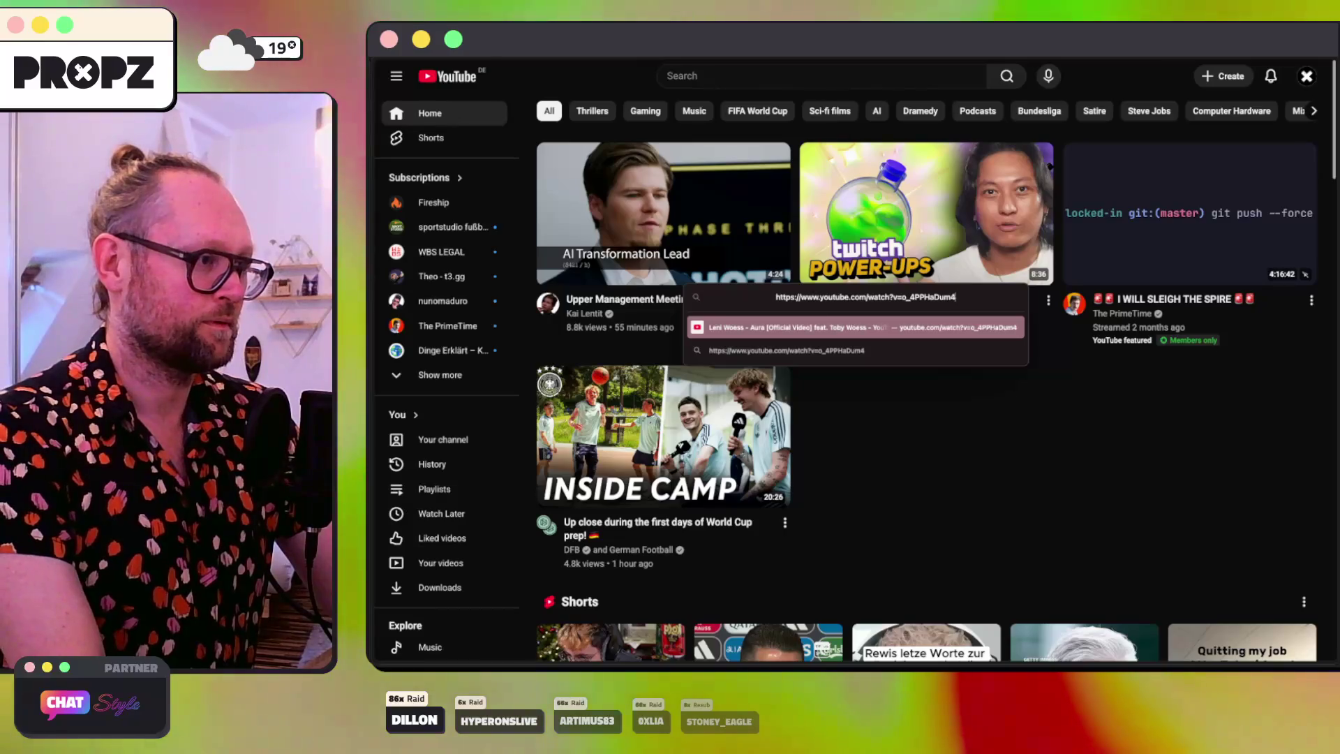
key("Return")
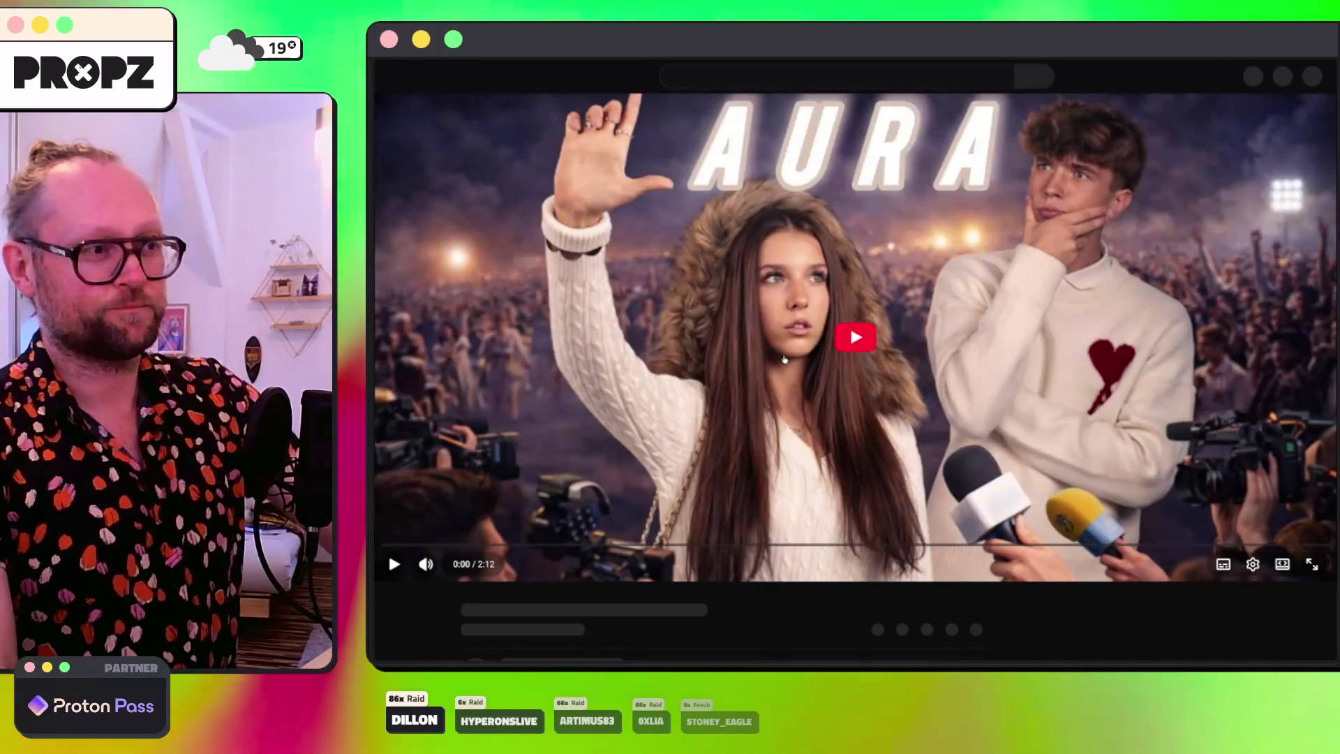
scroll(864, 597, "down", 3)
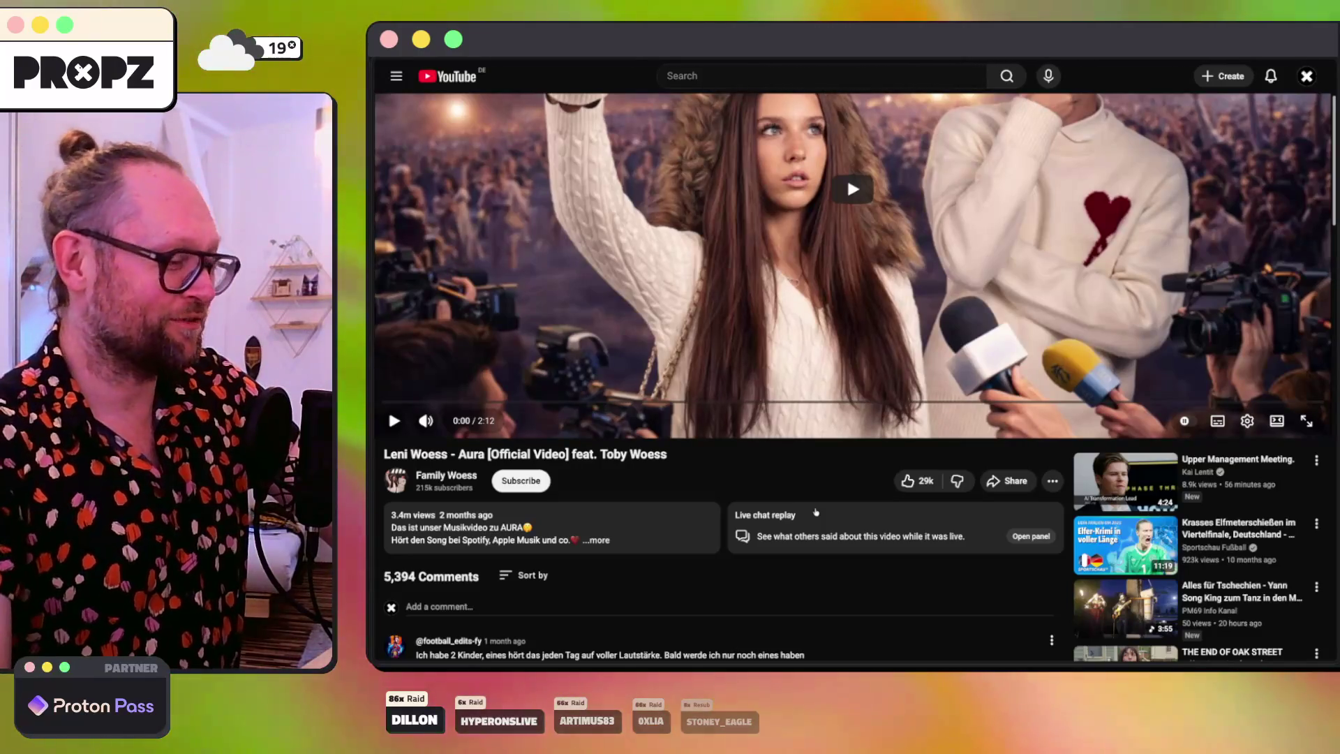
scroll(815, 512, "up", 3)
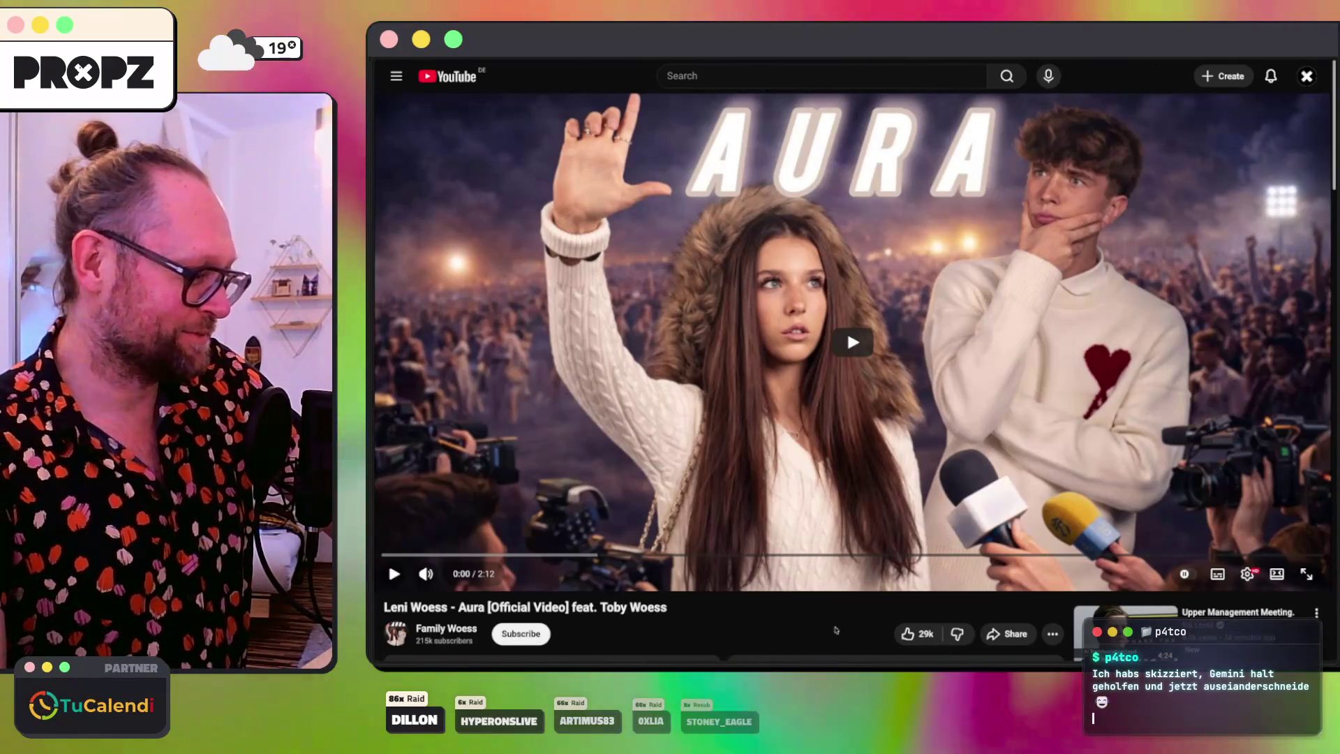
left_click(823, 664)
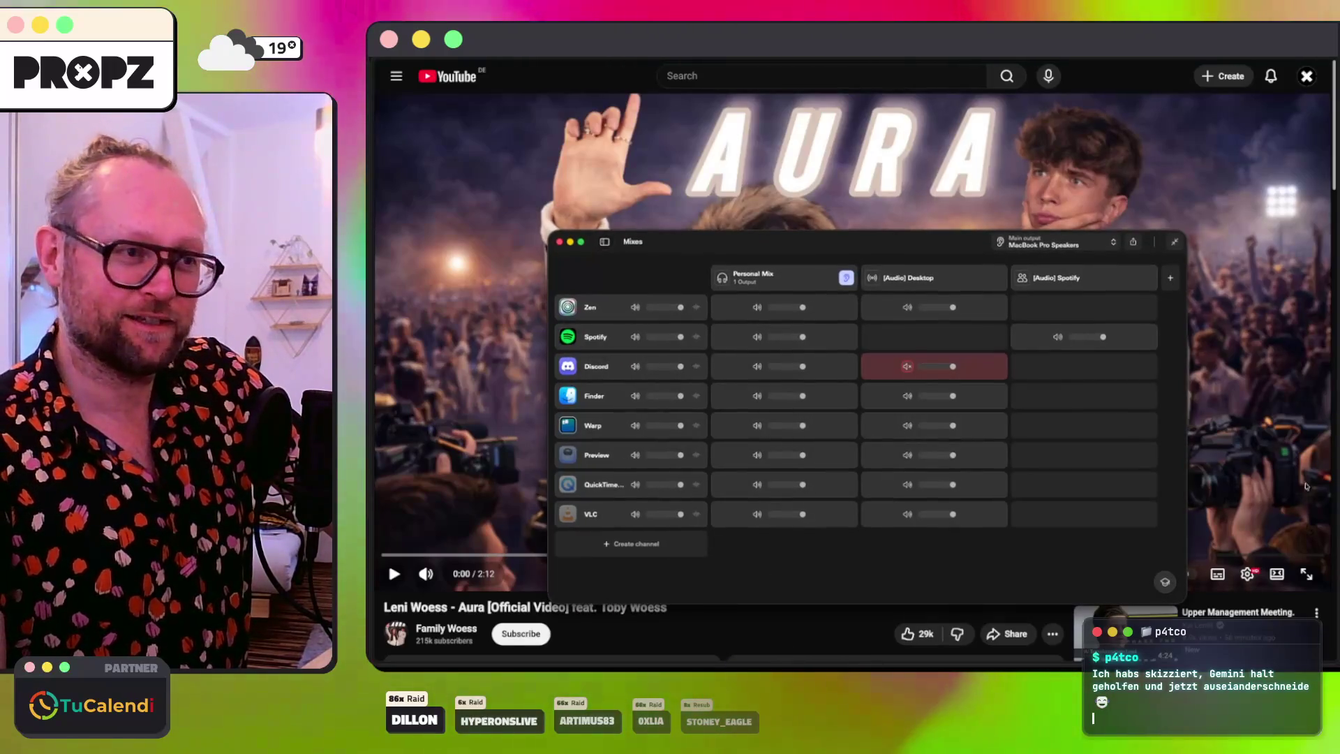
Step: Play the Aura video, raise the volume, seek back 10 seconds, and pause at 0:44
left_click(848, 330)
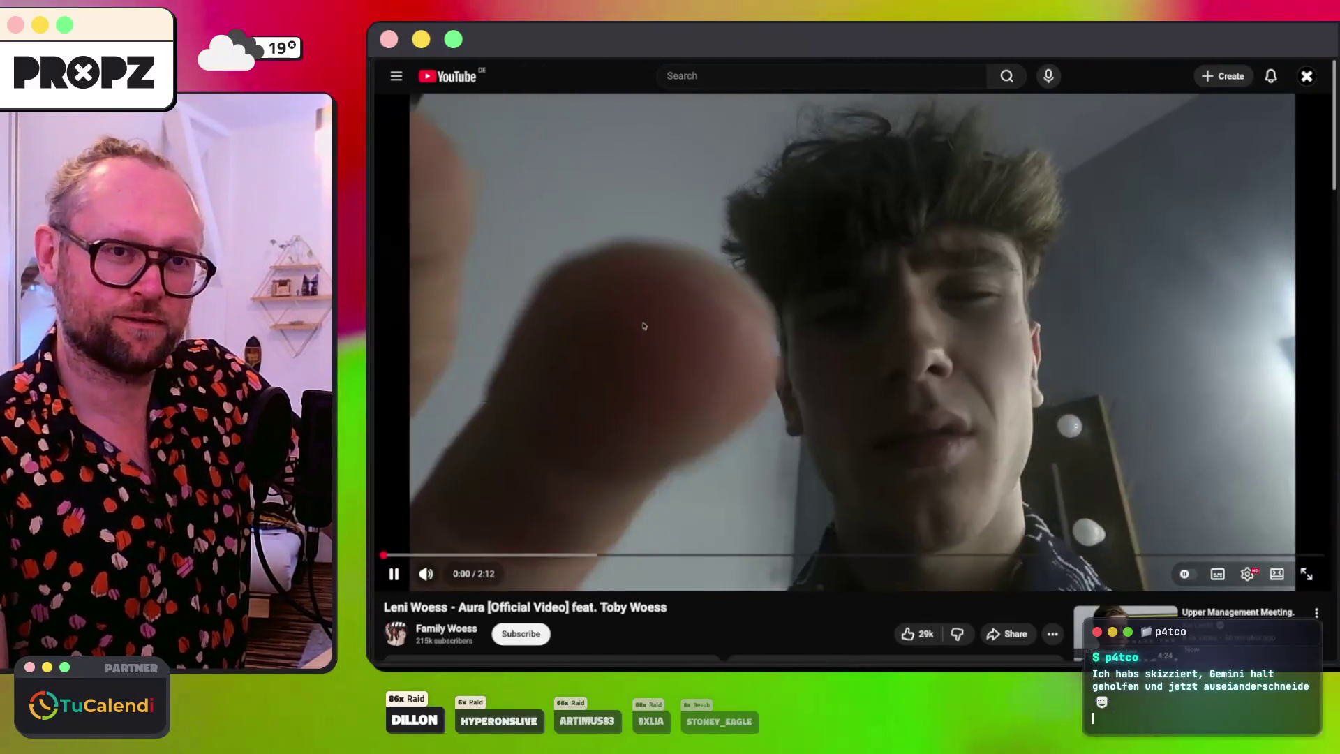
left_click(641, 328)
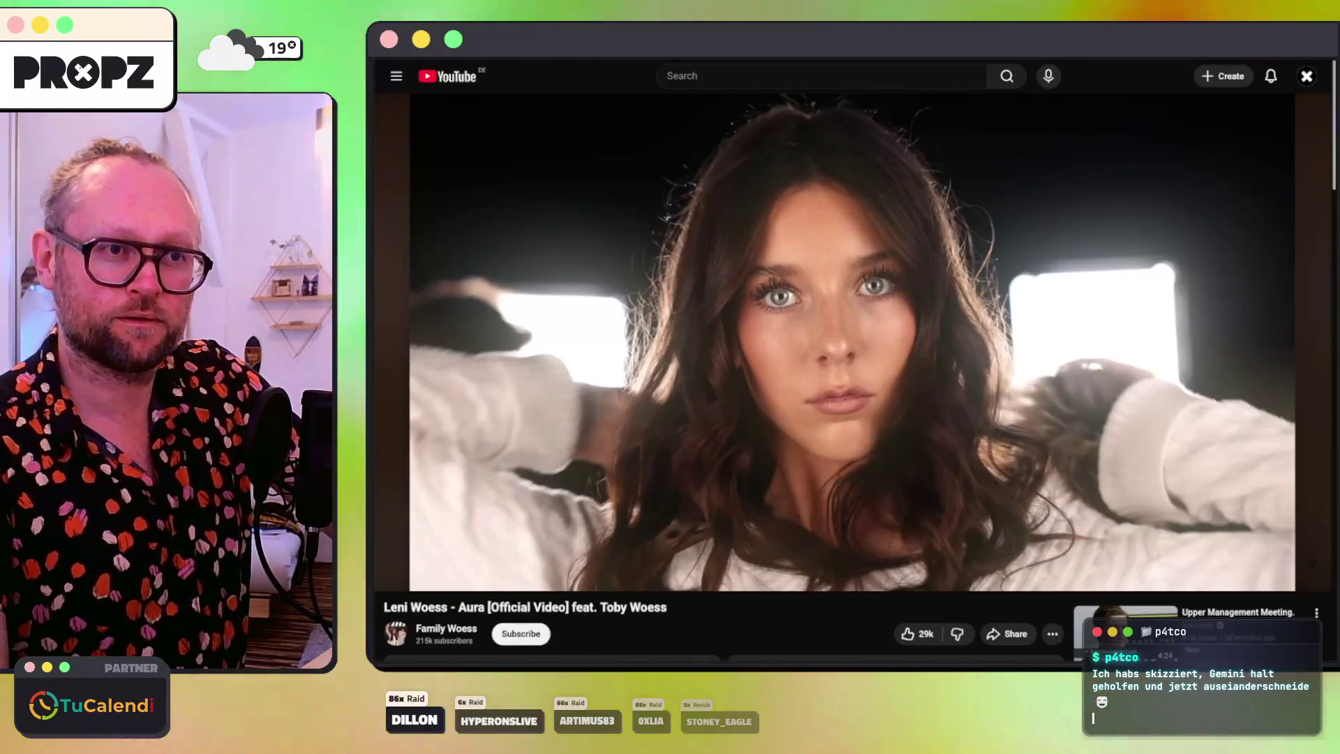
left_click(848, 403)
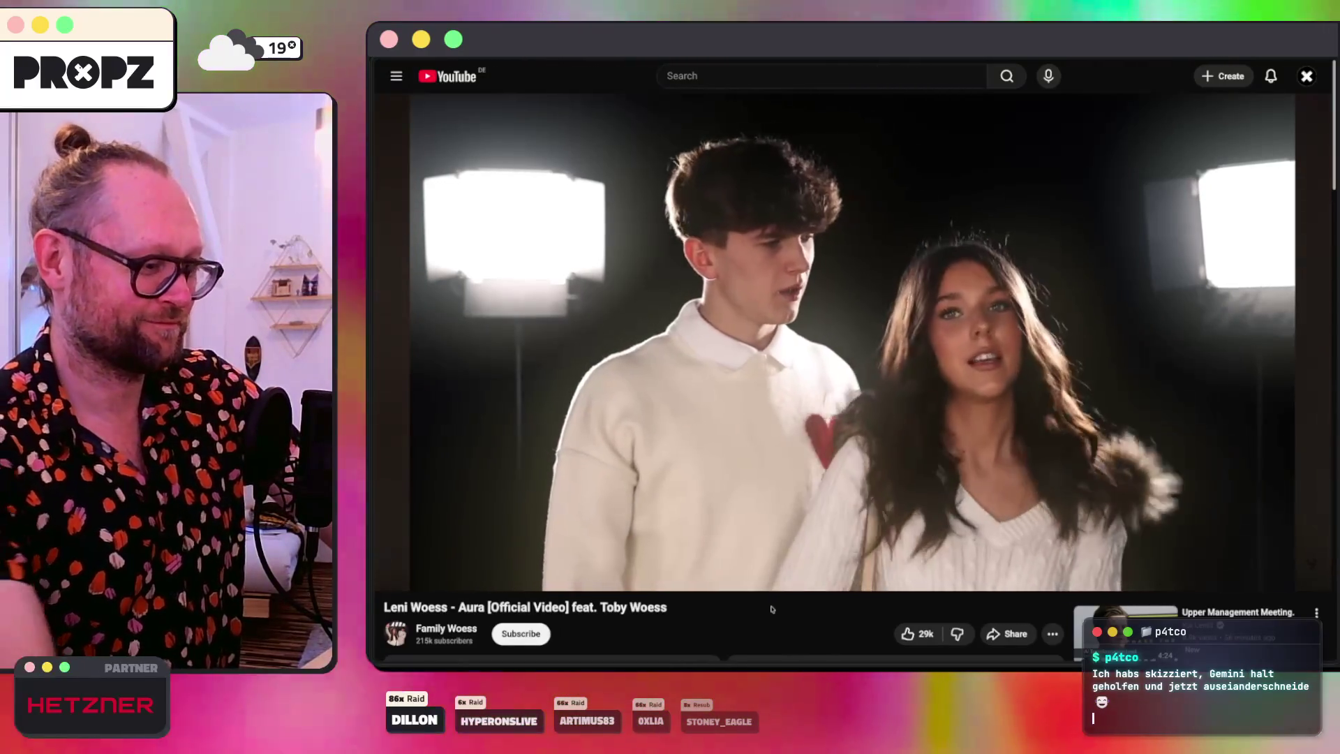
key("XF86AudioRaiseVolume")
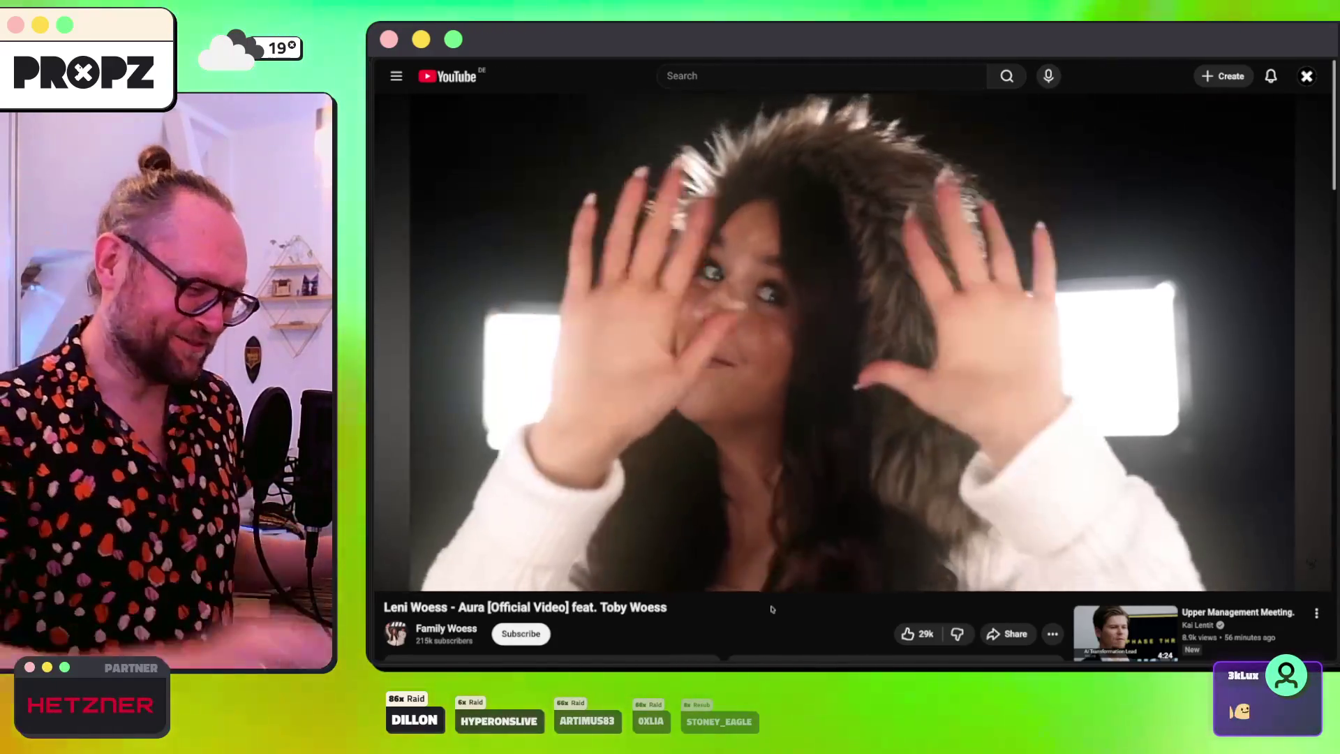
key("Left")
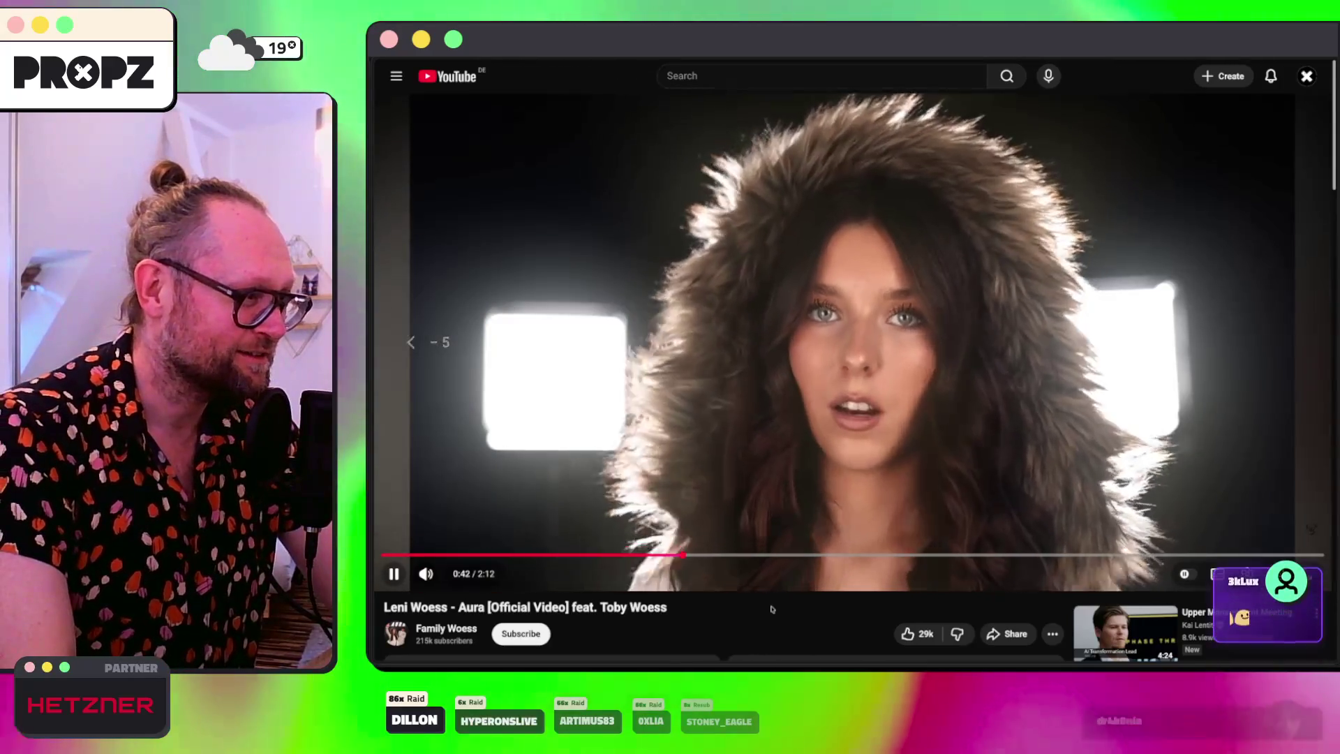
key("Left")
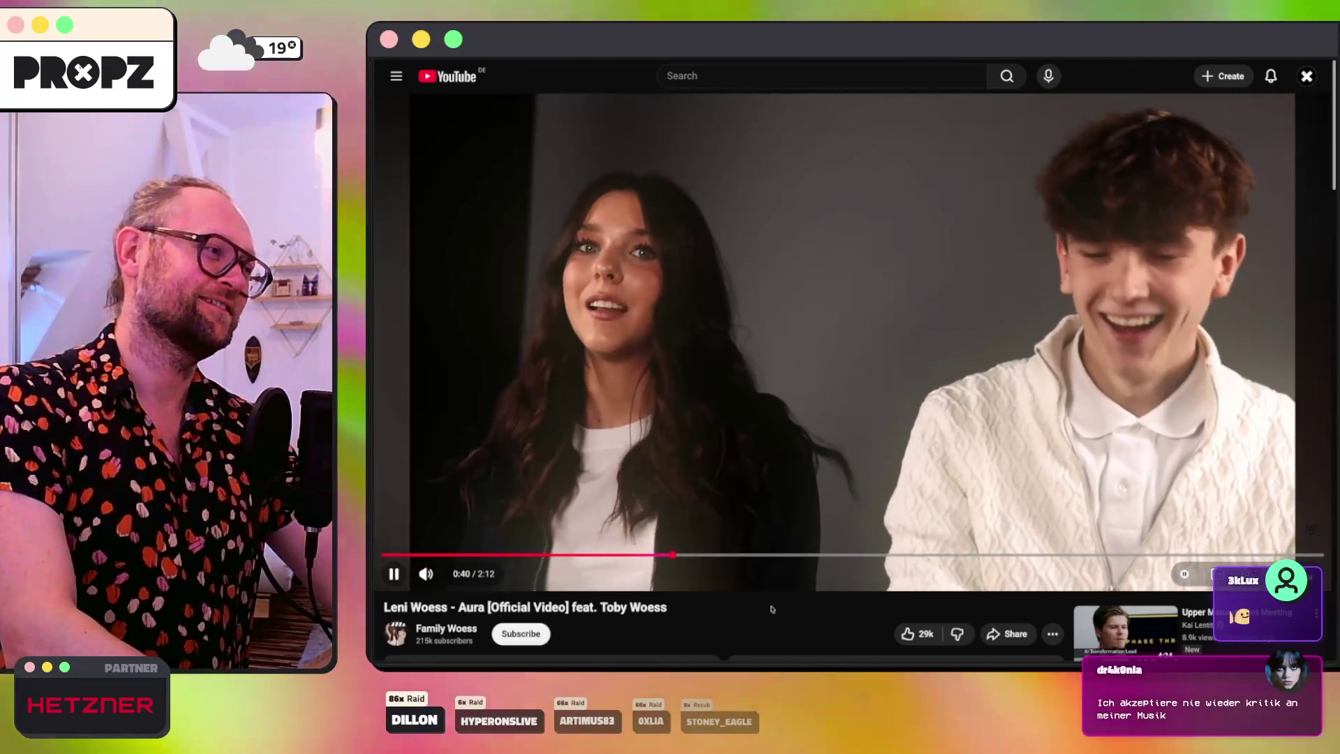
key("space")
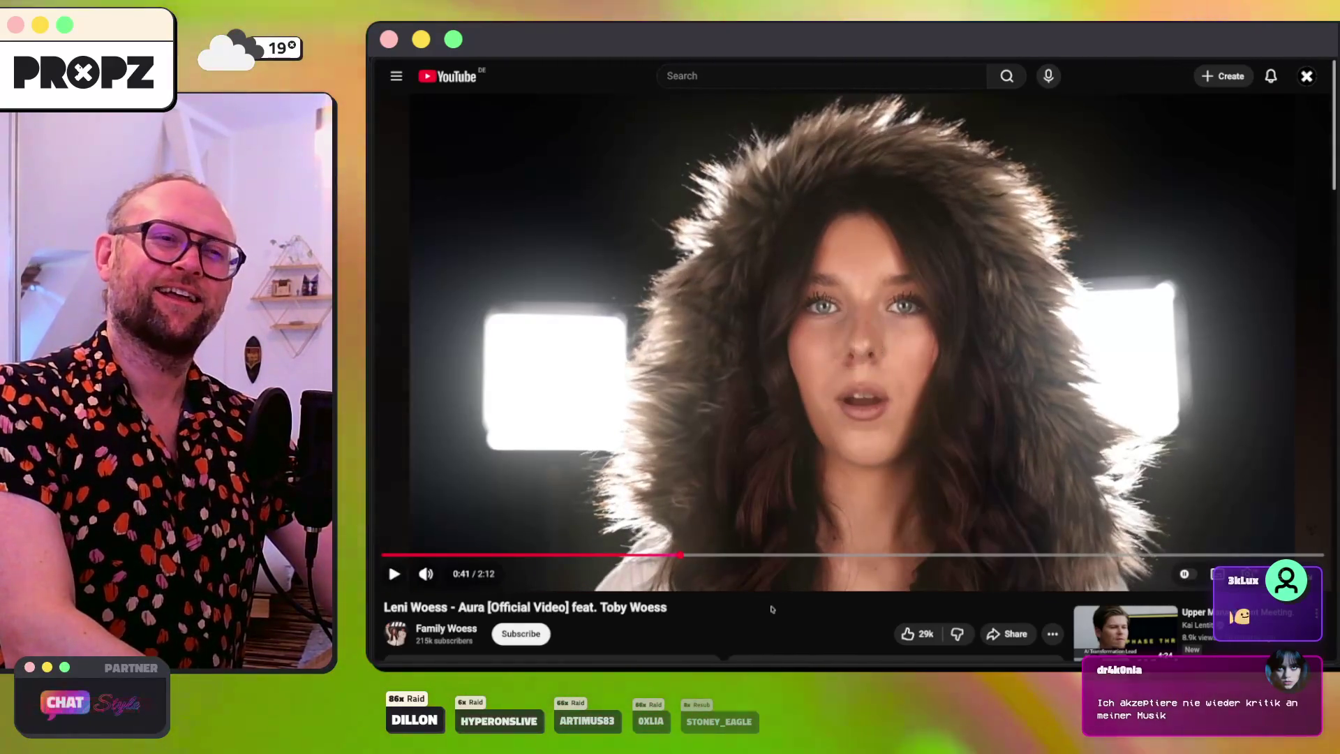
key("space")
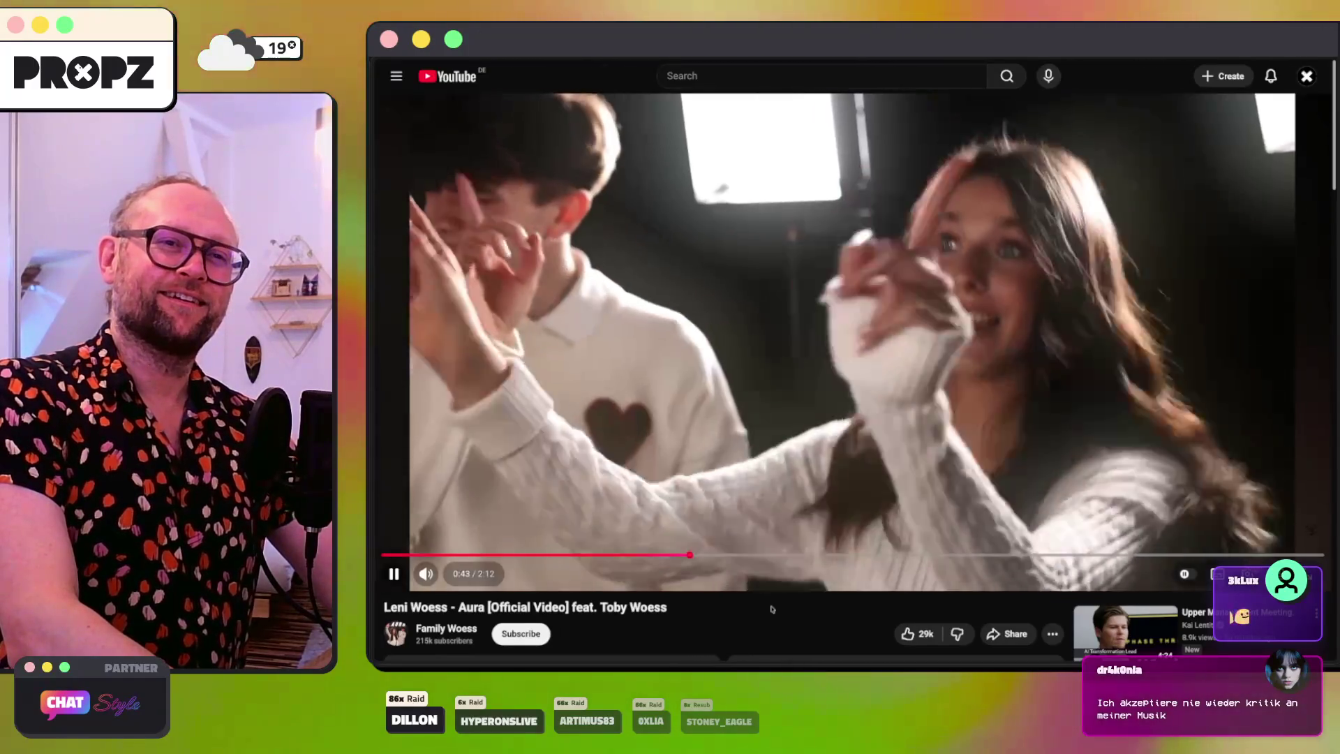
key("space")
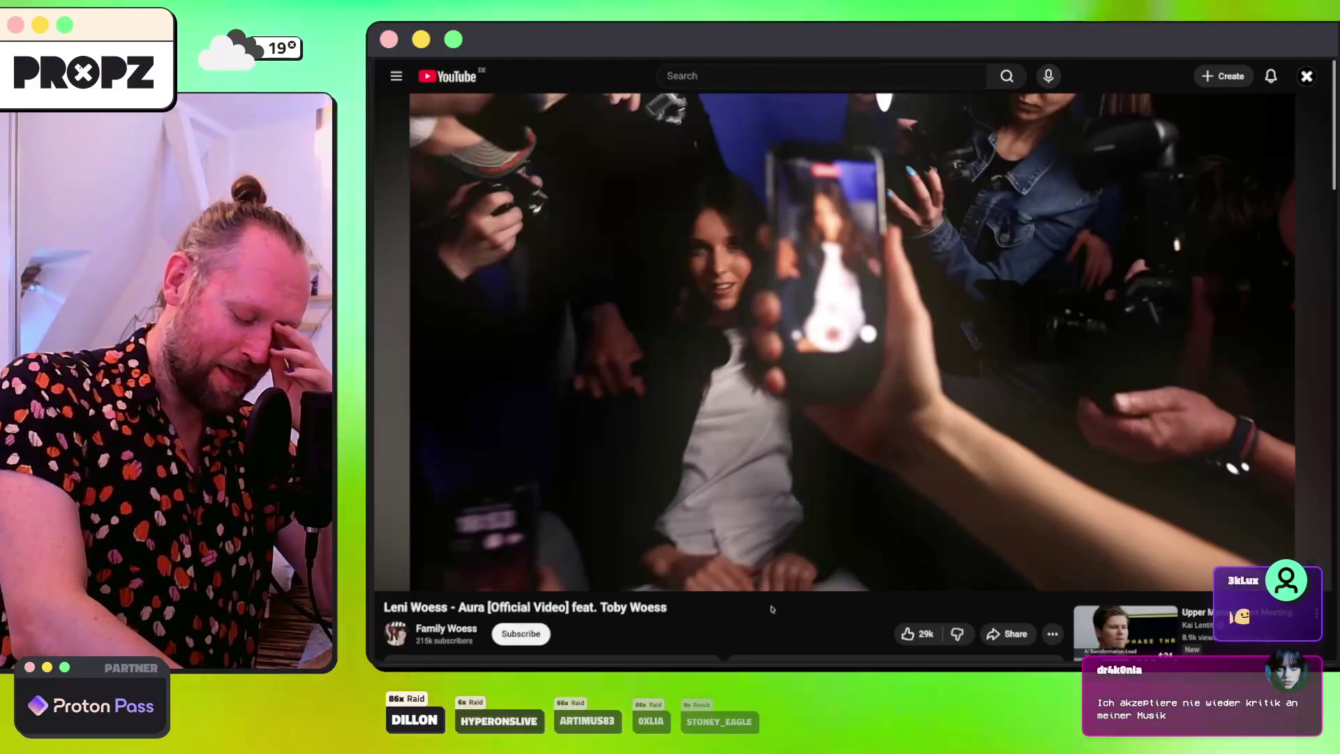
Step: Resume the Aura video and pause it again at 1:16
key("space")
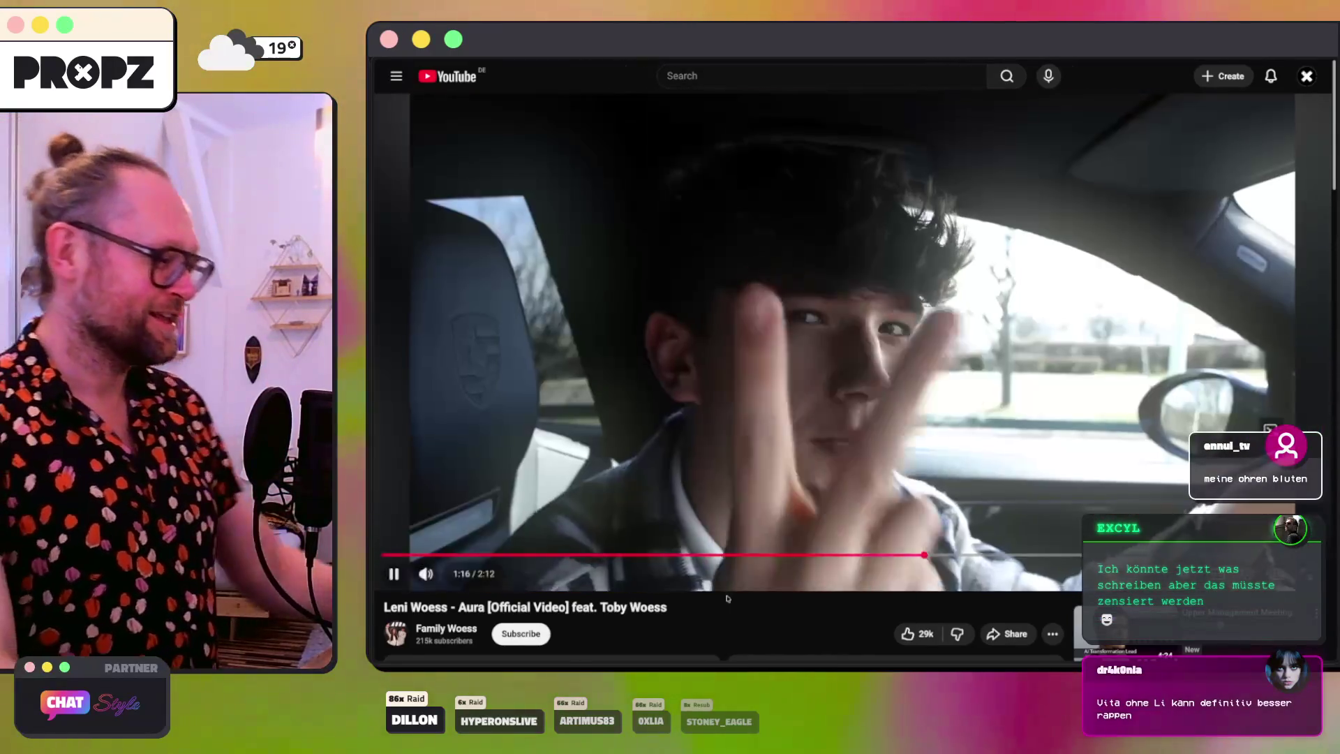
key("space")
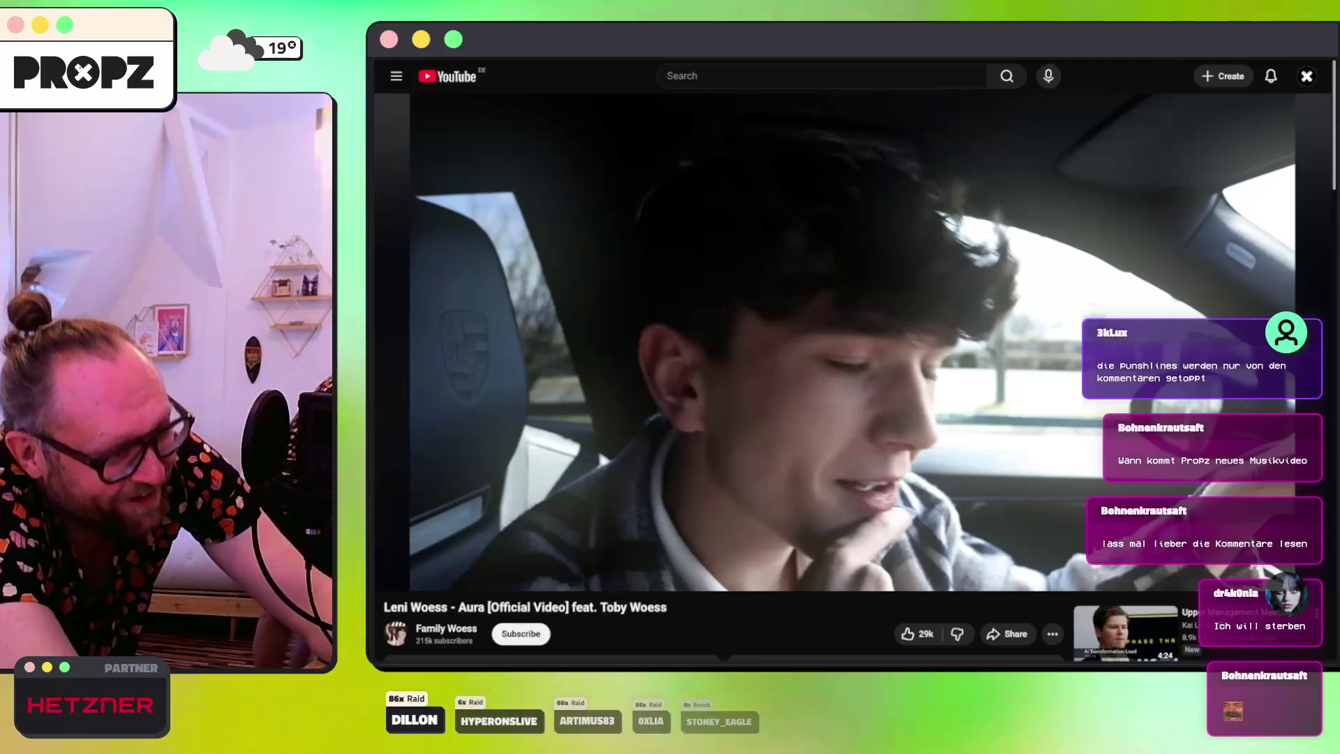
scroll(693, 415, "down", 10)
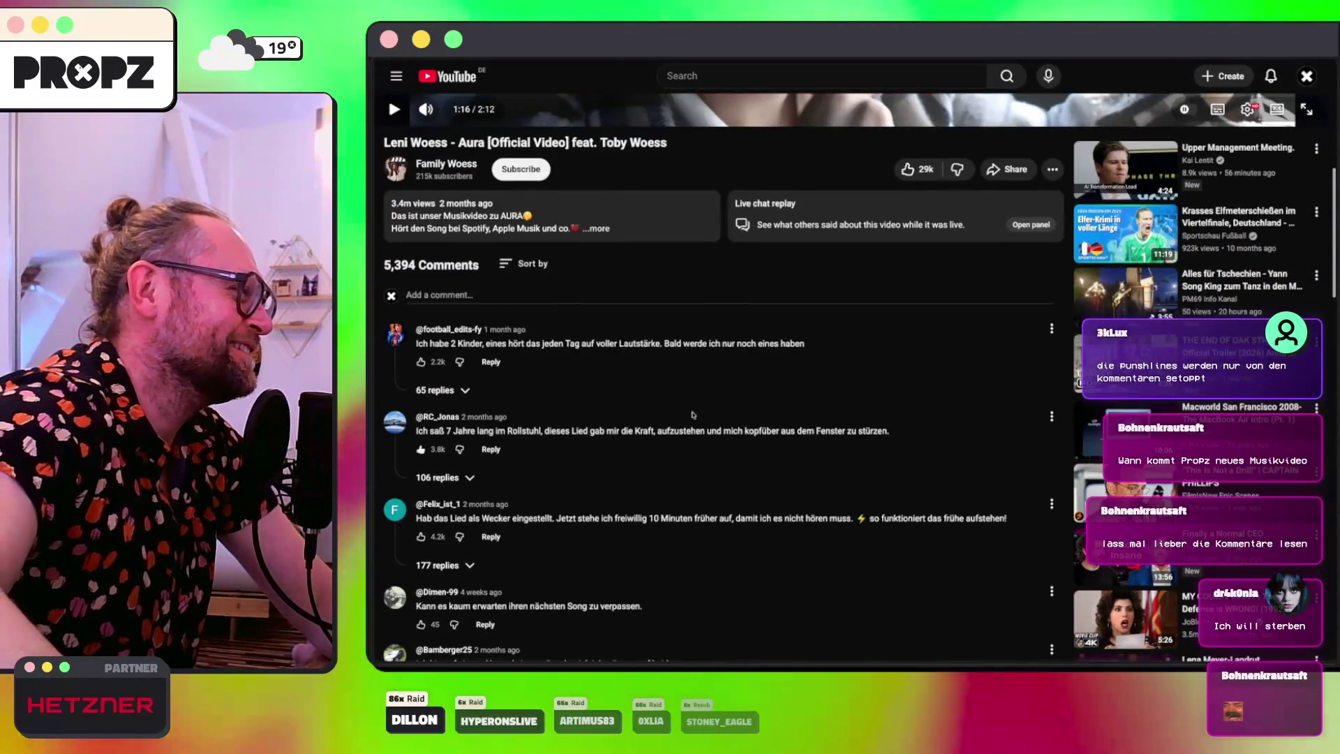
scroll(694, 415, "down", 2)
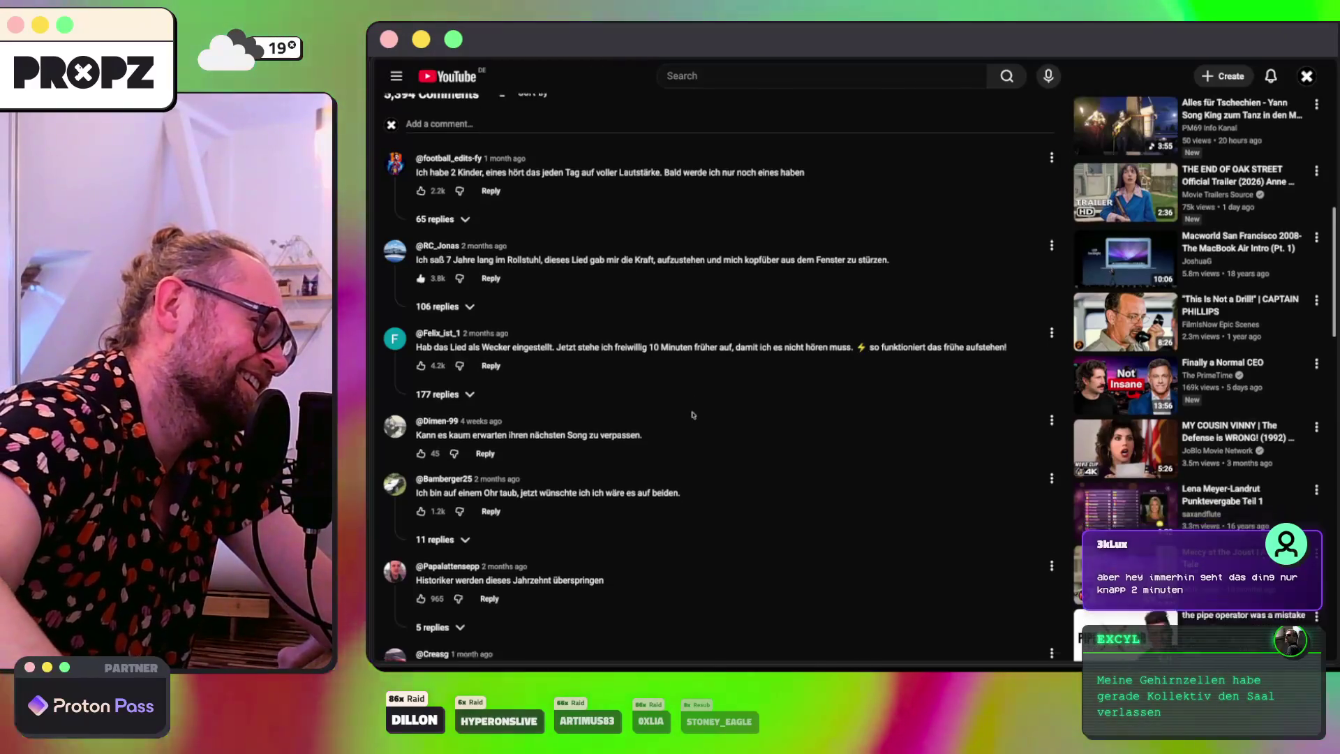
scroll(694, 414, "down", 3)
scroll(693, 415, "down", 3)
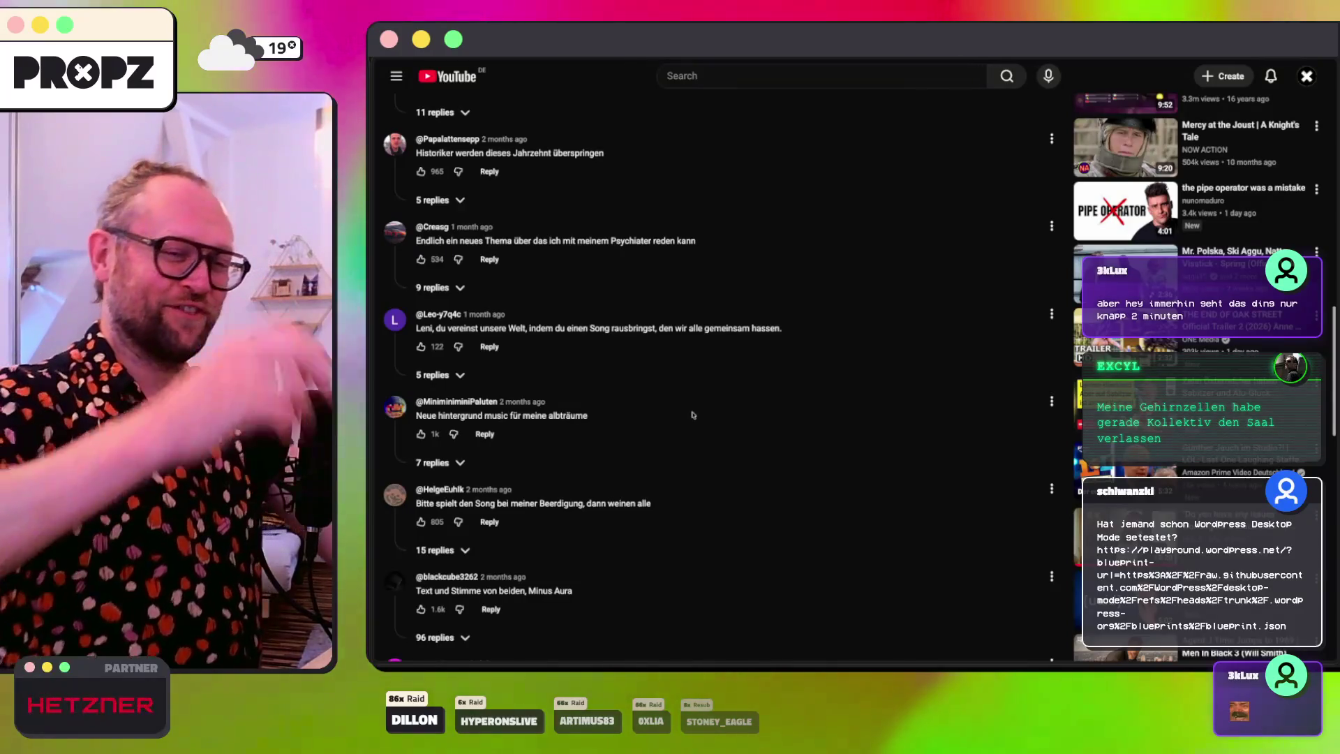
scroll(693, 414, "up", 15)
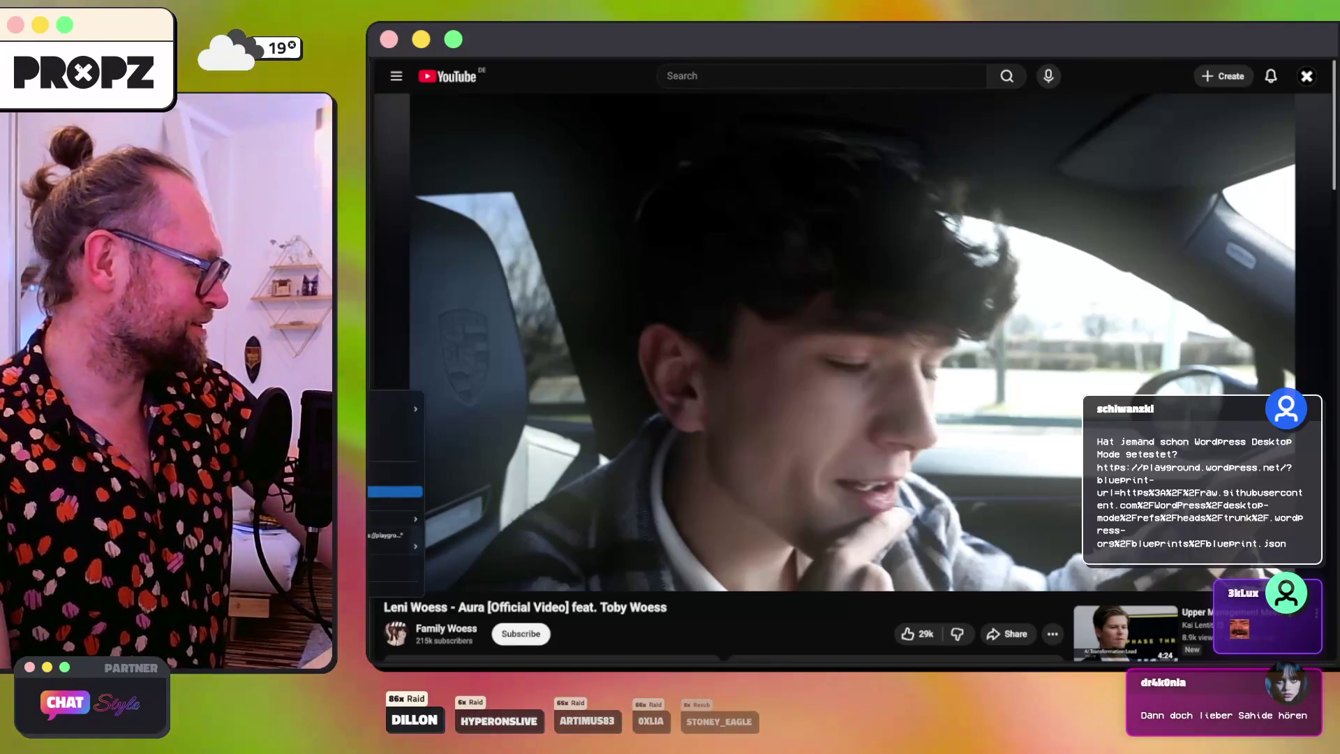
Step: Load the shared playground.wordpress.net Desktop Mode blueprint link in the browser
key("super+bracketleft")
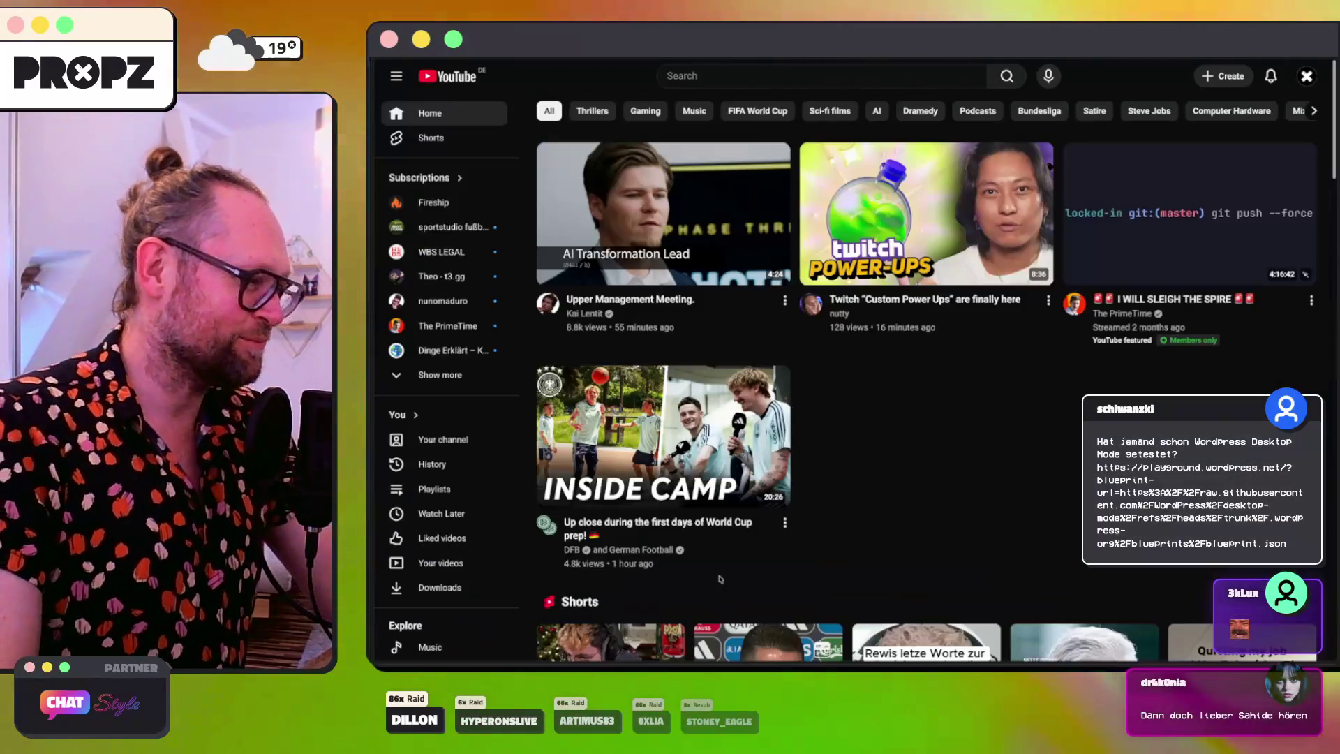
key("super+l")
key("super+v")
key("Return")
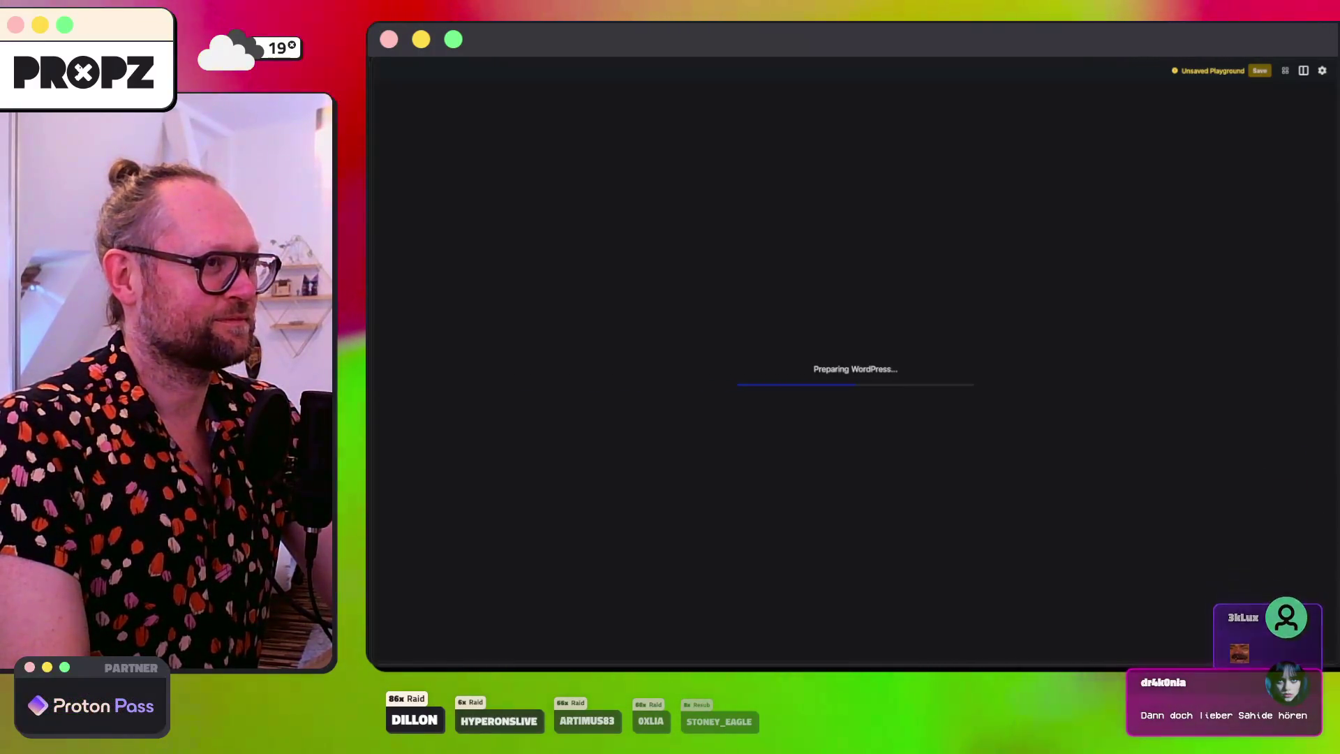
Step: Trim the address bar URL down to the playground root
mouse_move(372, 115)
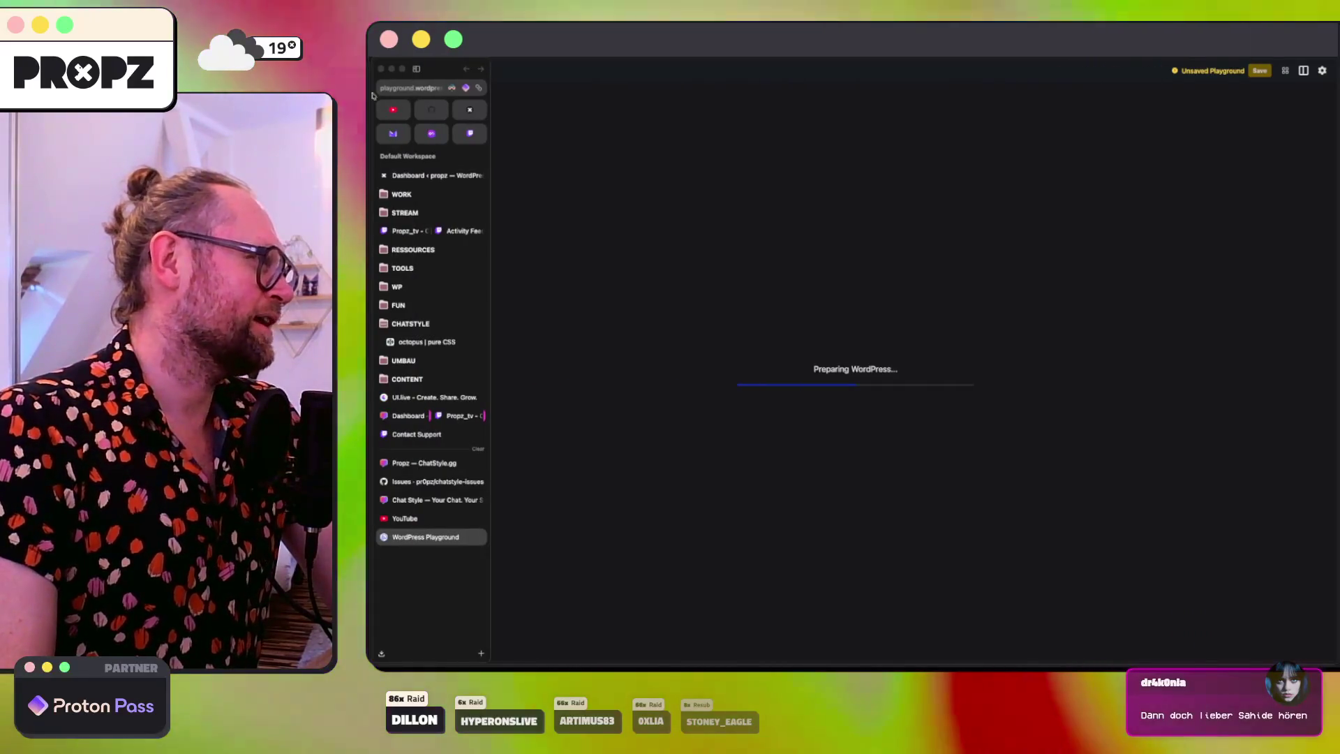
left_click(404, 88)
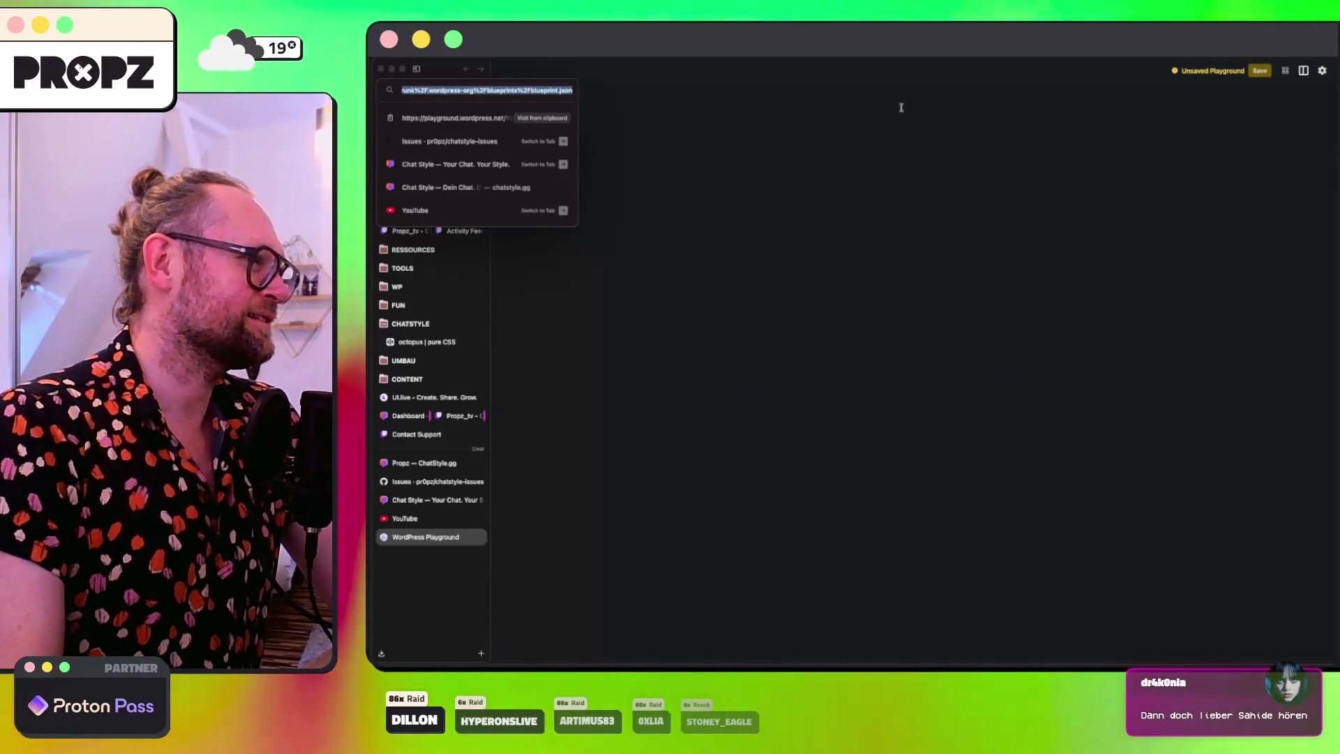
key("shift+End")
key("BackSpace")
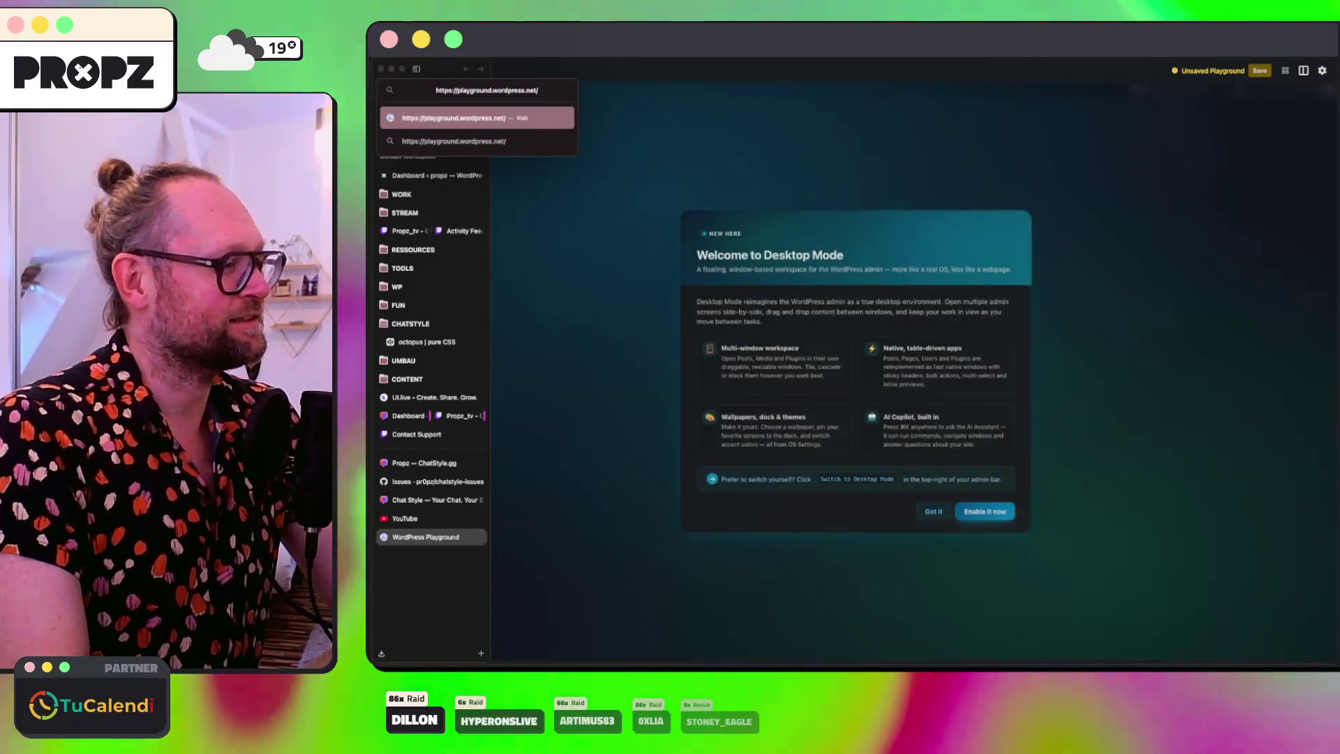
Step: Enable Desktop Mode with 'Enable it now' in the Welcome to Desktop Mode dialog
left_click(977, 229)
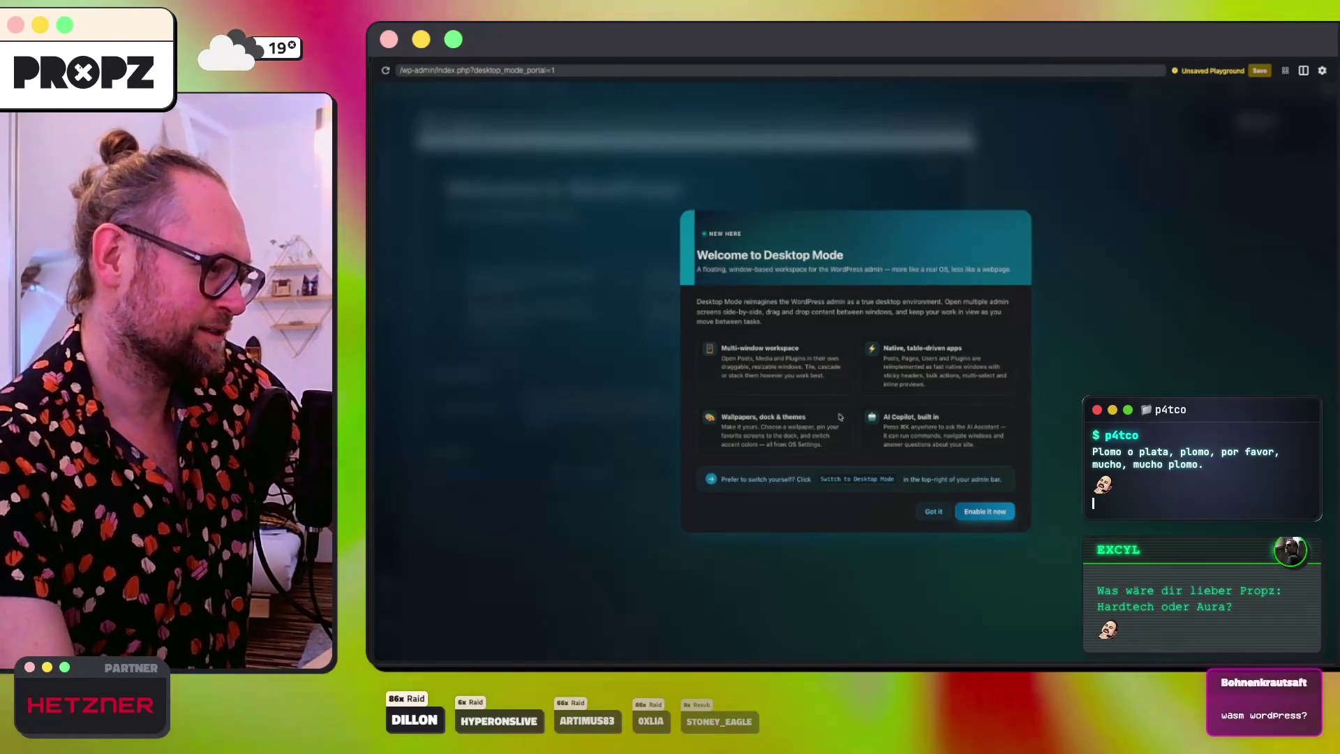
left_click(980, 512)
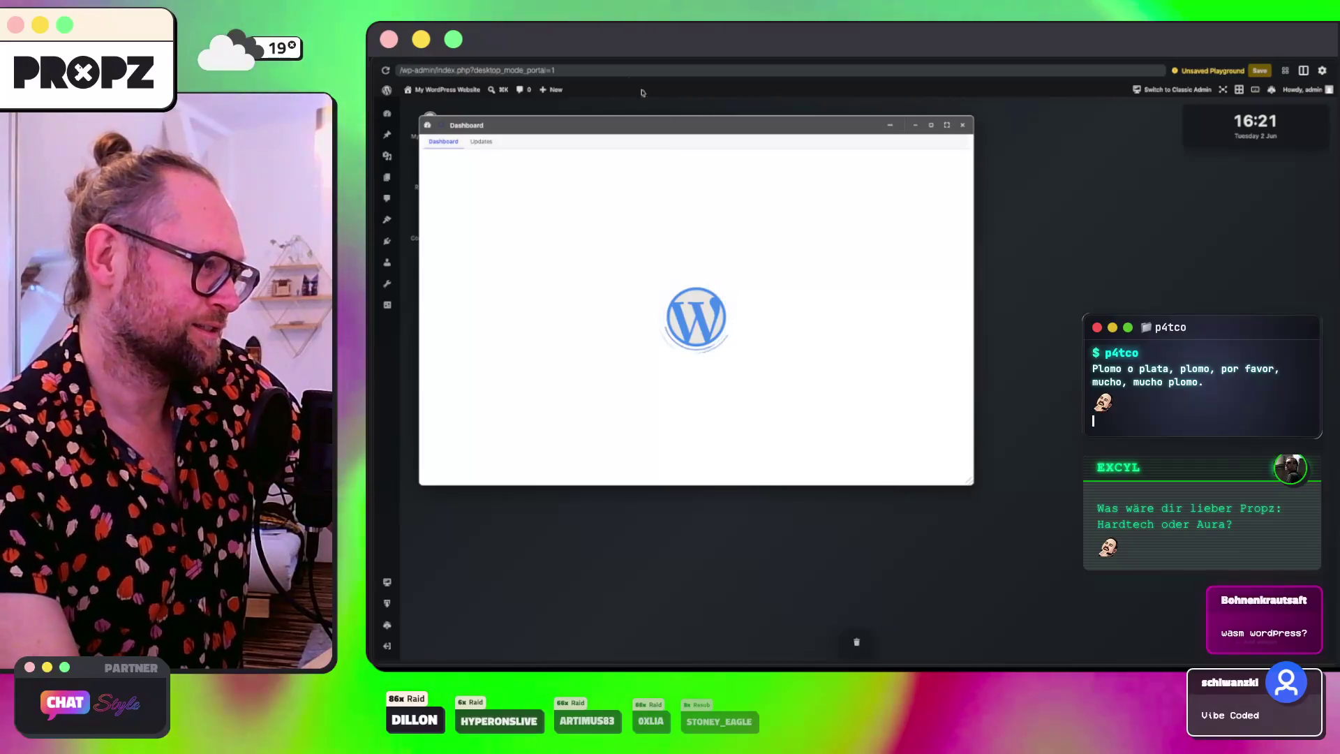
Step: Reposition the Dashboard window and check its Updates page before returning to Dashboard
mouse_move(627, 127)
left_mouse_down()
mouse_move(799, 162)
mouse_move(765, 145)
left_mouse_up()
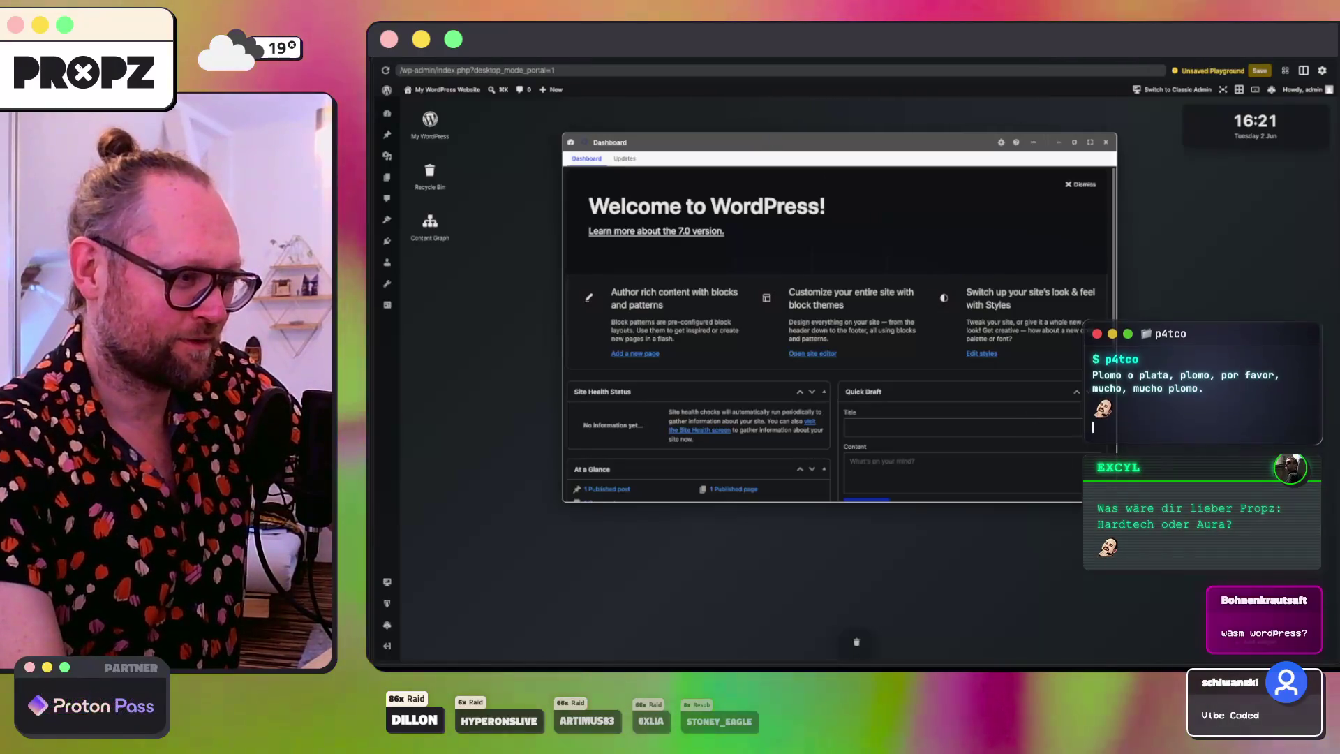
left_click_drag(899, 149, 908, 140)
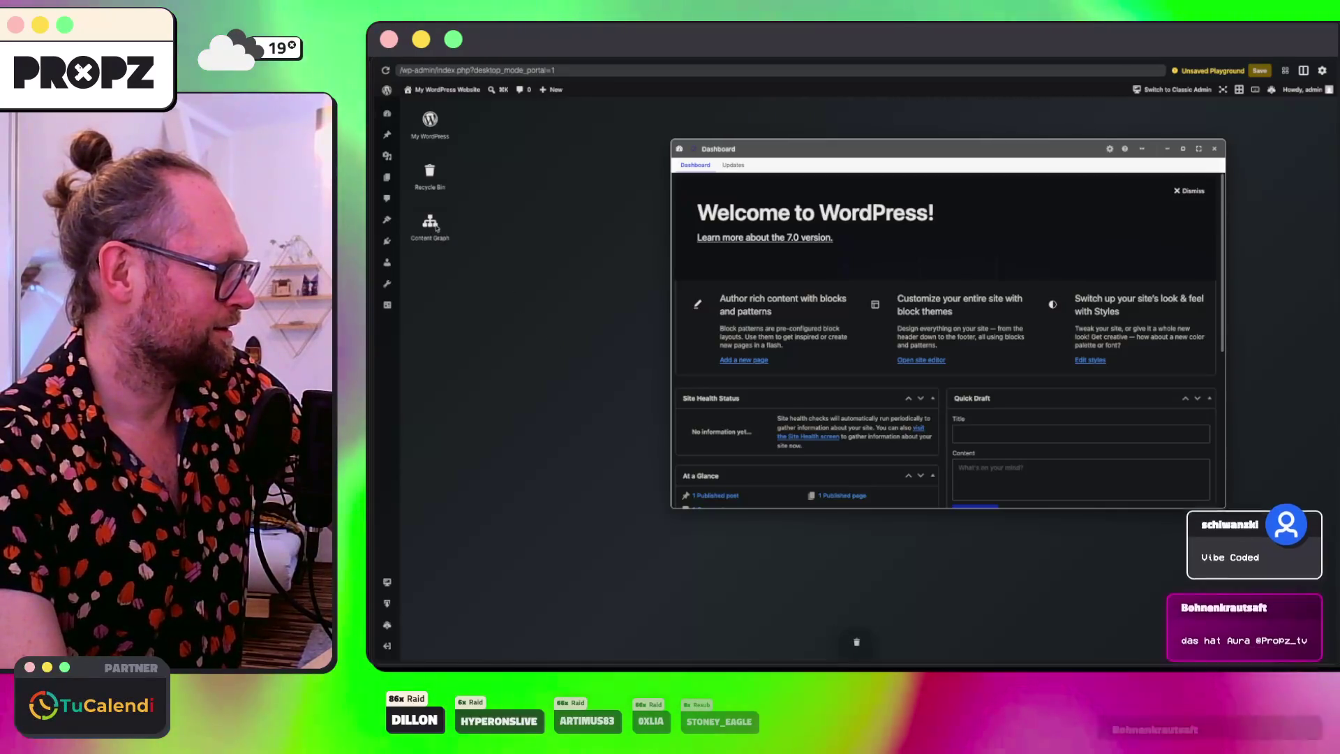
left_click(708, 155)
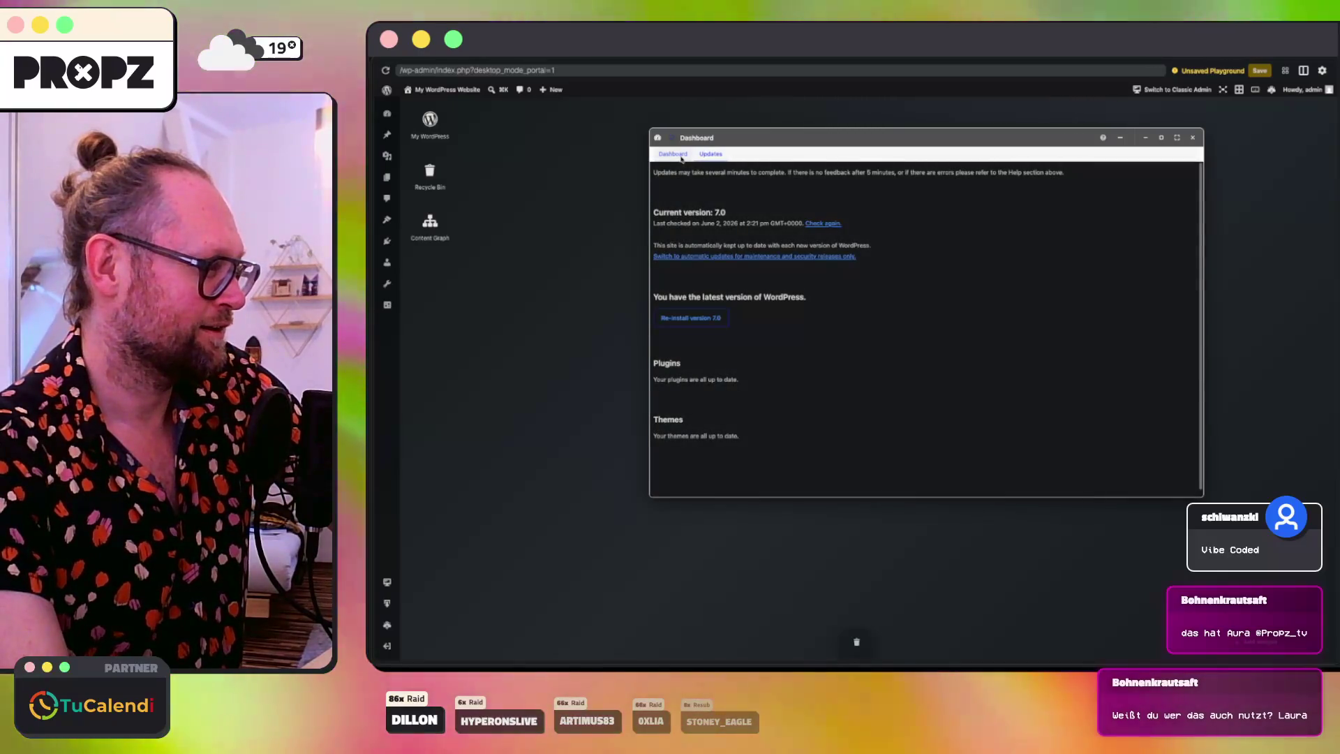
left_click(682, 160)
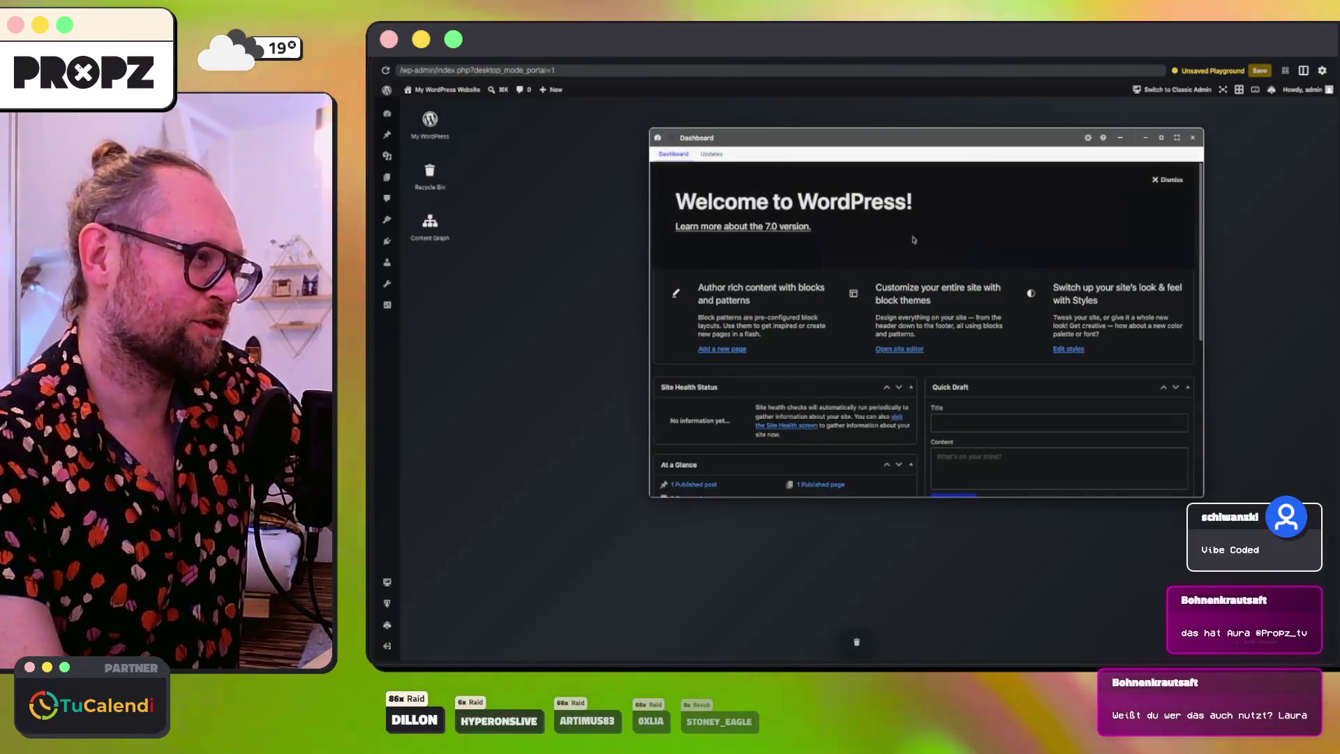
Step: Enlarge the Dashboard window, dismiss the Welcome to WordPress panel, and open the Posts list
mouse_move(1203, 496)
left_mouse_down()
mouse_move(1235, 528)
mouse_move(1256, 613)
mouse_move(1336, 615)
mouse_move(1236, 593)
mouse_move(1273, 599)
left_mouse_up()
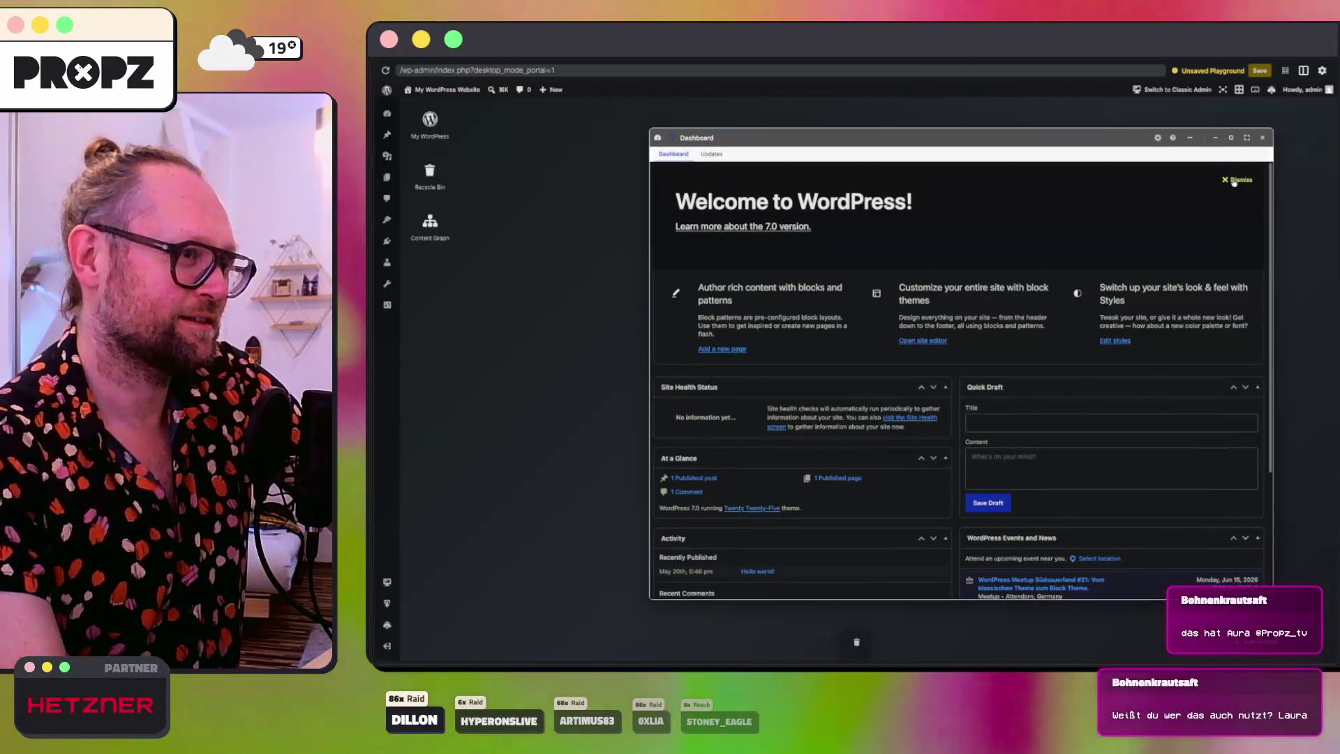
left_click(1235, 180)
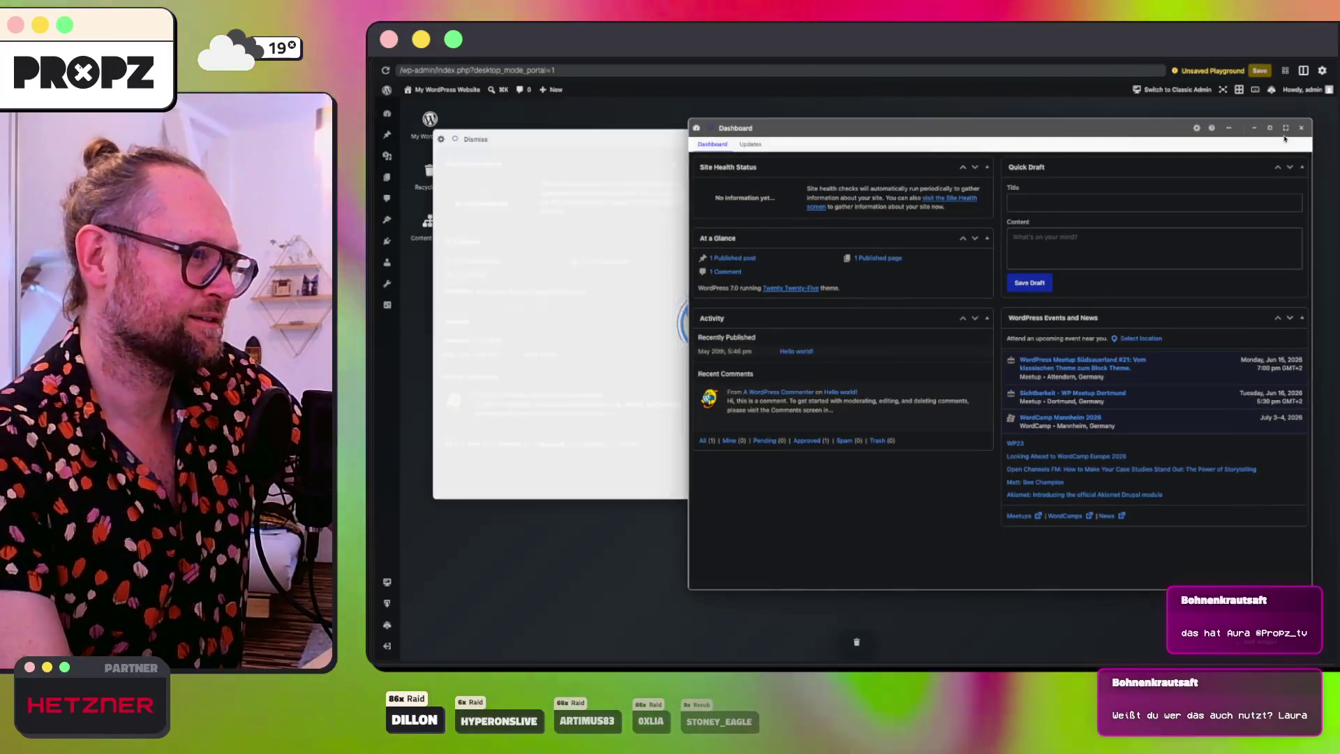
left_click(1198, 140)
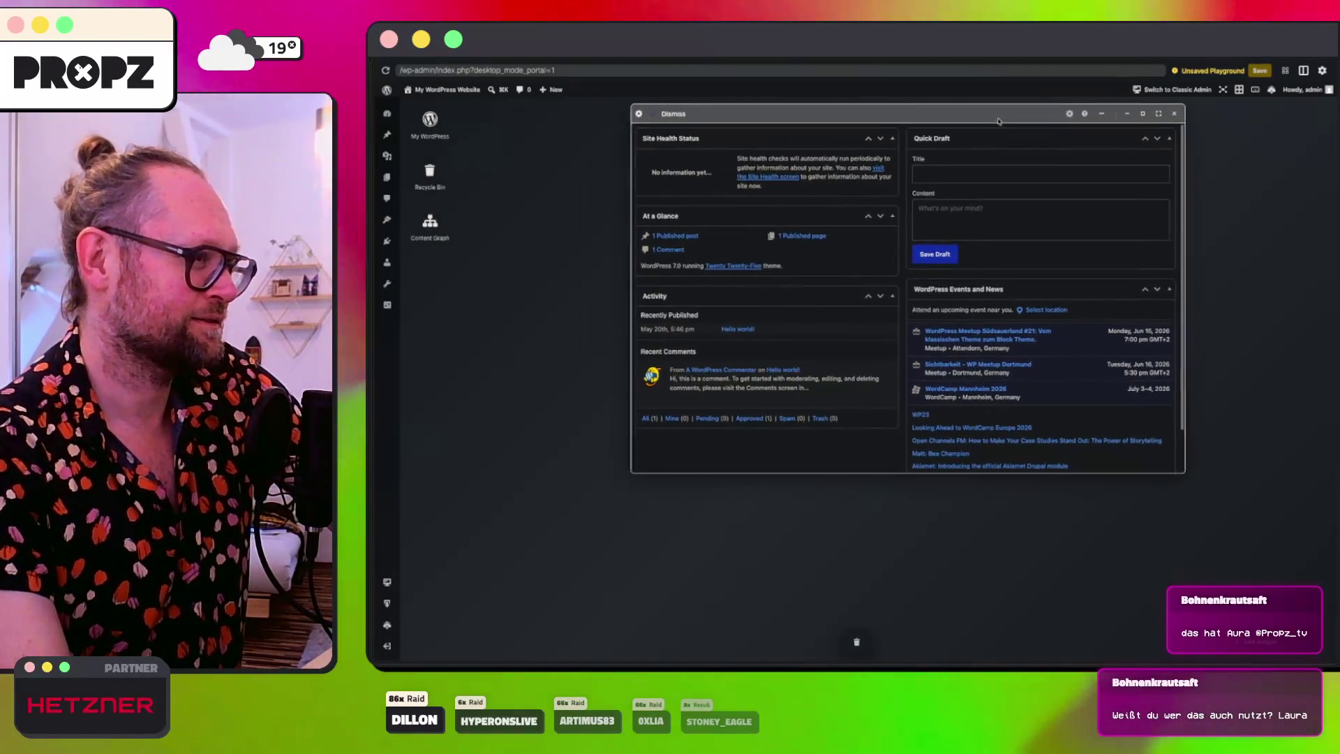
left_click_drag(1195, 475, 1262, 574)
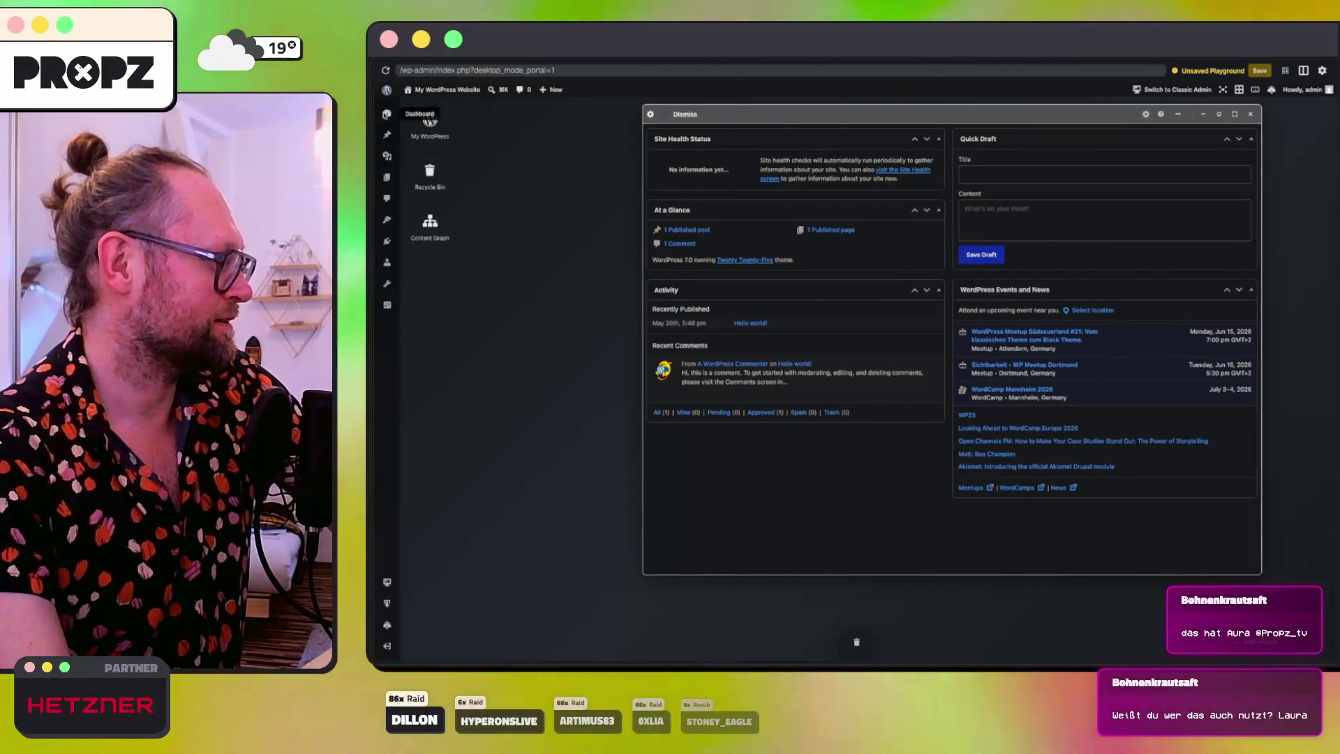
left_click(387, 113)
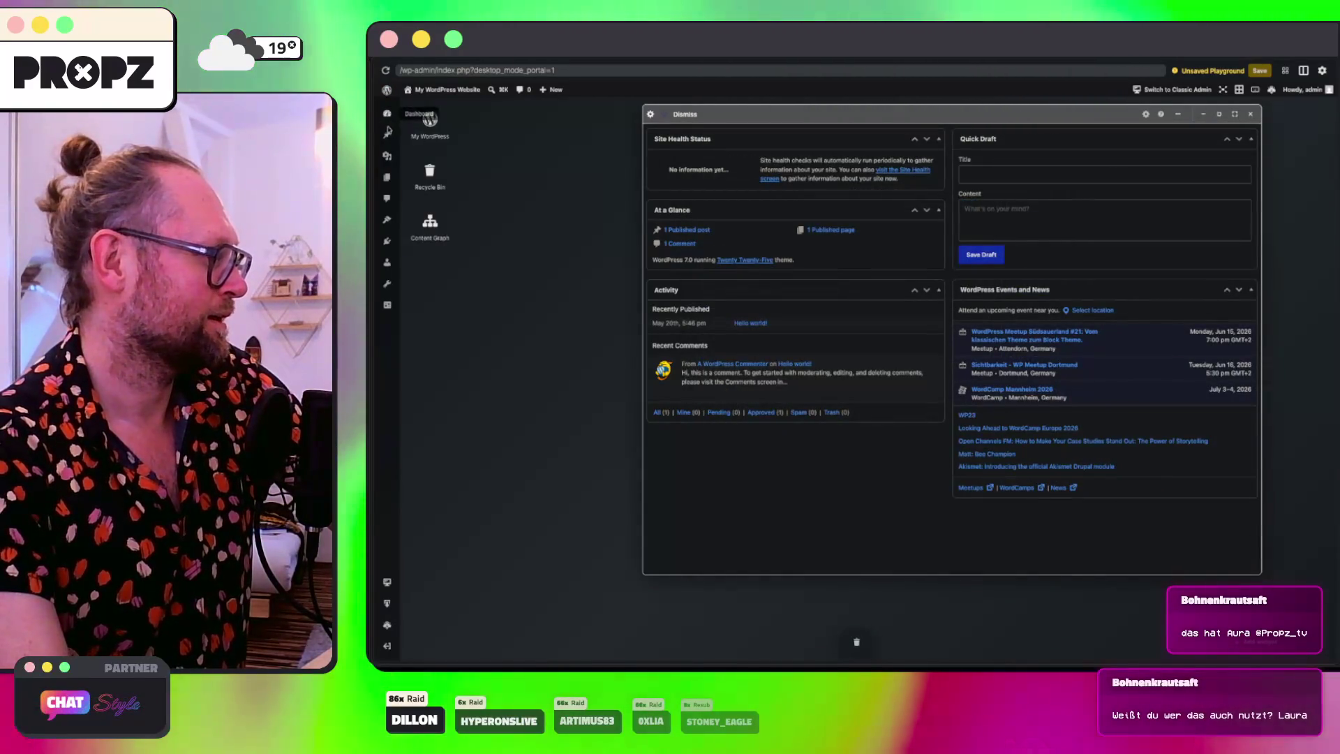
left_click(387, 132)
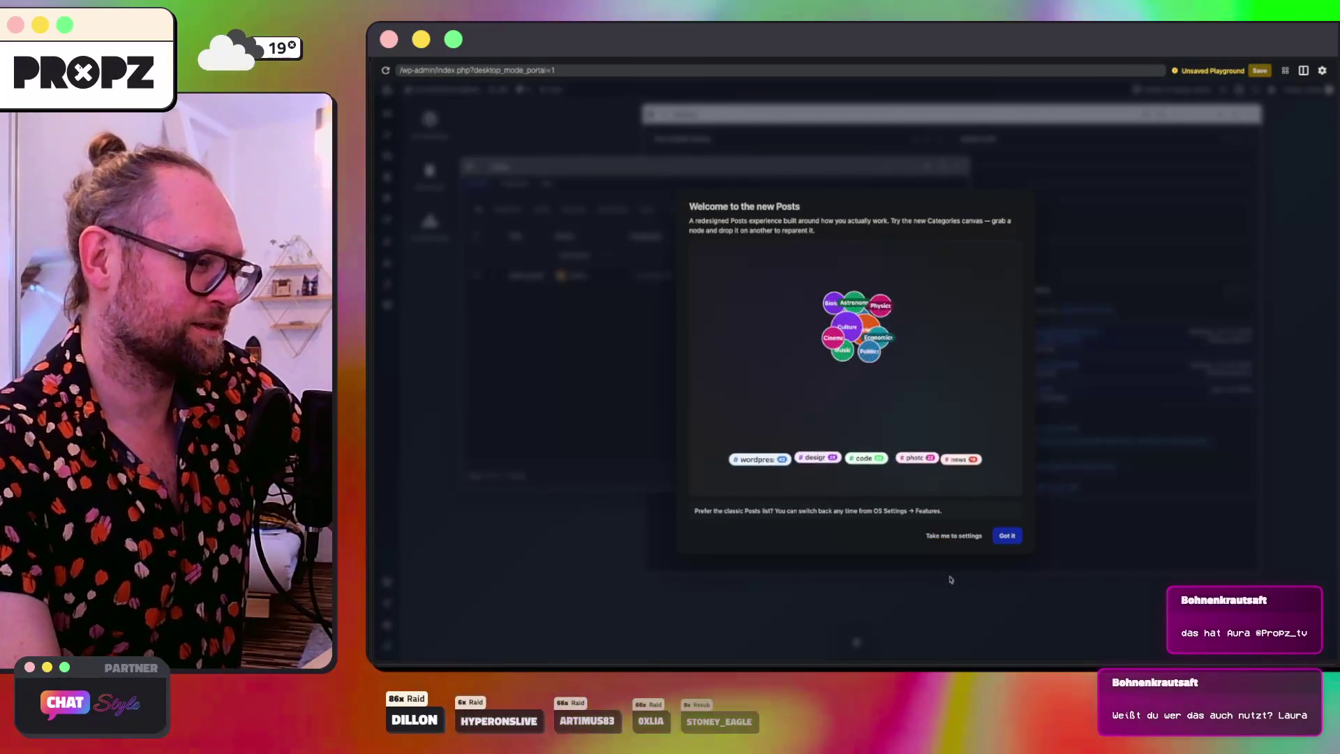
Step: Close the Posts introduction, then briefly open and close the Appearance window
left_click(1007, 536)
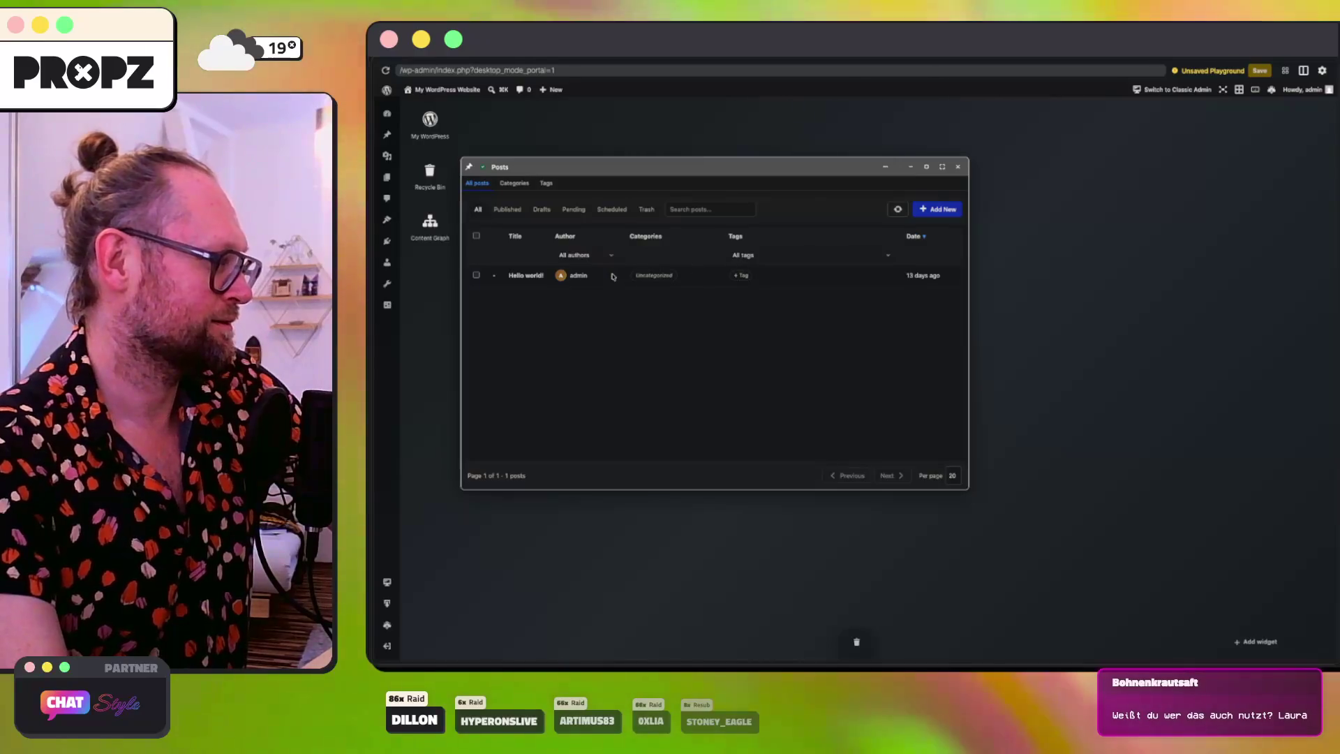
left_click(387, 221)
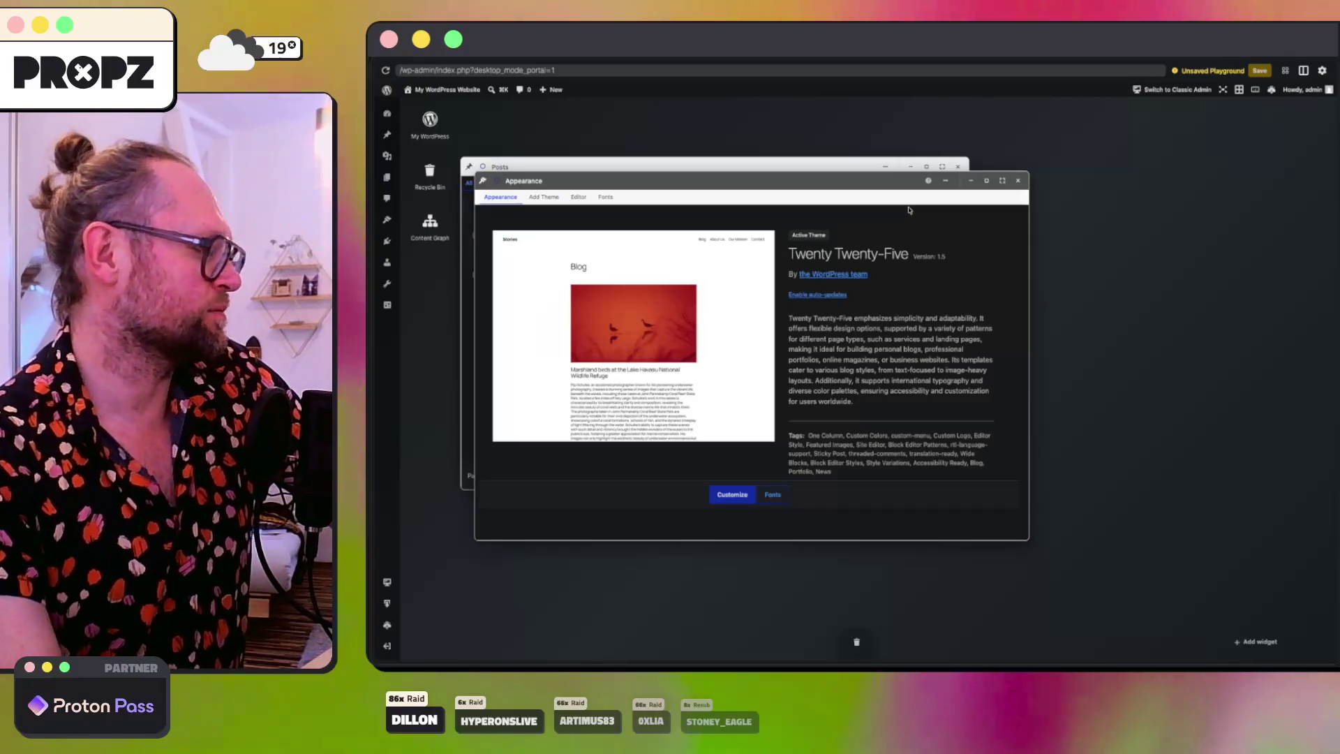
left_click(1017, 181)
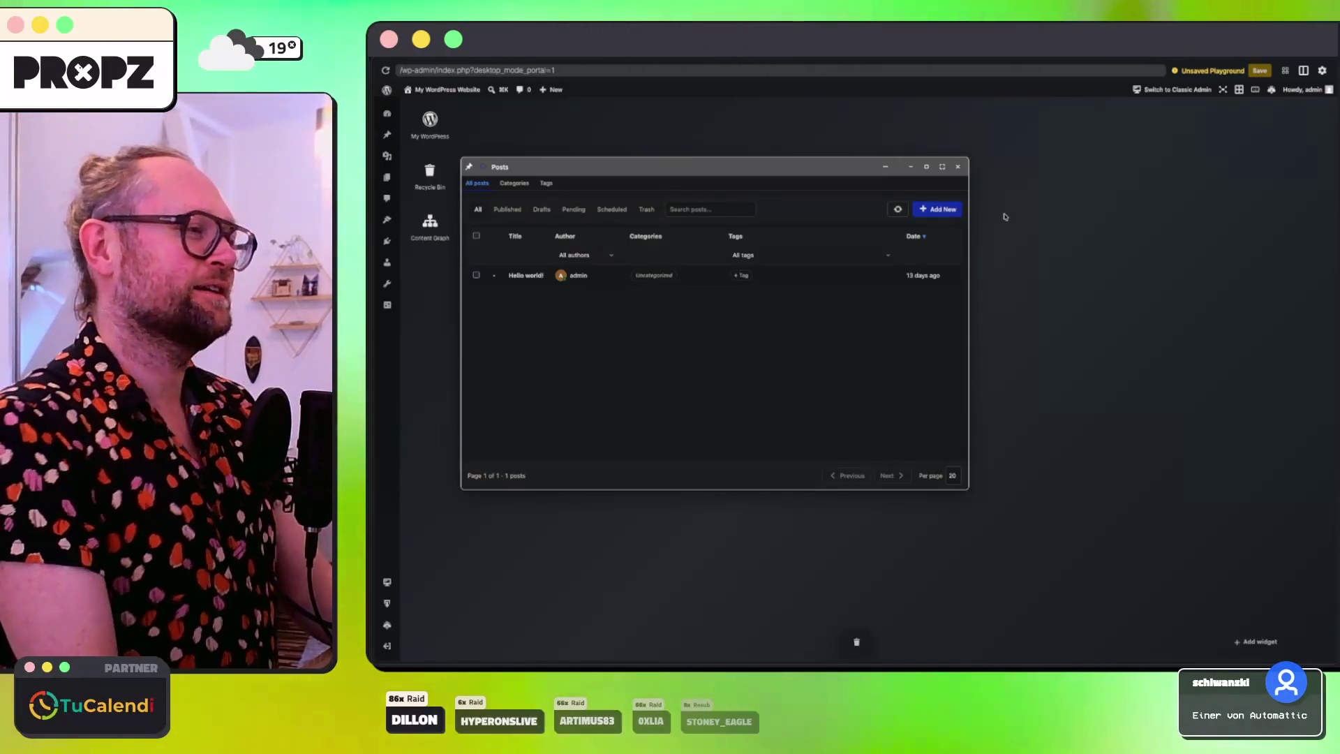
Step: Move the Posts window aside, close it, and open the Media library
left_click_drag(587, 167, 618, 145)
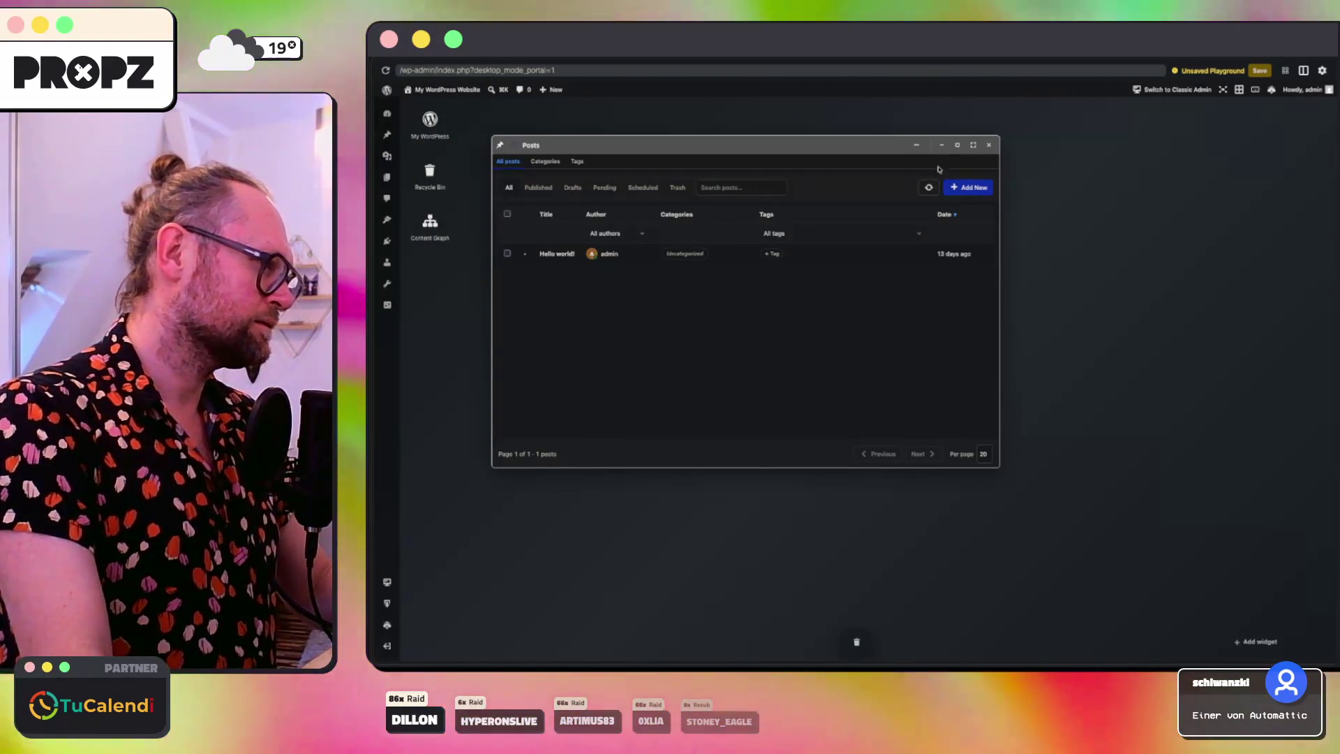
left_click(989, 145)
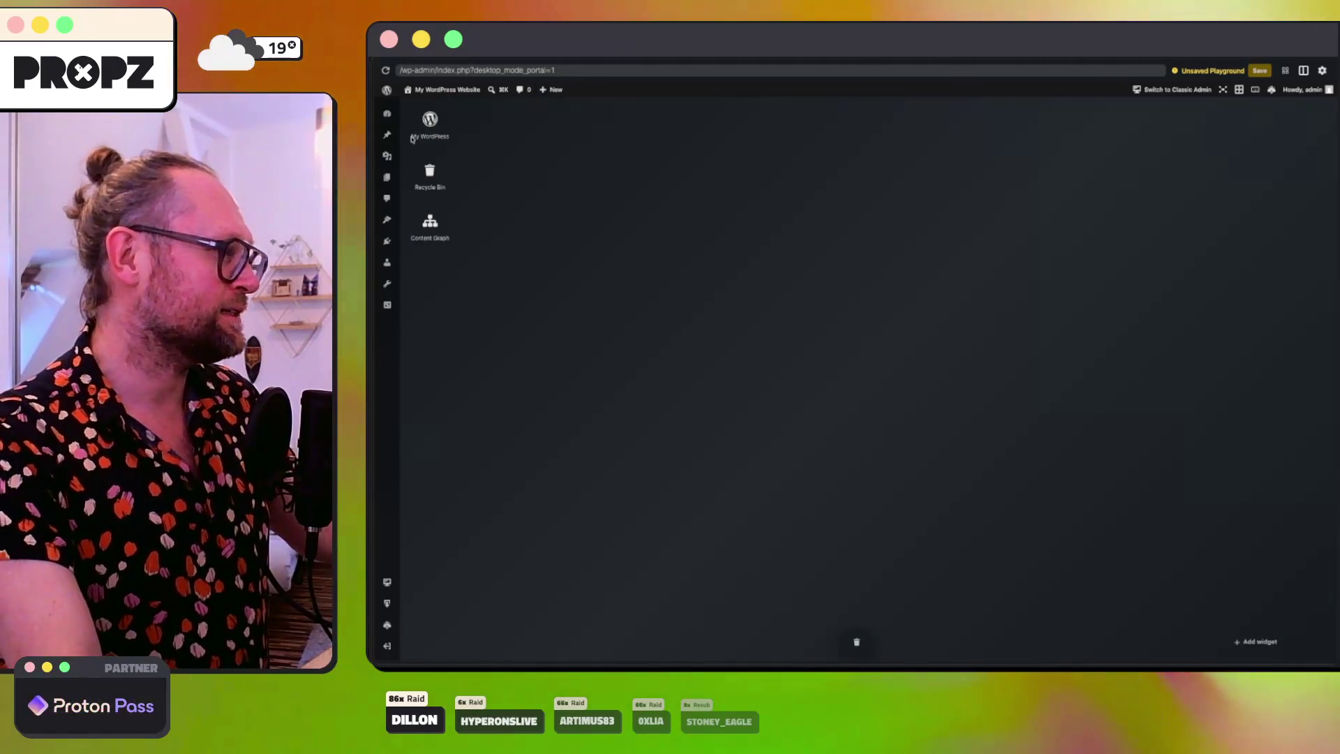
left_click(388, 157)
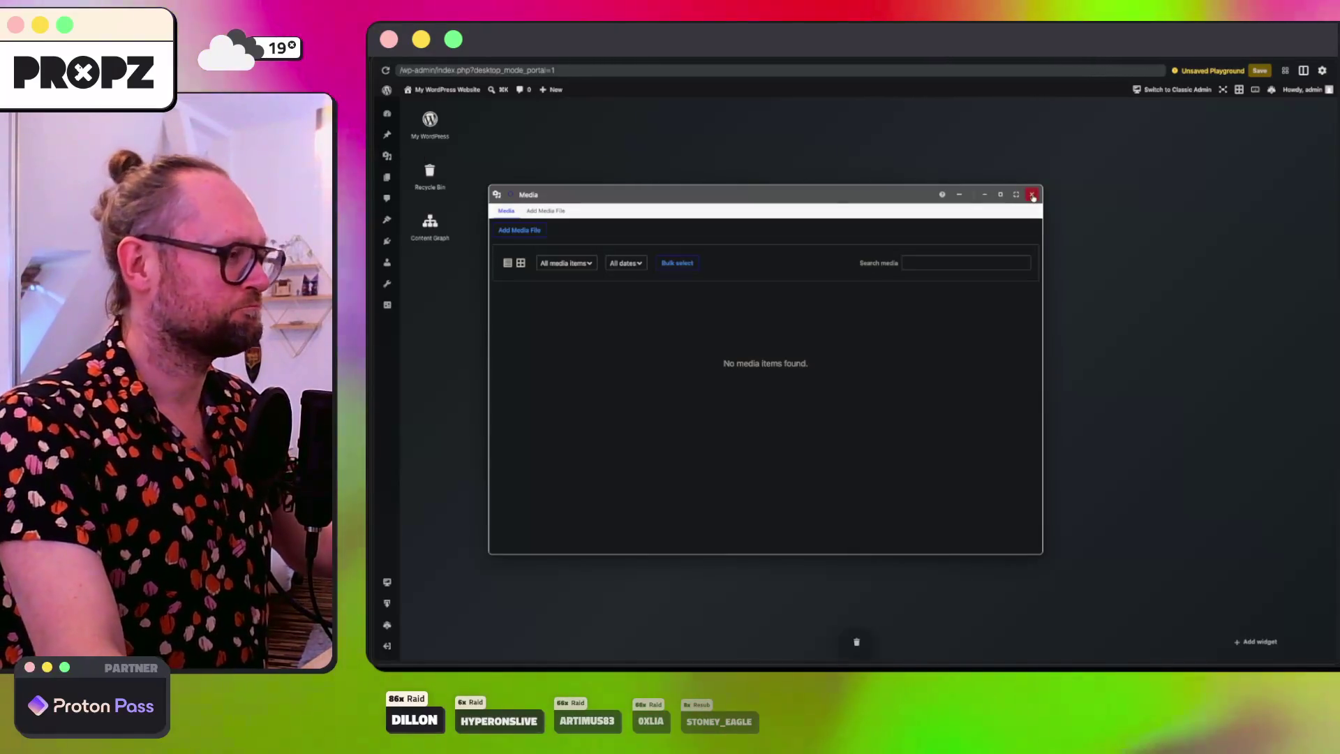
Step: Close the empty Media window, then browse Appearance's Add Theme, Editor and Fonts tabs and close it
left_click(1032, 195)
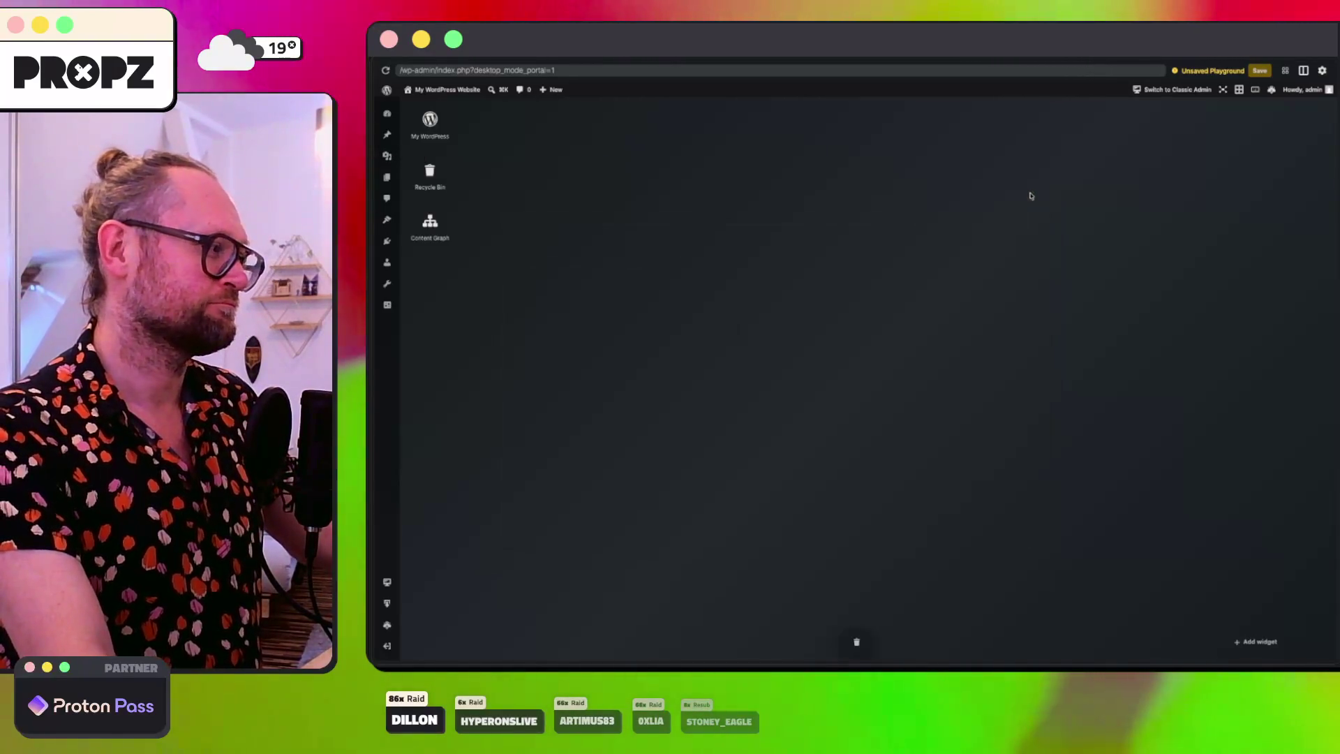
left_click(386, 220)
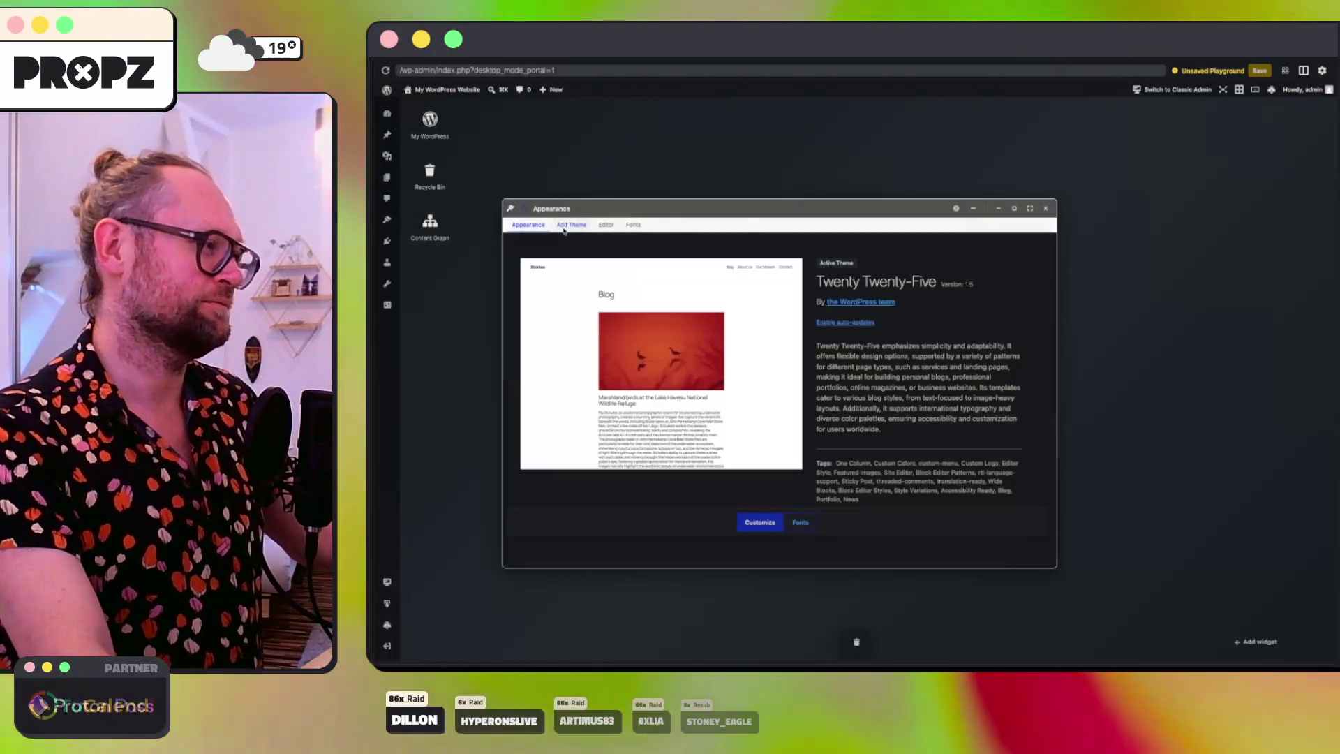
left_click(573, 225)
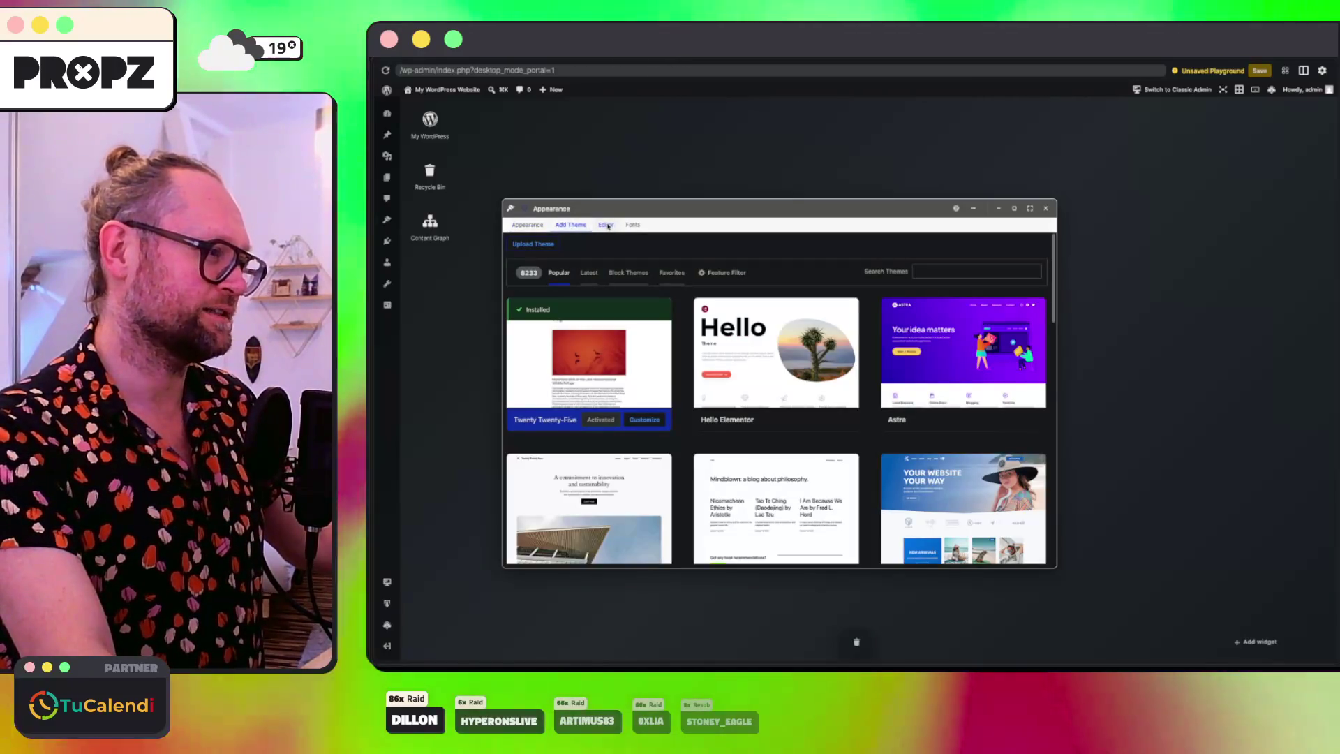
left_click(606, 226)
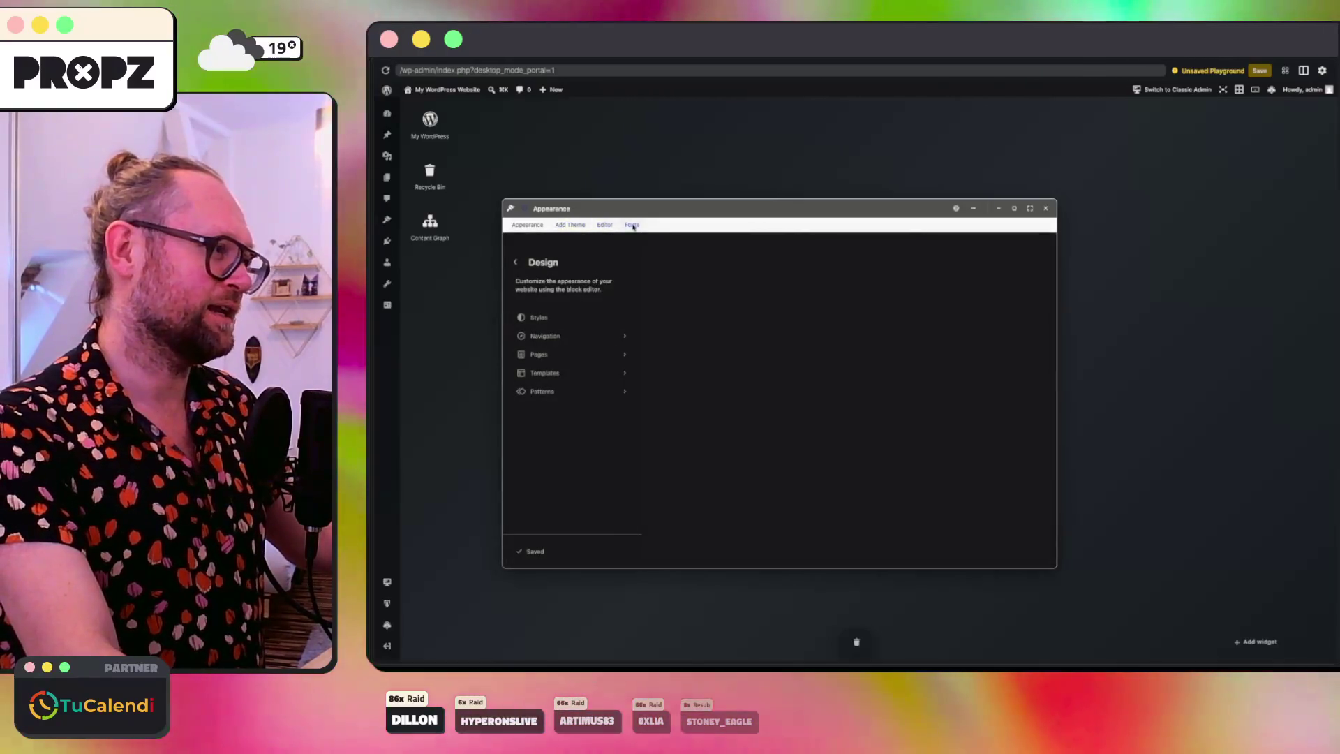
left_click(633, 225)
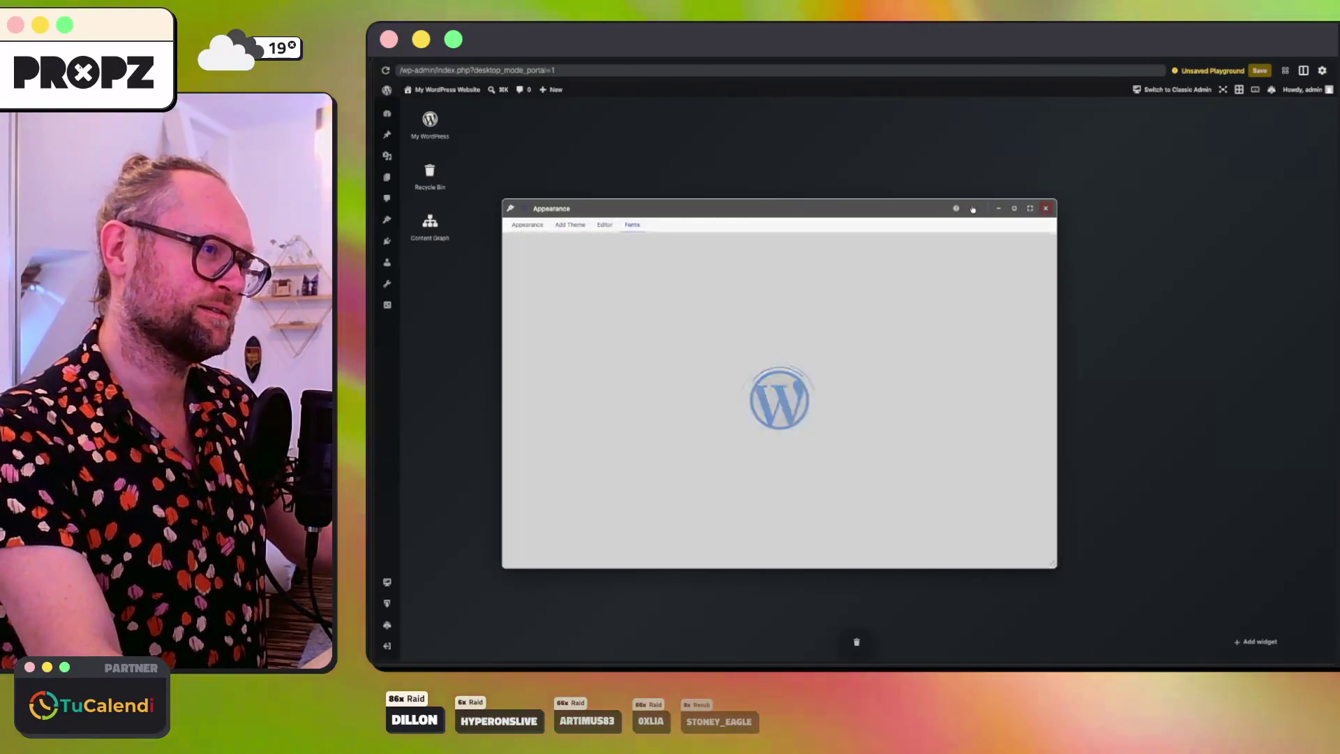
left_click(970, 208)
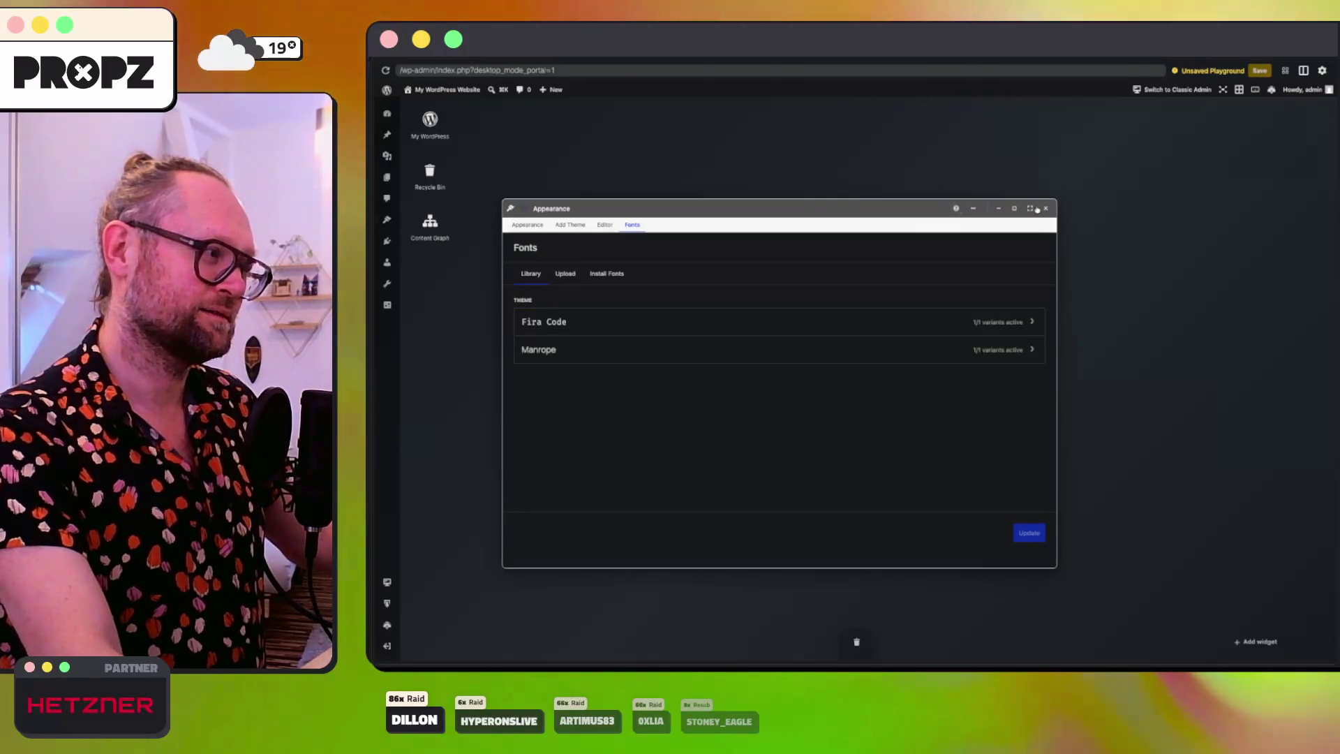
left_click(1045, 209)
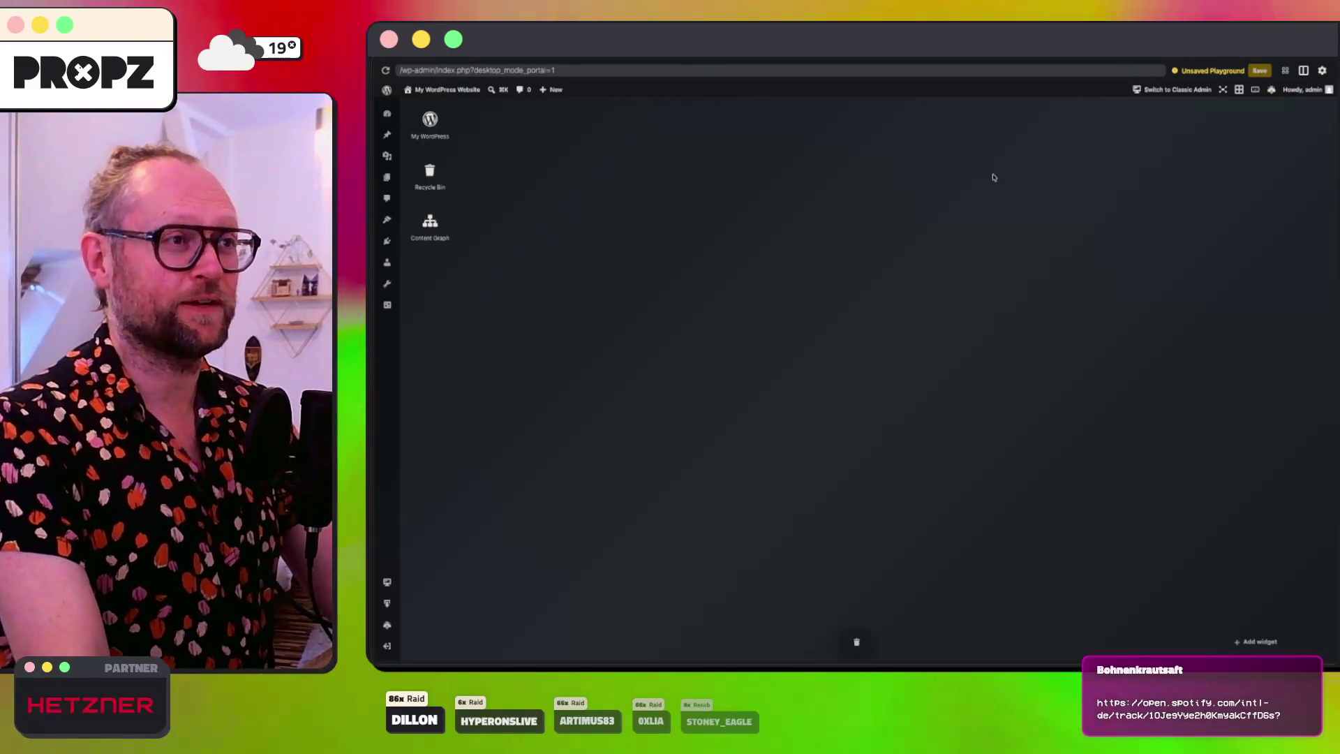
Step: Open the Playground manager, then switch to the YouTube home page tab
left_click(1304, 70)
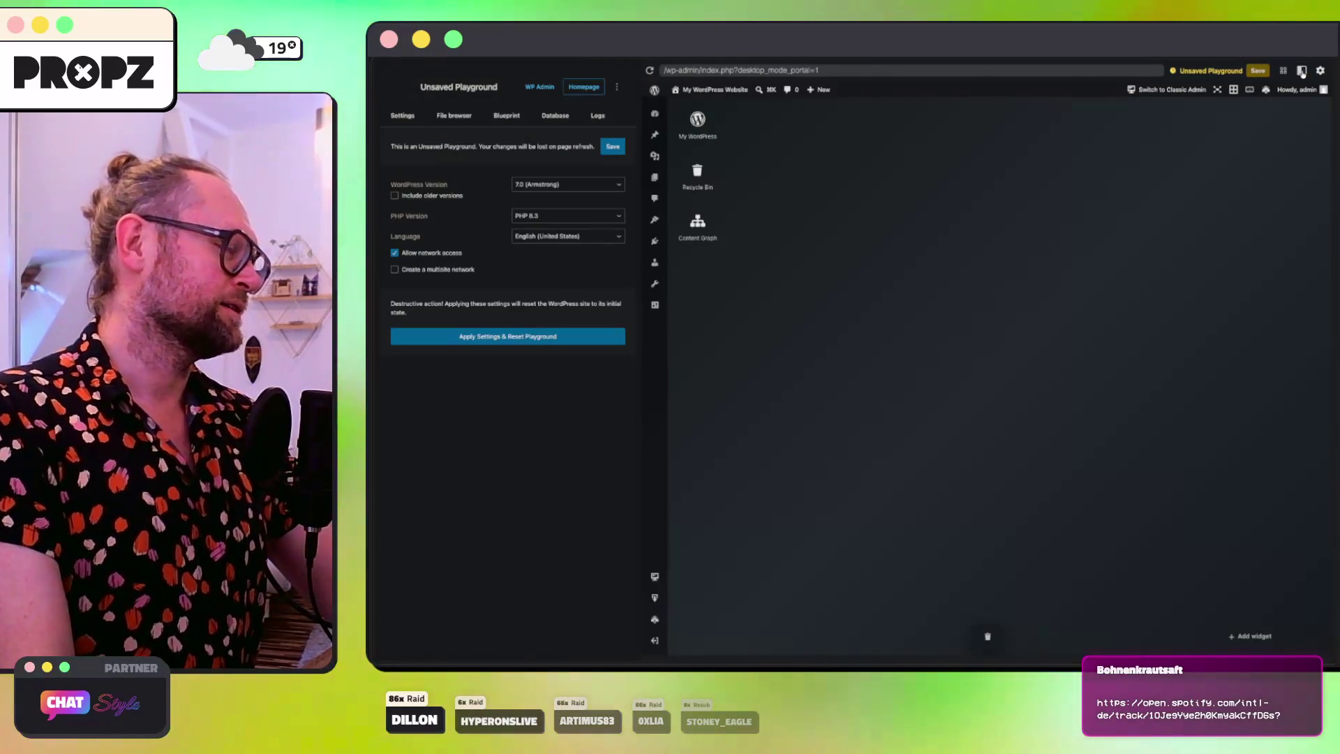
left_click(1303, 71)
left_click(1287, 73)
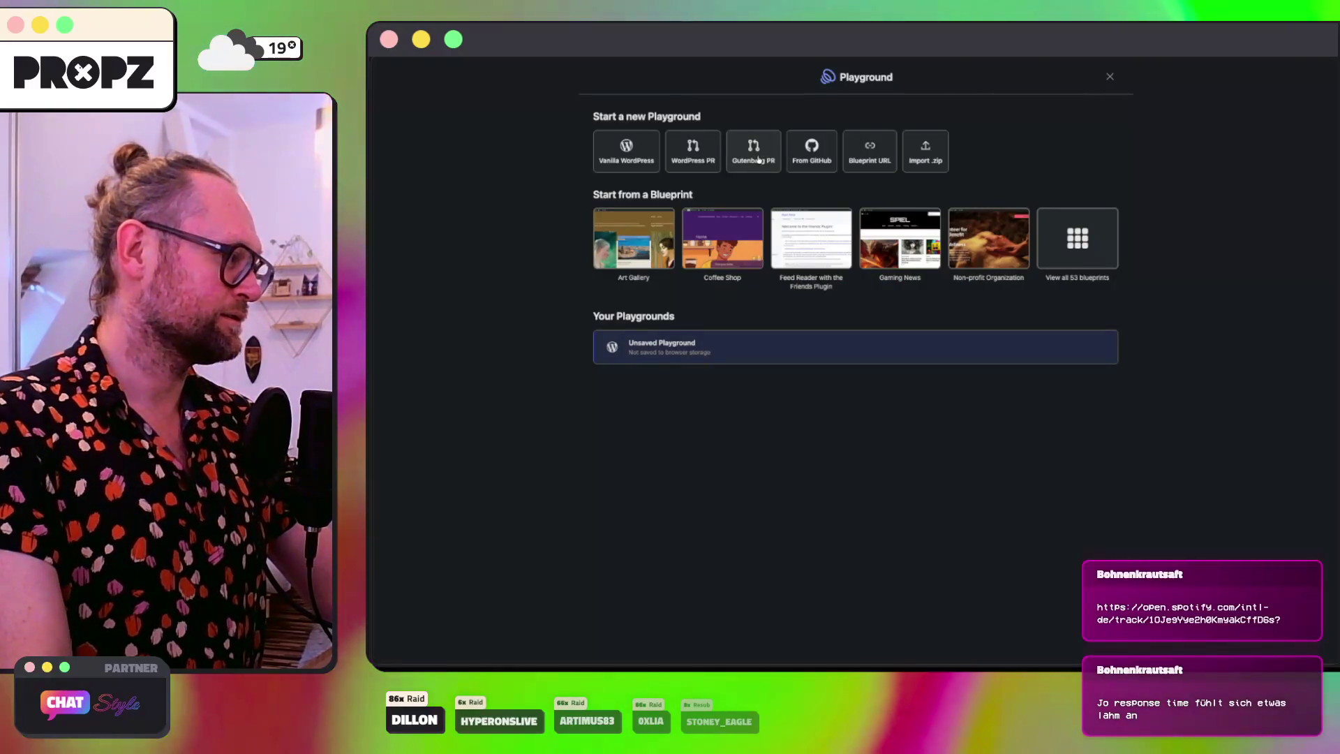
key("ctrl+Tab")
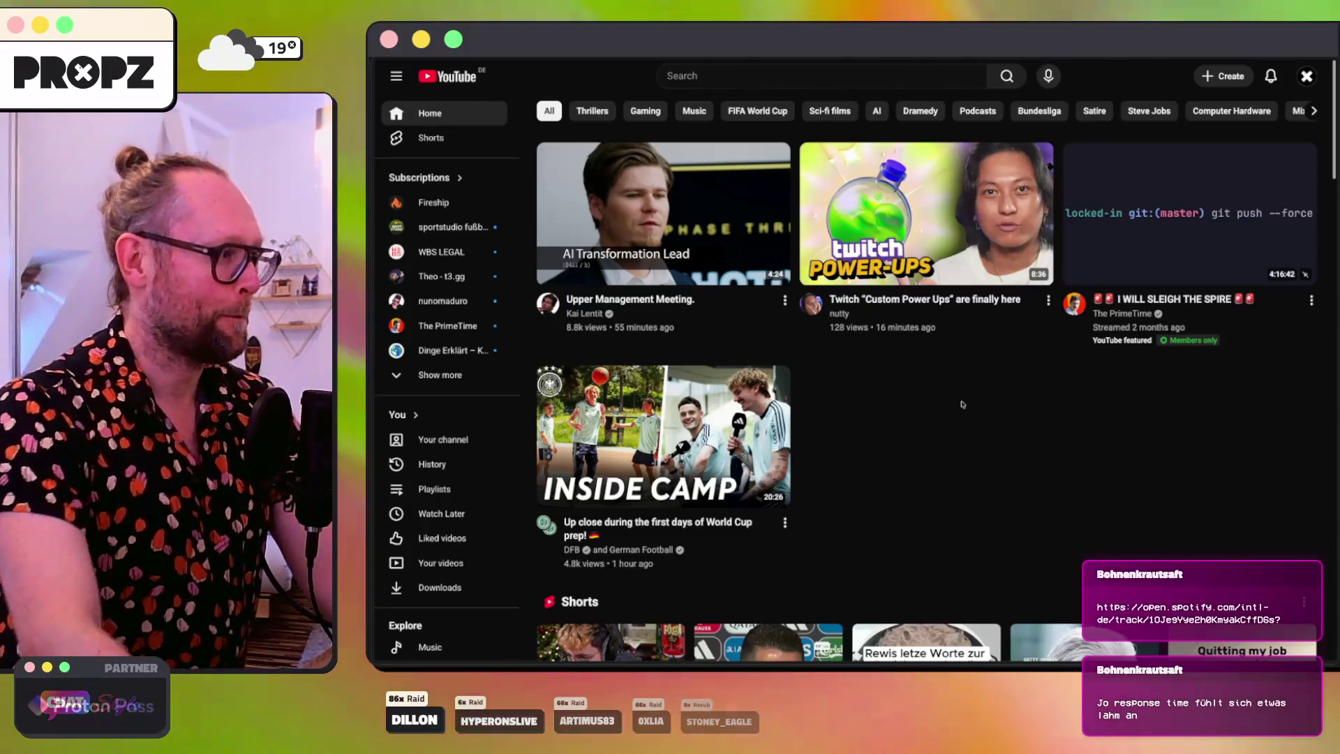
Step: Open the Upper Management Meeting video, pause it, and resume playback
mouse_move(672, 208)
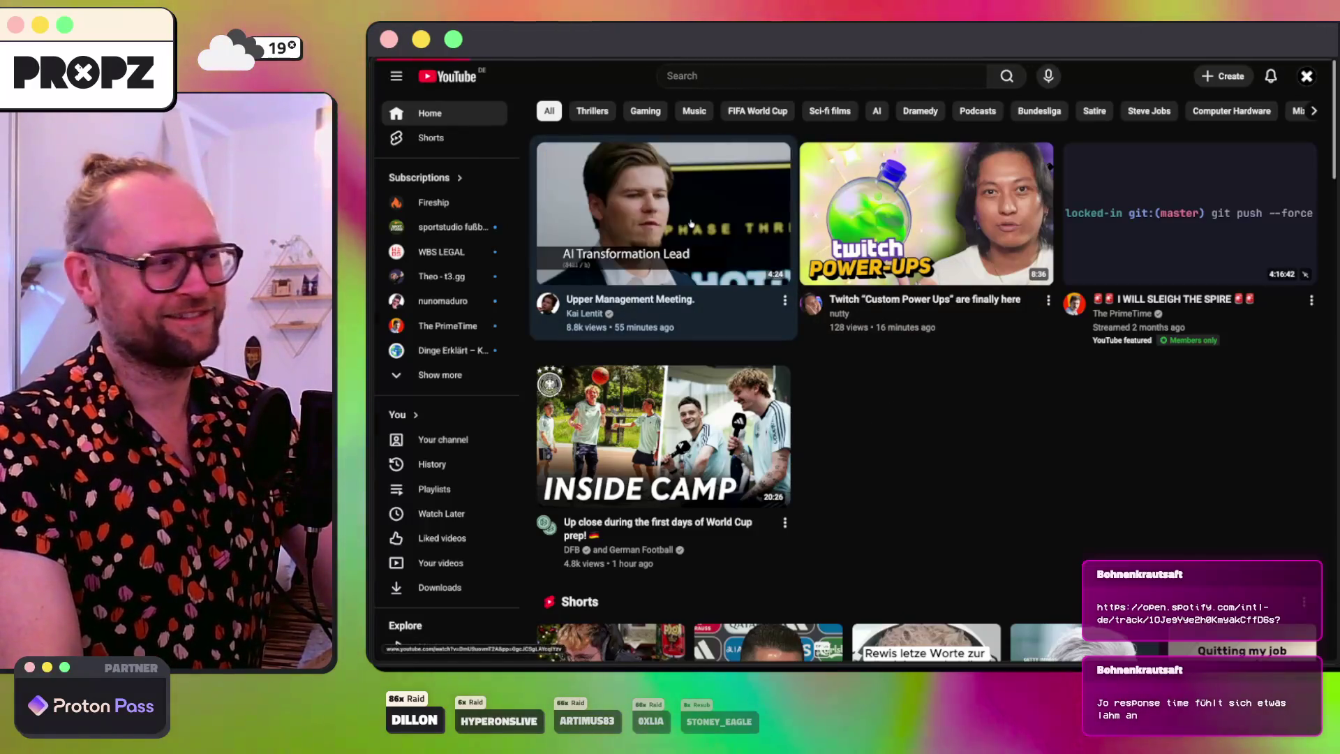
left_click(691, 224)
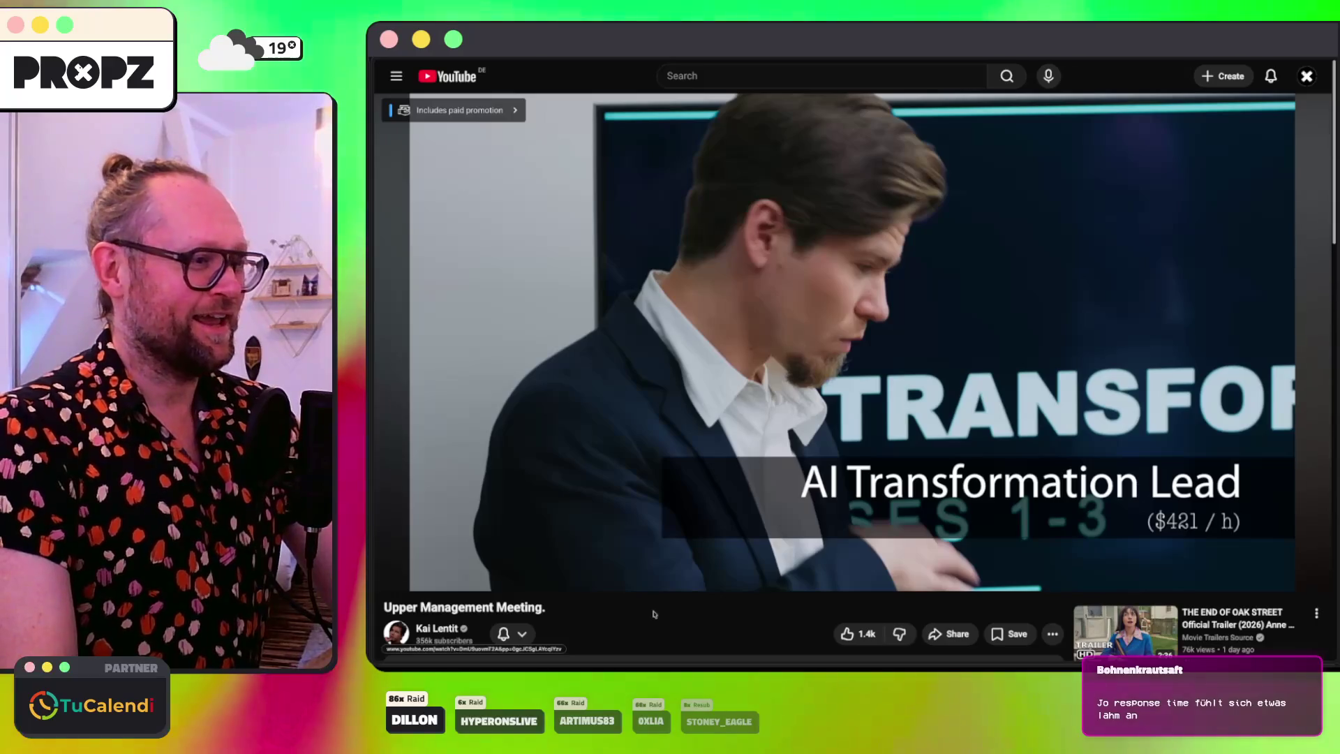
left_click(764, 332)
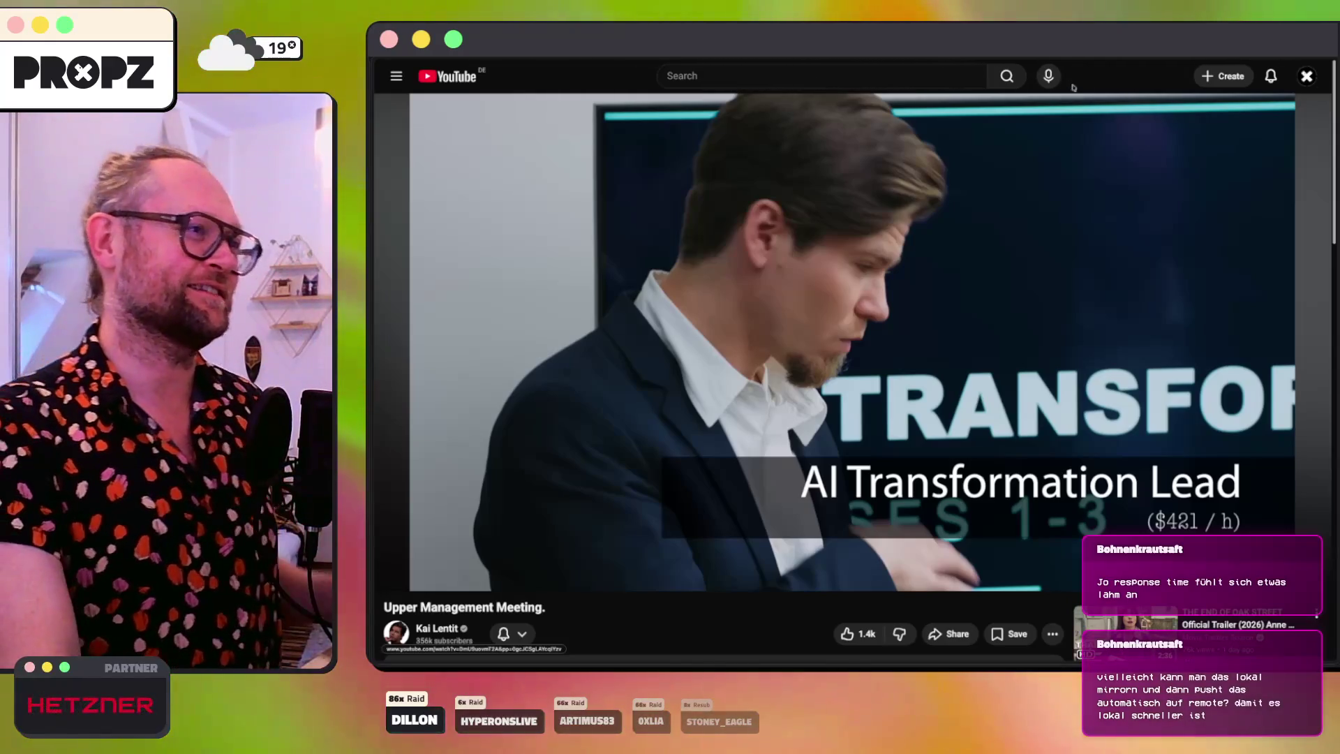
mouse_move(960, 256)
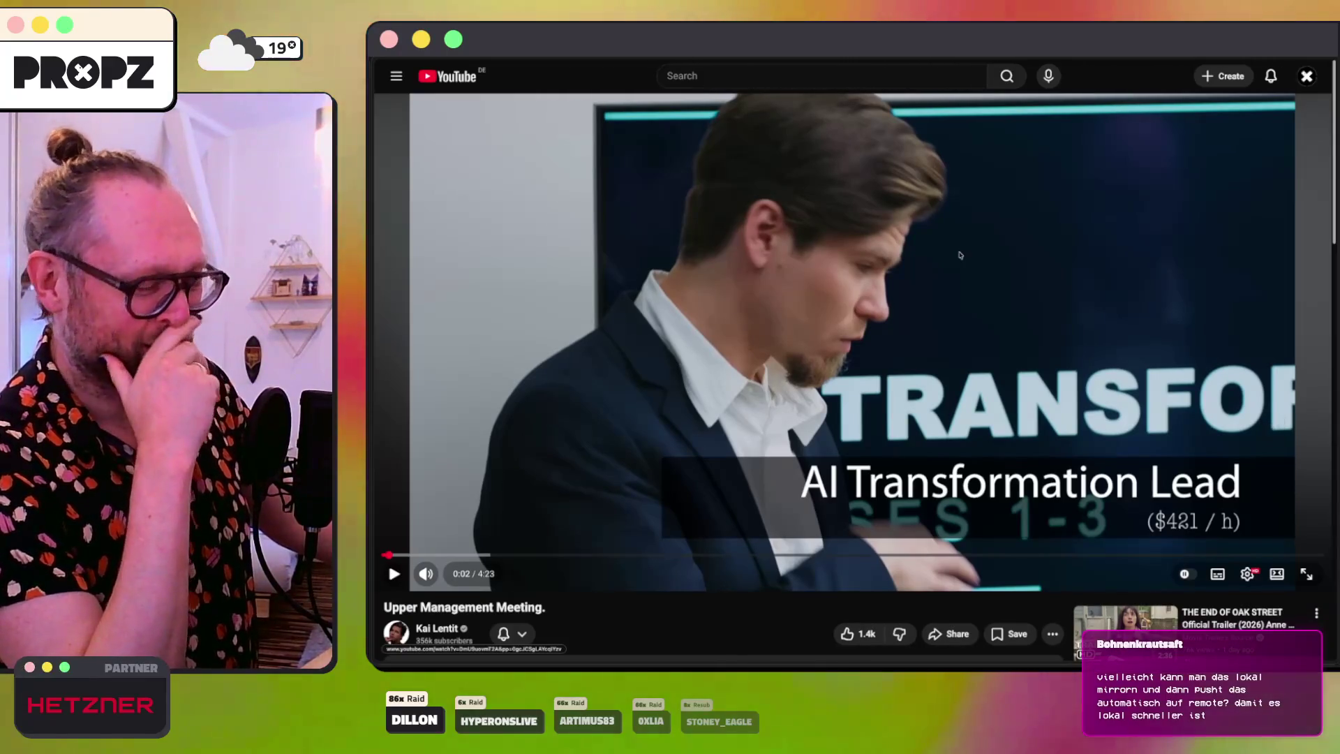
left_click(962, 255)
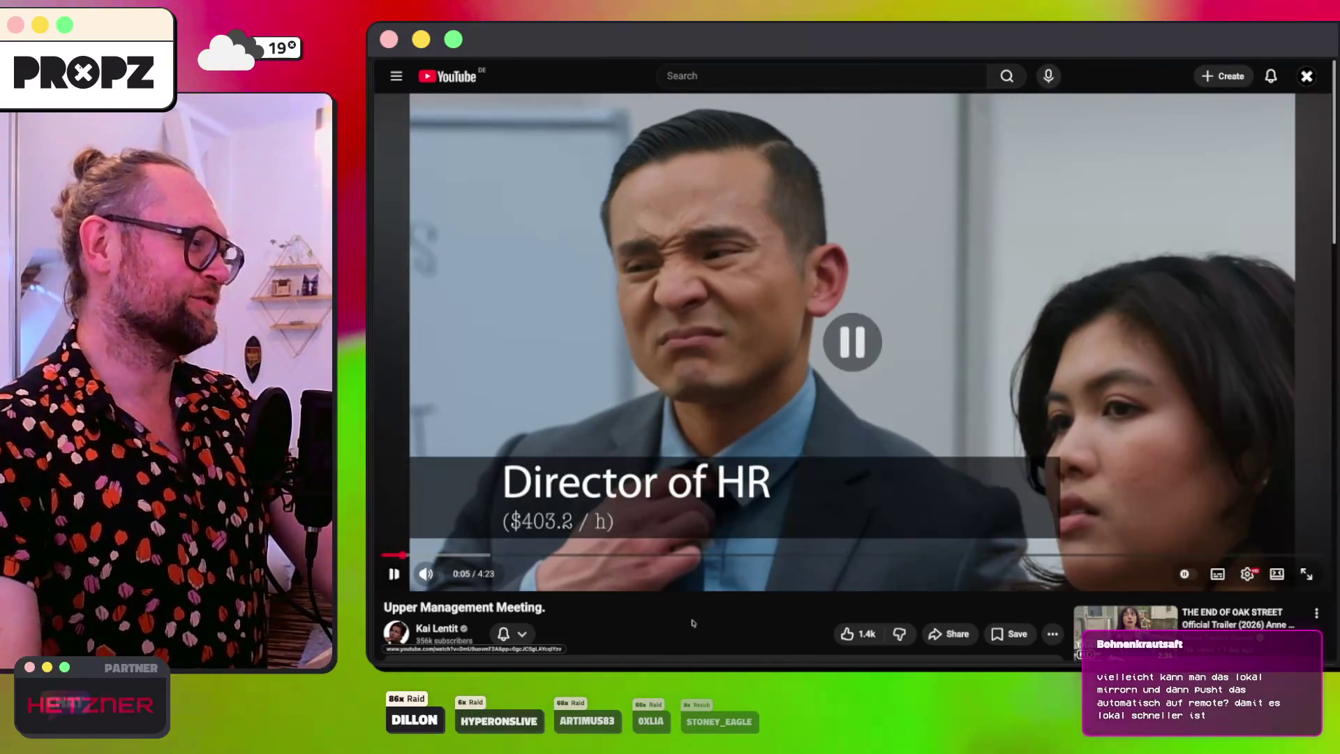
Step: Pause at 0:07 and 0:10, rewind five seconds, and play through the introductions
key("space")
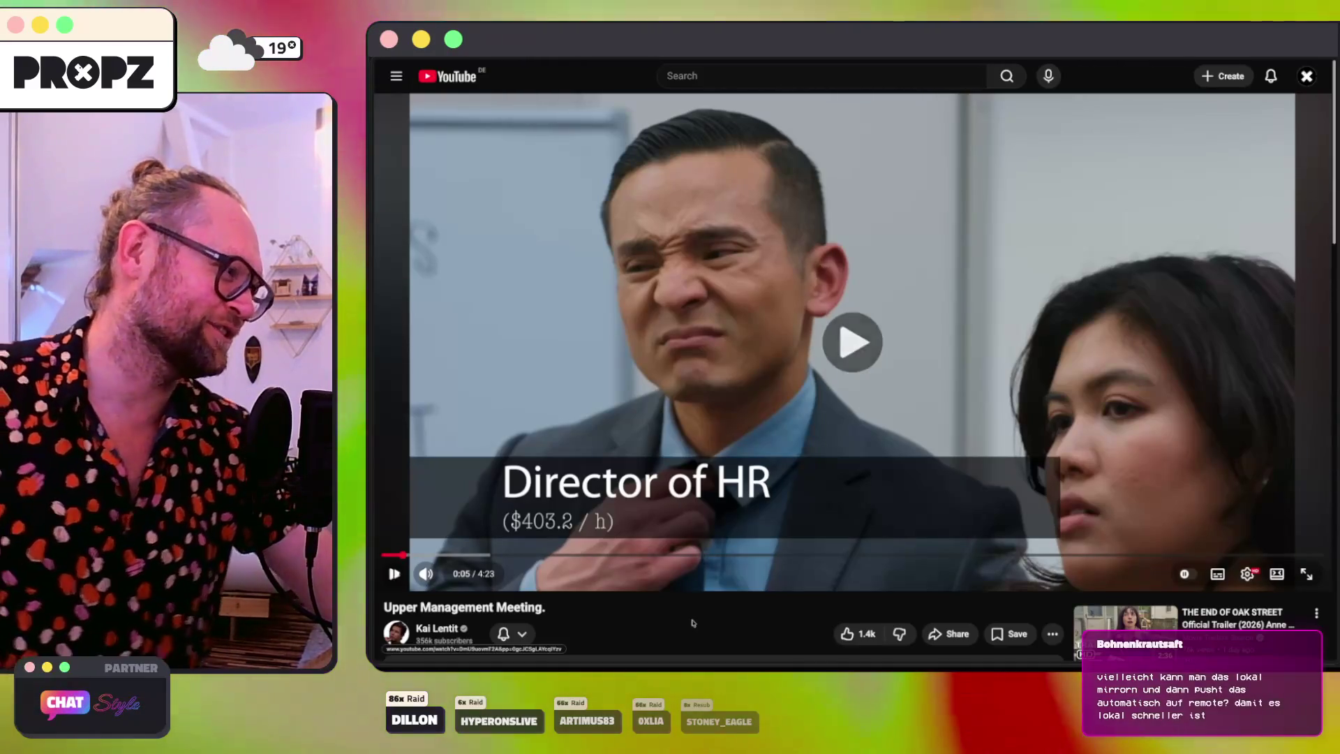
key("space")
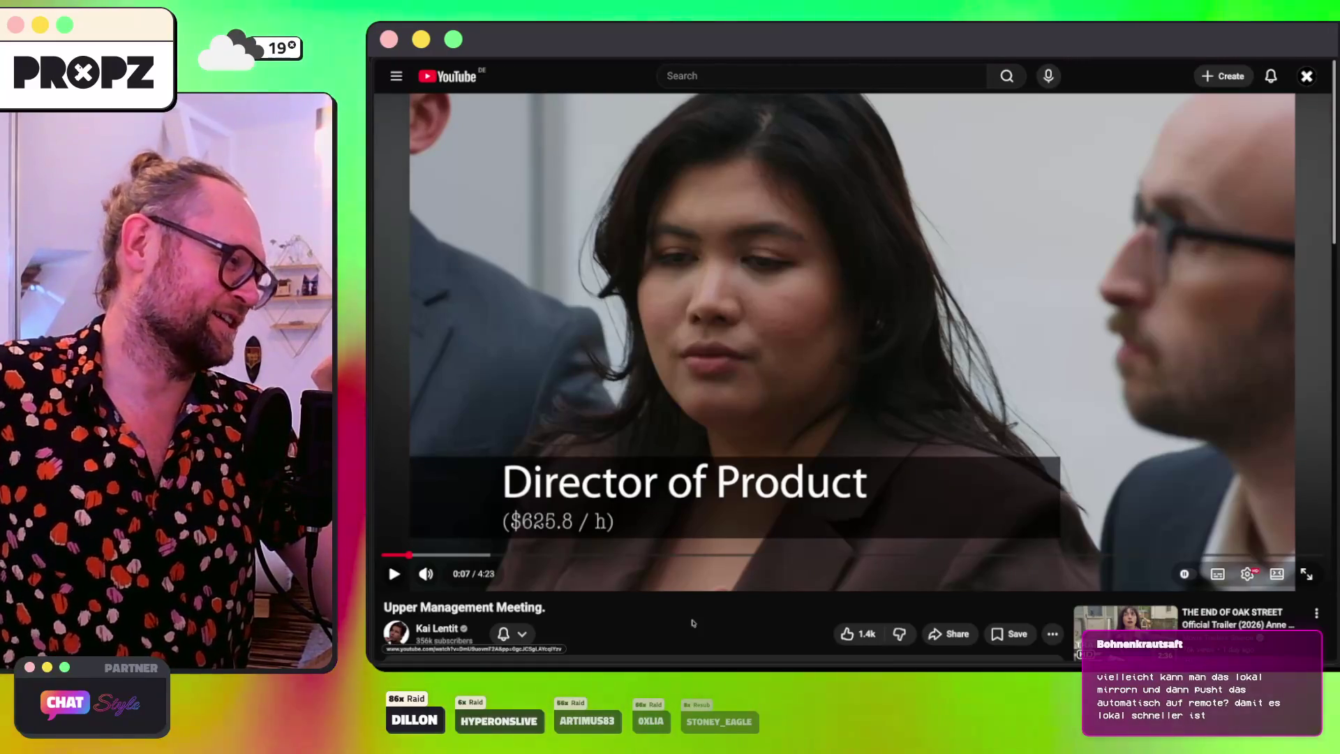
key("space")
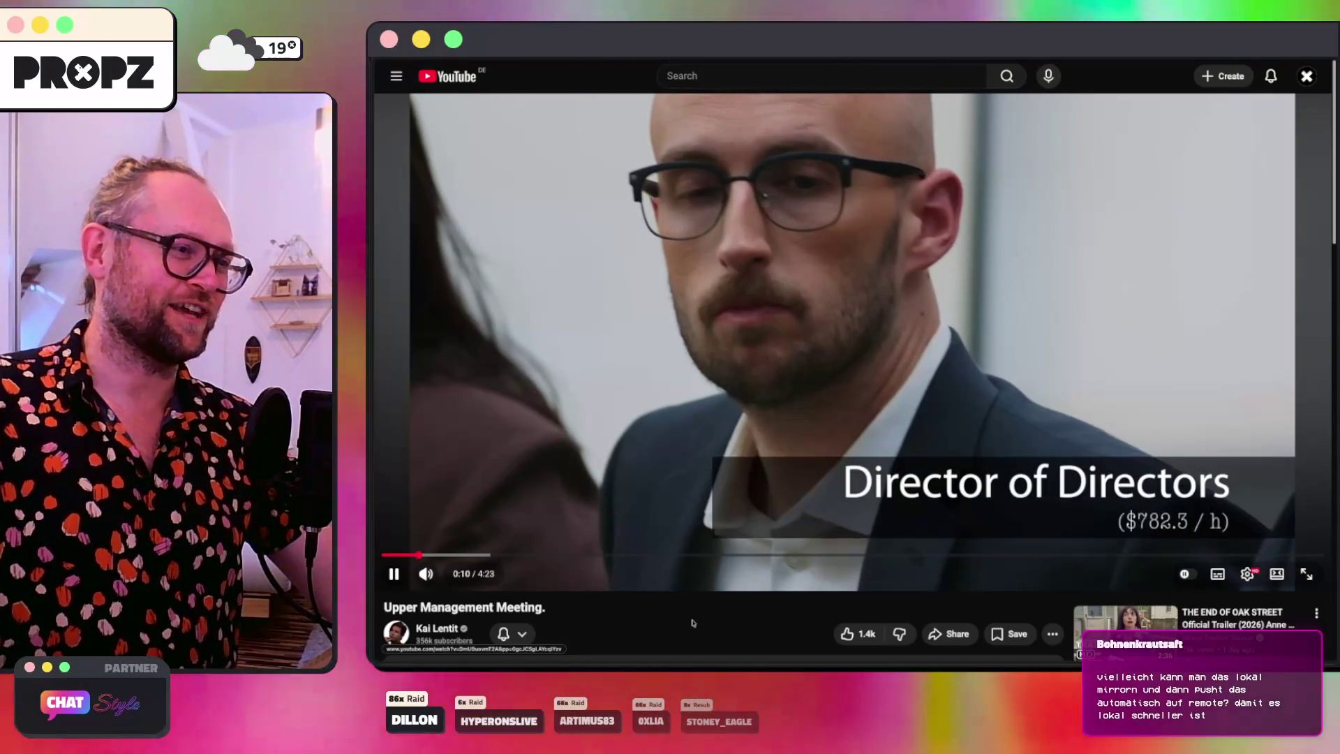
key("space")
key("Left")
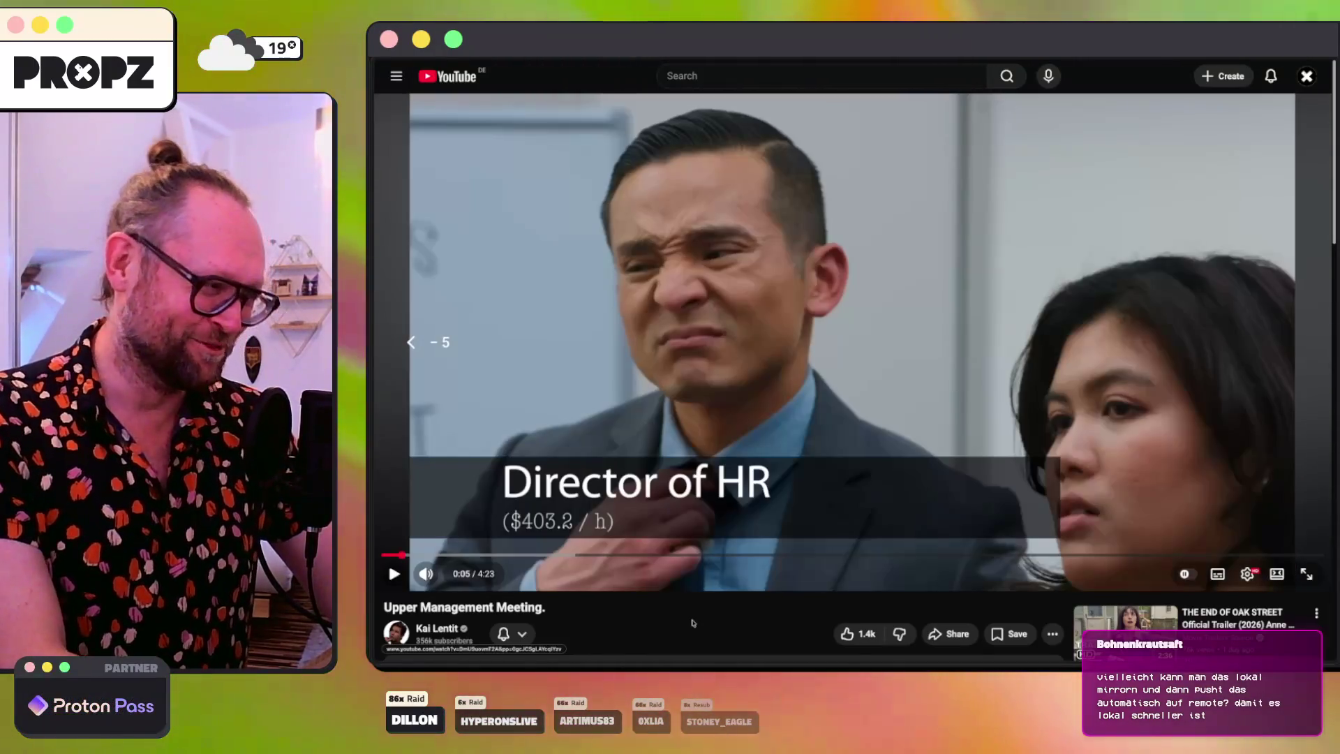
key("space")
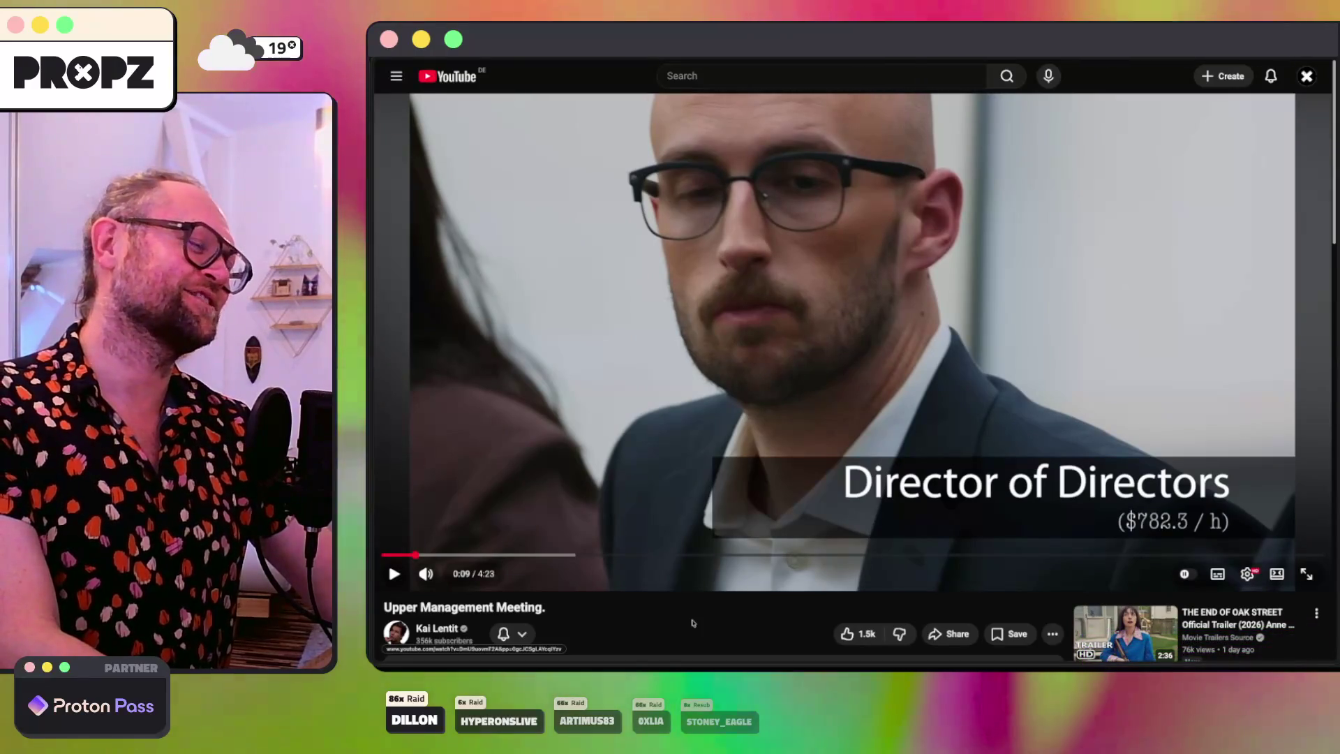
key("space")
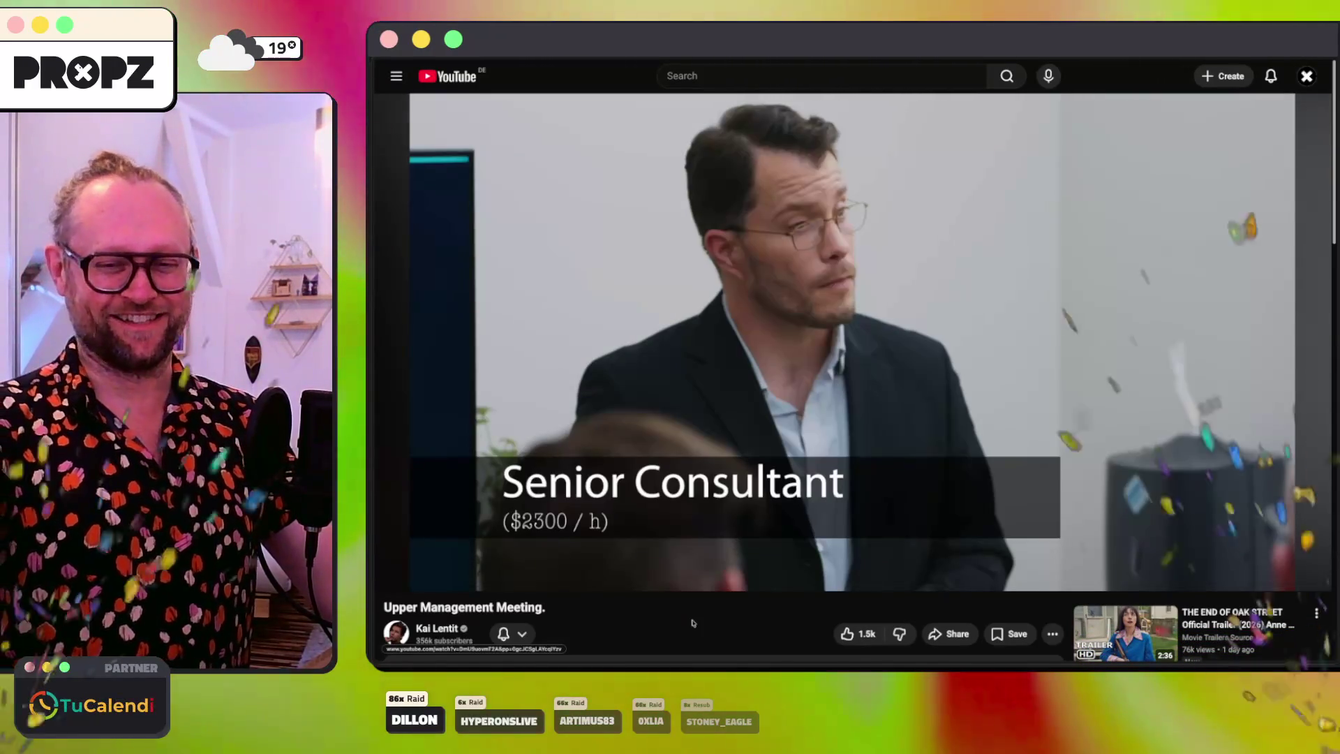
Step: Play the video past the Phase 1: Quick Wins slide, pausing at 0:44
key("space")
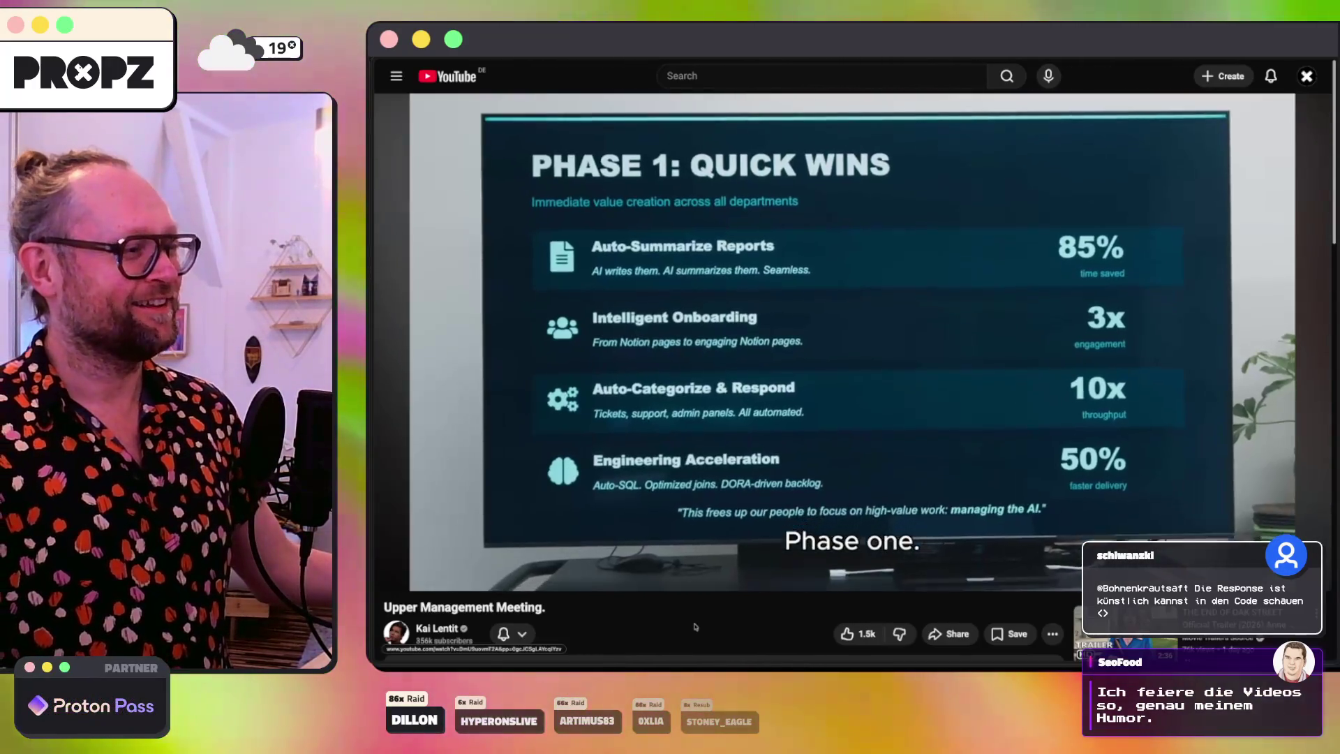
key("space")
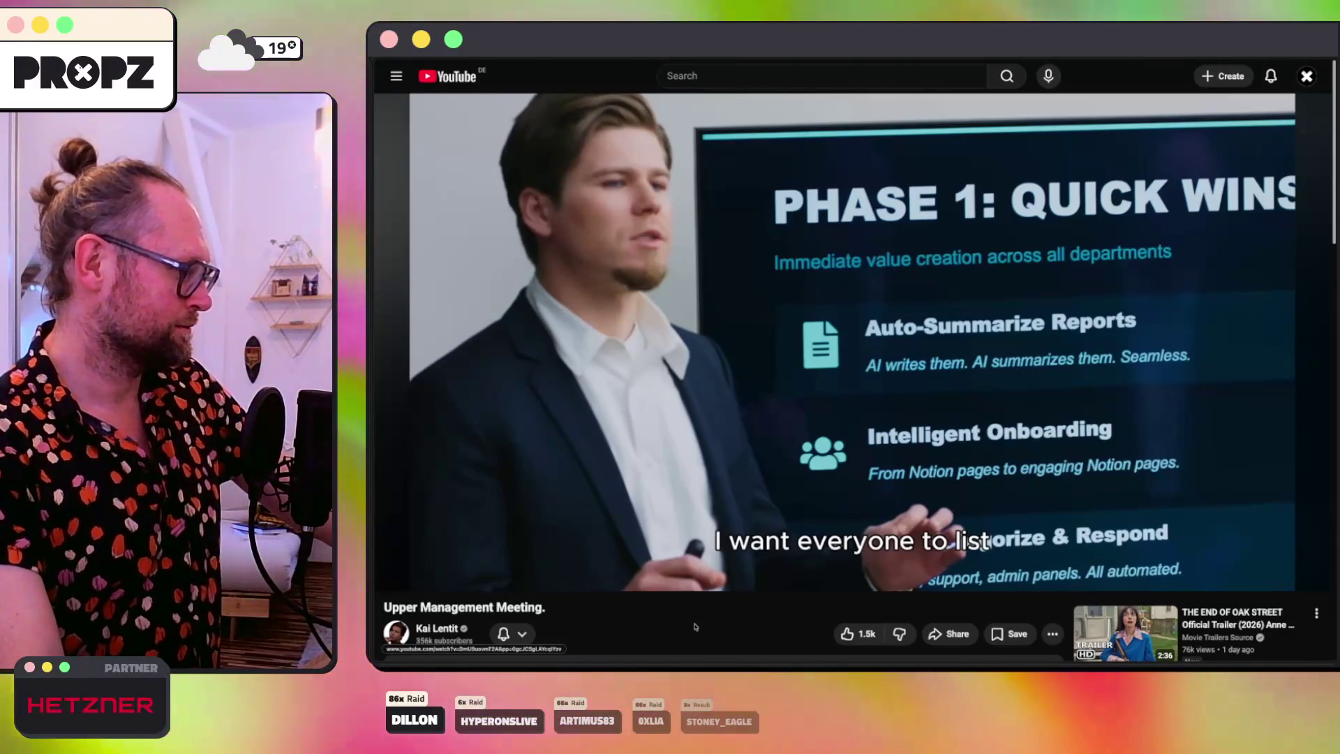
mouse_move(776, 532)
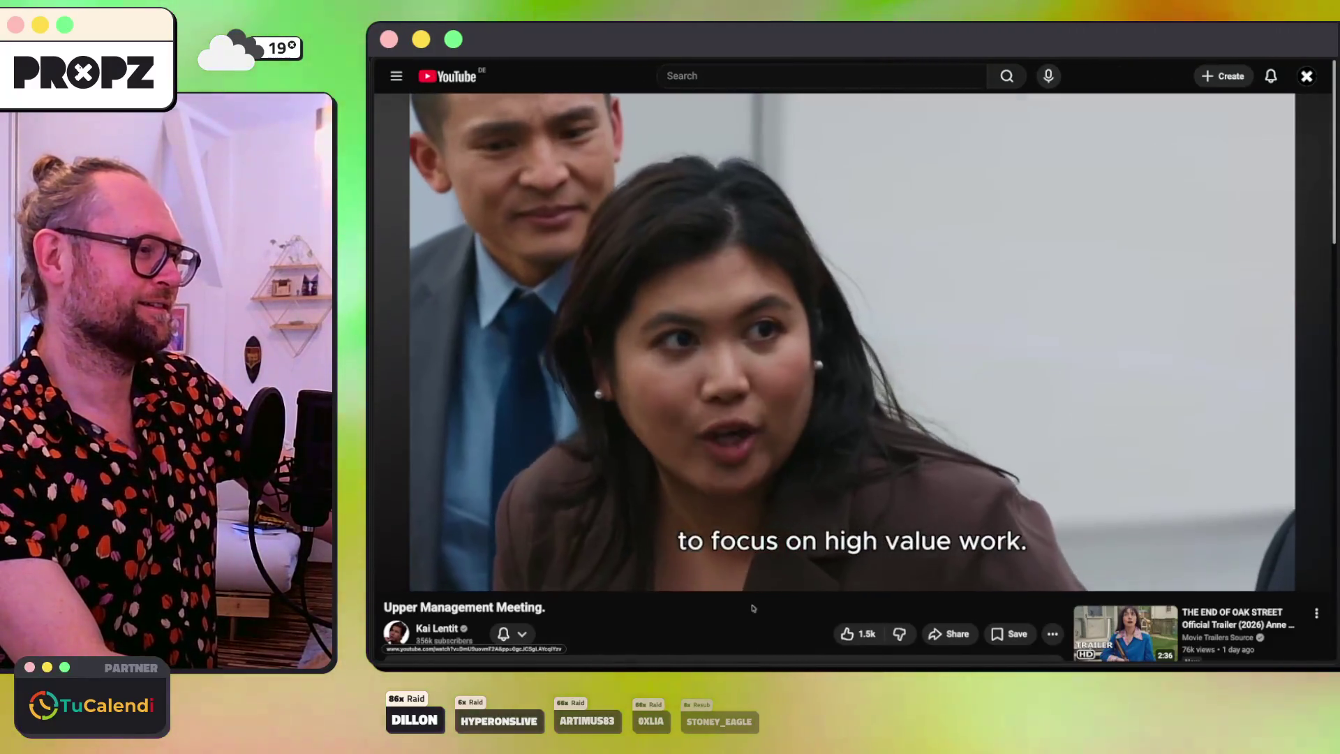
Step: Rewind the video about ten seconds and play on to pause on the Phase 2 chart
key("space")
key("Left")
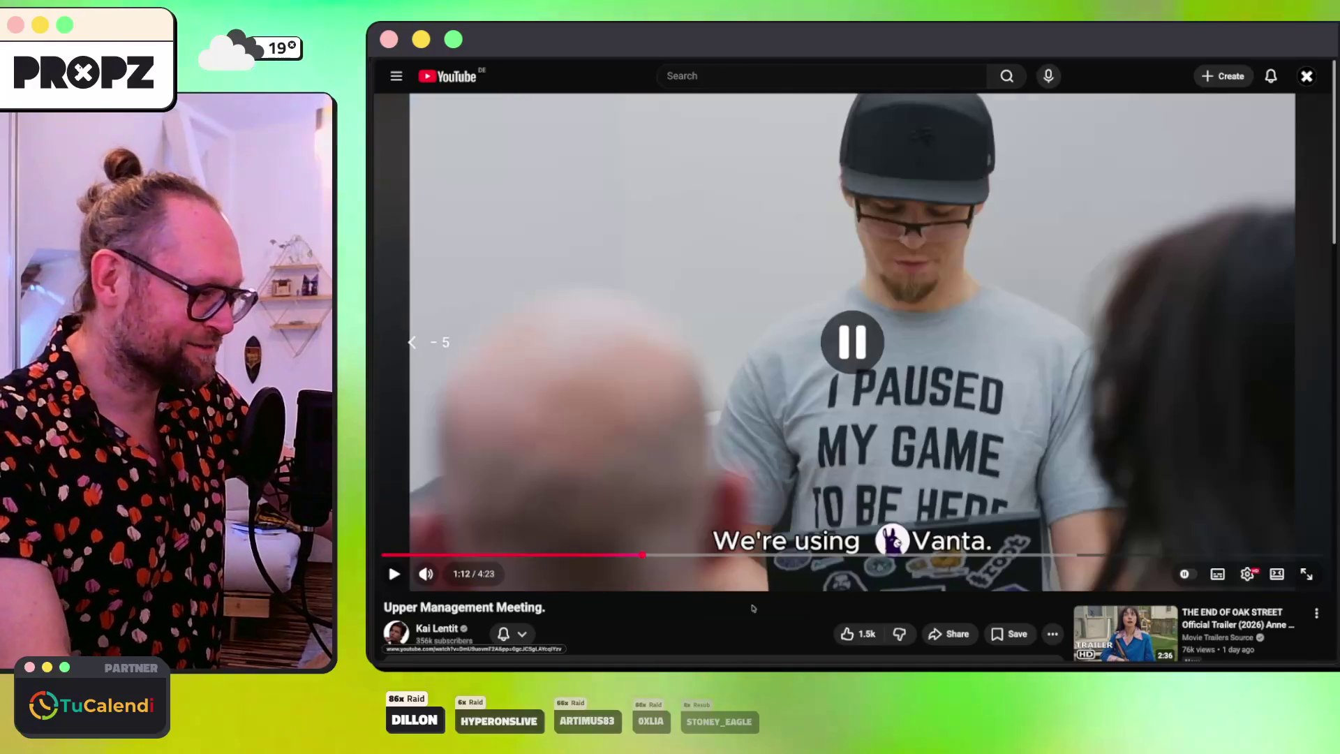
key("Left")
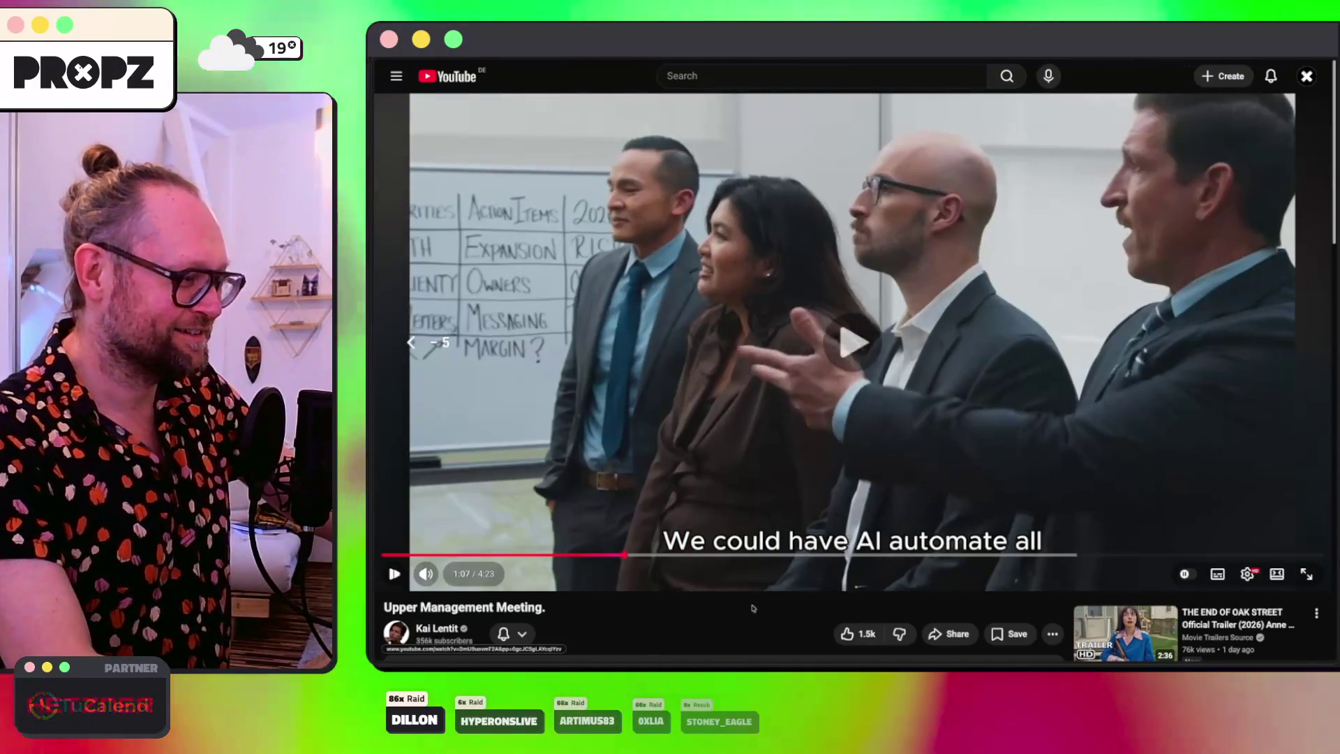
key("space")
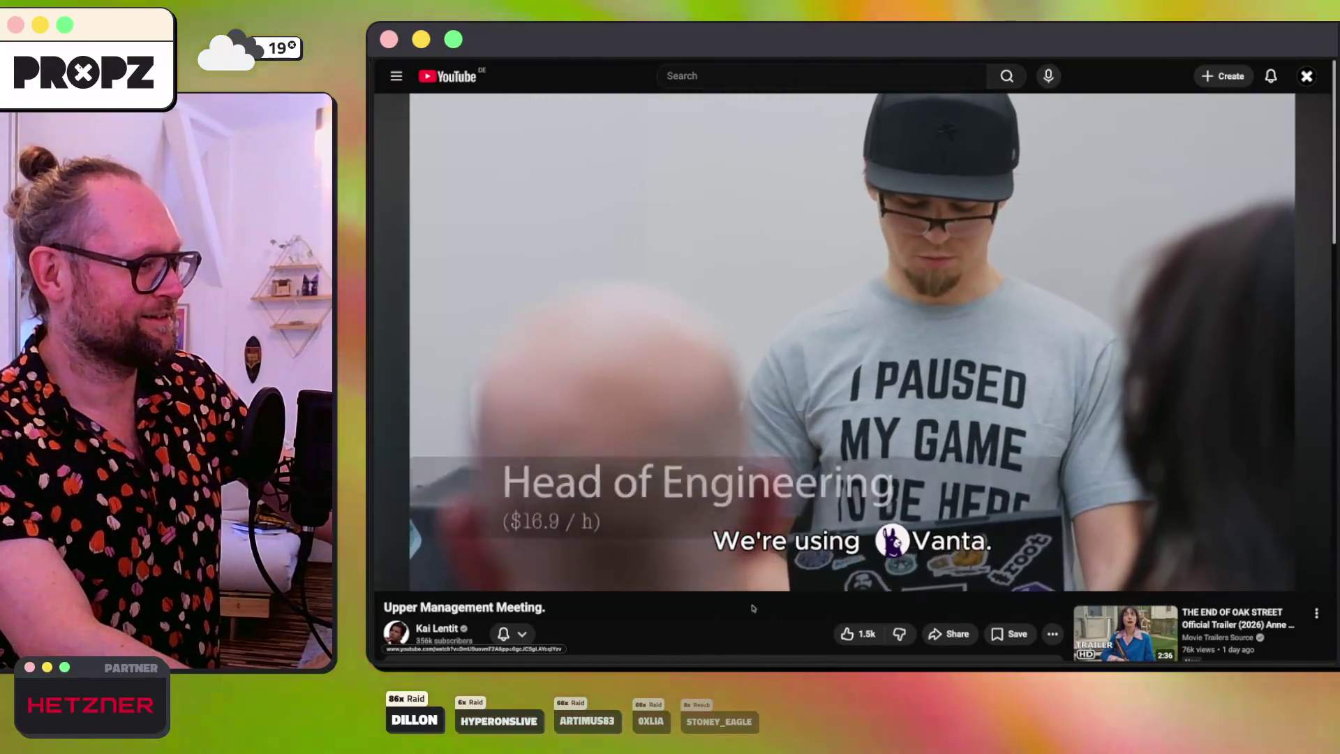
key("space")
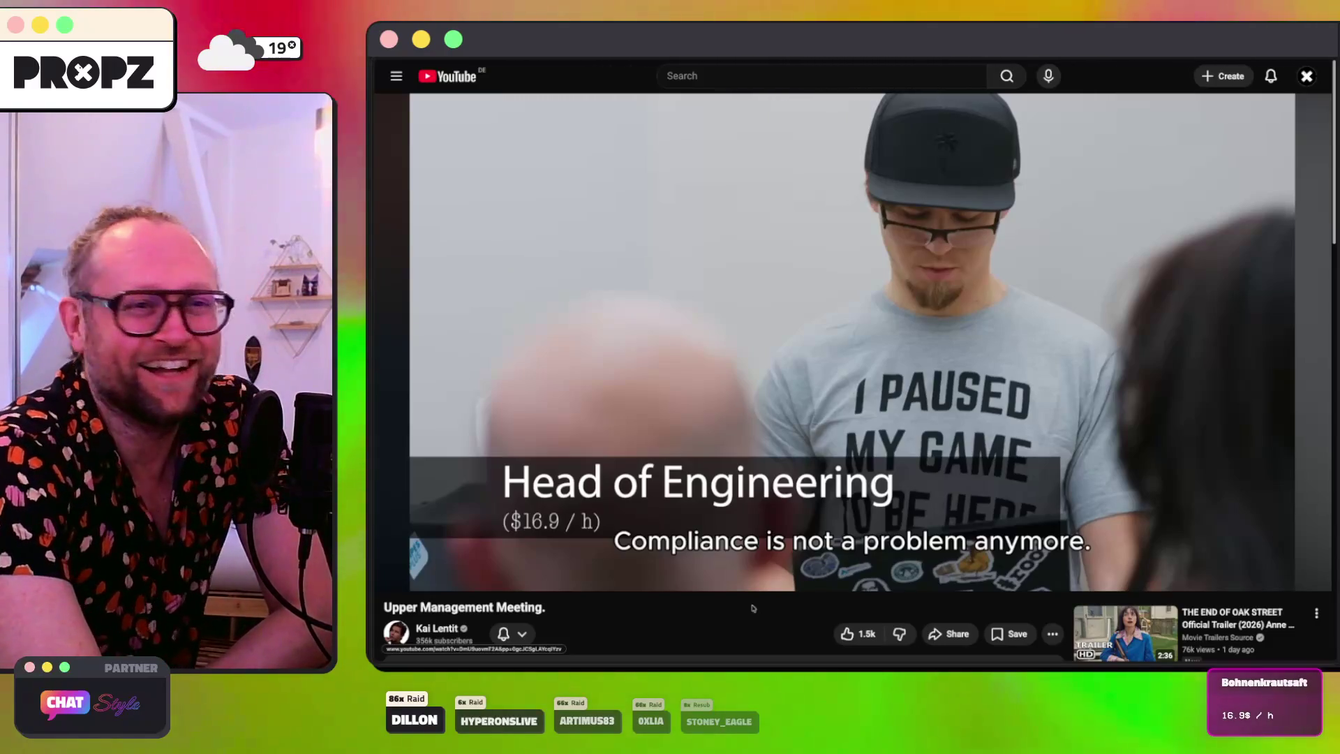
key("space")
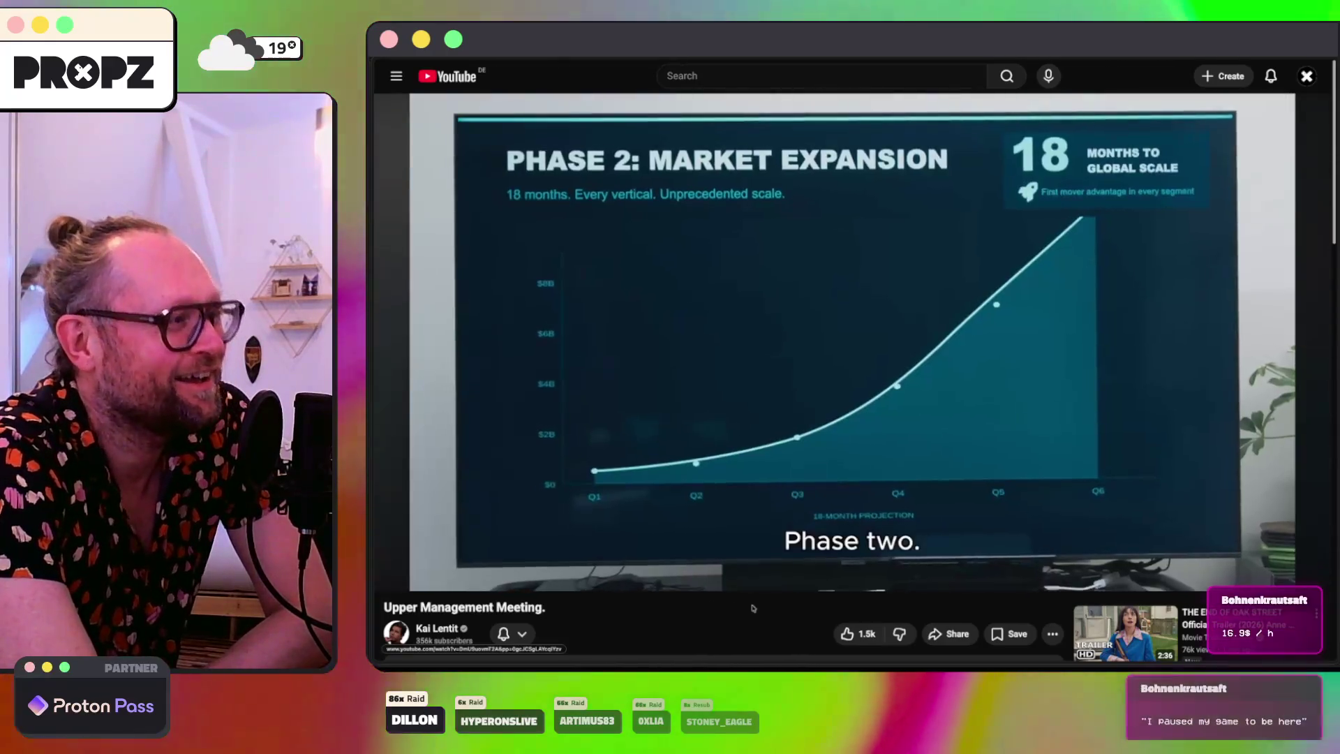
key("space")
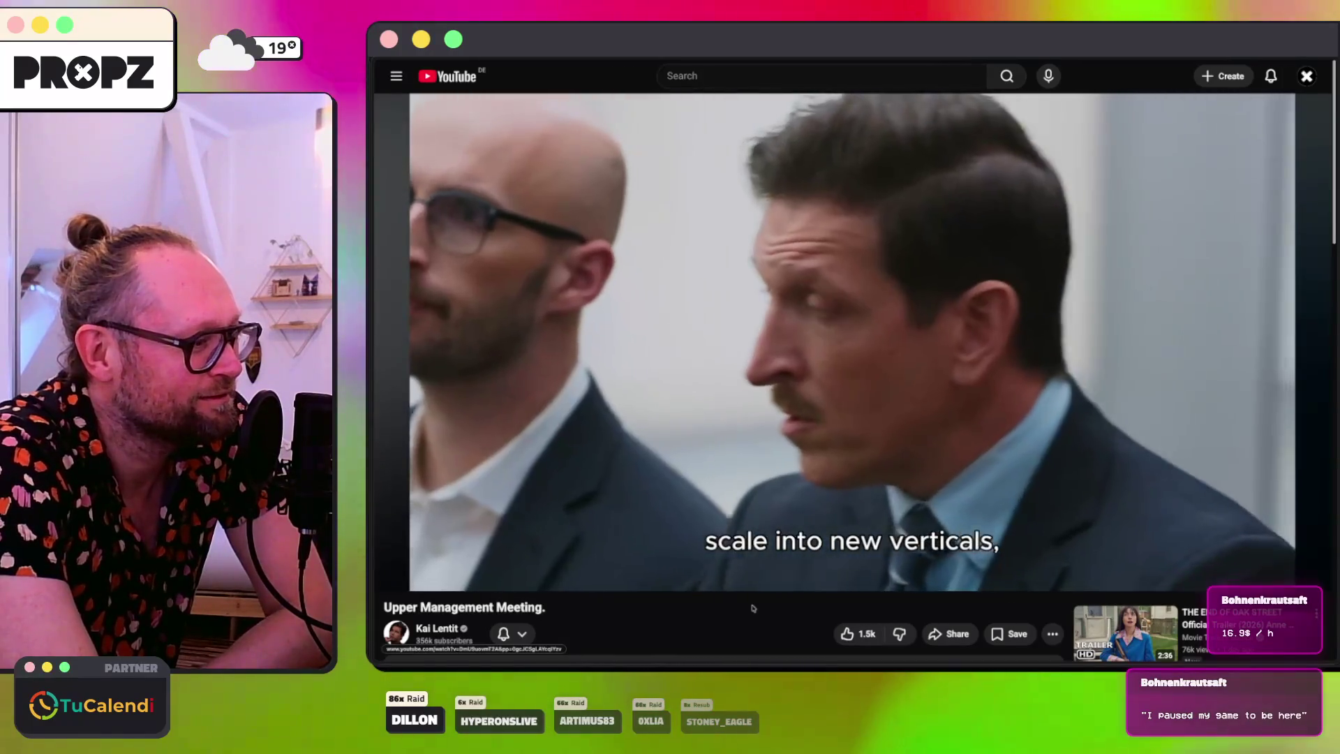
Step: Keep pausing and resuming until the video stops at 2:21 on the man holding a phone
key("space")
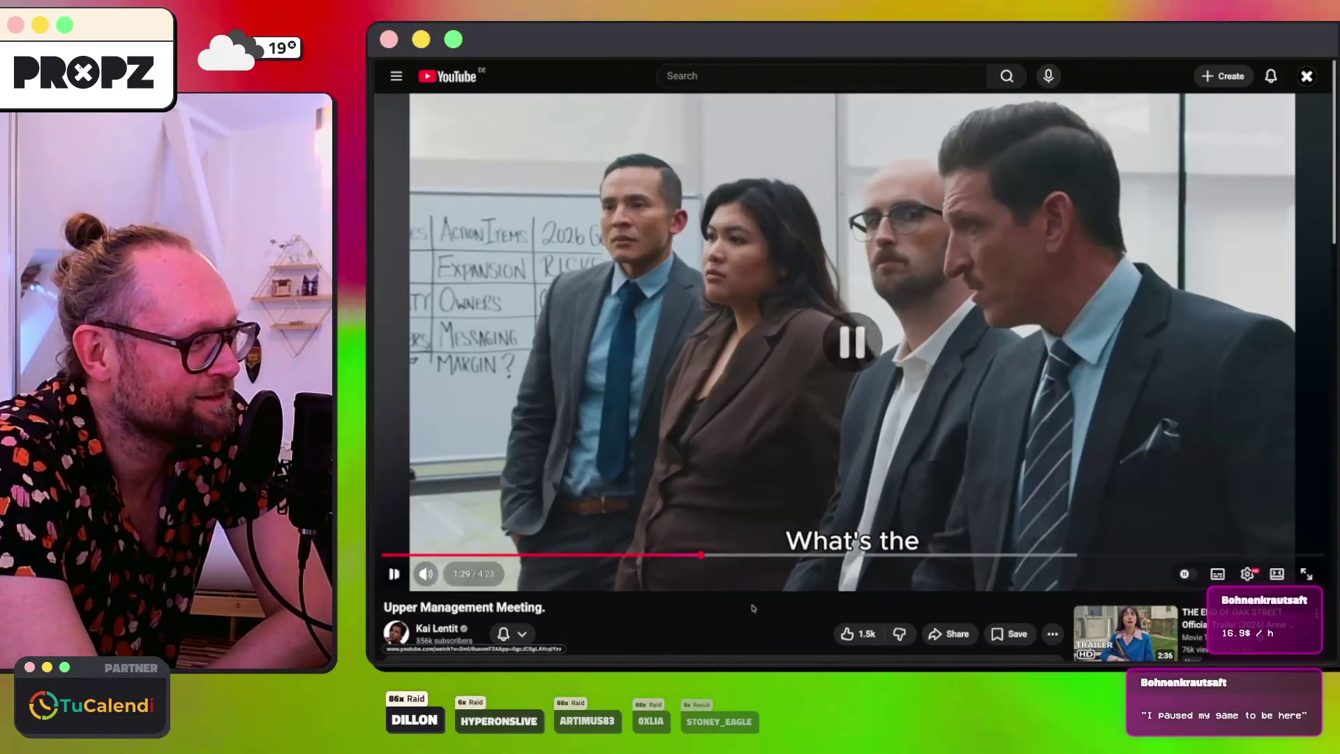
key("space")
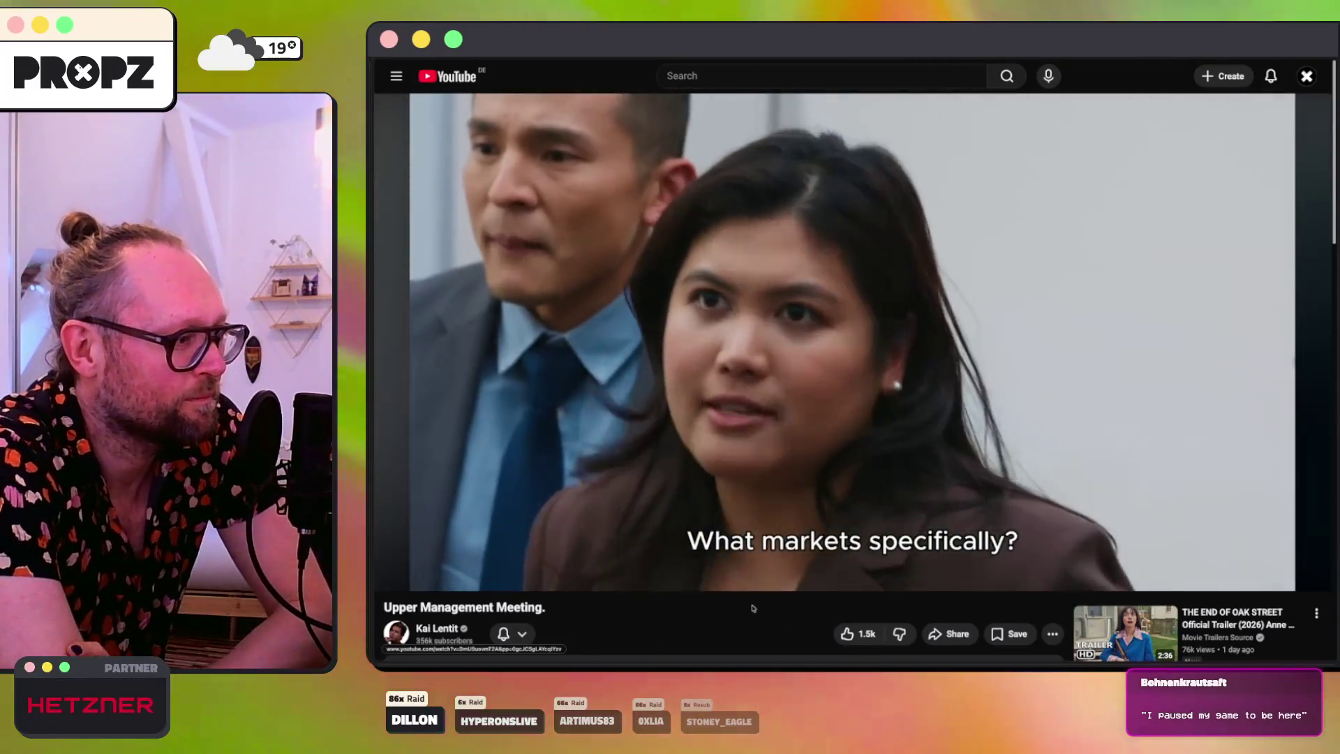
key("space")
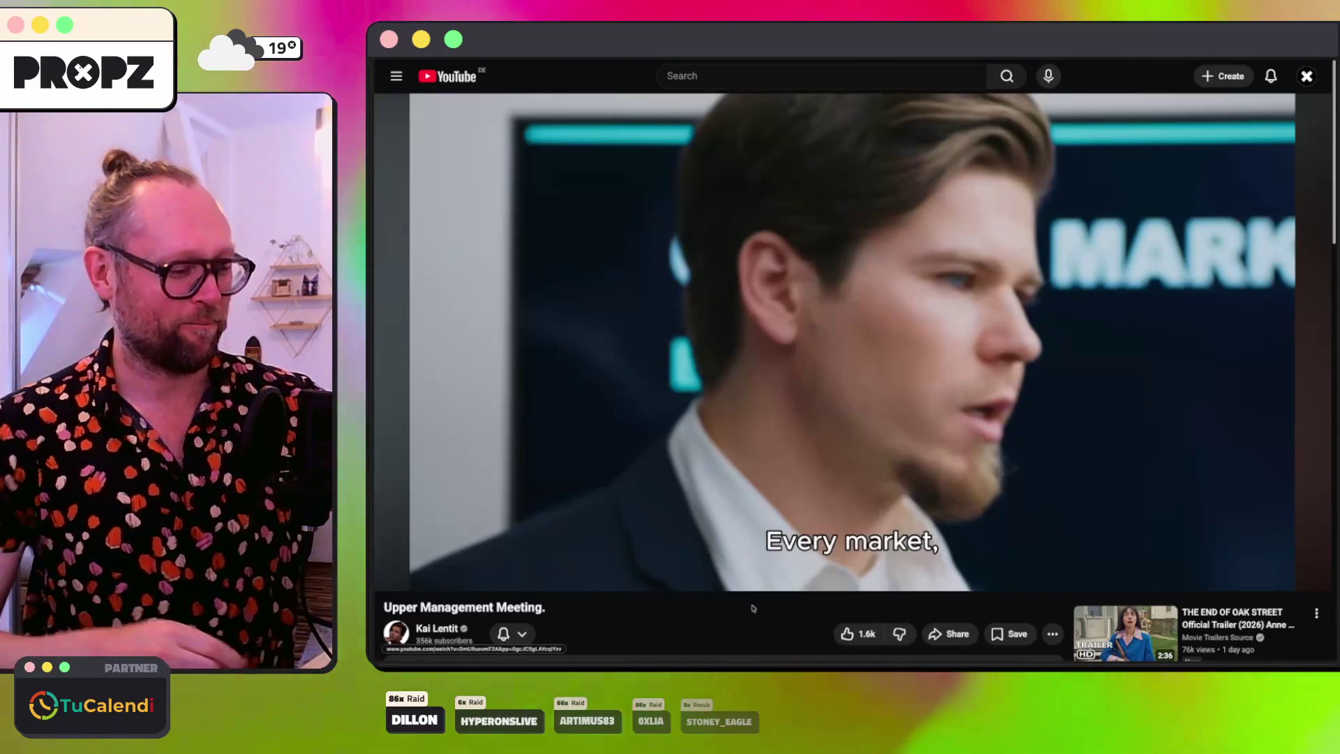
key("space")
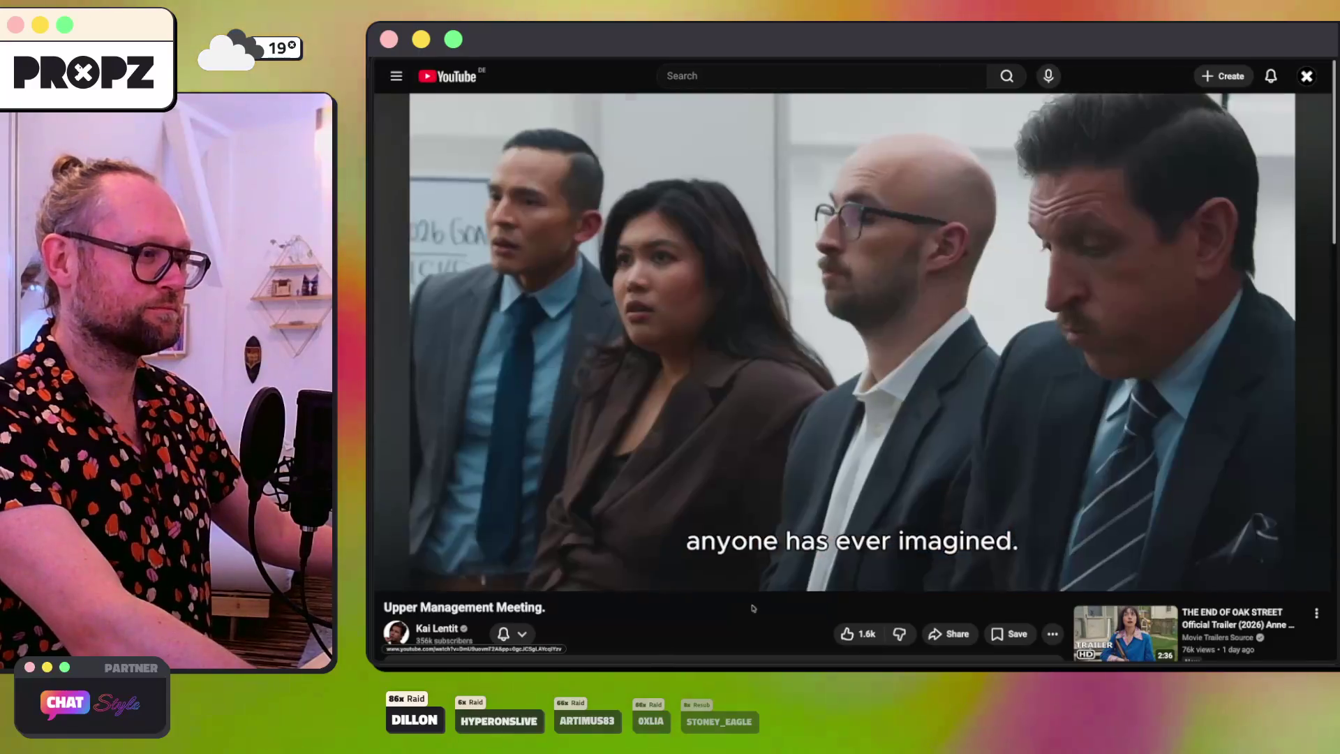
key("space")
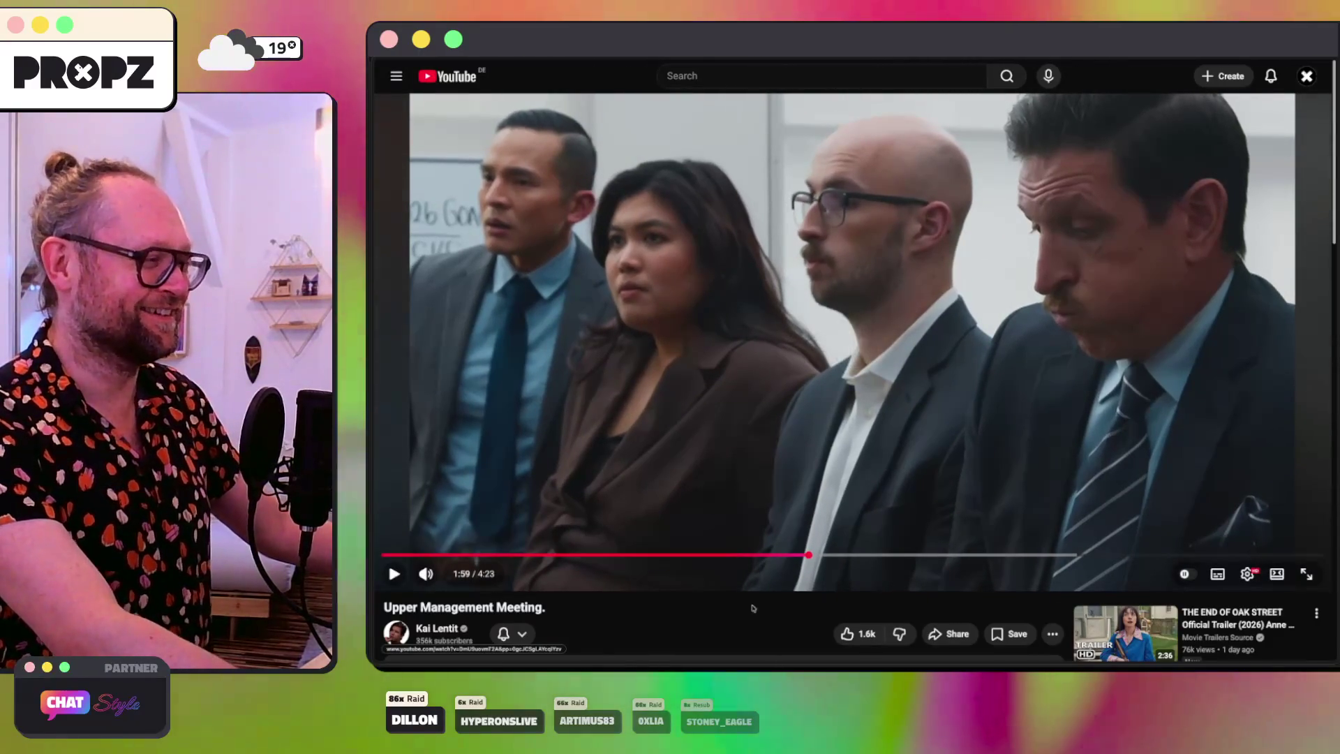
key("space")
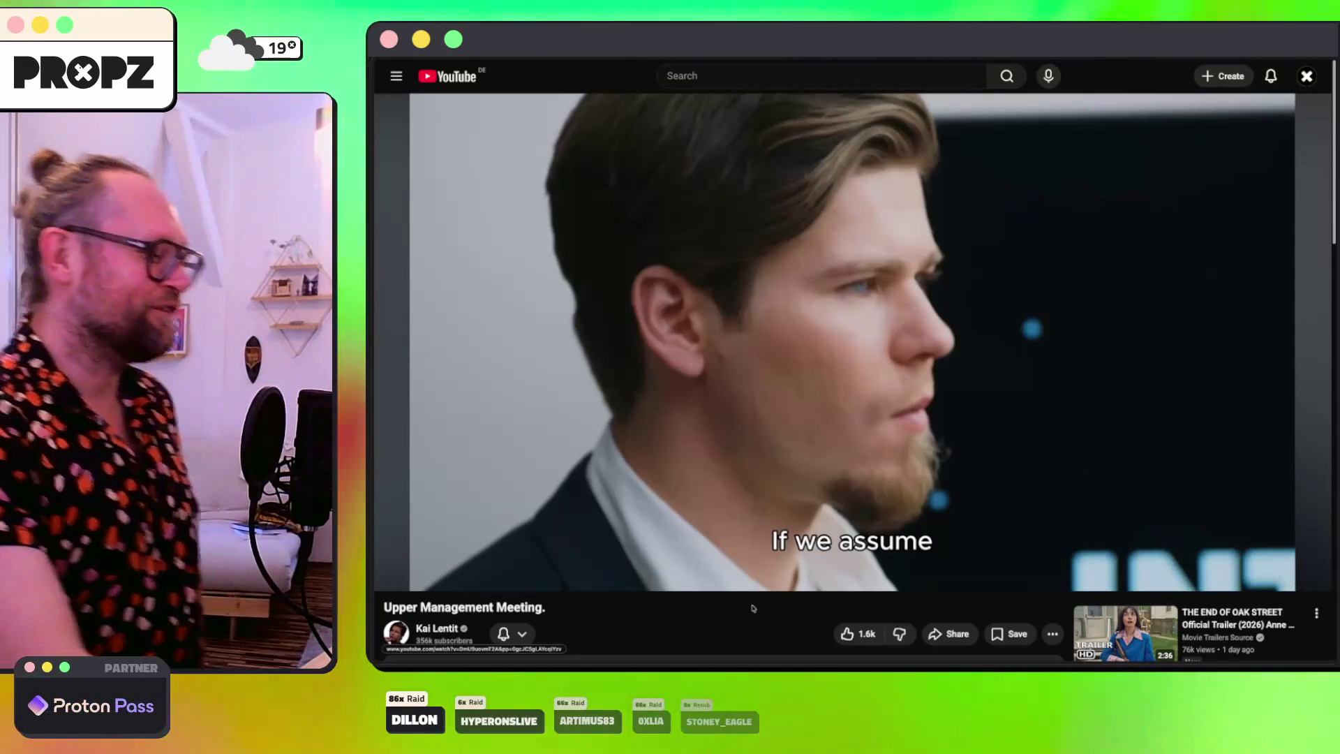
key("space")
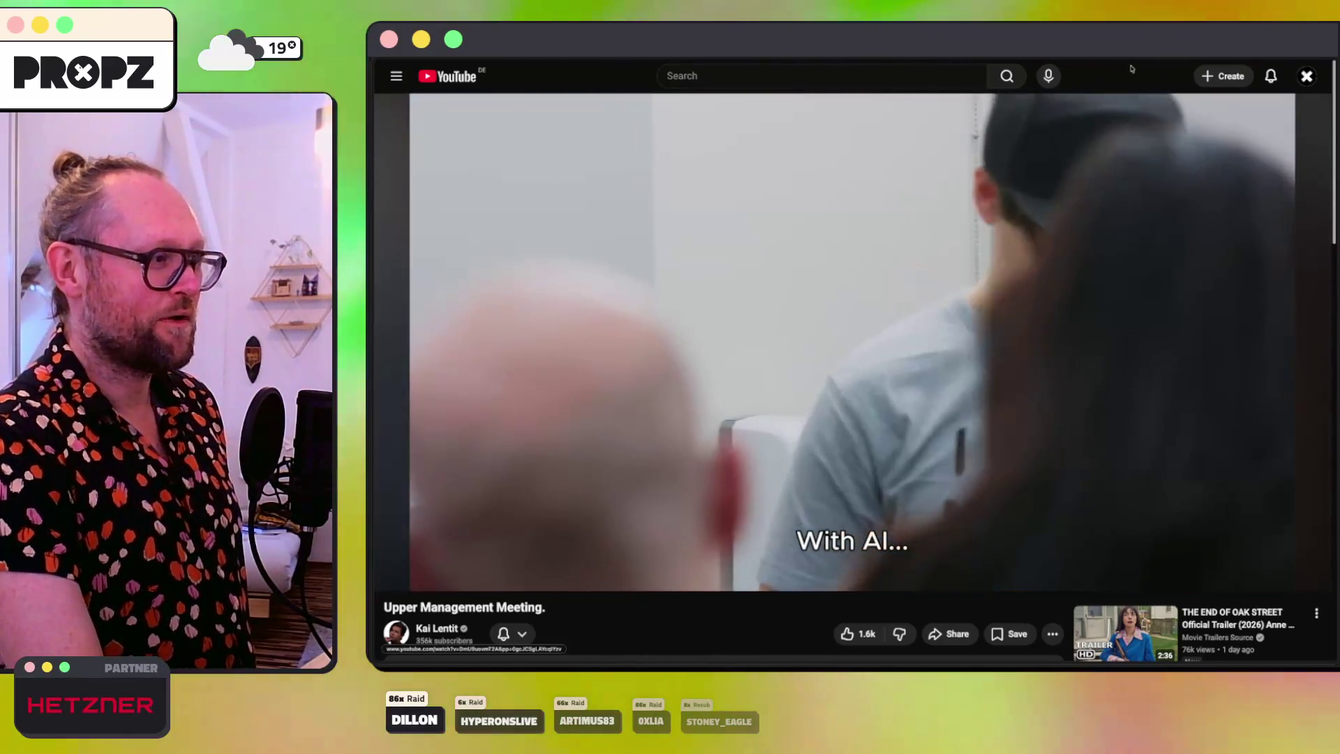
key("space")
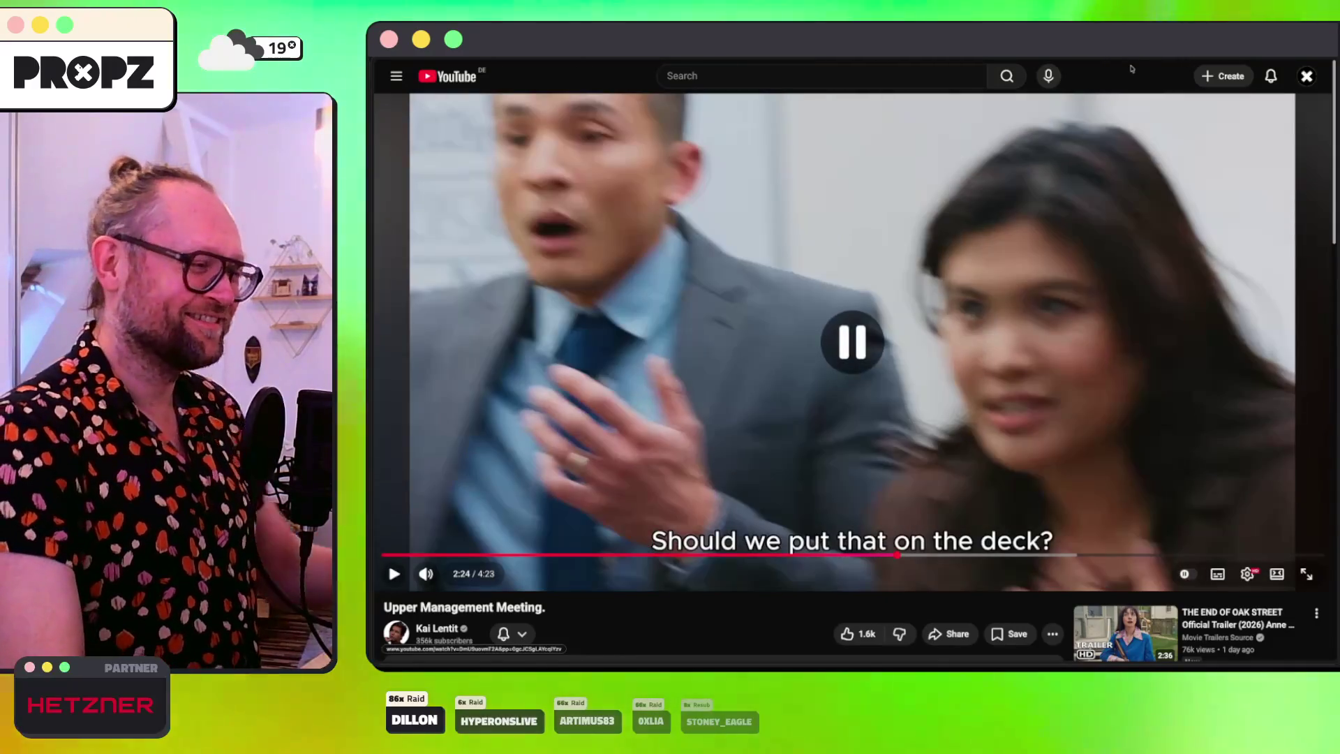
key("space")
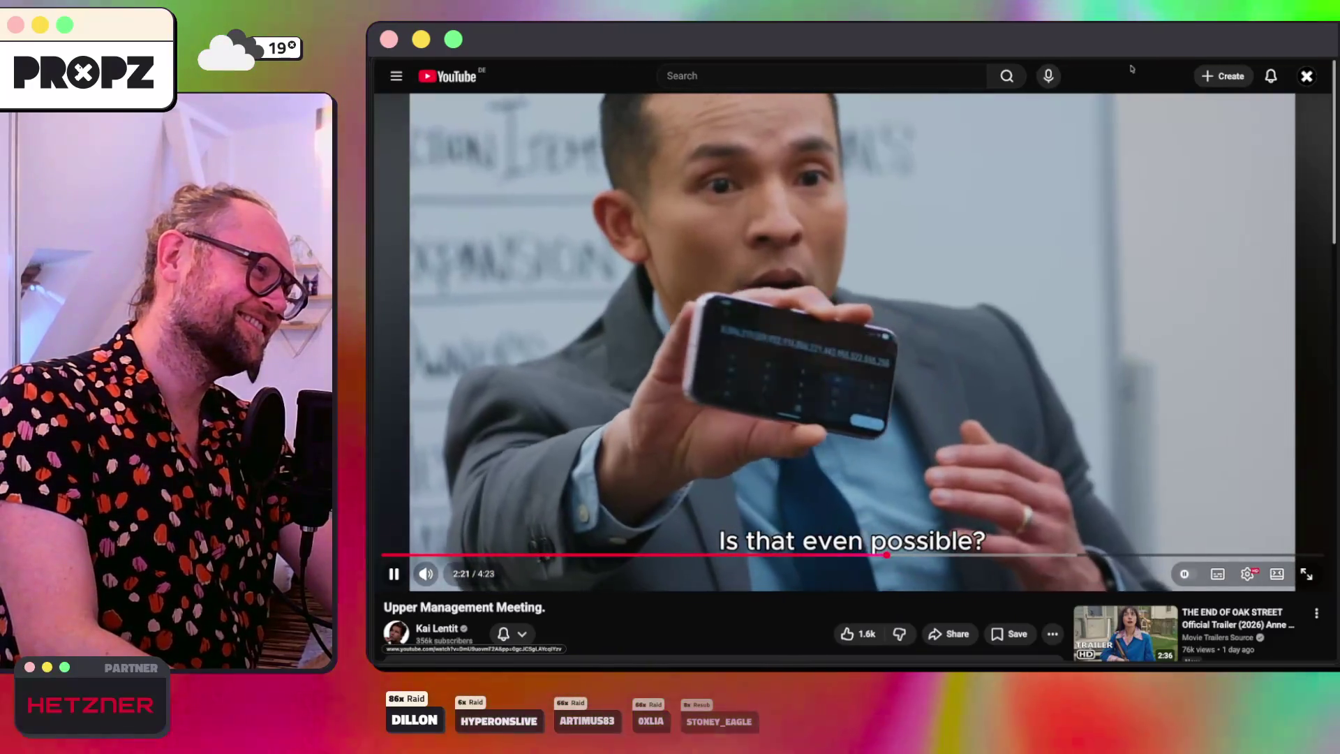
key("space")
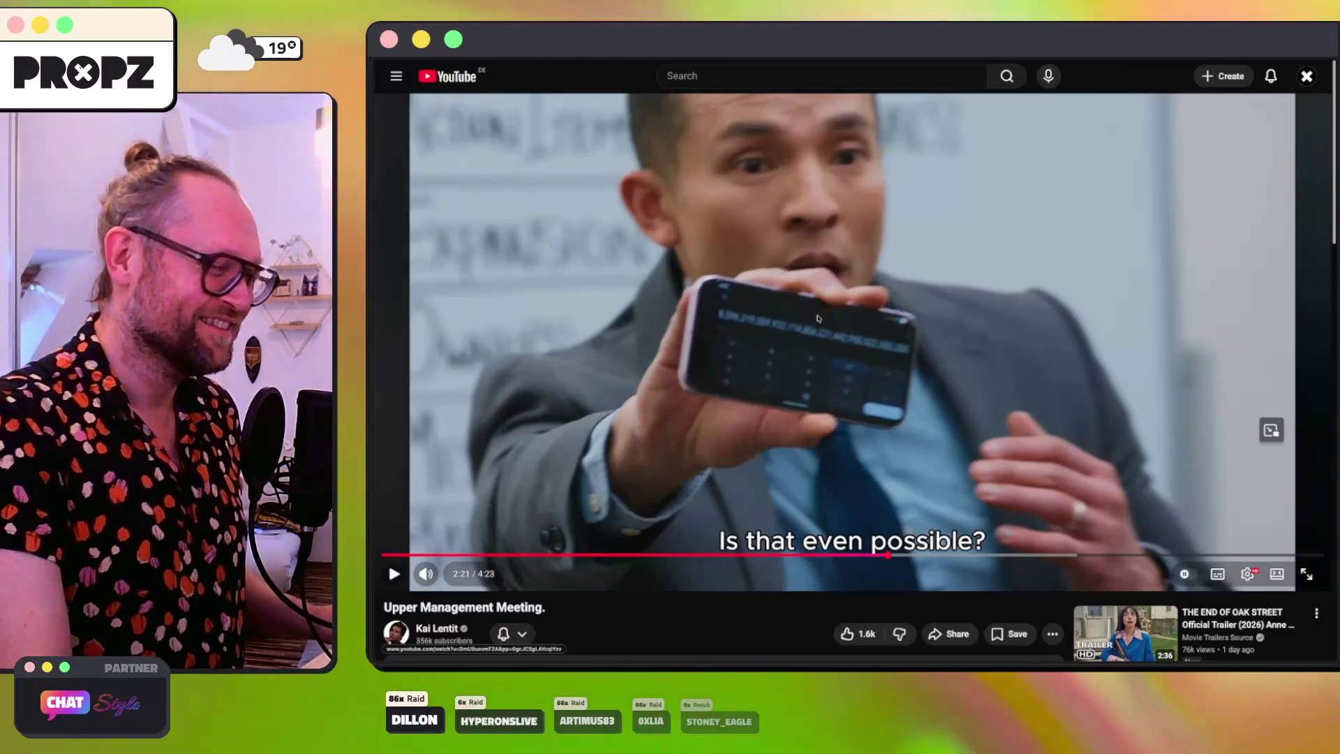
Step: Resume the video, pause at 2:23 and on the projections chart, then play on
scroll(820, 318, "up", 5)
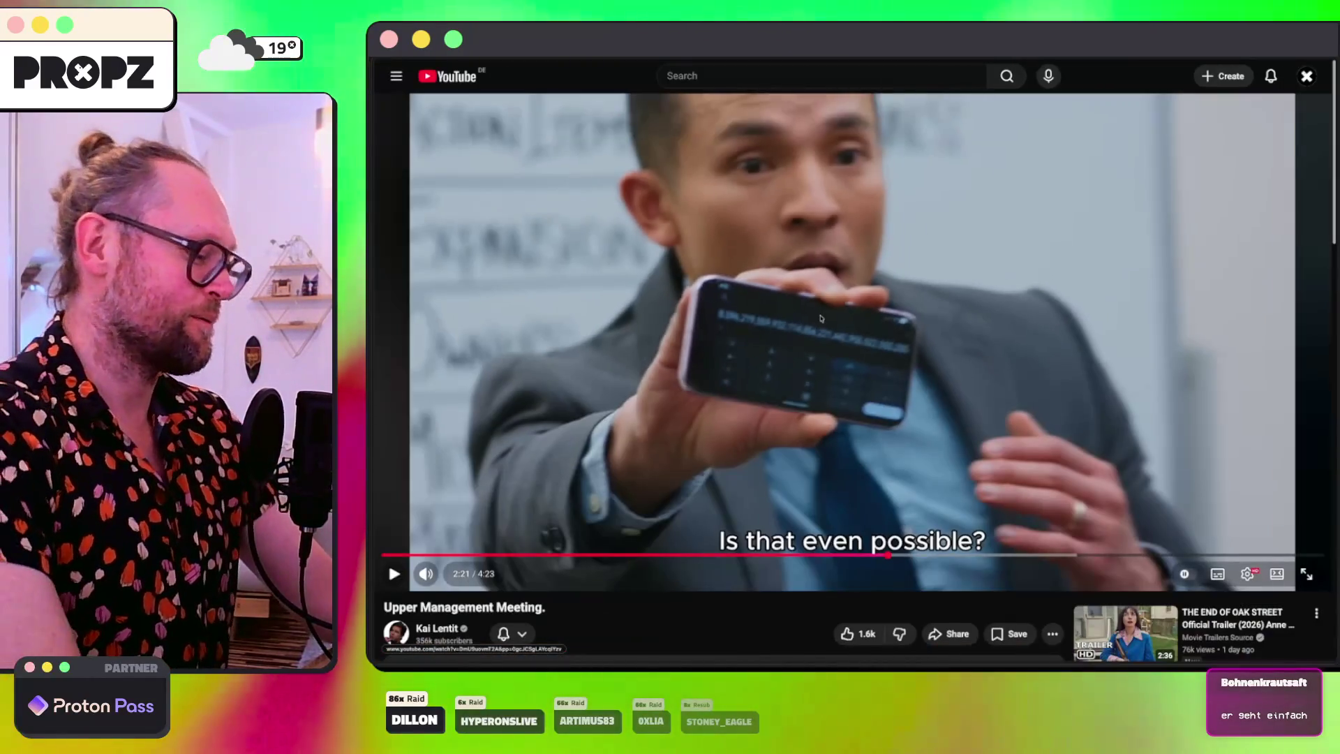
left_click(821, 318)
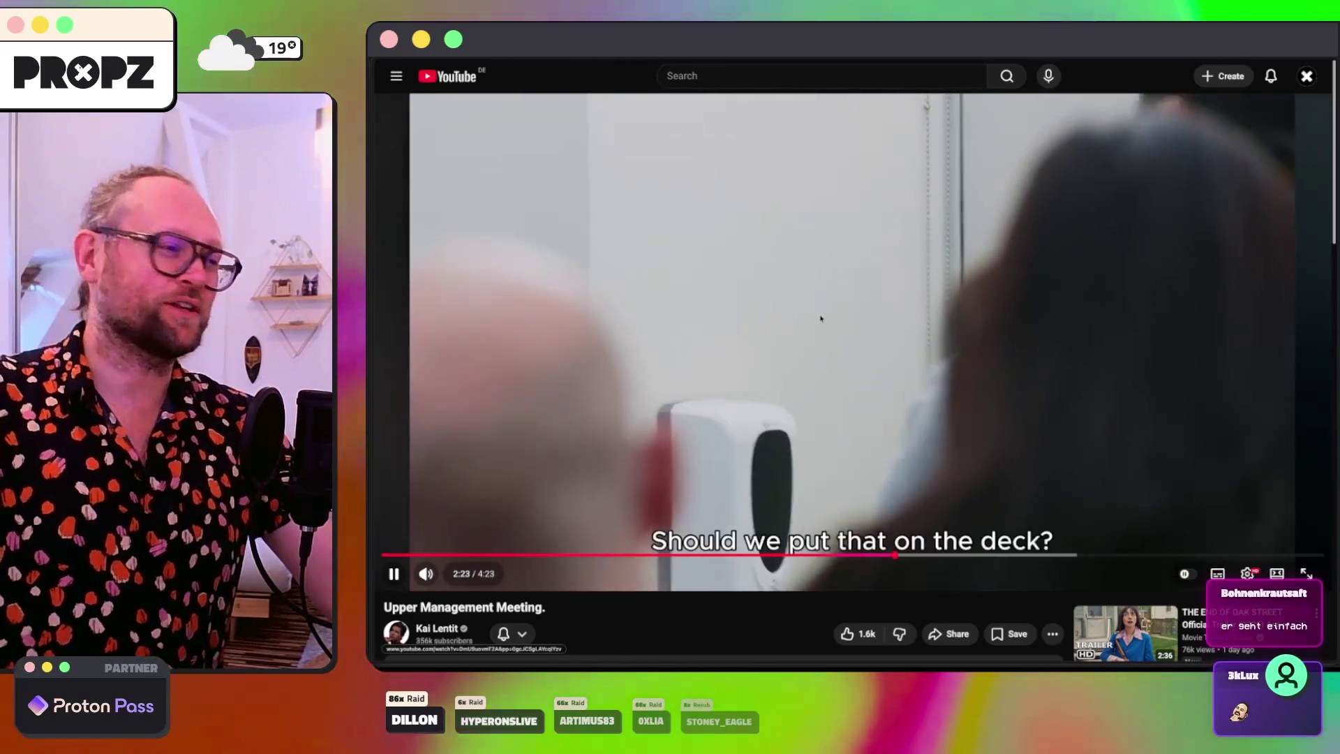
left_click(821, 319)
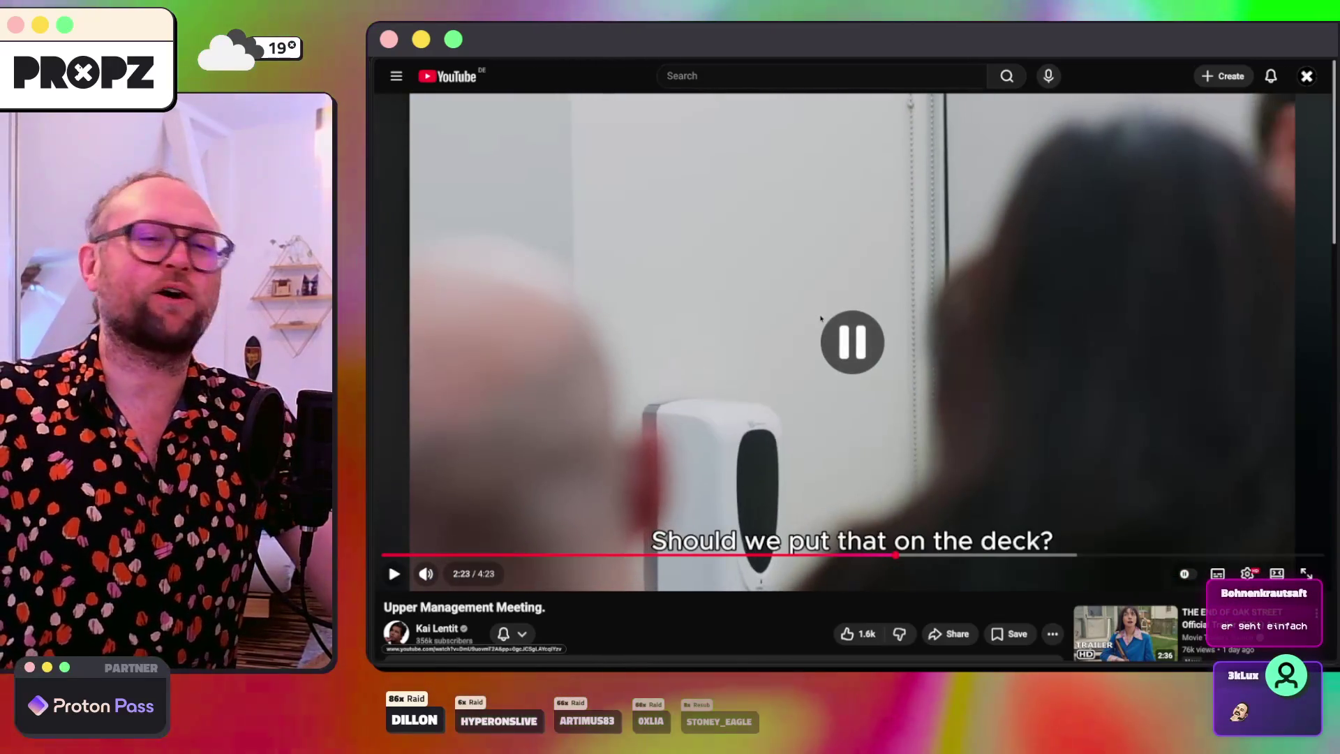
left_click(821, 318)
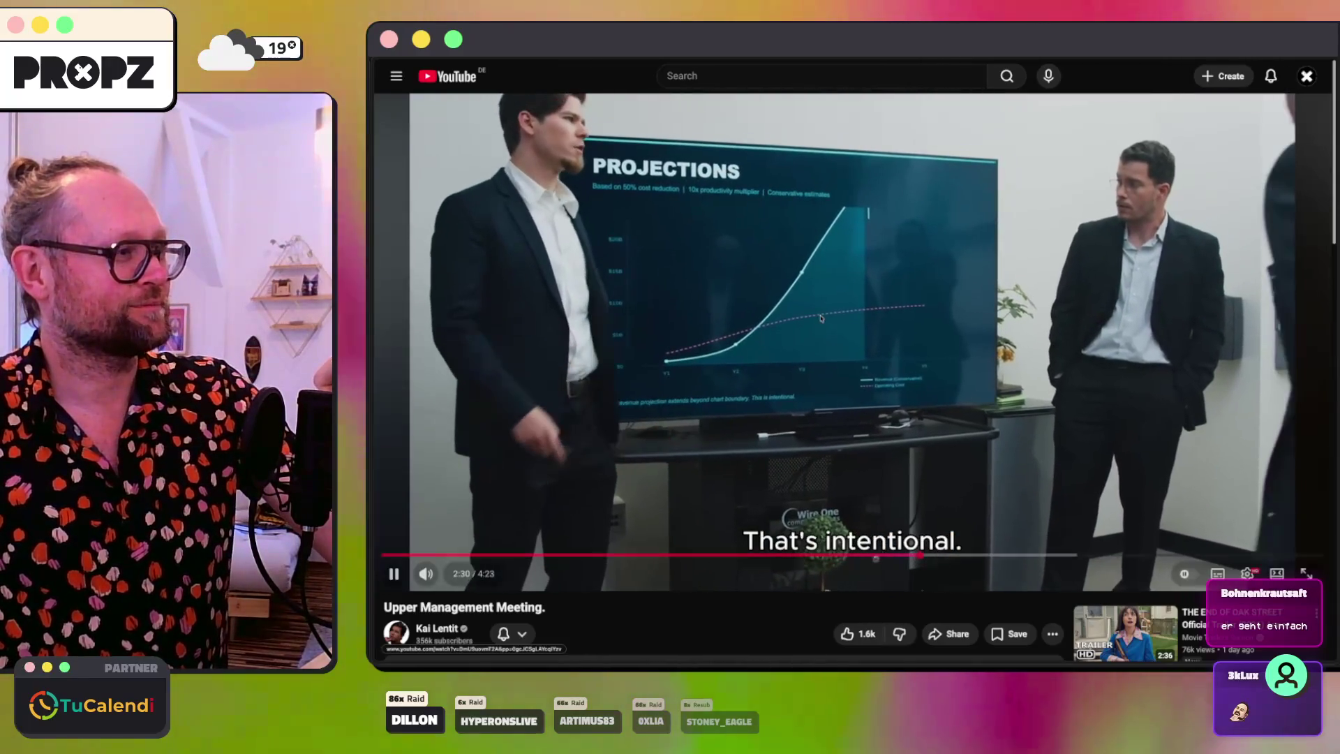
left_click(388, 561)
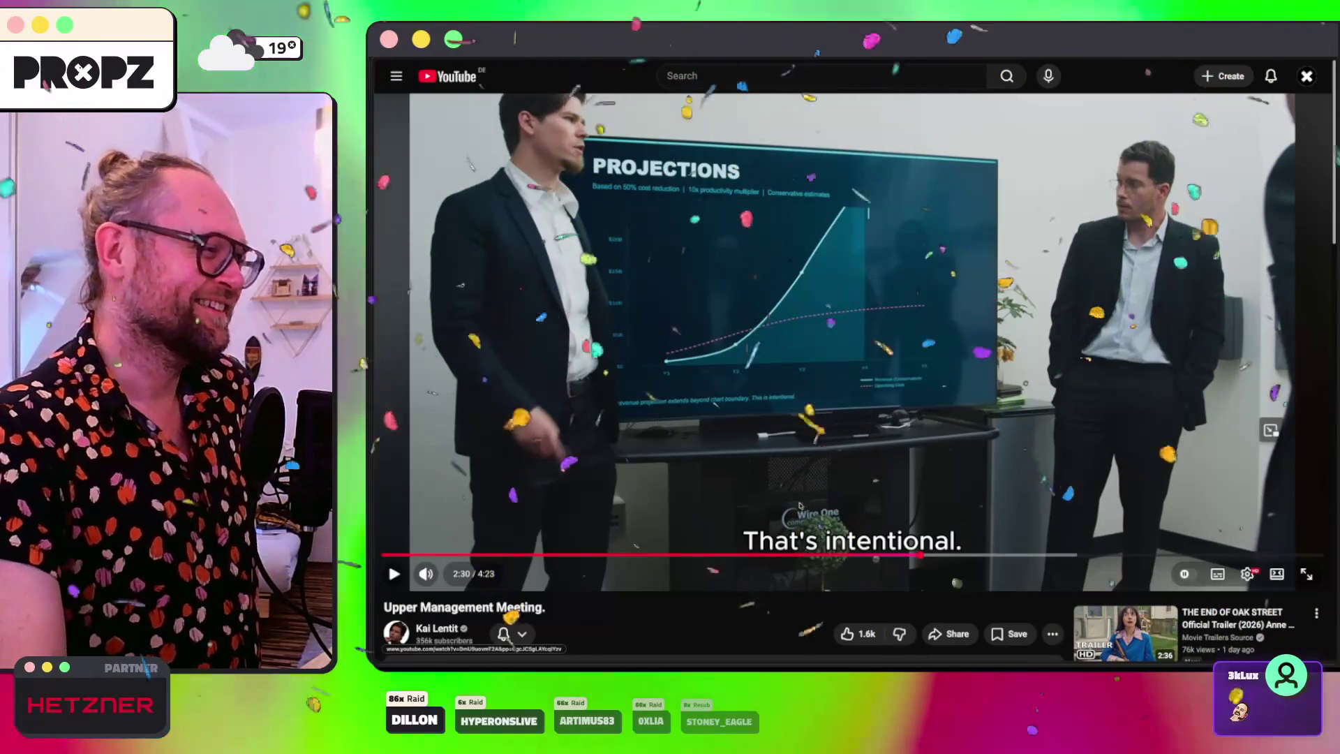
left_click(847, 303)
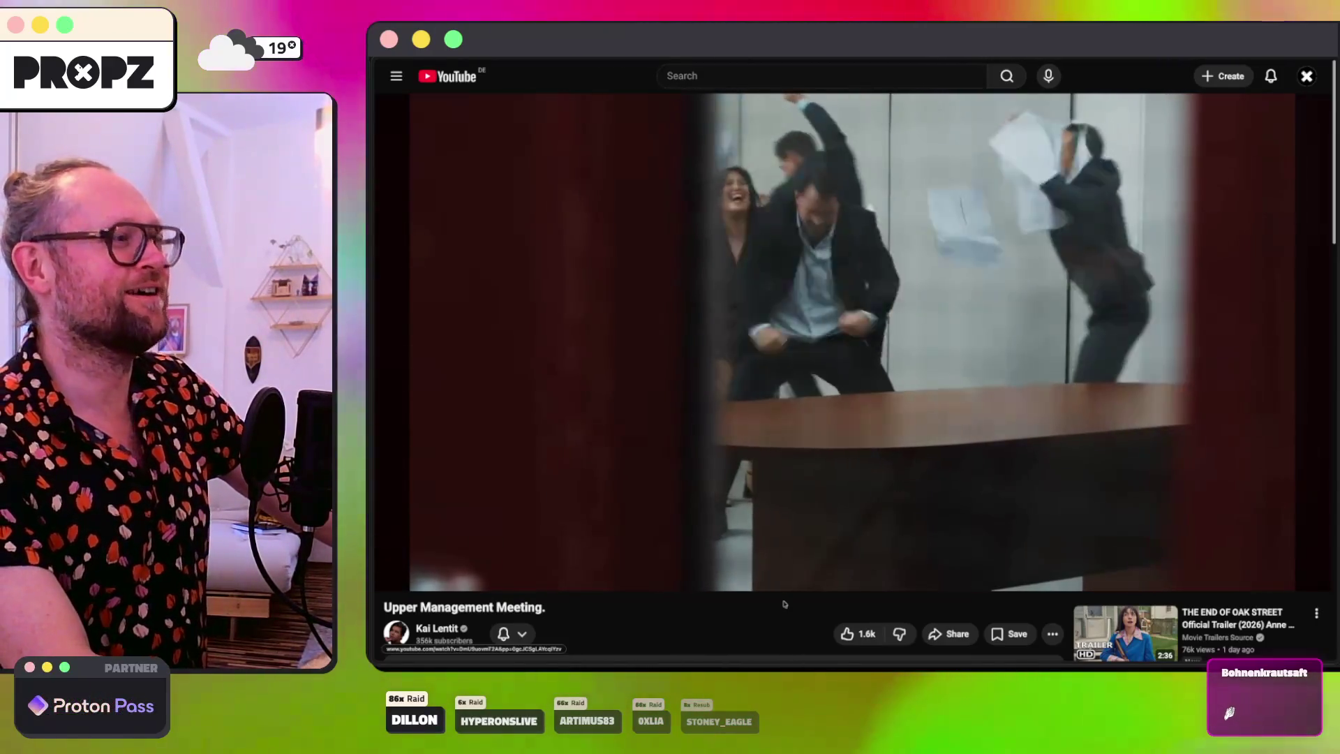
Step: Pause on the celebration scene, resume, and stop at 4:15 on the closing Vanta logo
key("space")
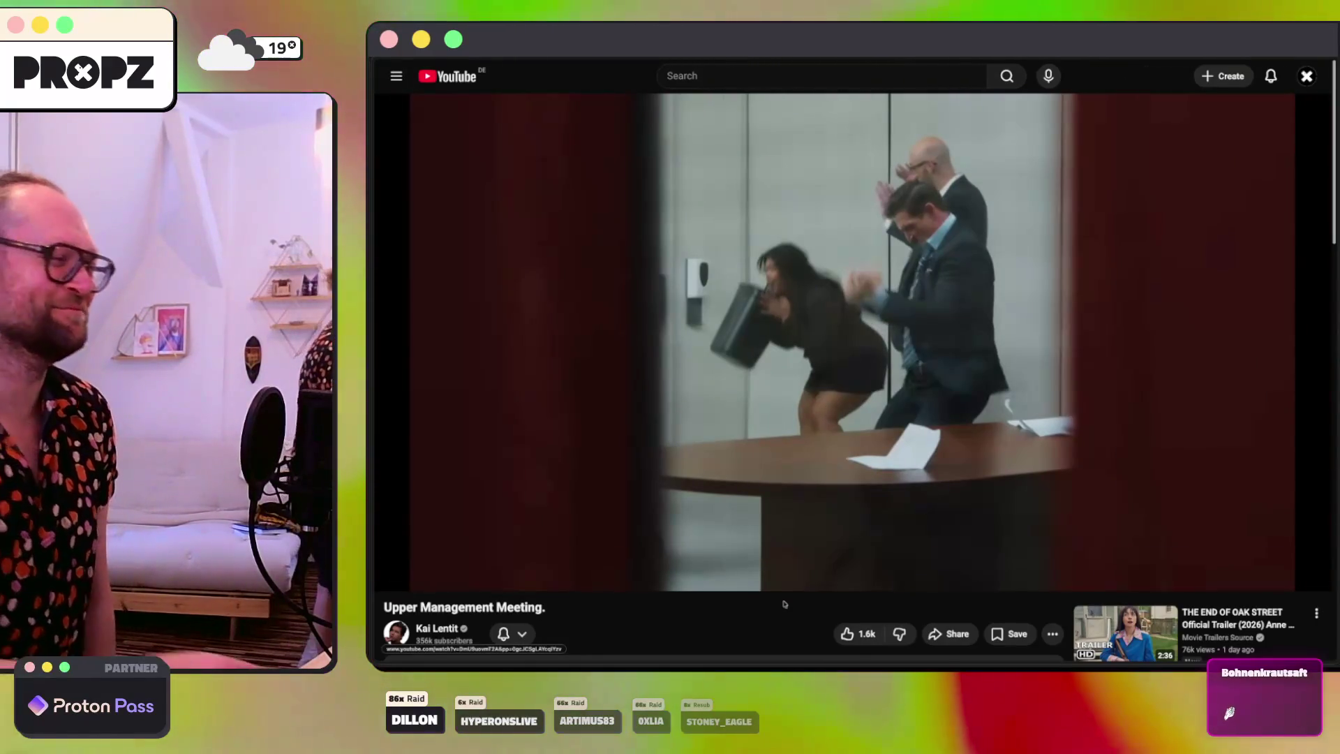
key("space")
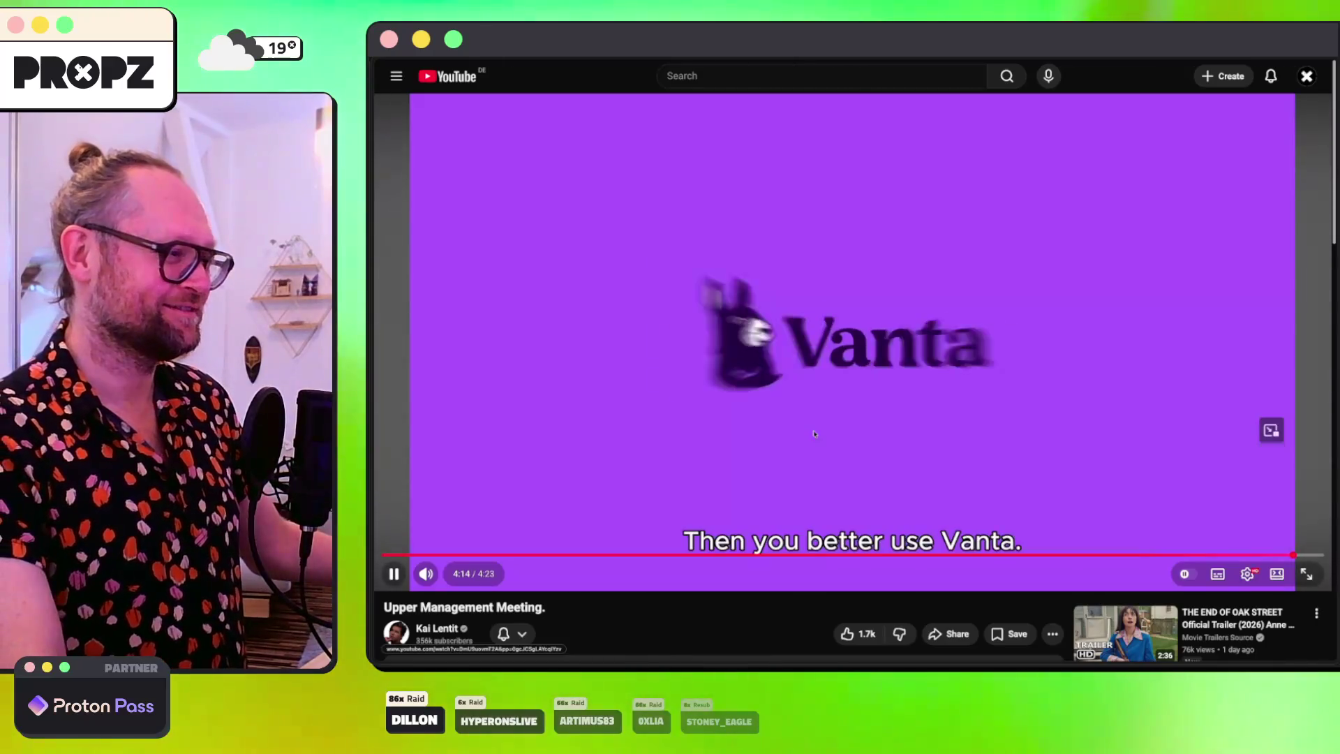
left_click(814, 434)
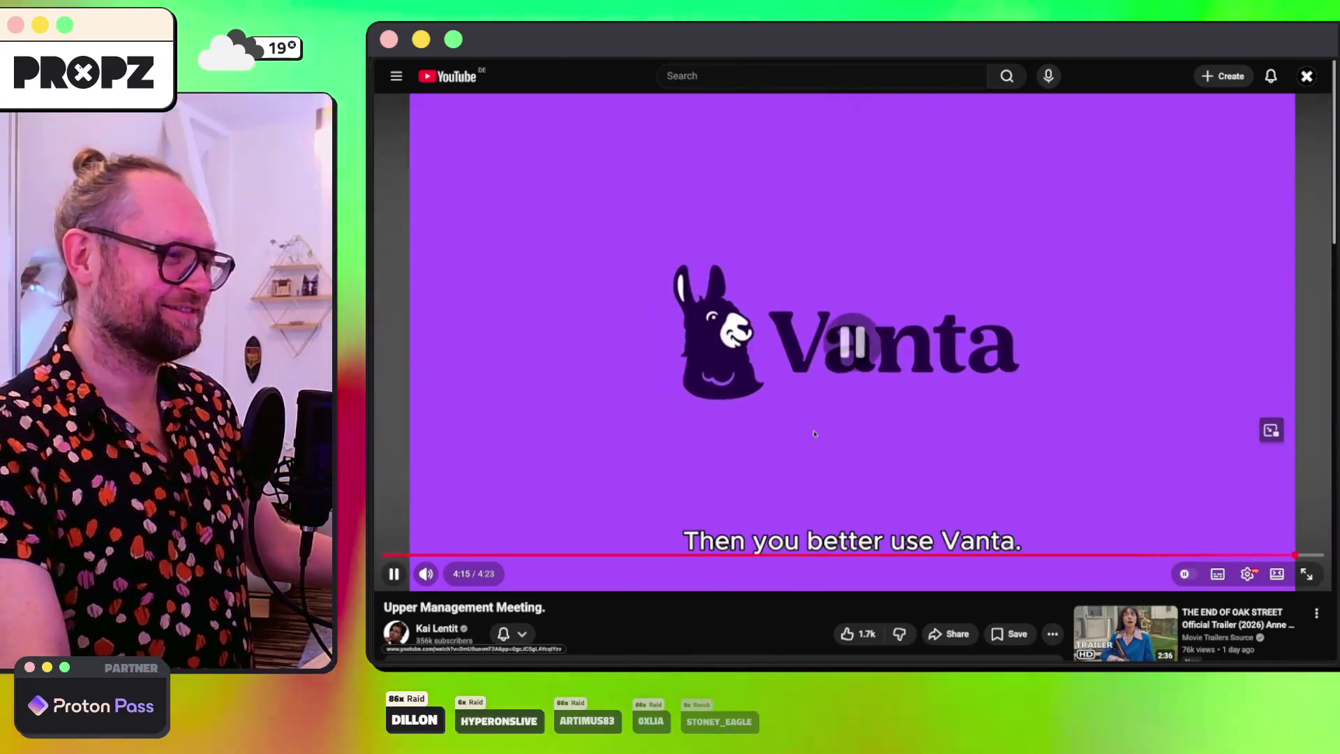
Step: Expand and read the video's full sponsor description
scroll(812, 444, "down", 2)
scroll(812, 444, "down", 2)
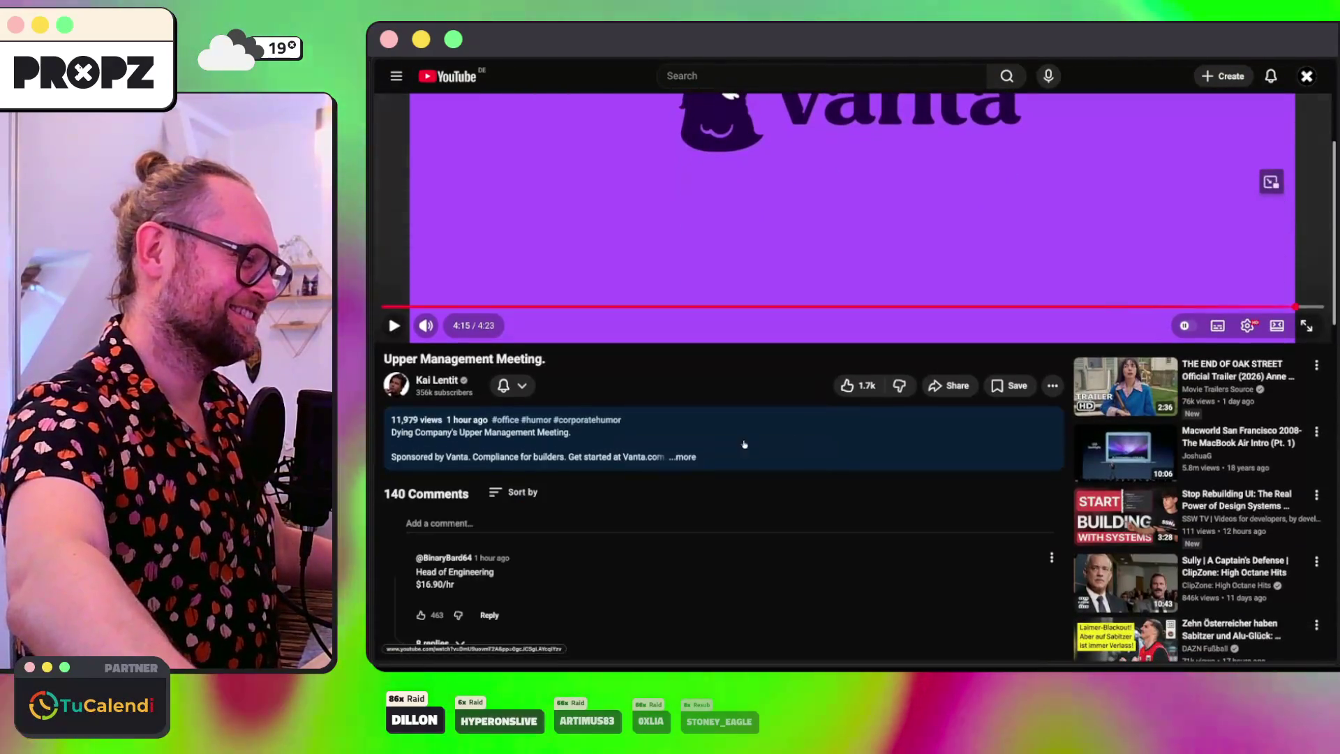
left_click(723, 434)
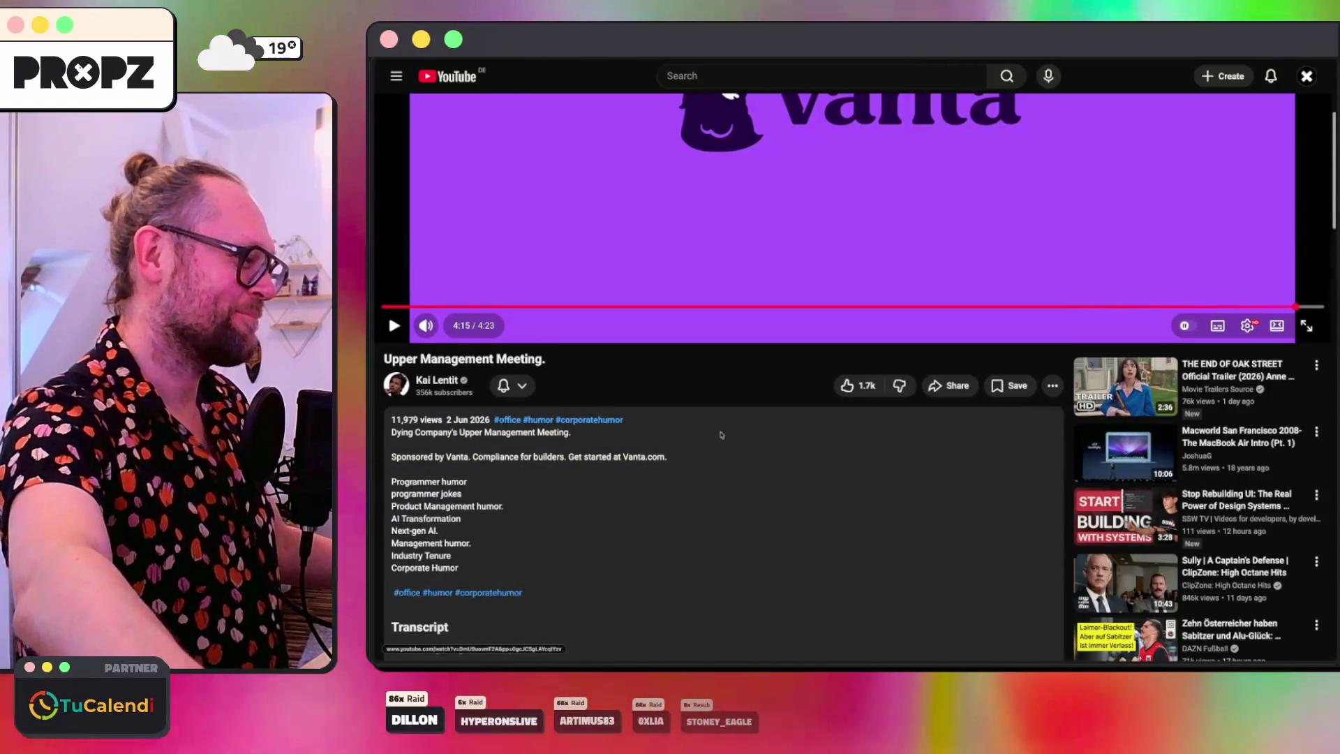
scroll(721, 435, "down", 1)
scroll(722, 435, "up", 5)
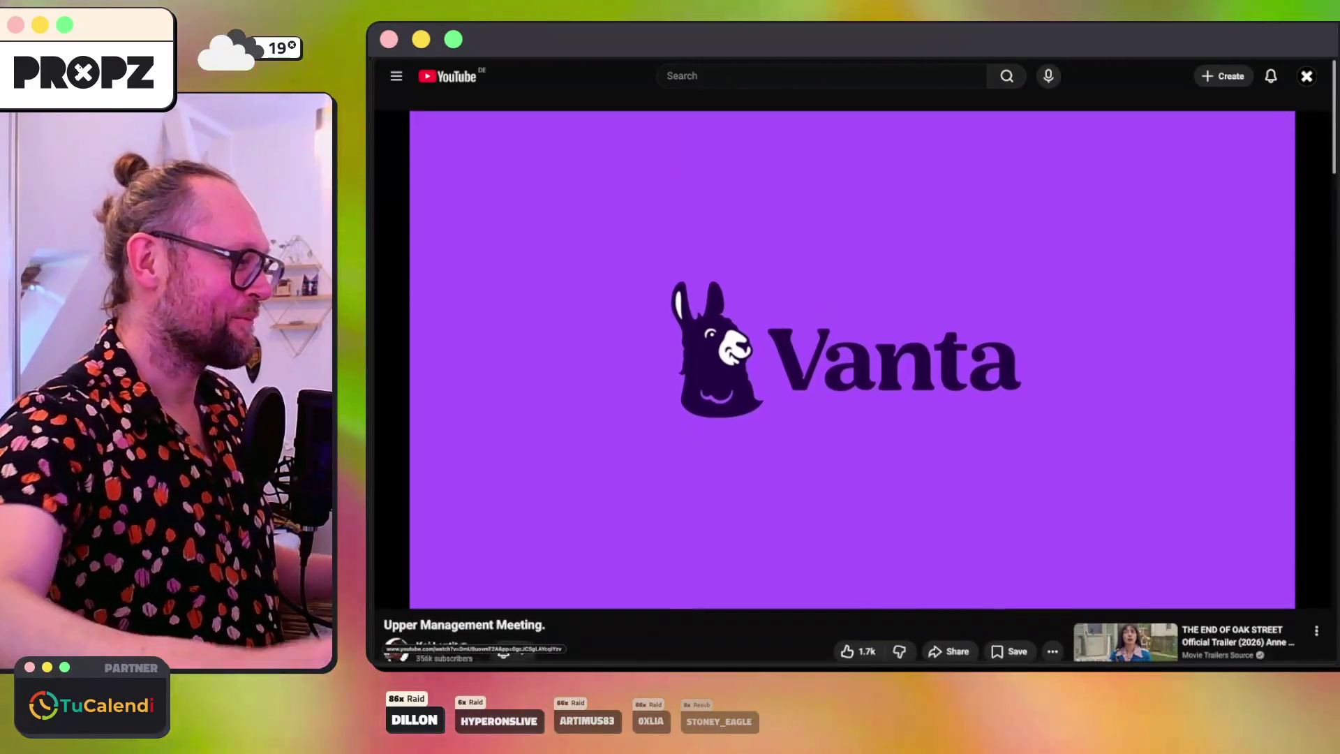
Step: Search Startpage for 'vanta' and open Vanta's official website from the results
key("super+l")
type("vcan")
key("BackSpace")
key("BackSpace")
key("BackSpace")
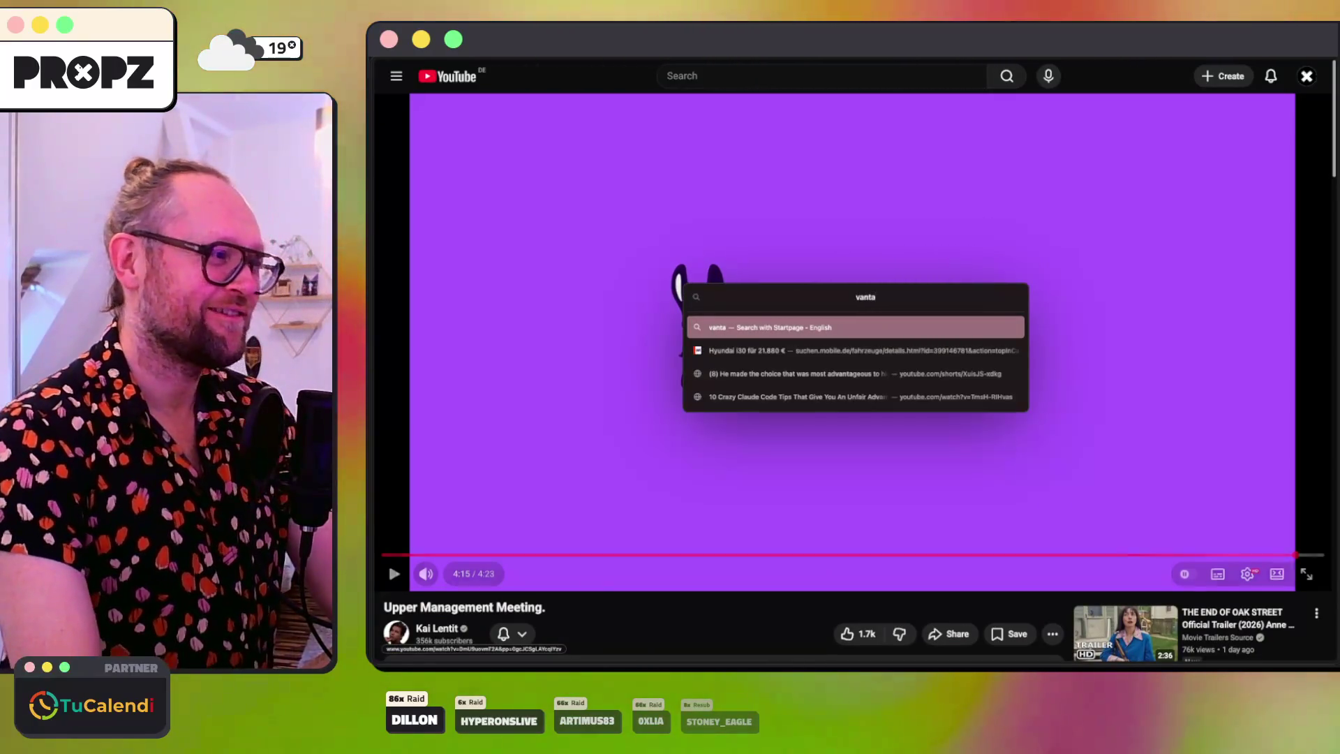
key("Return")
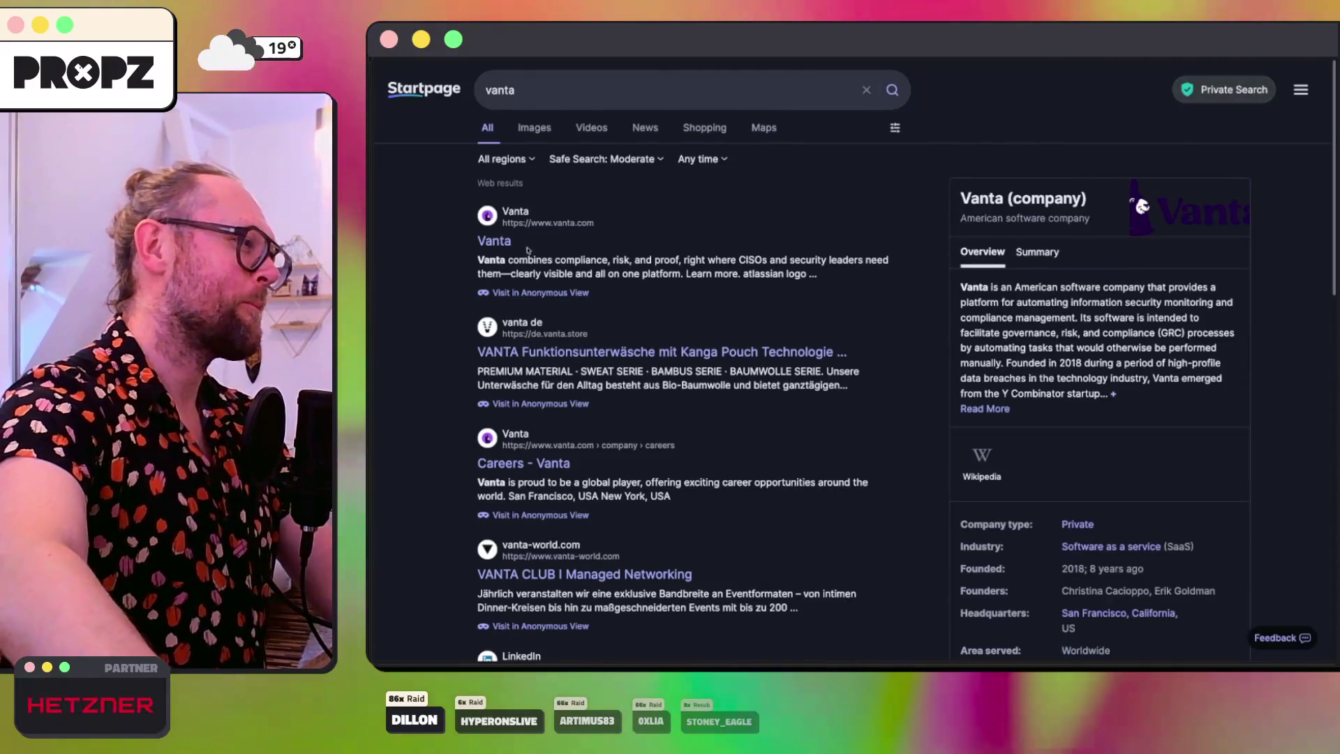
left_click(498, 240)
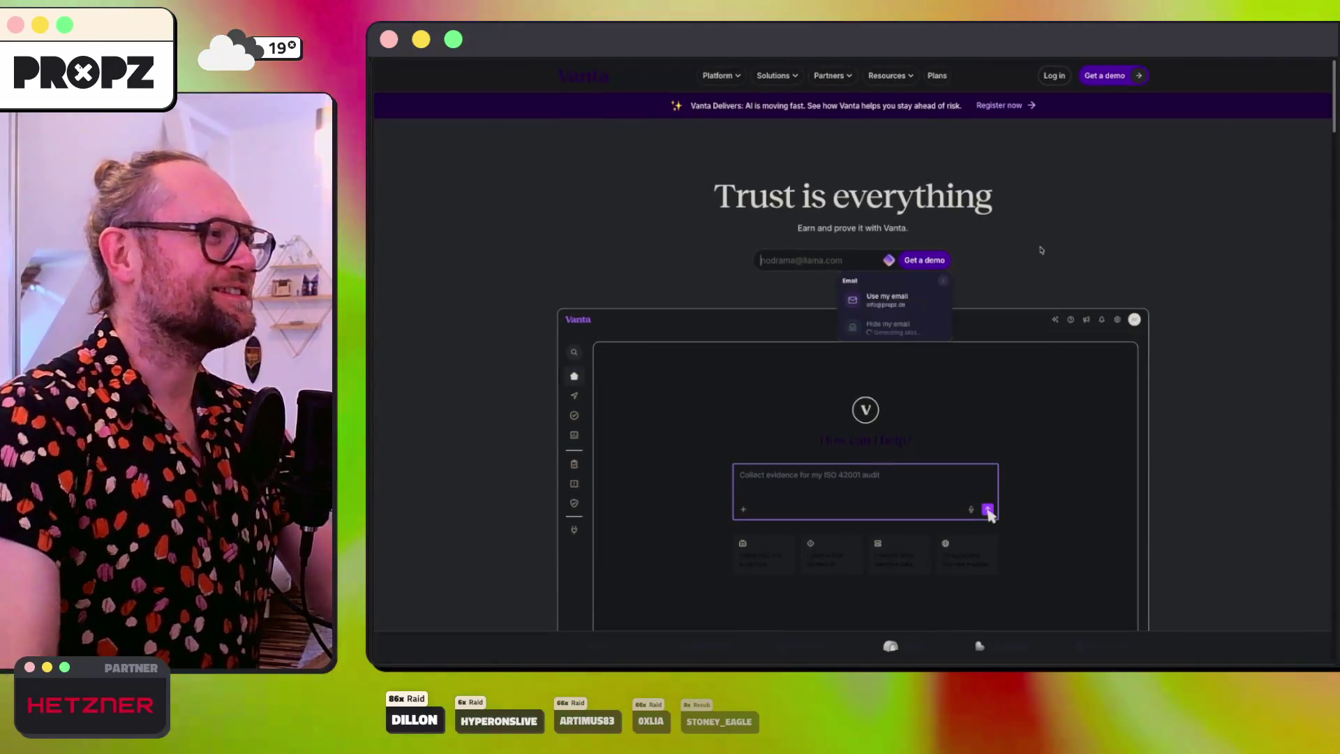
Step: Browse the Vanta homepage's platform overview, then go back to the Vanta-sponsored YouTube video
scroll(1006, 254, "down", 8)
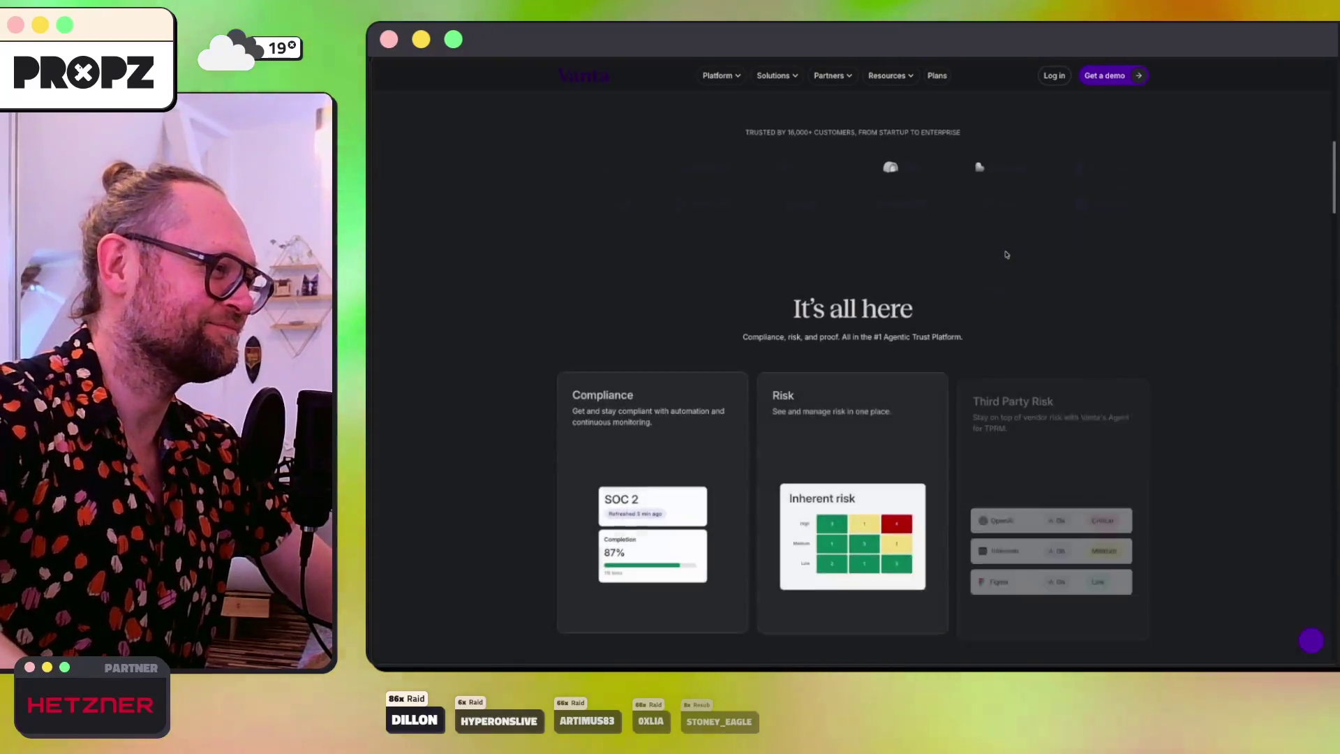
scroll(1006, 254, "down", 3)
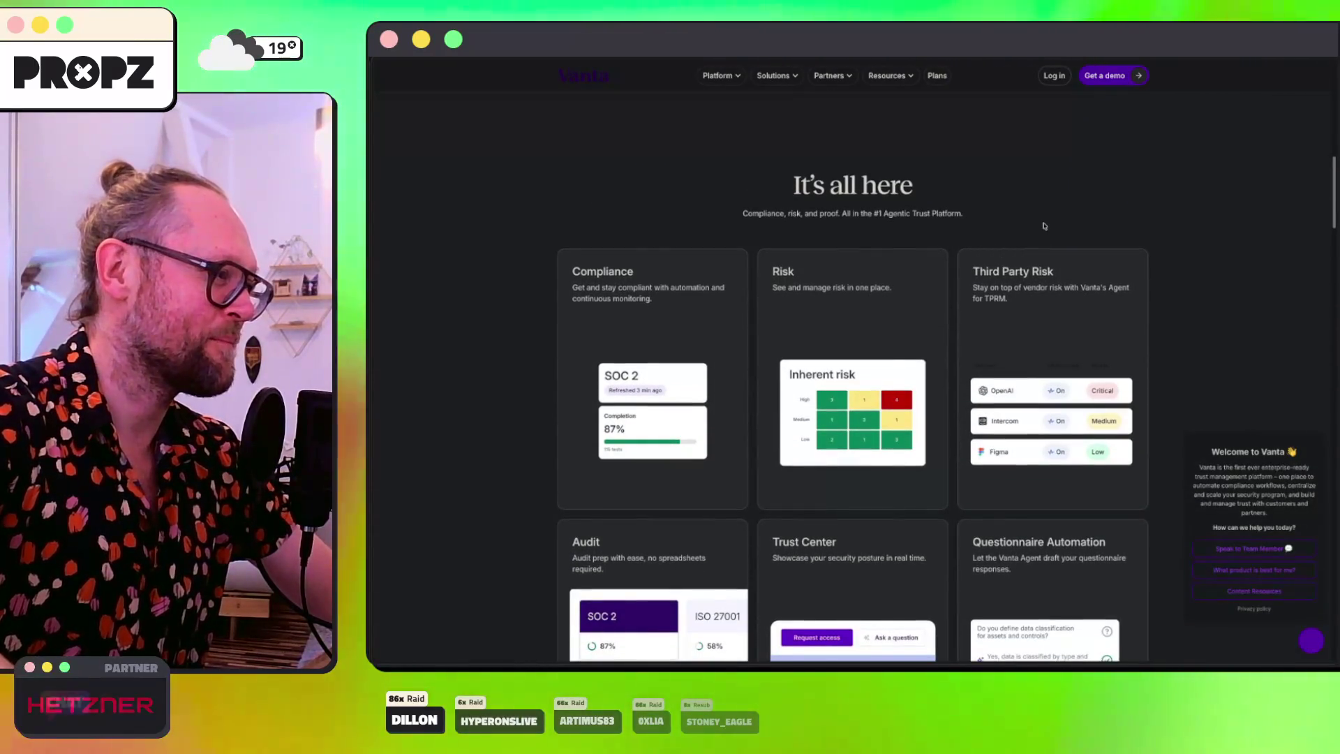
scroll(1045, 226, "down", 3)
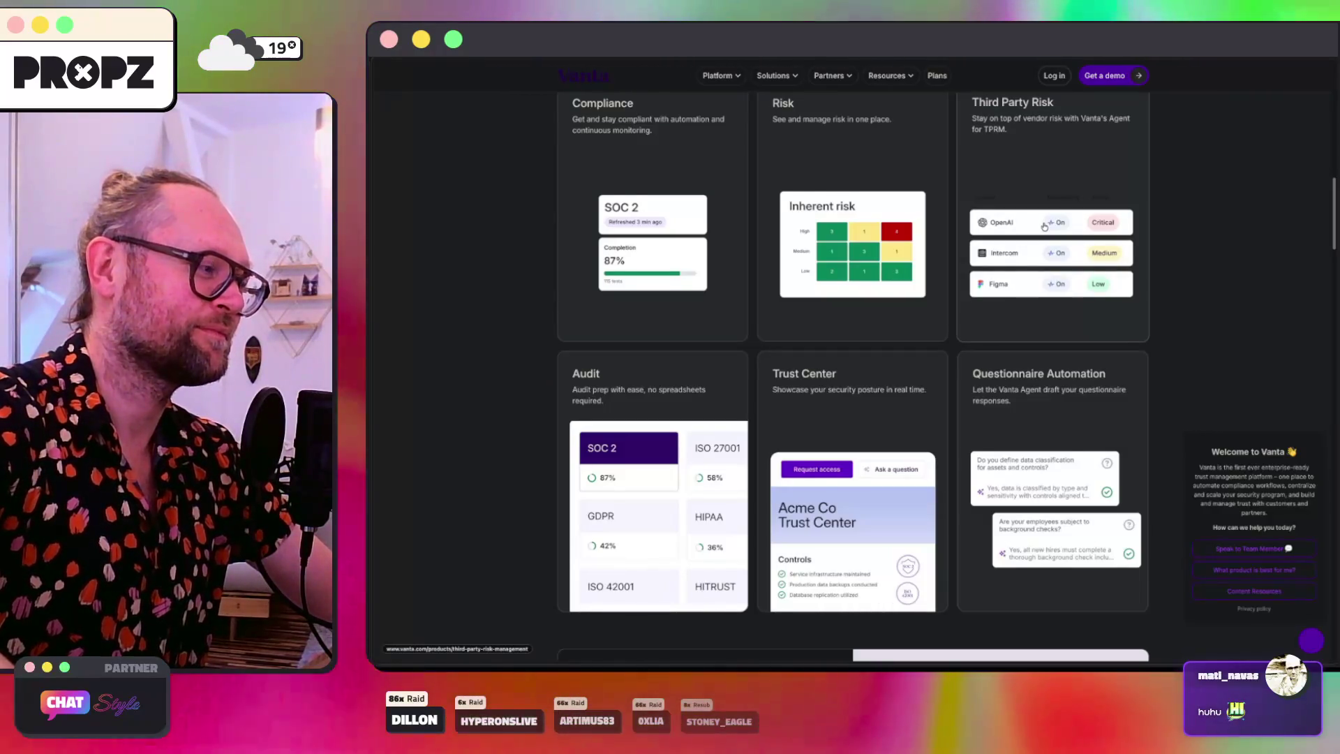
scroll(1045, 226, "down", 2)
scroll(1045, 227, "down", 2)
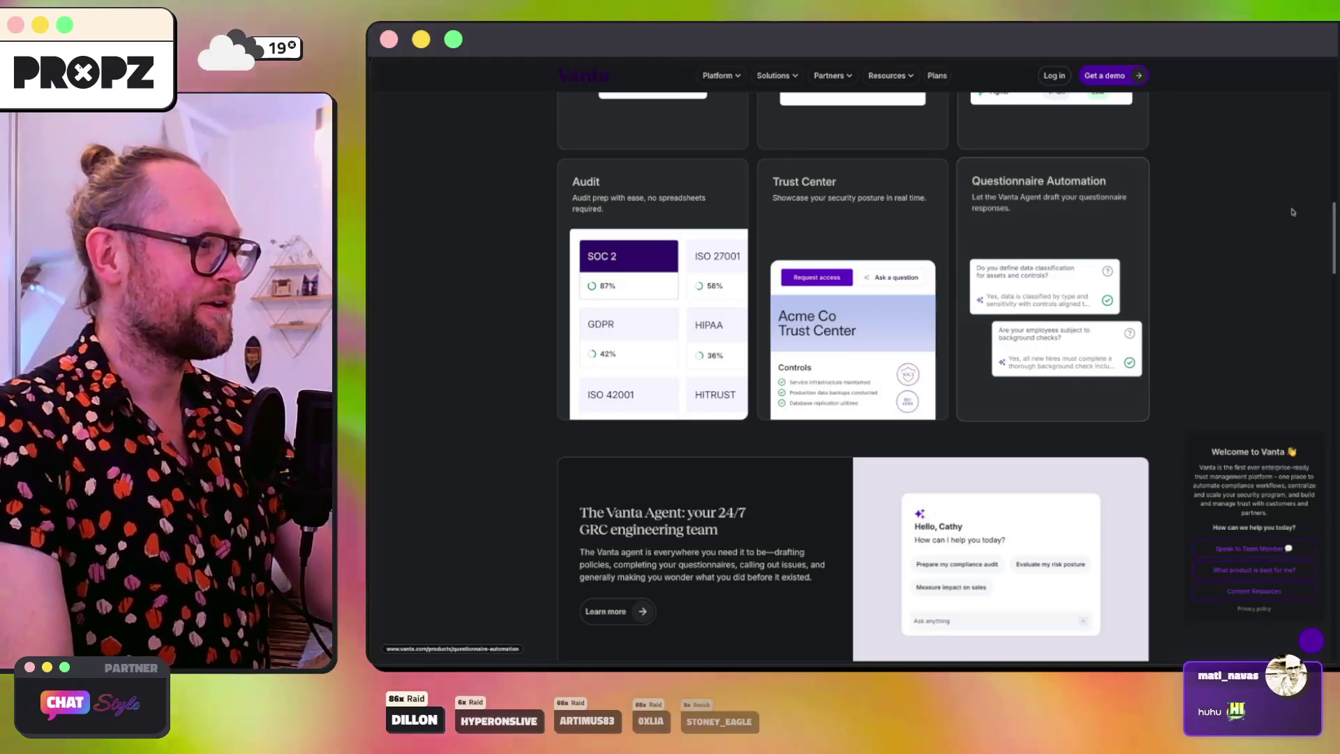
mouse_move(1333, 227)
left_mouse_down()
mouse_move(1334, 391)
mouse_move(760, 164)
left_mouse_up()
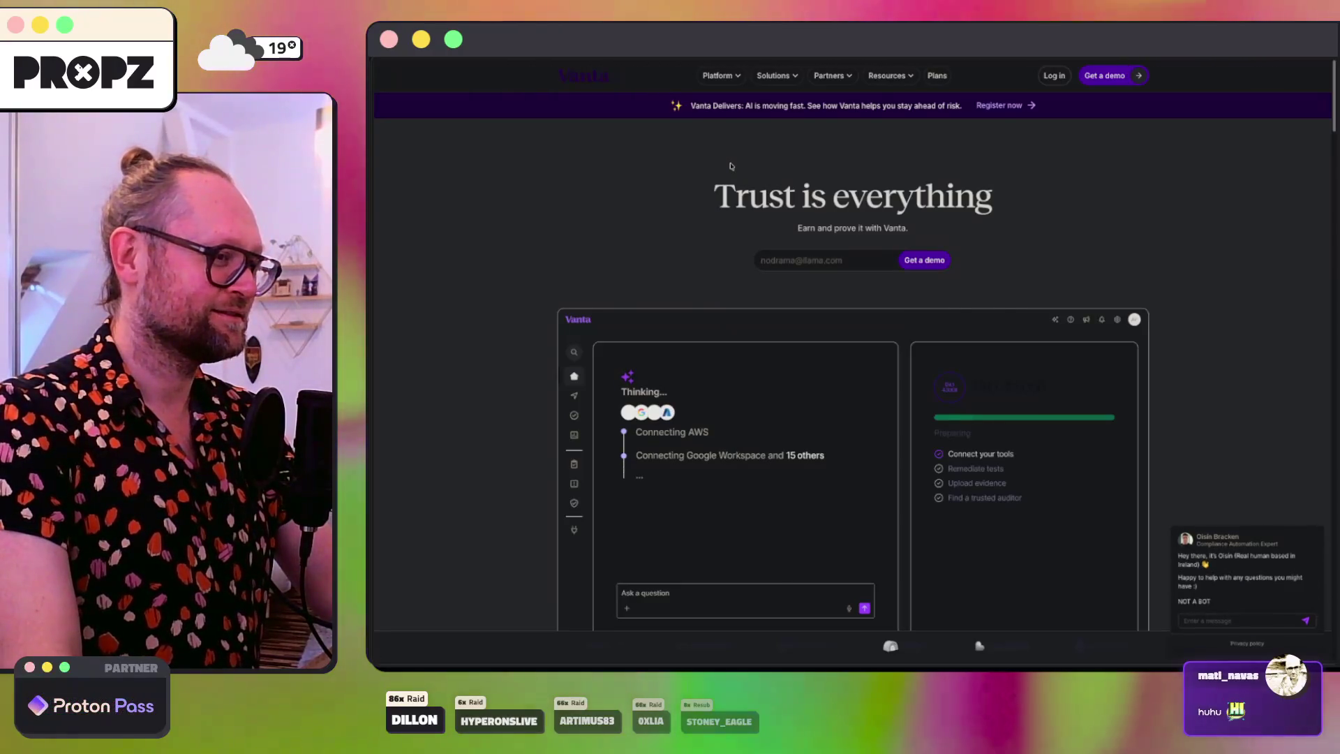
key("super+Left")
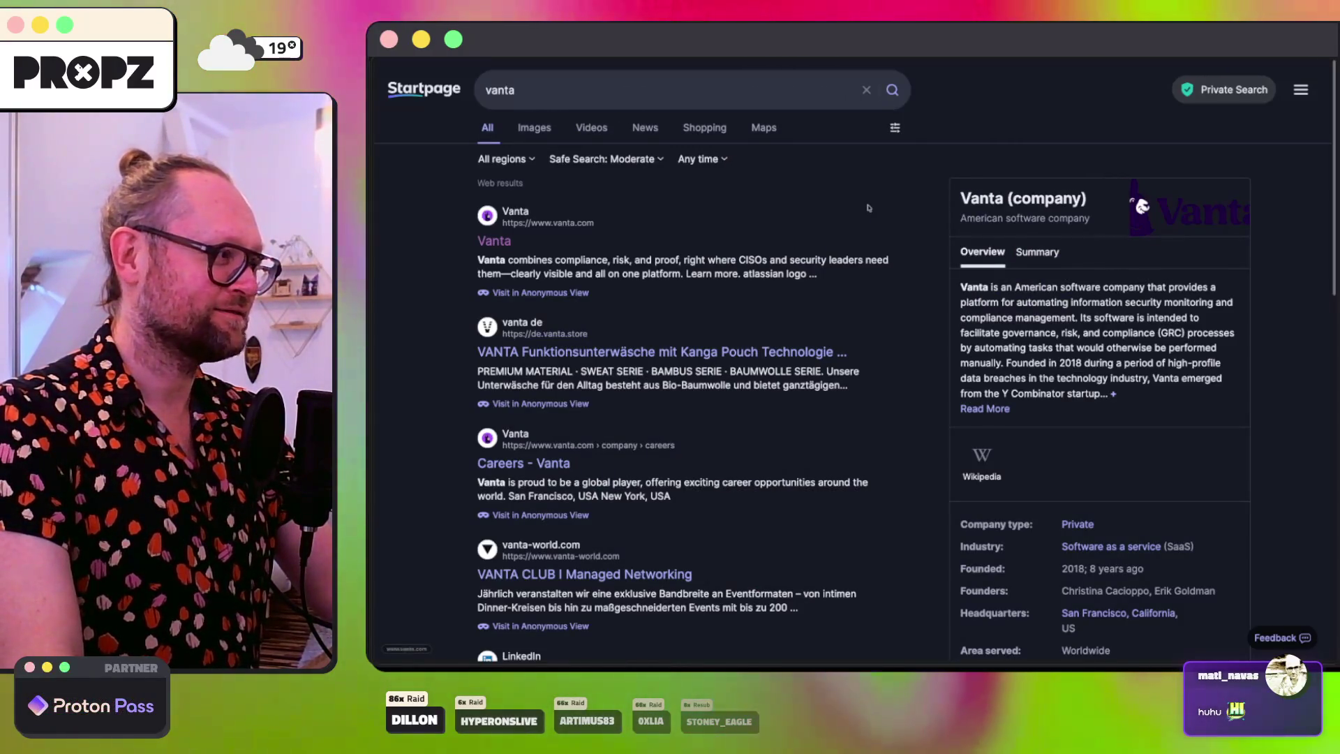
key("super+Left")
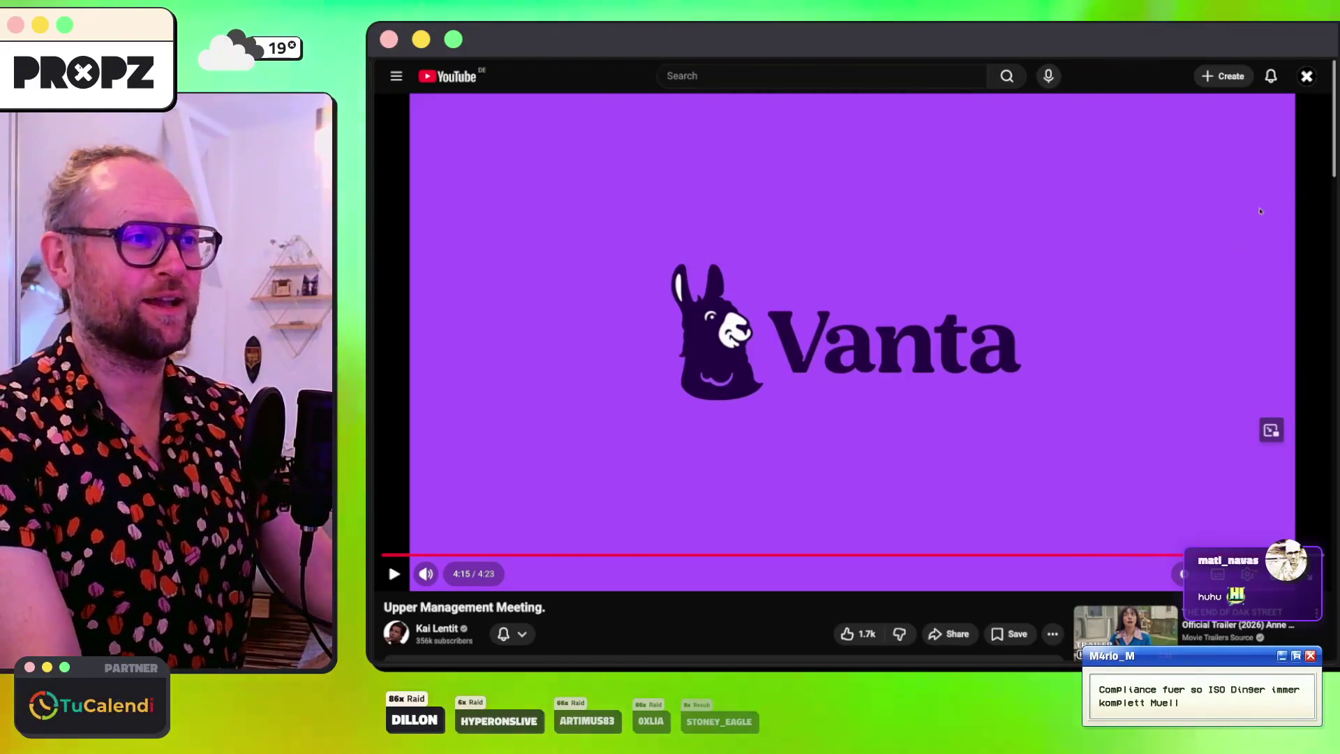
Step: Restart the Upper Management Meeting video from the beginning and pause it
scroll(1257, 215, "down", 5)
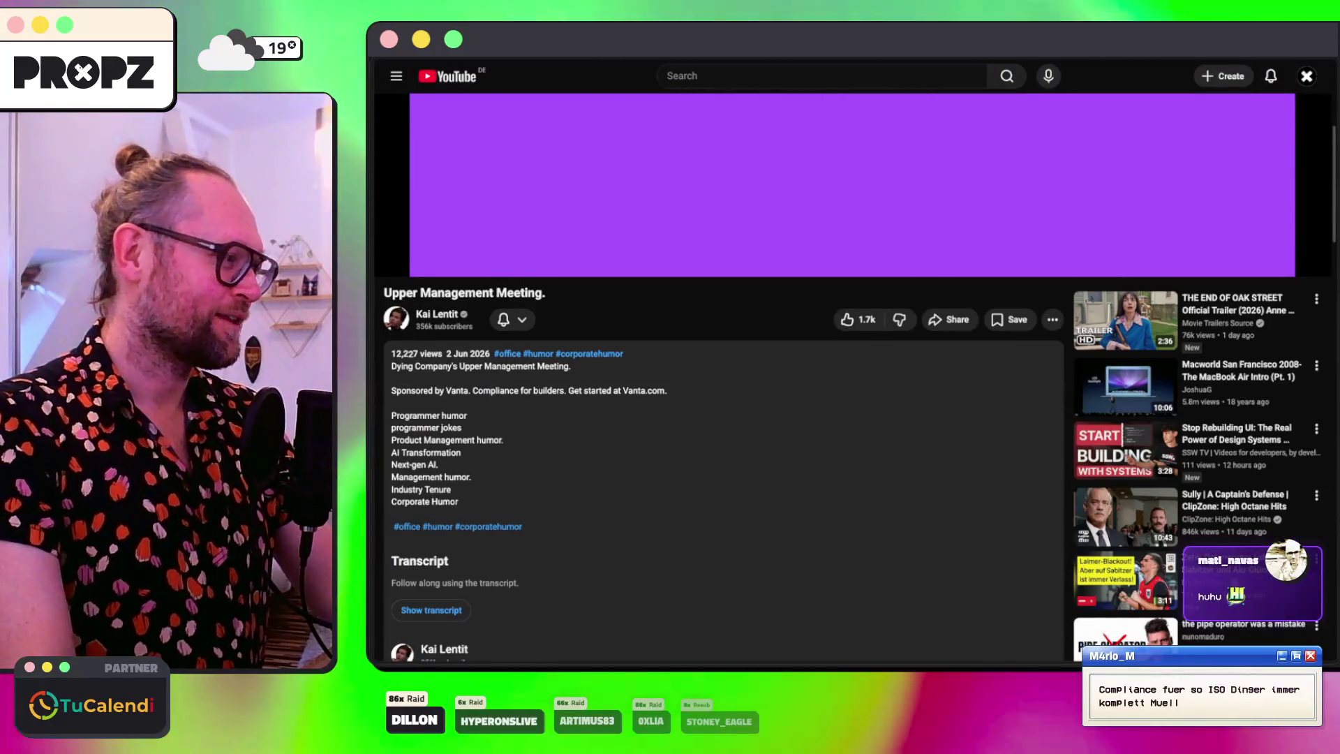
scroll(494, 497, "up", 5)
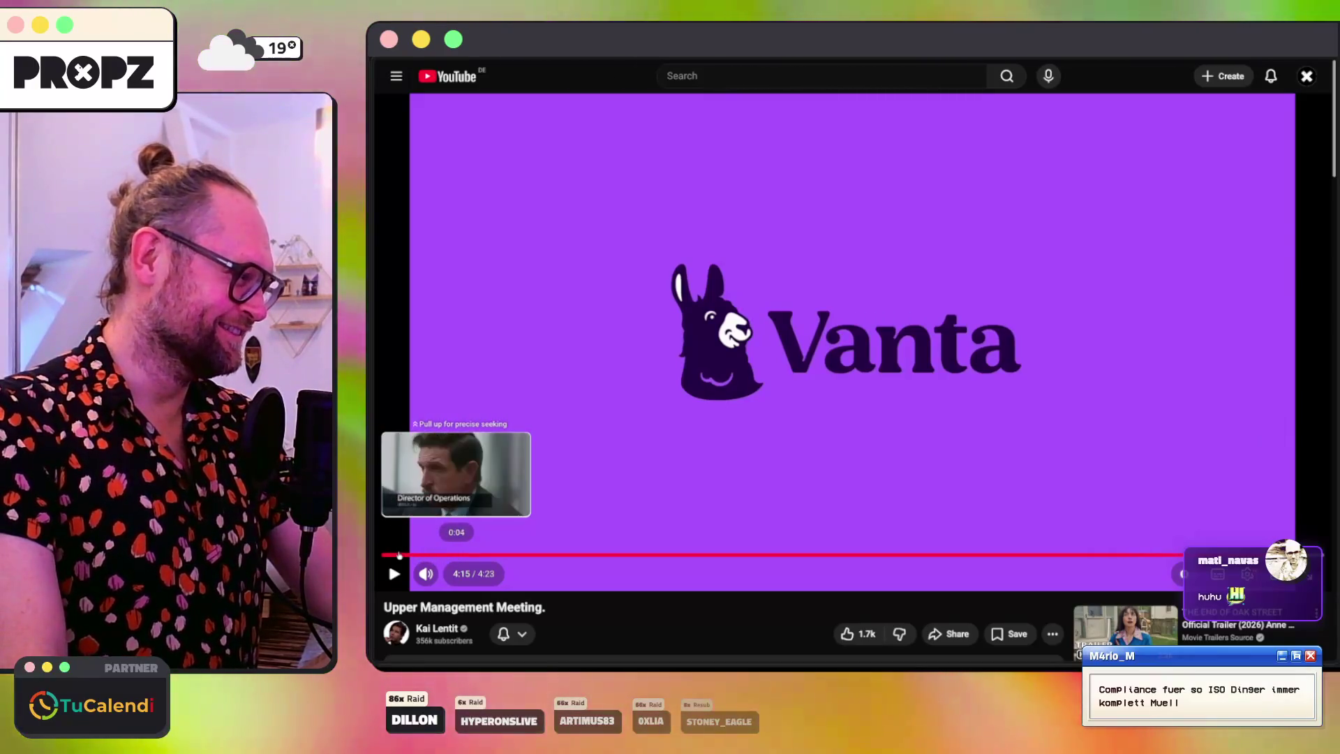
left_click(402, 555)
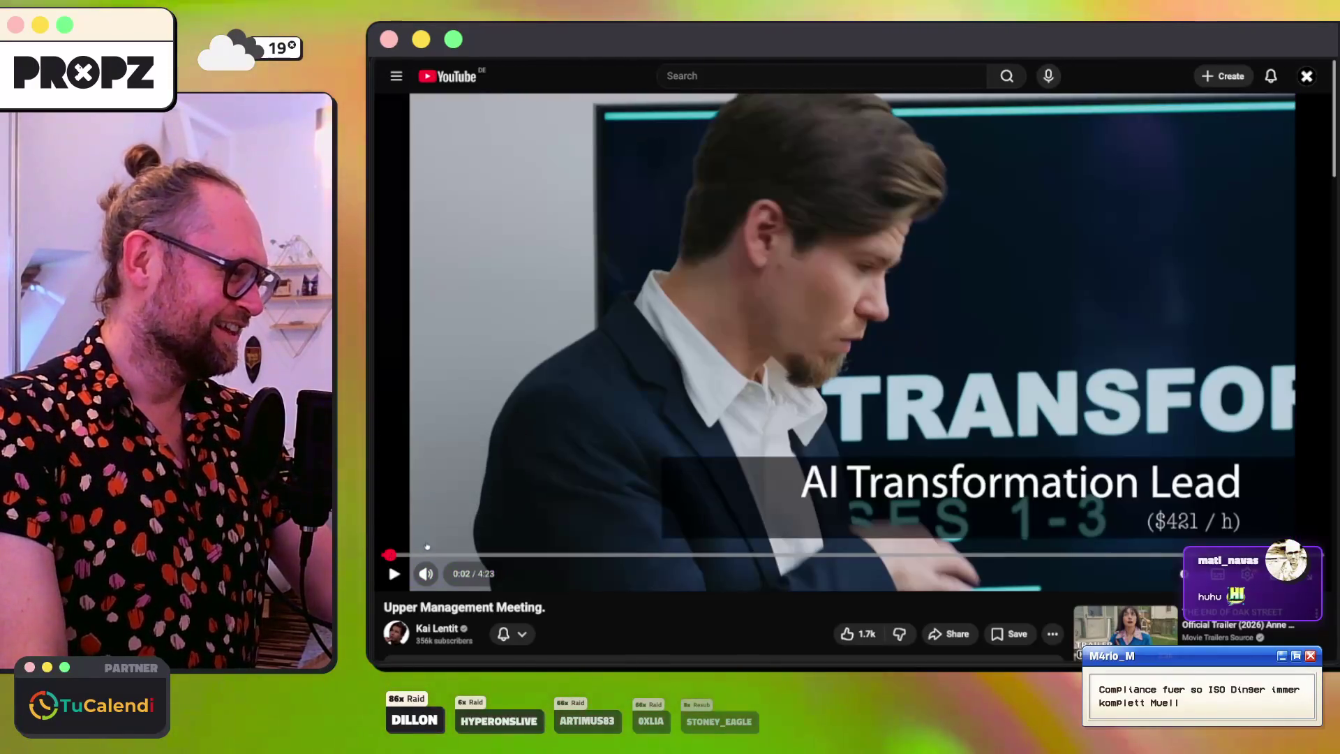
left_click(999, 289)
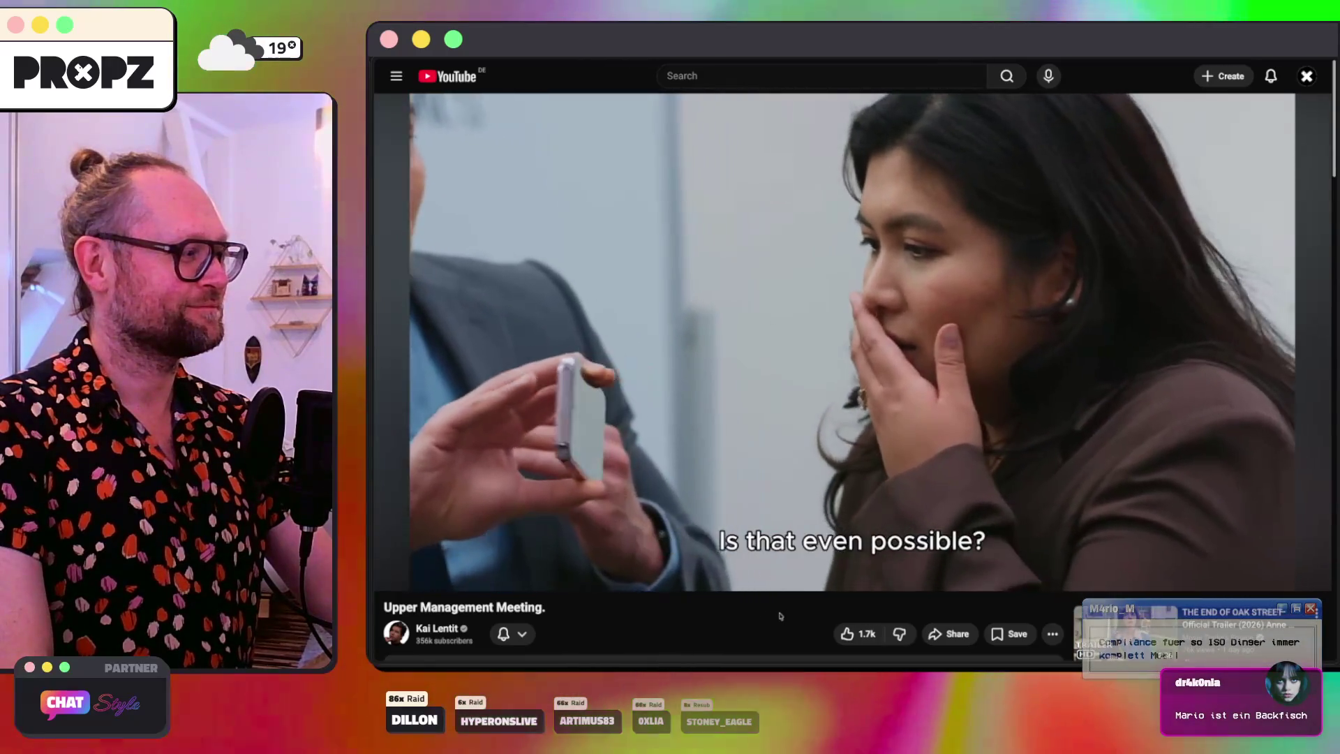
key("space")
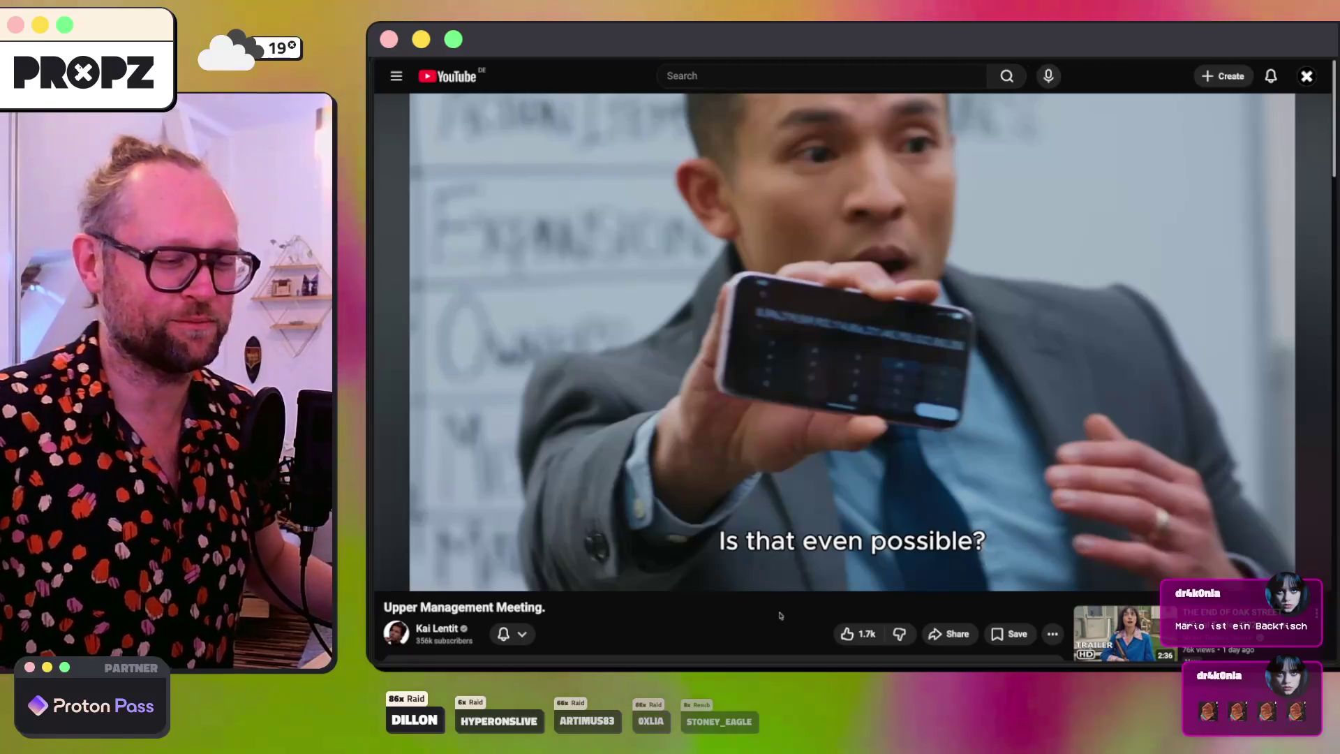
Step: Stop the video at 2:23, leave fullscreen and copy the video's link
scroll(809, 335, "up", 5, "ctrl")
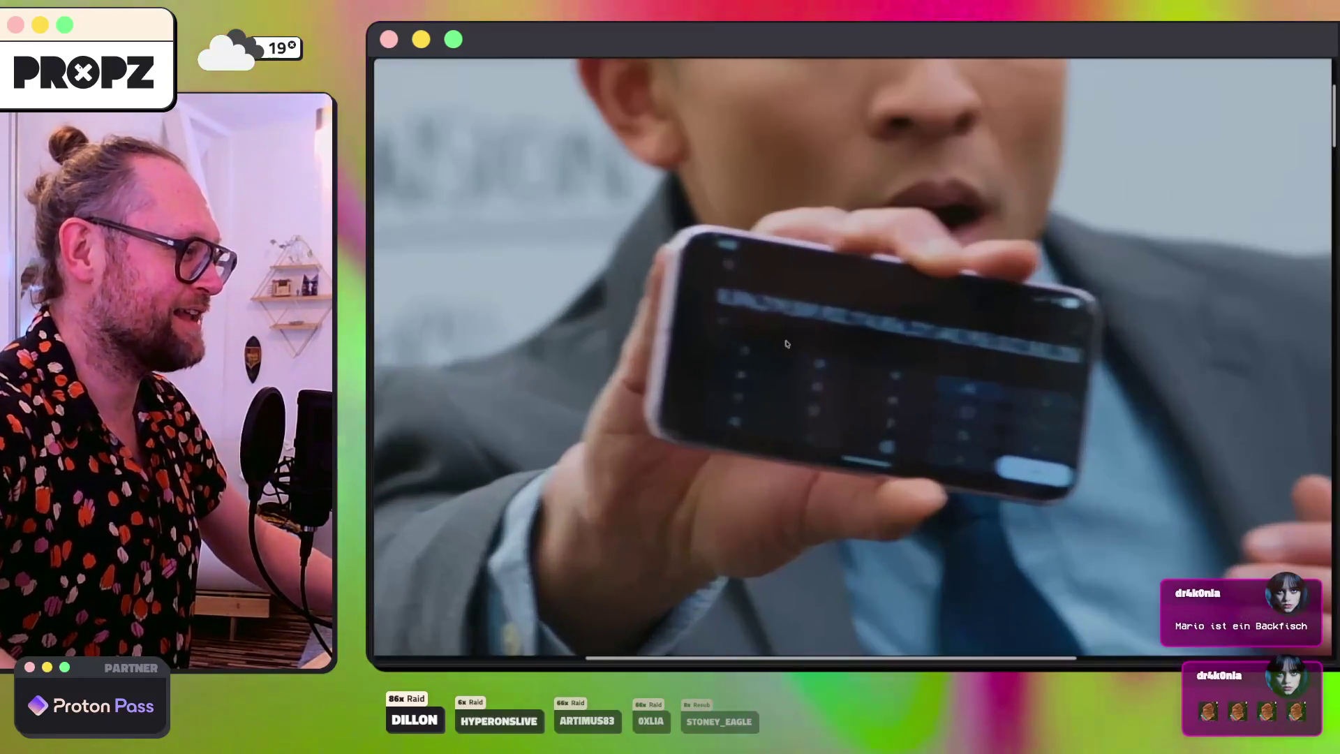
left_click(786, 344)
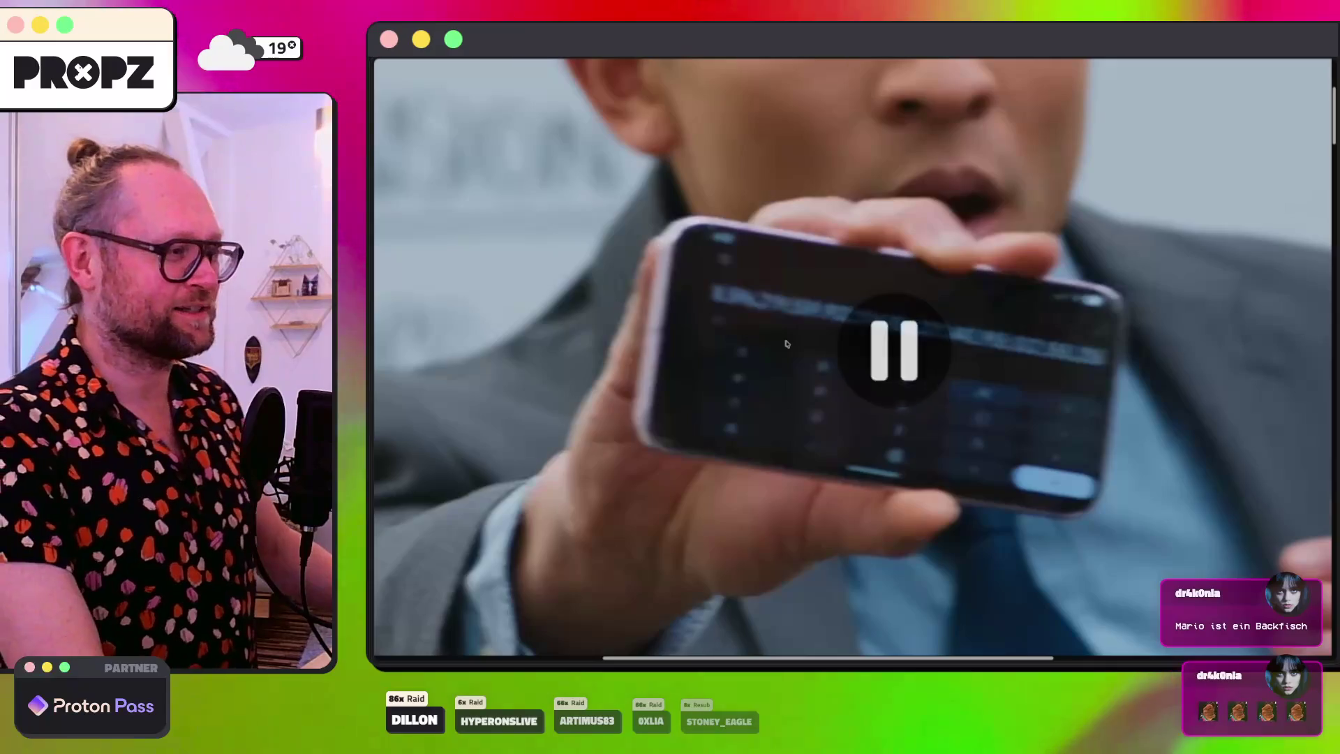
left_click(787, 344)
left_click(786, 344)
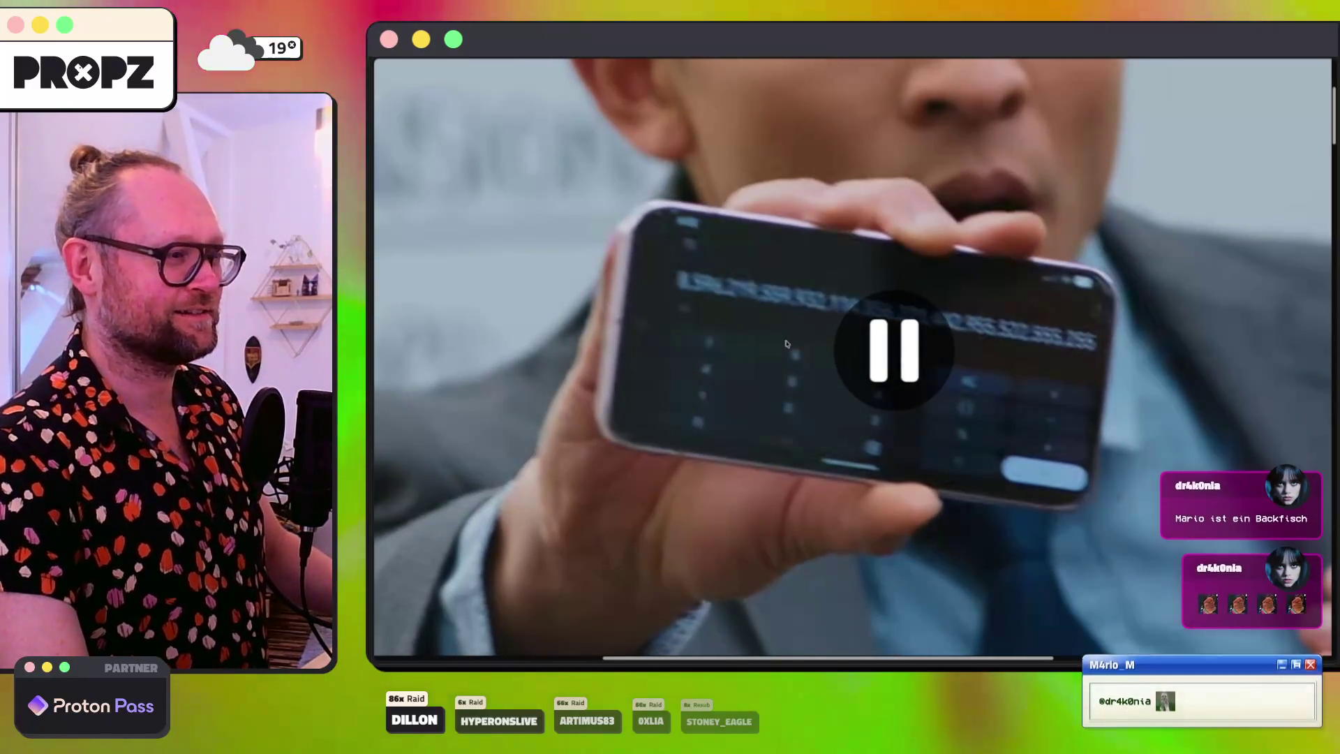
left_click(787, 343)
left_click(787, 343)
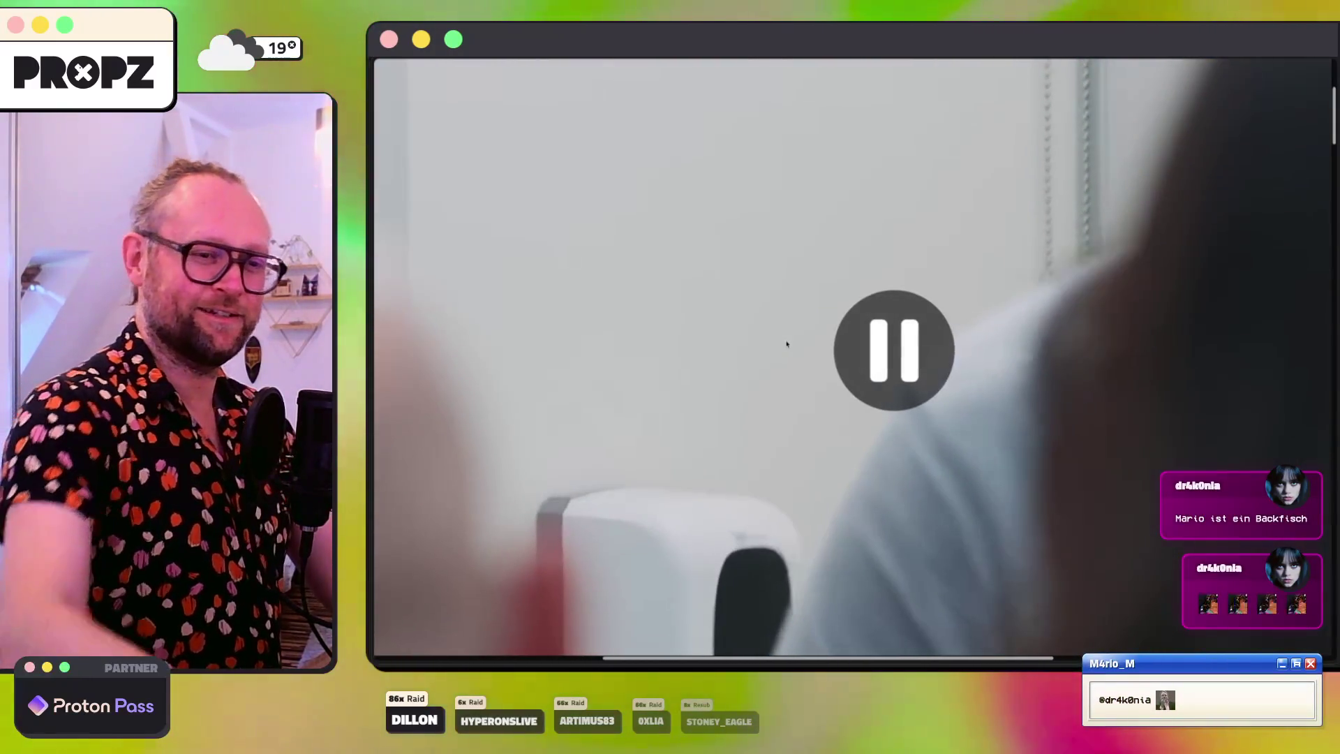
double_click(786, 344)
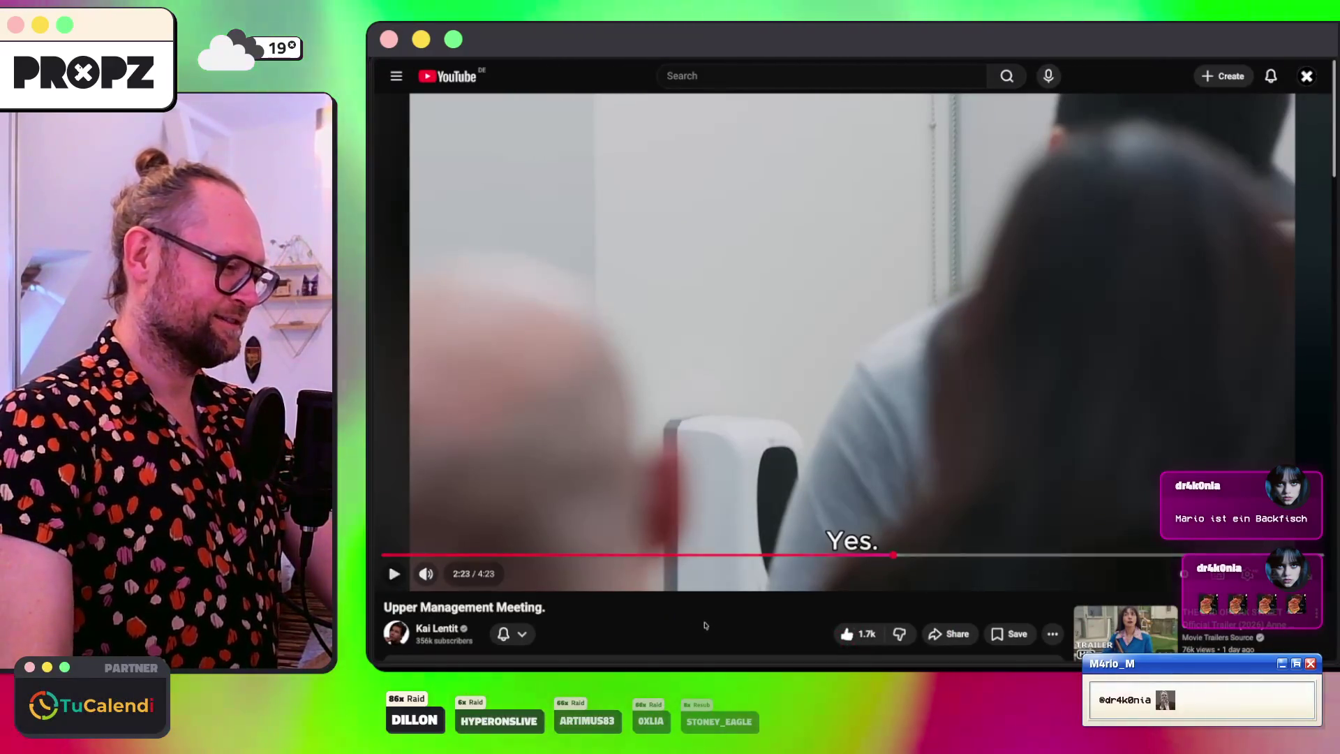
key("super+shift+c")
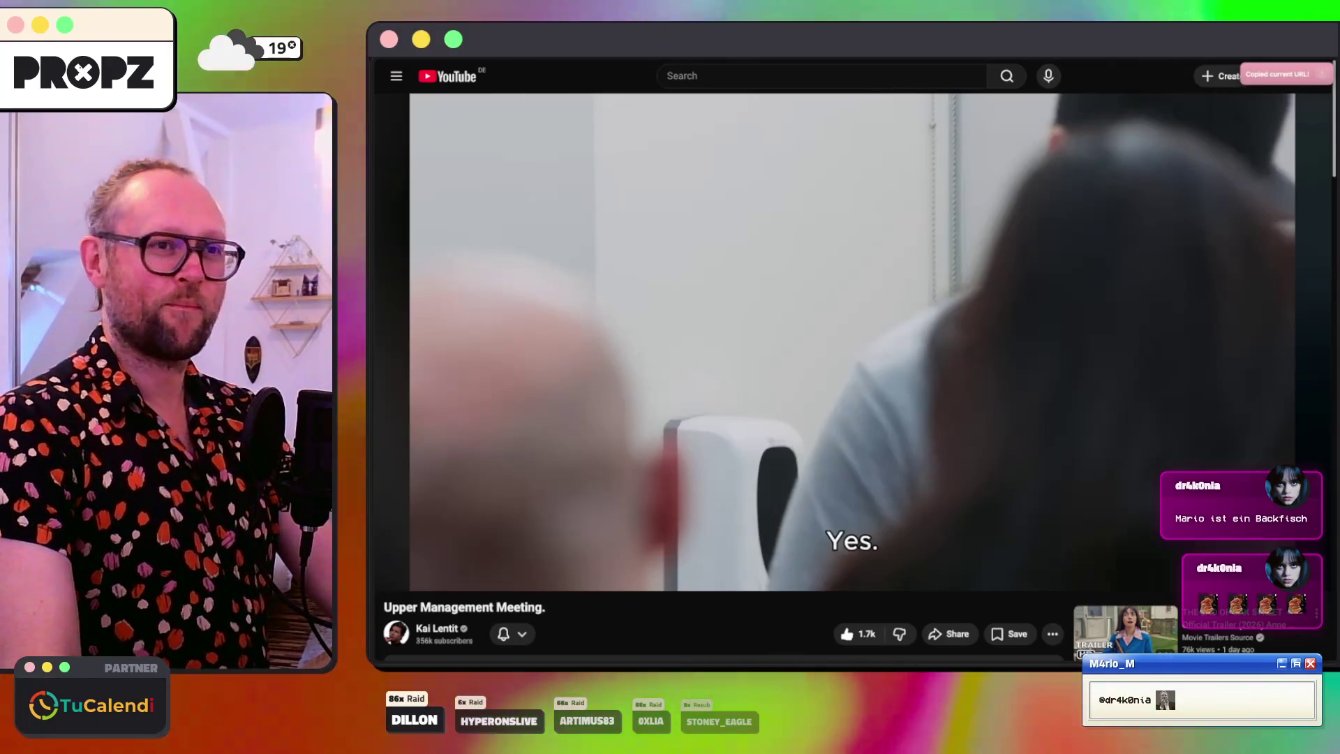
key("super+Tab")
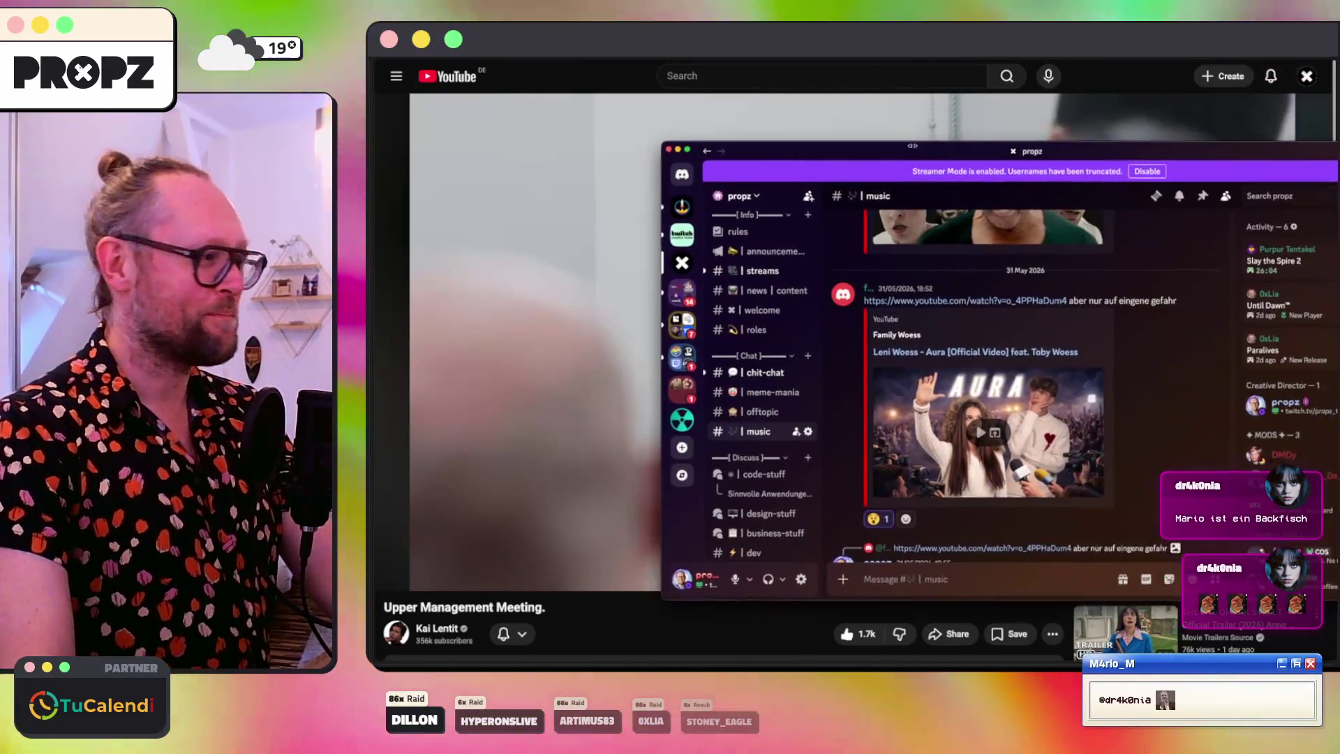
Step: Send the pasted video link in meme-mania captioned 'Chatstyle = 10x konservativ, kambo incoming'
left_click(555, 370)
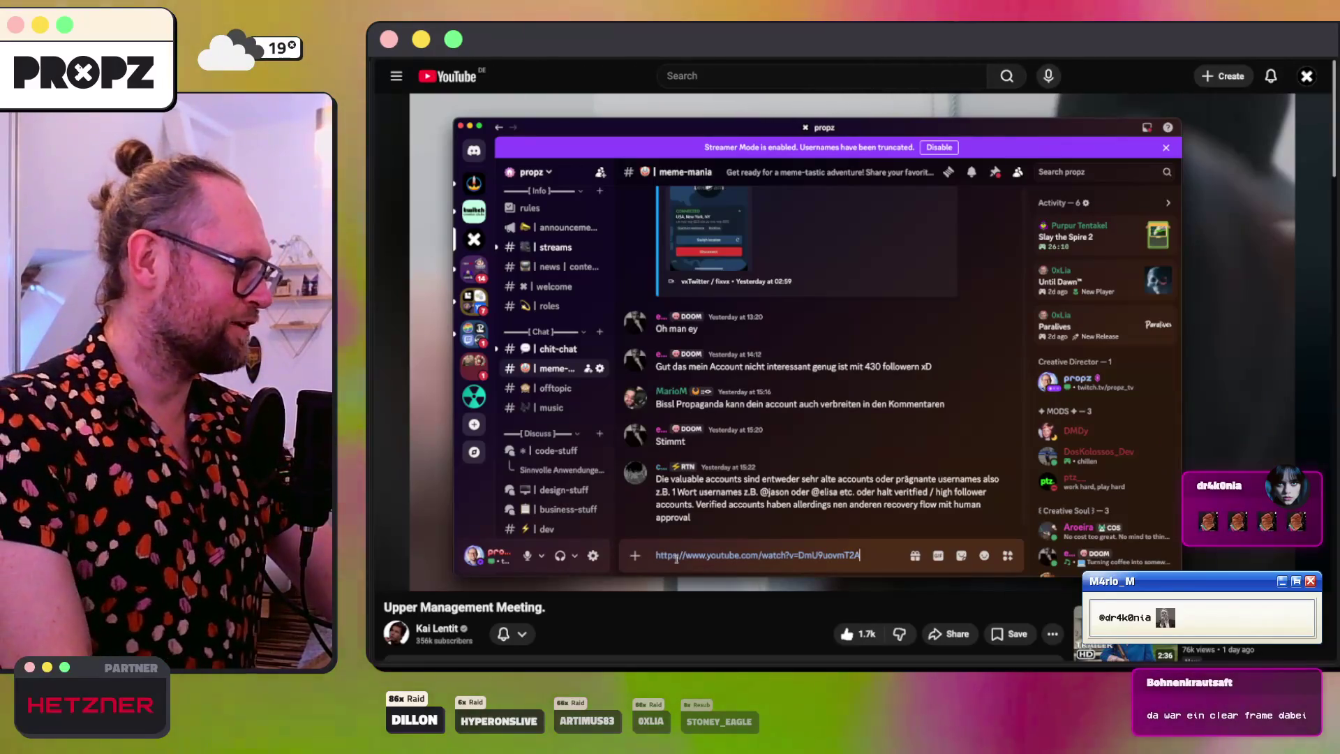
key("shift+Return")
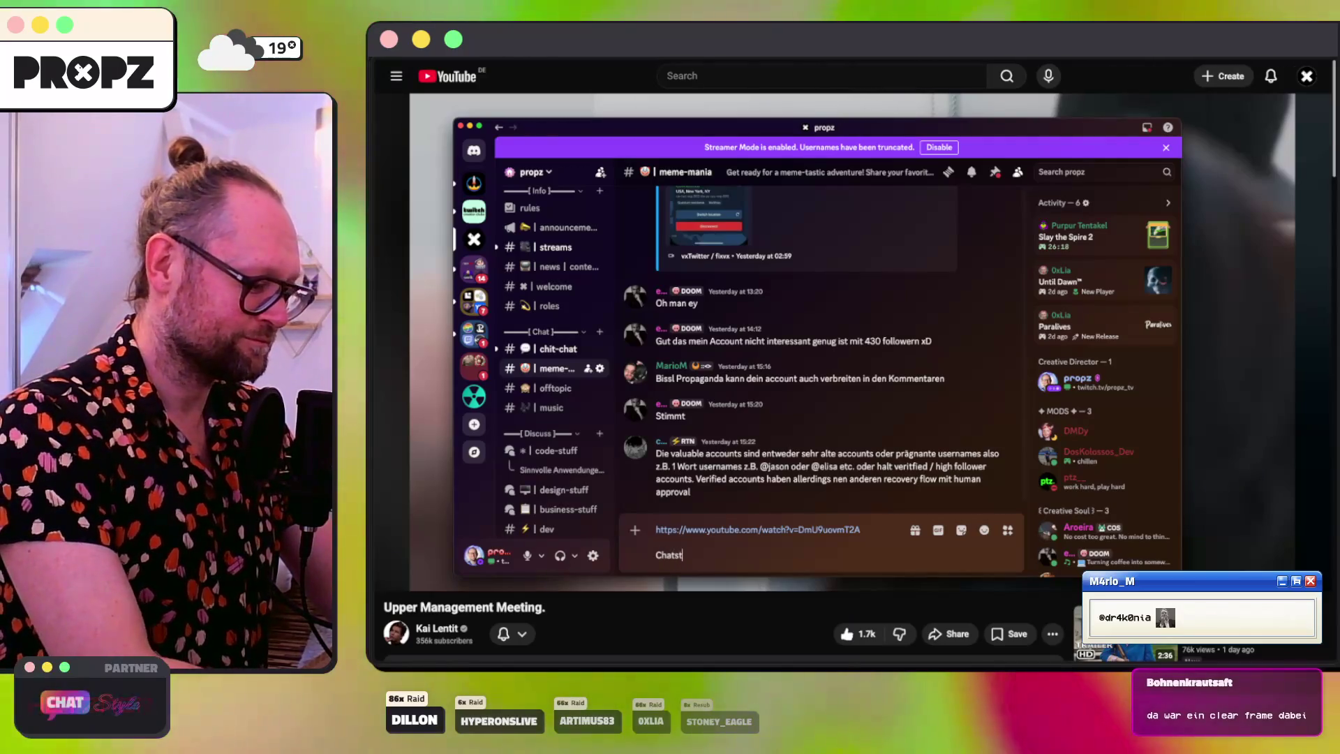
type("style = 10")
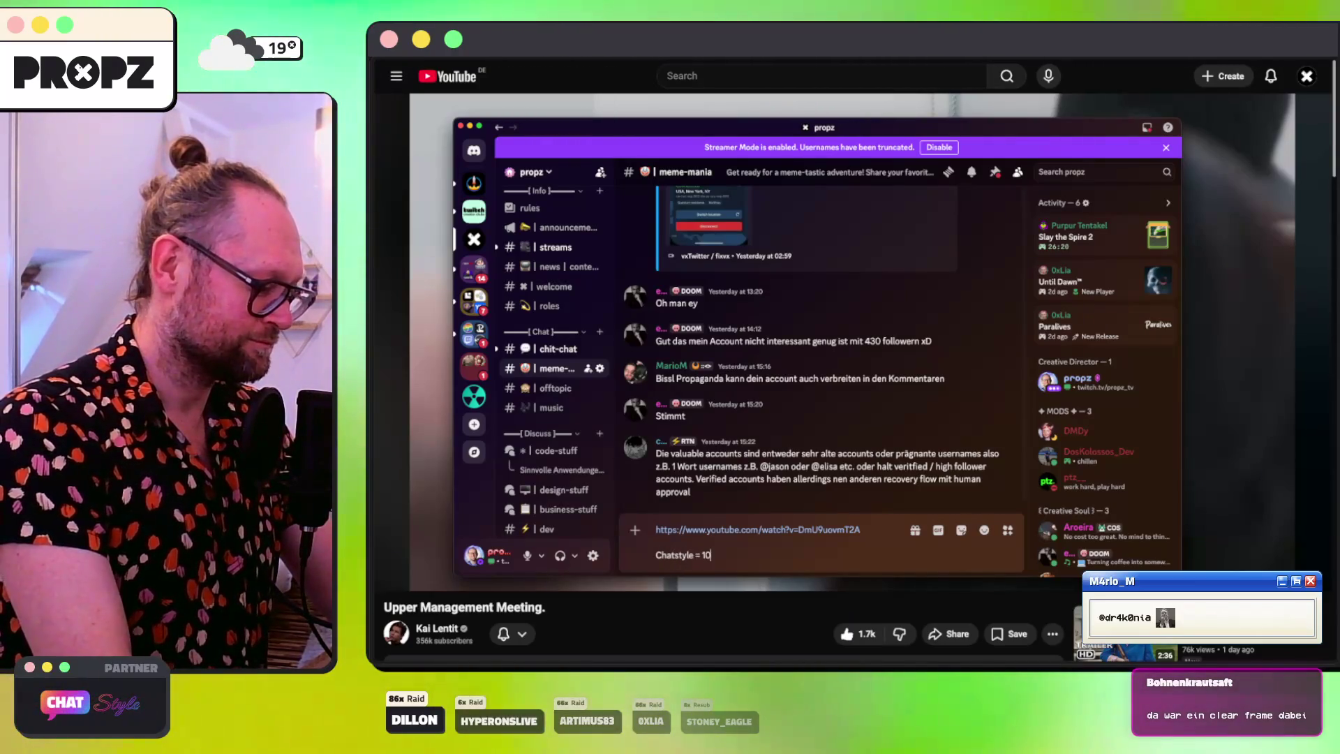
type("x konservativ,")
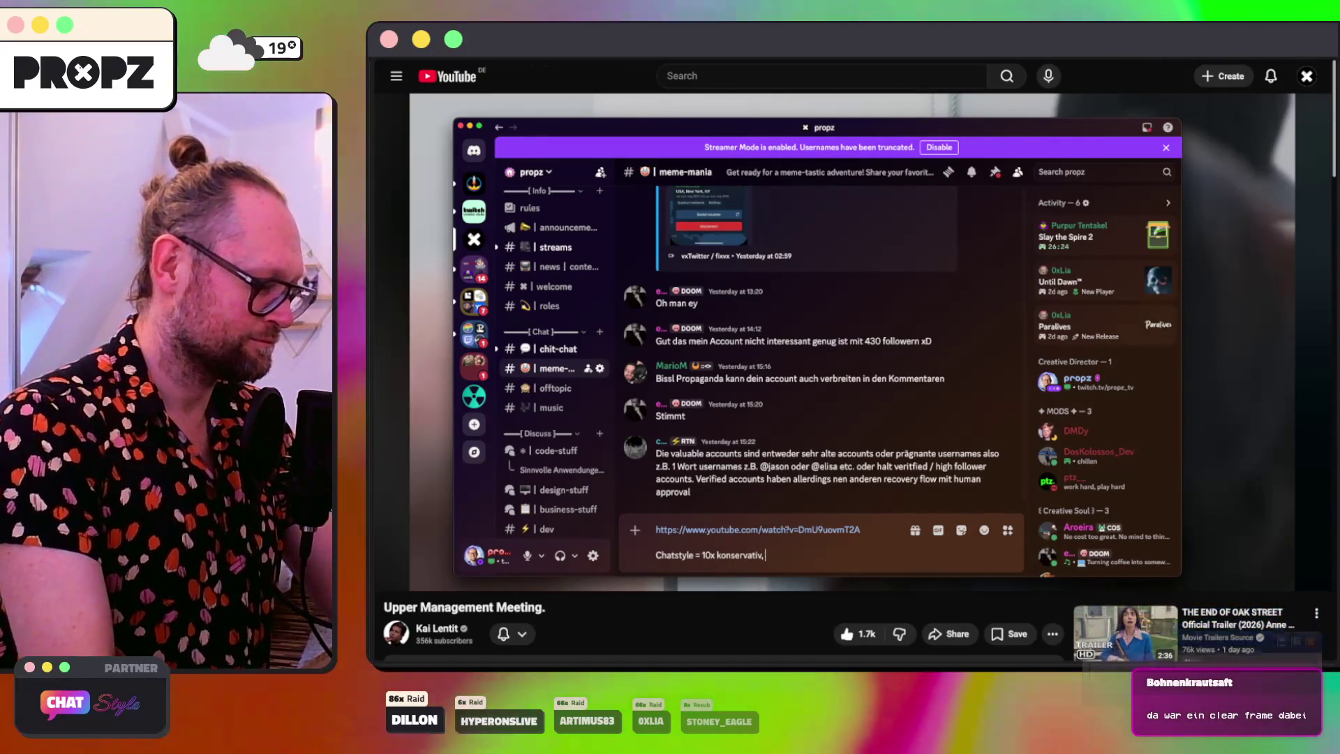
type(" kambo incoming")
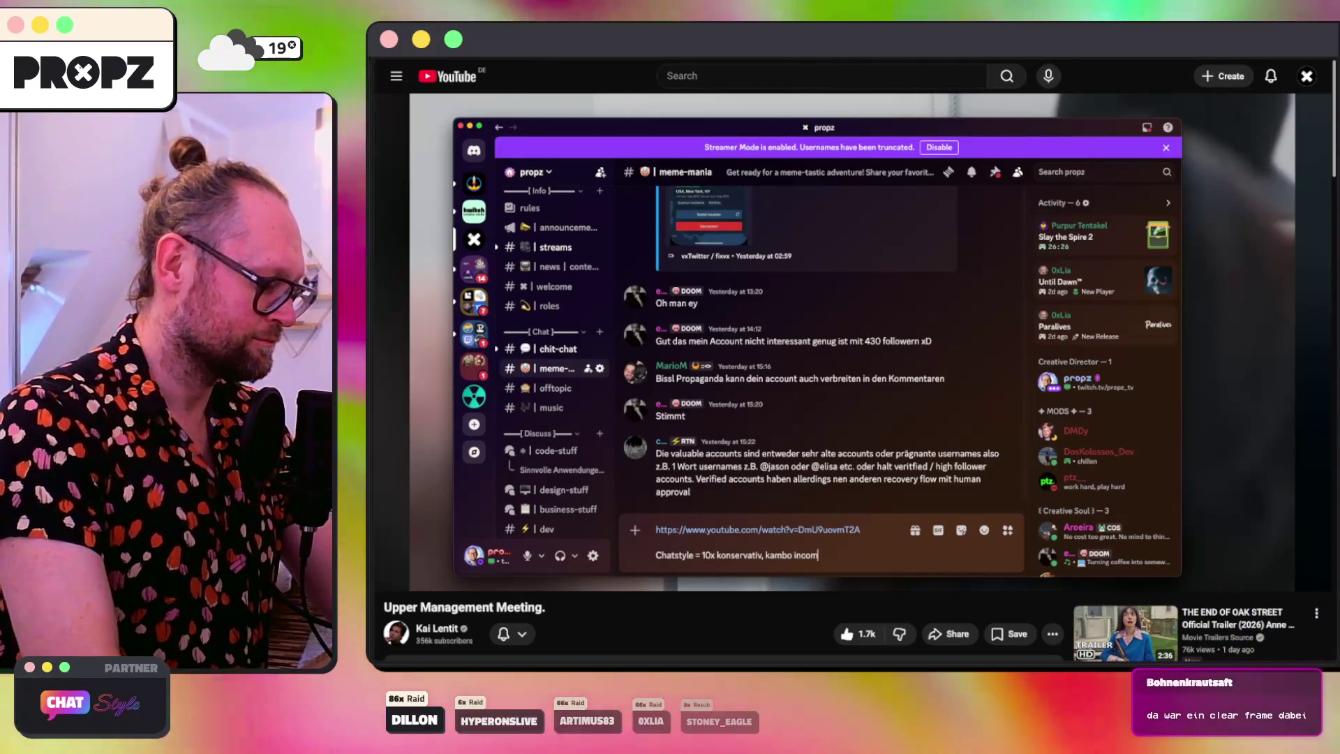
key("Return")
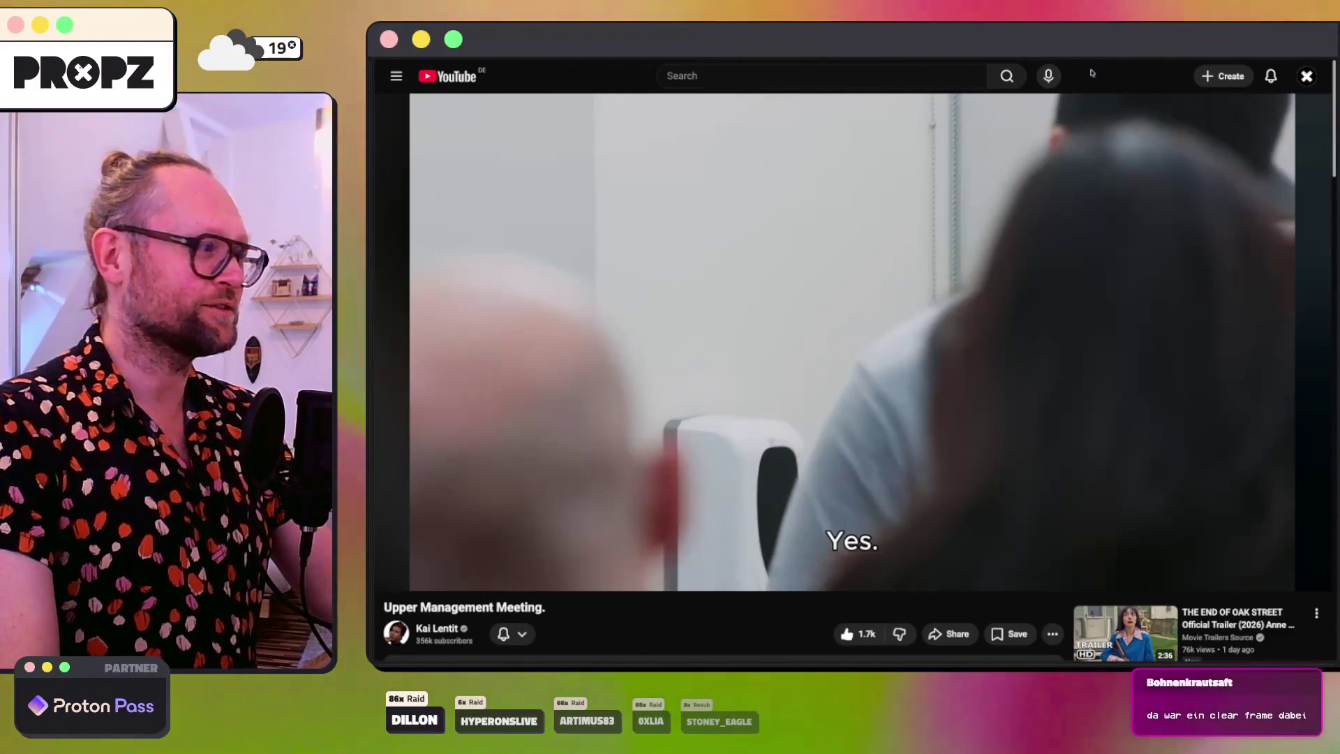
Step: Review the codex footer plan in the Warp terminal and start a fresh codex session
key("ctrl+Tab")
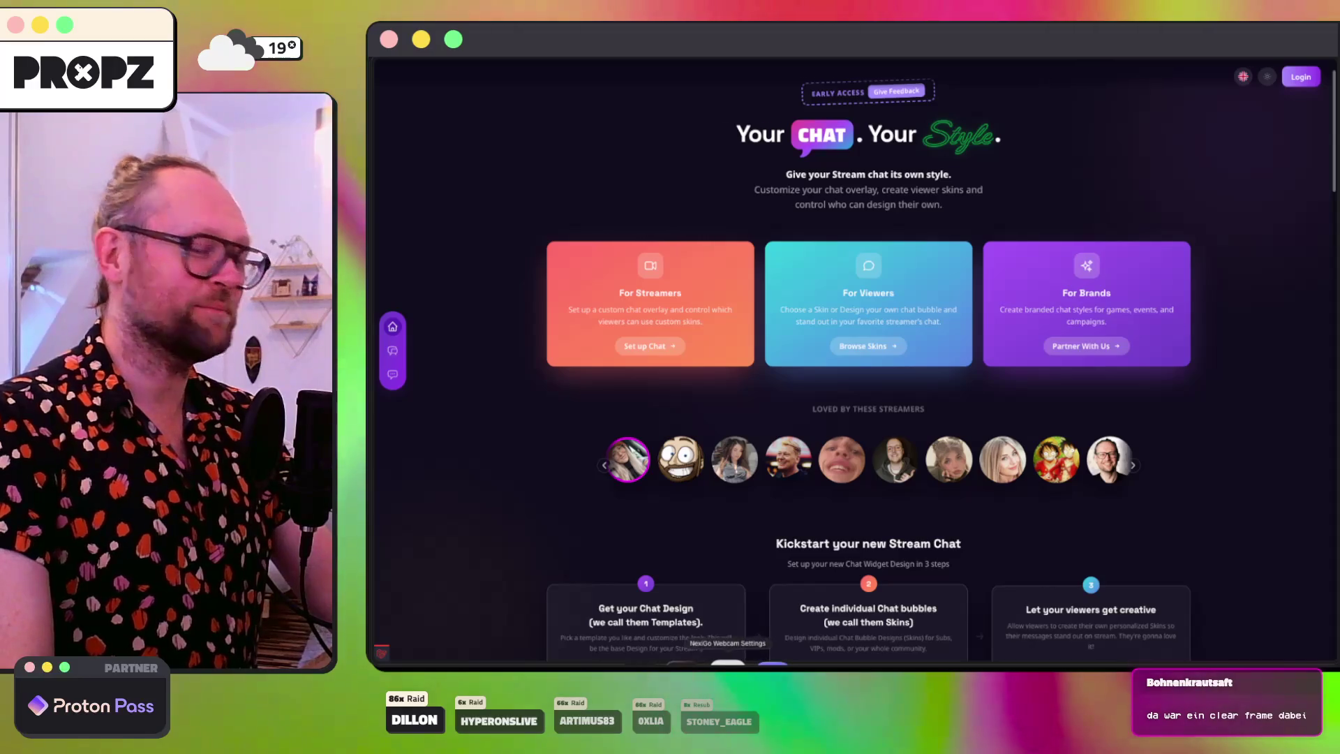
left_click(599, 663)
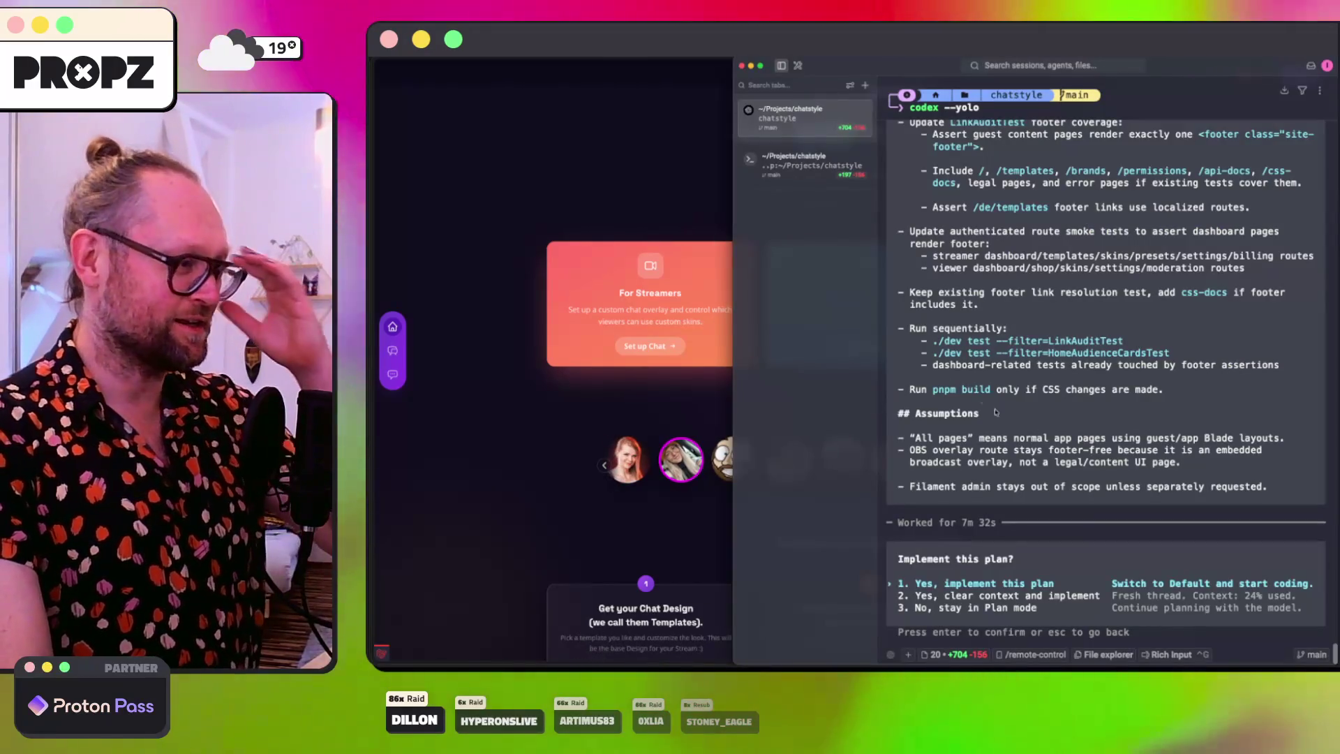
scroll(1072, 360, "up", 10)
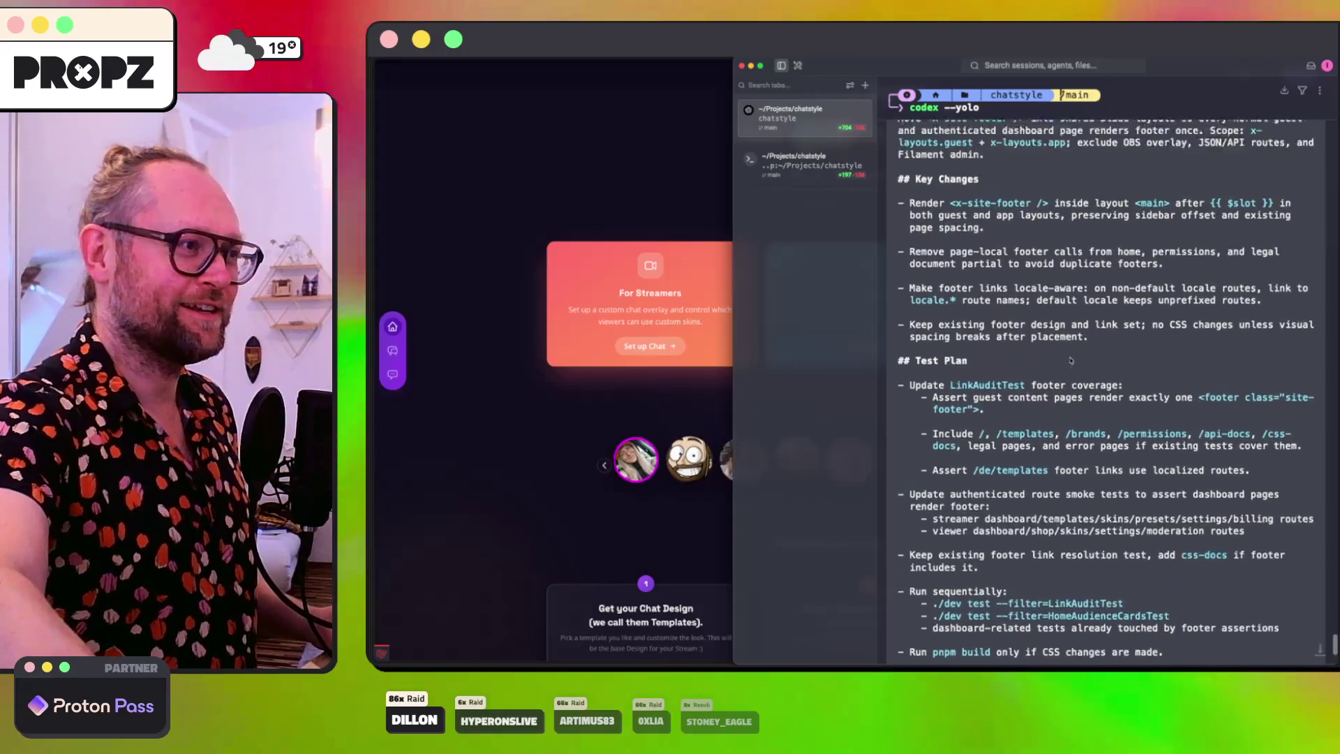
scroll(1071, 360, "down", 10)
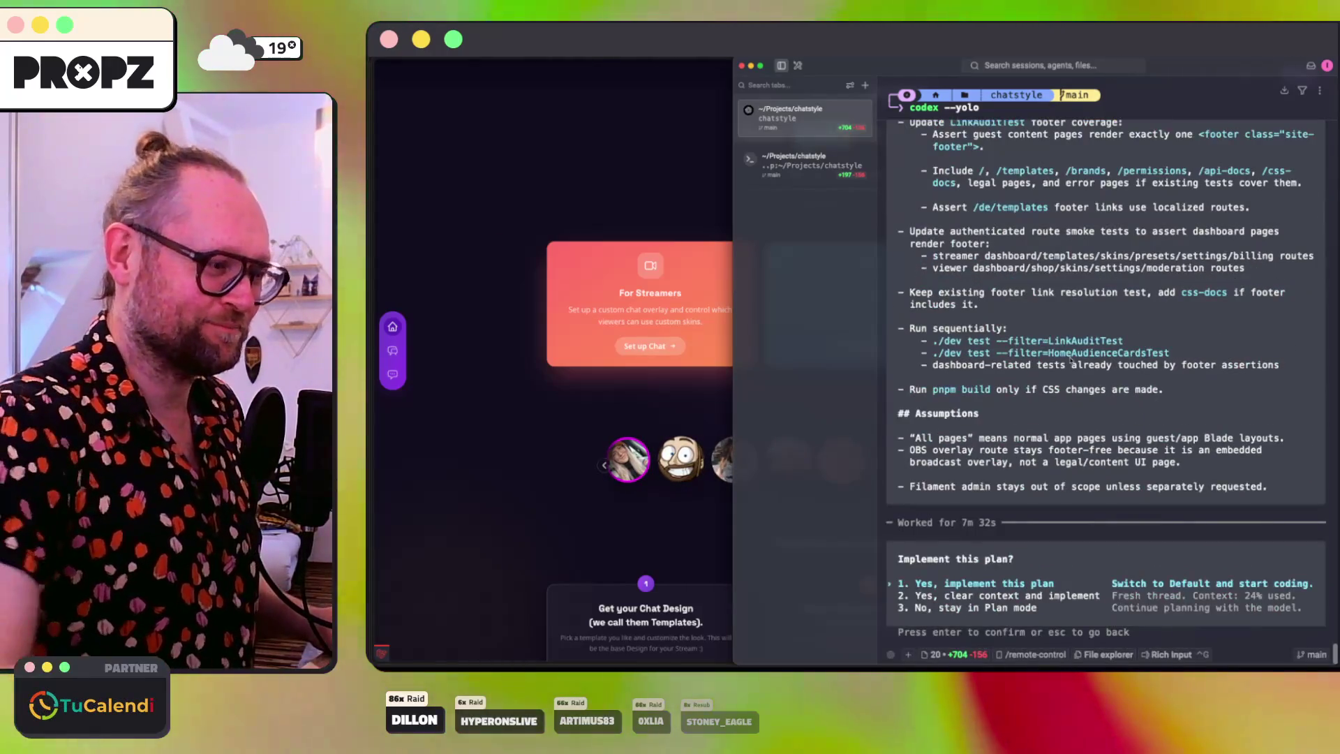
key("Return")
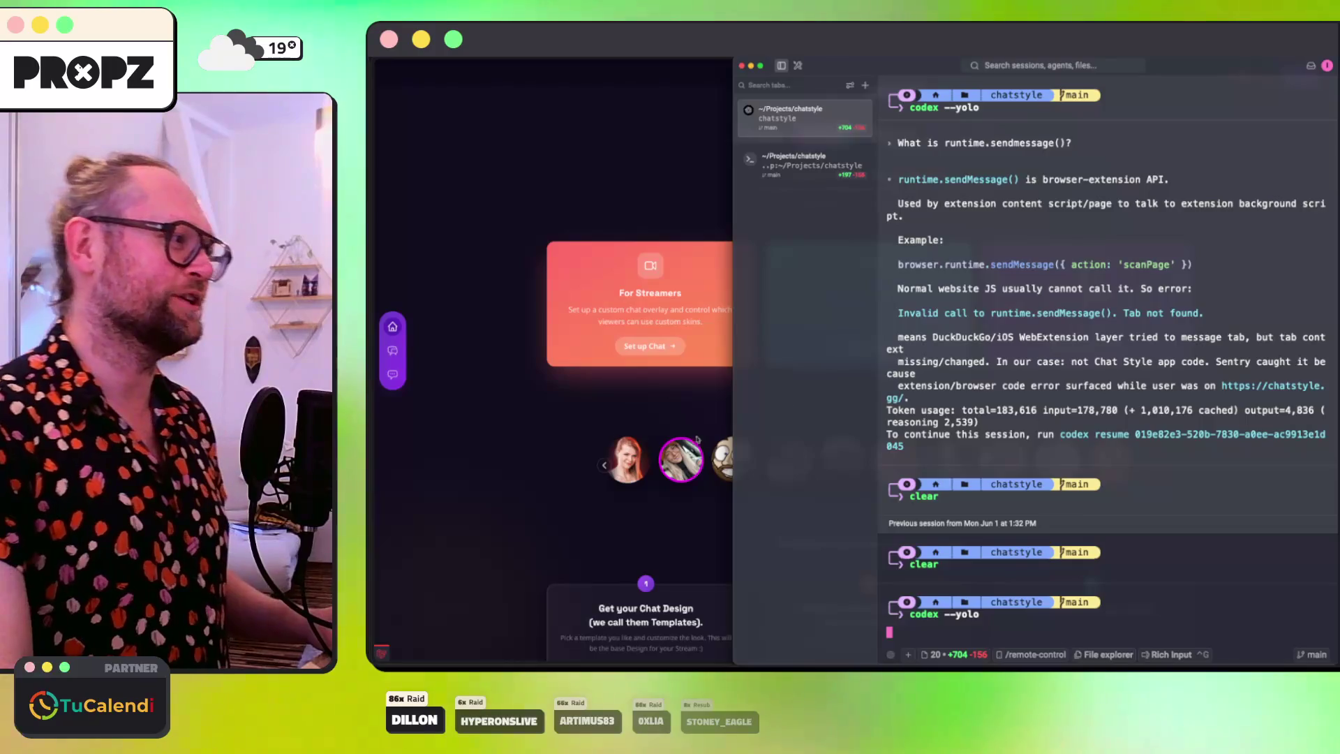
Step: Return to the browser's chatstyle GitHub issues list
left_click(503, 509)
mouse_move(412, 510)
left_click(426, 482)
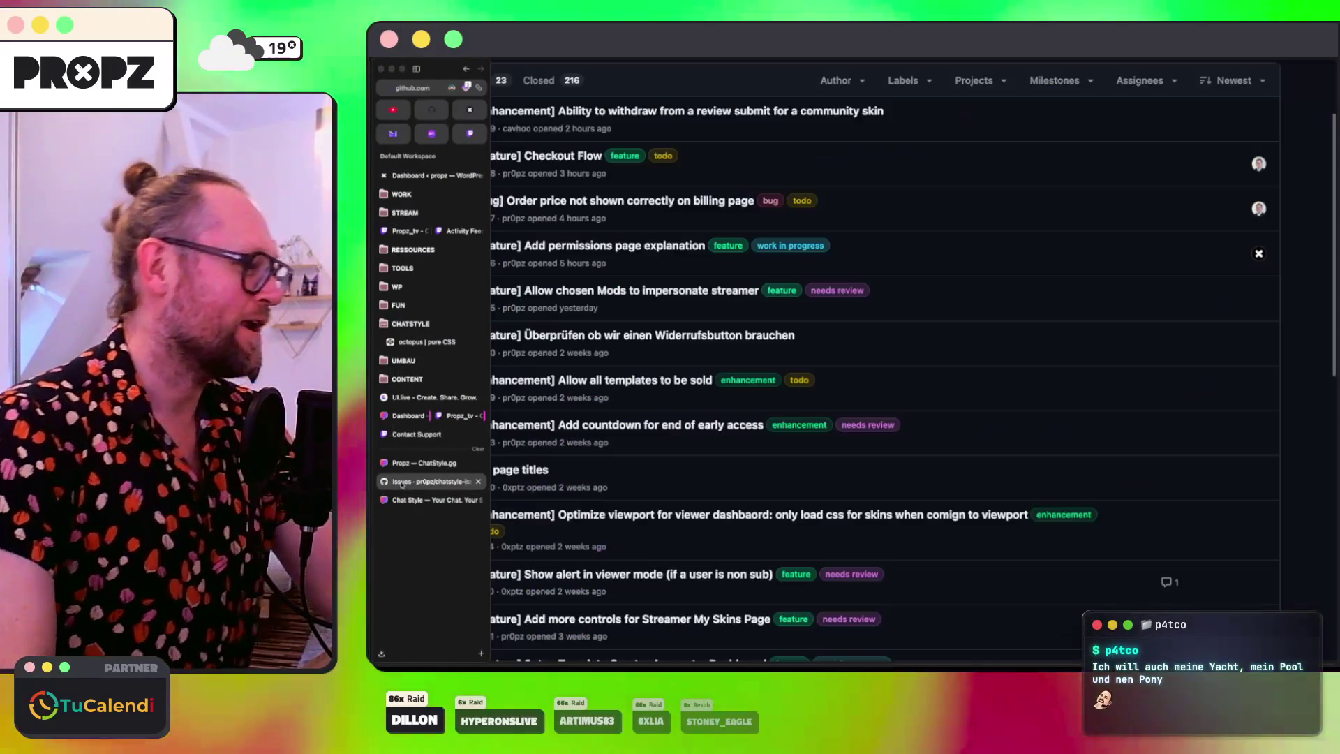
triple_click(1243, 255)
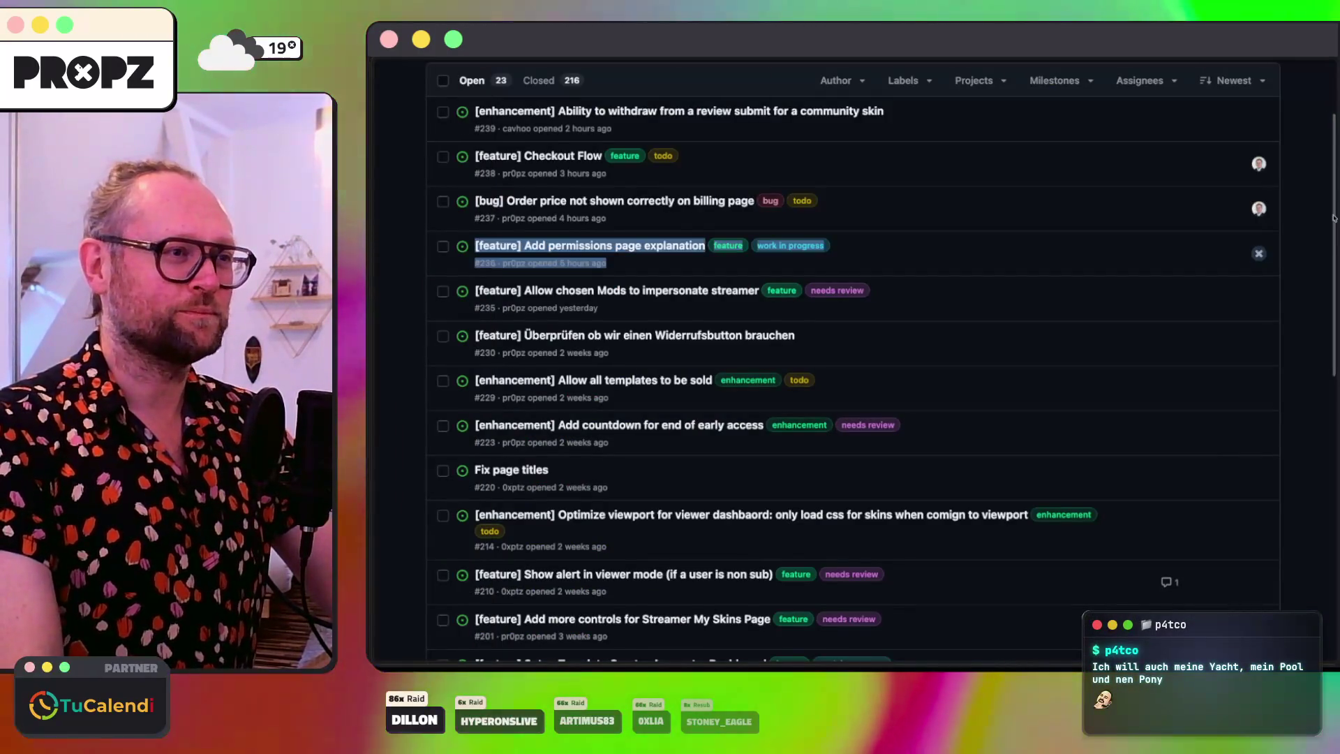
scroll(1258, 368, "up", 3)
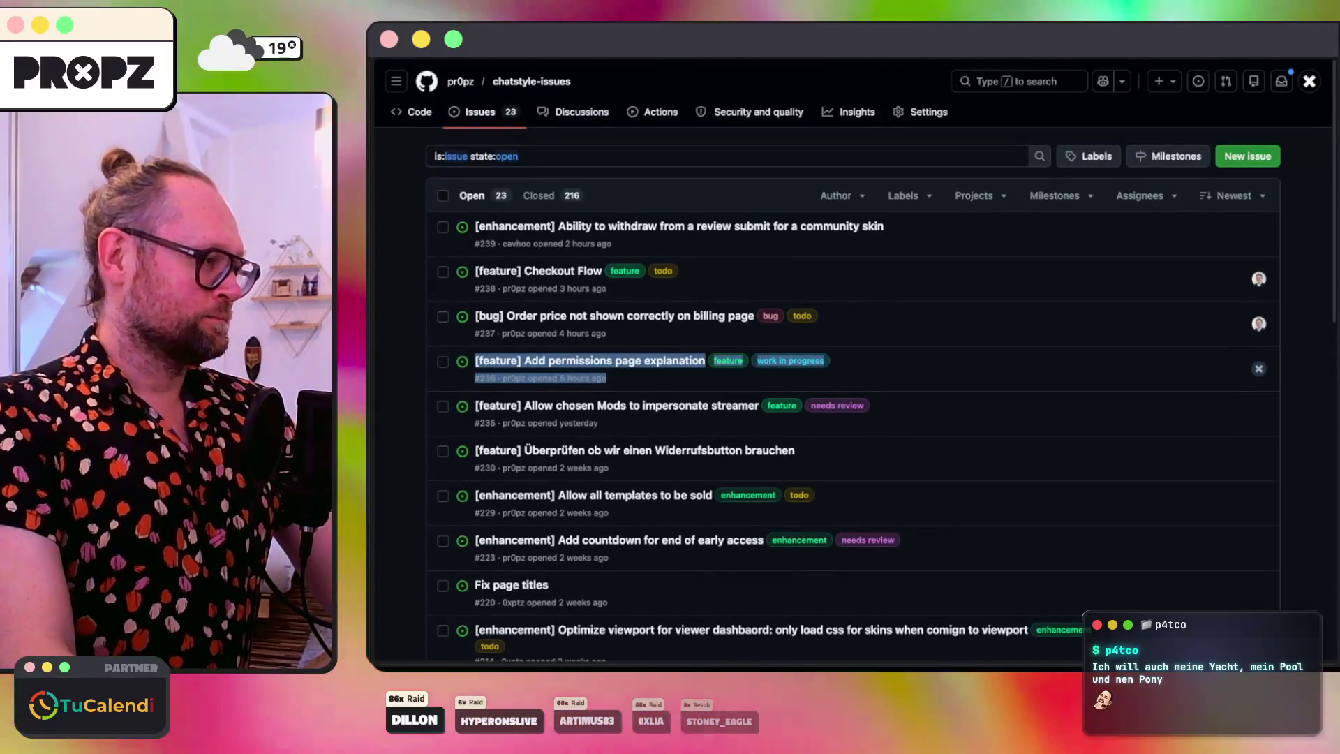
left_click(1334, 114)
left_click_drag(1334, 114, 1329, 148)
scroll(1329, 149, "down", 1)
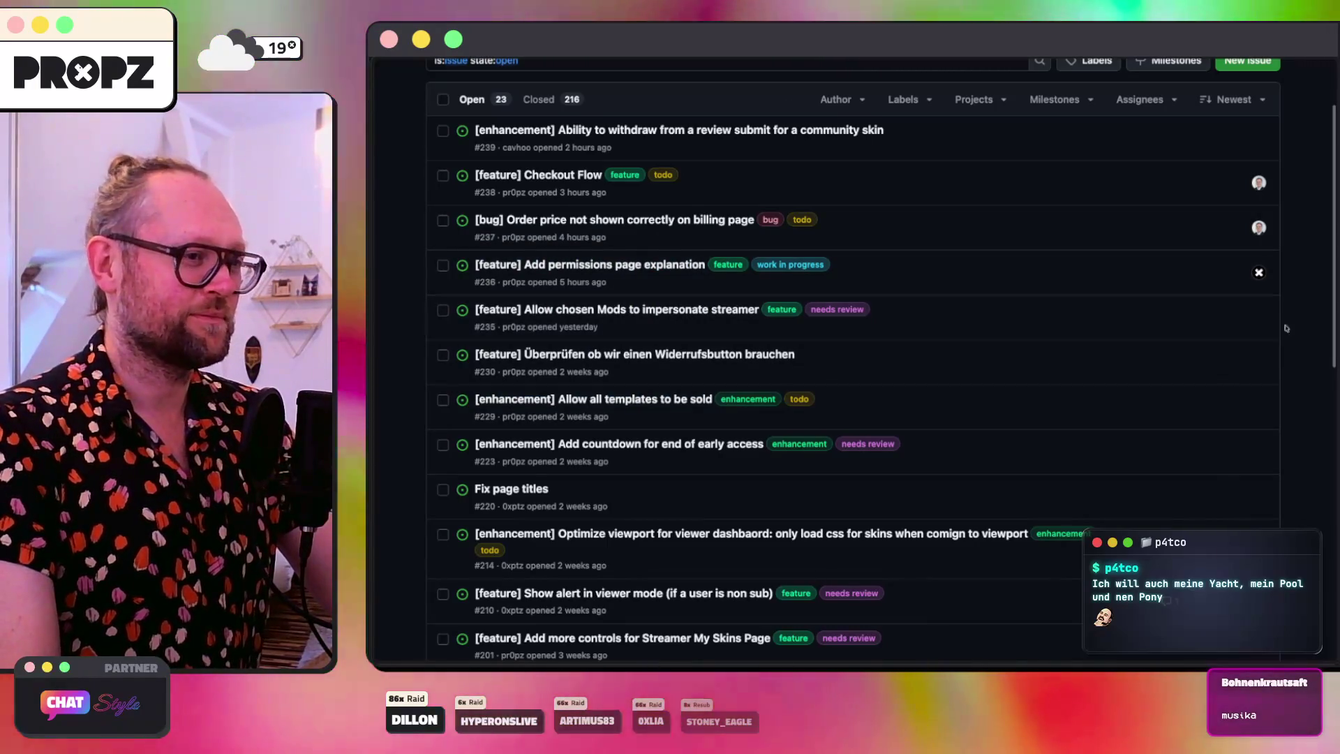
scroll(739, 346, "down", 2)
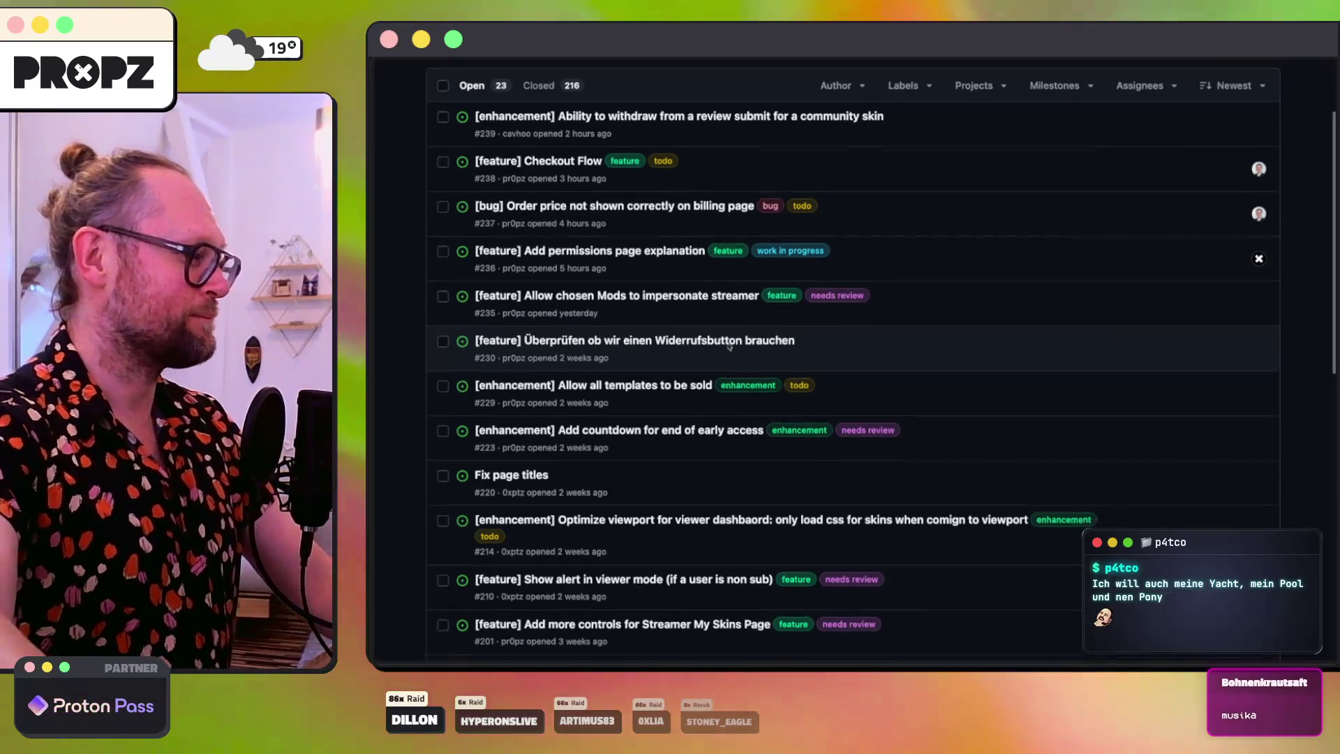
scroll(1033, 357, "down", 5)
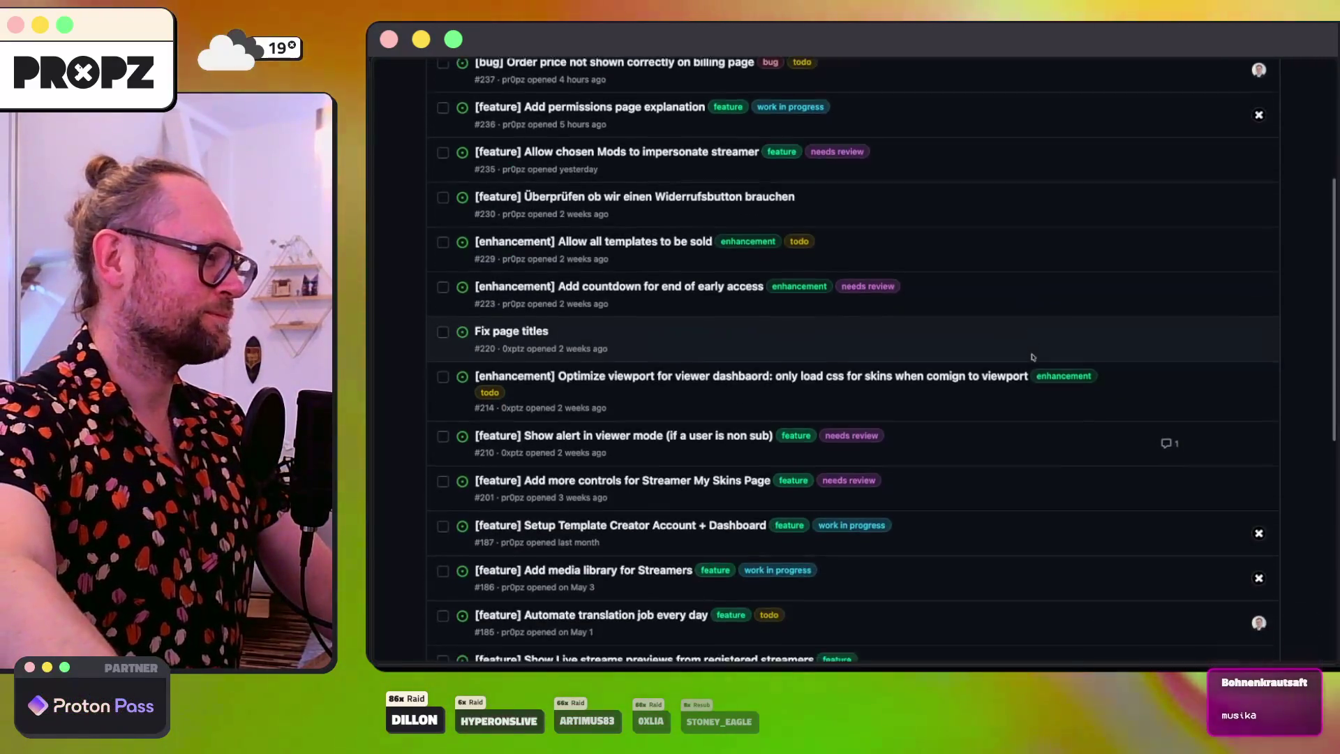
scroll(1033, 354, "up", 2)
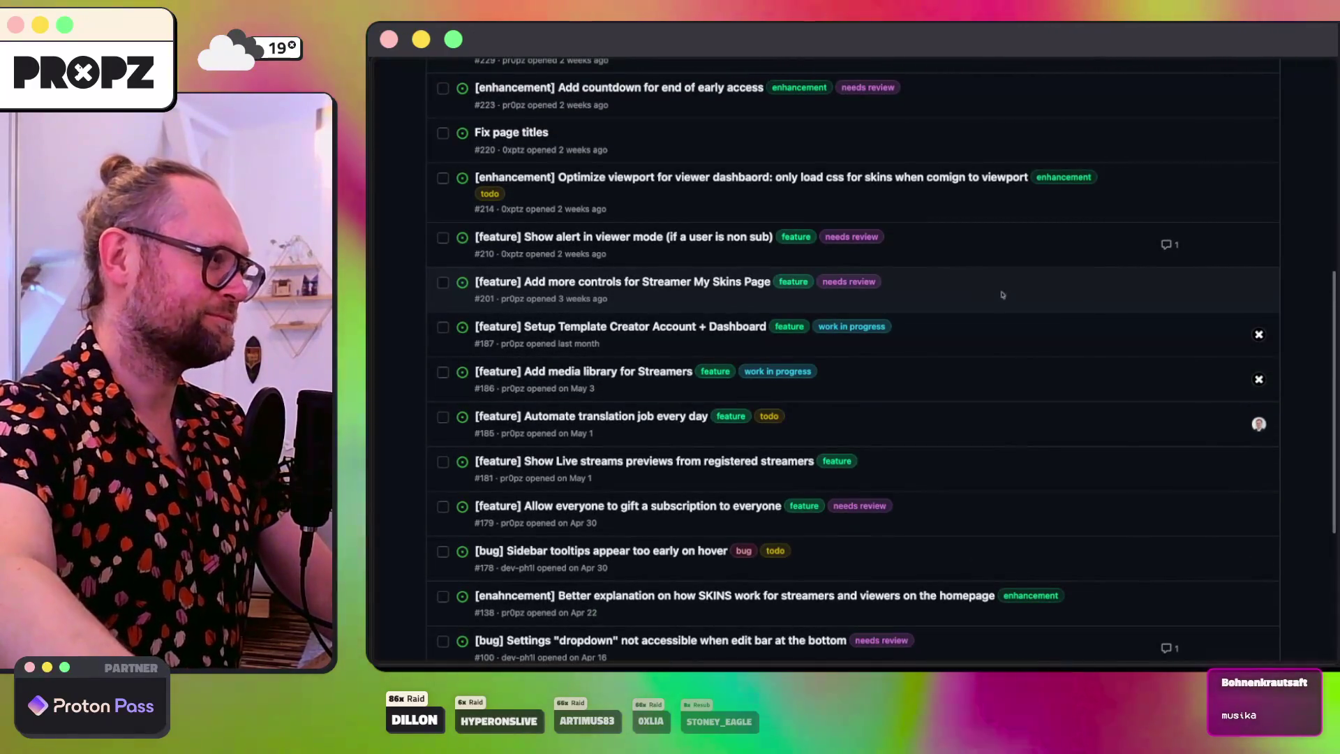
scroll(1001, 311, "down", 4)
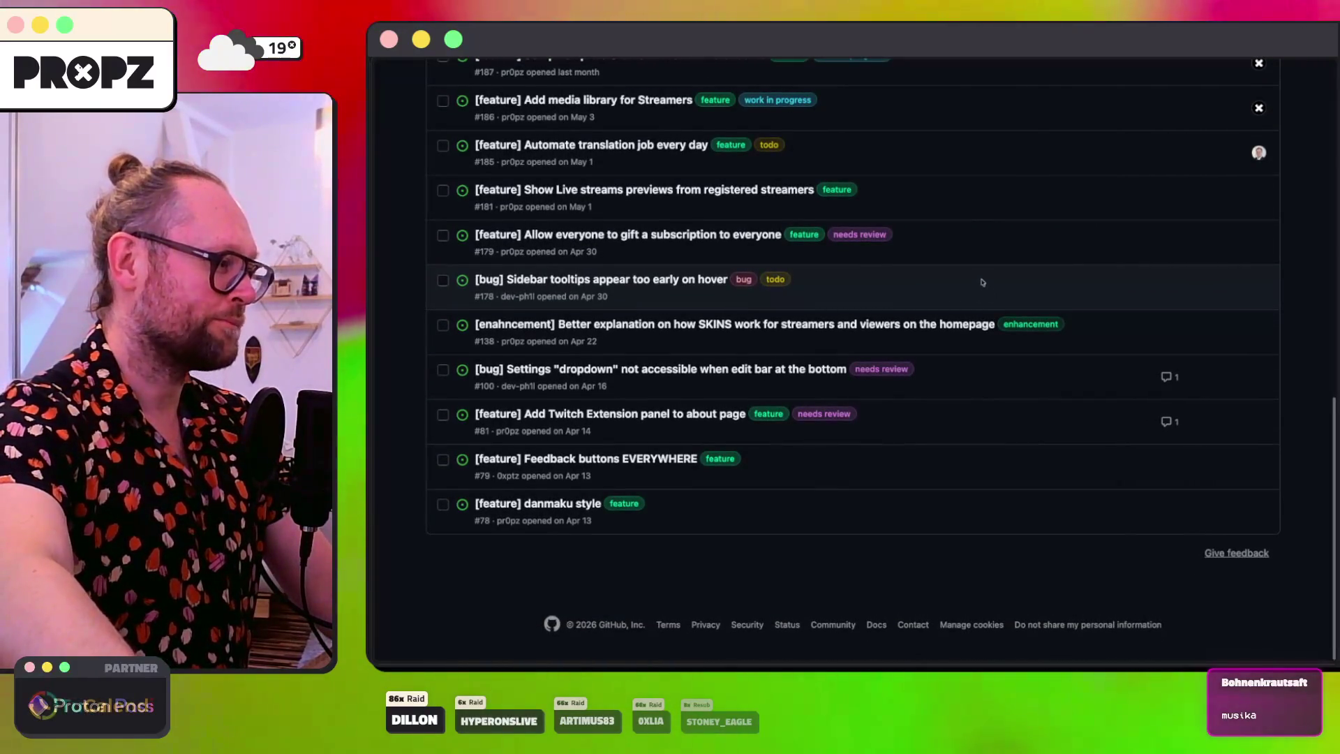
scroll(982, 281, "up", 3)
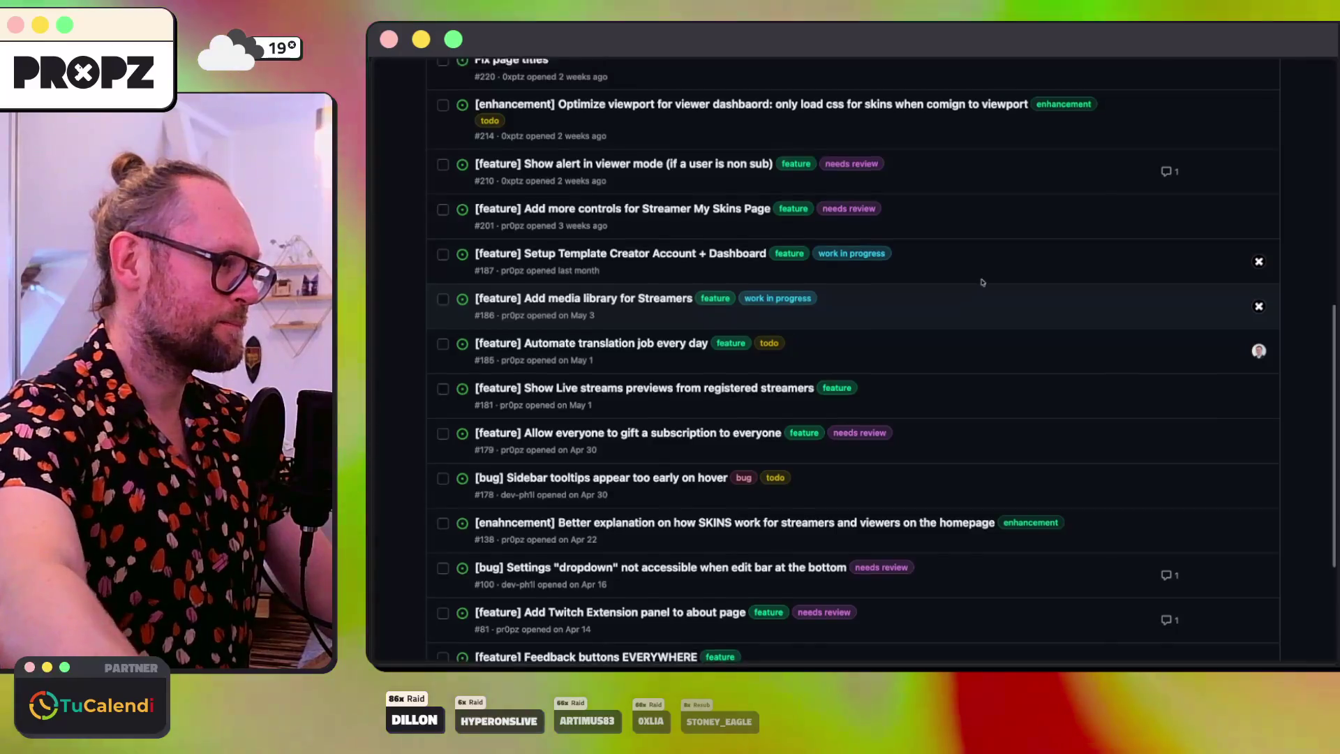
scroll(982, 281, "up", 8)
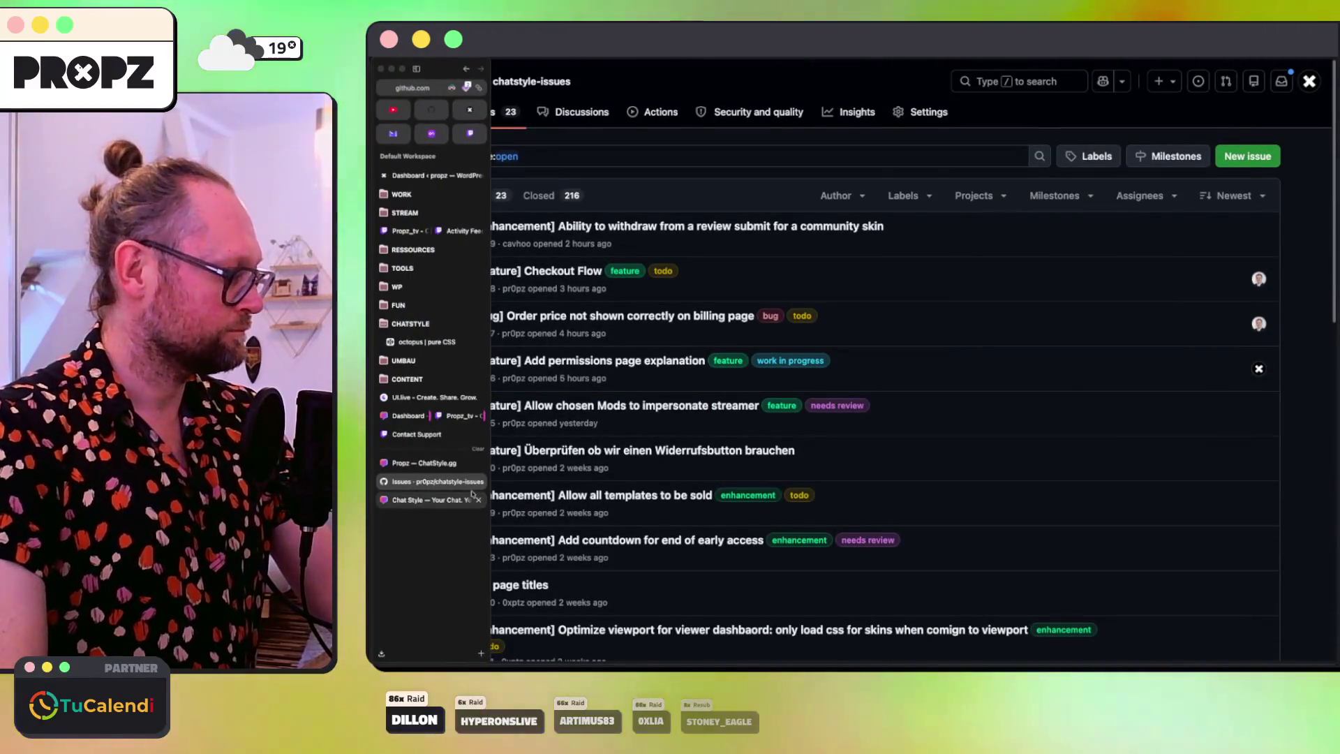
Step: Glance at the ChatStyle overlay editor and landing page, then return to the Figma tentacle file
left_click(433, 499)
left_click(441, 464)
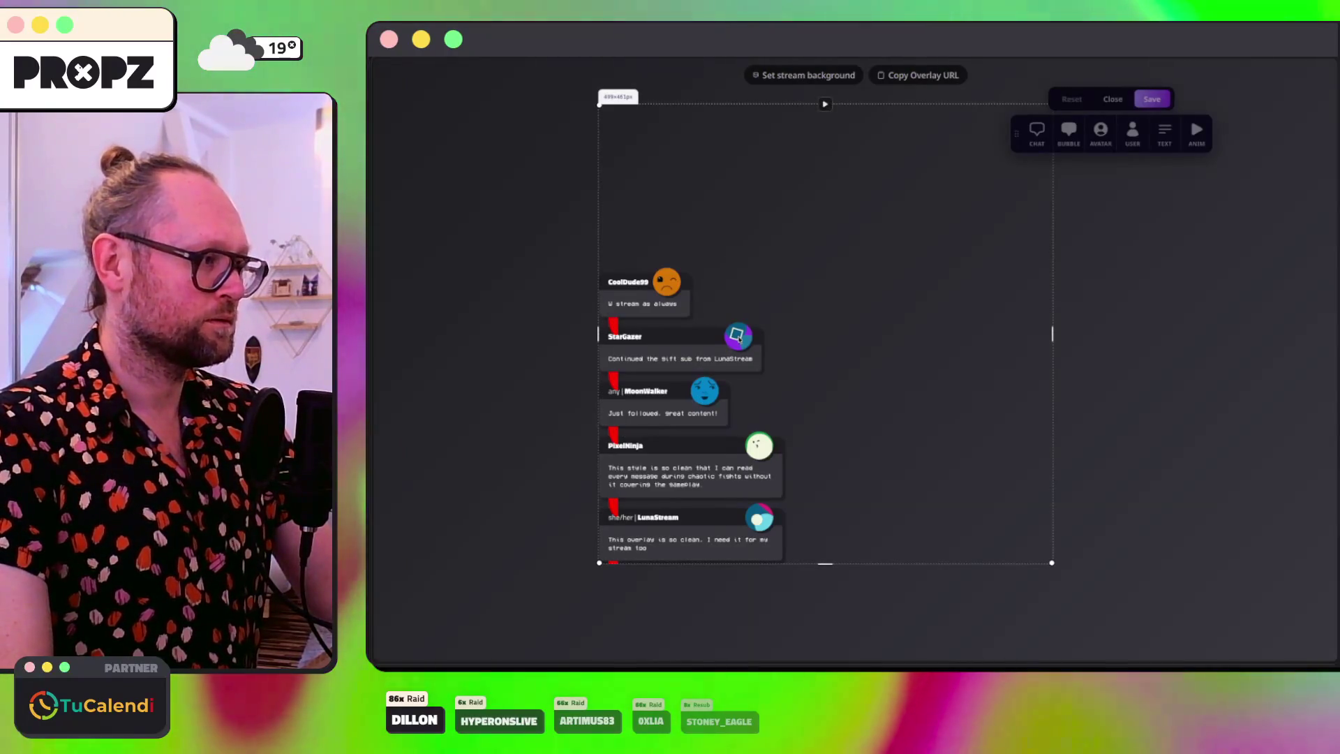
key("Escape")
mouse_move(431, 469)
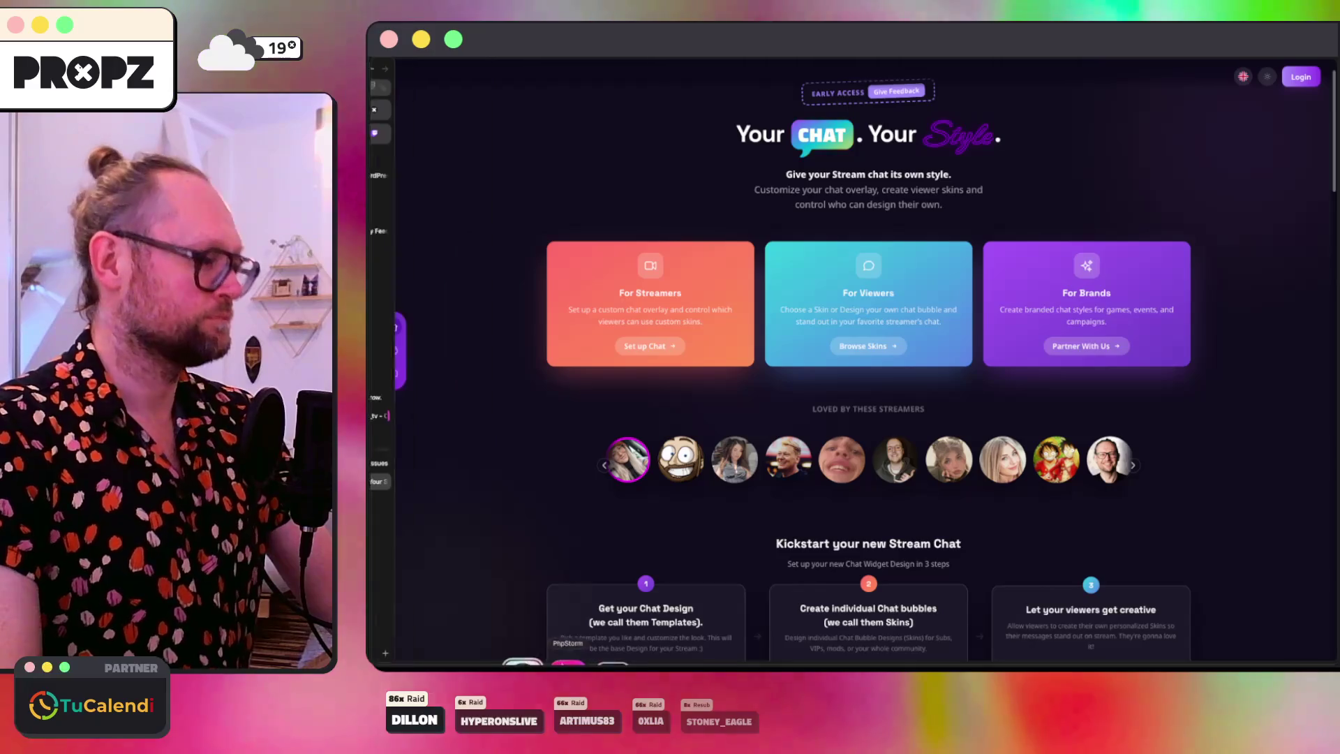
key("super+Tab")
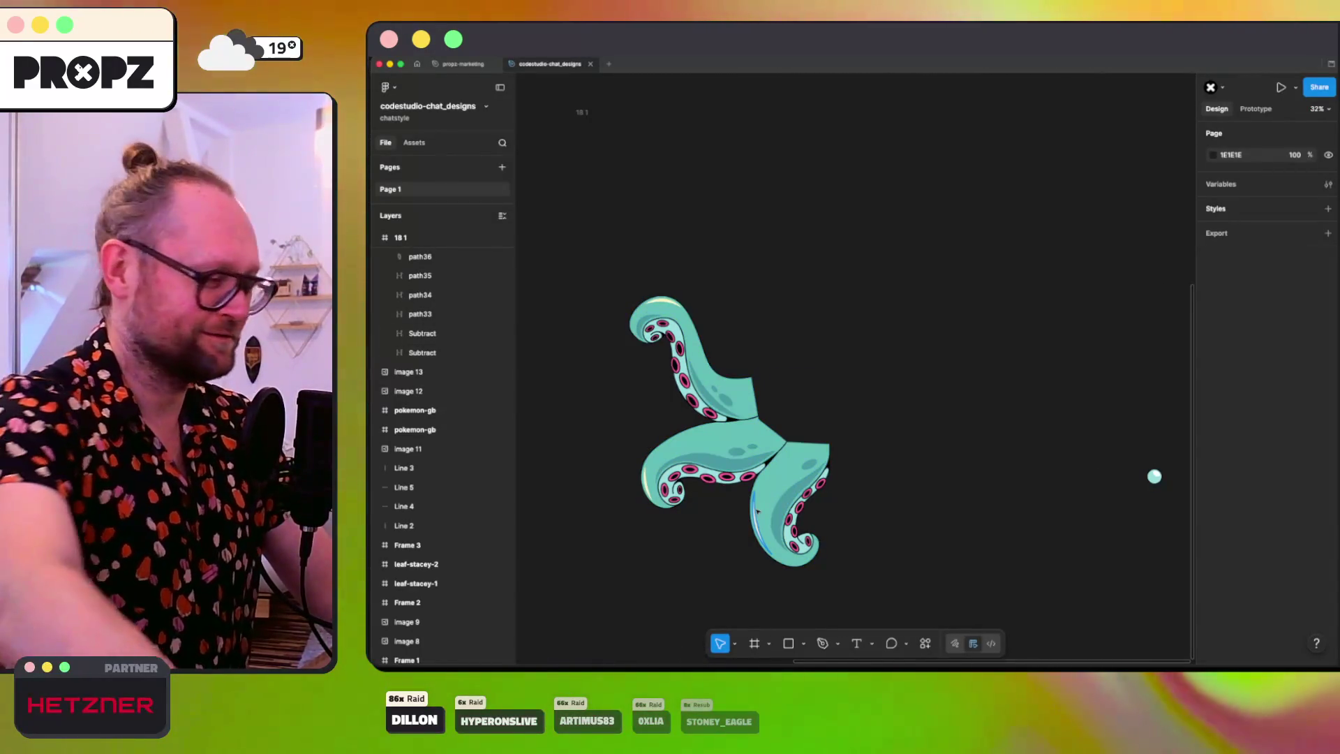
Step: Hide the Subtract shape, then group the upper tentacle's paths and name the group t1
scroll(757, 512, "up", 5, "ctrl")
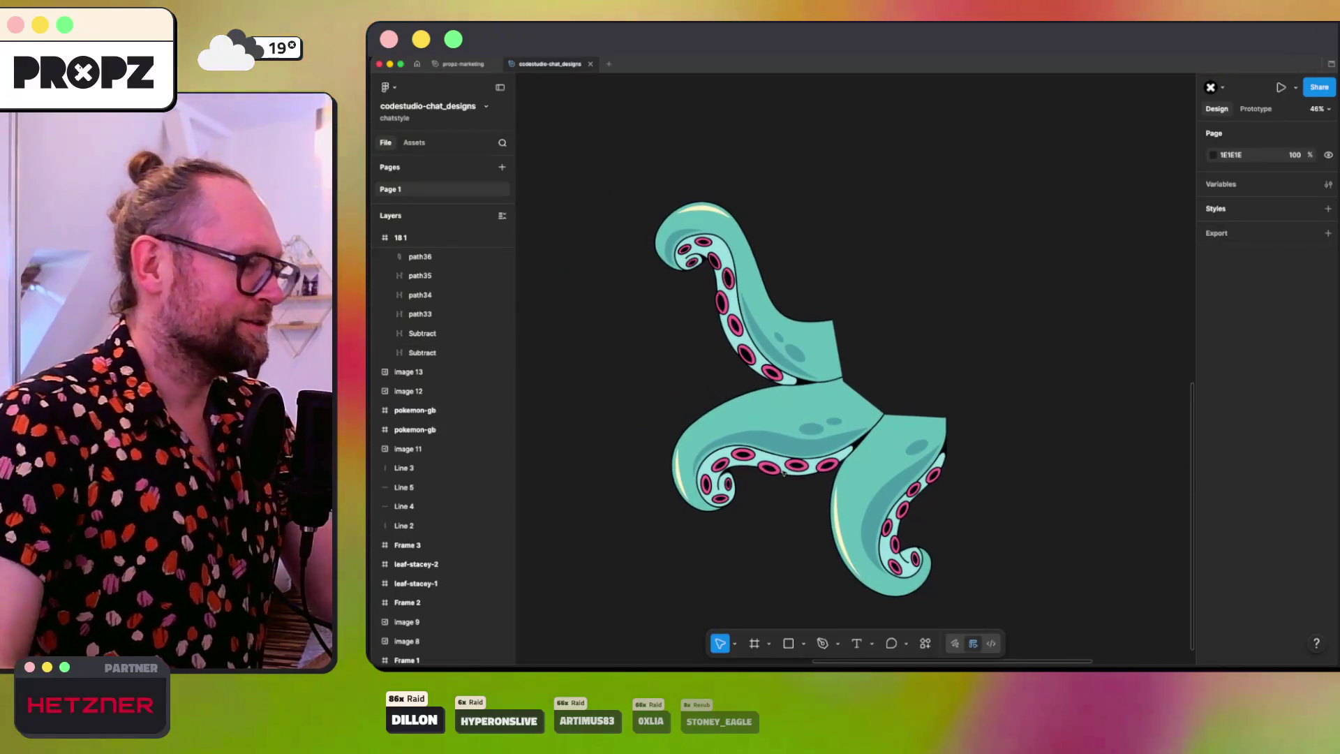
left_click(742, 260)
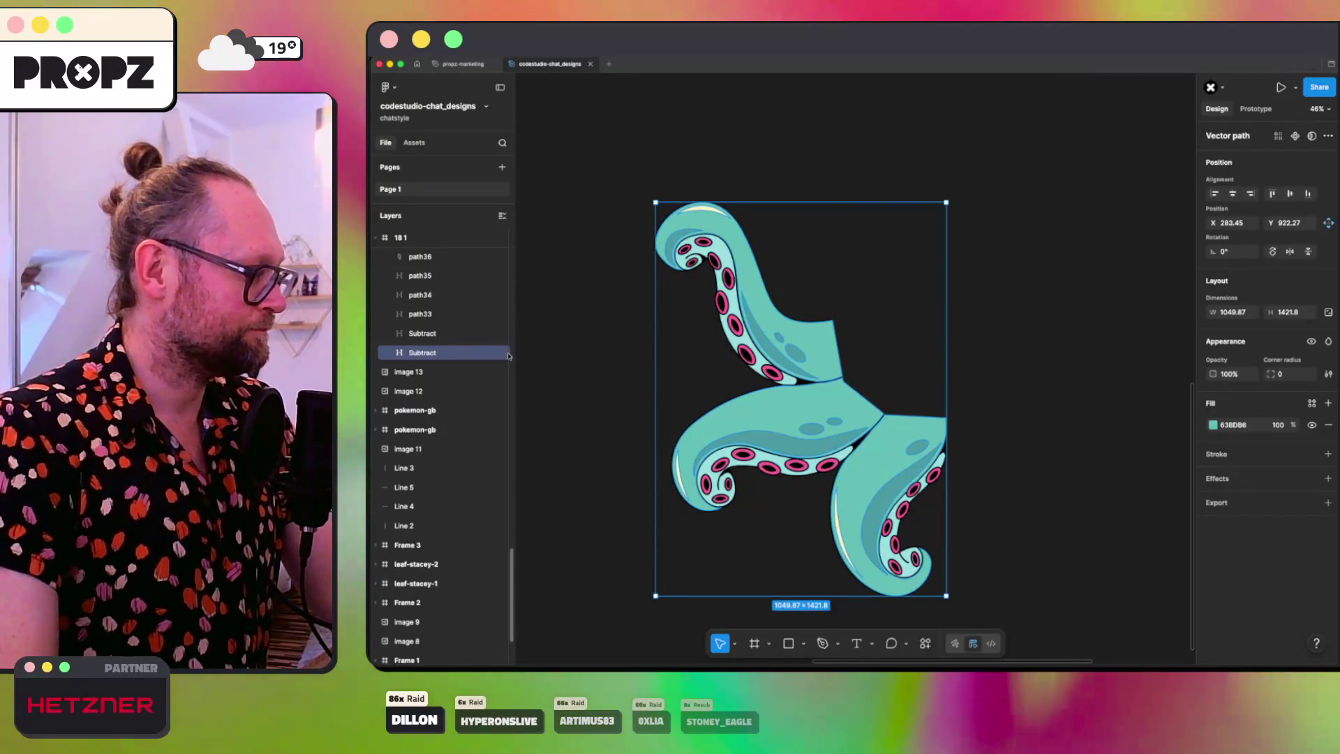
left_click(503, 354)
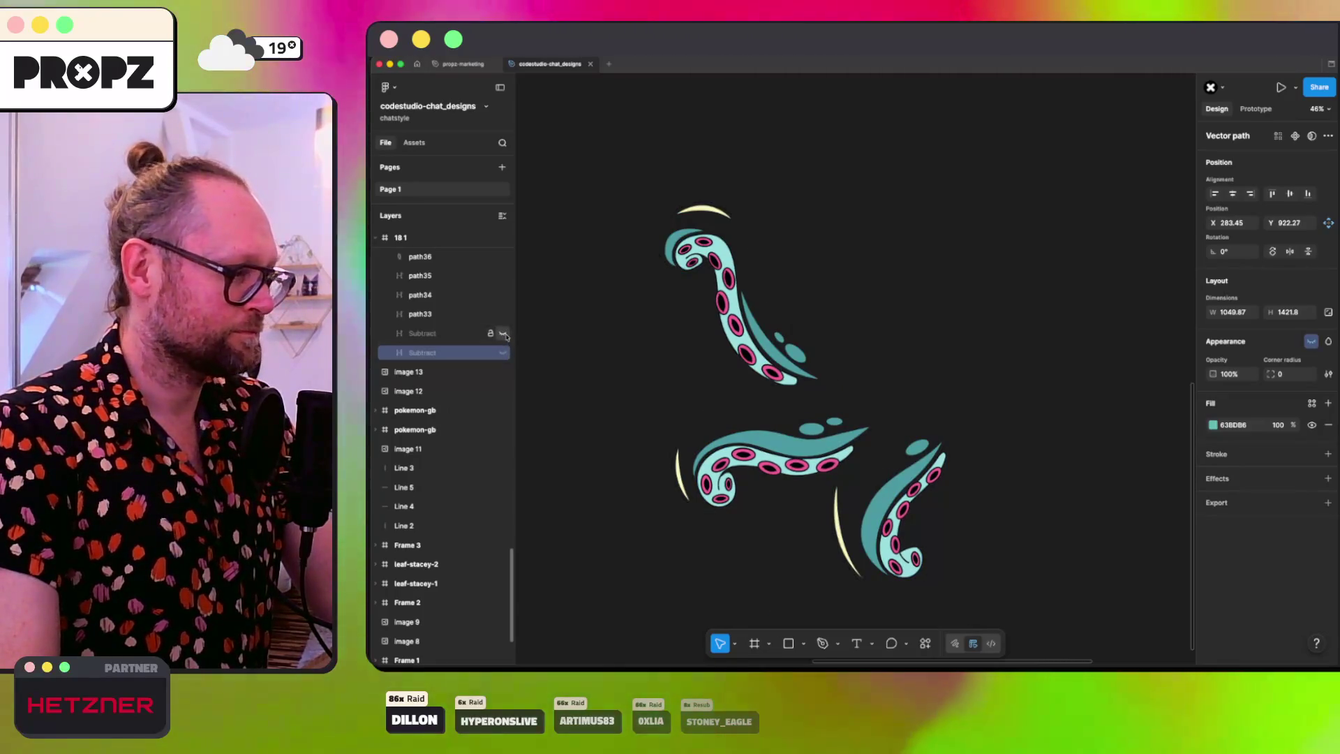
mouse_move(608, 155)
left_mouse_down()
mouse_move(693, 192)
mouse_move(846, 391)
mouse_move(834, 399)
left_mouse_up()
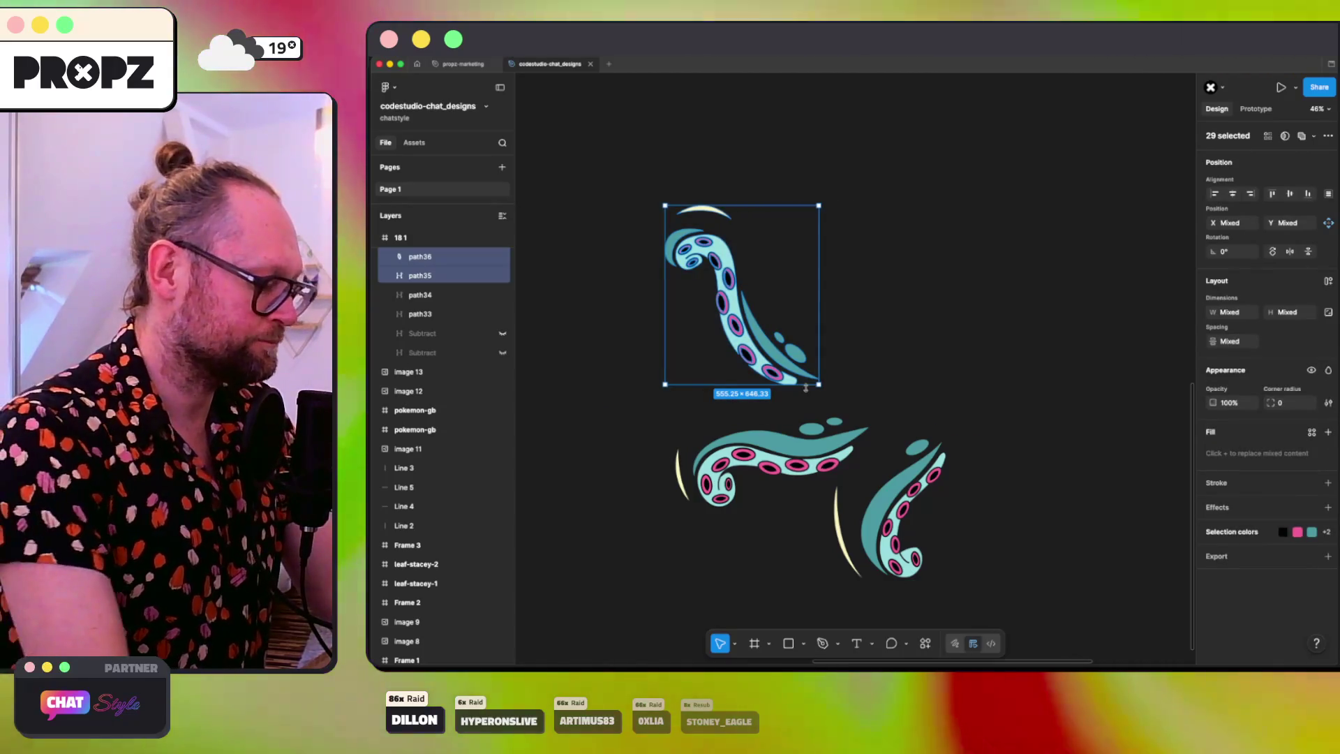
key("super+g")
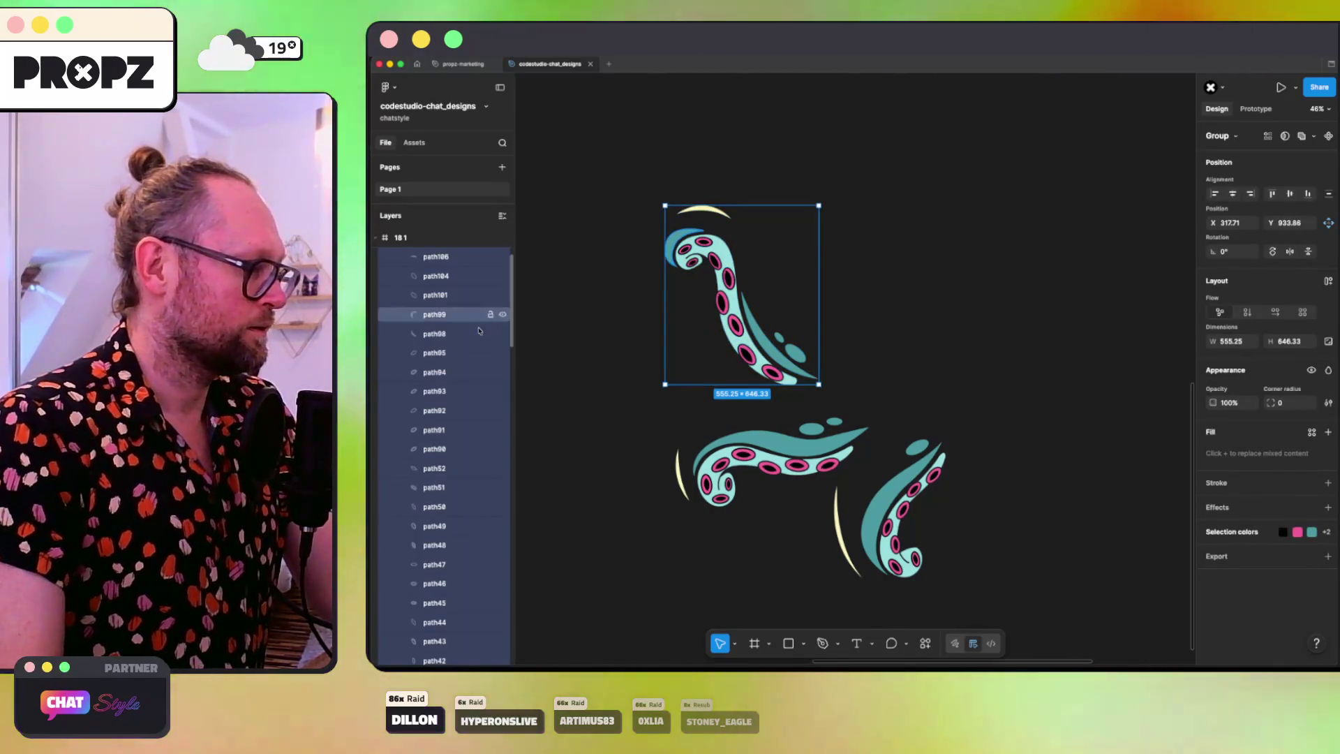
scroll(476, 333, "up", 2)
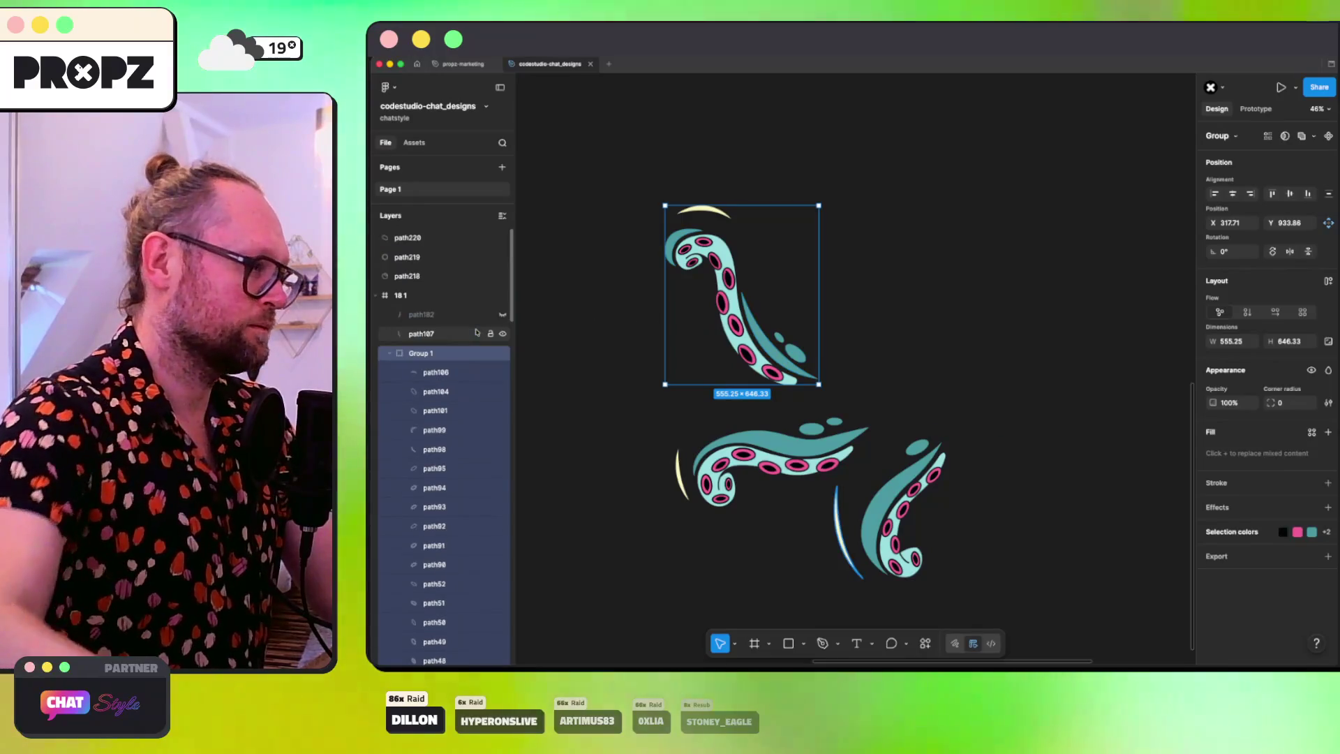
double_click(421, 353)
type("t1")
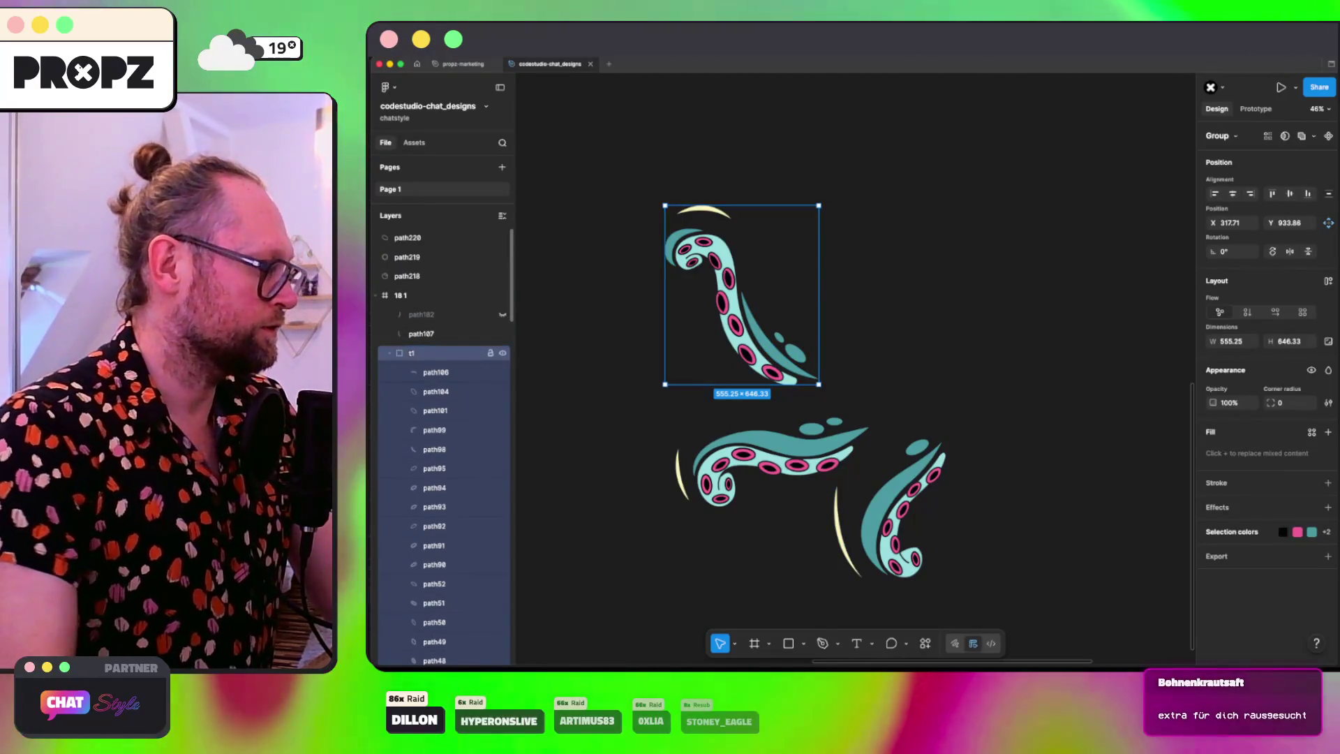
left_click(391, 354)
Step: Group all paths of the lower-left tentacle as t2
left_click_drag(630, 417, 873, 489)
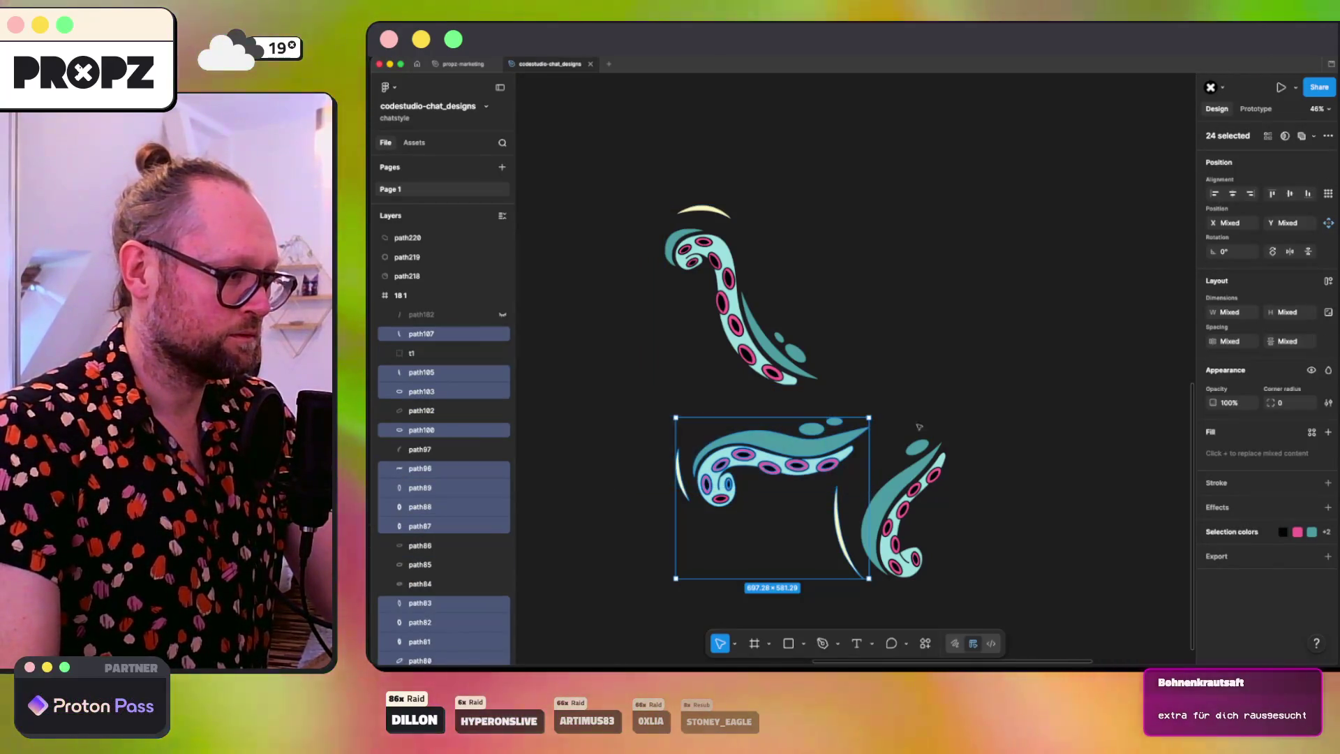
key("Escape")
left_click_drag(618, 424, 829, 529)
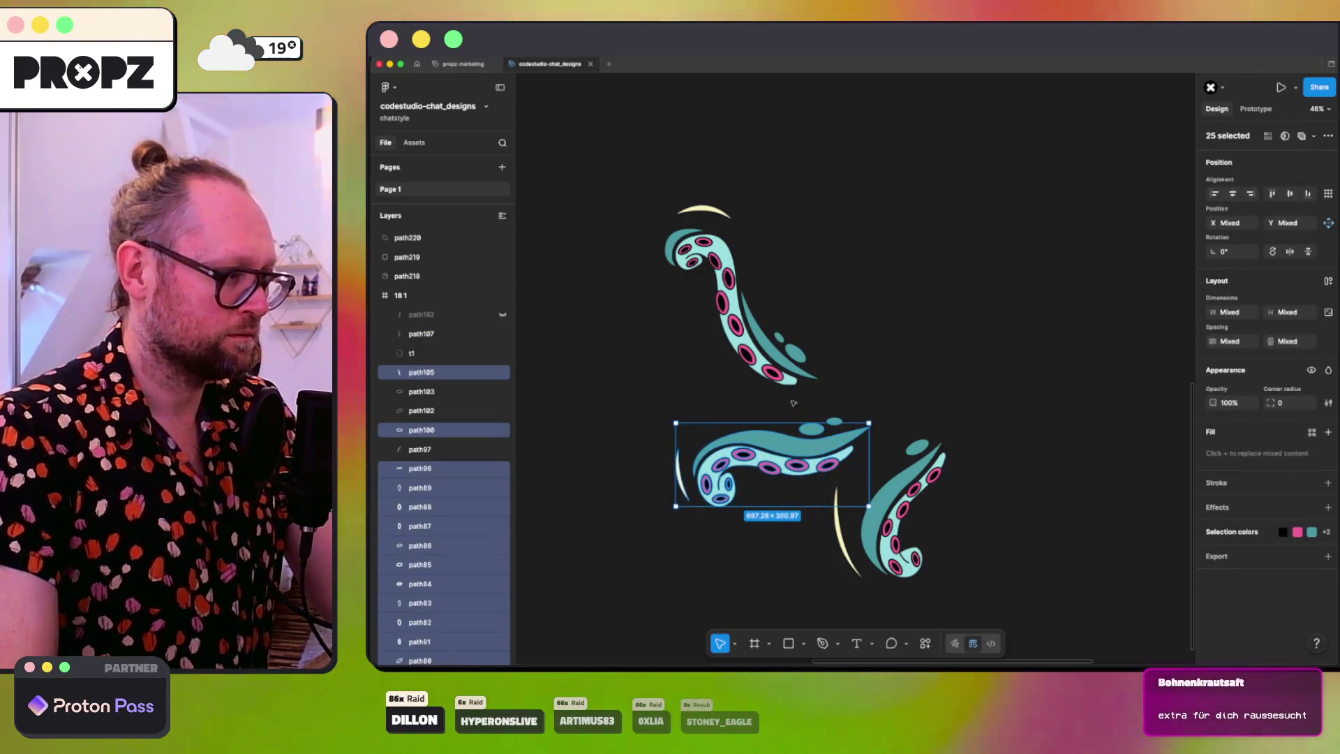
left_click_drag(851, 442, 916, 419)
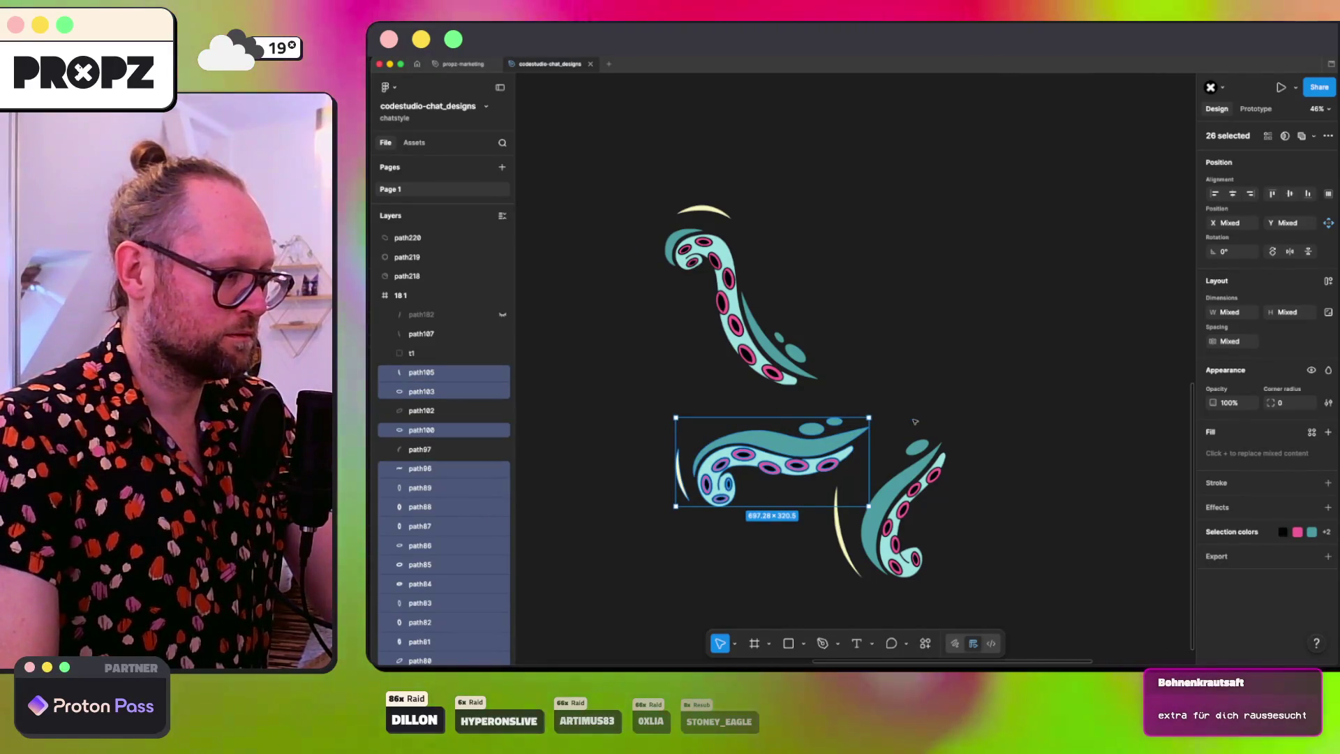
key("ctrl+g")
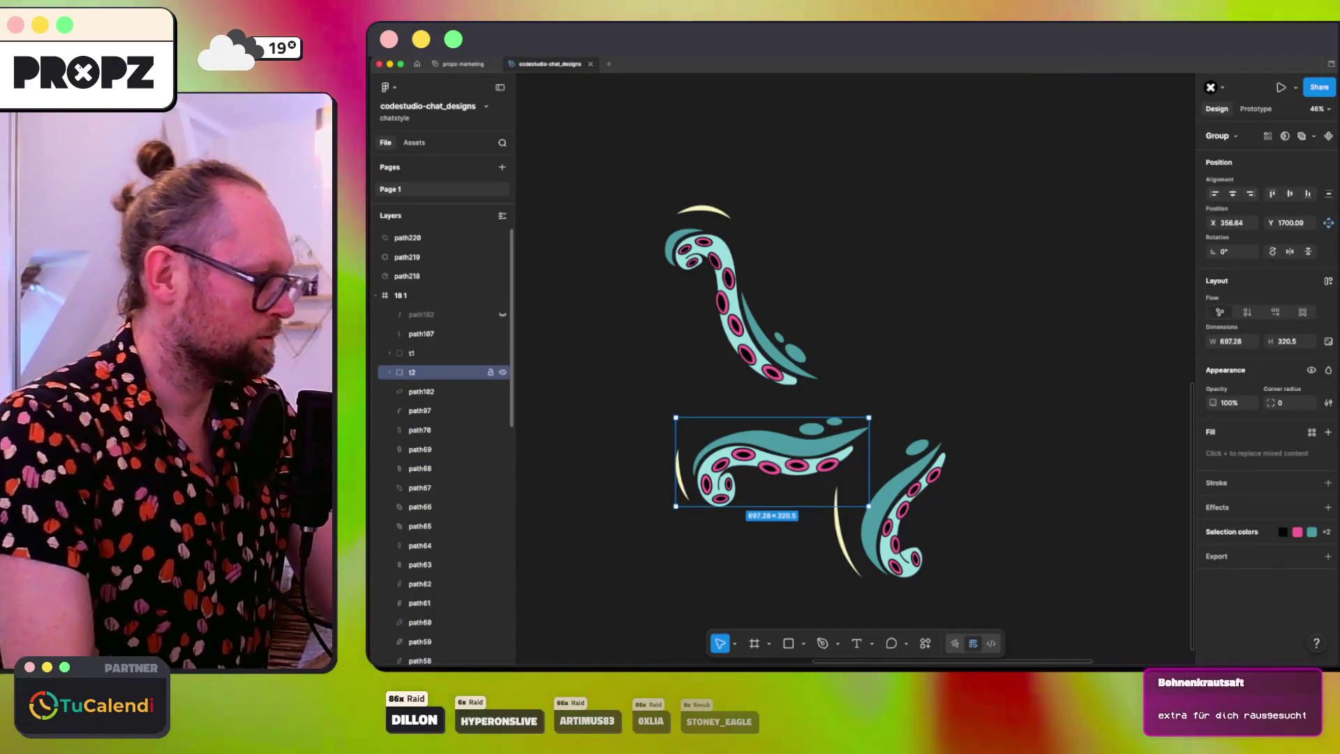
Step: Group the lower-right tentacle with its crescent highlight as t3 and move it below t2
left_click_drag(1030, 580, 894, 434)
left_click(840, 501, "shift")
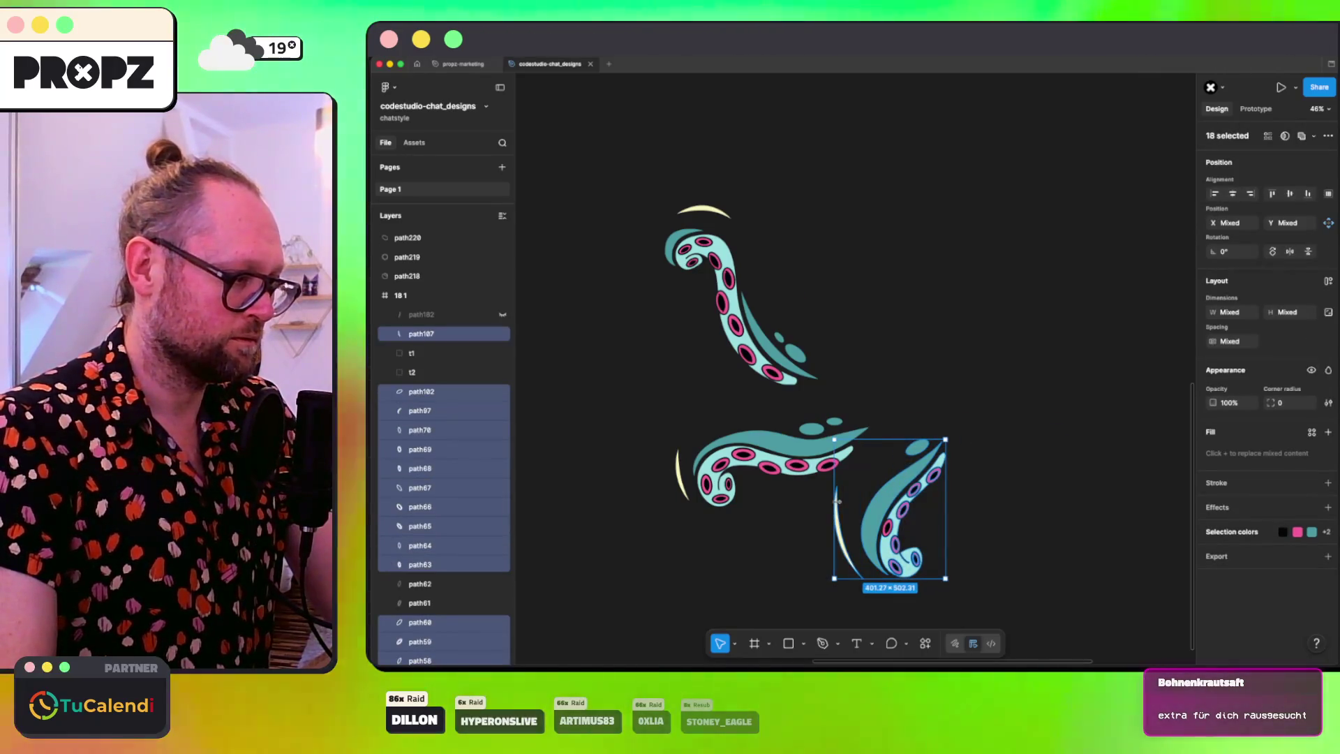
key("ctrl+g")
double_click(421, 334)
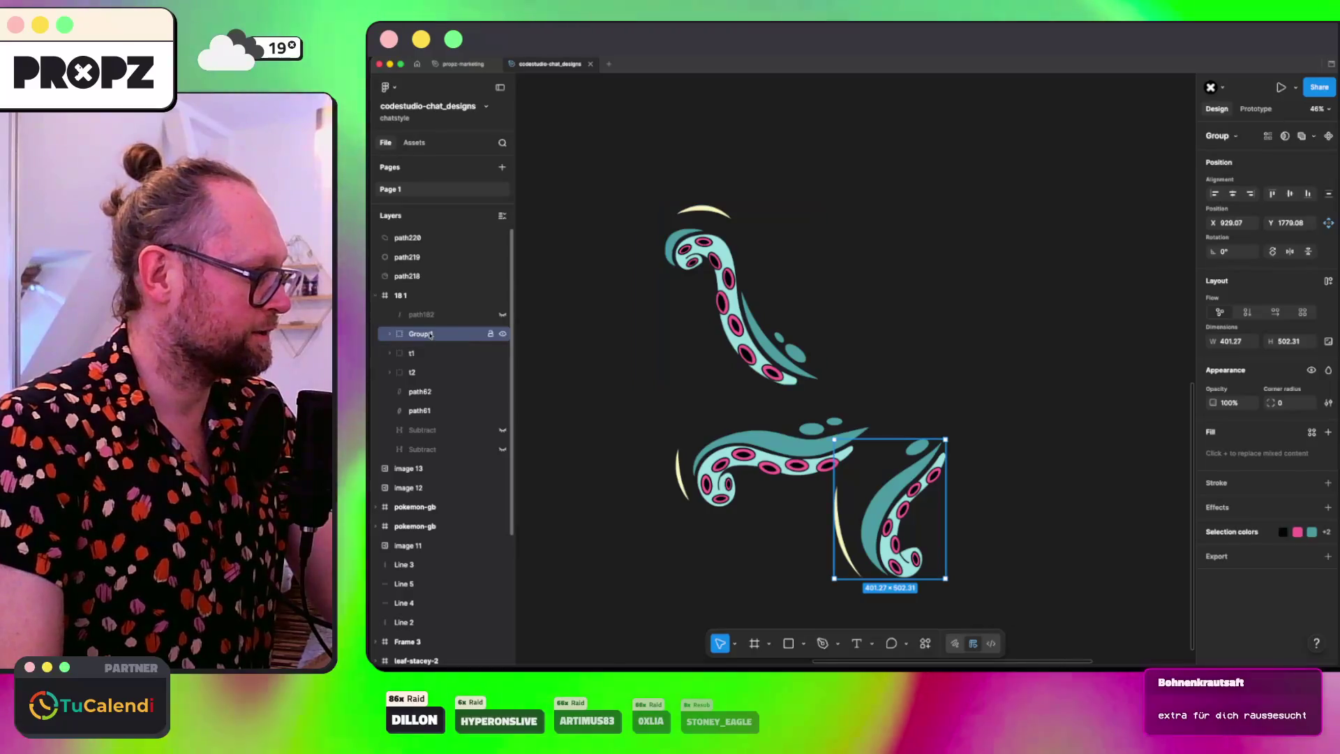
type("t3")
key("Return")
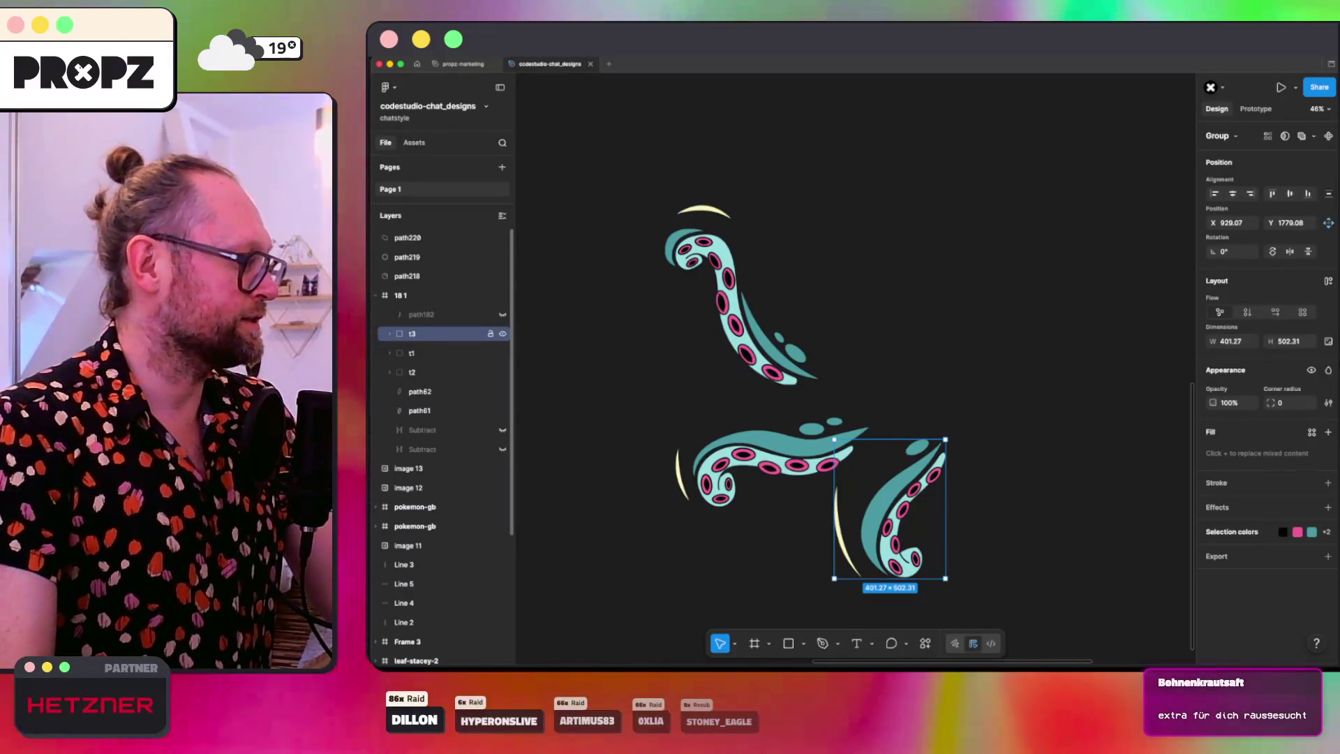
left_click_drag(421, 334, 422, 379)
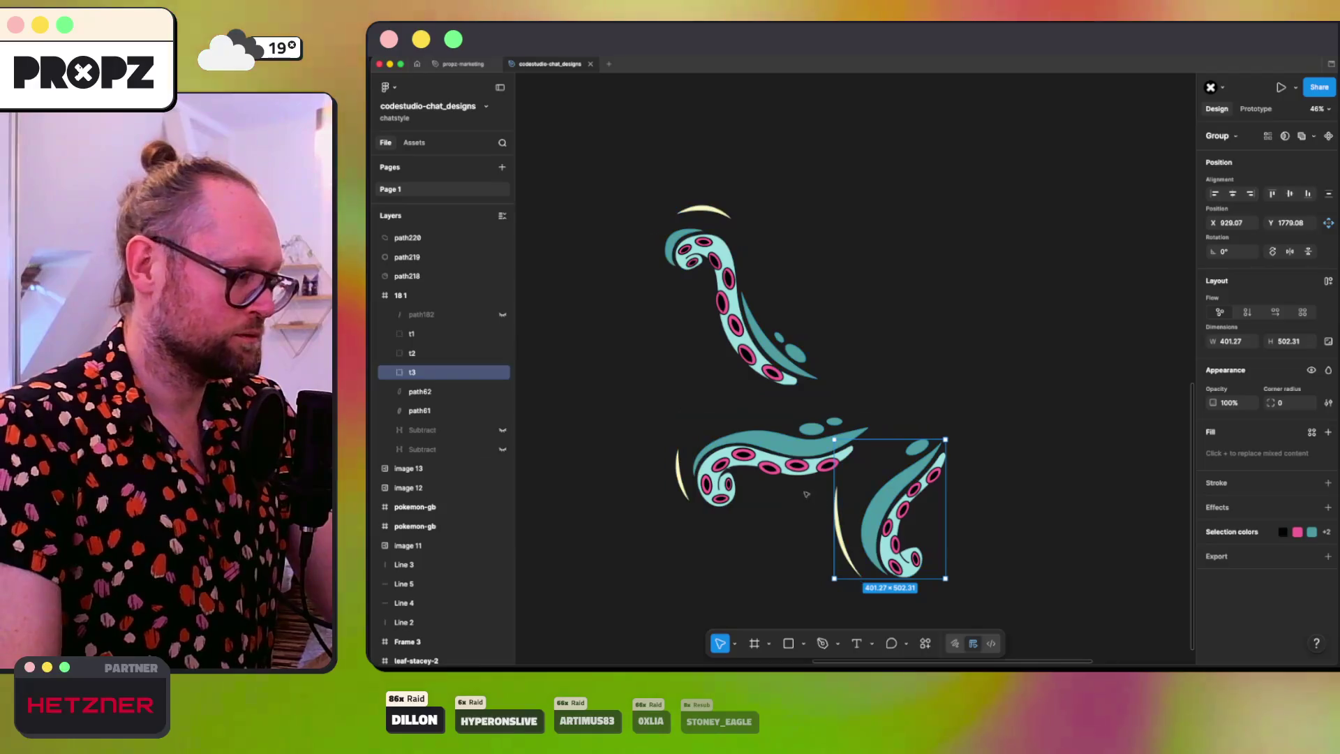
Step: Inspect path62 and path61, then delete the stray blue arc path182
left_click(480, 395)
left_click(471, 411)
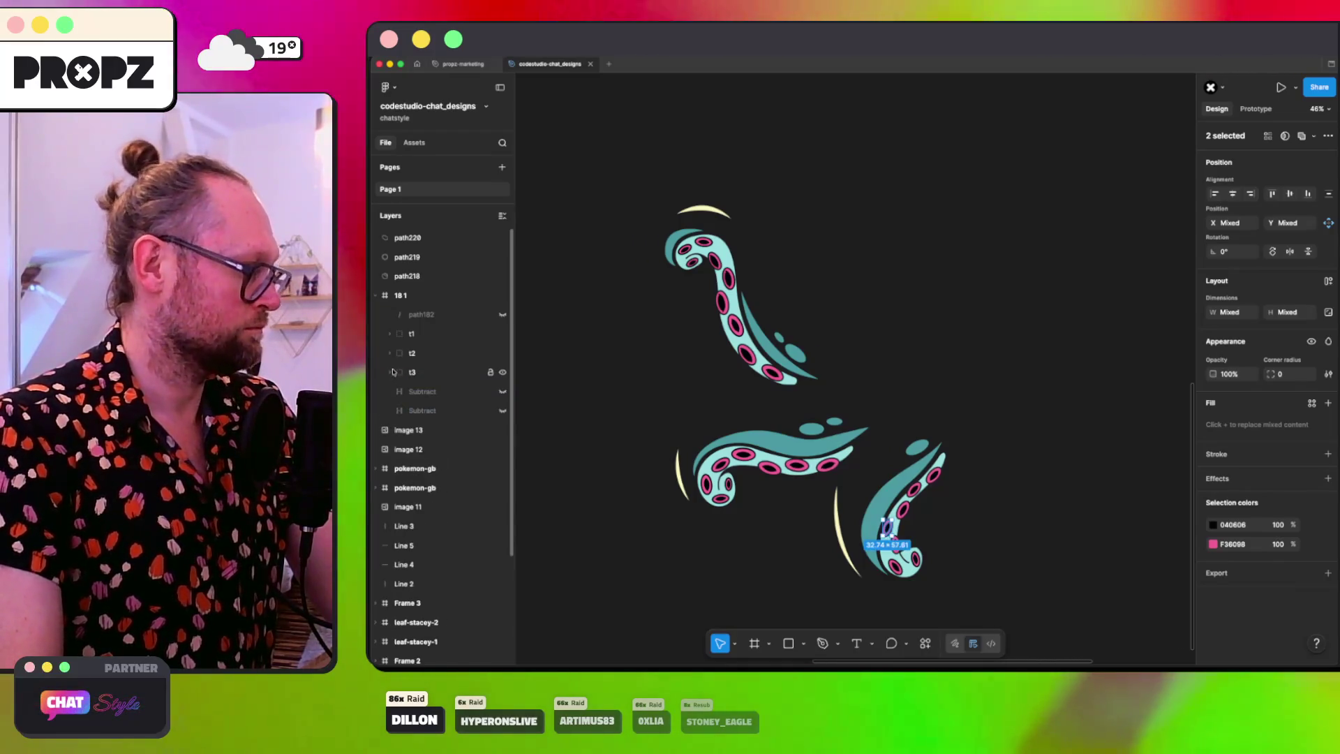
left_click(450, 314)
key("Delete")
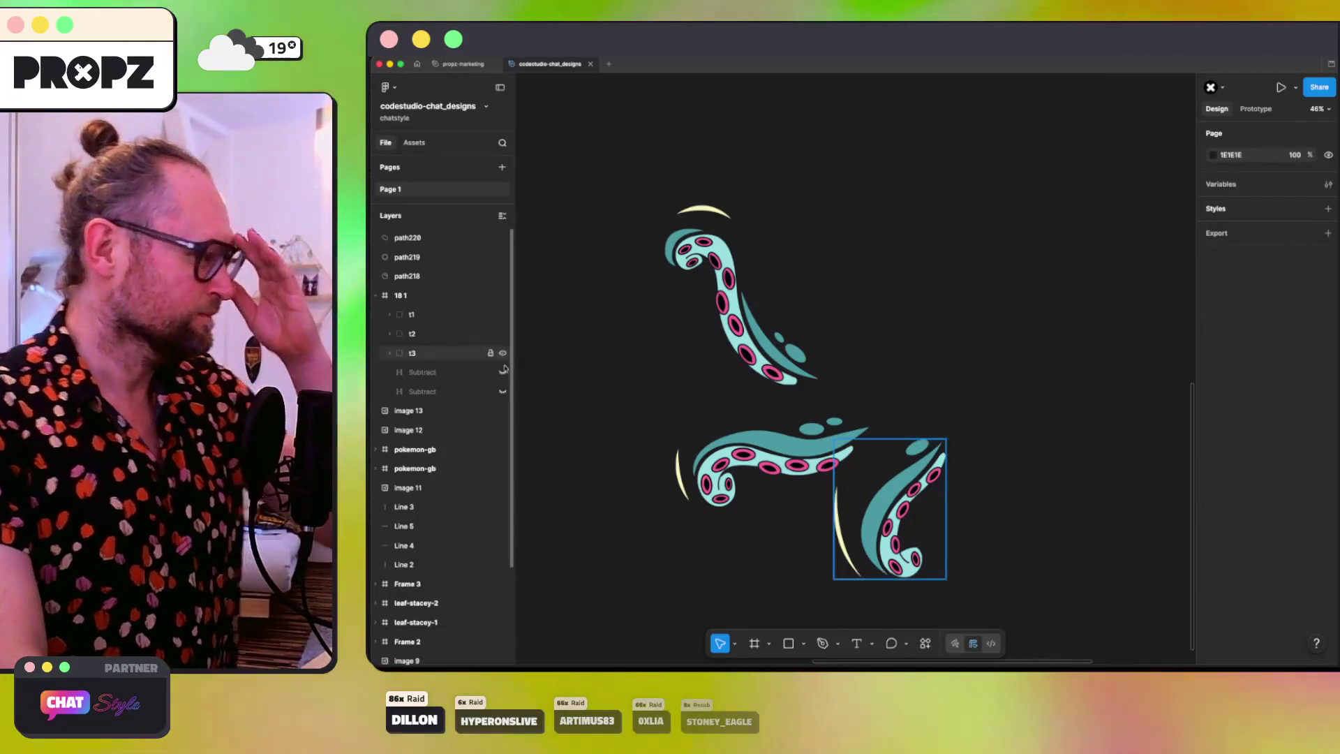
Step: Toggle the two Subtract layers' visibility to compare the outlines and teal fill
left_click(502, 372)
left_click(503, 391)
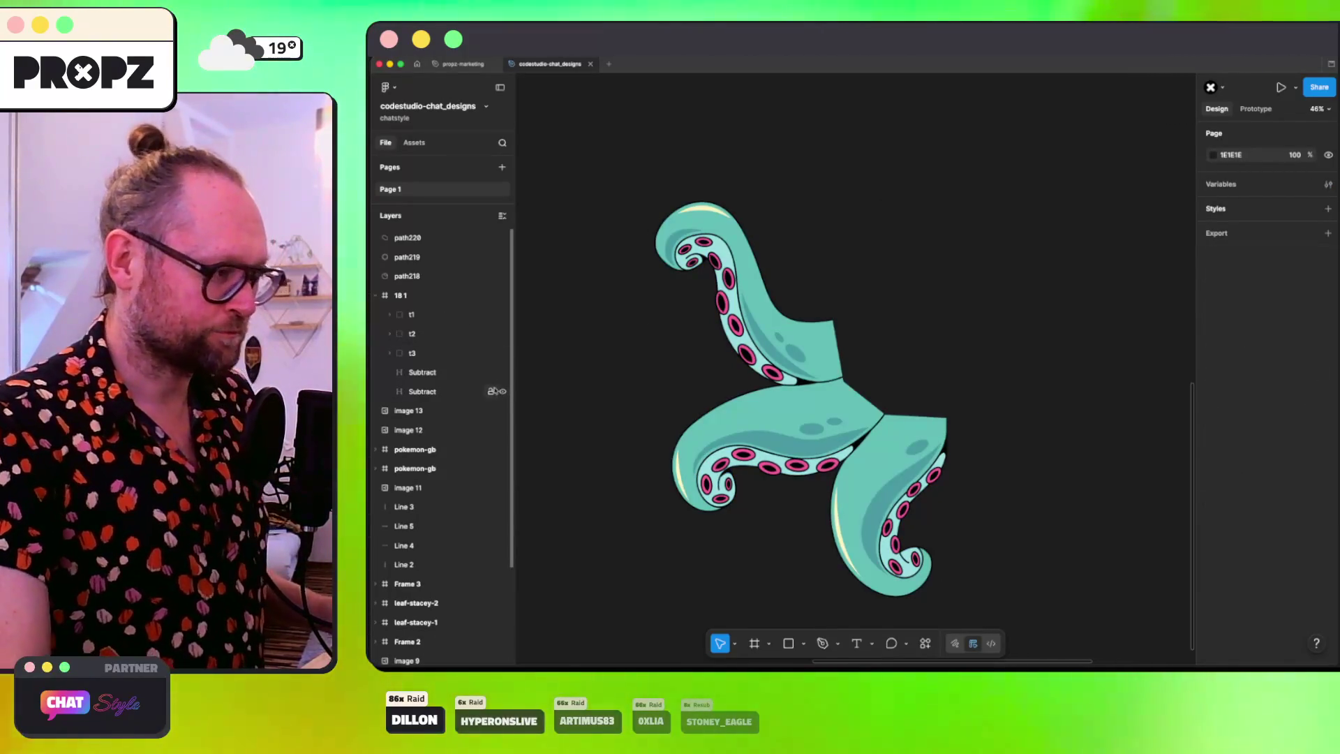
left_click(502, 391)
left_click(501, 372)
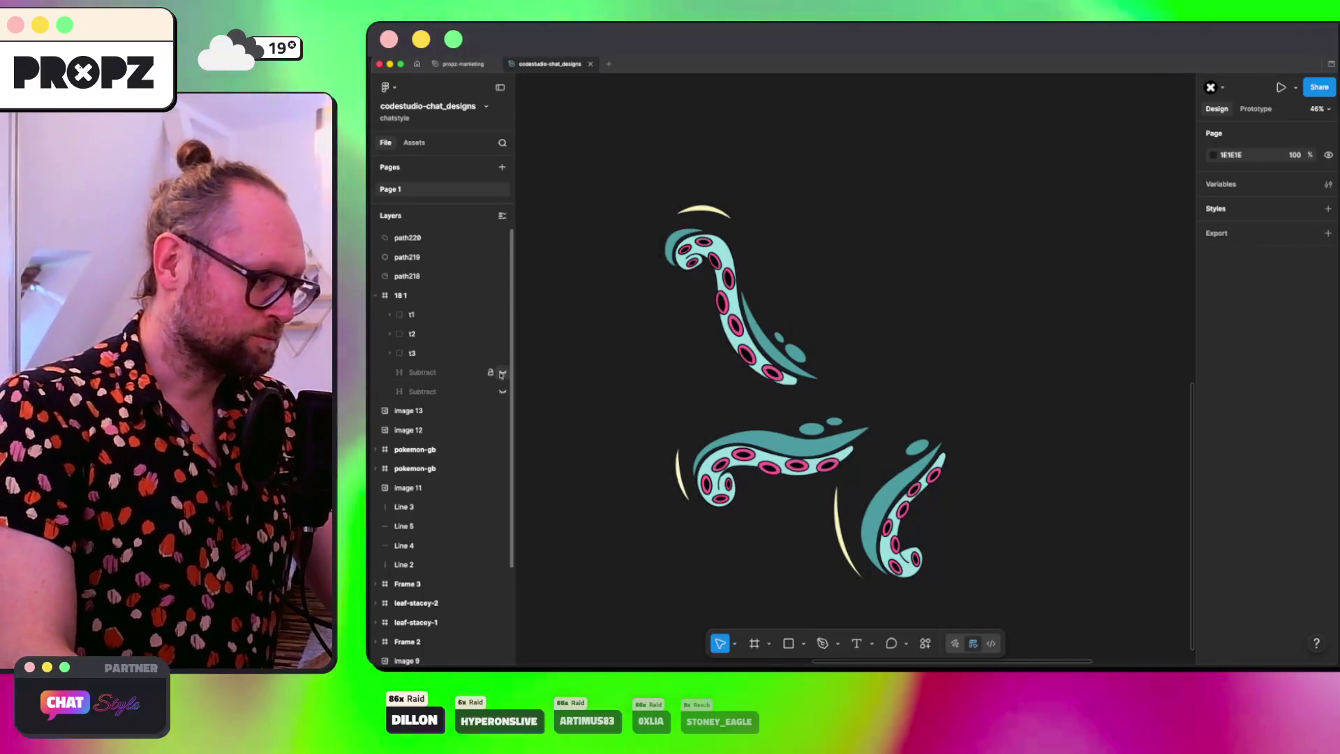
left_click(503, 392)
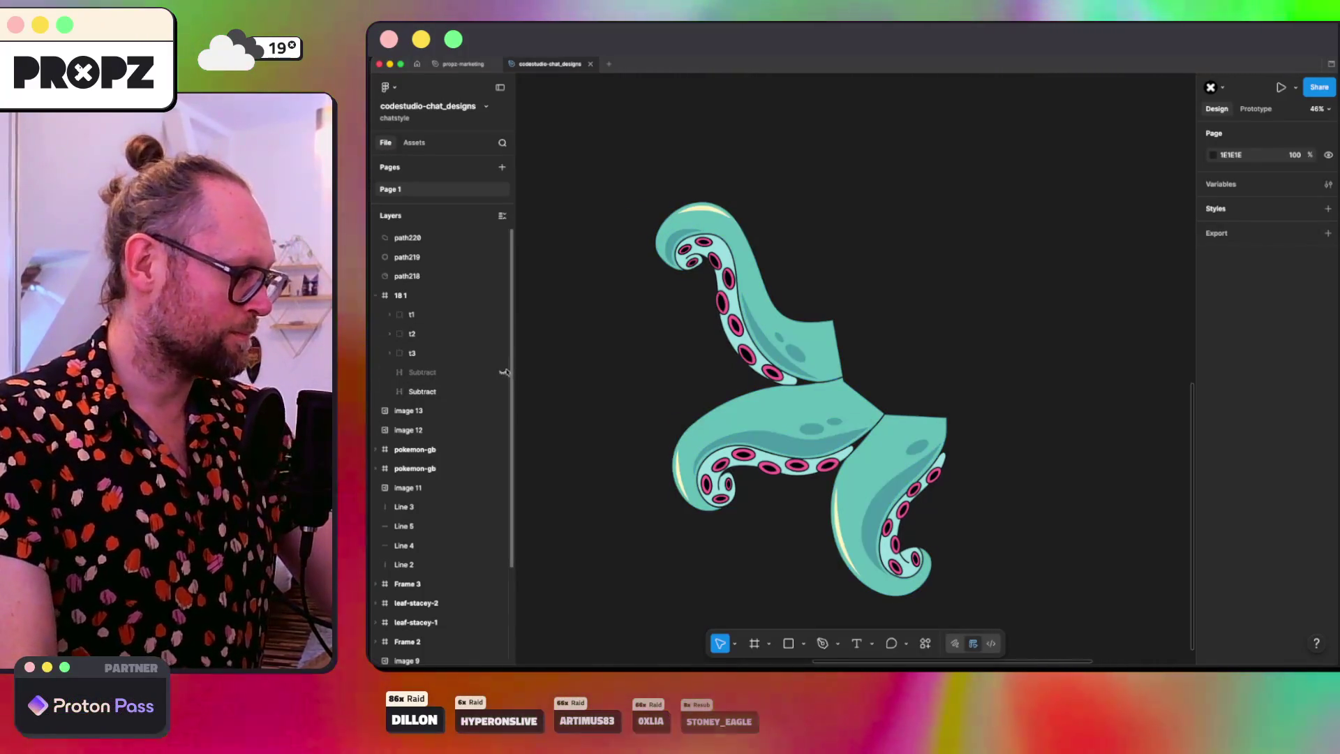
left_click(503, 372)
left_click(502, 391)
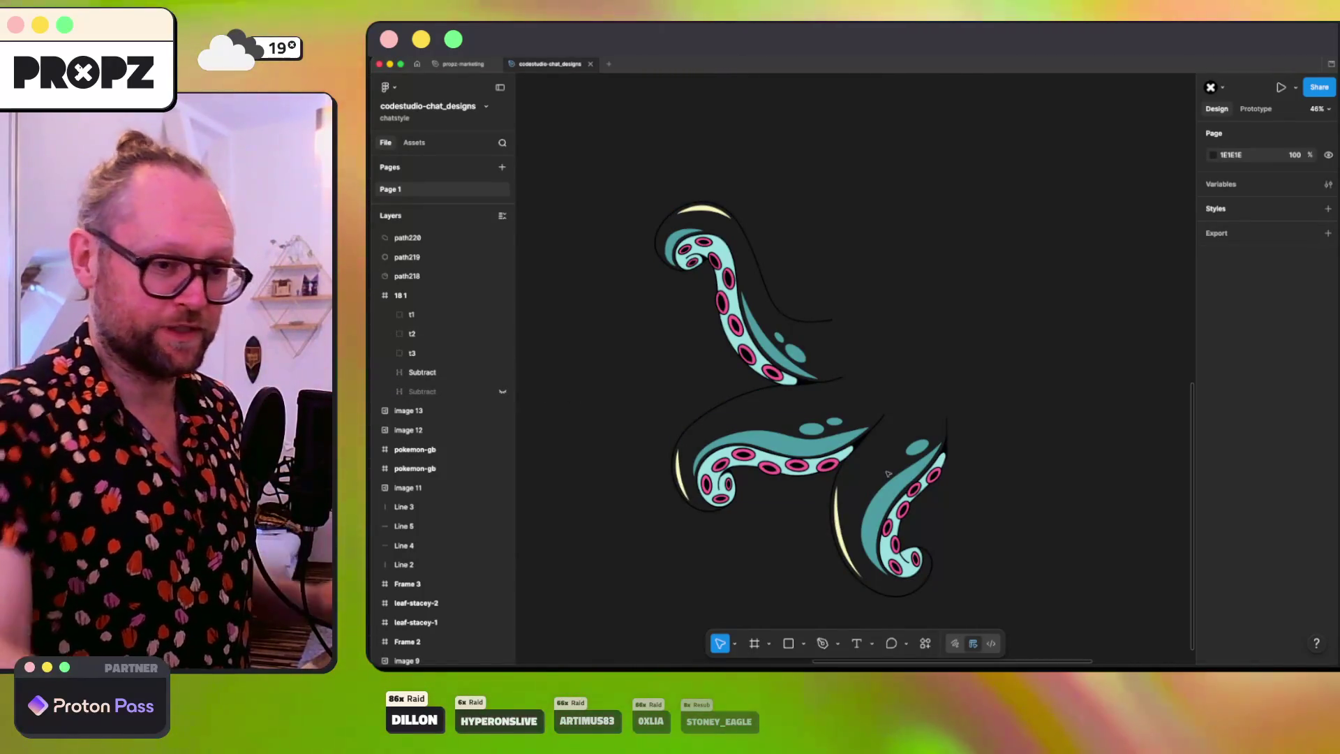
Step: Unhide the teal-fill Subtract layer and clear the selection
scroll(887, 474, "up", 5)
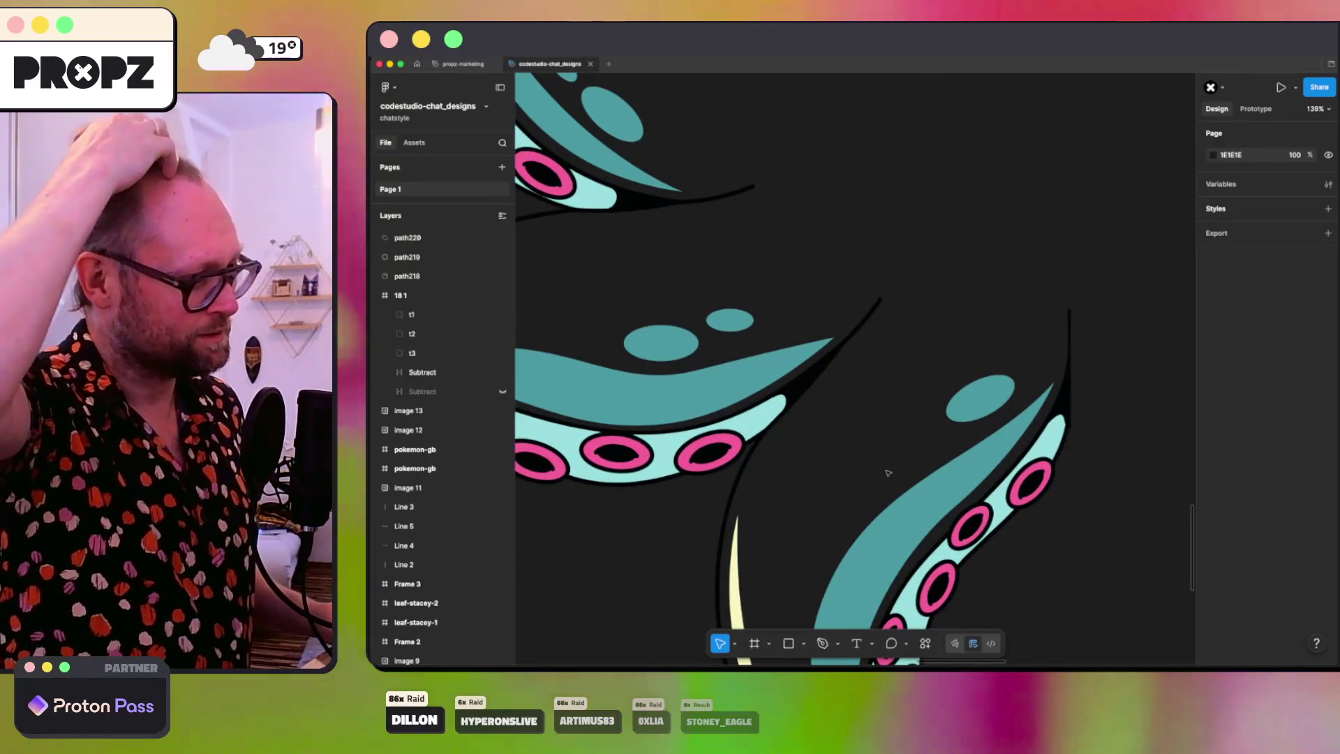
scroll(888, 473, "down", 10)
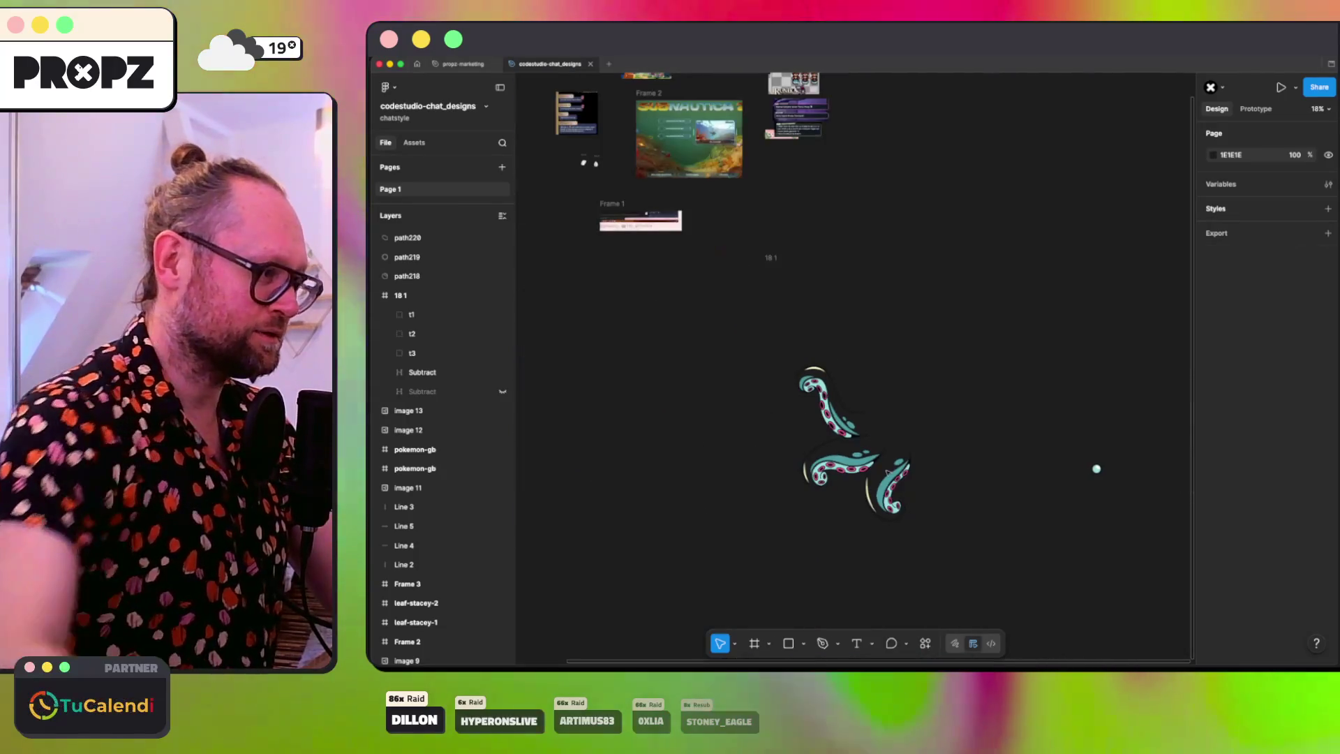
scroll(889, 472, "up", 5)
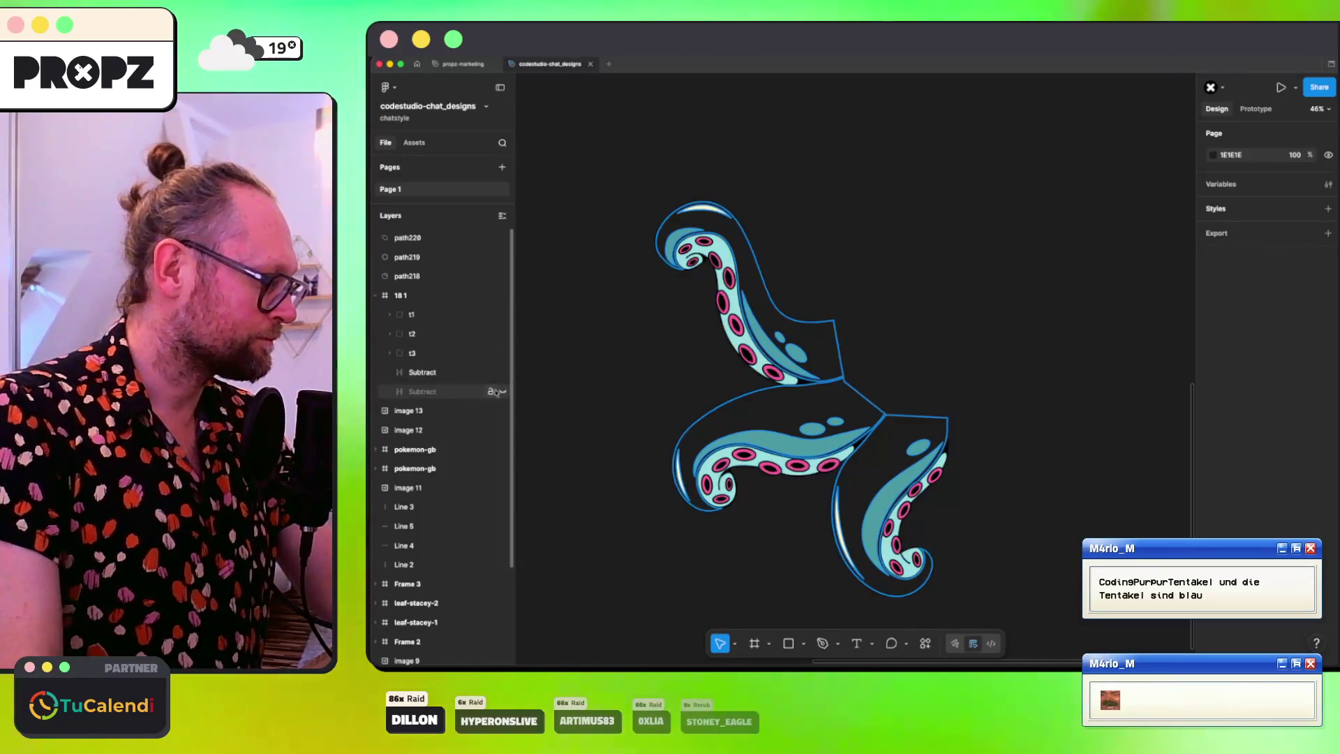
left_click(502, 391)
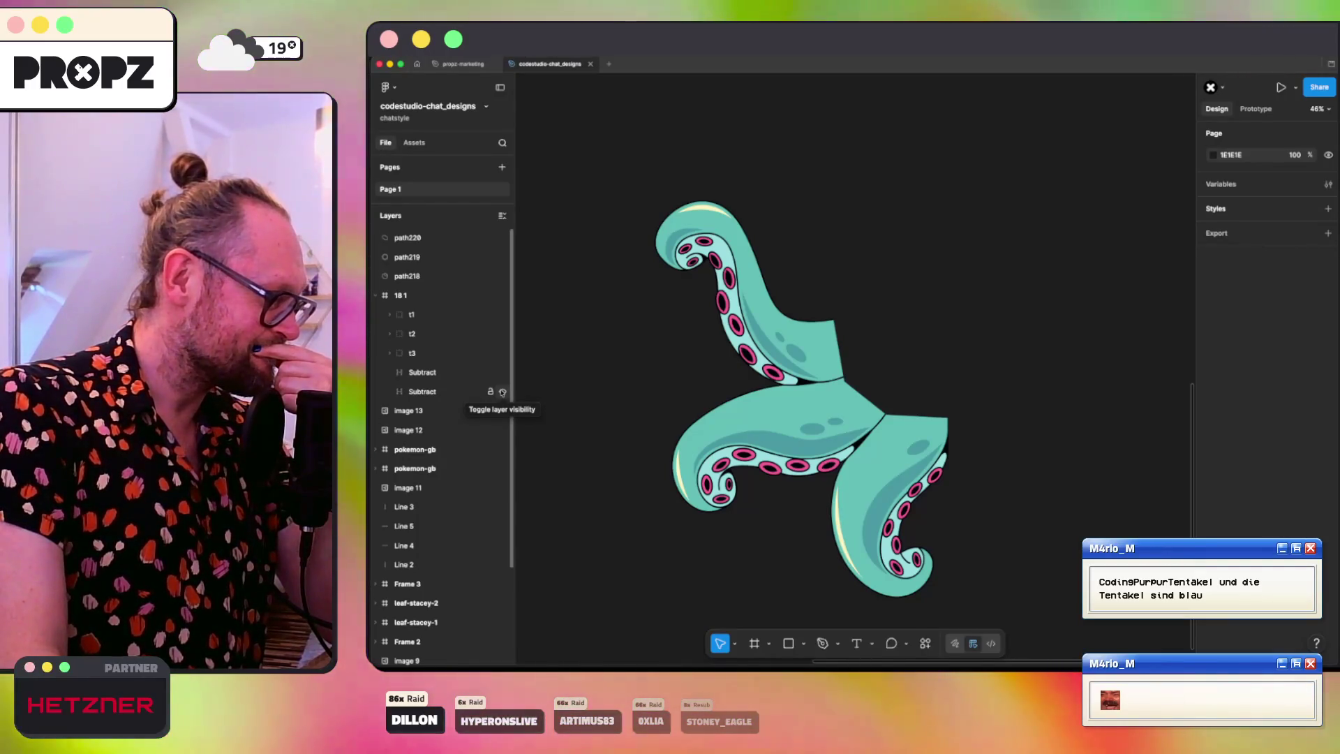
left_click(423, 372)
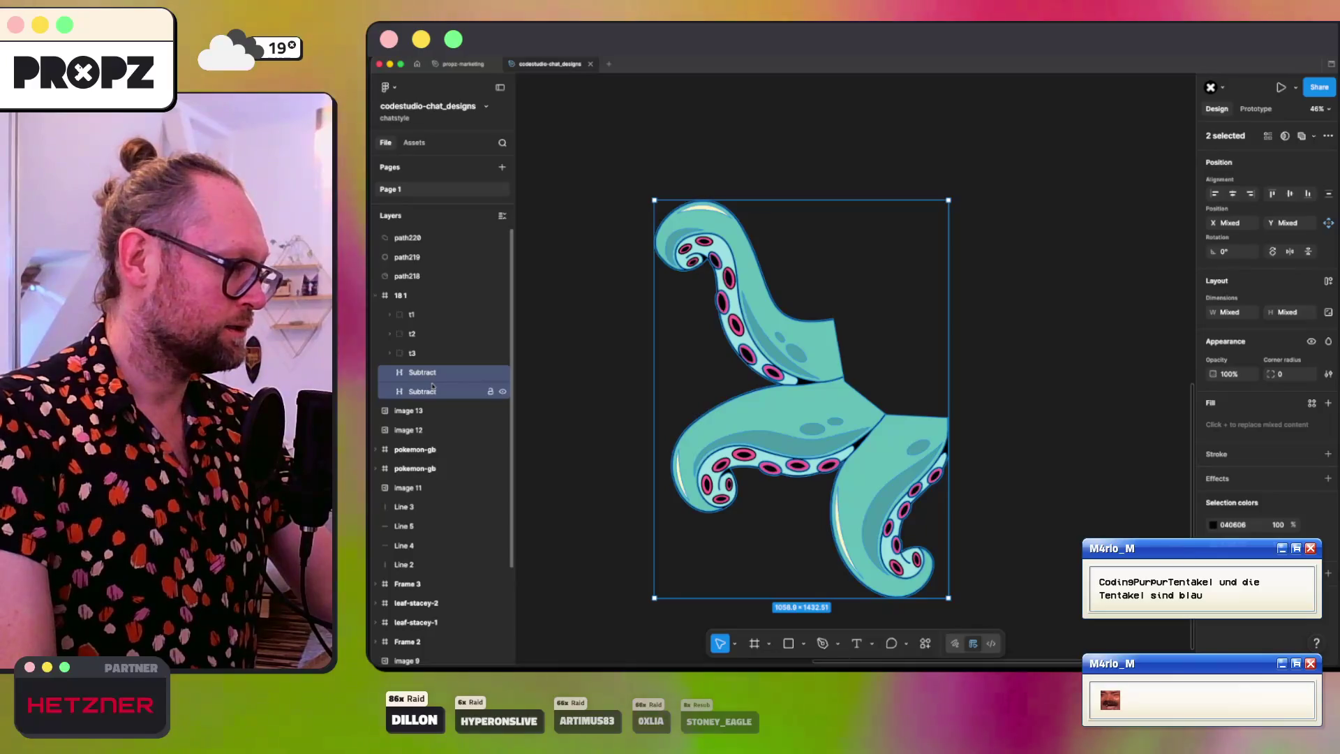
left_click(1021, 395)
scroll(1022, 394, "up", 5)
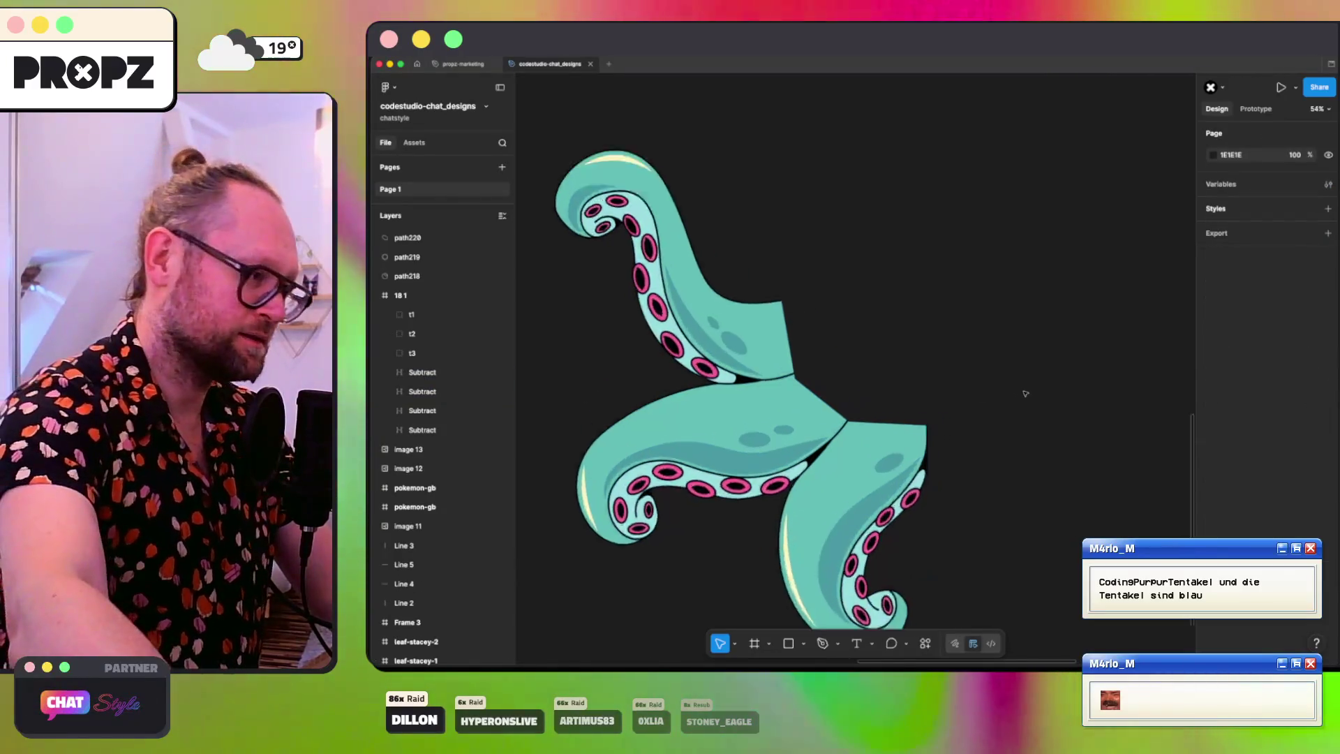
Step: With the Pen tool, place points up along the lower-right tentacle's seam
scroll(1025, 393, "up", 3)
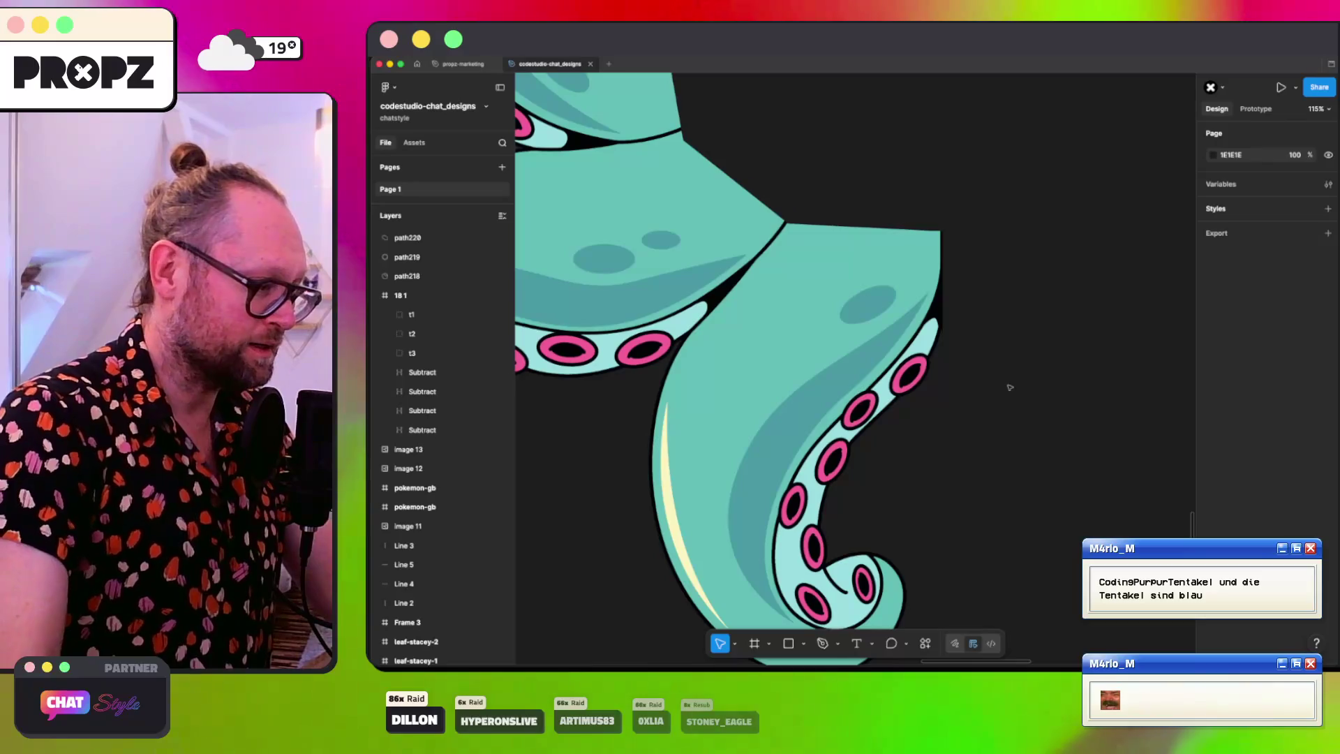
left_click(822, 643)
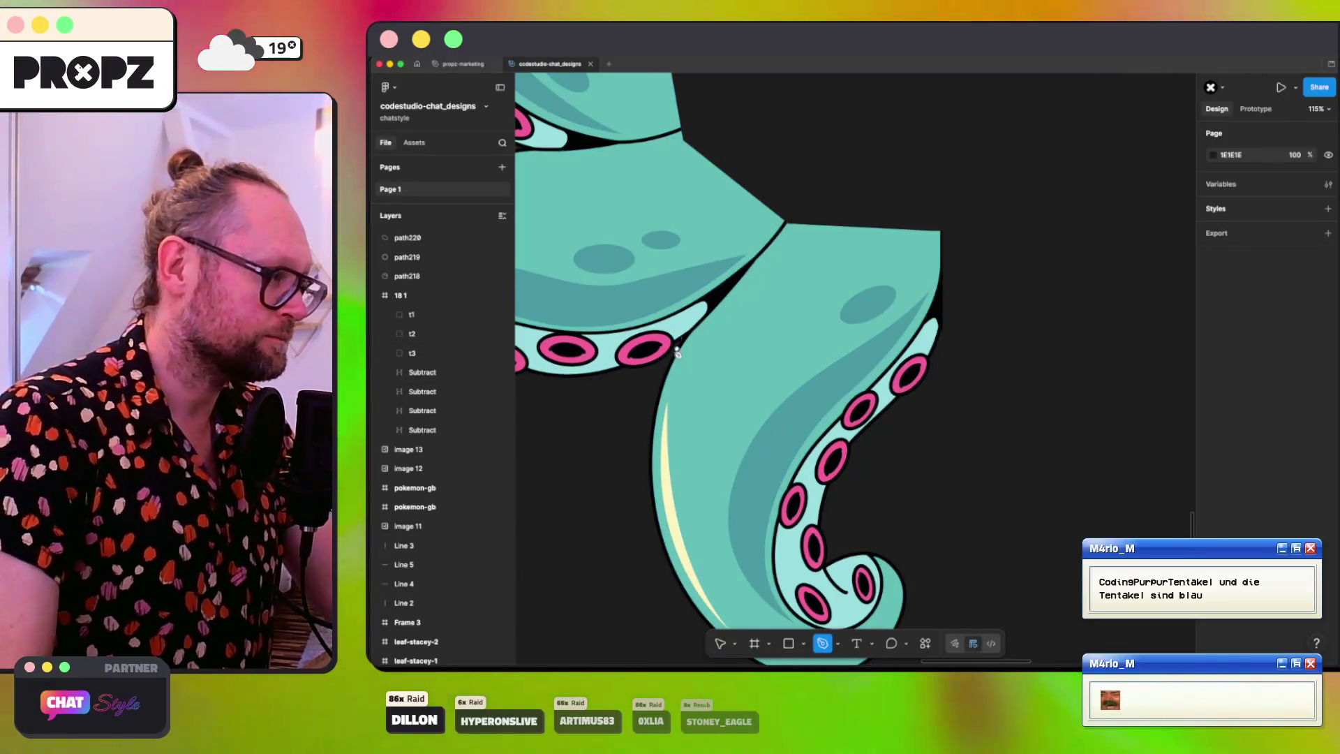
left_click(663, 363)
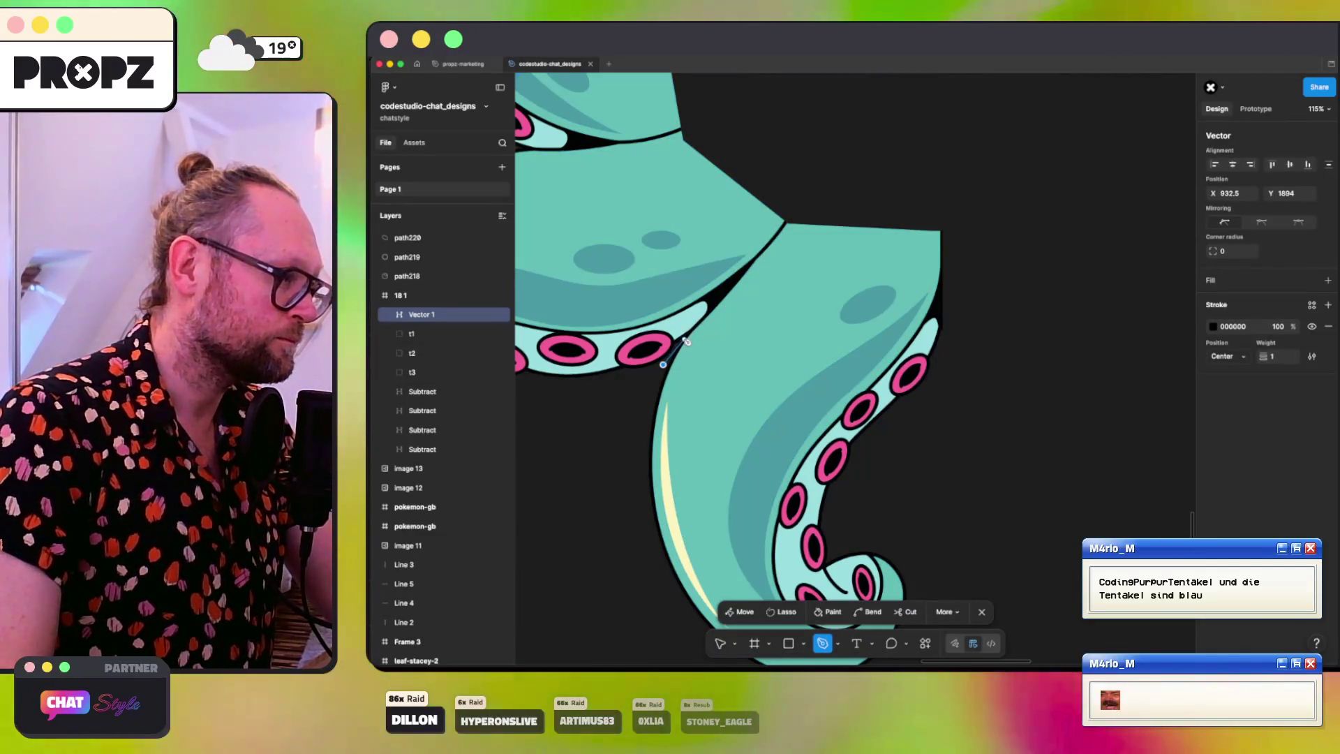
left_click(684, 337)
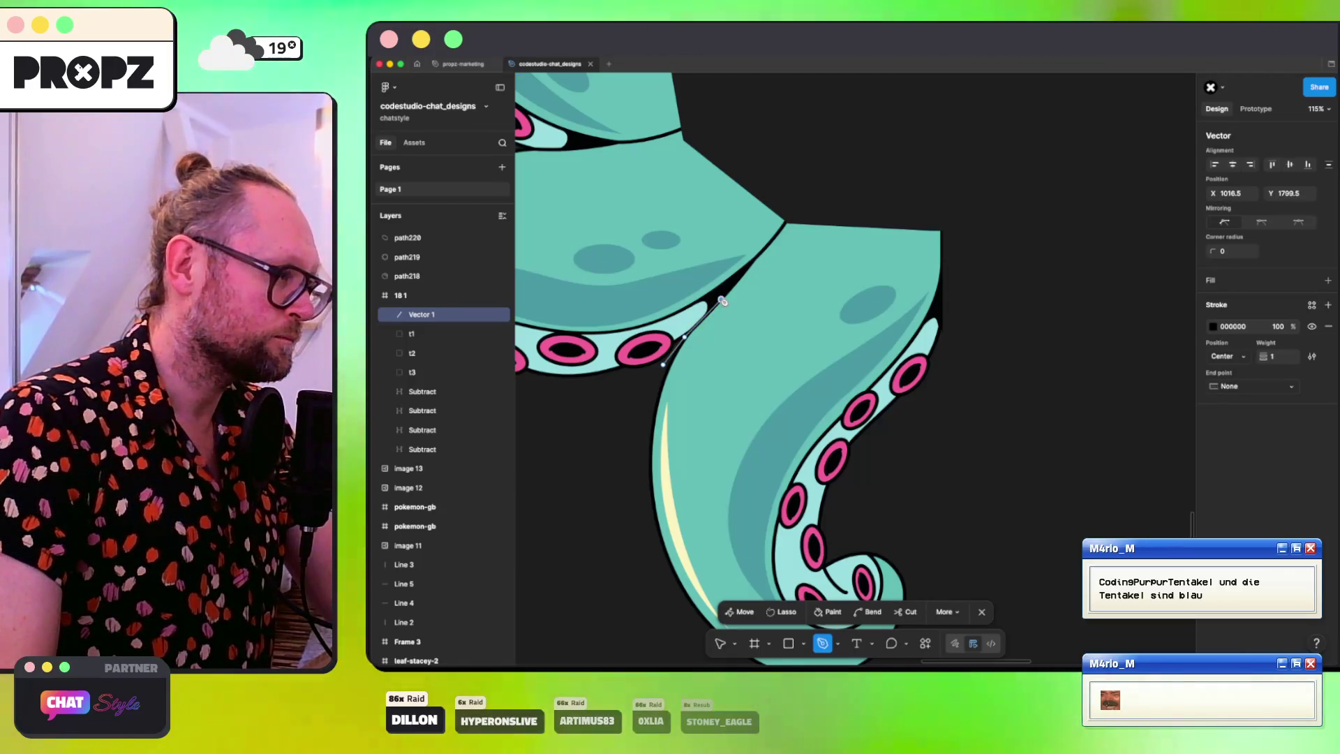
left_click(722, 299)
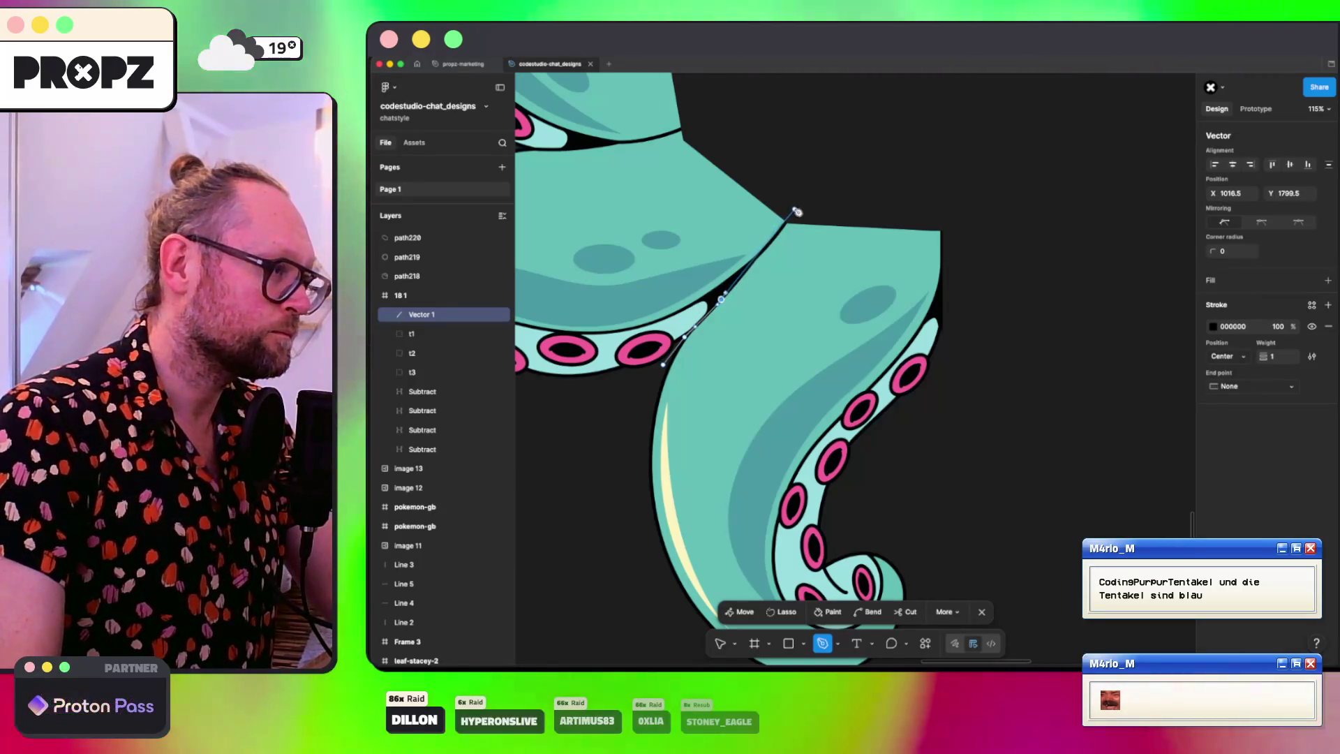
left_click(748, 266)
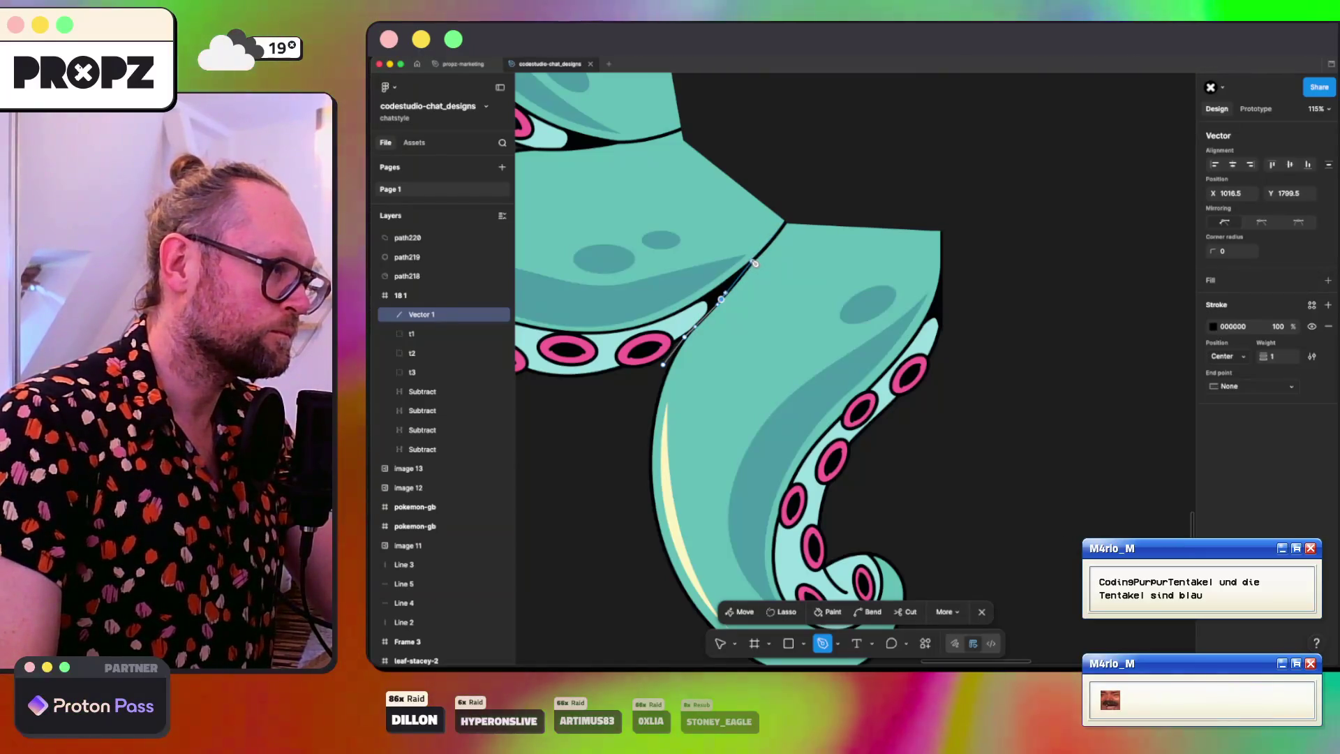
key("ctrl+z")
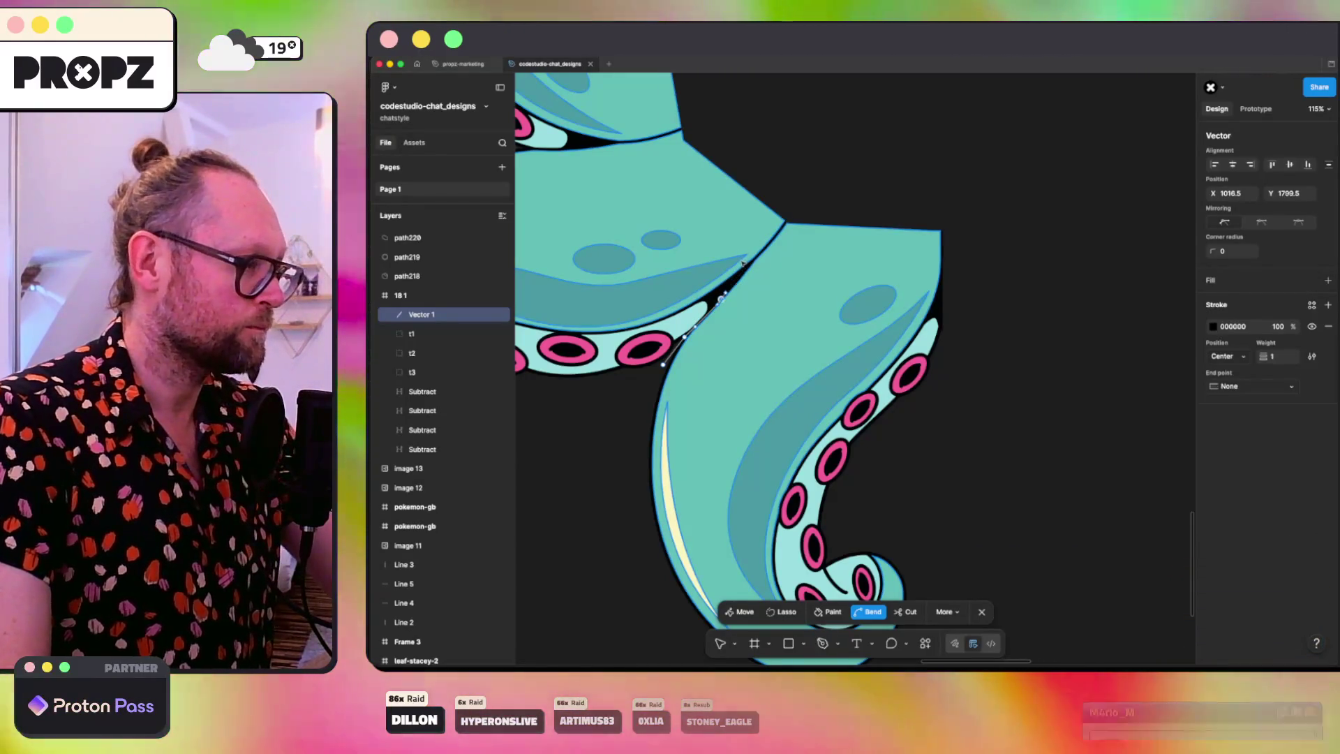
left_click(749, 267)
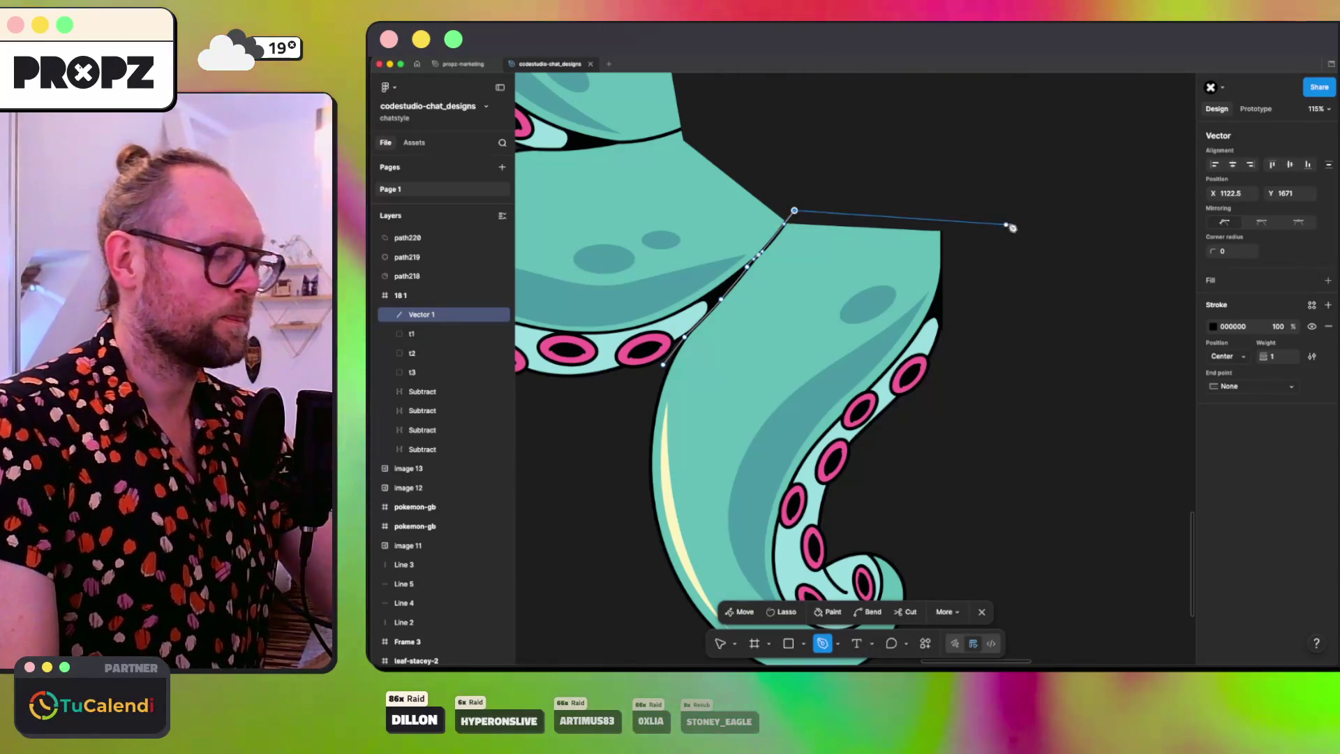
Step: Close the outline and fill it light grey D9D9D9
scroll(1019, 221, "down", 5)
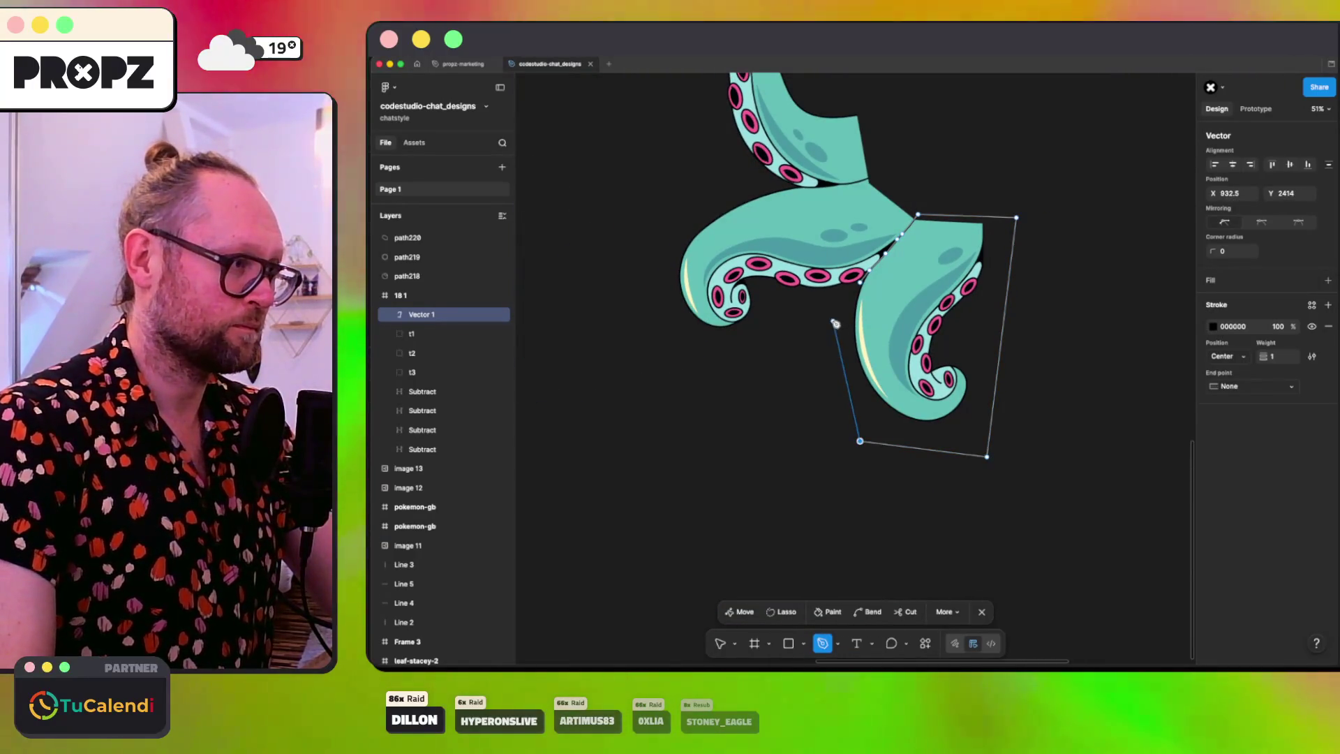
key("Escape")
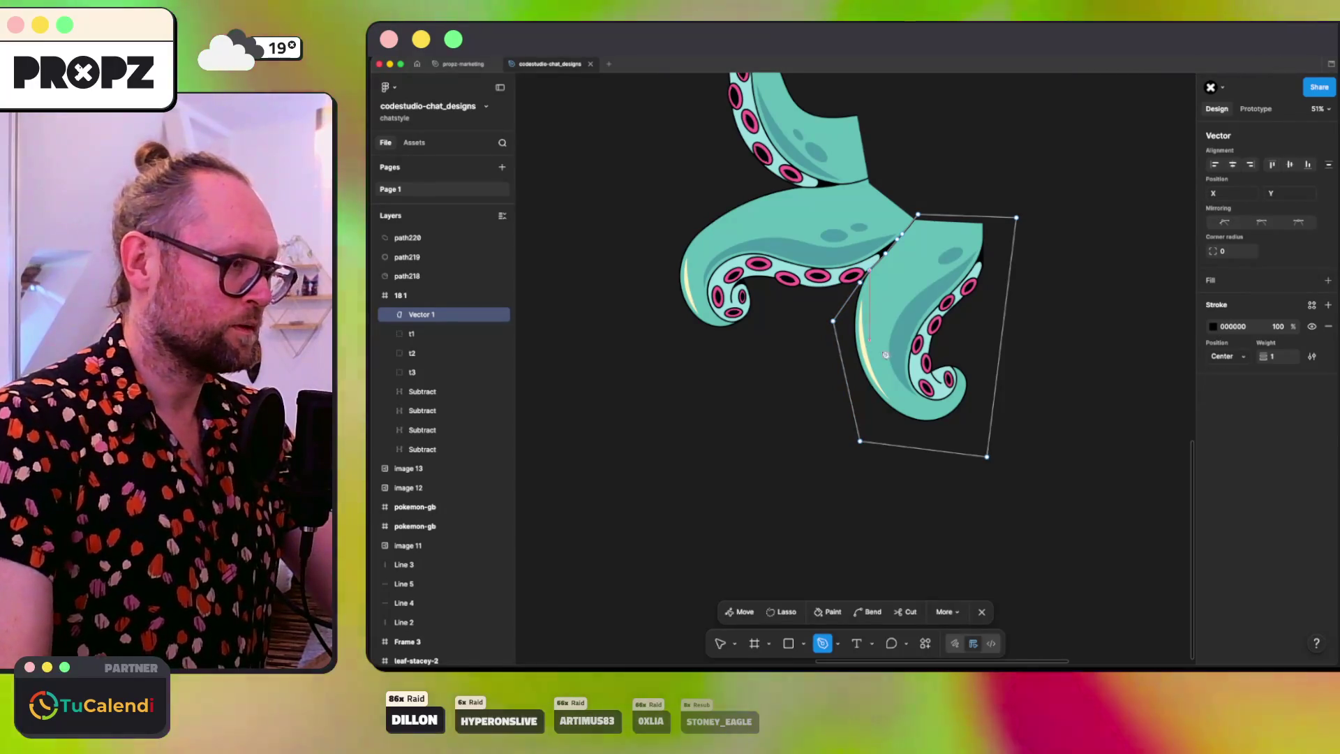
left_click(1328, 280)
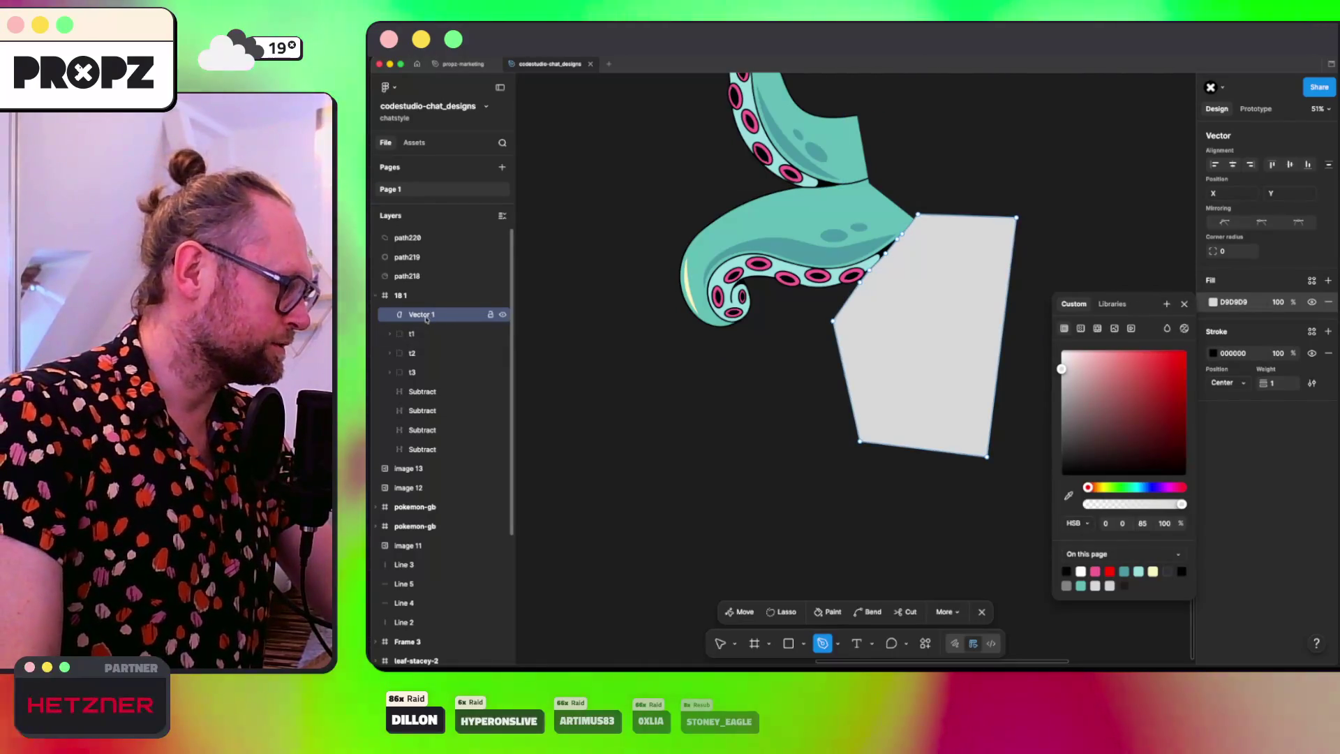
key("Escape")
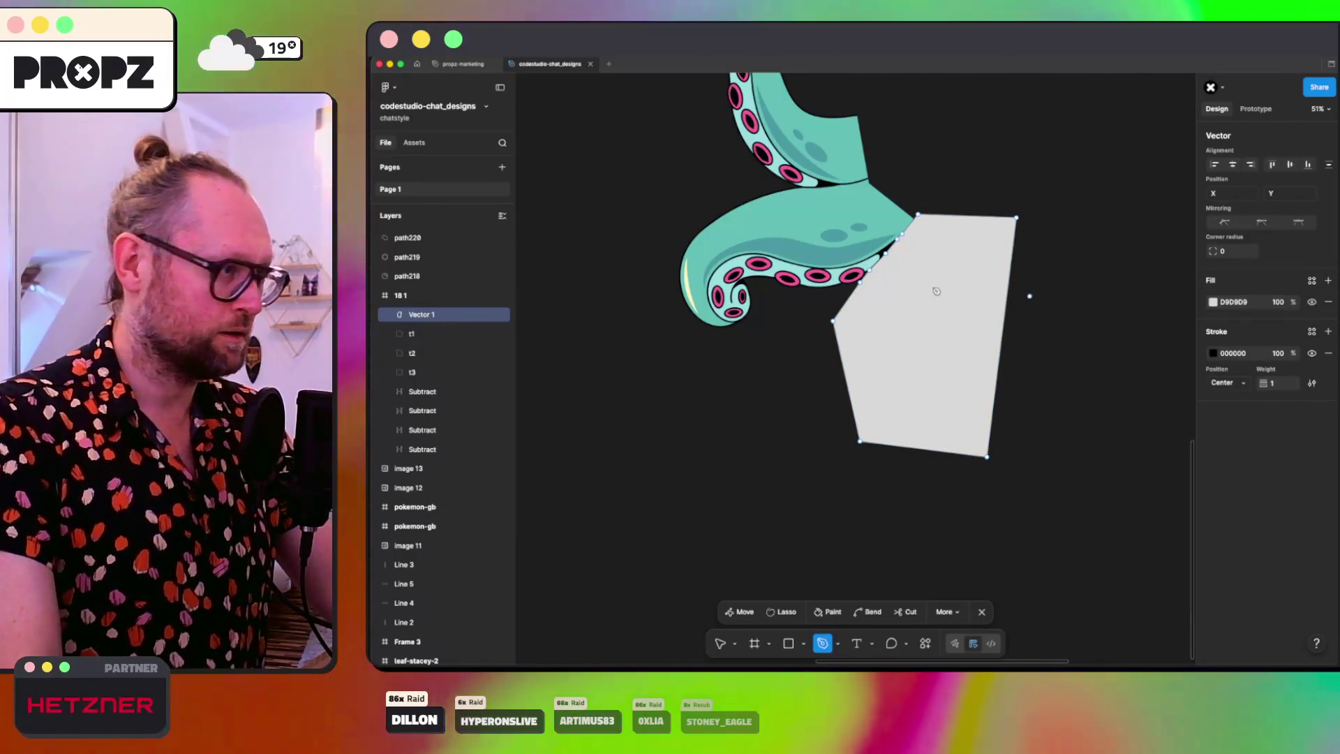
Step: Move the grey Vector 1 layer below t1–t3 and select the whole shape
left_click_drag(422, 314, 424, 381)
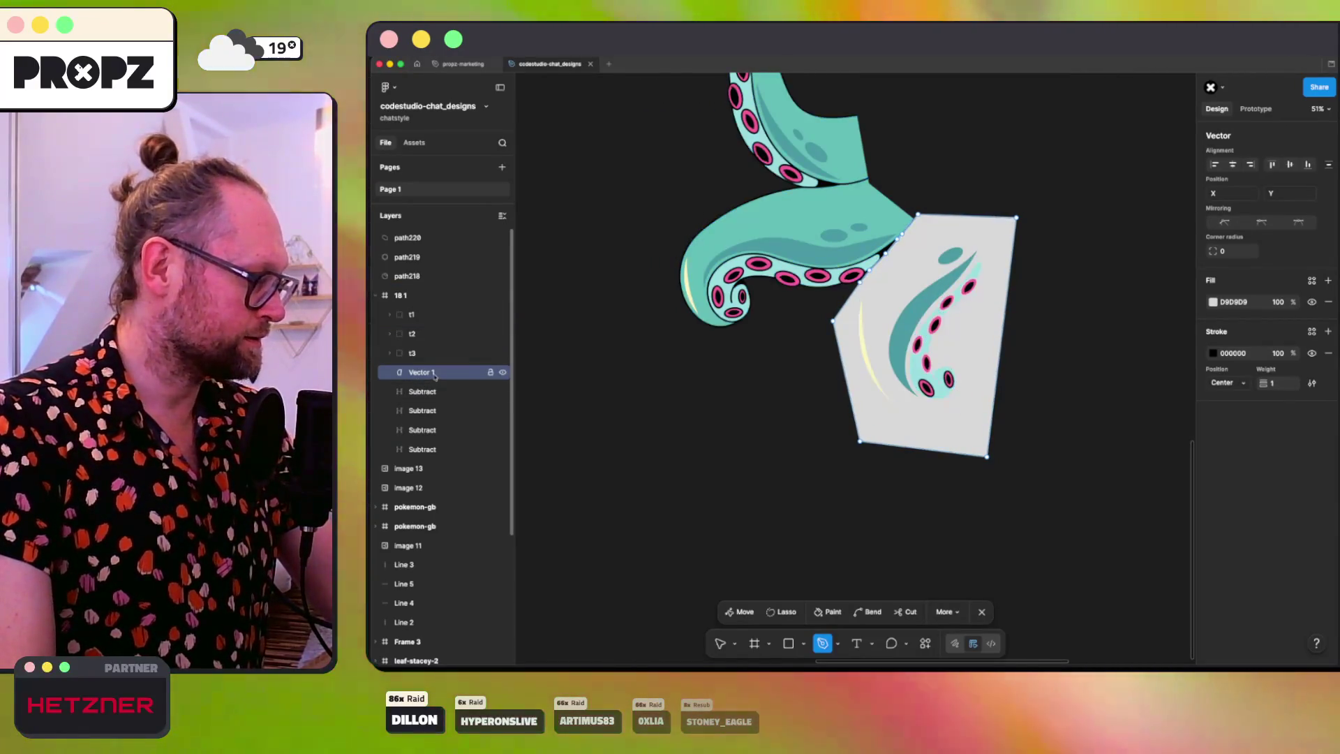
left_click(431, 377)
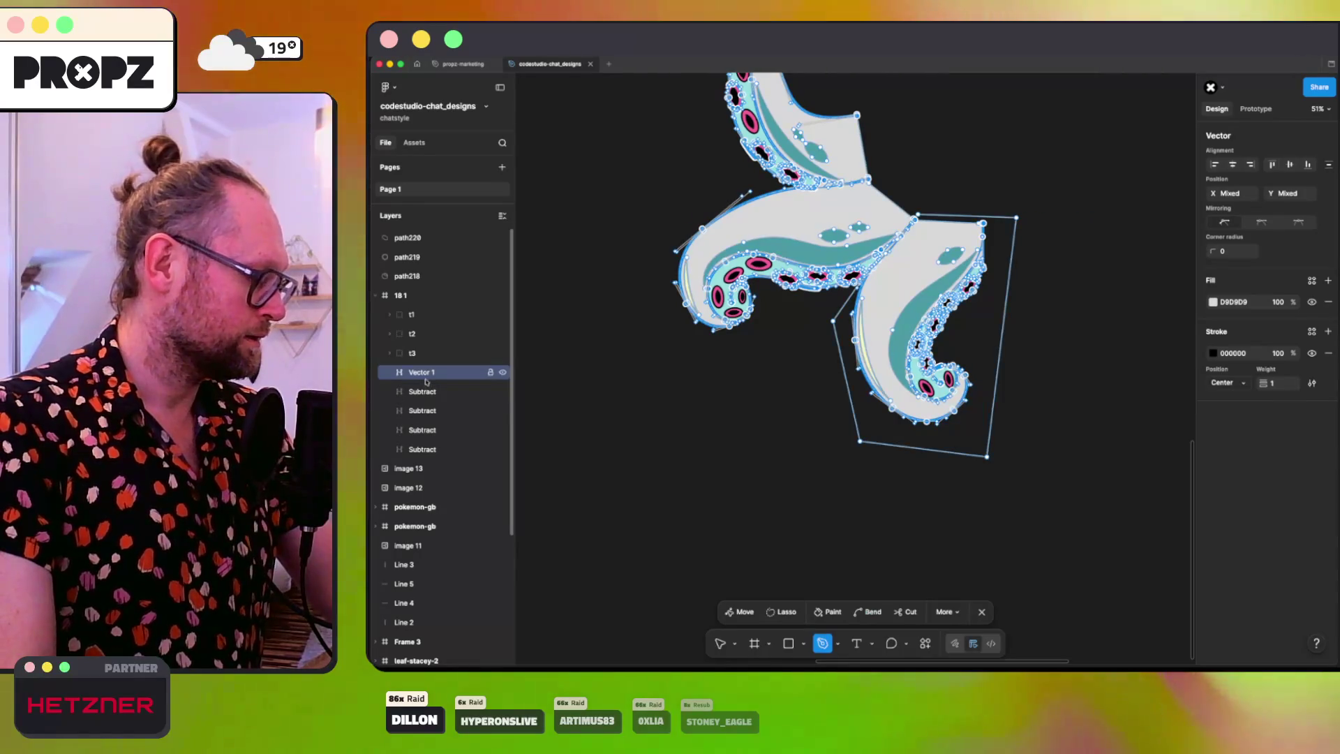
key("Escape")
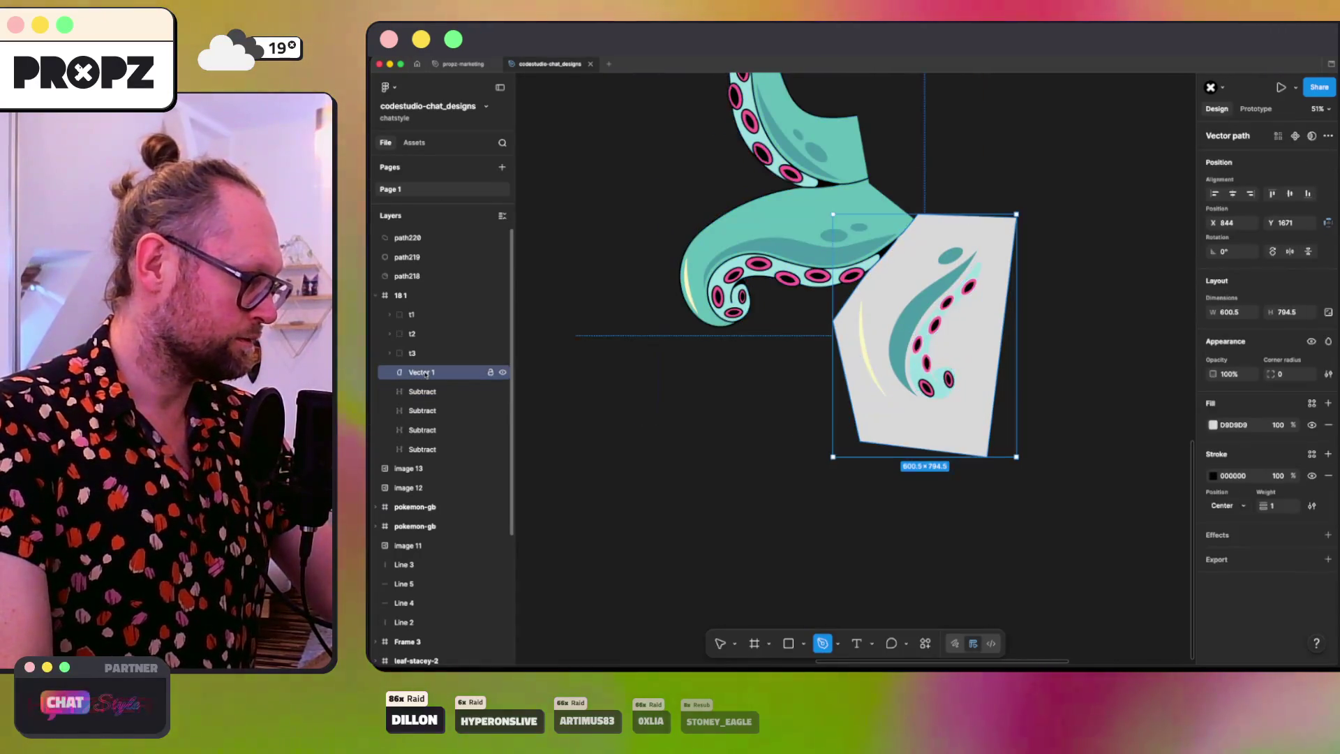
Step: Duplicate the grey shape, try Exclude with a Subtract layer, then undo it
key("super+d")
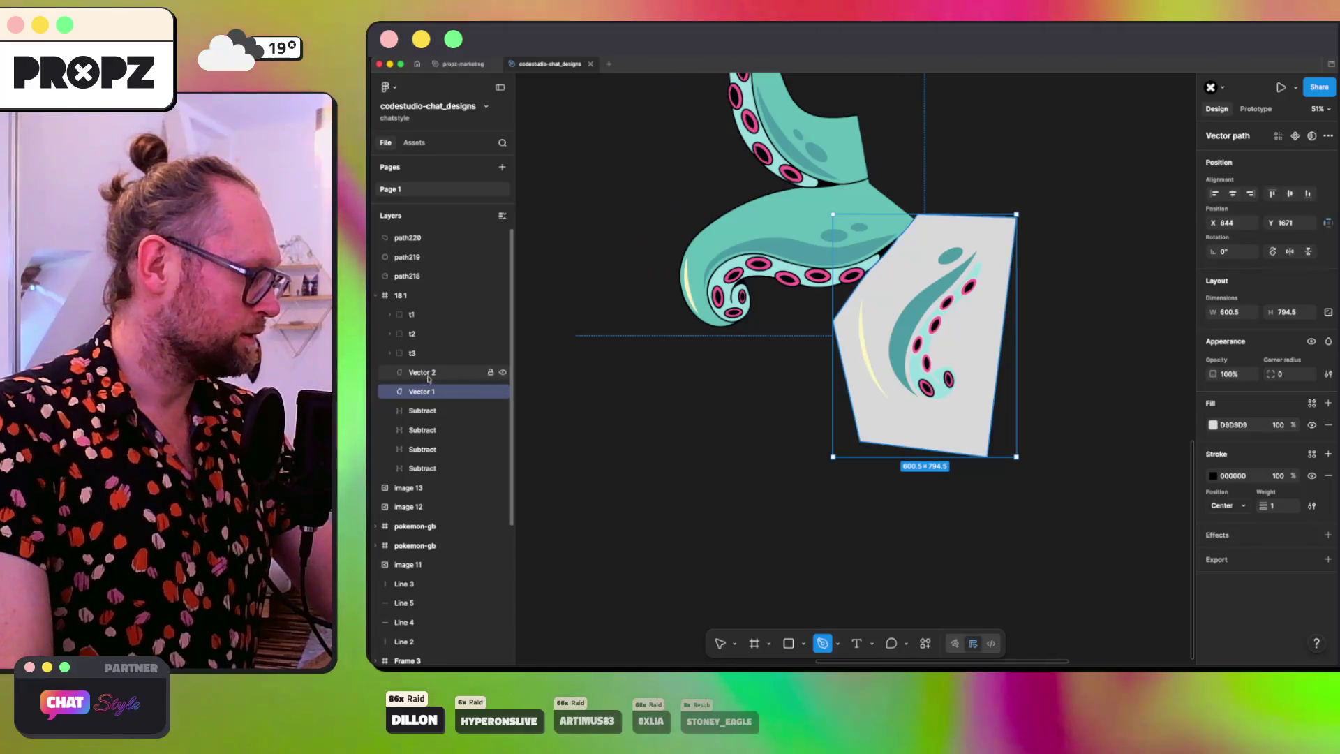
left_click(423, 411, "super")
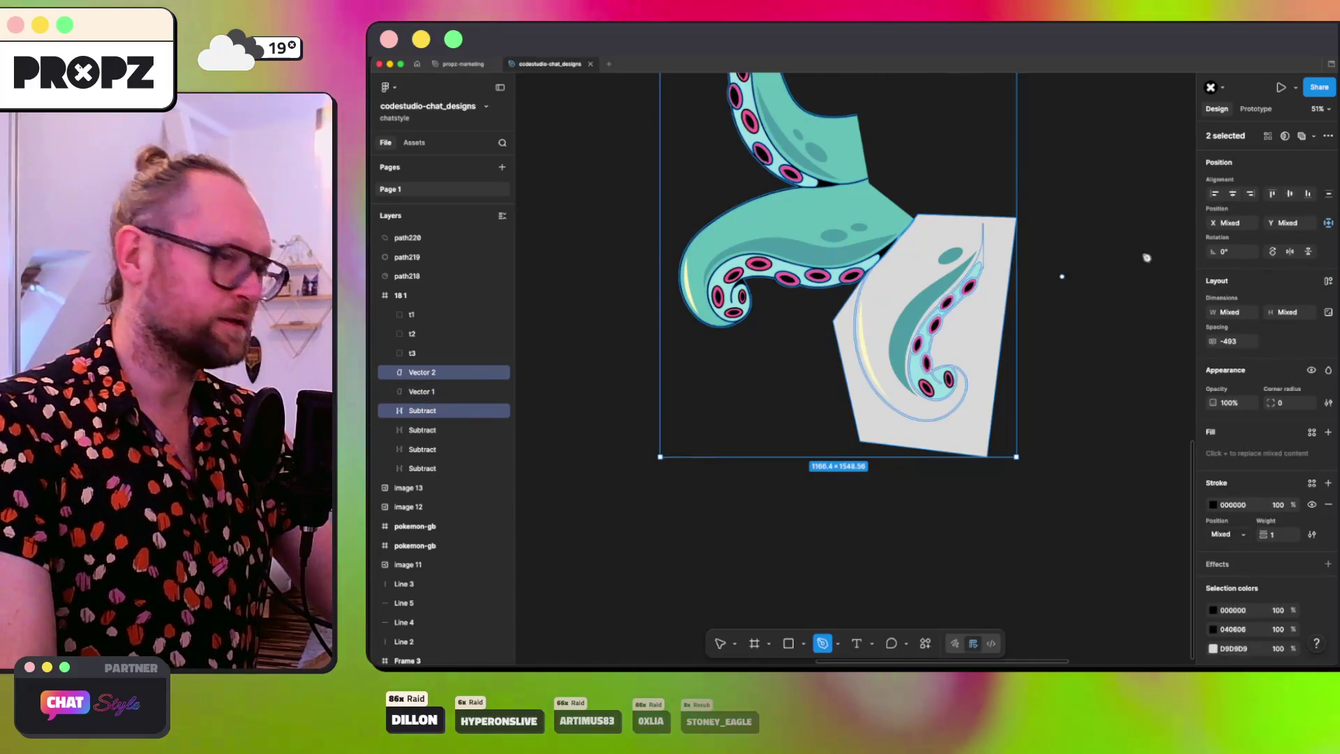
left_click(1315, 137)
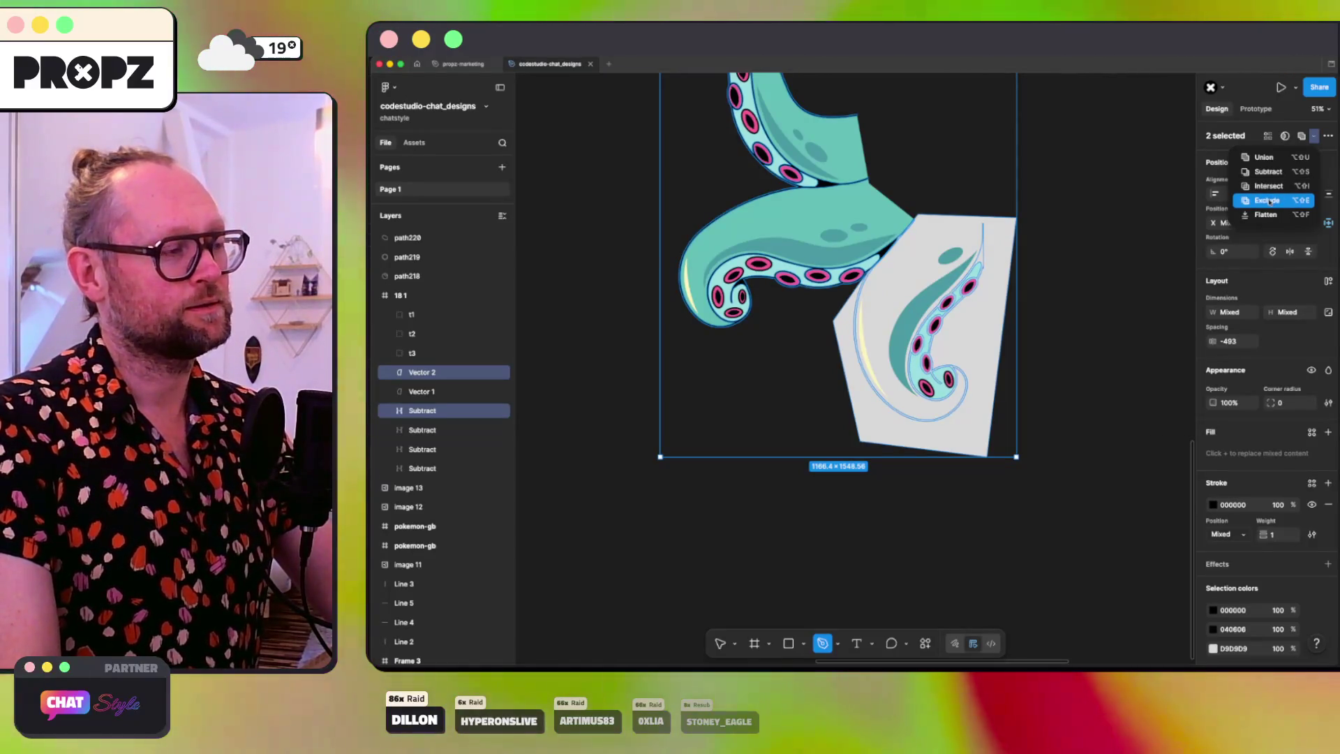
left_click(1267, 201)
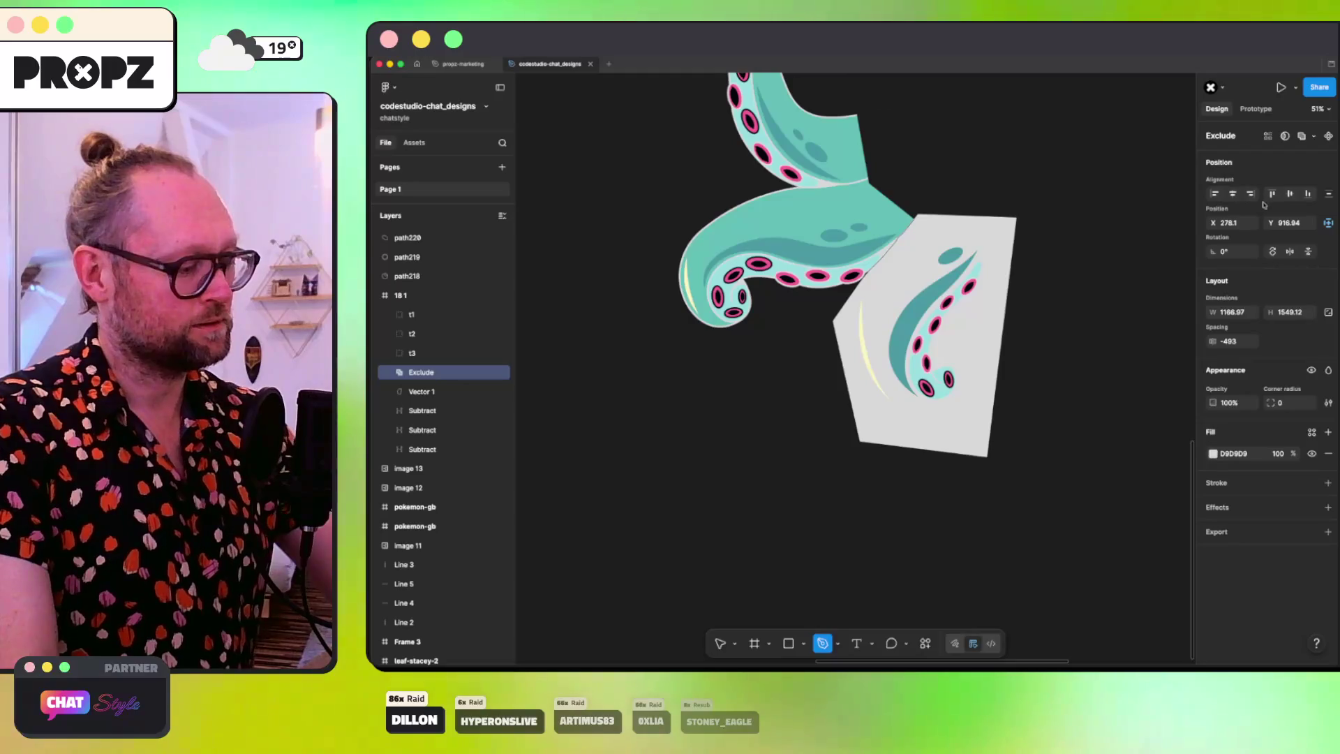
key("super+z")
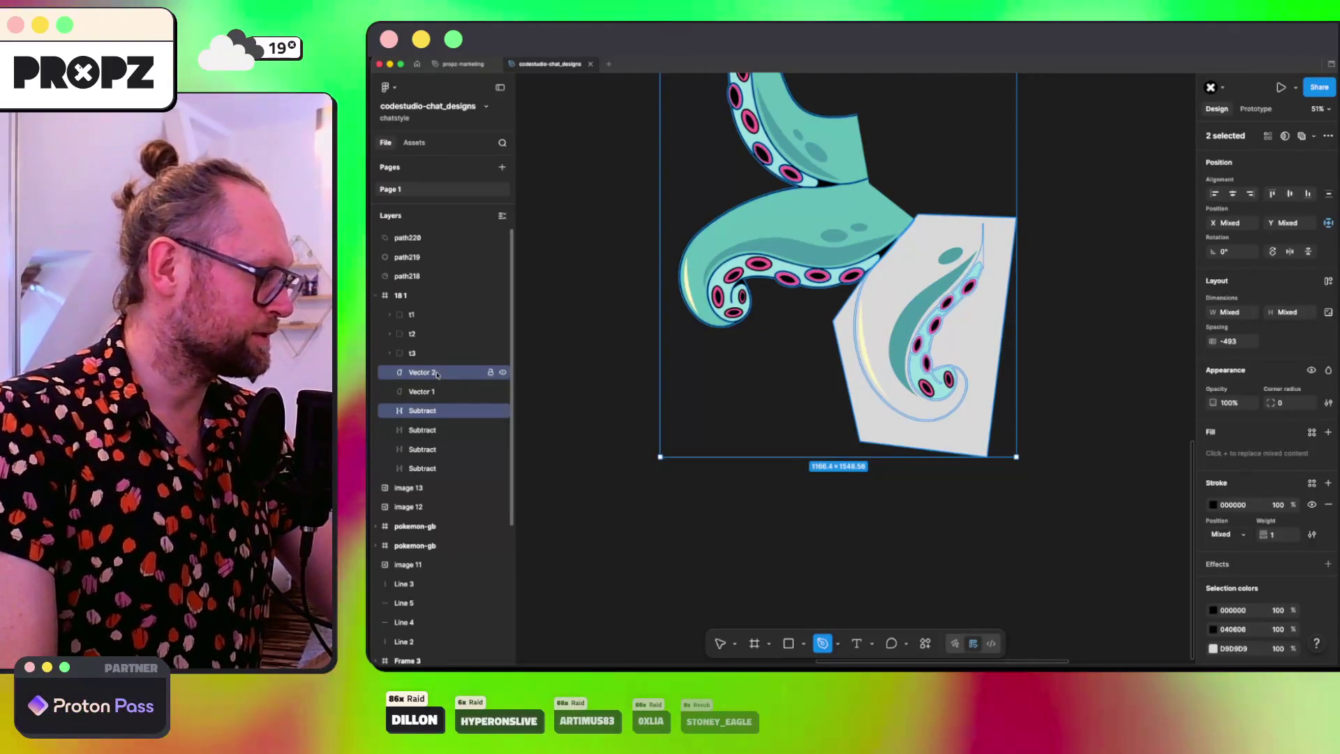
Step: Delete the duplicate shape and hide the interface to view only the canvas
left_click(726, 307, "shift")
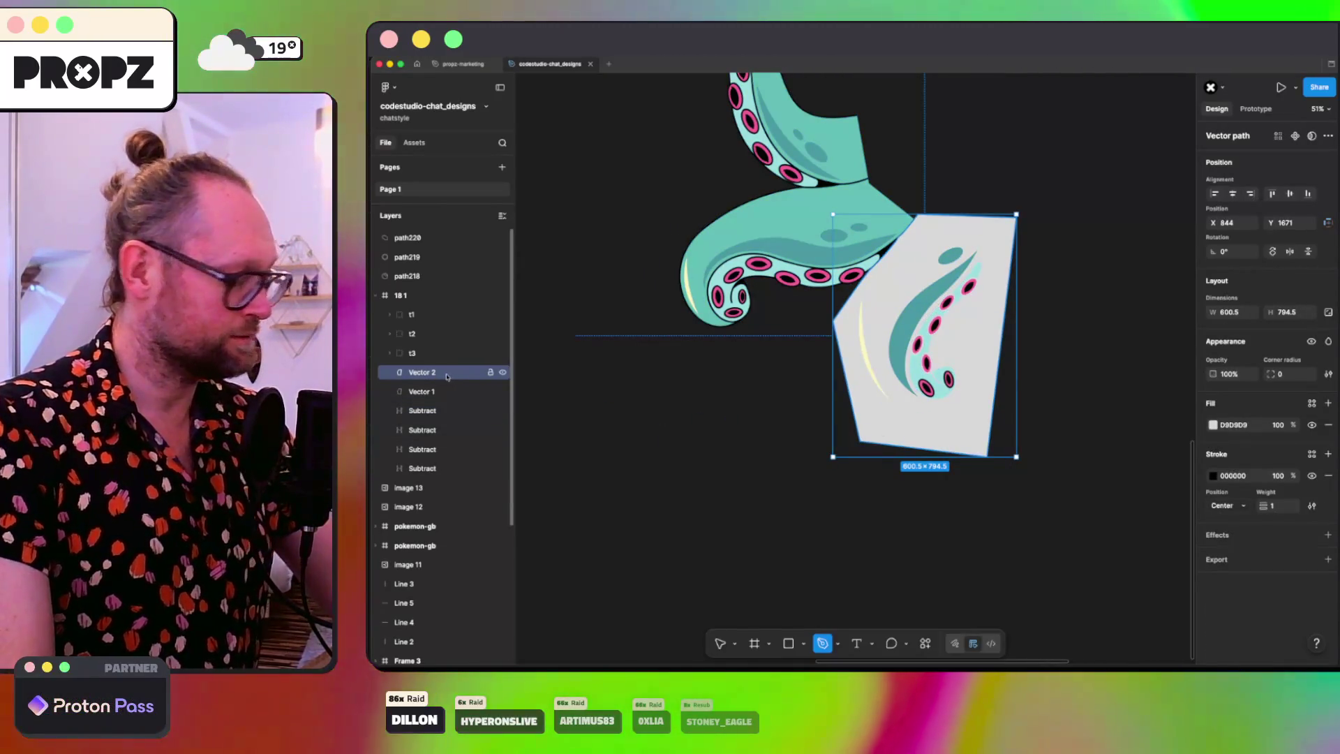
key("BackSpace")
left_click(856, 350)
left_click(919, 460)
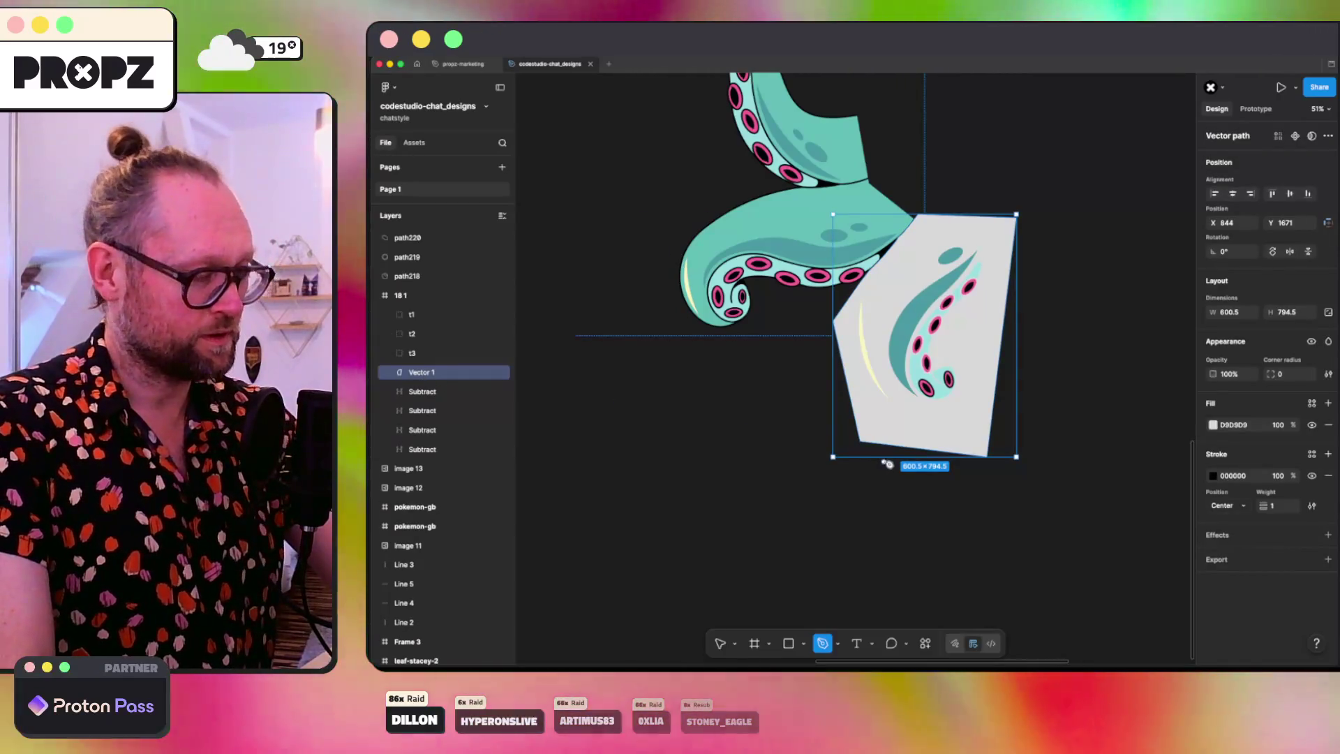
key("super+backslash")
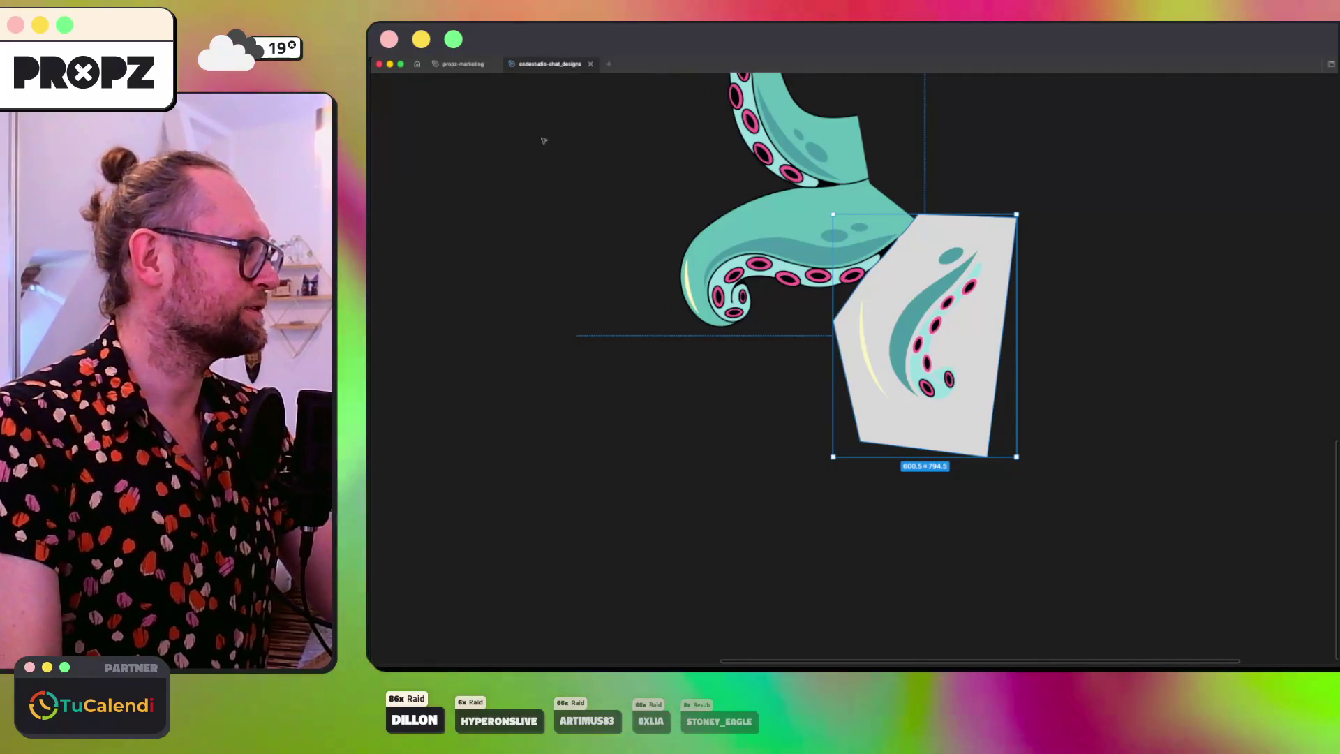
Step: Drag the grey shape's points into a large kite over the upper and middle tentacles
key("super+alt+p")
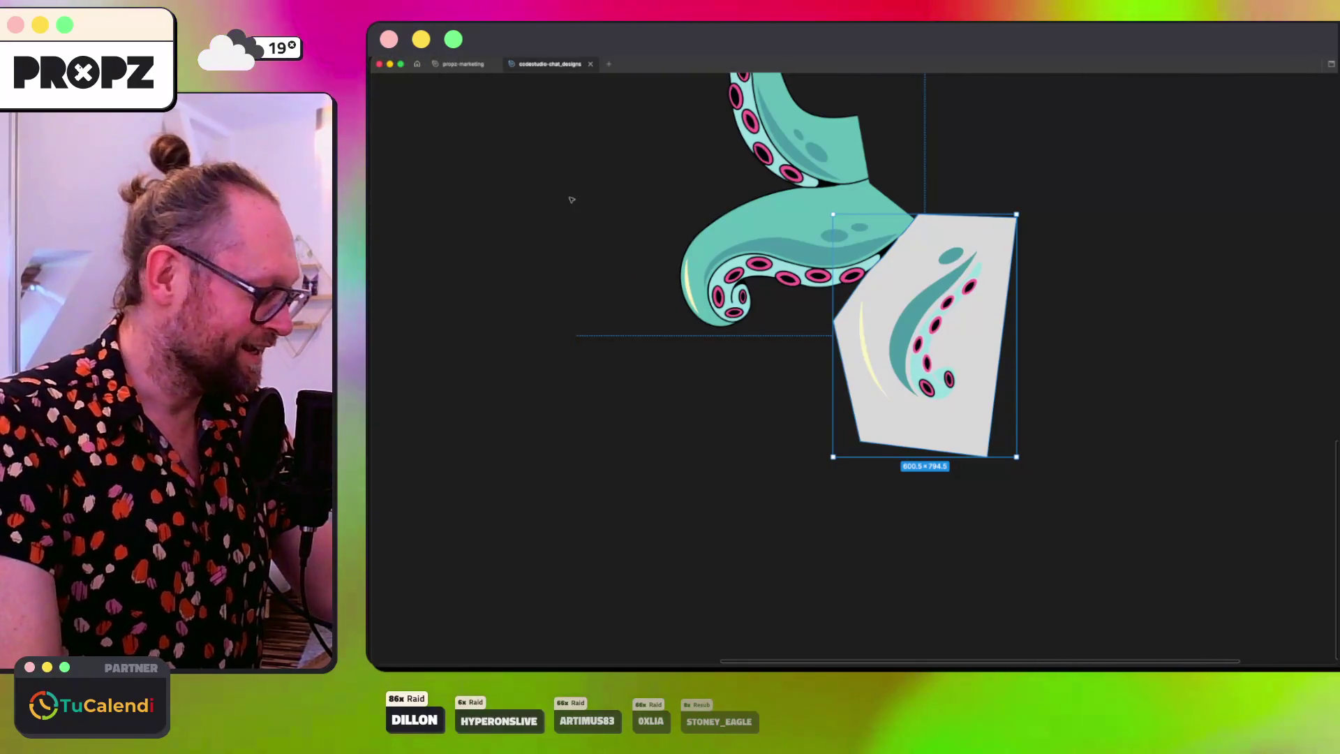
key("Escape")
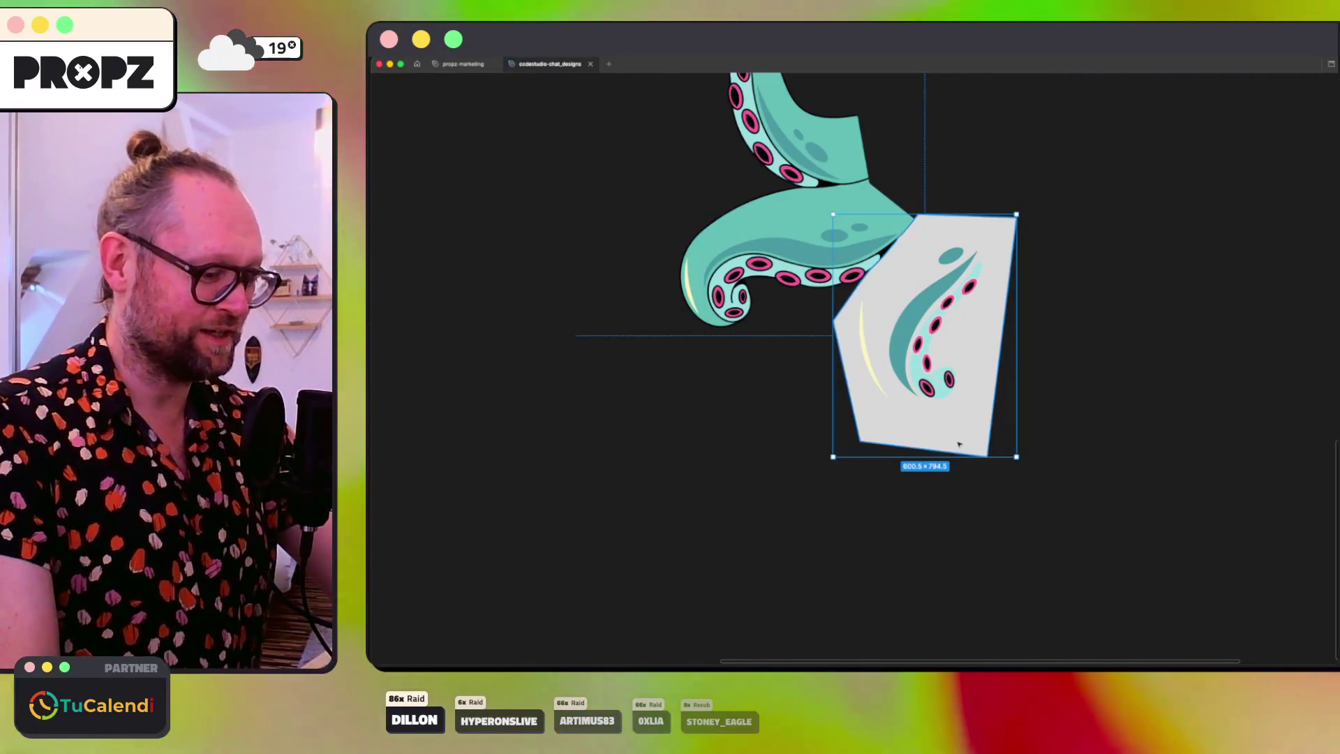
mouse_move(986, 454)
left_mouse_down()
mouse_move(763, 344)
mouse_move(514, 191)
mouse_move(482, 233)
mouse_move(506, 203)
left_mouse_up()
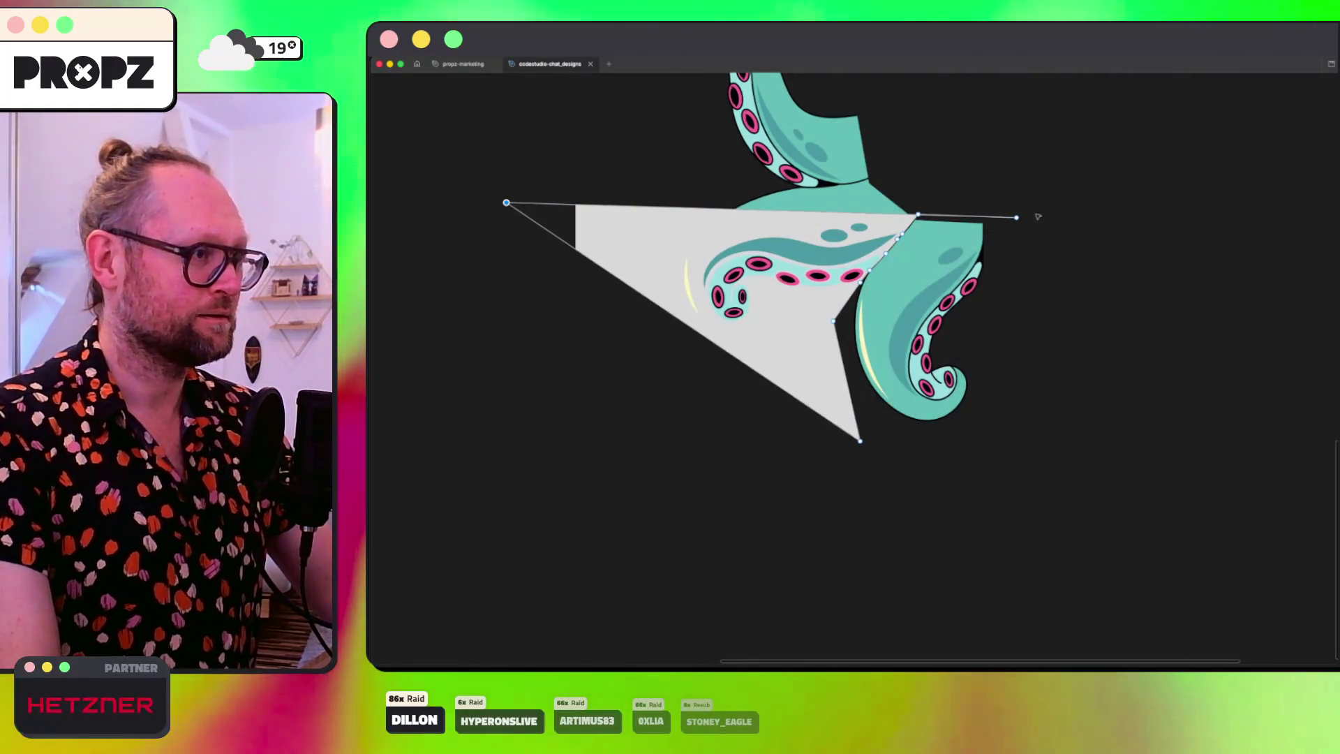
mouse_move(1016, 217)
left_mouse_down()
mouse_move(972, 75)
mouse_move(793, 125)
mouse_move(740, 116)
left_mouse_up()
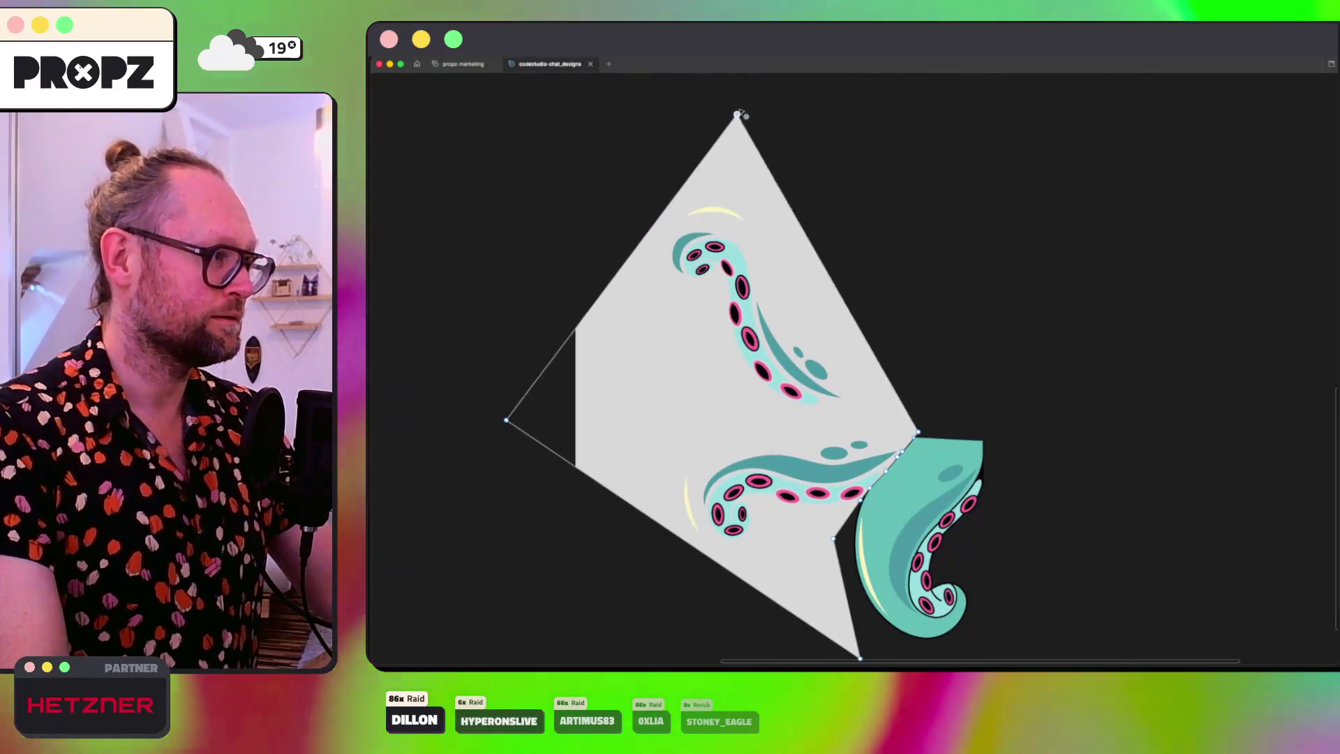
scroll(843, 546, "down", 2)
scroll(842, 545, "left", 1)
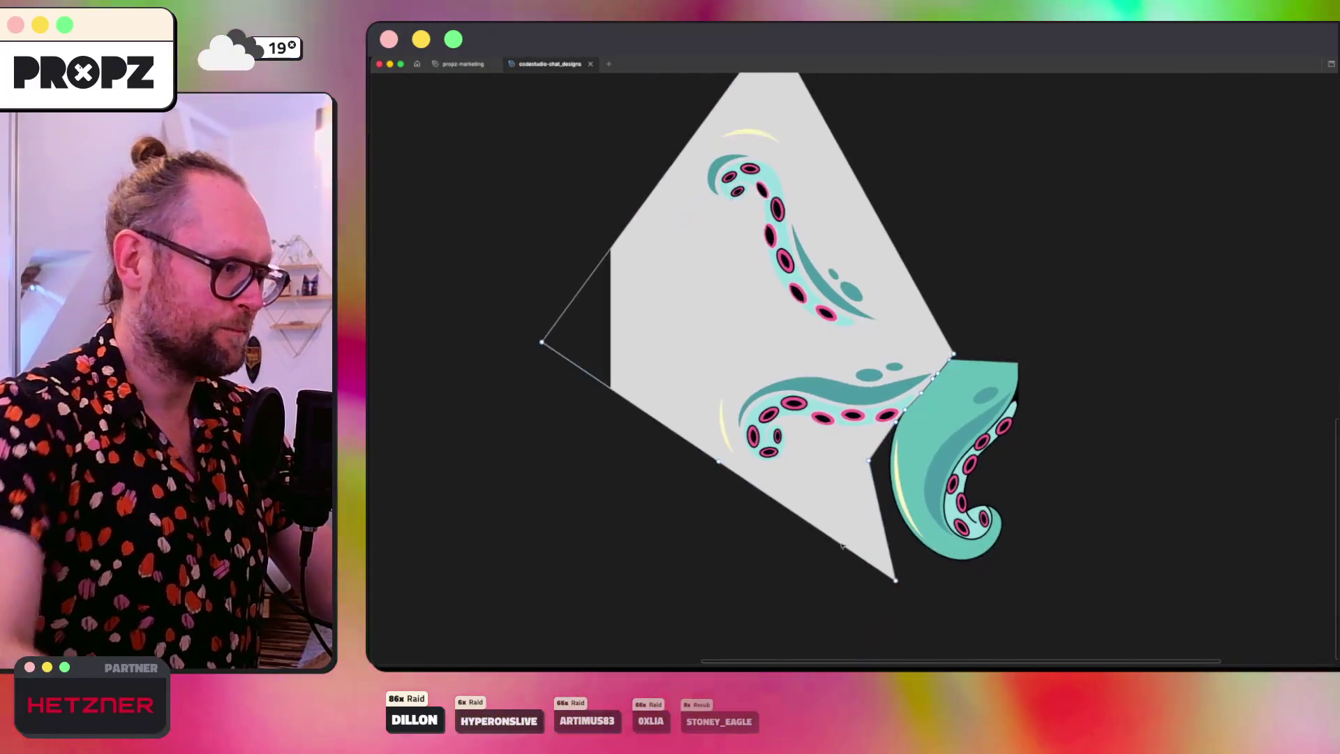
scroll(842, 545, "down", 1)
left_click_drag(909, 553, 811, 585)
Step: Bring back the hidden side panels with Cmd+\
right_click(438, 64)
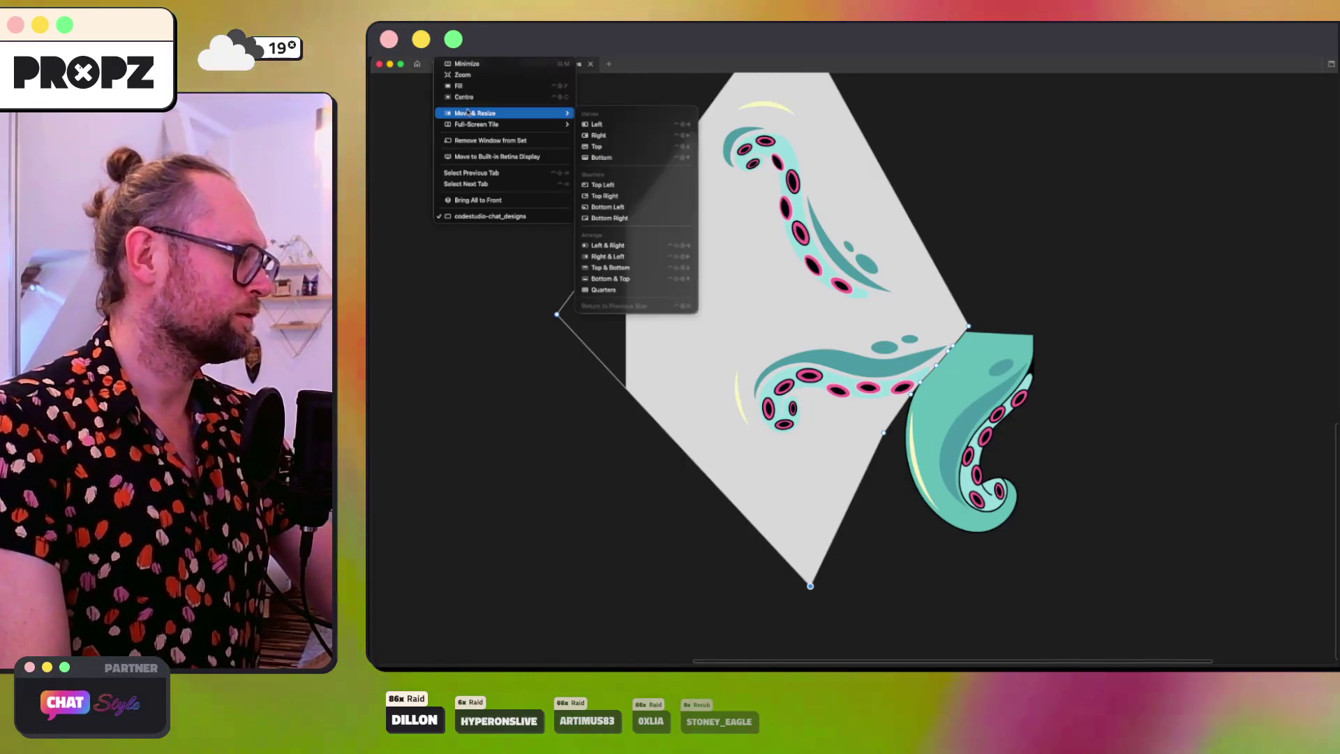
right_click(378, 62)
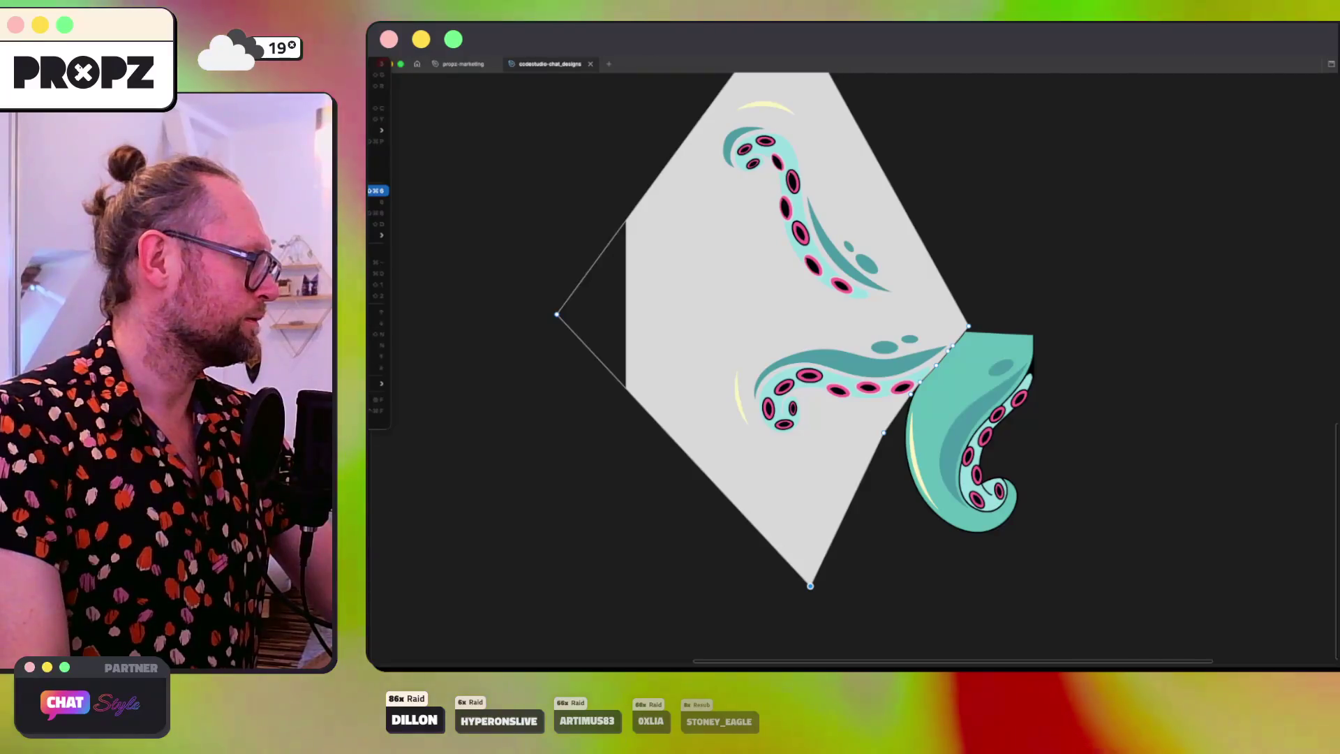
key("super+backslash")
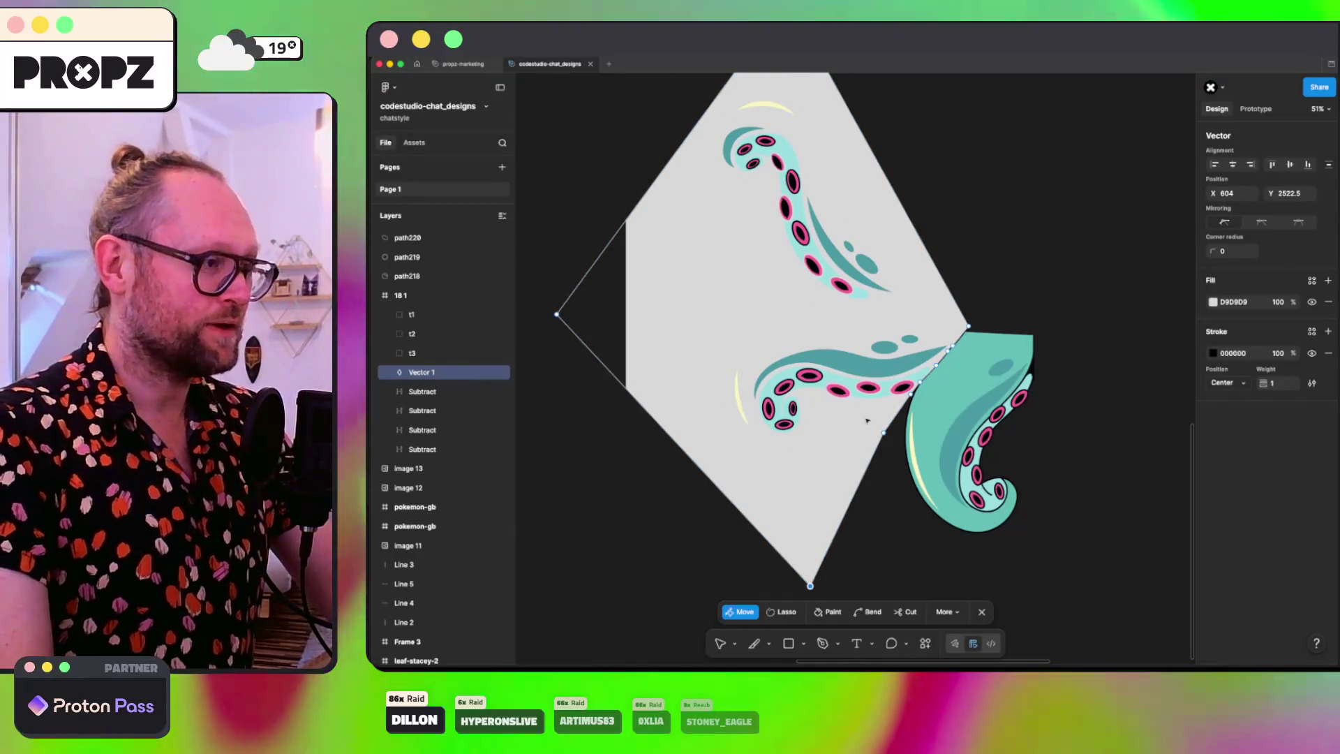
Step: Subtract each grey cutting shape, including Vector 1, from a Subtract tentacle layer
left_click(1023, 266)
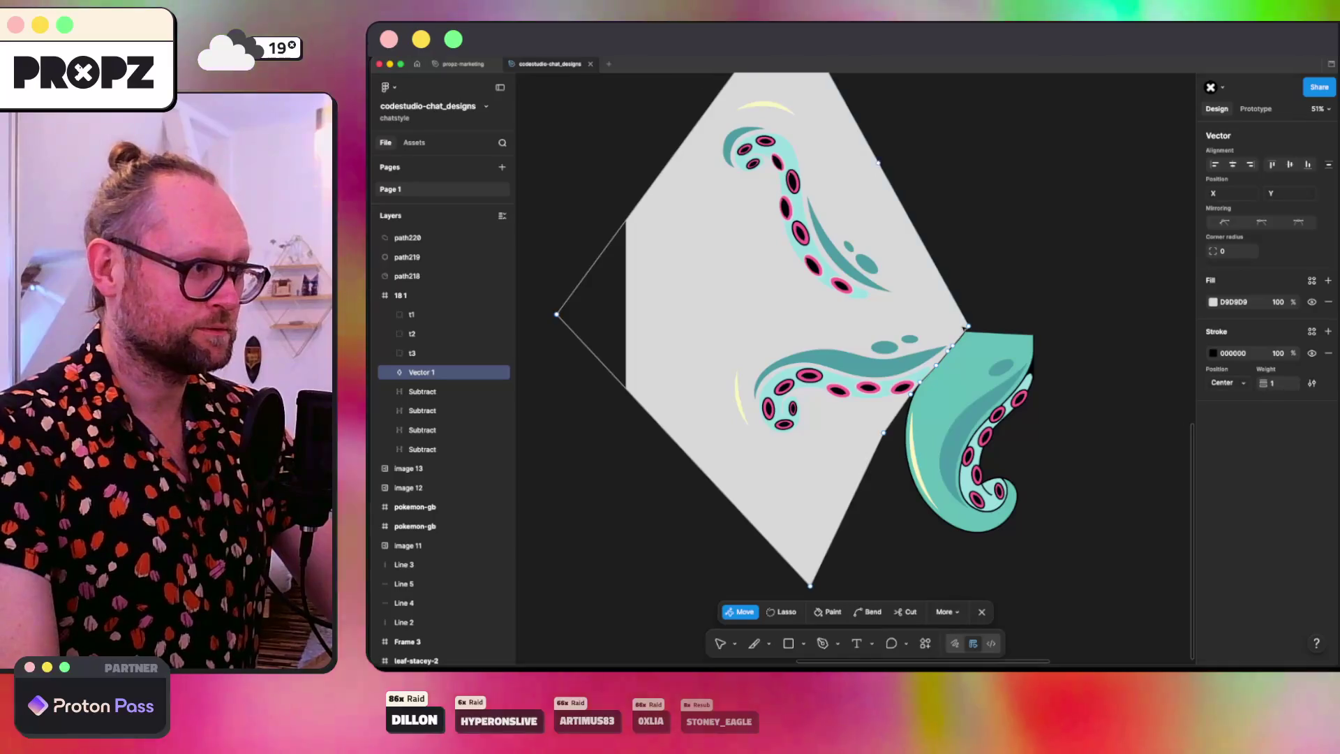
key("Escape")
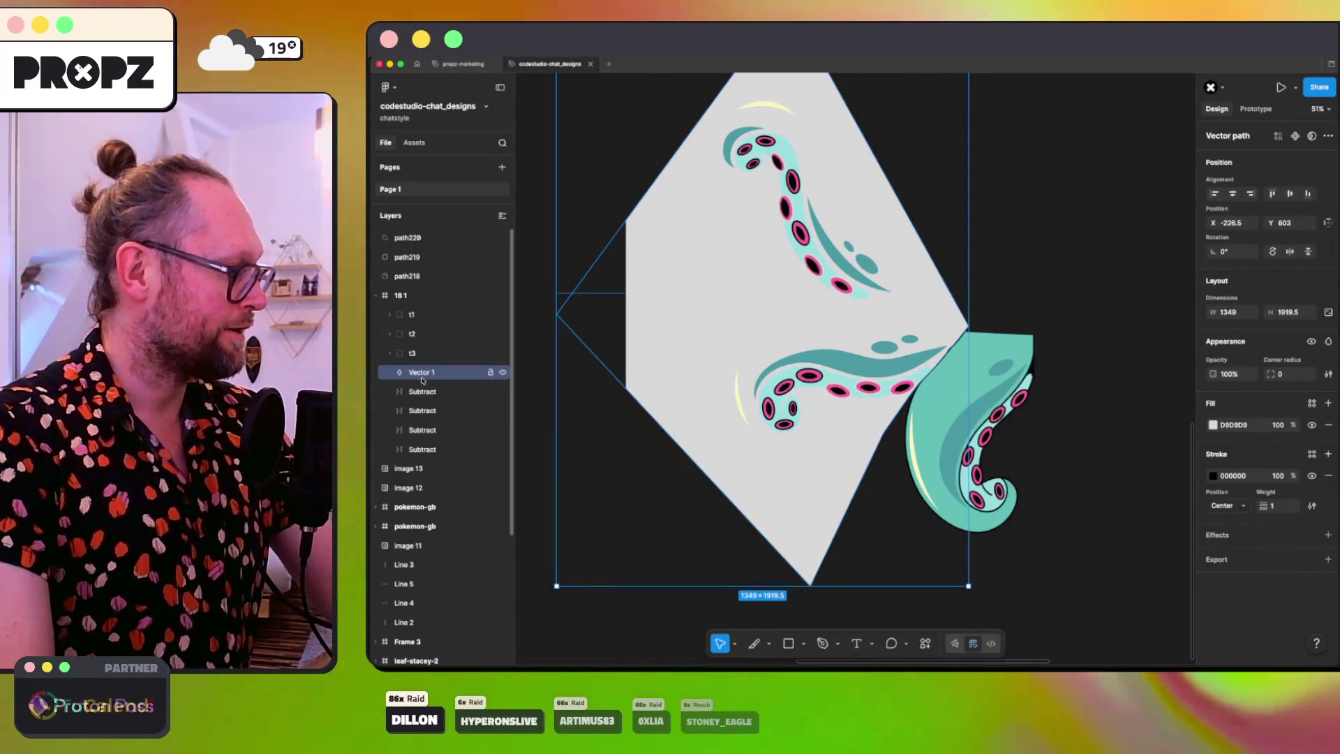
left_click(422, 412, "super")
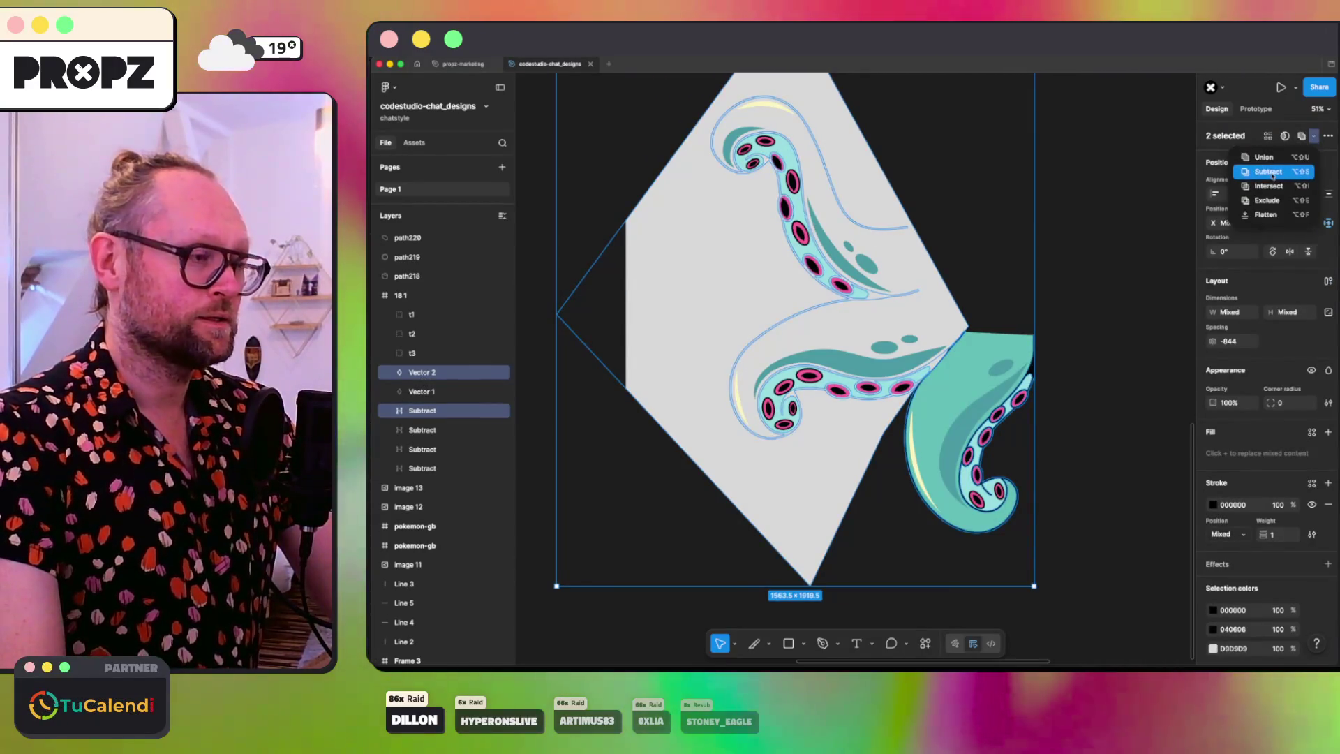
left_click(1269, 172)
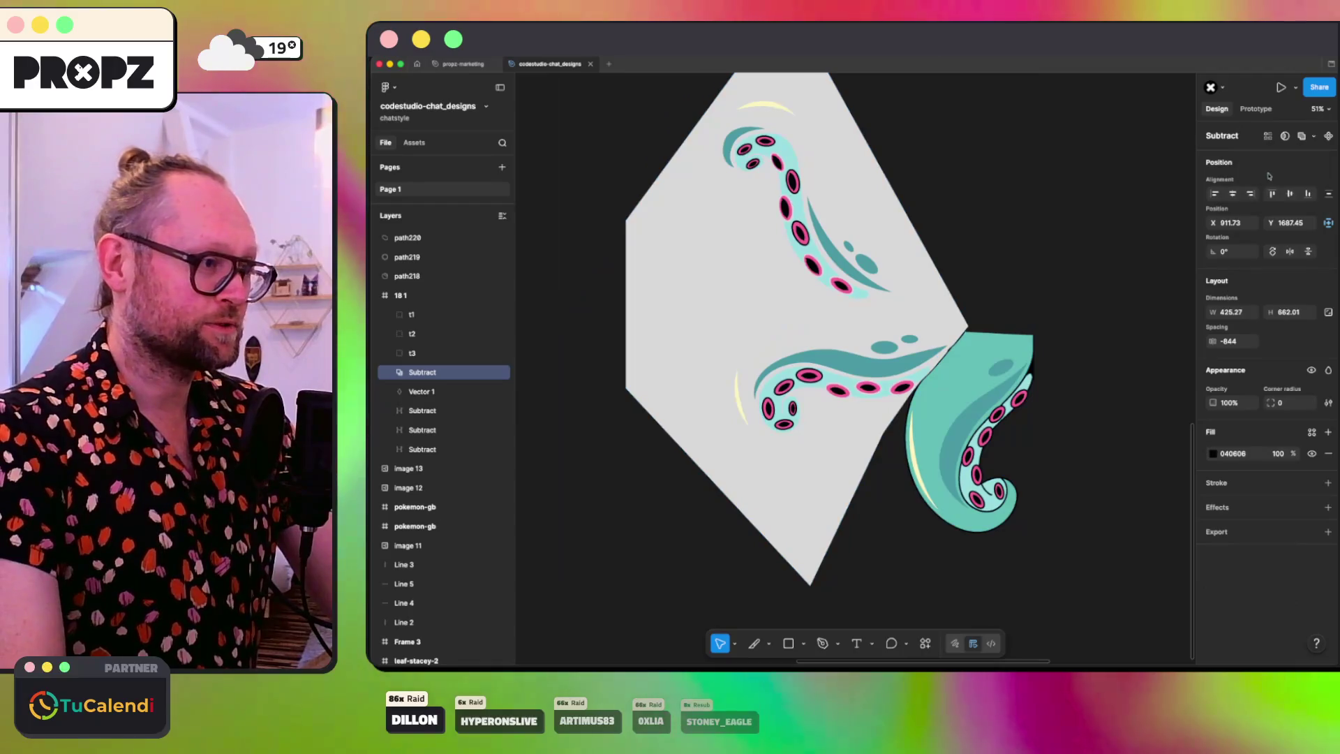
left_click(423, 391)
left_click(430, 412, "shift")
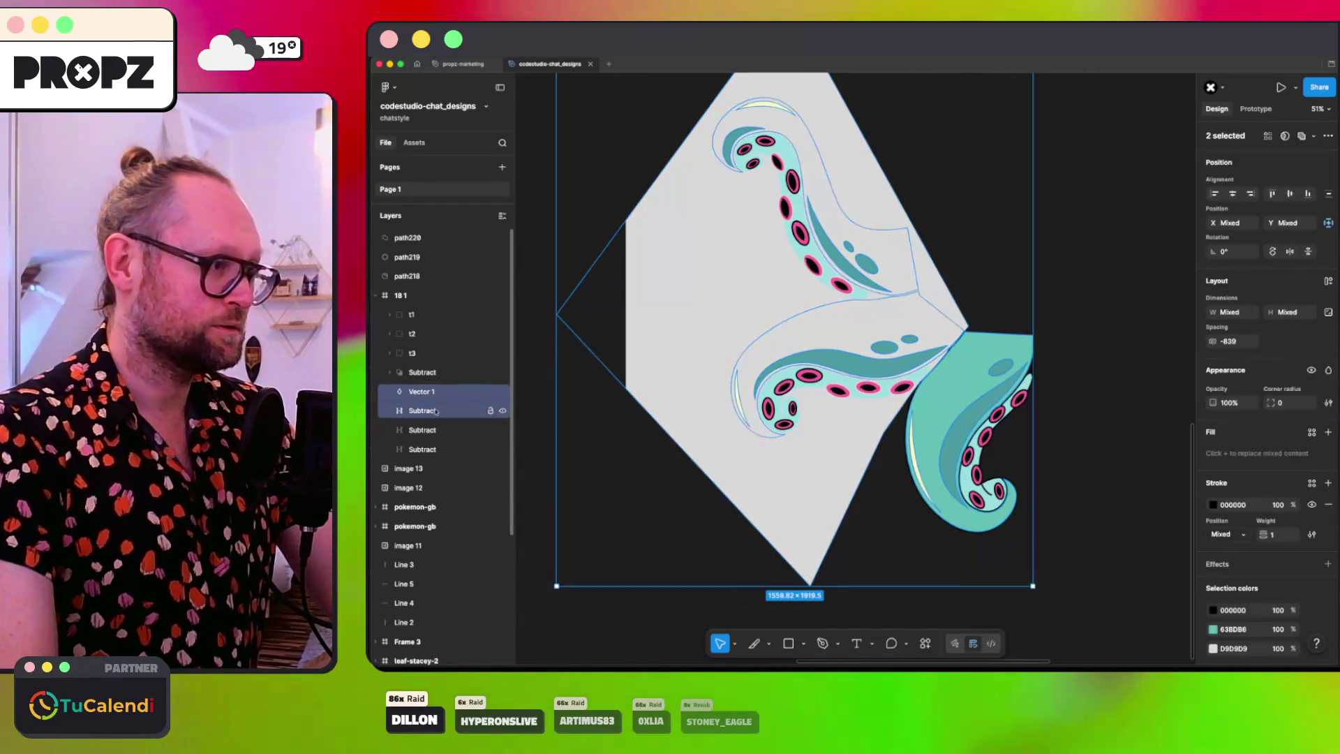
left_click(1262, 173)
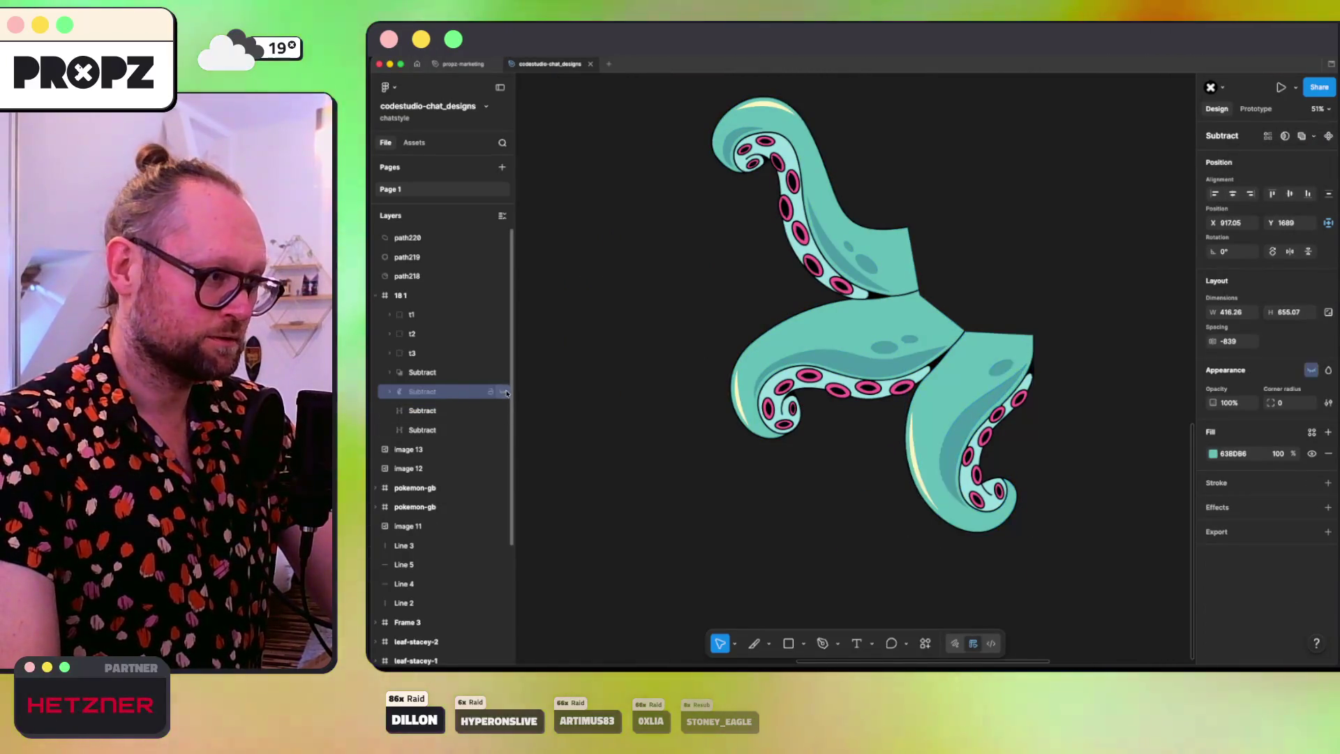
Step: Reveal the right-hand tentacle piece and test a red fill, then revert it to teal
left_click(503, 392)
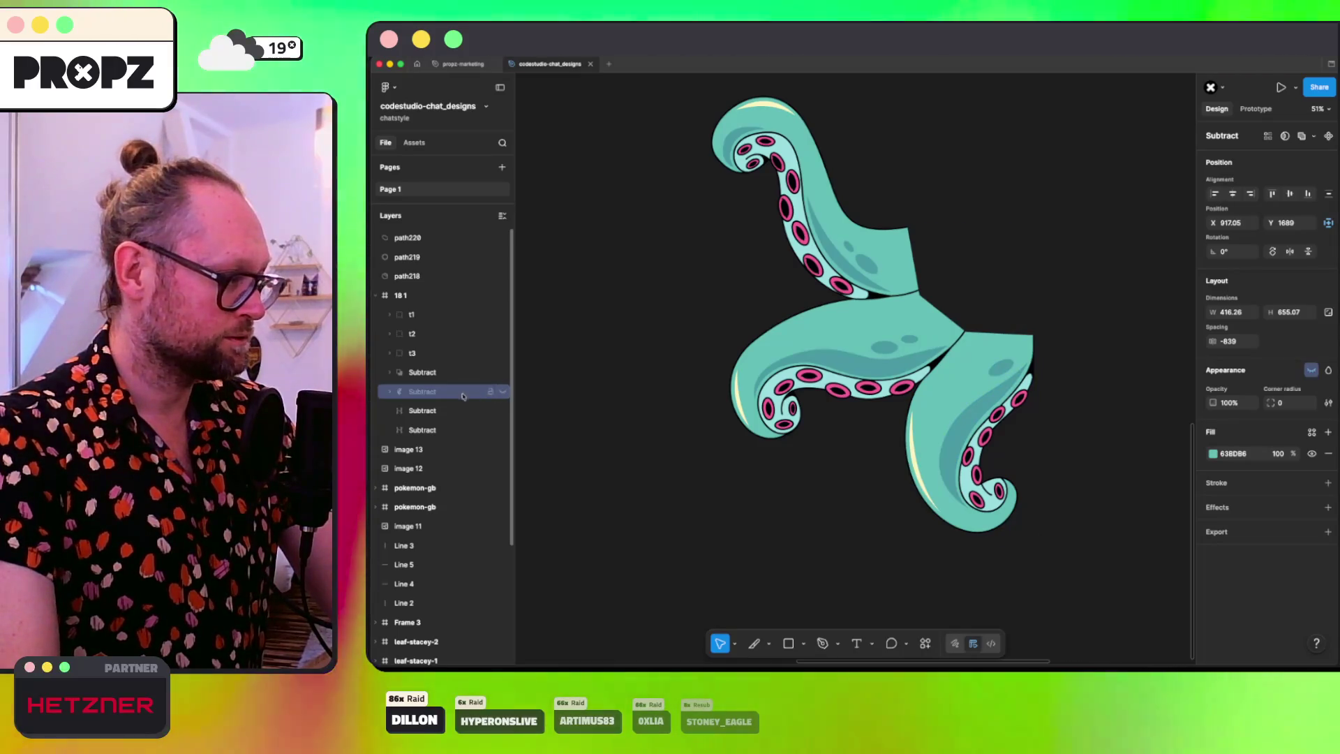
left_click(503, 393)
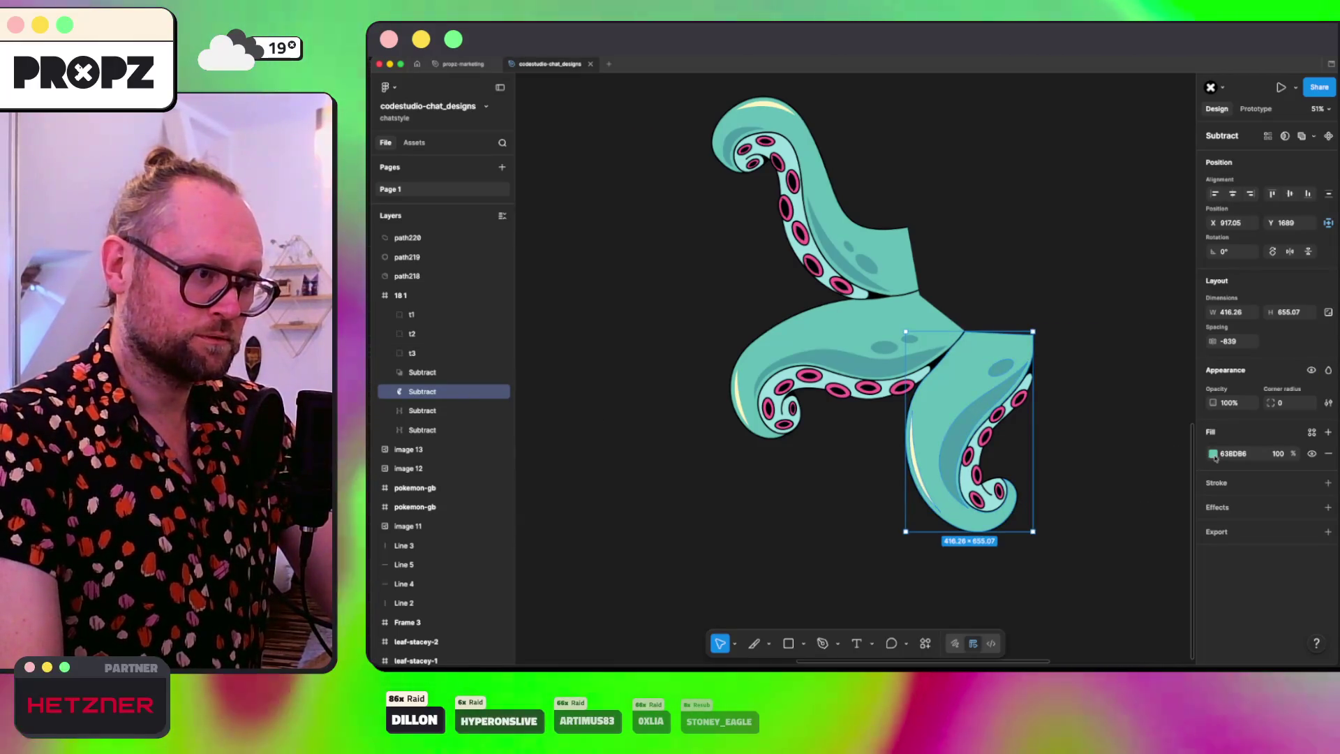
left_click(1214, 454)
left_click(1182, 543)
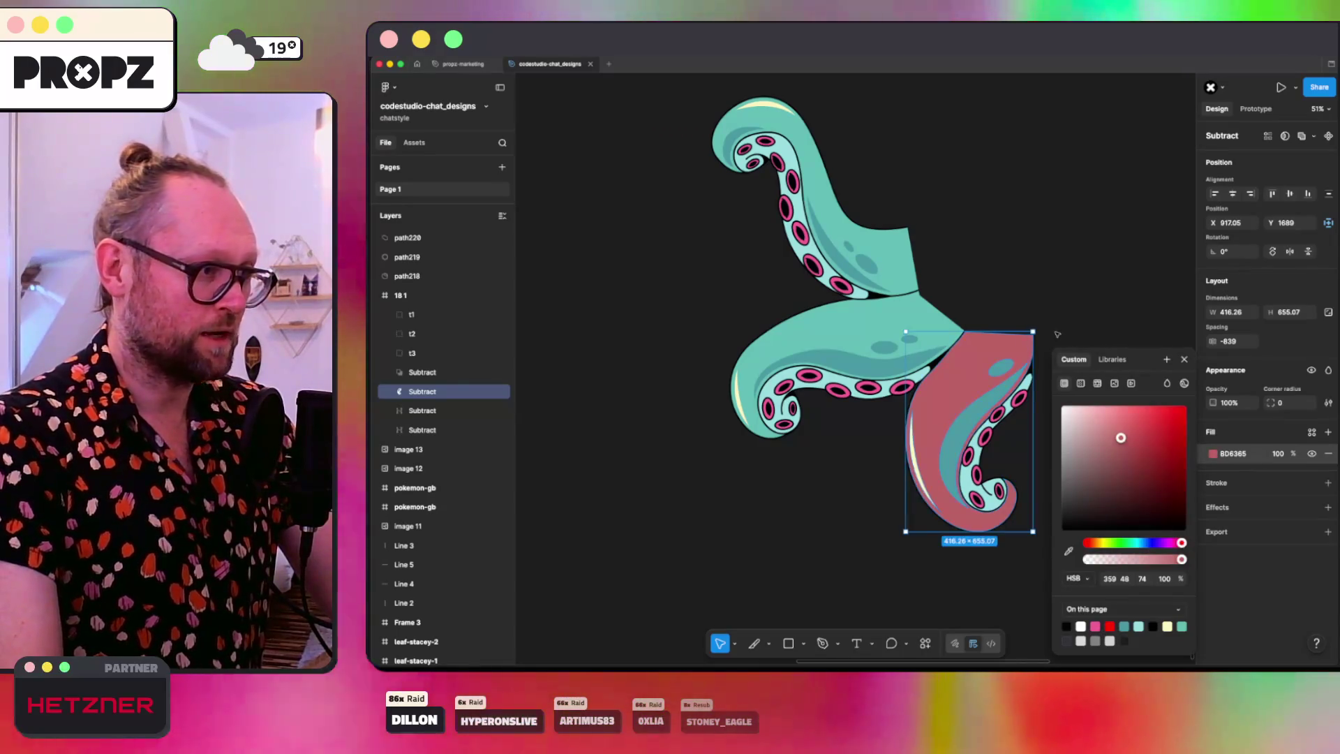
left_click(1058, 334)
left_click(502, 392)
key("ctrl+z")
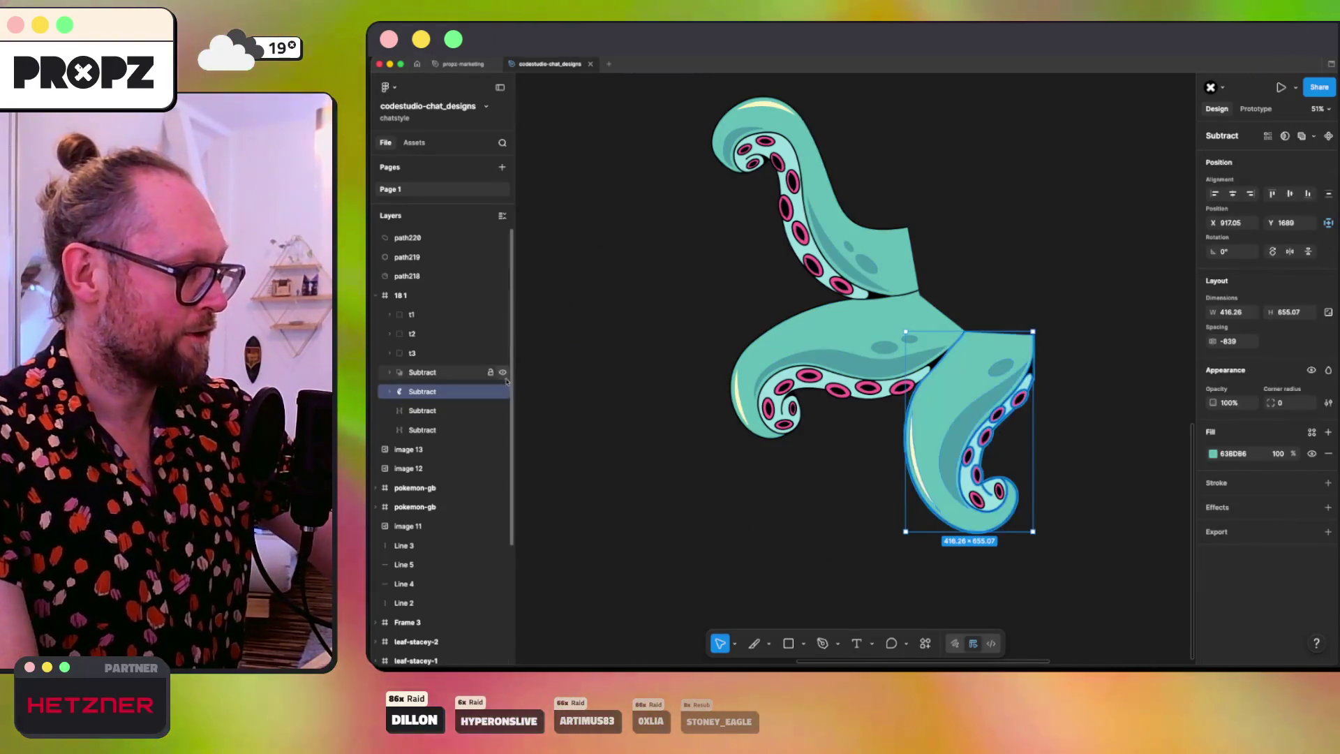
Step: Flatten both Subtract tentacle pieces into plain vectors and select them together
right_click(422, 393)
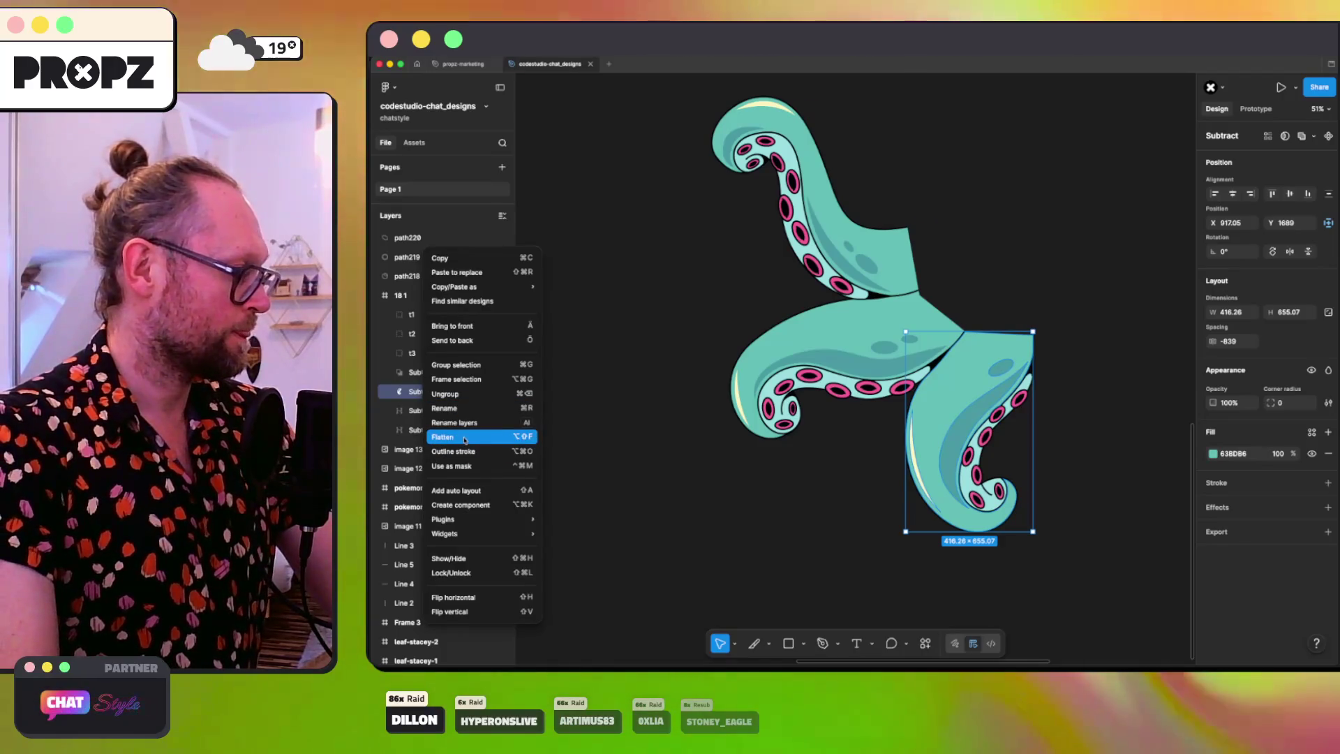
left_click(464, 438)
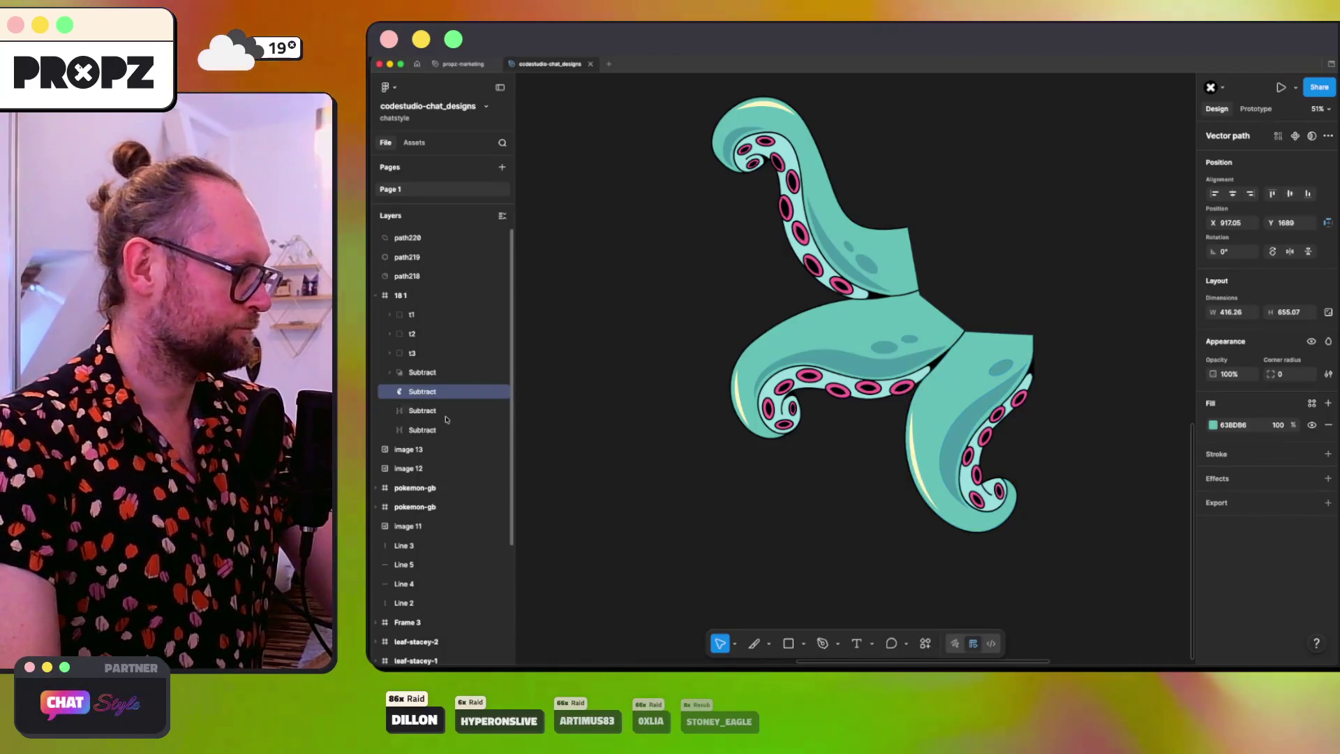
right_click(424, 377)
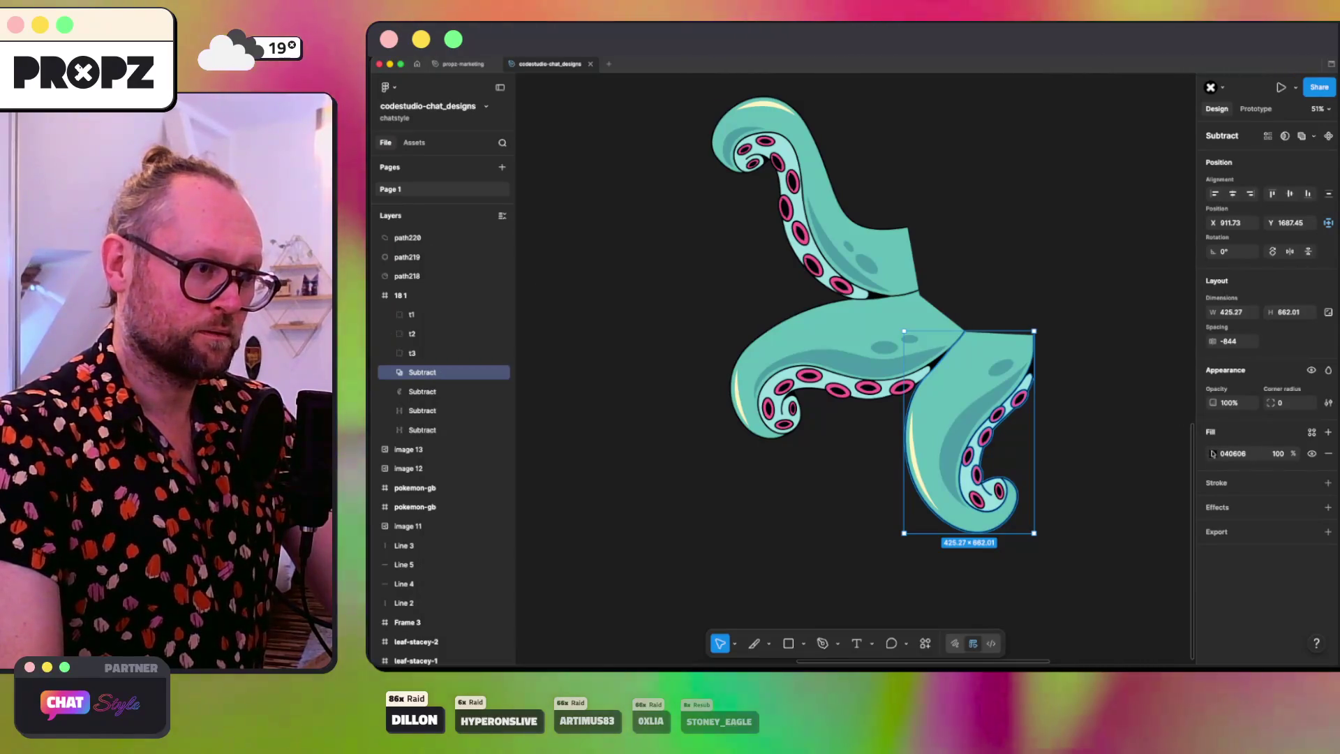
left_click(1213, 454)
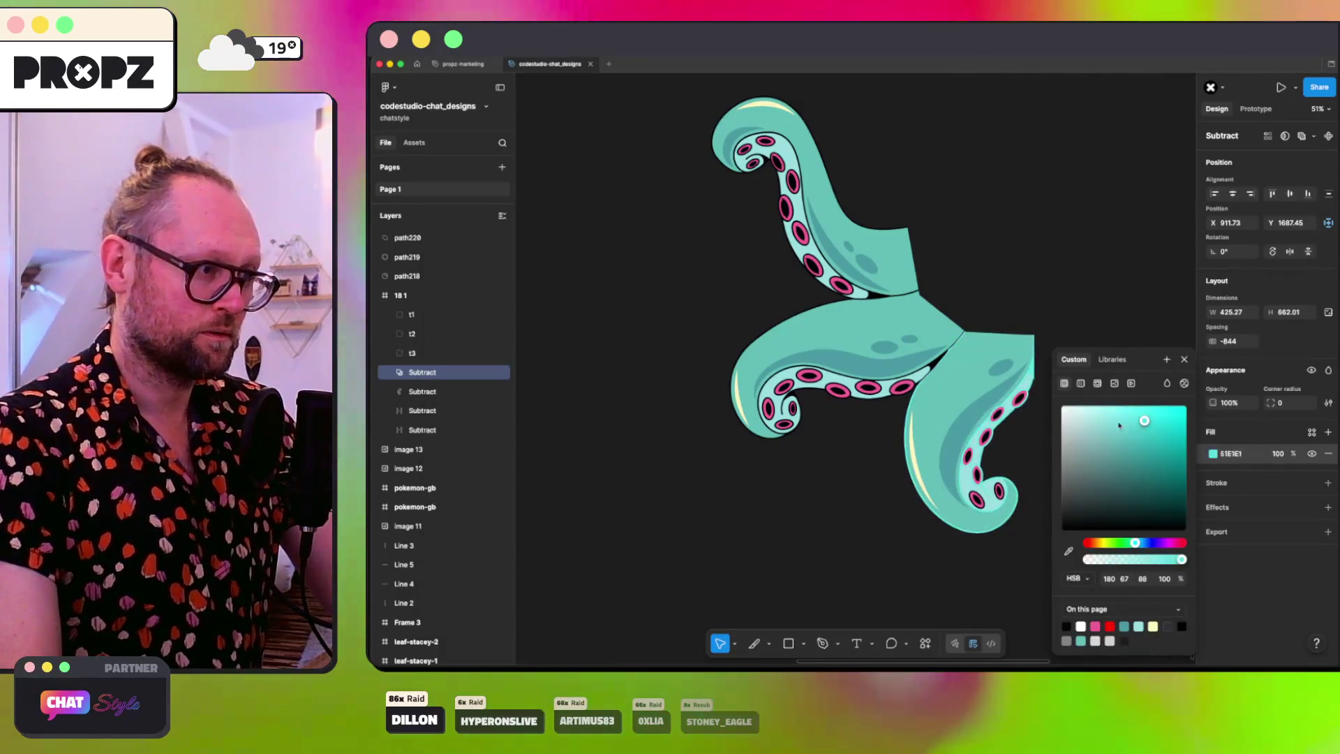
left_click(572, 330)
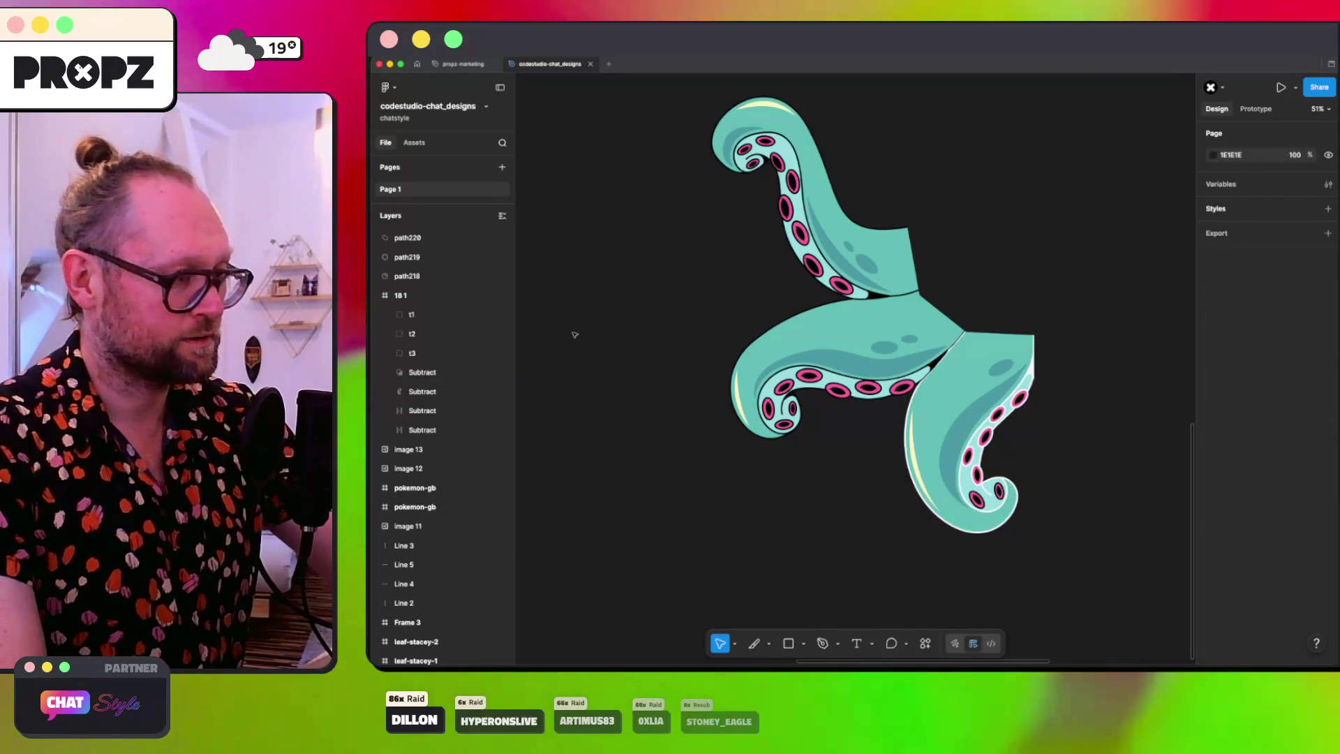
key("ctrl+z")
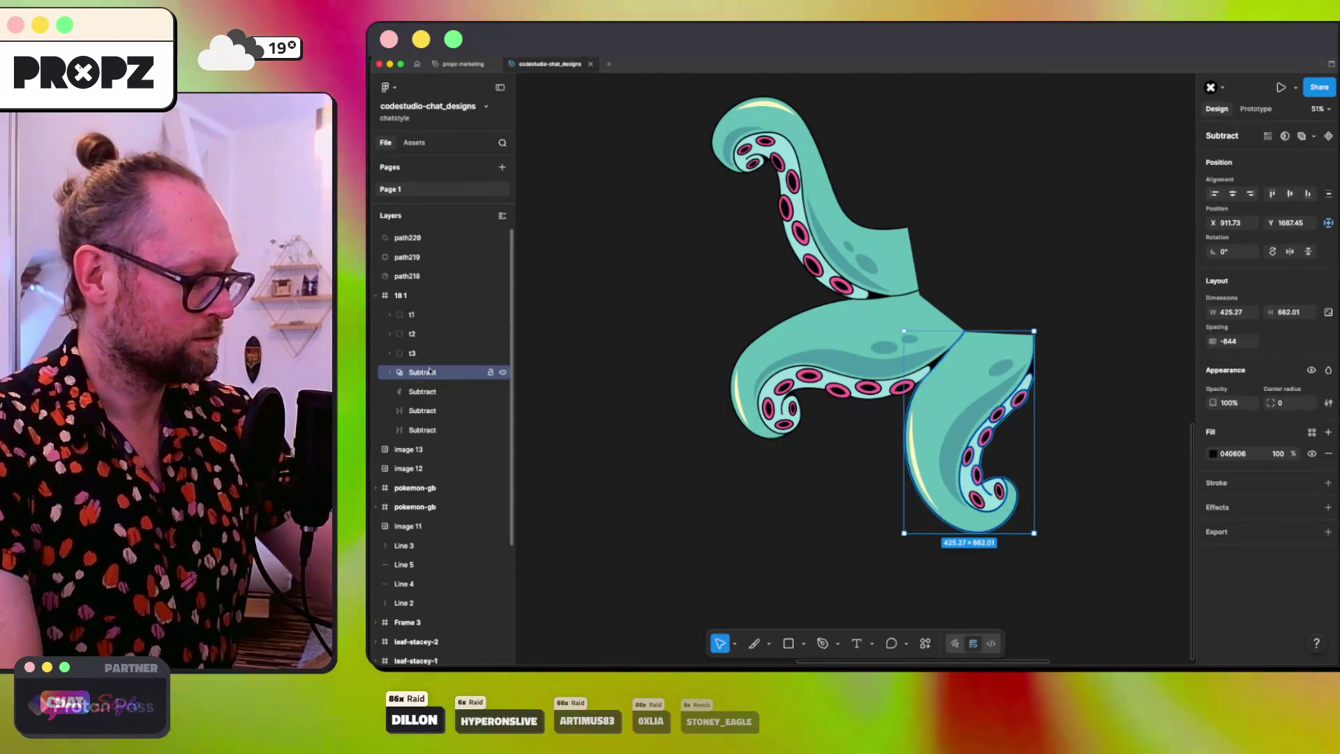
right_click(420, 380)
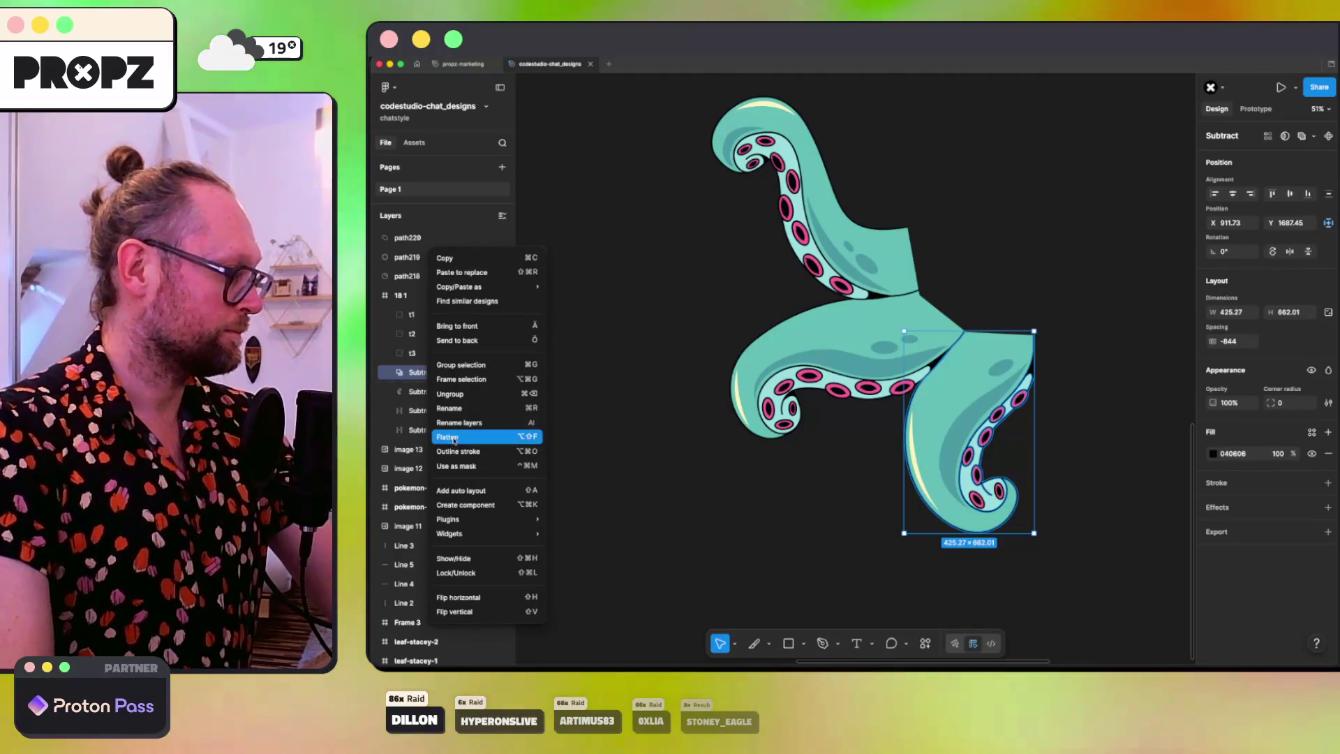
left_click(454, 434)
left_click(422, 391, "shift")
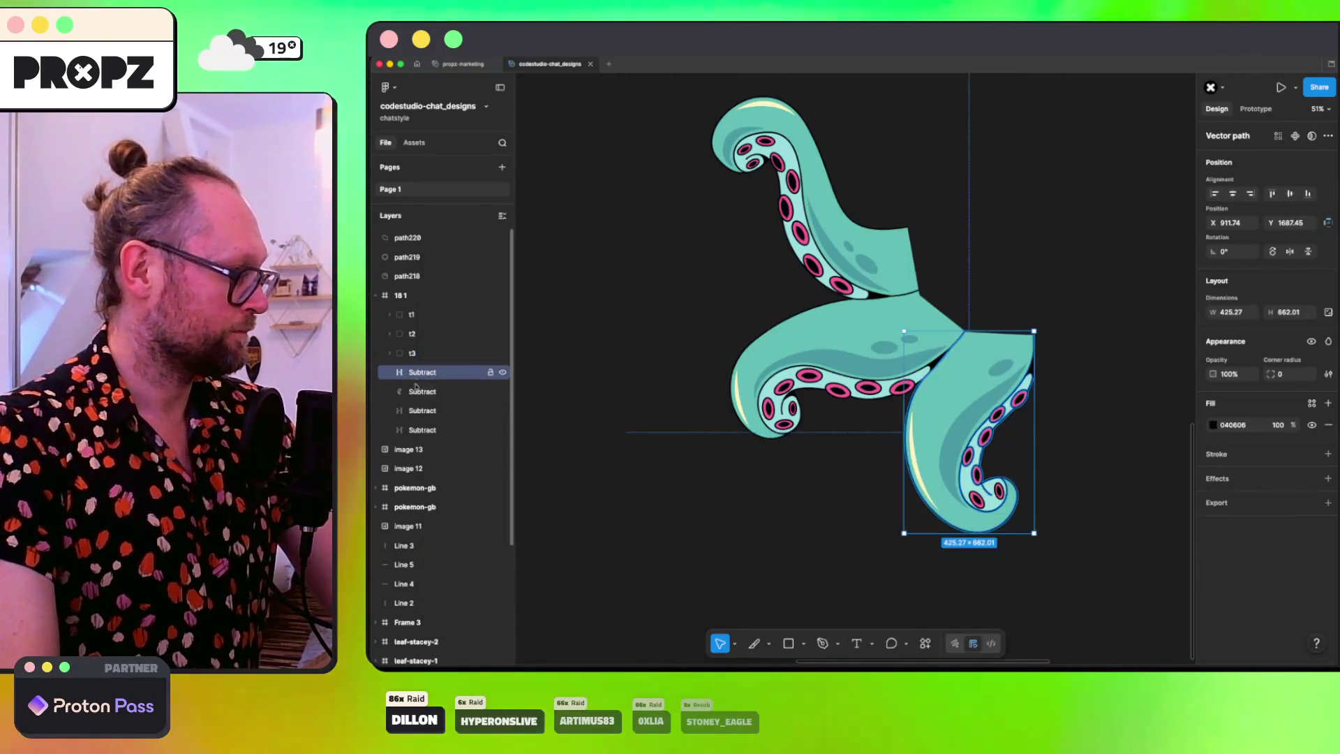
Step: Move both Subtract tentacle pieces into the t3 group in the Layers panel
left_click_drag(422, 382, 420, 354)
left_click_drag(469, 489, 420, 462)
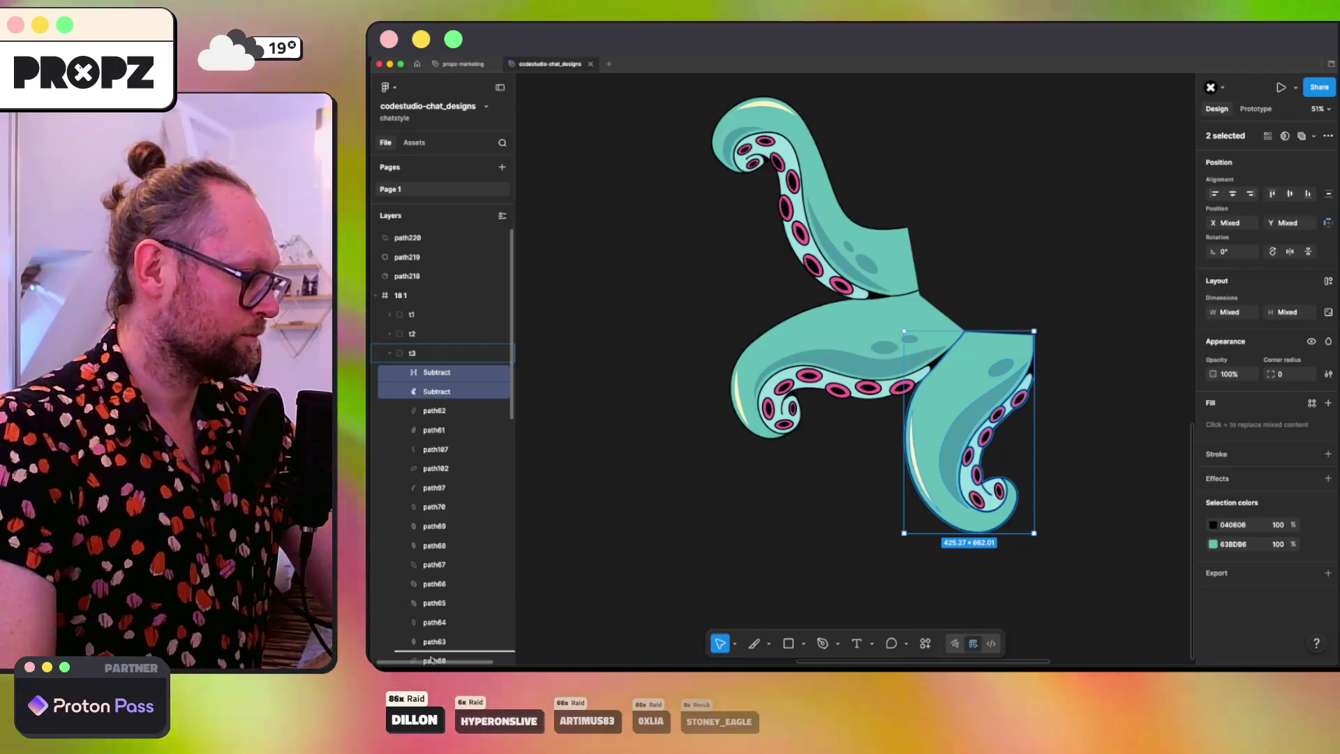
left_click_drag(433, 380, 429, 632)
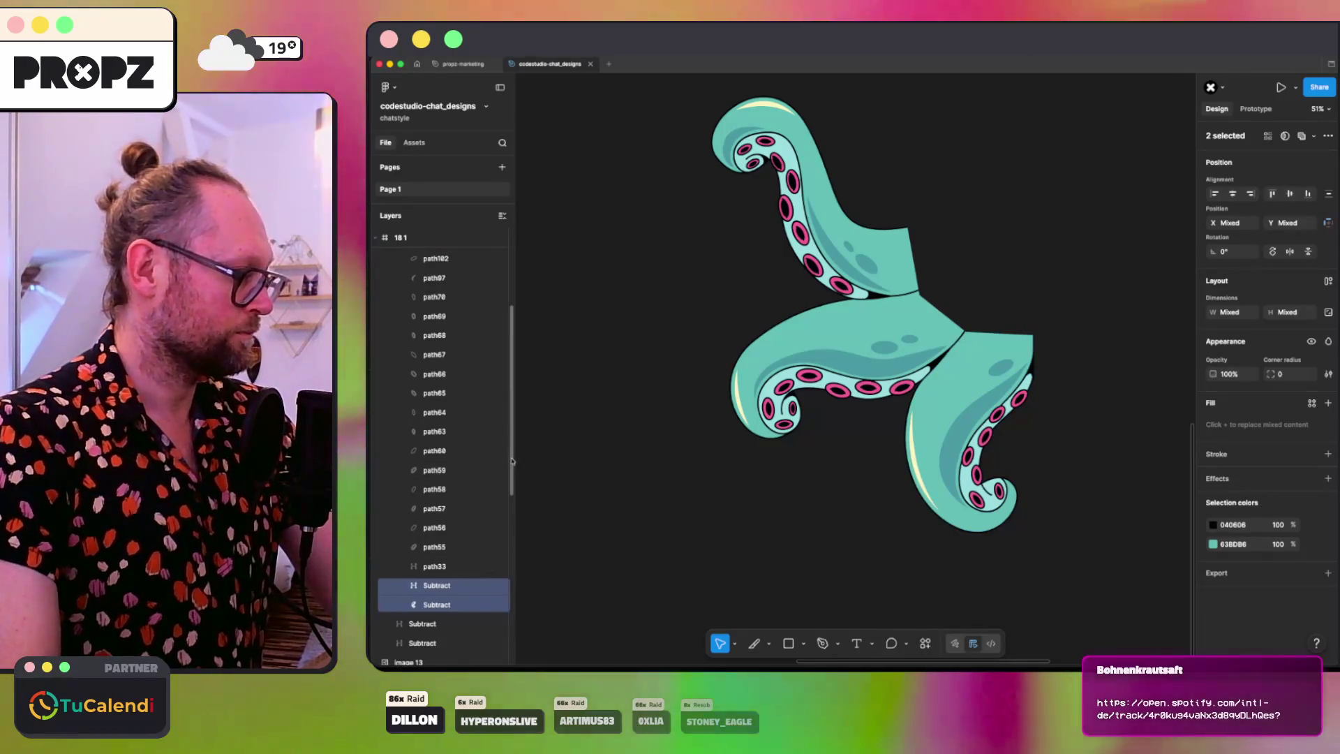
left_click_drag(513, 461, 511, 368)
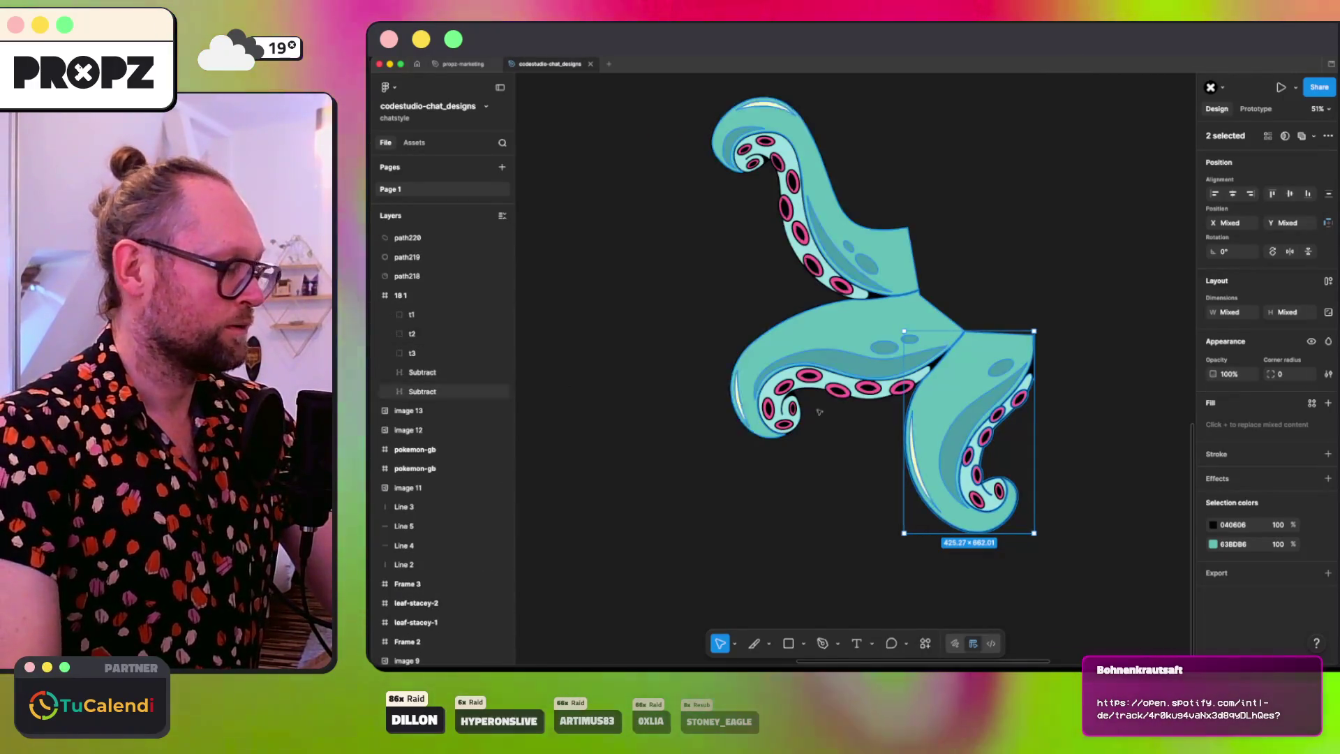
Step: Move the t3 tentacle group to the upper right and rotate it to about -174°
left_click(955, 423)
mouse_move(954, 423)
left_mouse_down()
mouse_move(1054, 209)
mouse_move(1045, 198)
left_mouse_up()
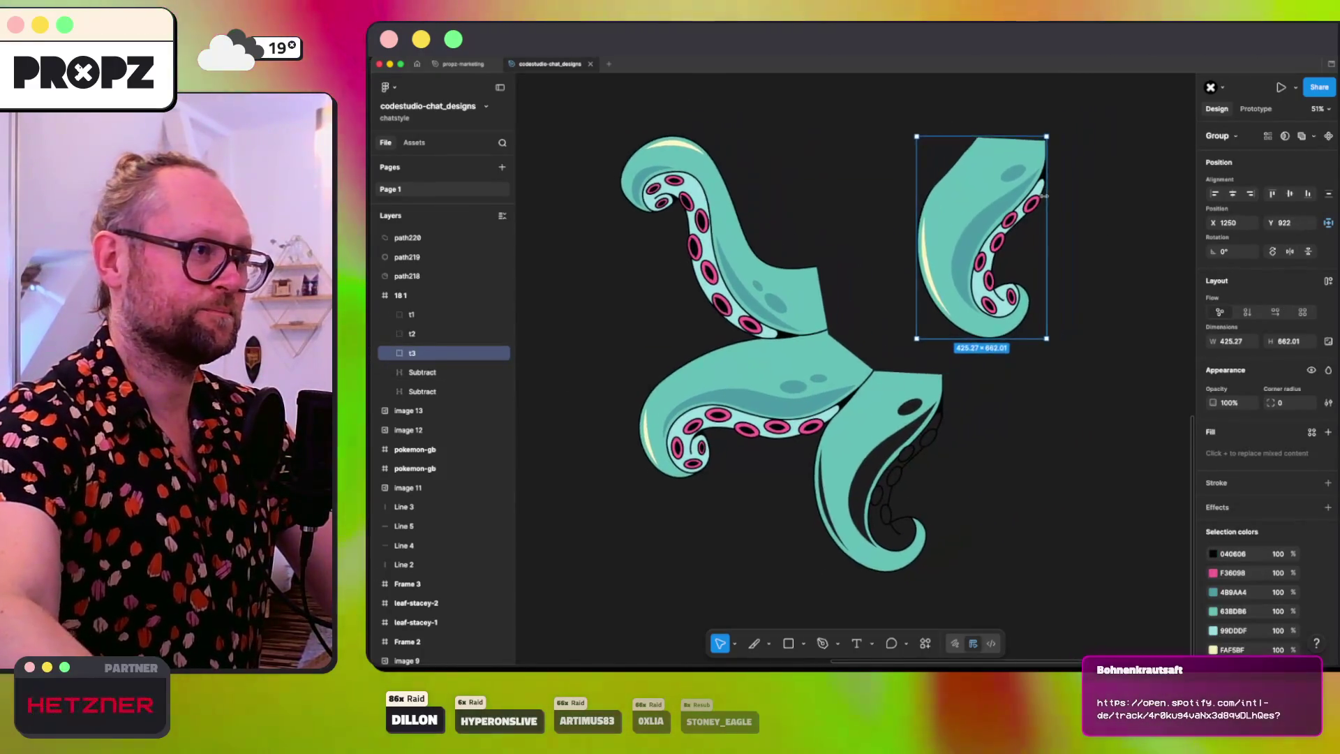
scroll(1044, 199, "up", 5)
scroll(1045, 201, "down", 6)
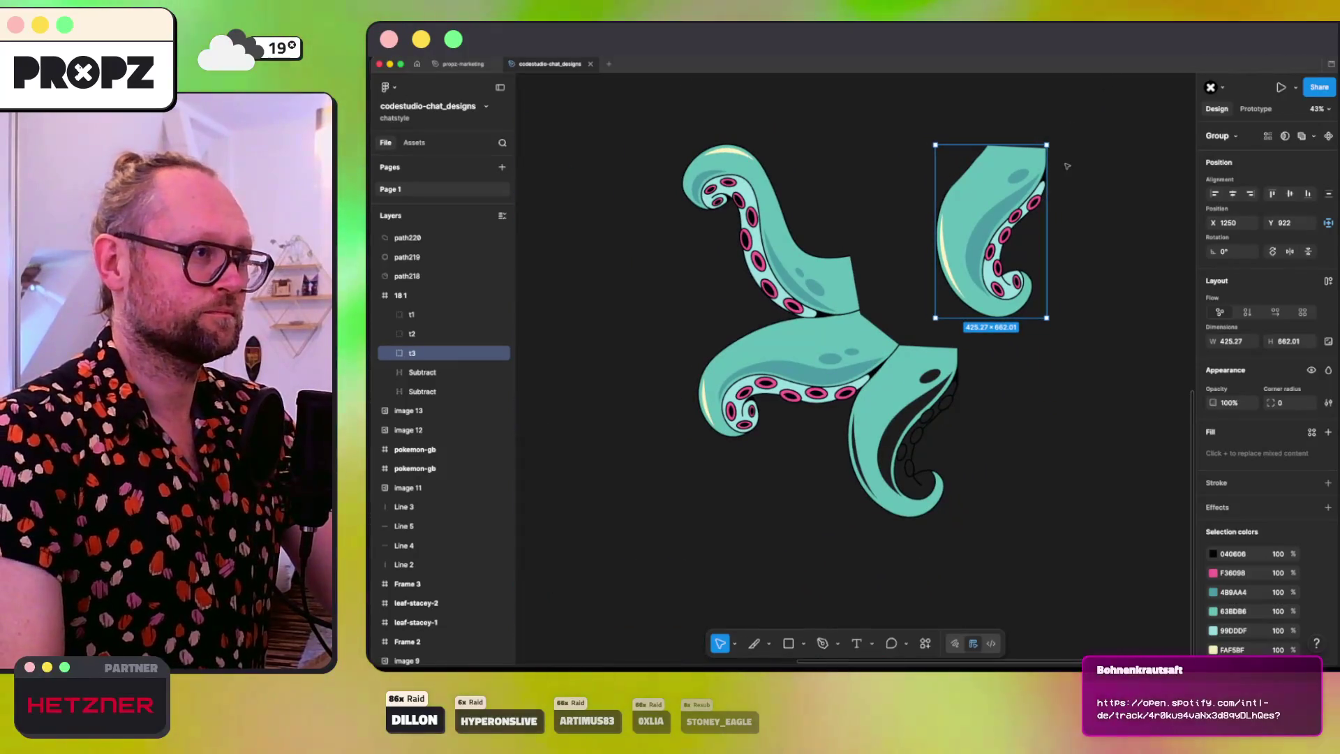
mouse_move(1052, 149)
left_mouse_down()
mouse_move(977, 328)
mouse_move(947, 305)
left_mouse_up()
left_click_drag(1075, 332, 1105, 313)
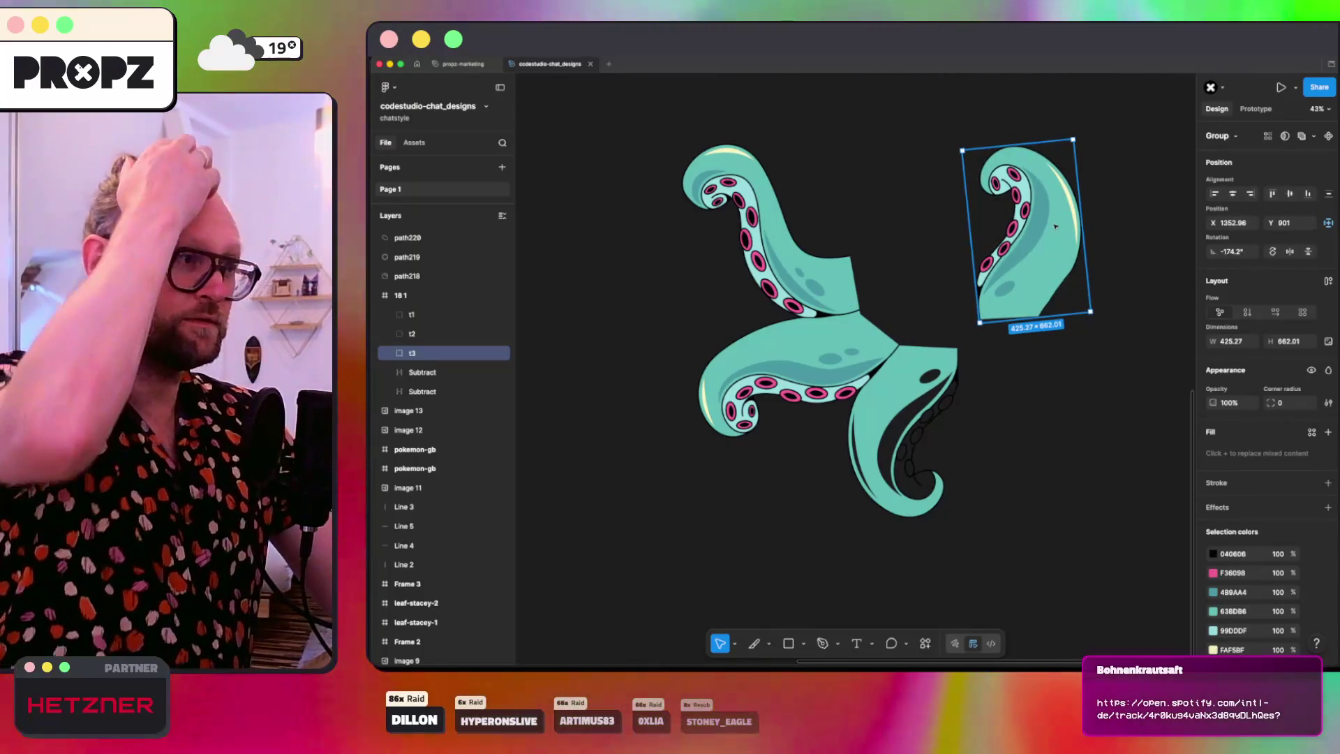
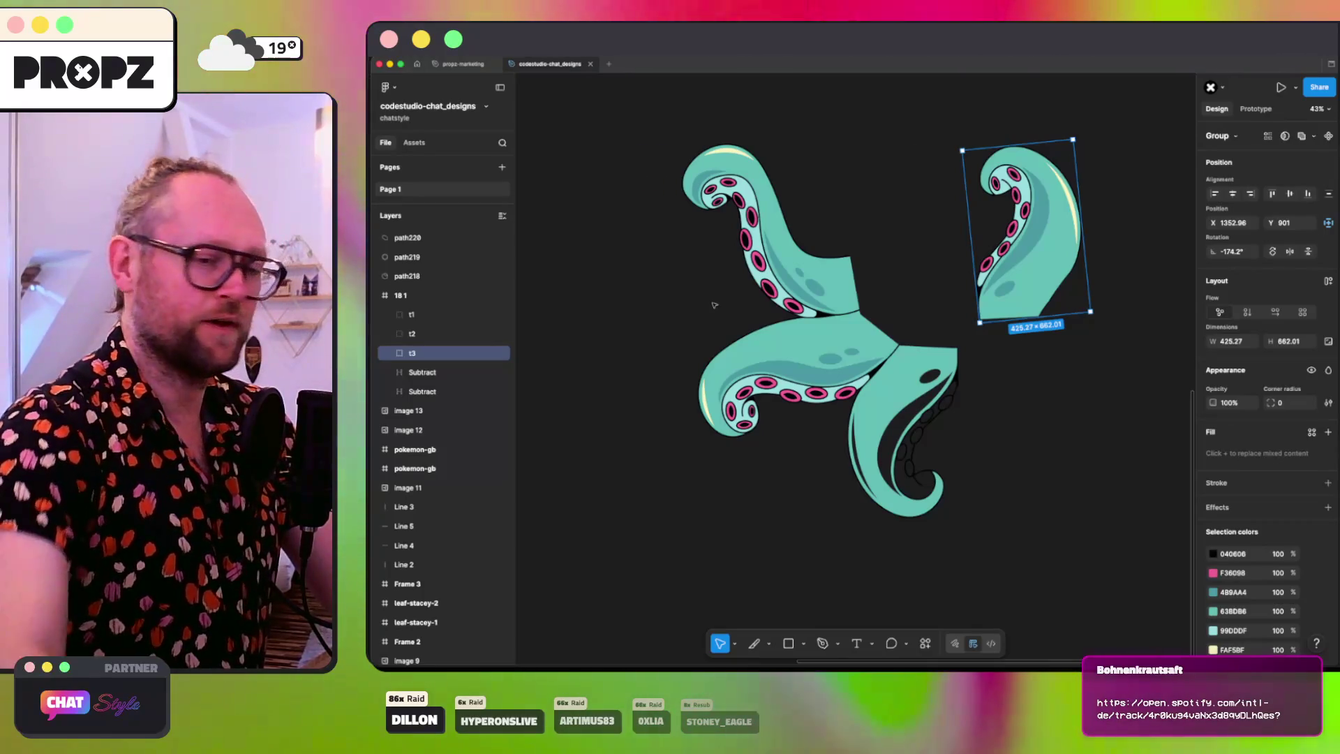
Step: Start a Pen path along the upper tentacle's inner edge, curving it to follow the crease
scroll(722, 299, "up", 5)
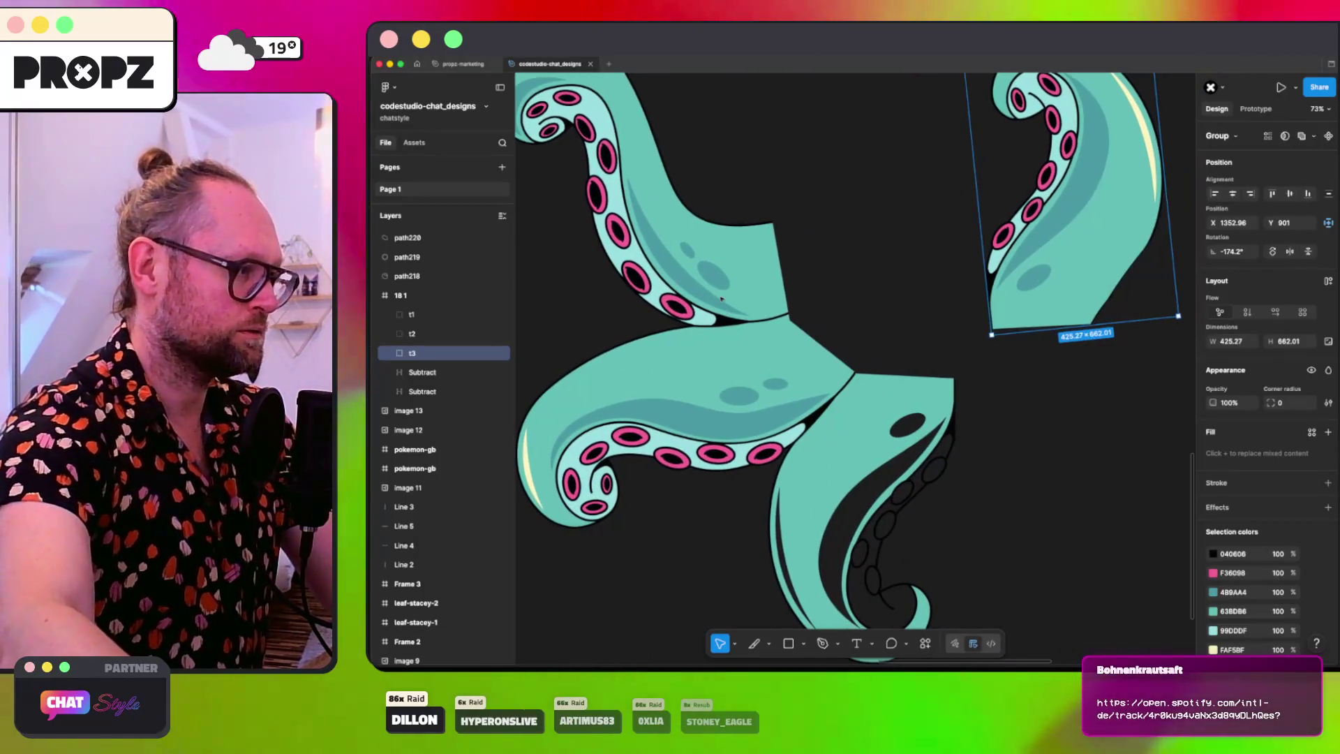
scroll(722, 299, "up", 10)
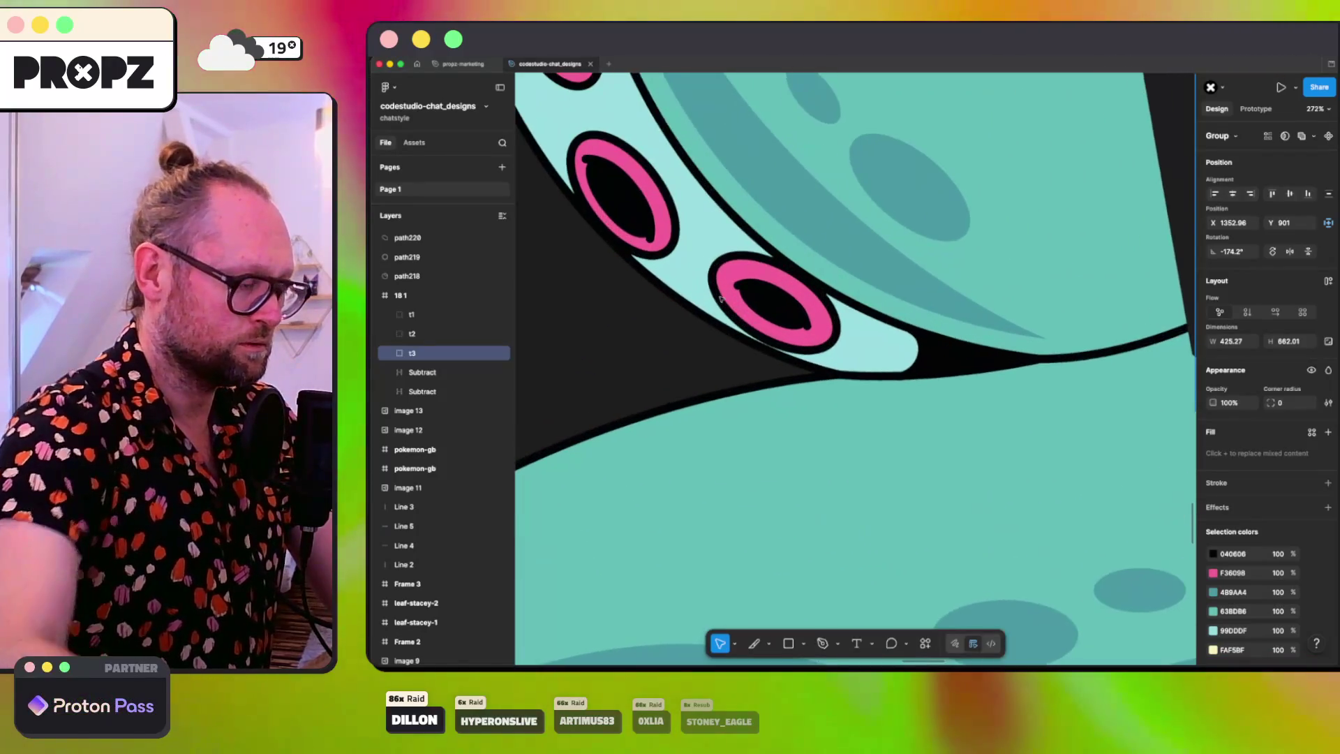
key("p")
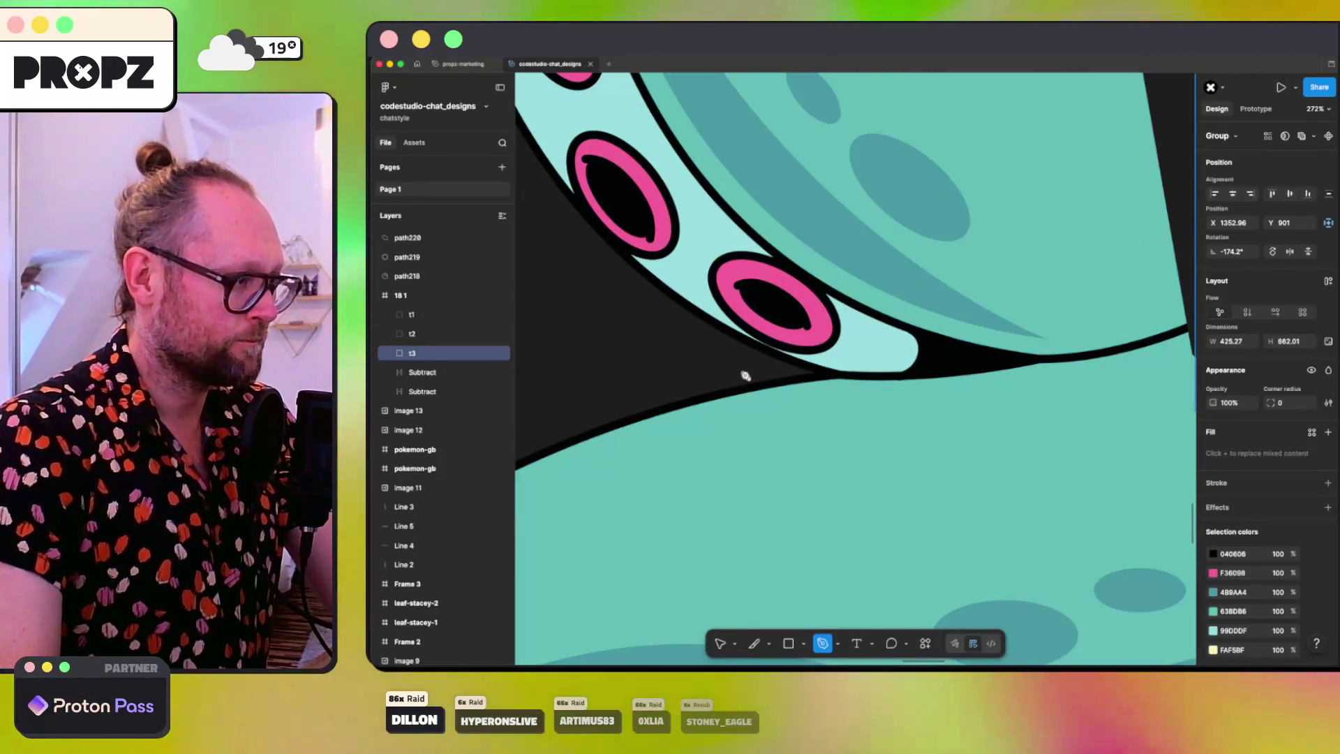
left_click(727, 367)
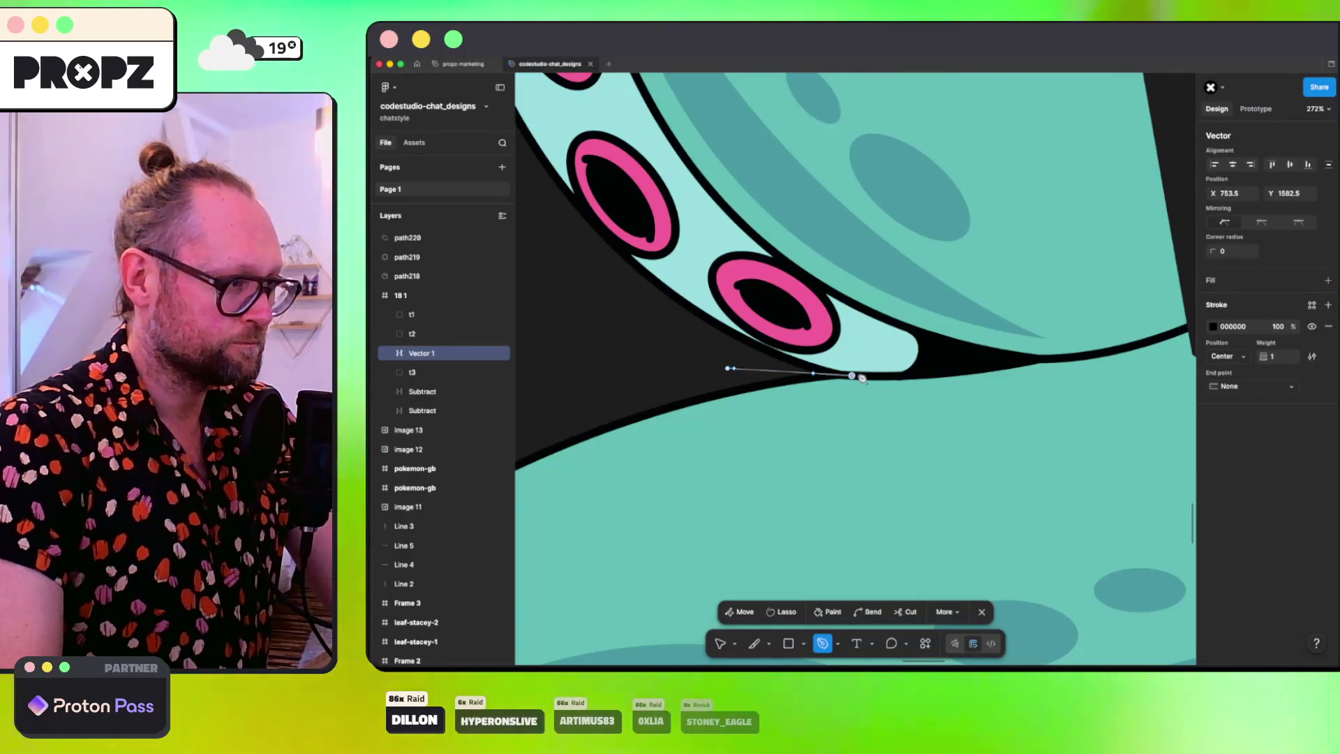
left_click(935, 375)
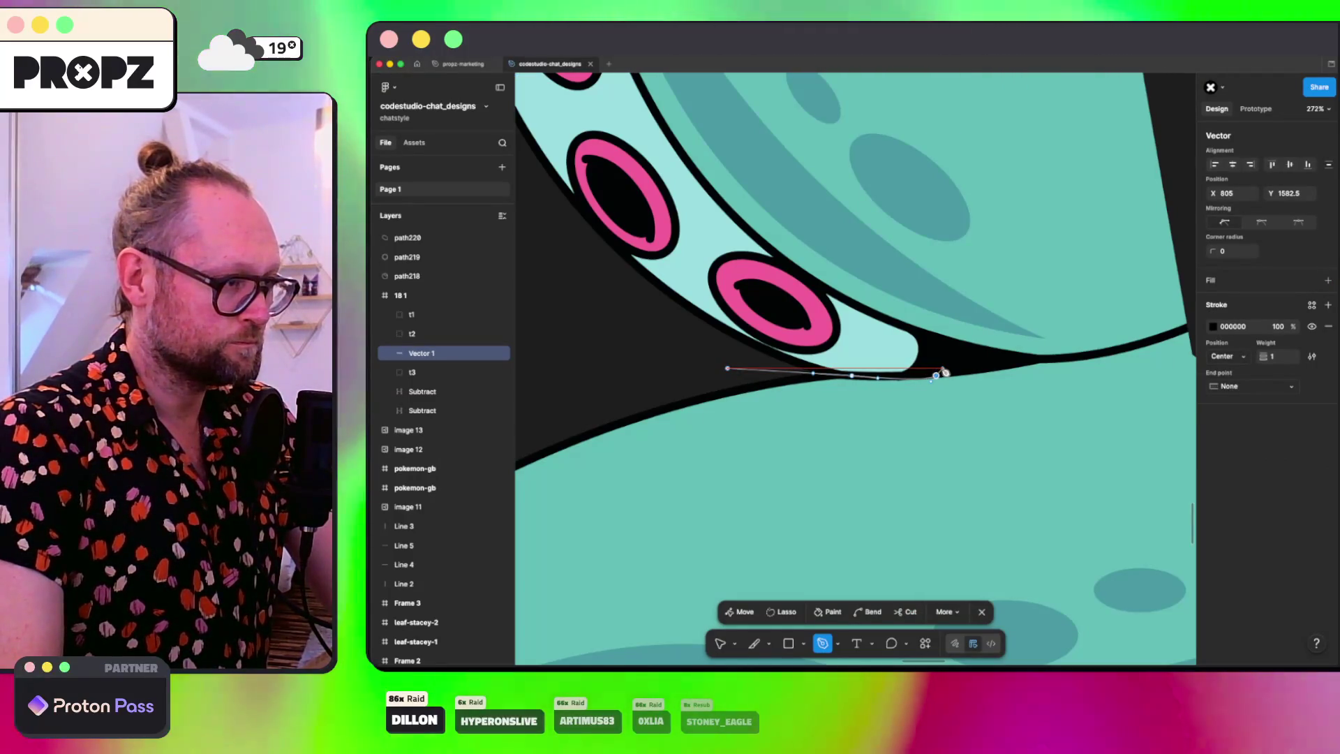
key("ctrl+z")
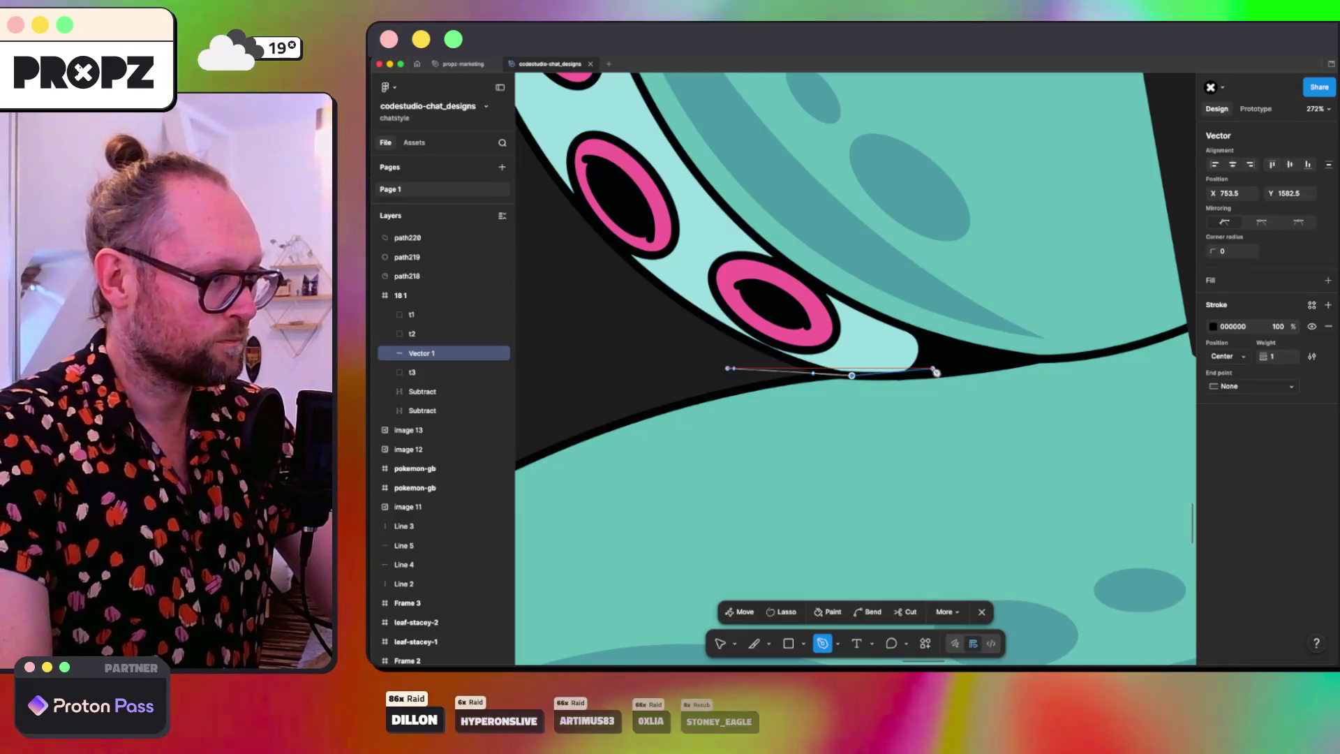
left_click(977, 368)
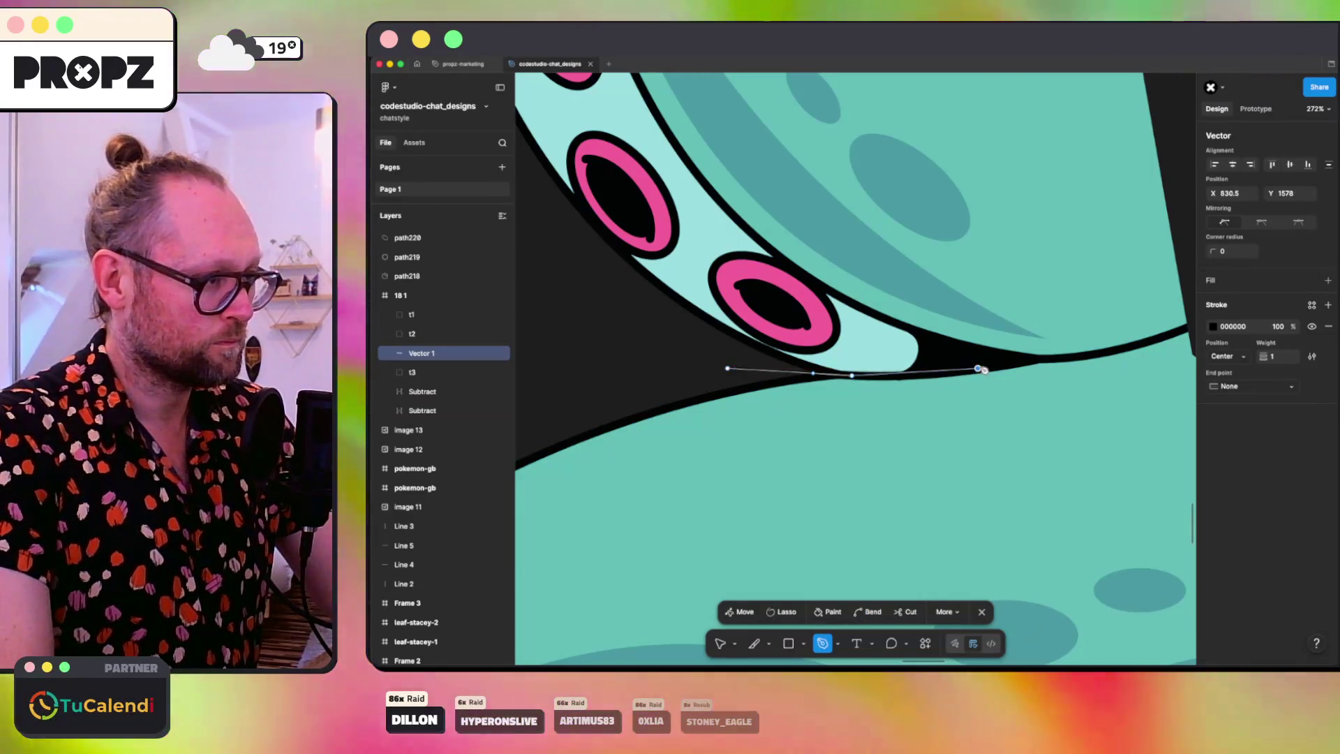
left_click_drag(982, 370, 1003, 363)
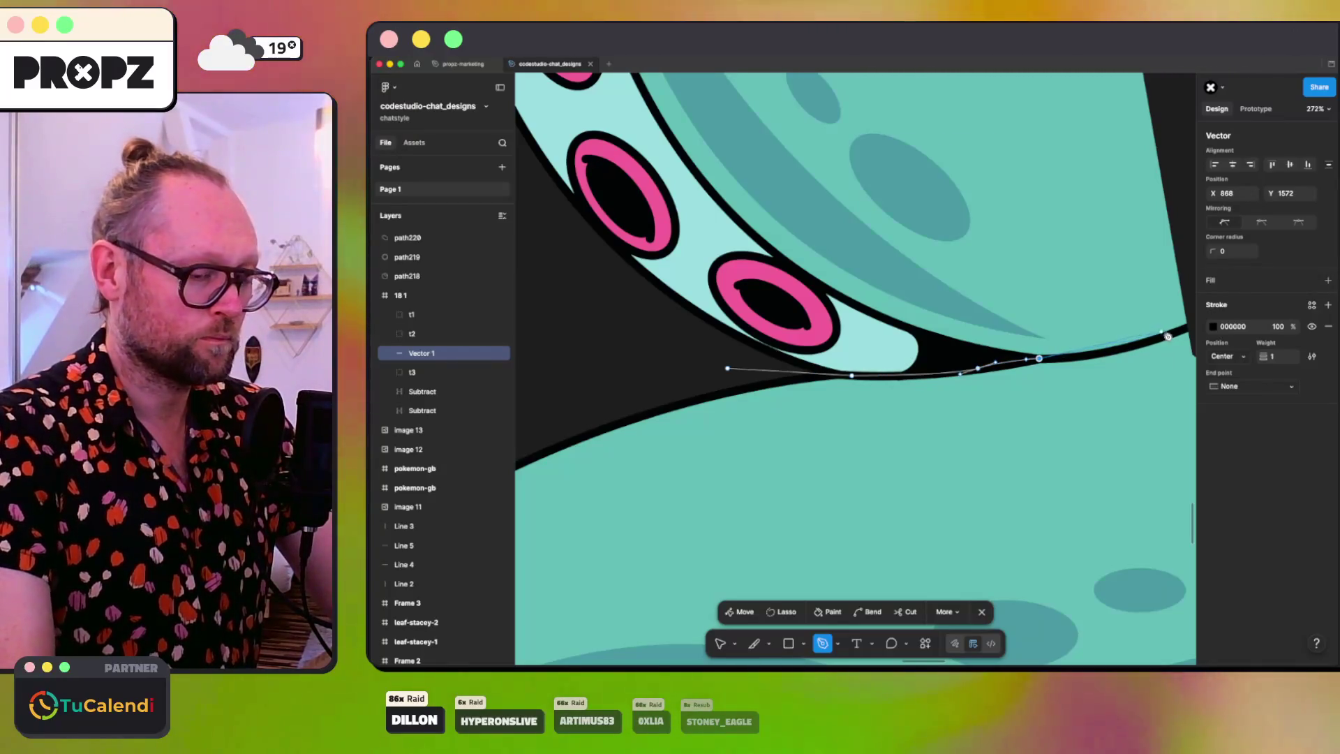
Step: Close the path around the lower tentacles with corner points below, left and upper left
scroll(1169, 337, "right", 5)
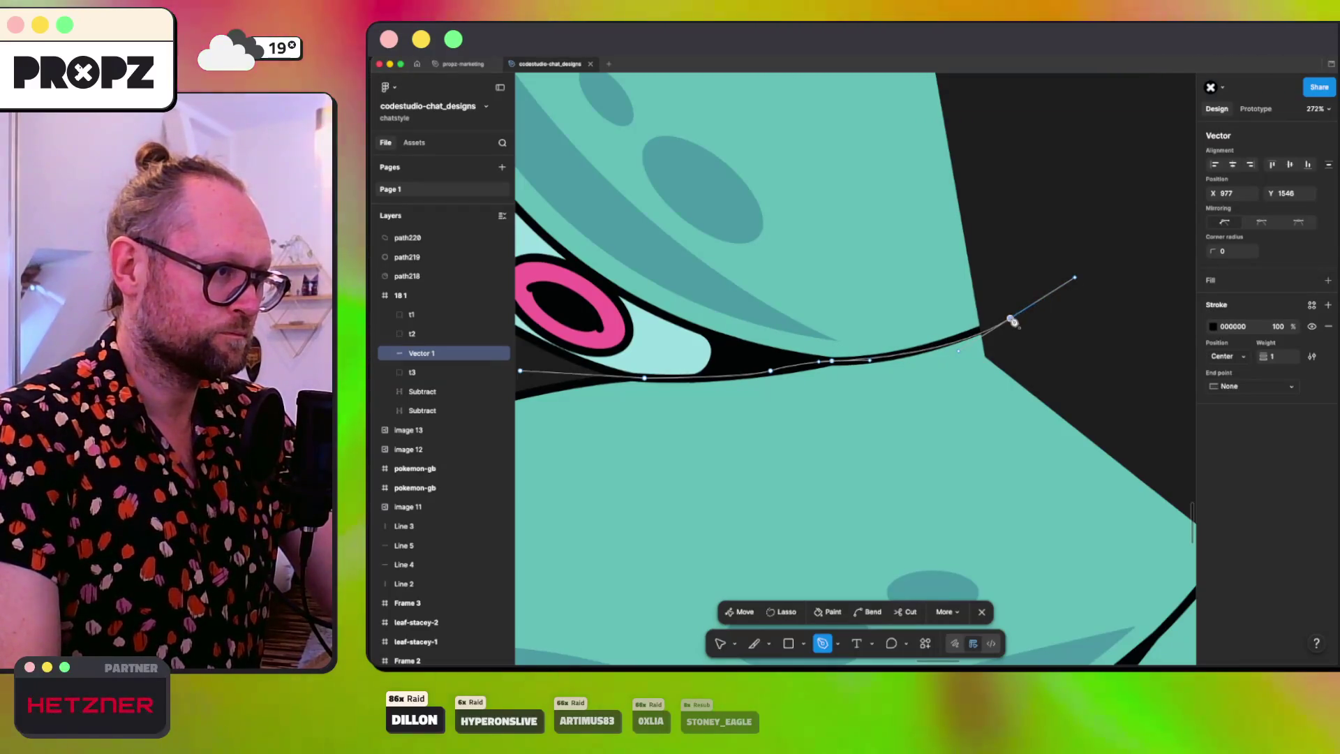
scroll(1081, 253, "down", 10)
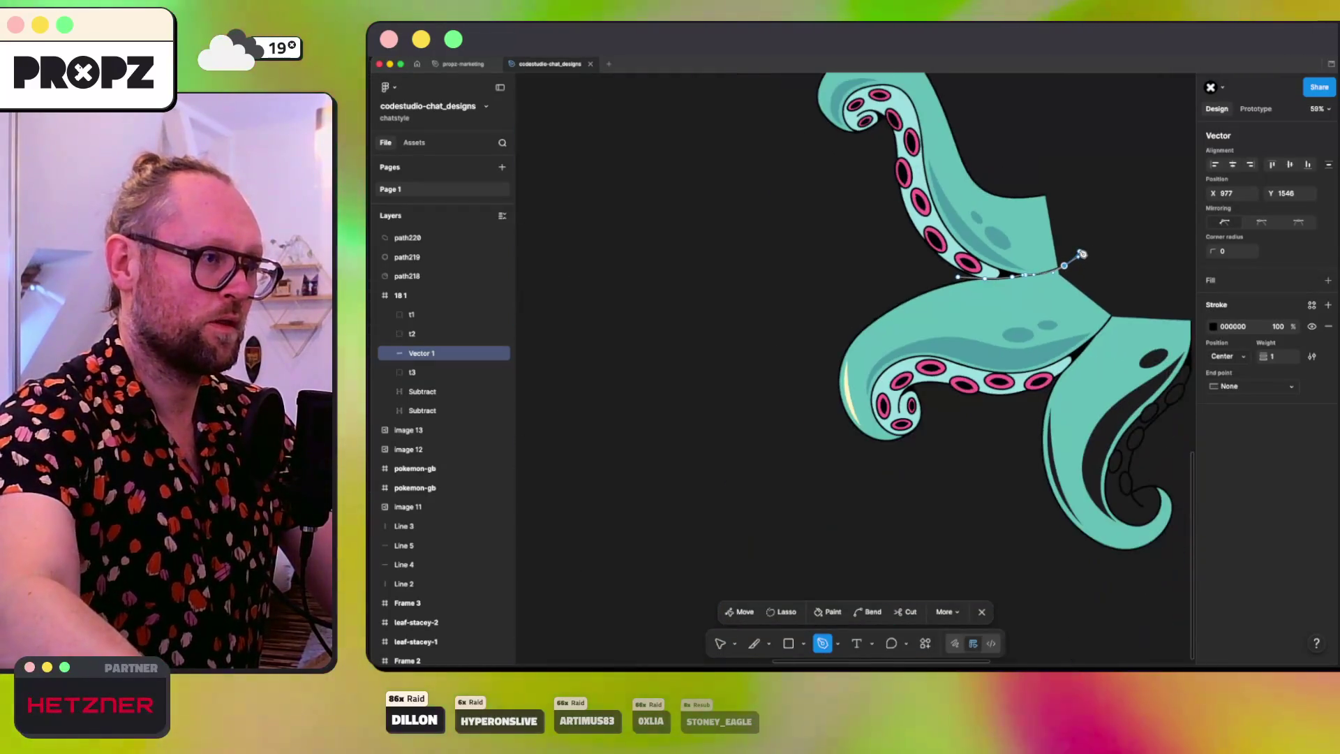
scroll(1082, 253, "right", 2)
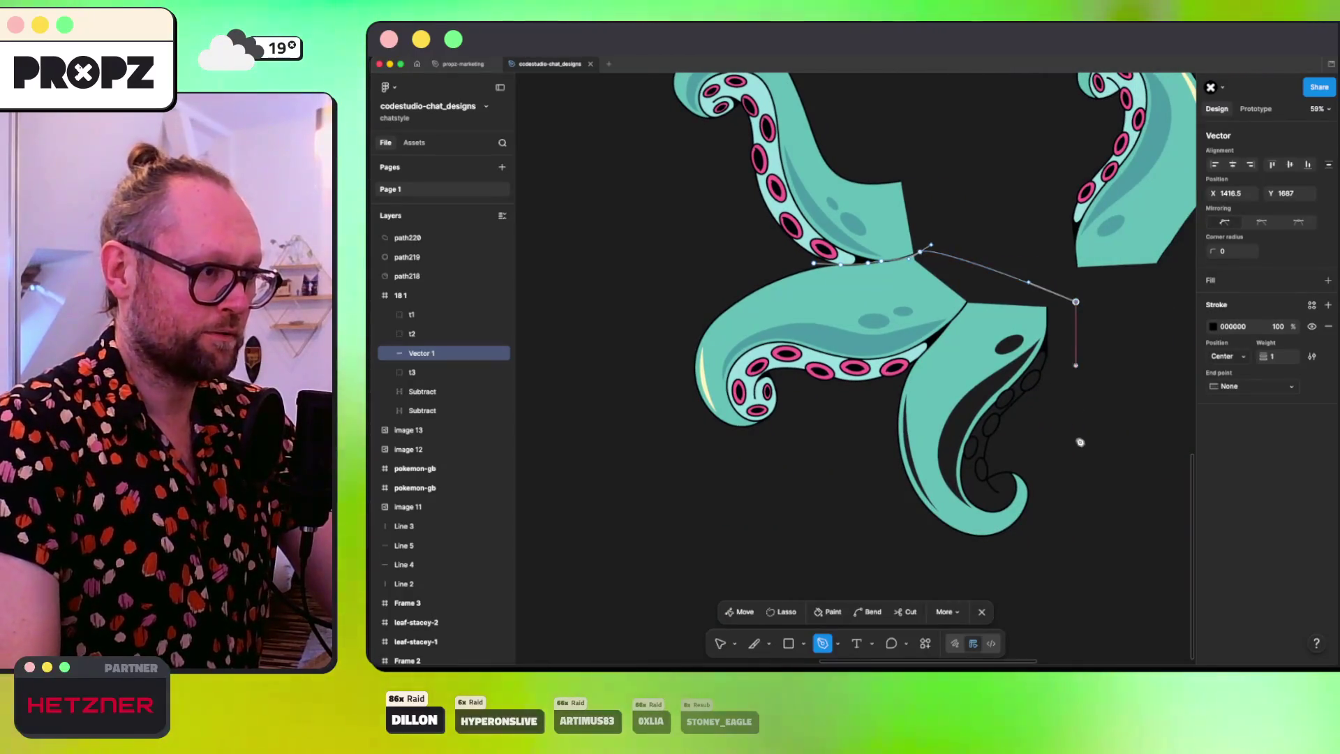
left_click(935, 560)
left_click(635, 441)
left_click(651, 283)
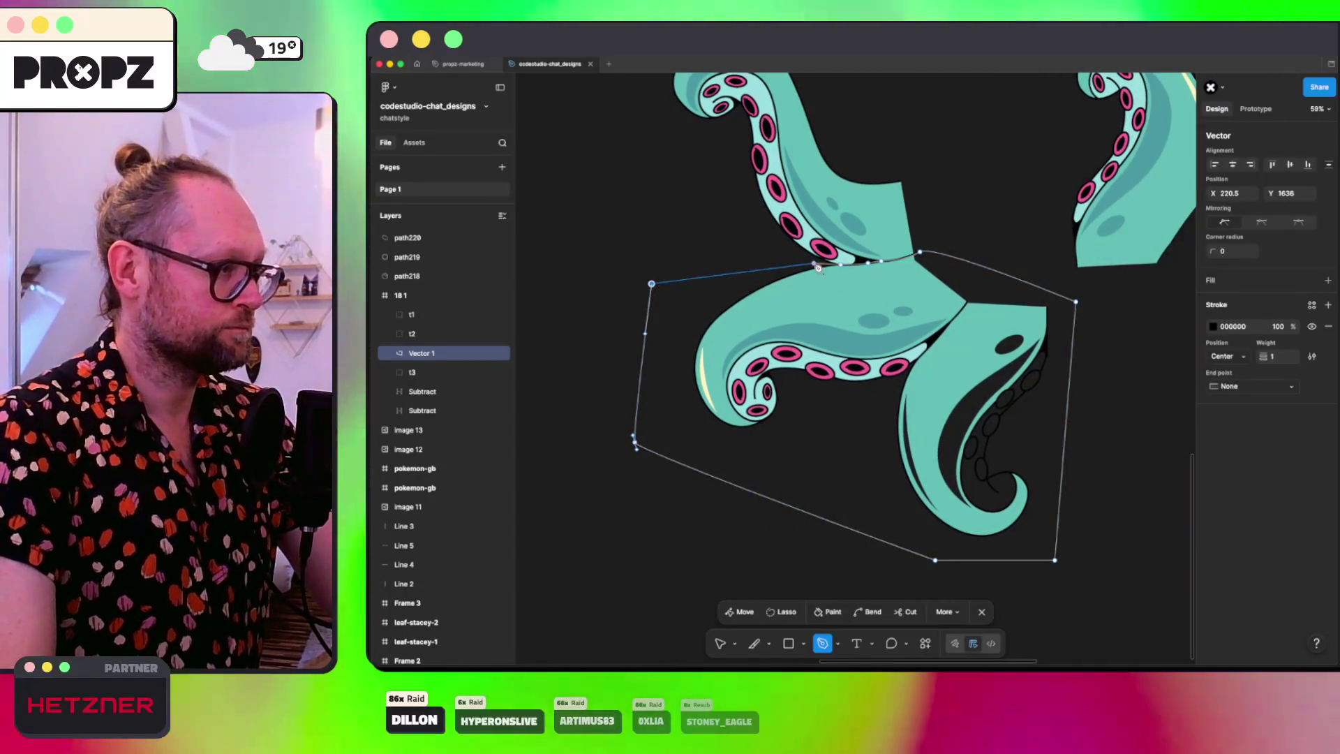
left_click(815, 265)
scroll(815, 265, "up", 8)
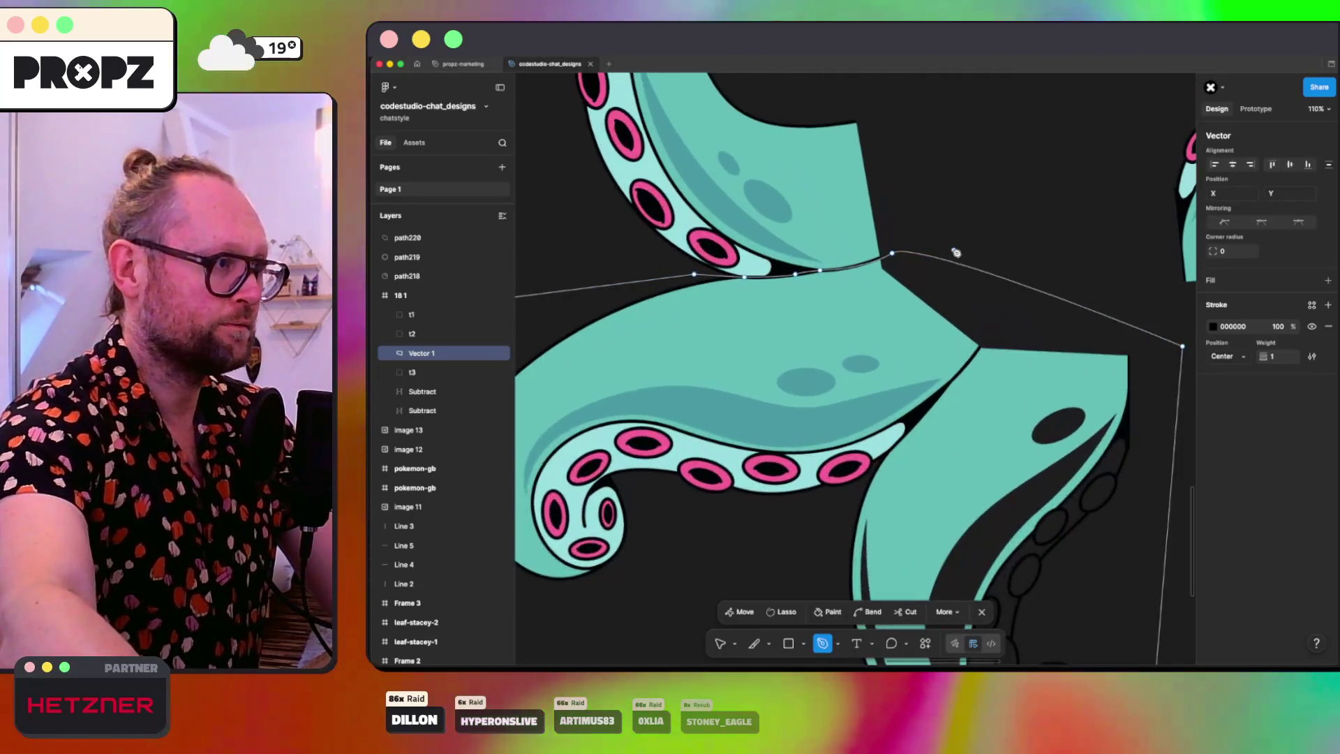
scroll(781, 236, "up", 3)
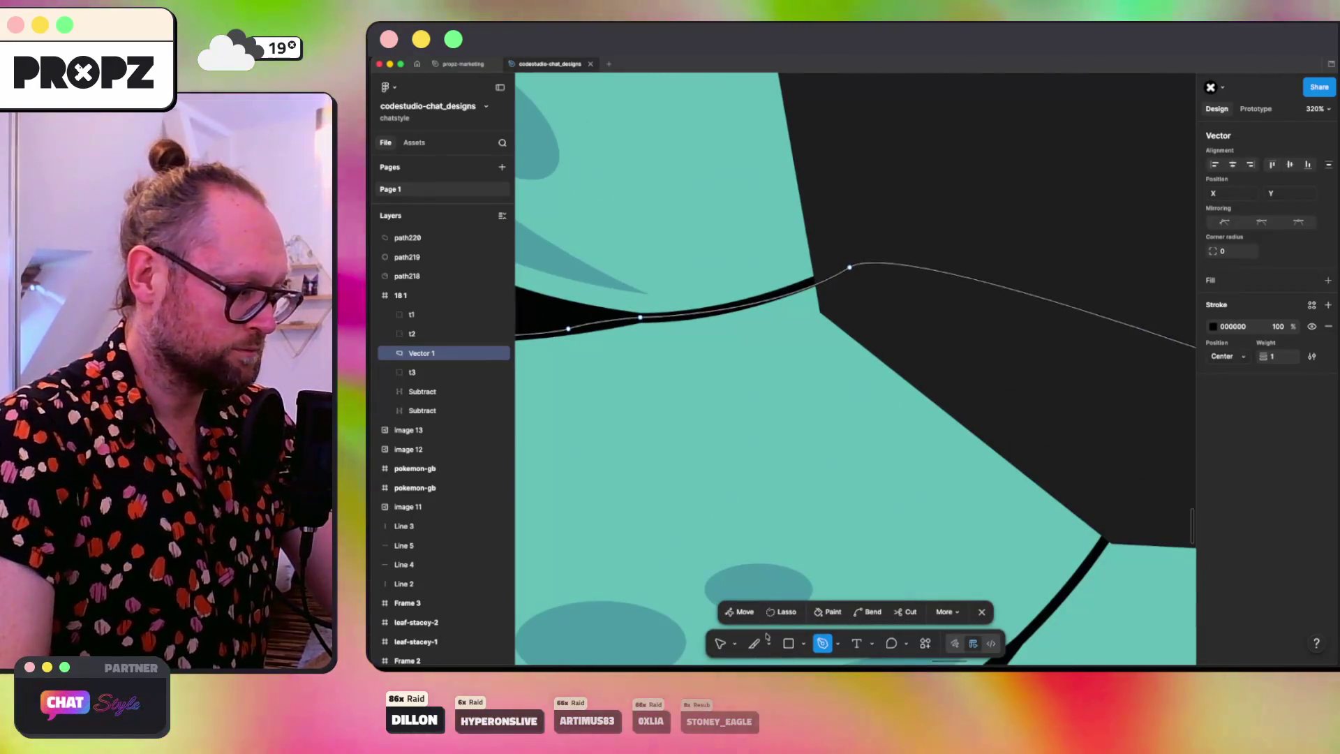
left_click(720, 644)
Step: Give the new closed shape a light grey D9D9D9 fill
double_click(844, 271)
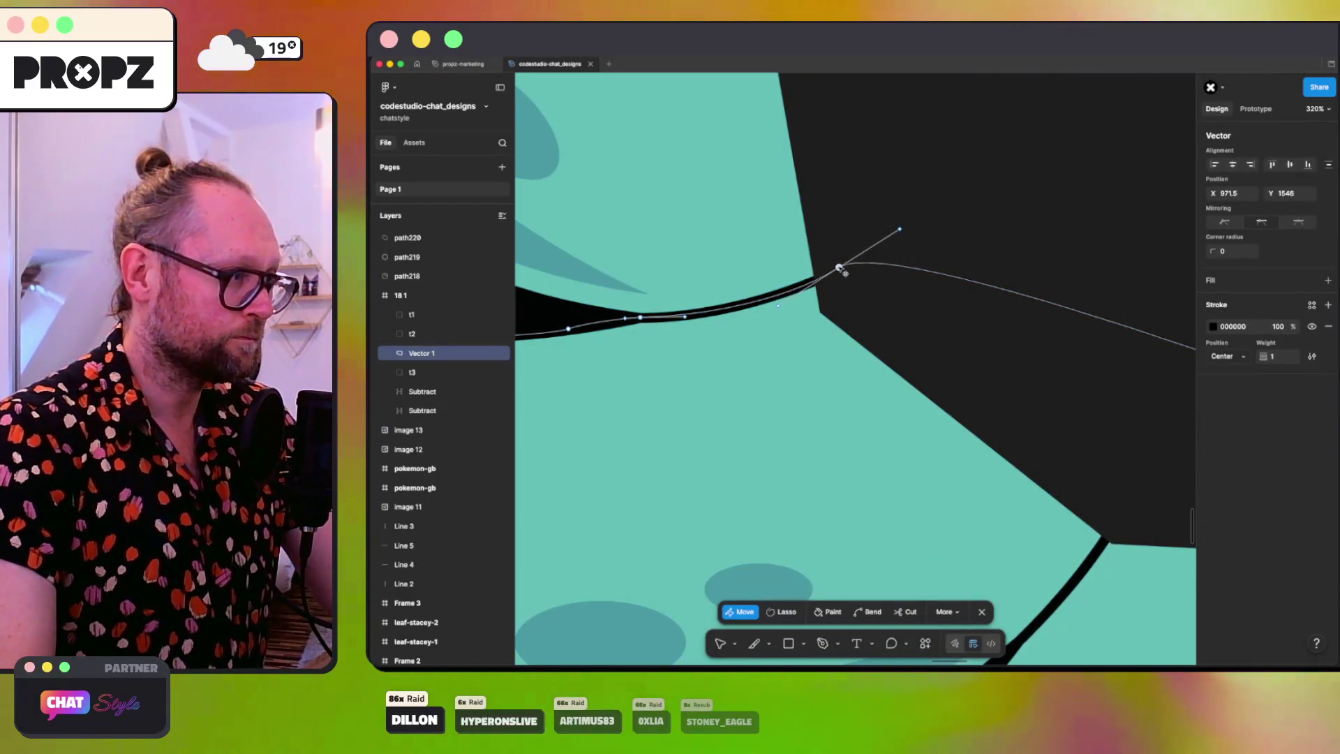
scroll(840, 268, "down", 10)
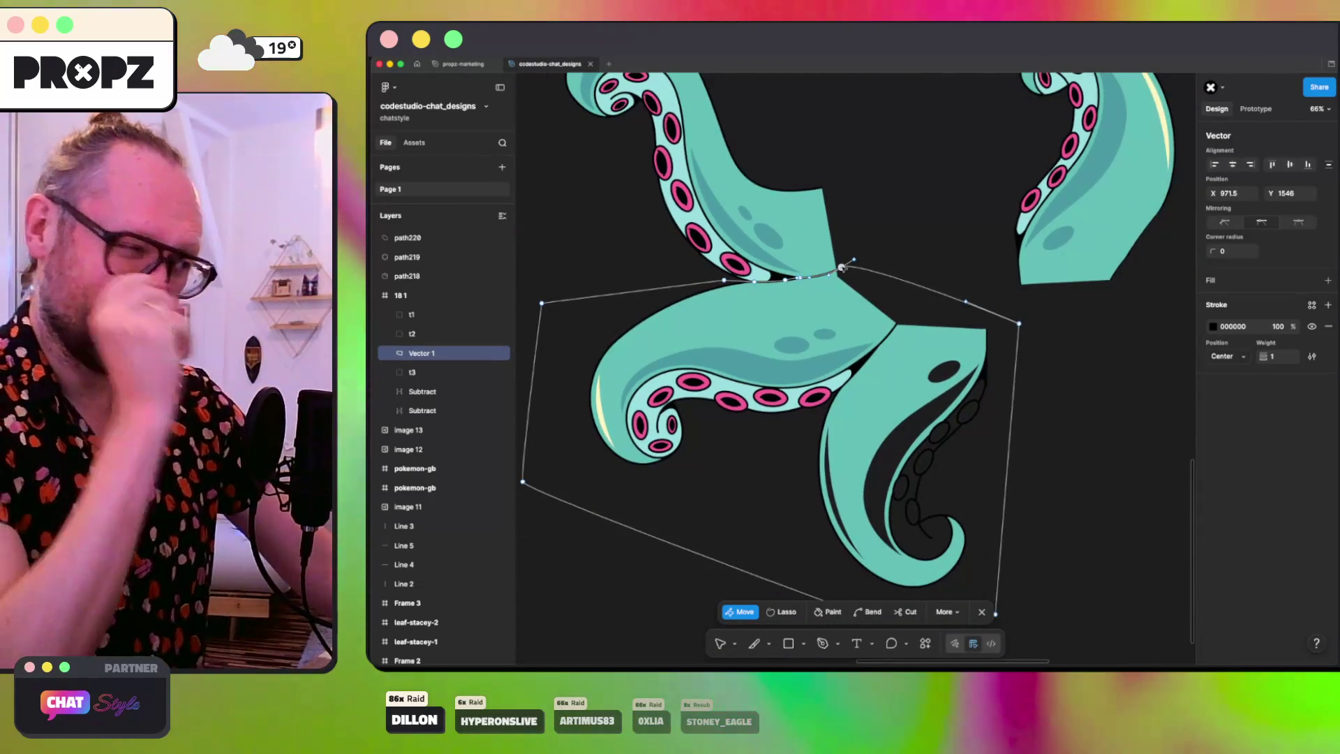
left_click(1326, 281)
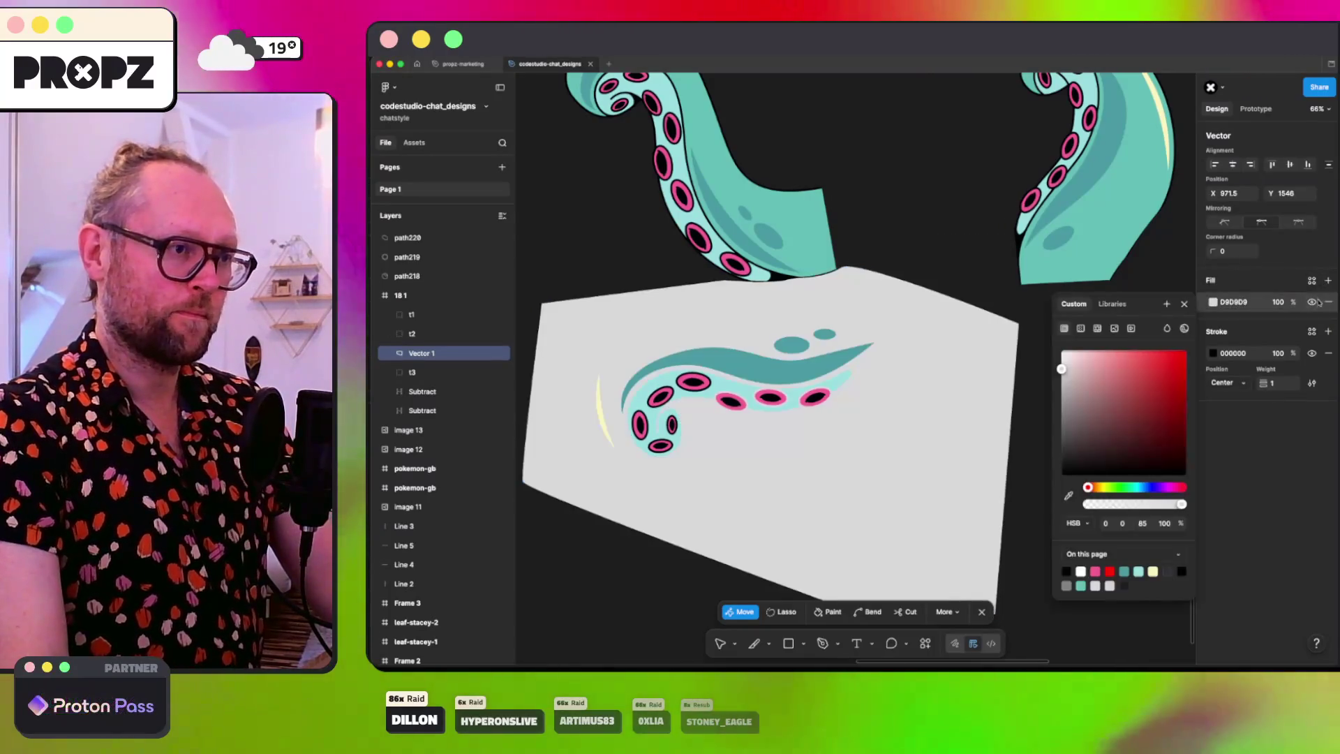
Step: Remove the grey shape's stroke, move it below t3, and duplicate both Subtract layers
left_click(1328, 352)
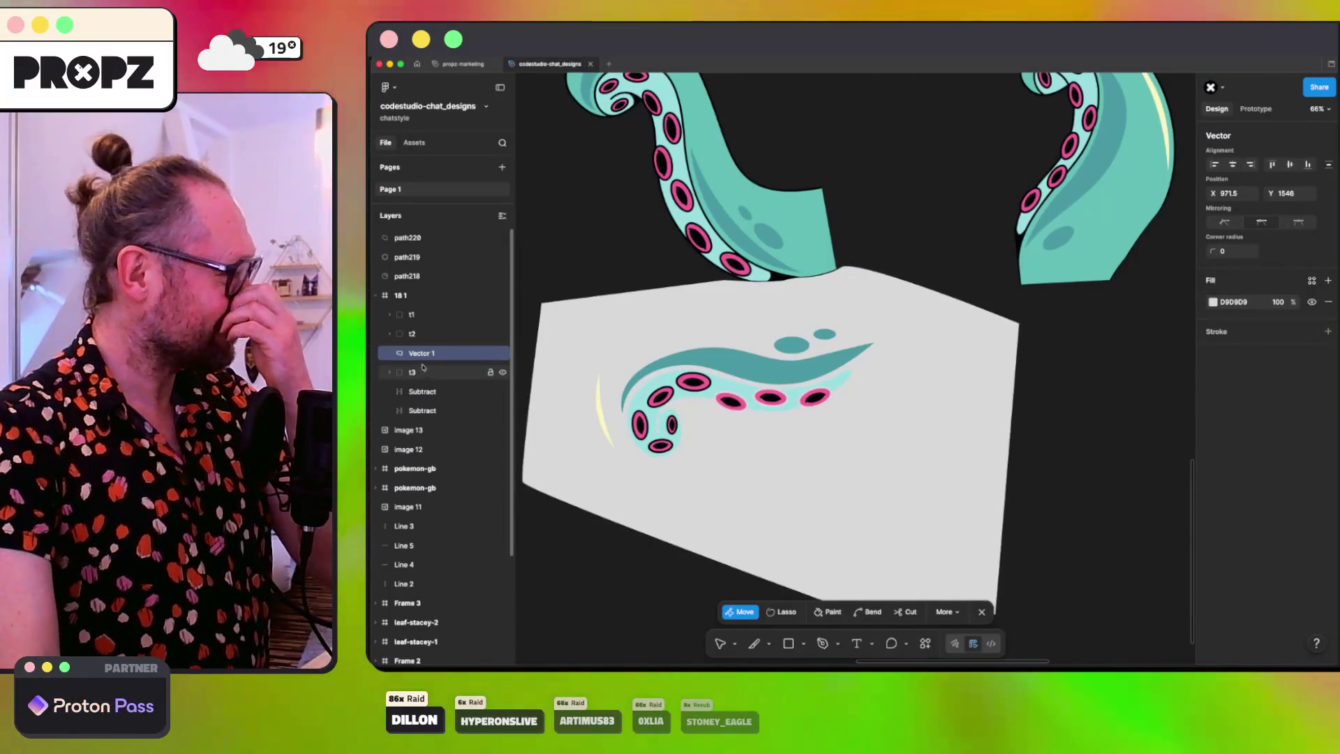
left_click_drag(410, 382, 414, 373)
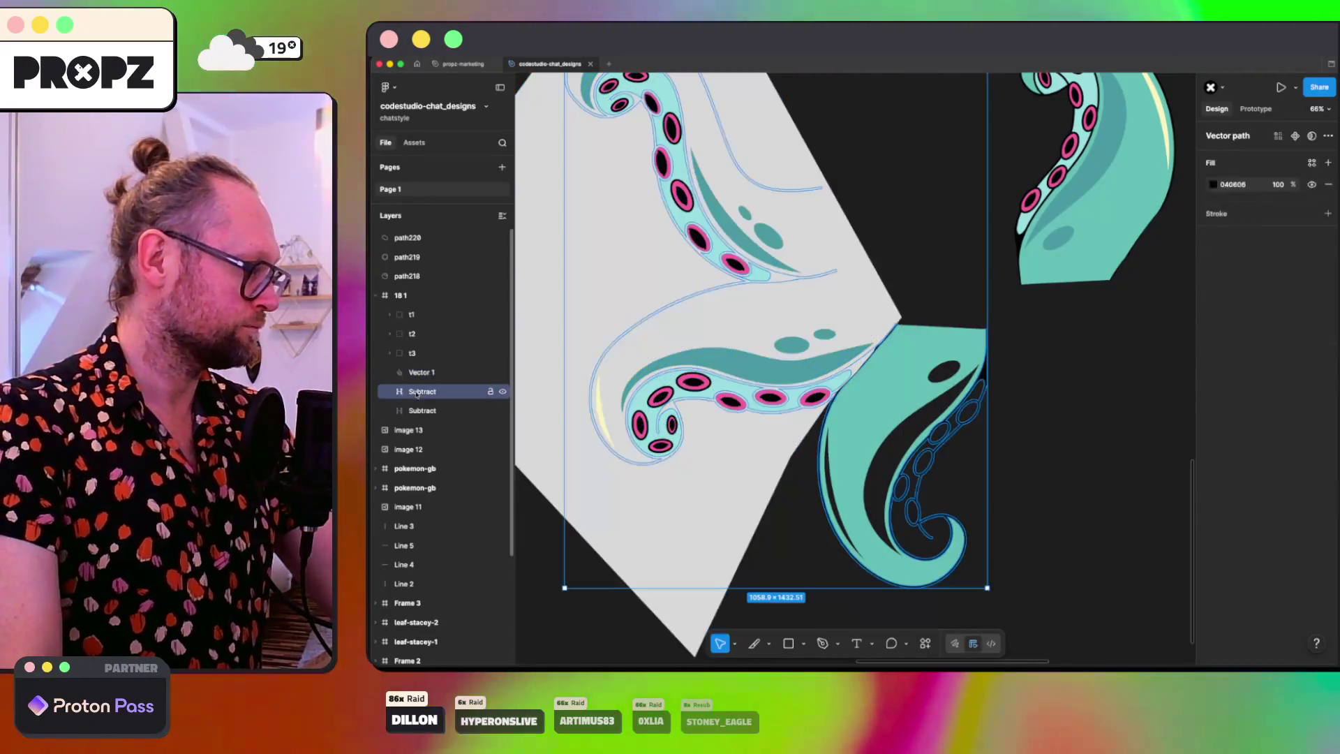
key("super")
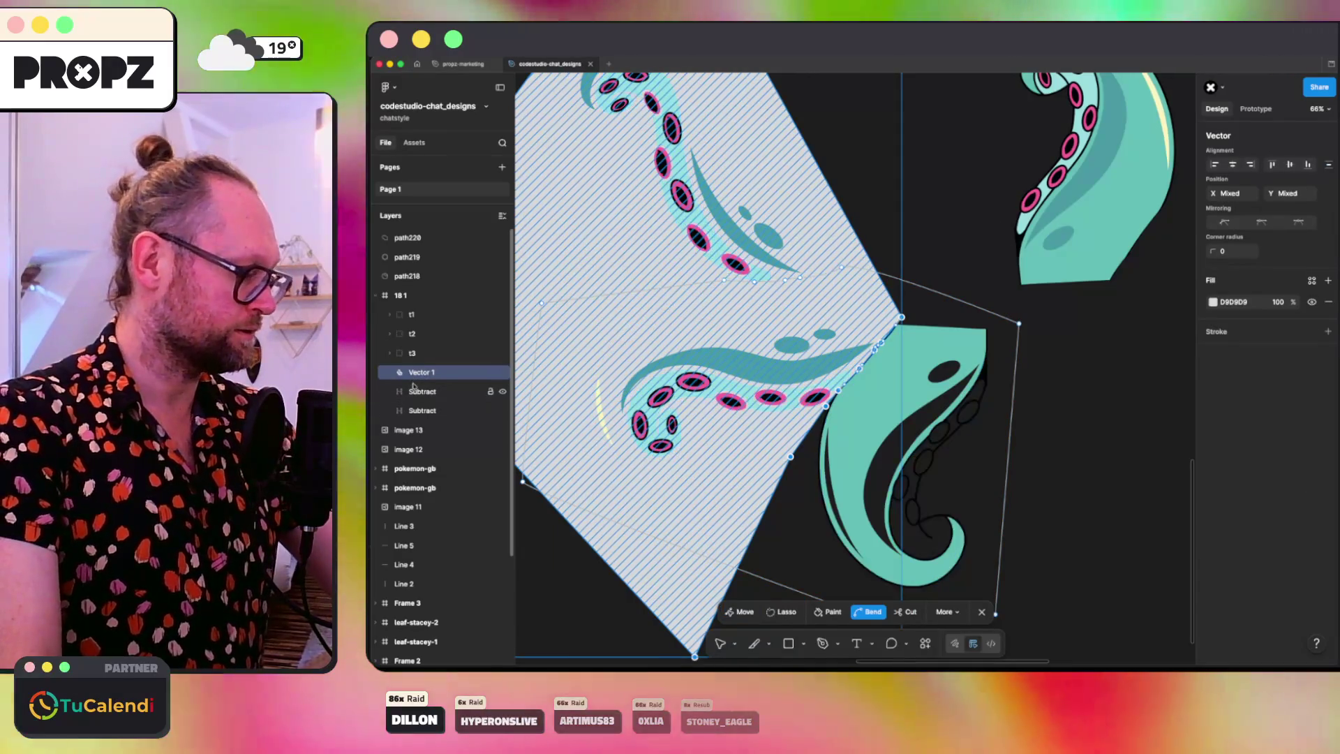
key("Escape")
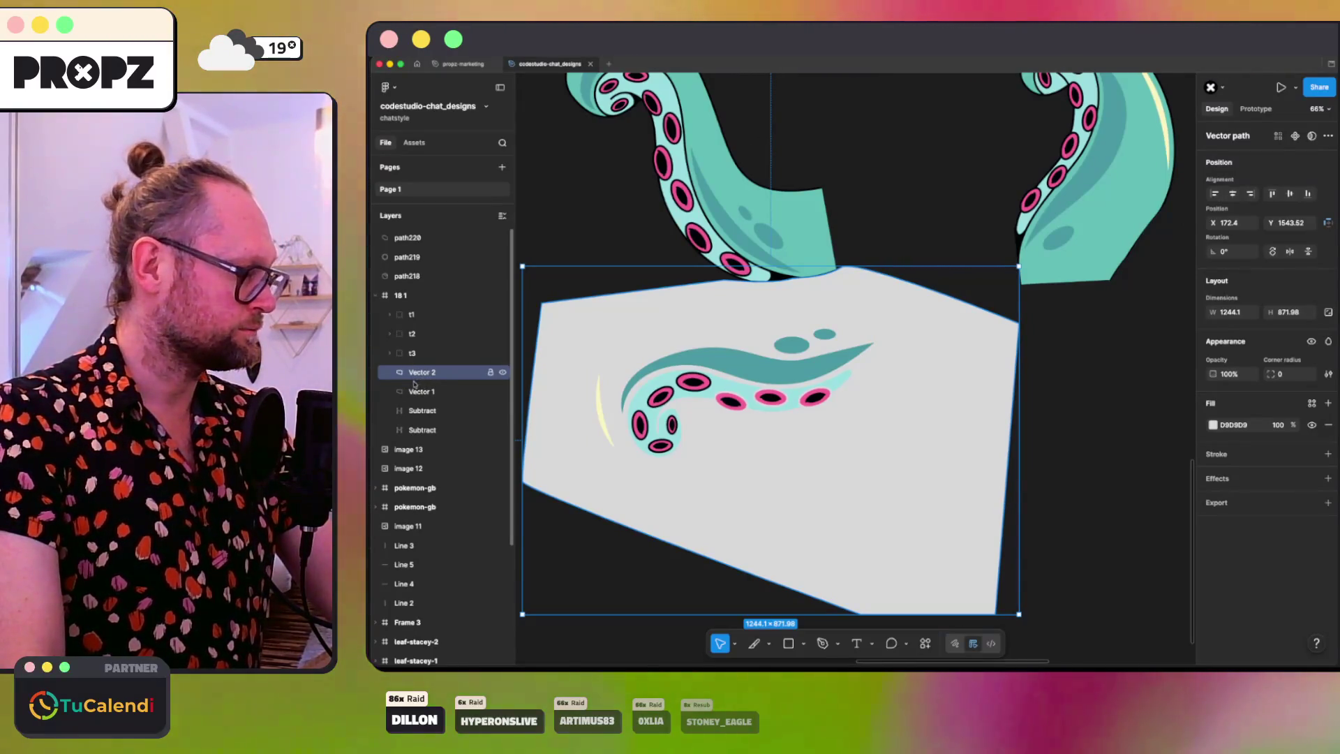
left_click(419, 411)
left_click(419, 430, "shift")
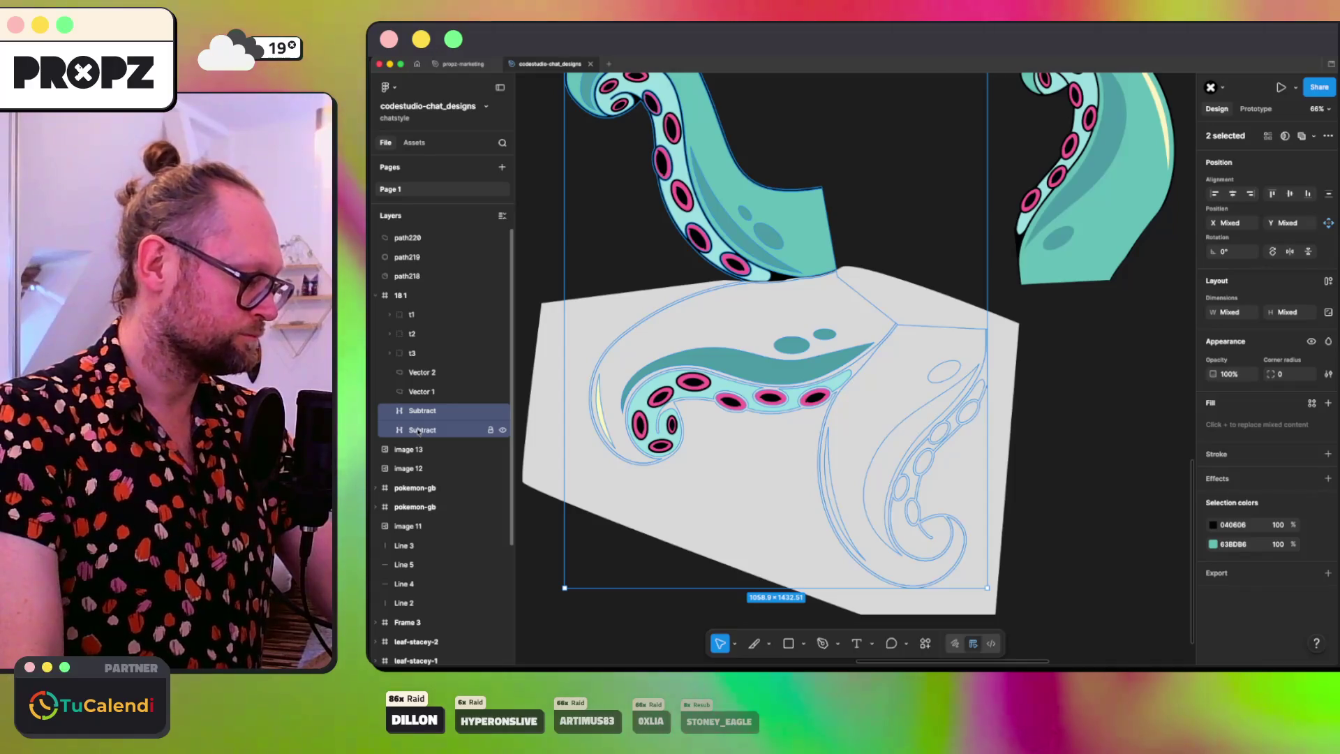
key("super+d")
Step: Boolean-subtract each grey shape copy from its Subtract tentacle layer
left_click(416, 373)
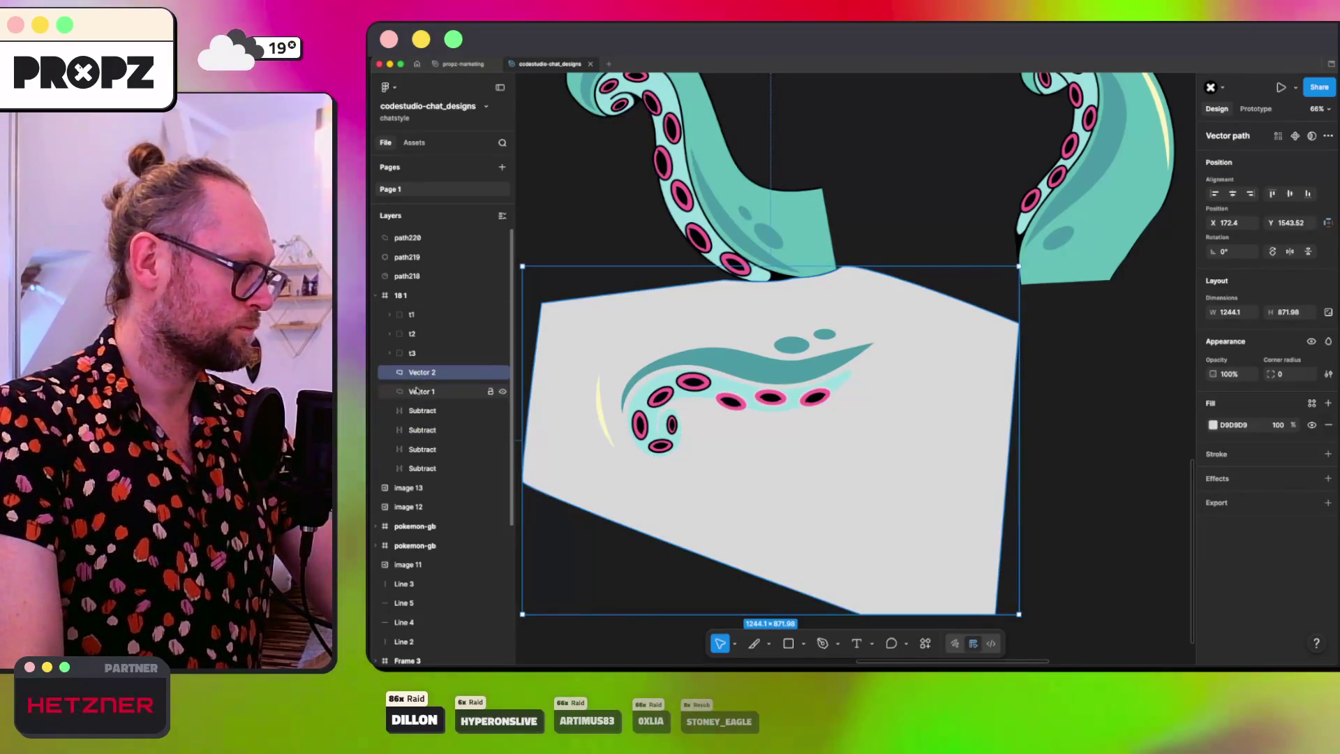
left_click(419, 411, "shift")
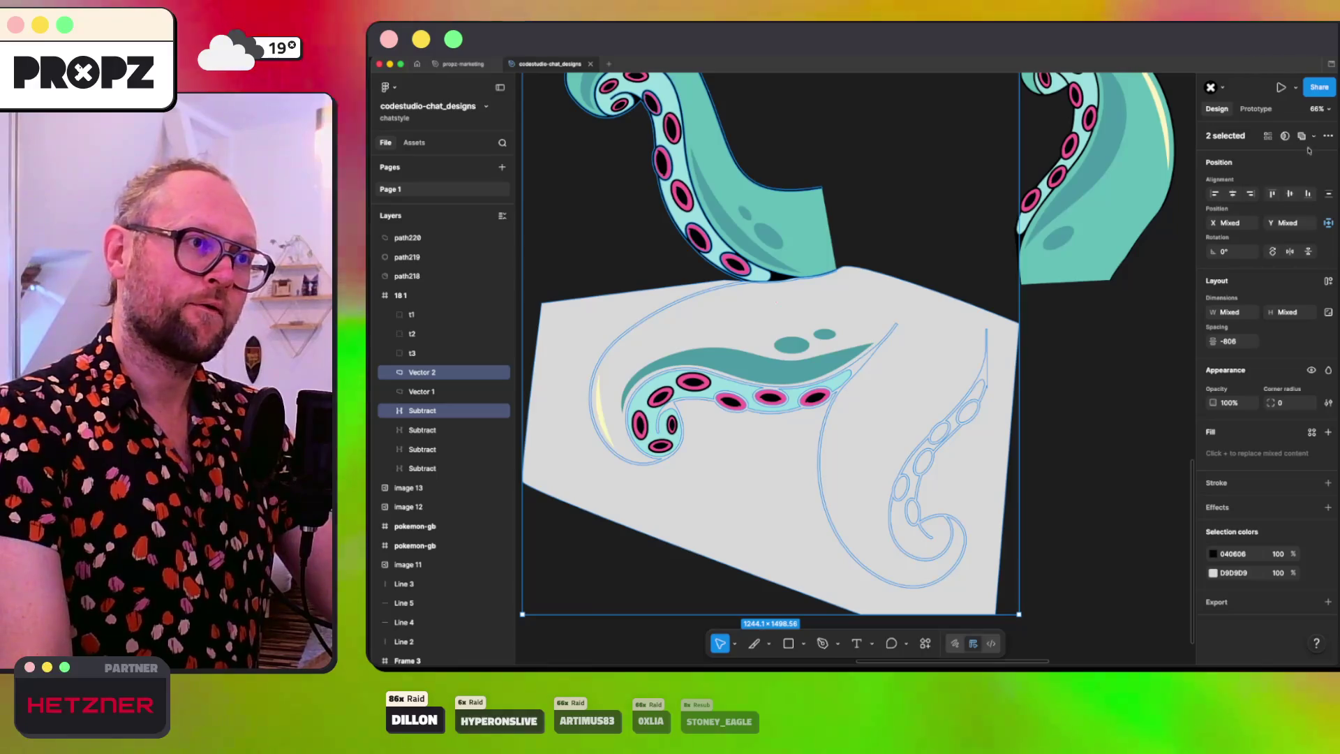
left_click(1287, 173)
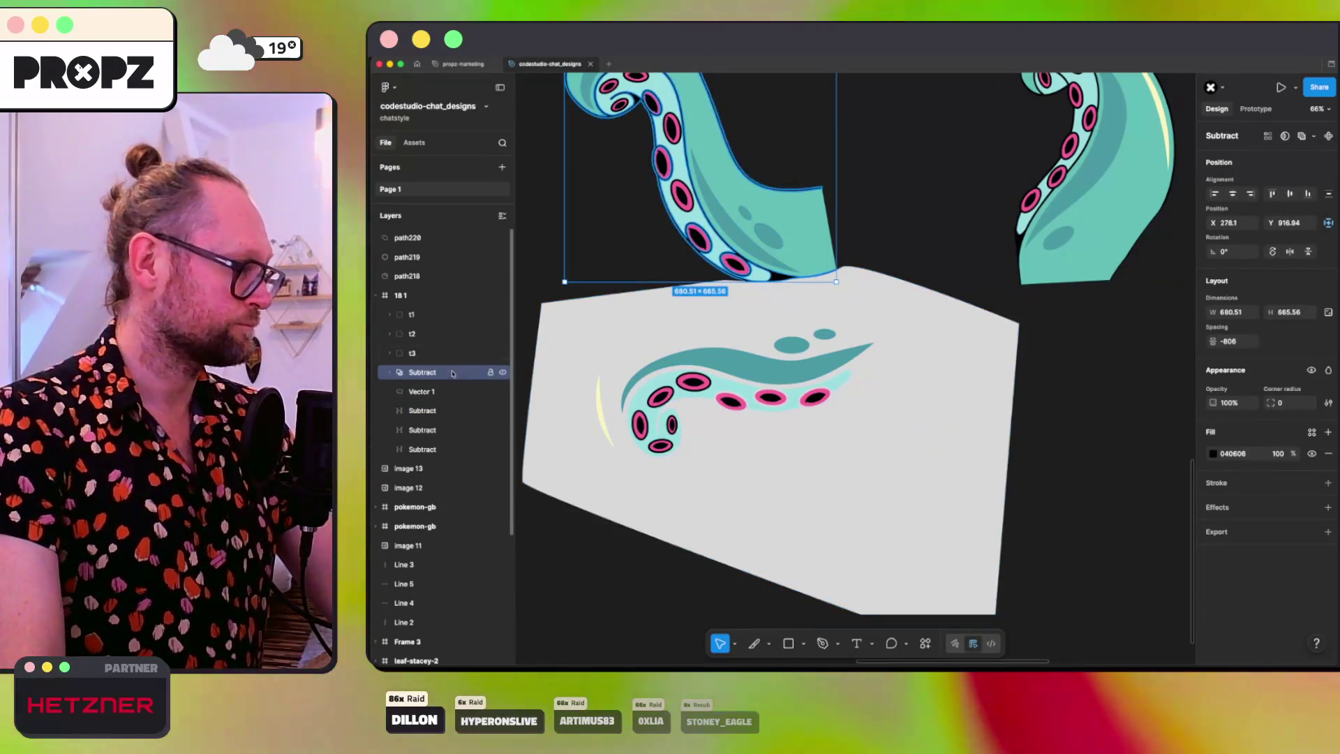
left_click(425, 391)
left_click(443, 410, "shift")
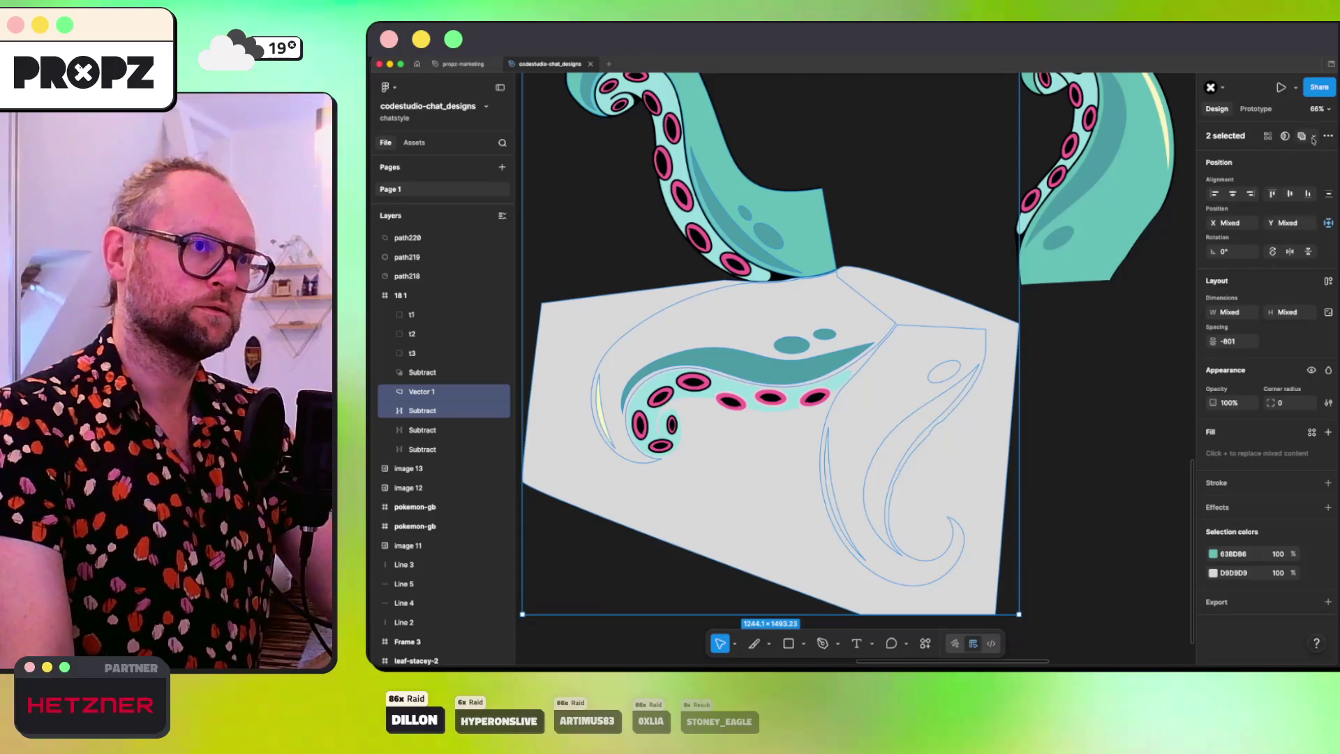
left_click(1313, 136)
left_click(1278, 174)
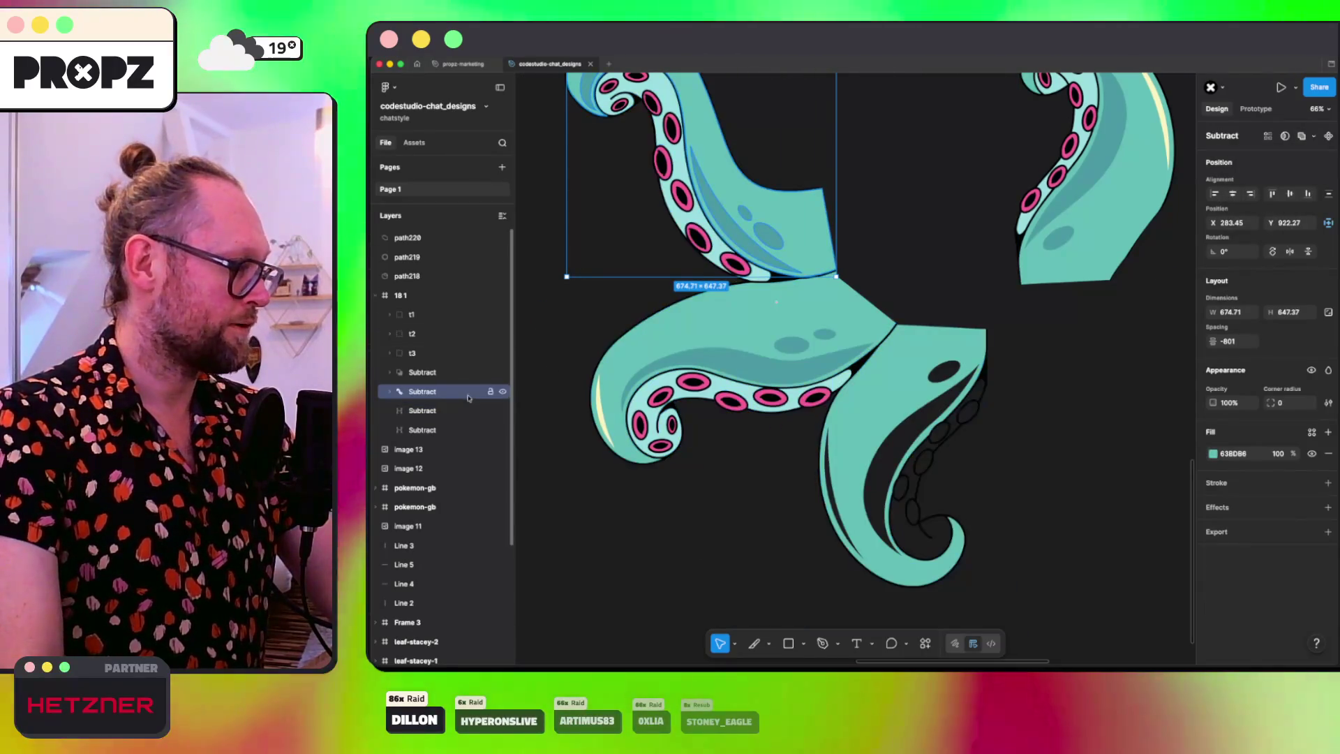
Step: Flatten both cut results into single paths
right_click(427, 374)
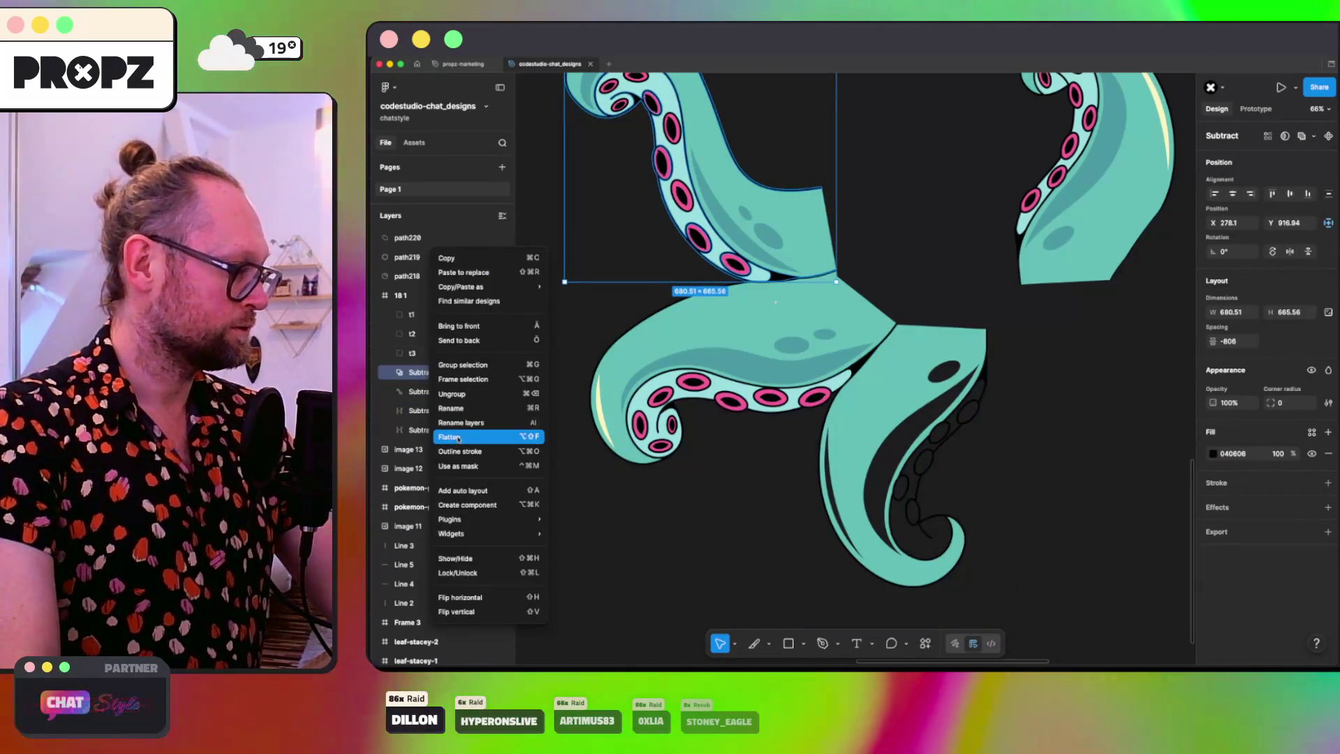
left_click(465, 437)
right_click(442, 392)
left_click(464, 436)
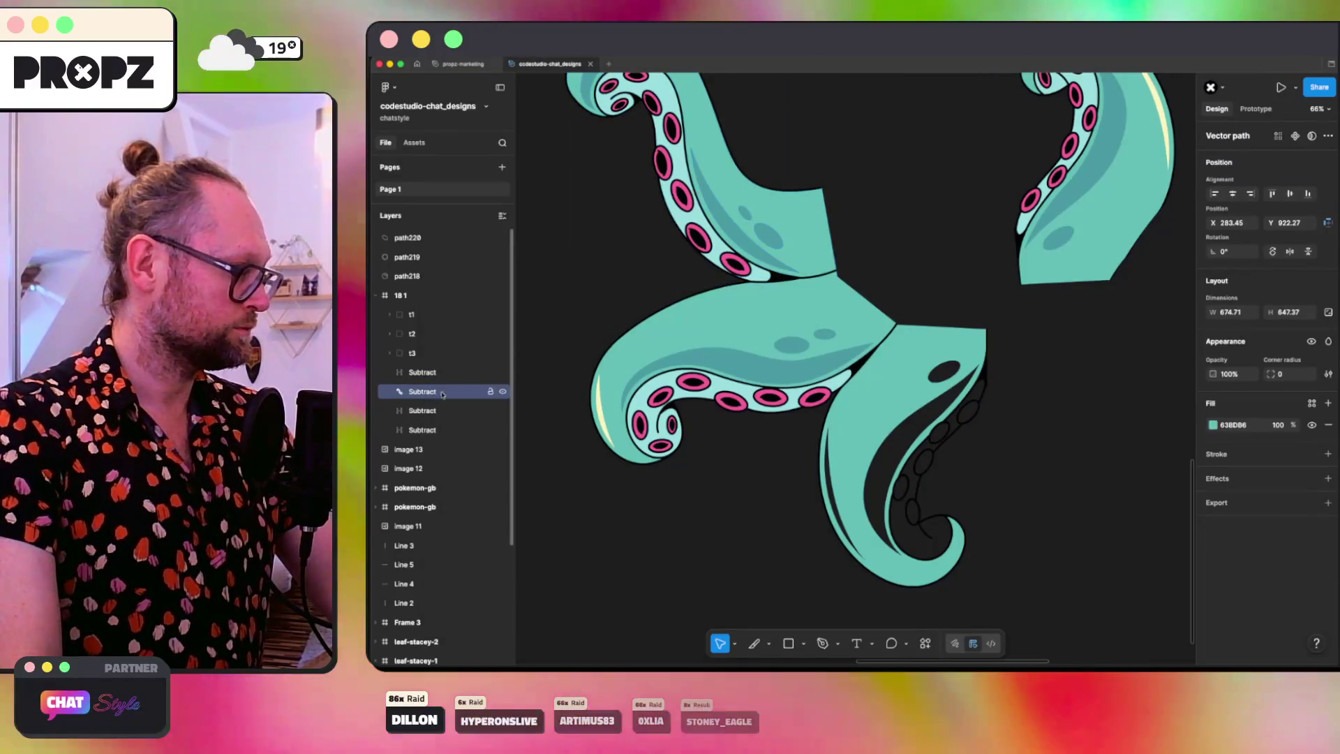
left_click(417, 372, "shift")
Step: Move both Subtract shapes into the t1 tentacle group
left_click(389, 314)
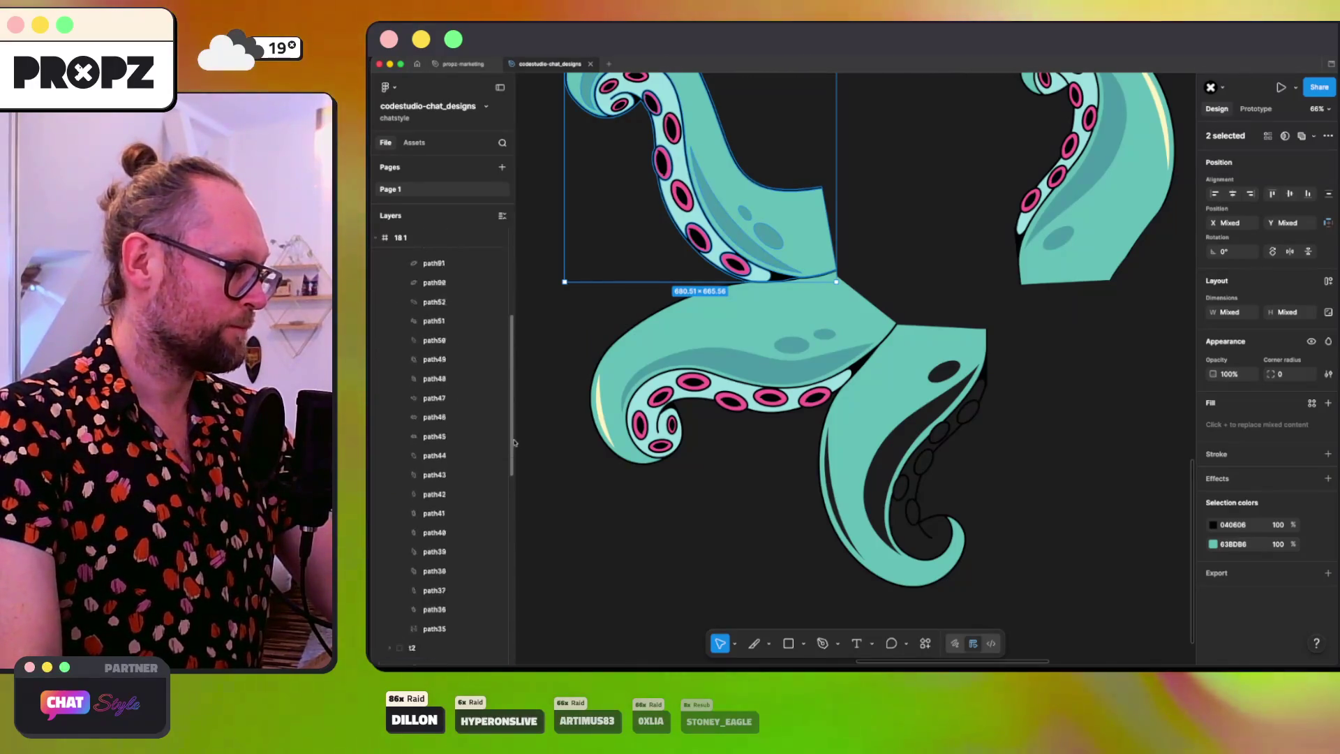
left_click_drag(514, 431, 523, 500)
left_click_drag(448, 460, 520, 339)
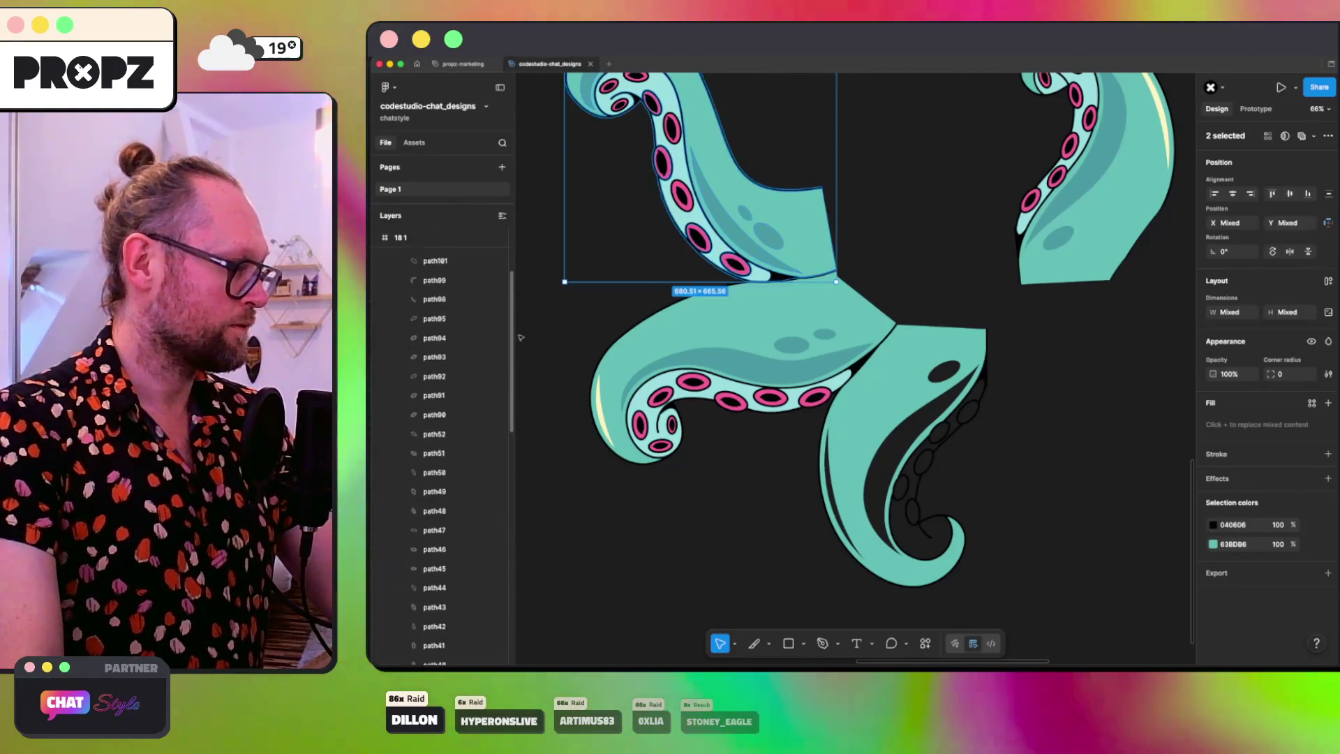
left_click(390, 316)
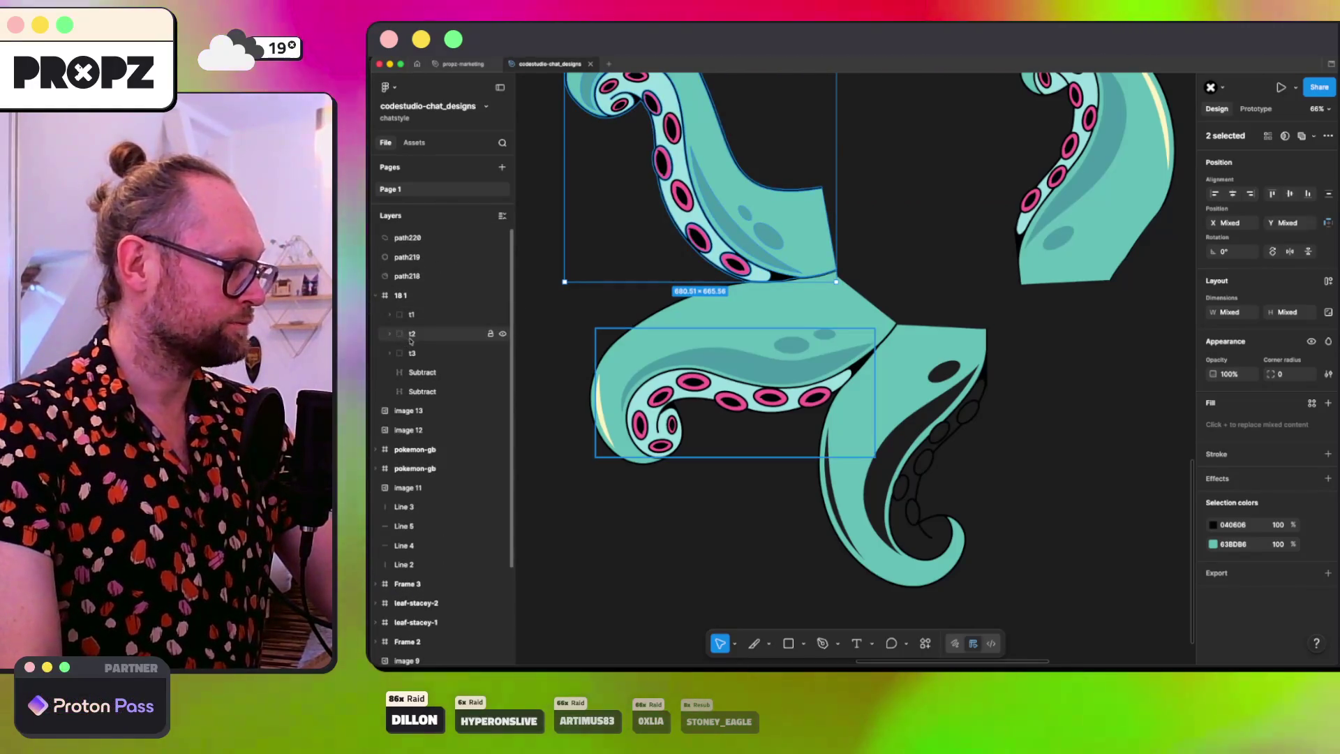
Step: Hide and delete the Subtract shapes and the old lower t2 group
left_click(412, 335)
left_click(423, 372)
left_click(502, 372)
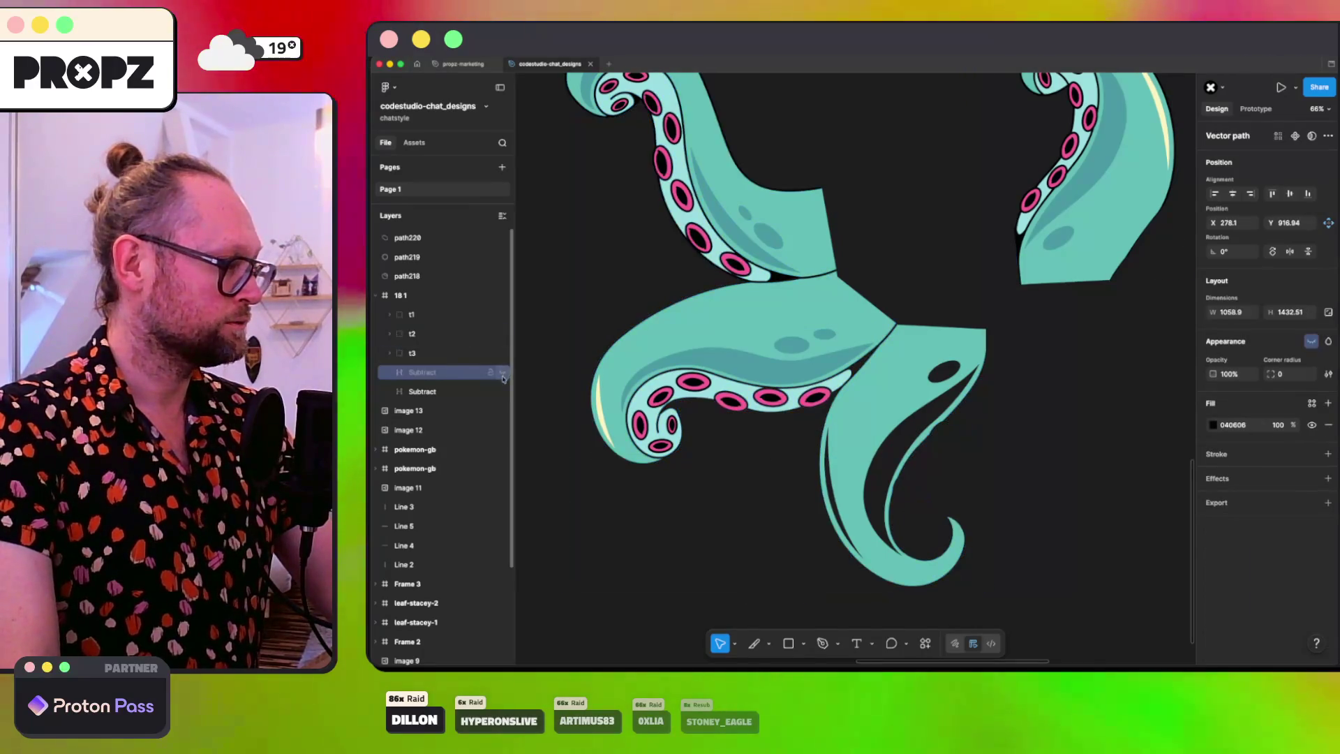
left_click(503, 392)
left_click(503, 334)
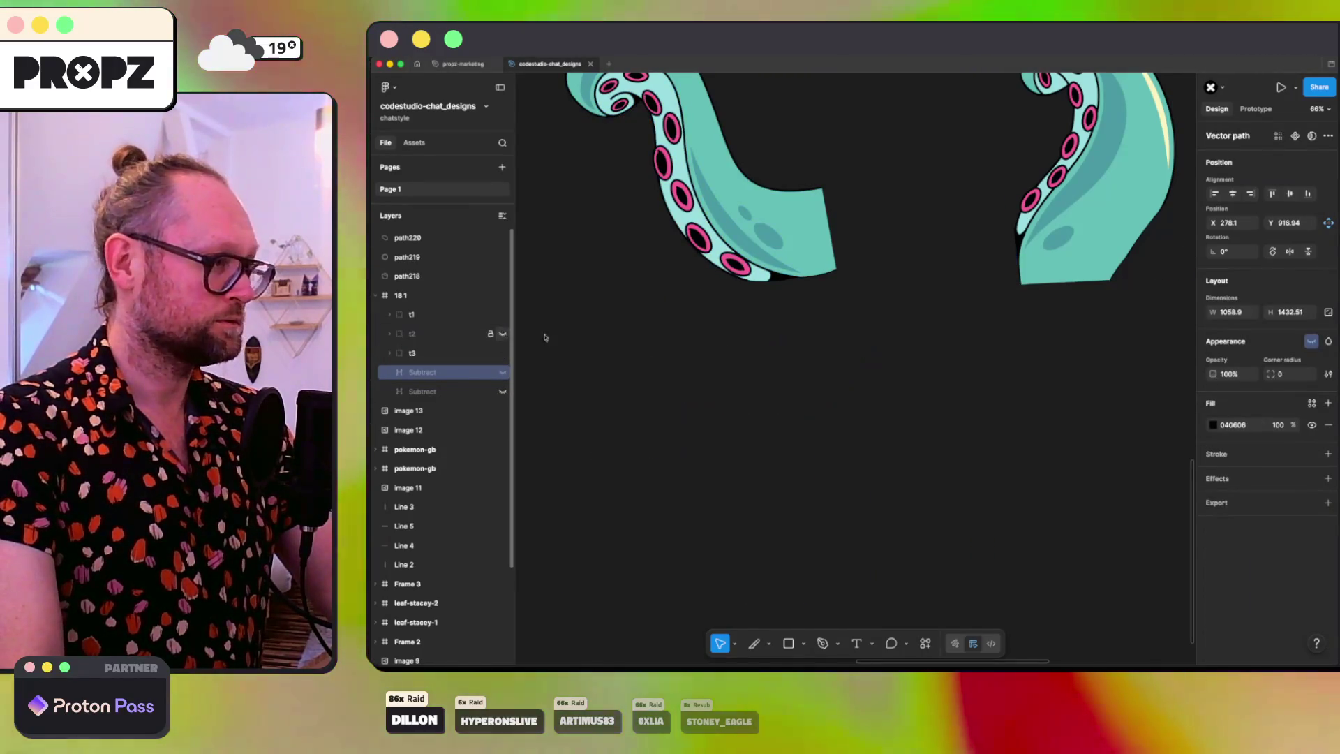
scroll(786, 338, "down", 5)
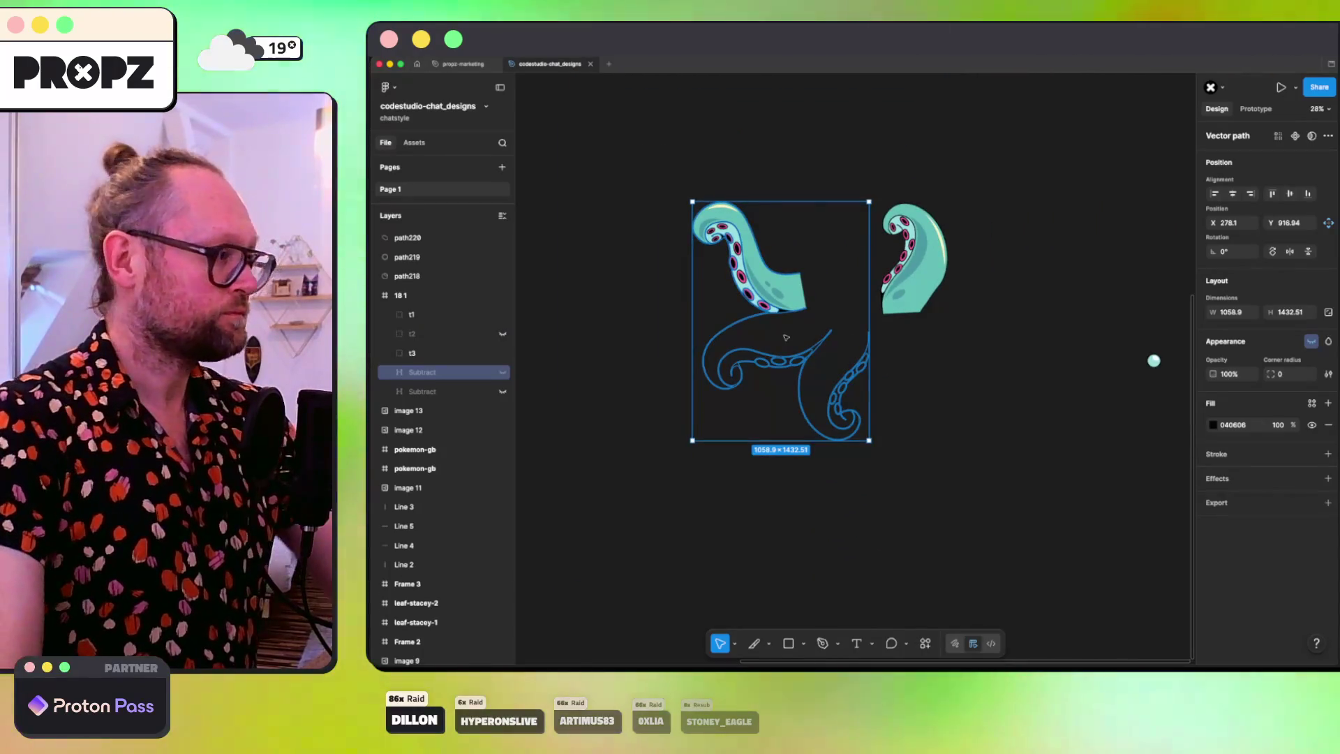
key("Delete")
left_click(421, 375)
key("Delete")
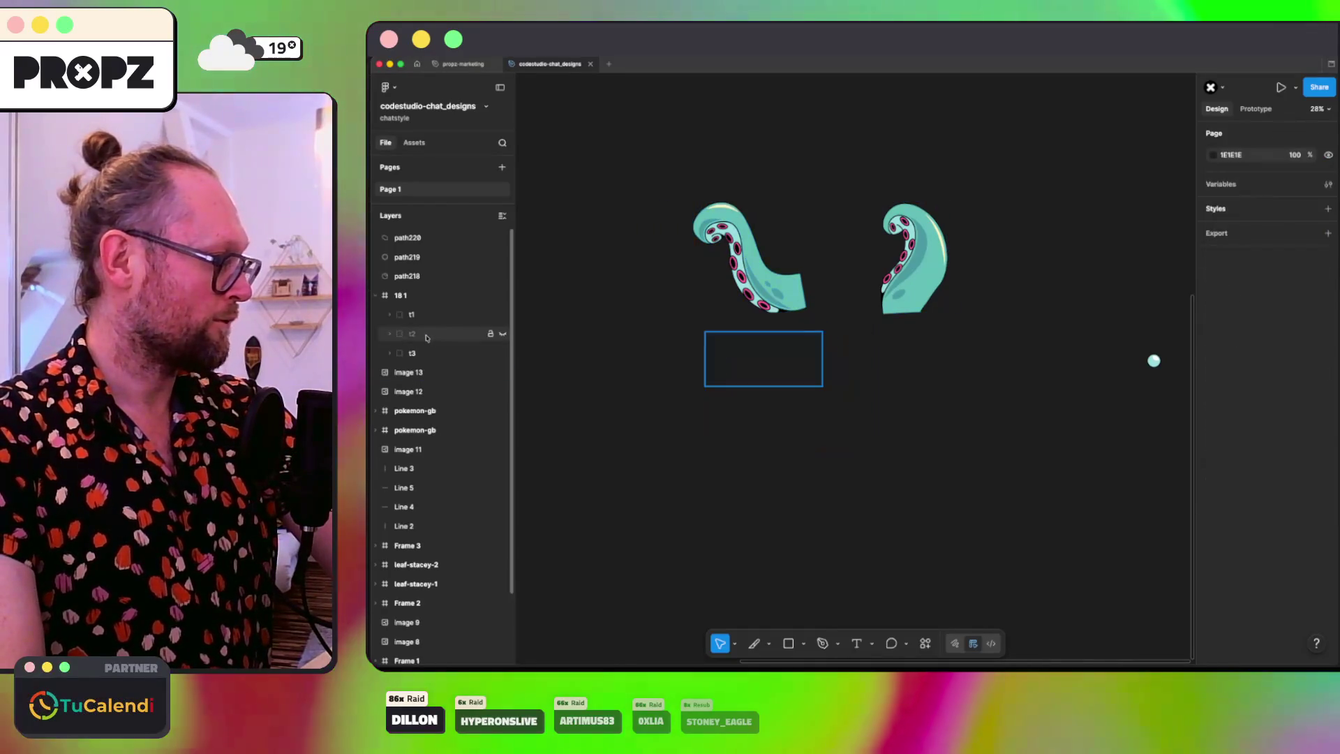
Step: Rename group t3 to 't2' and switch to the web browser
double_click(421, 335)
type("t2")
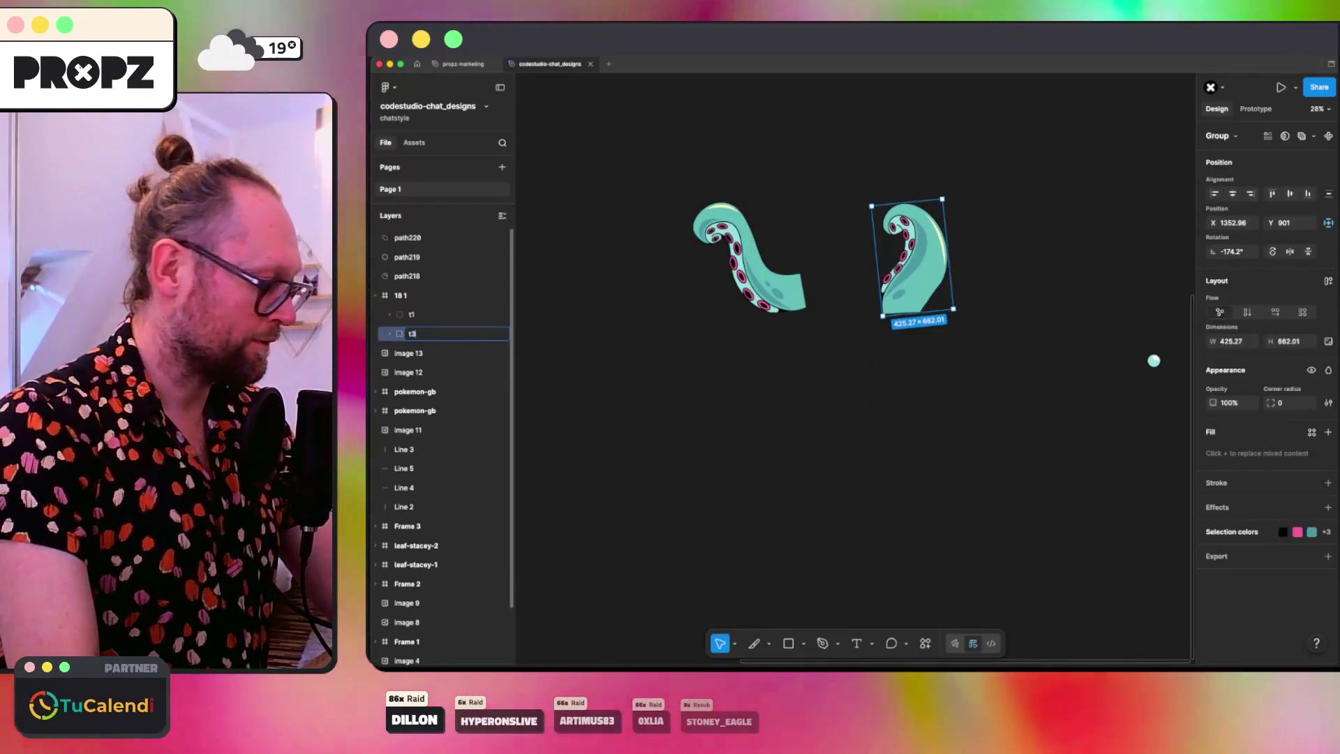
key("Return")
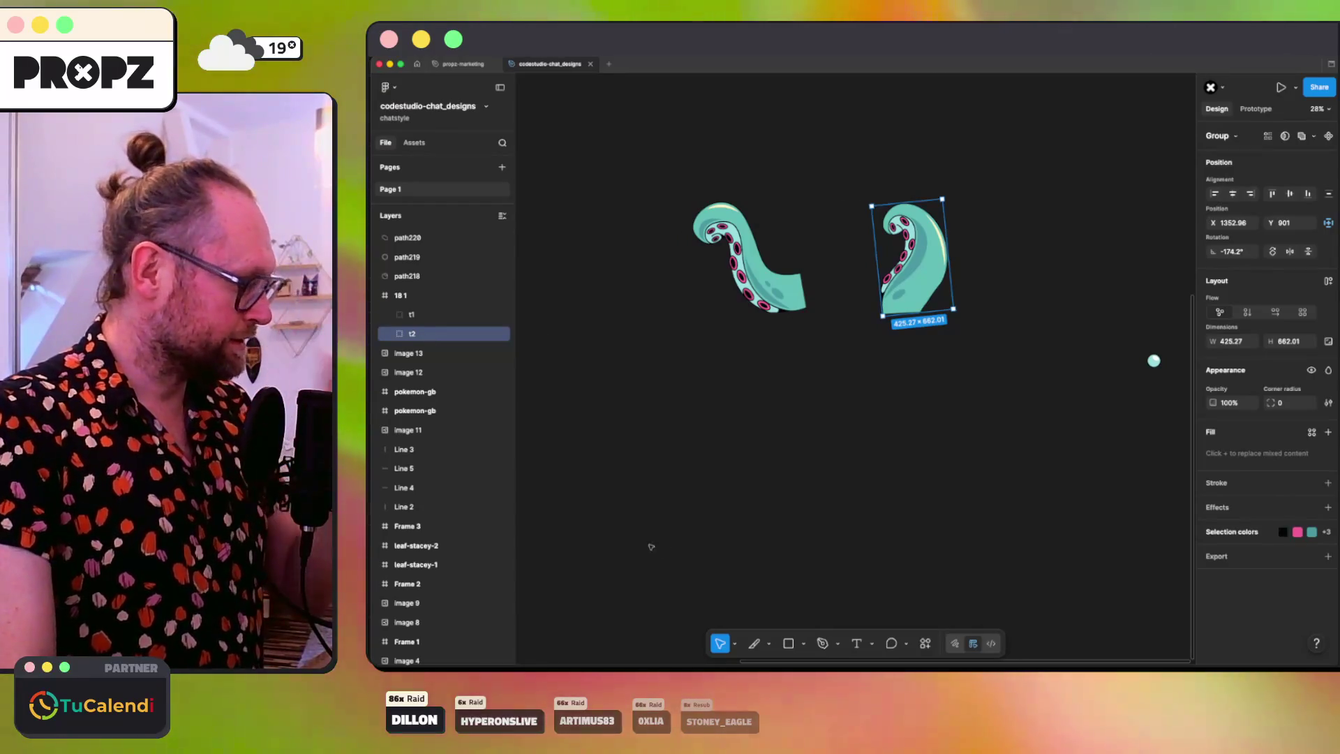
left_click(537, 659)
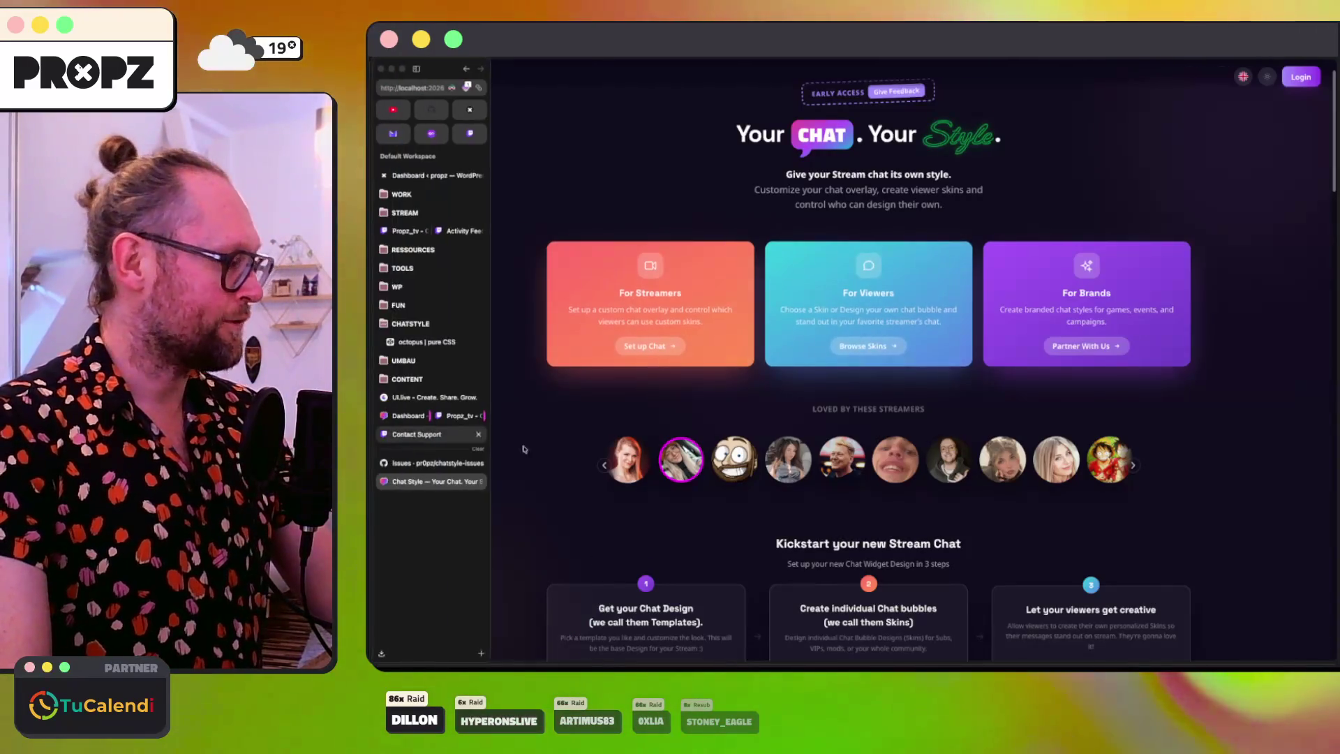
Step: Search Startpage for 'day of the tentacle'
key("super+l")
type("day of the te")
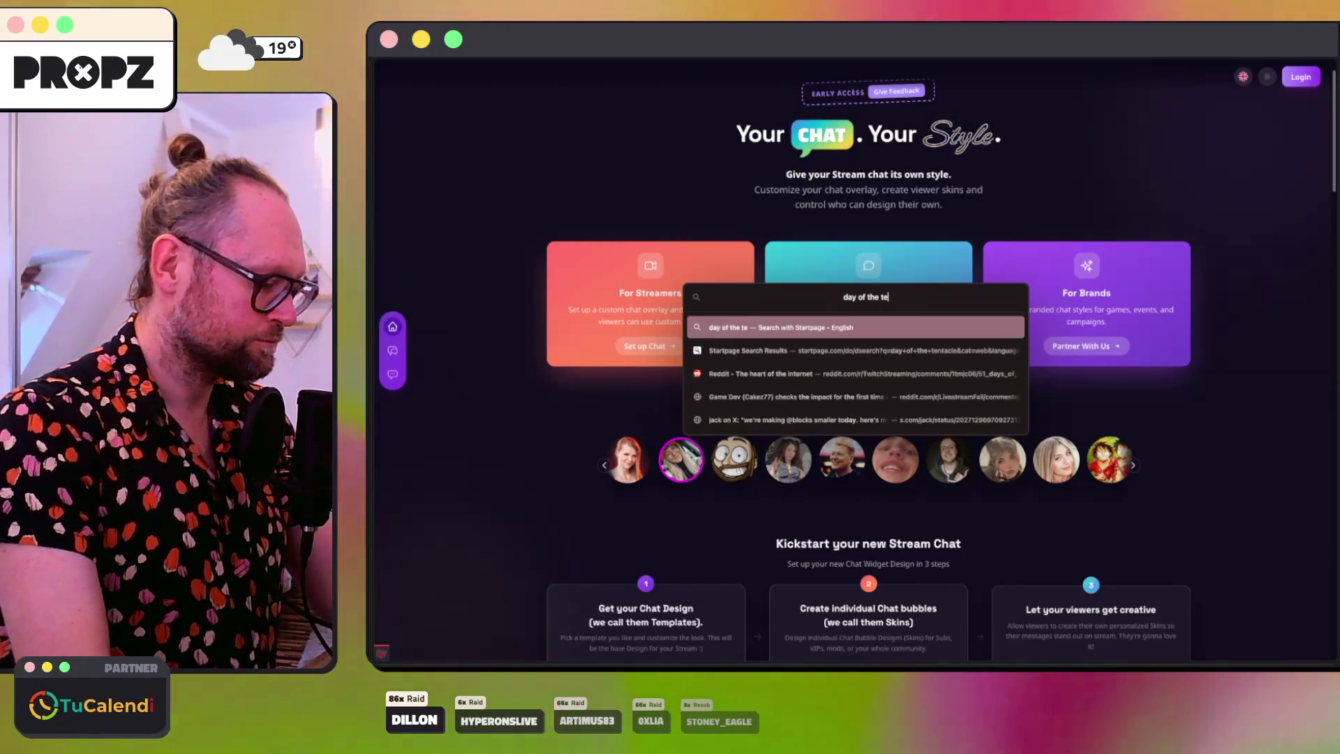
type("ntacle")
key("Return")
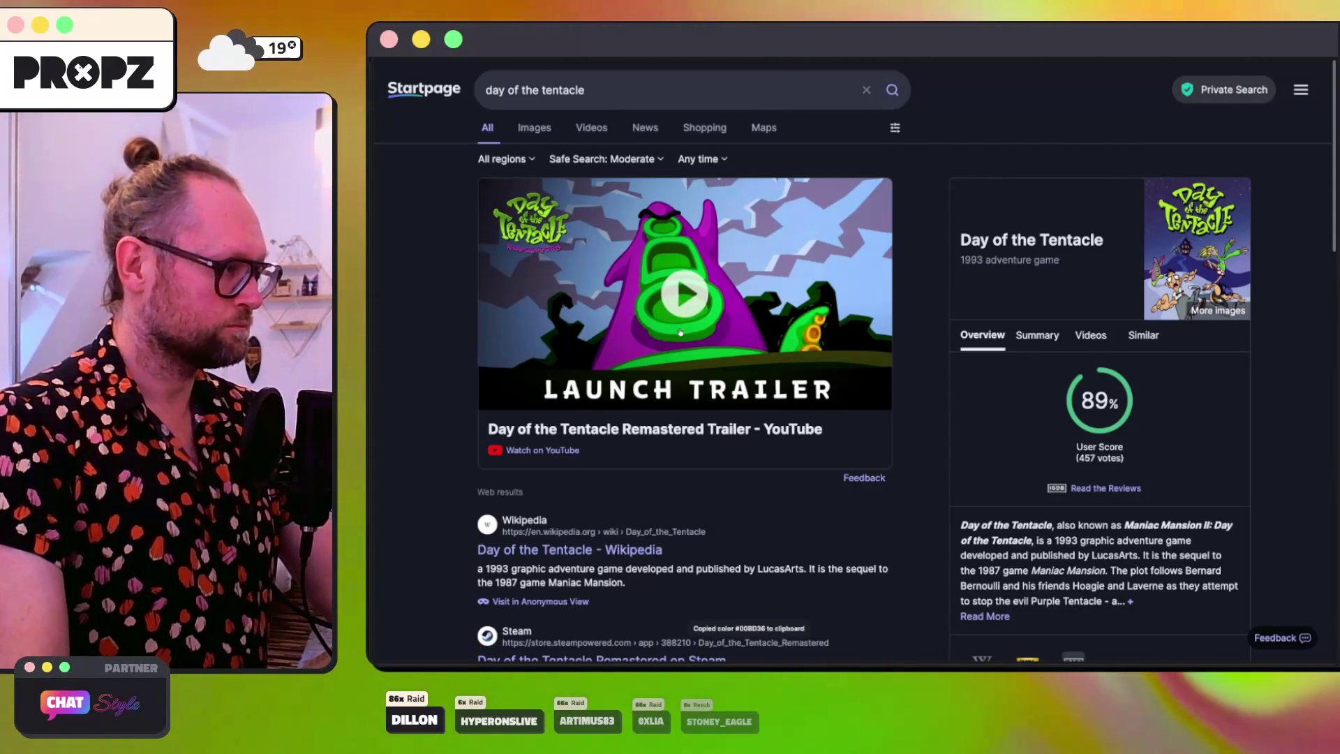
Step: Compare the reference results with the tentacle design, ending back in Figma
key("super+Tab")
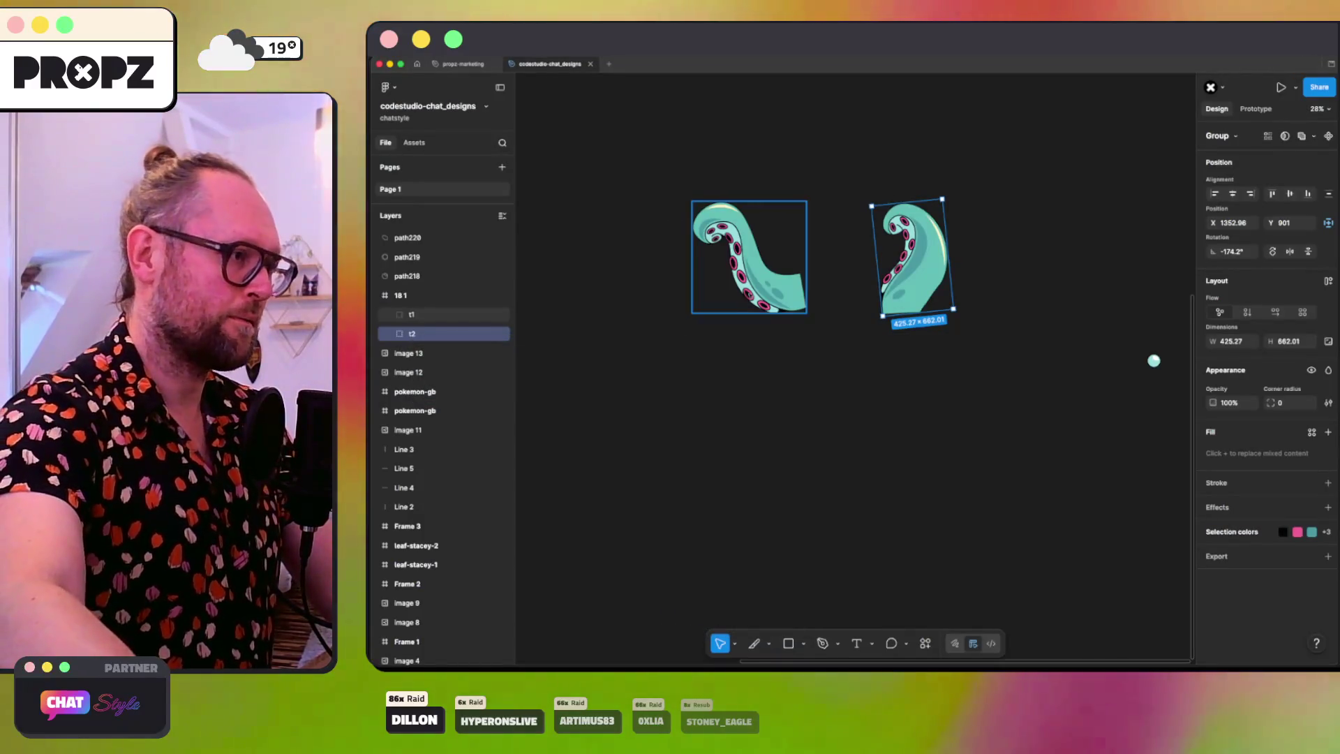
scroll(750, 297, "up", 5)
key("super+Tab")
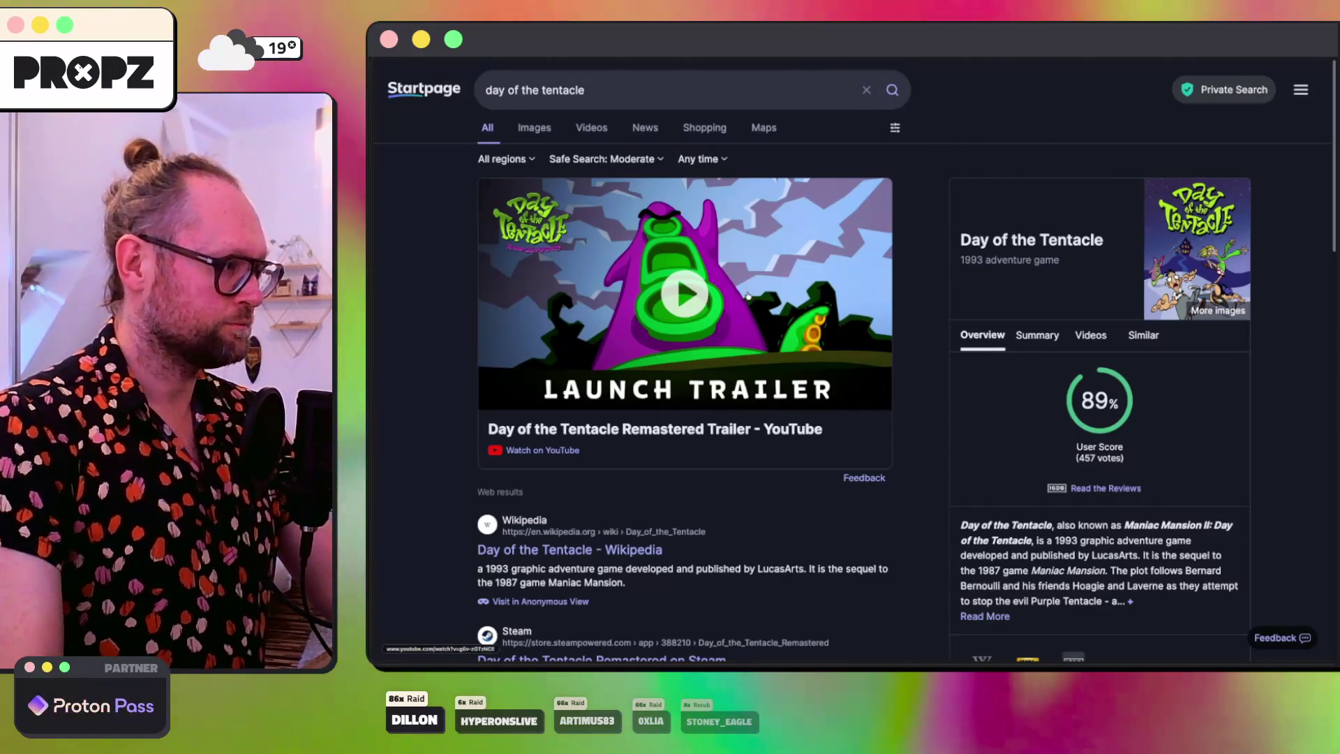
key("super+Tab")
key("Escape")
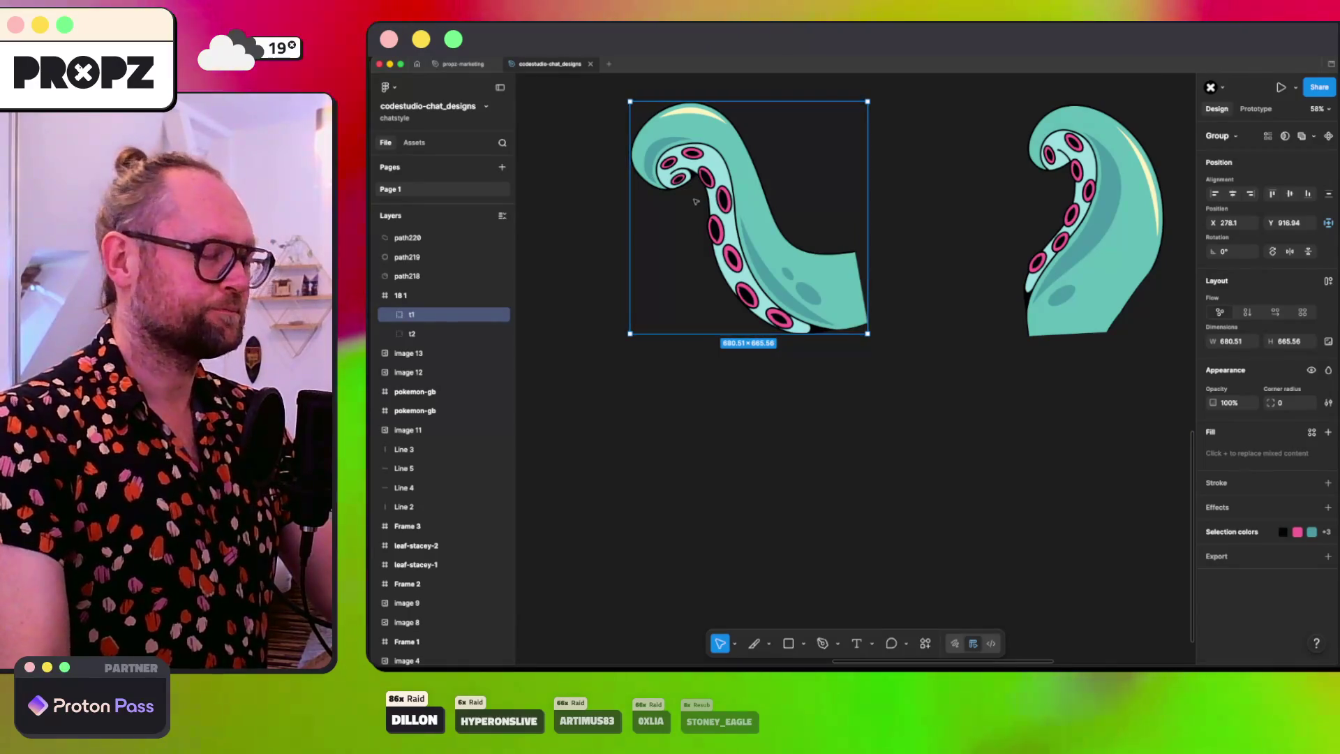
Step: Select the nine sucker paths along the first tentacle
scroll(695, 202, "up", 3)
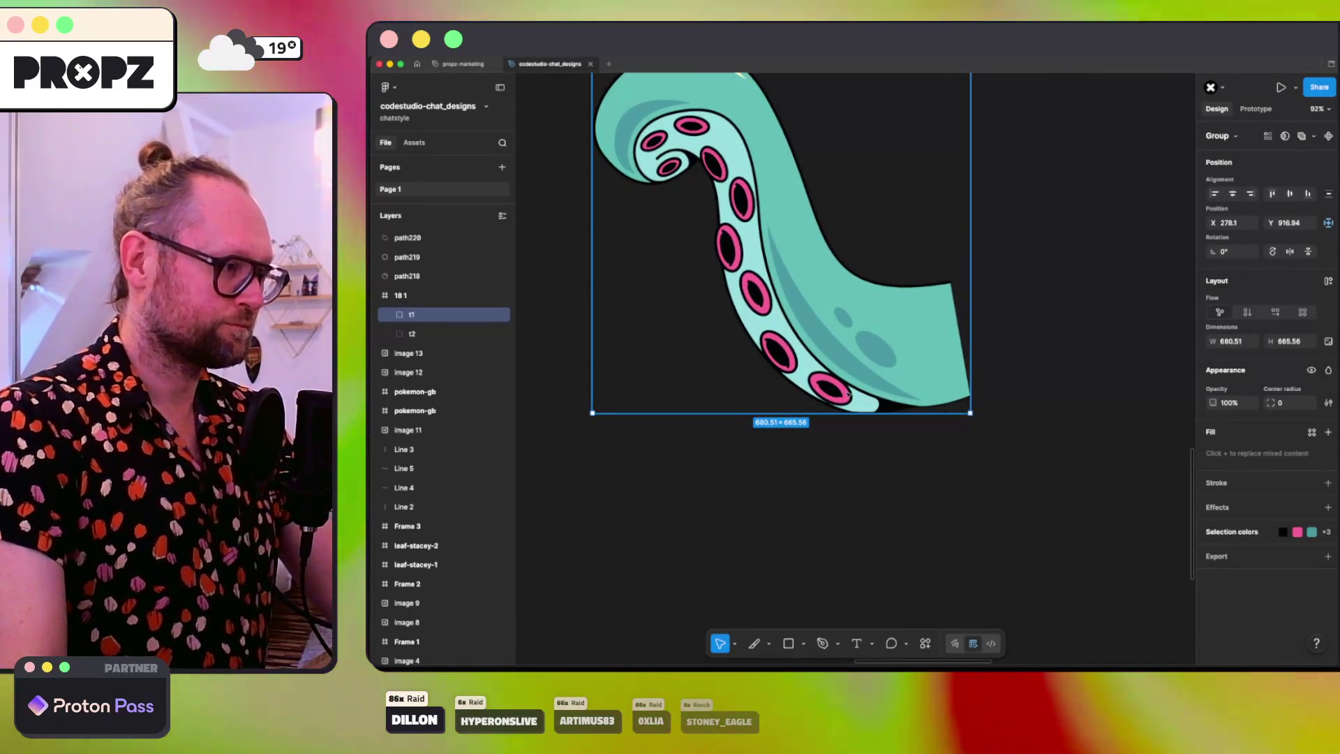
left_click(842, 393, "super")
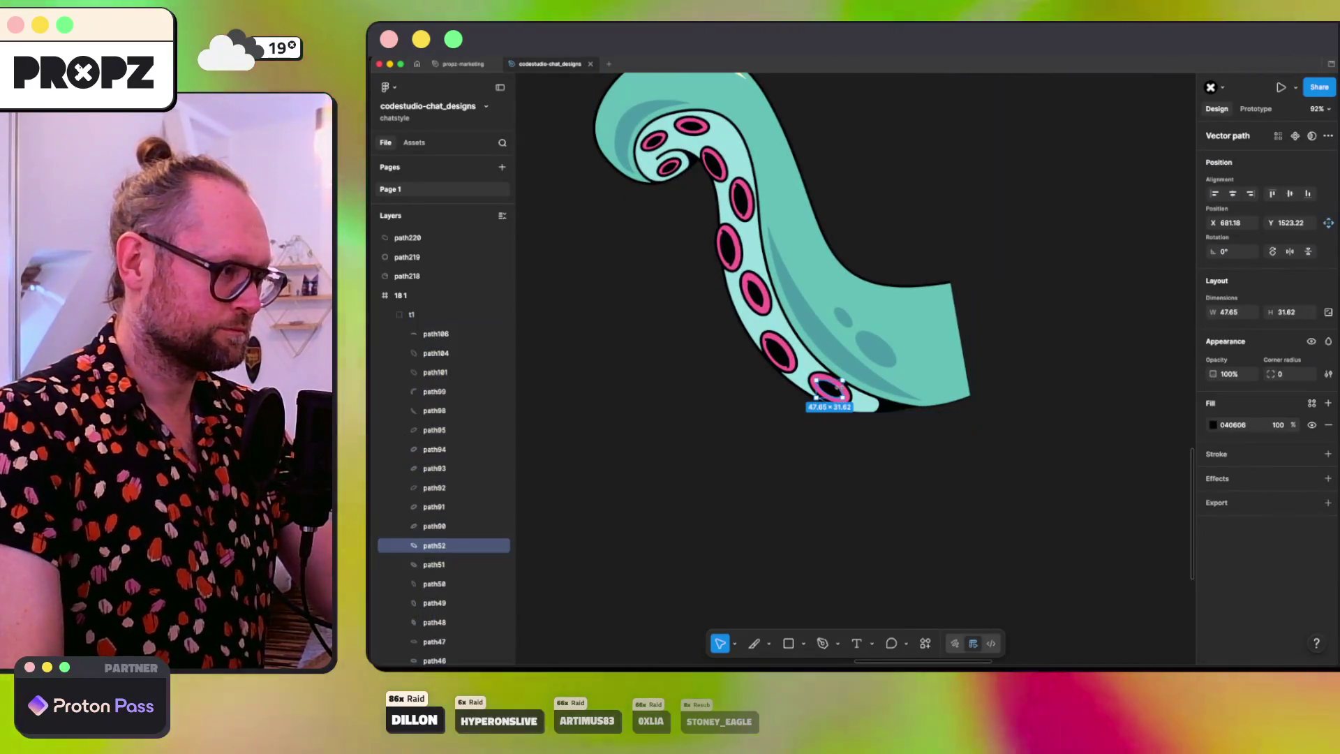
left_click(781, 358, "shift")
left_click(757, 293, "shift")
left_click(729, 248, "shift")
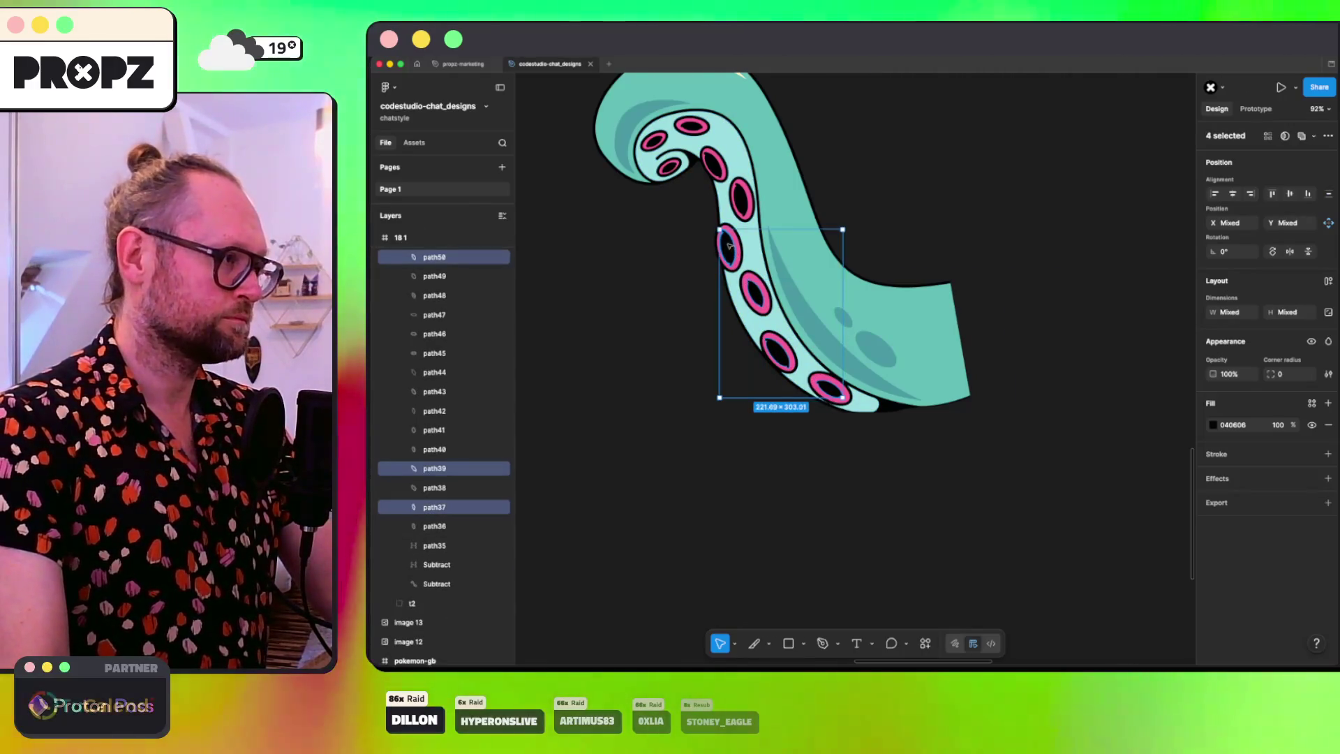
left_click(742, 198, "shift")
left_click(713, 164, "shift")
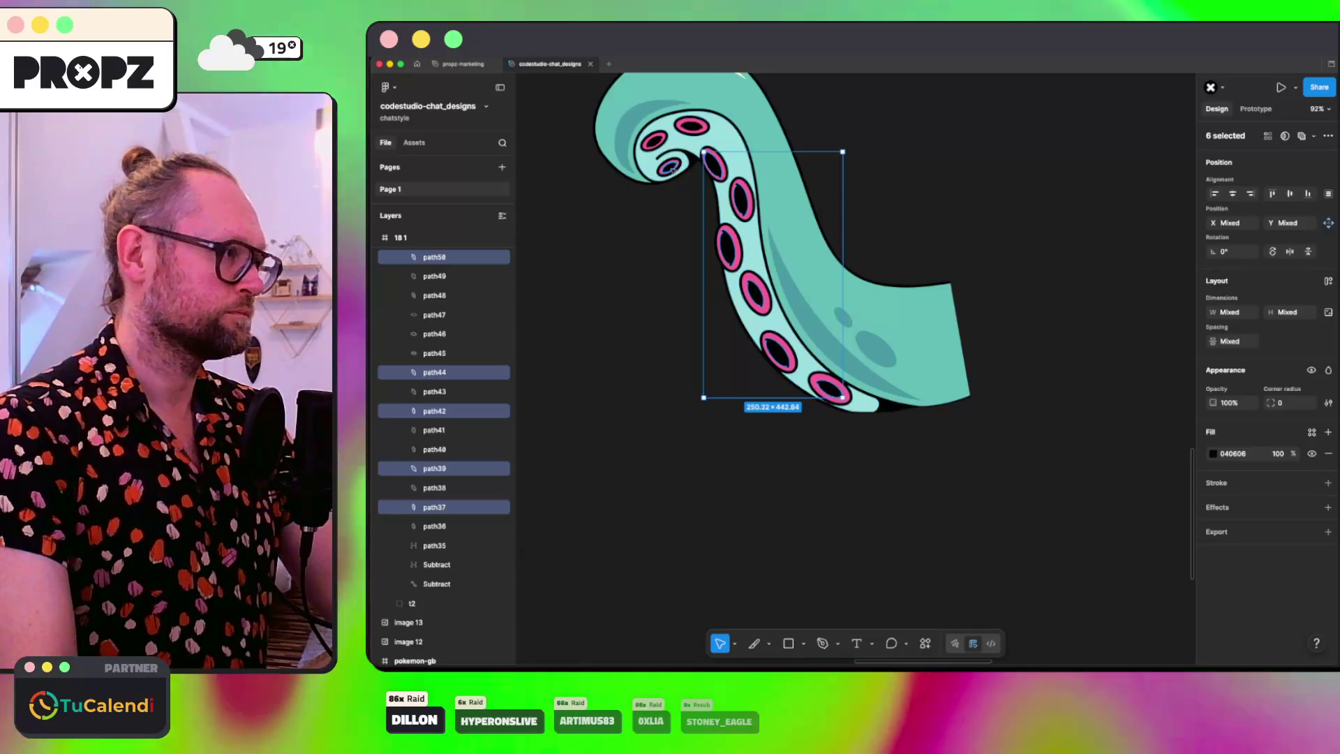
left_click(668, 166, "shift")
left_click(655, 141, "shift")
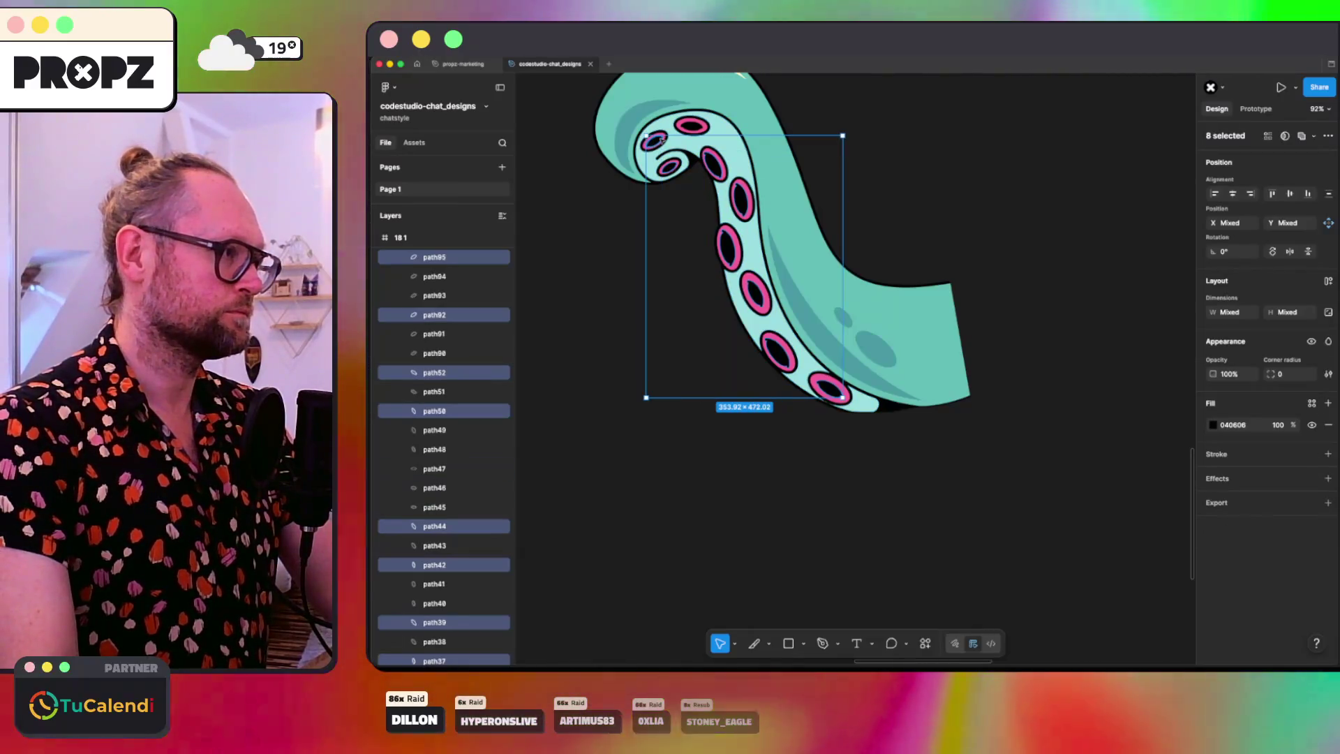
left_click(694, 128, "shift")
Step: Group the selected suckers as 'inner', collapse the group and deselect it
key("super+g")
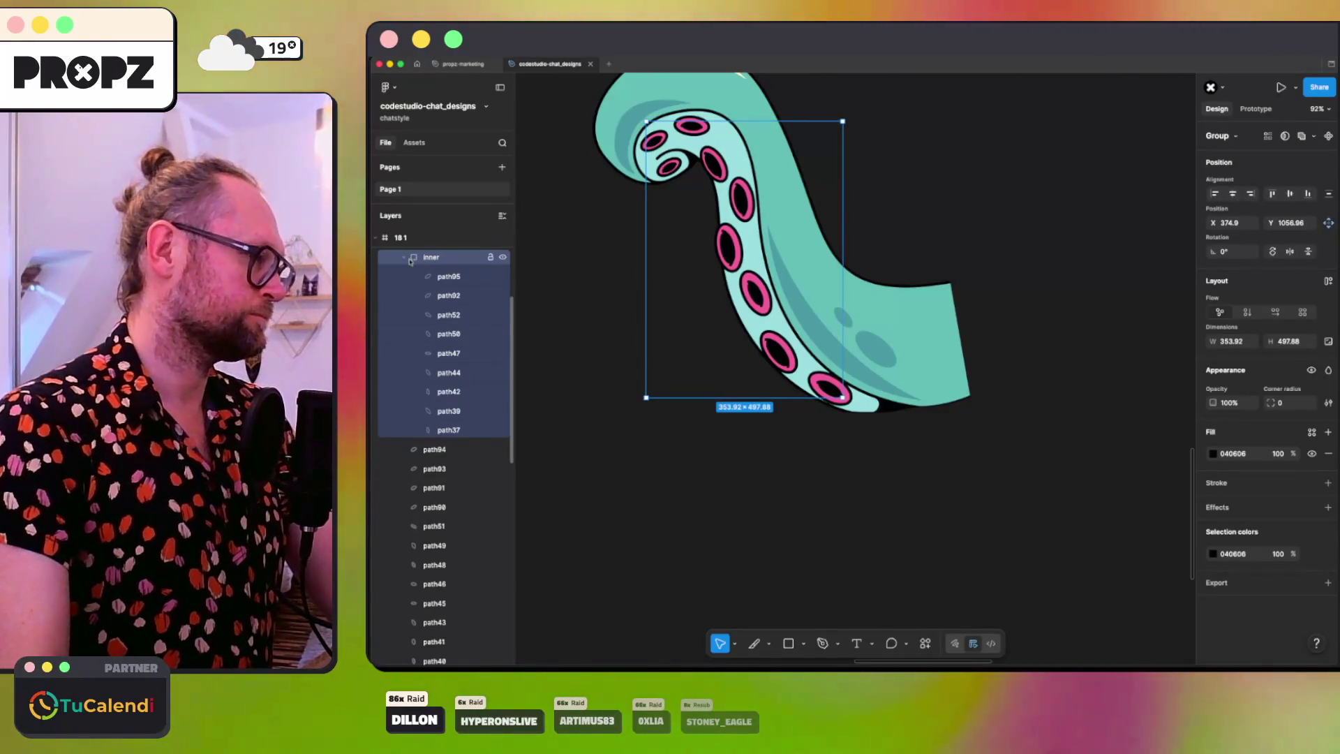
left_click(403, 258)
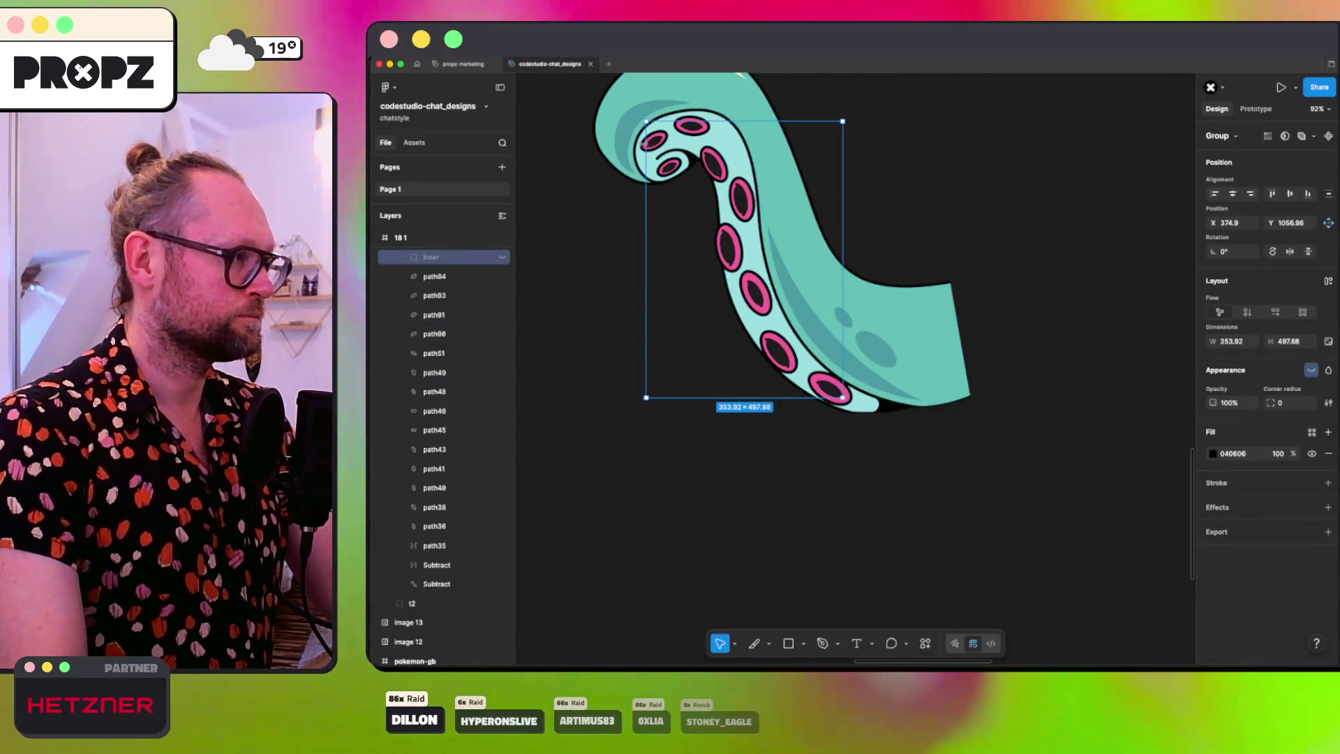
key("Escape")
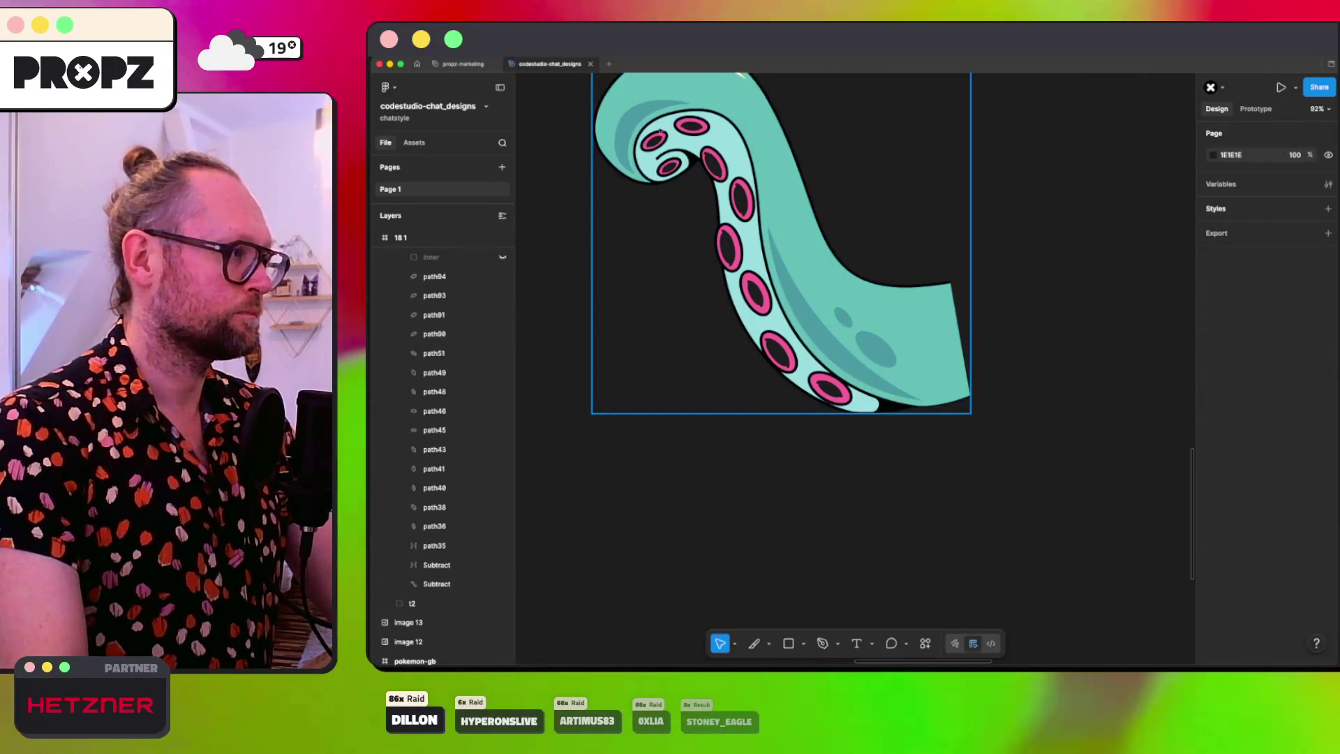
left_click(658, 136)
Step: Group the tentacle's outline paths and the Subtract shape as 'outline', collapsed in Layers
left_click(688, 121, "shift")
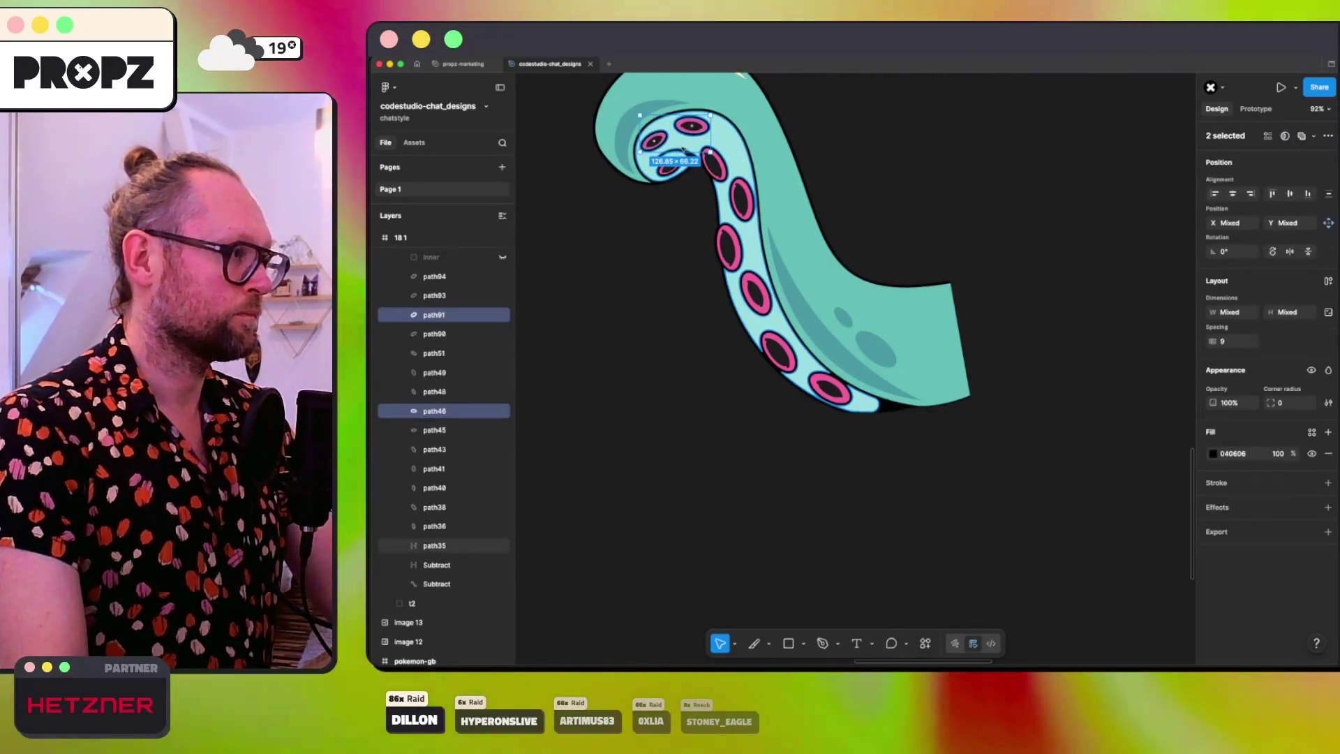
left_click(664, 169, "shift")
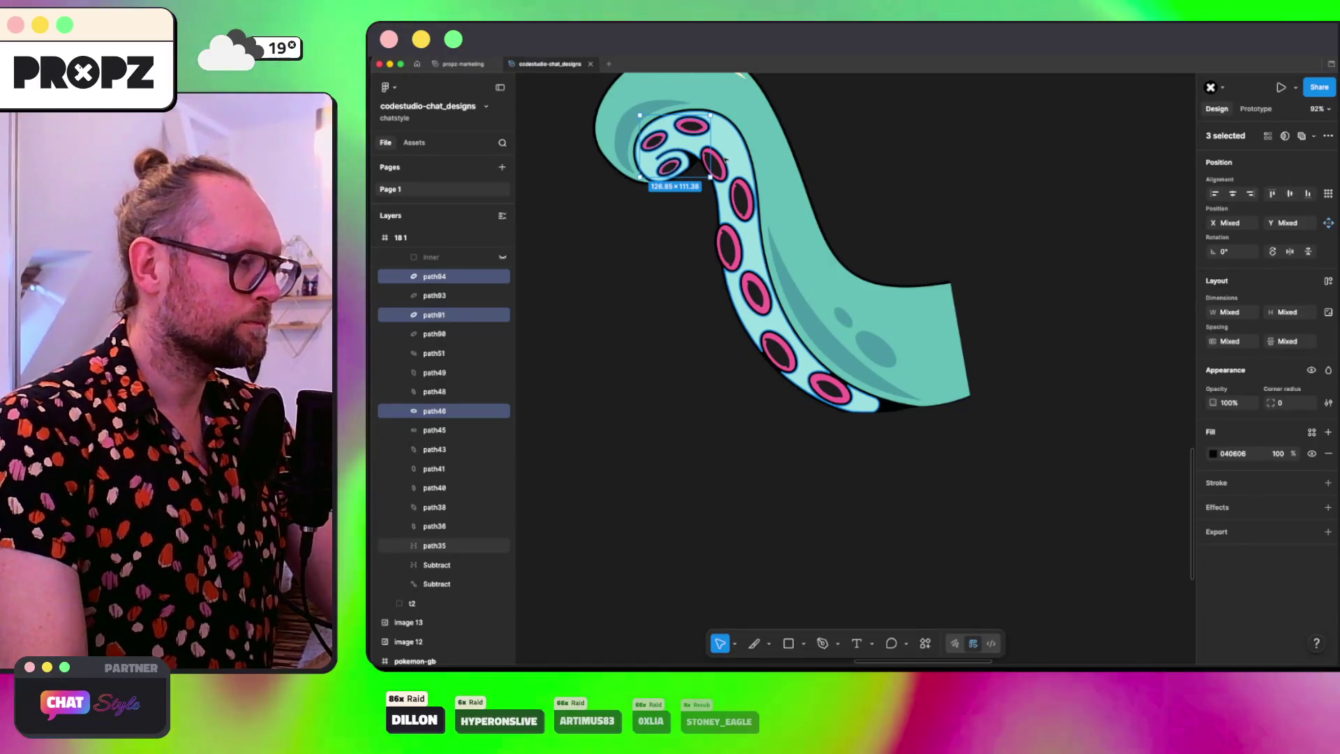
left_click(745, 197, "shift")
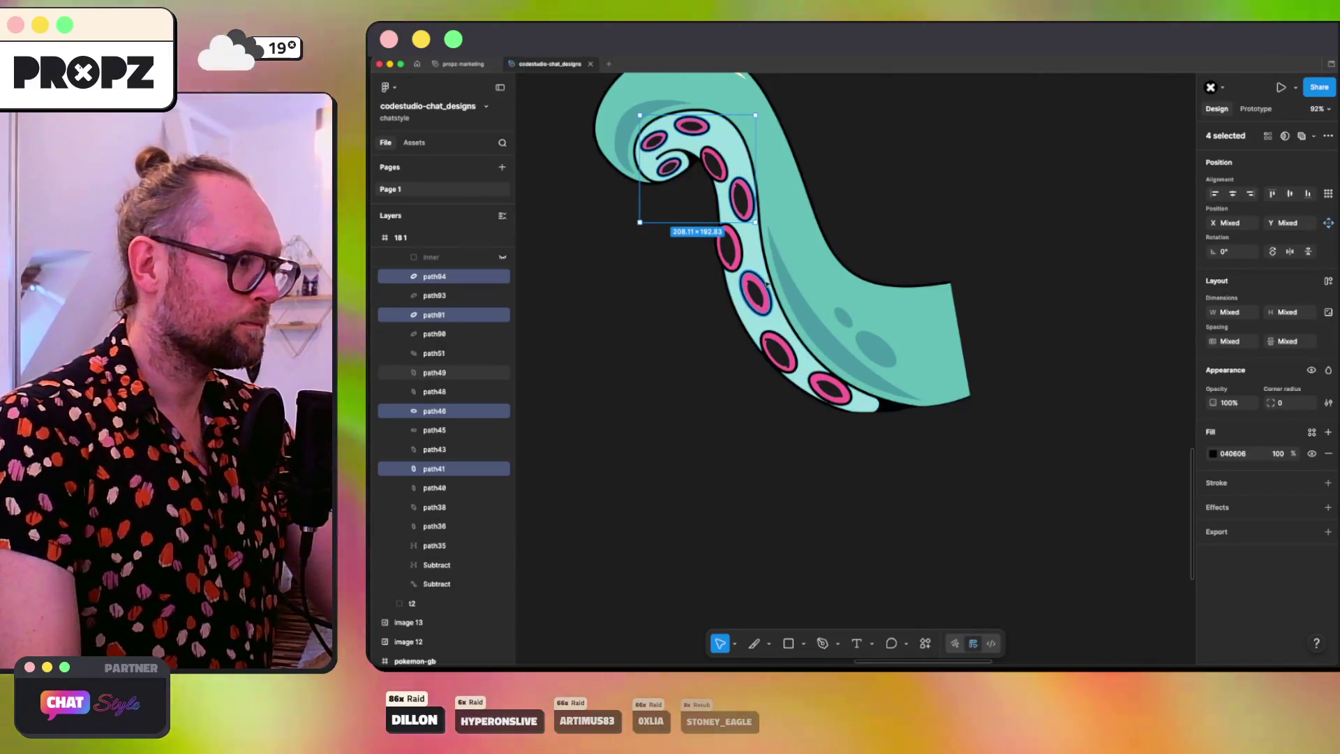
left_click(794, 351, "shift")
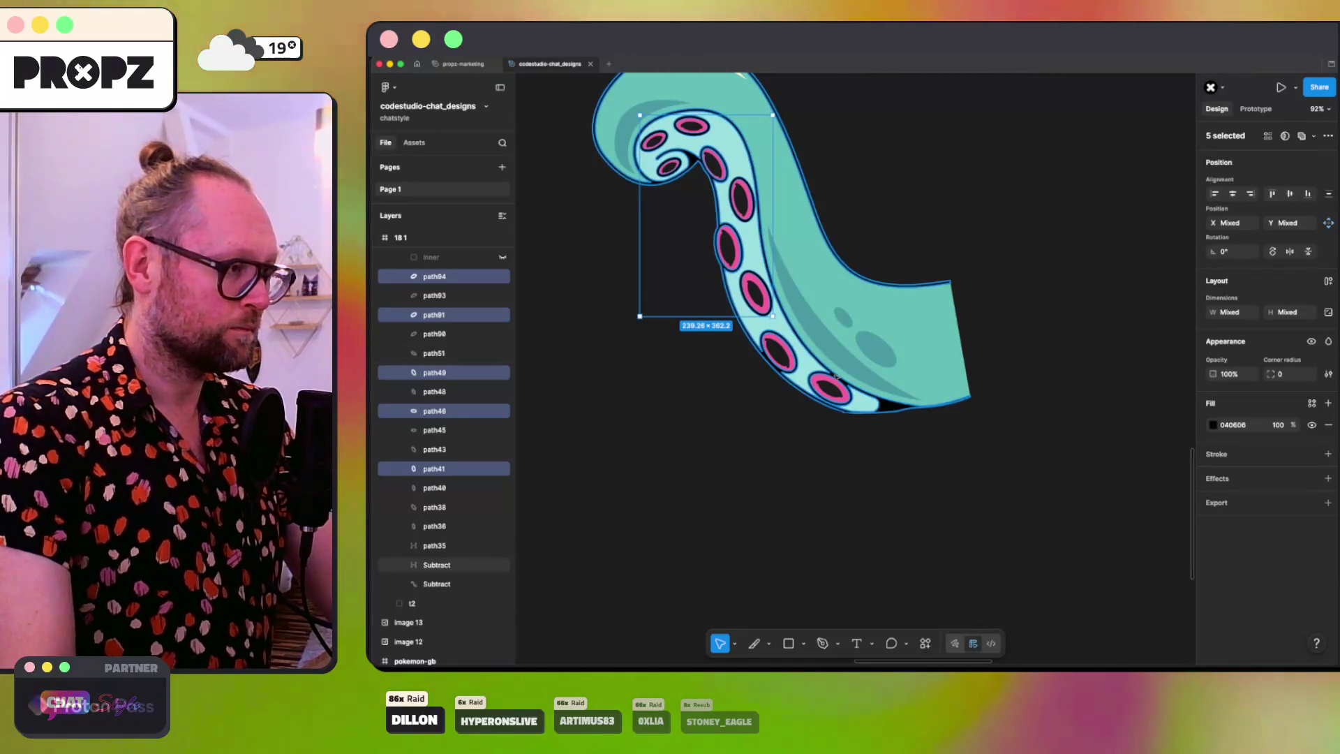
left_click(836, 376, "shift")
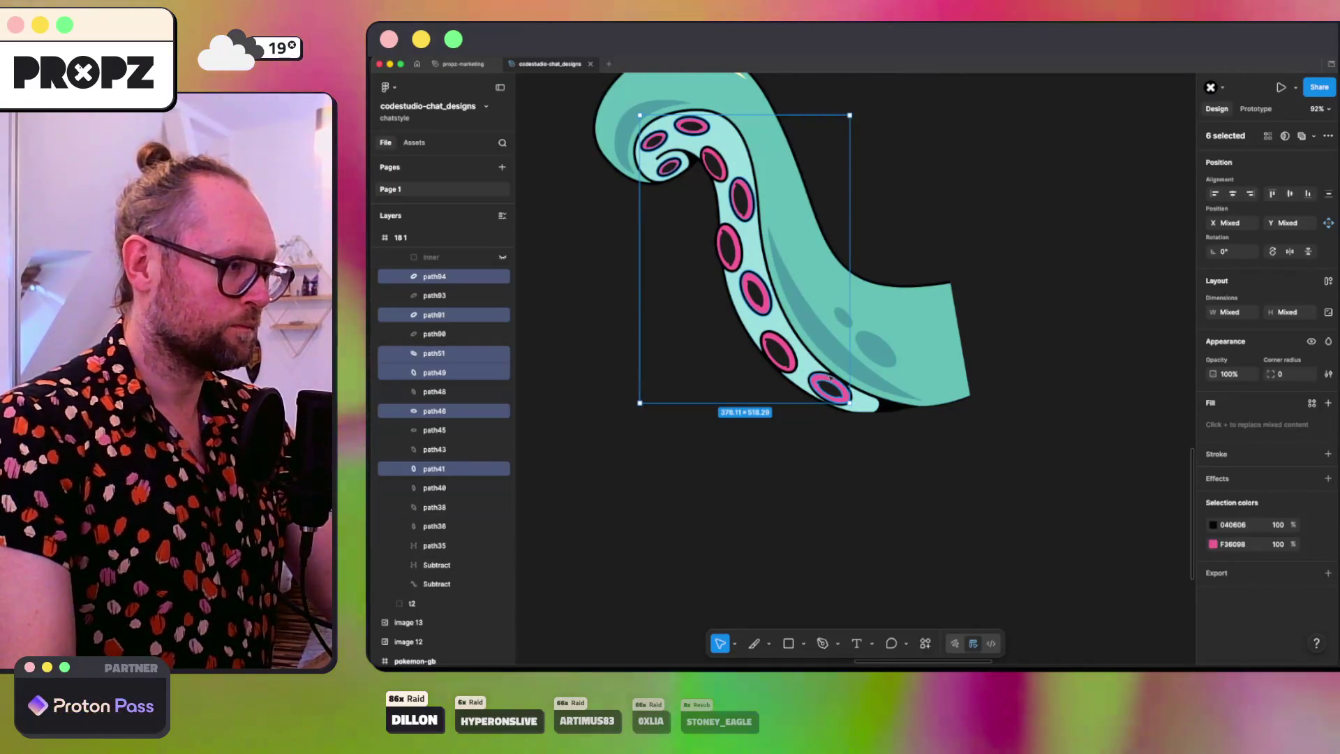
left_click(821, 379, "shift")
left_click(887, 409, "shift")
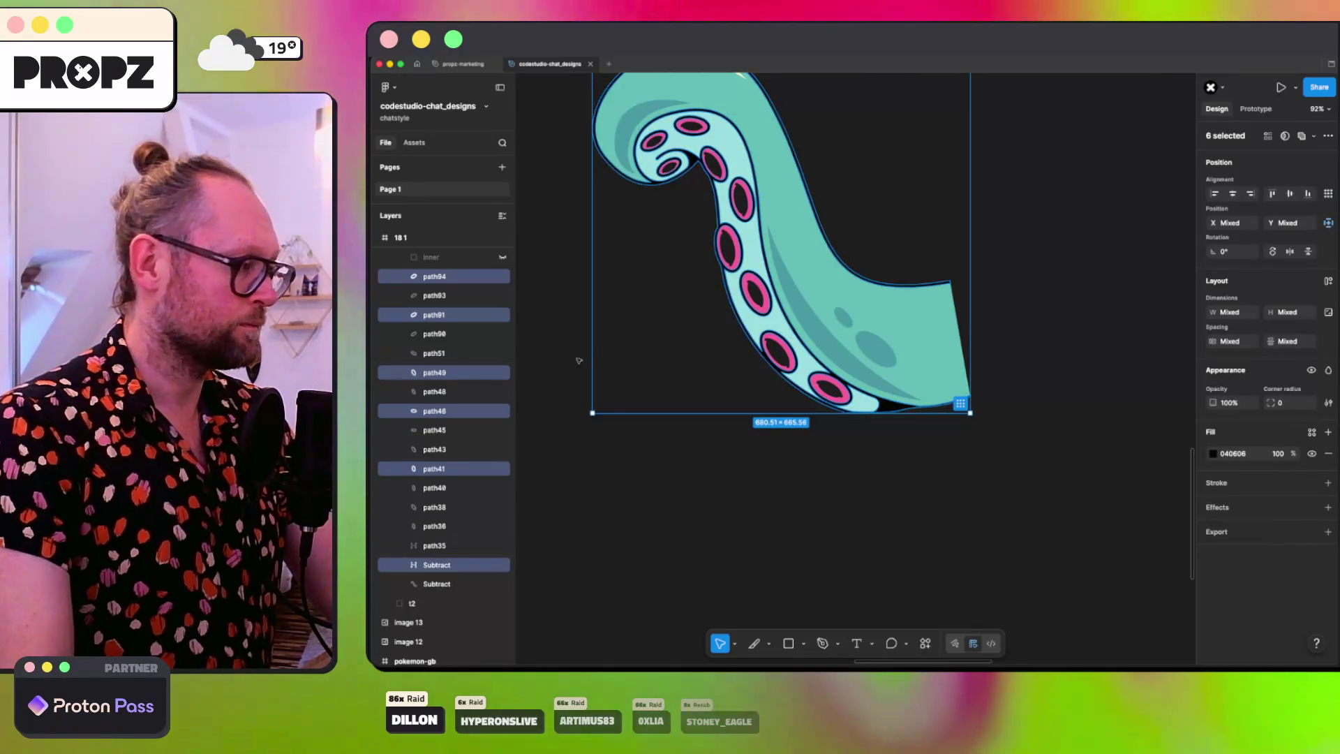
key("super+g")
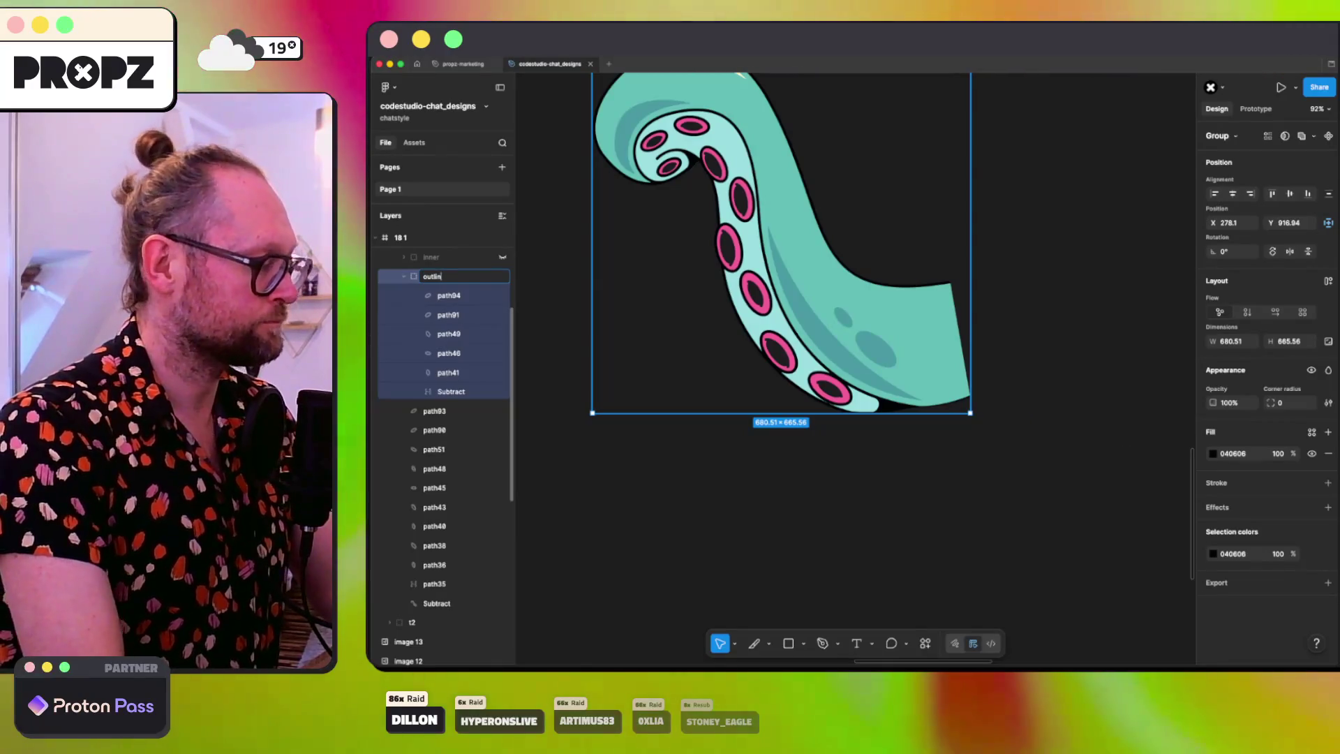
type("e")
key("Return")
left_click(404, 277)
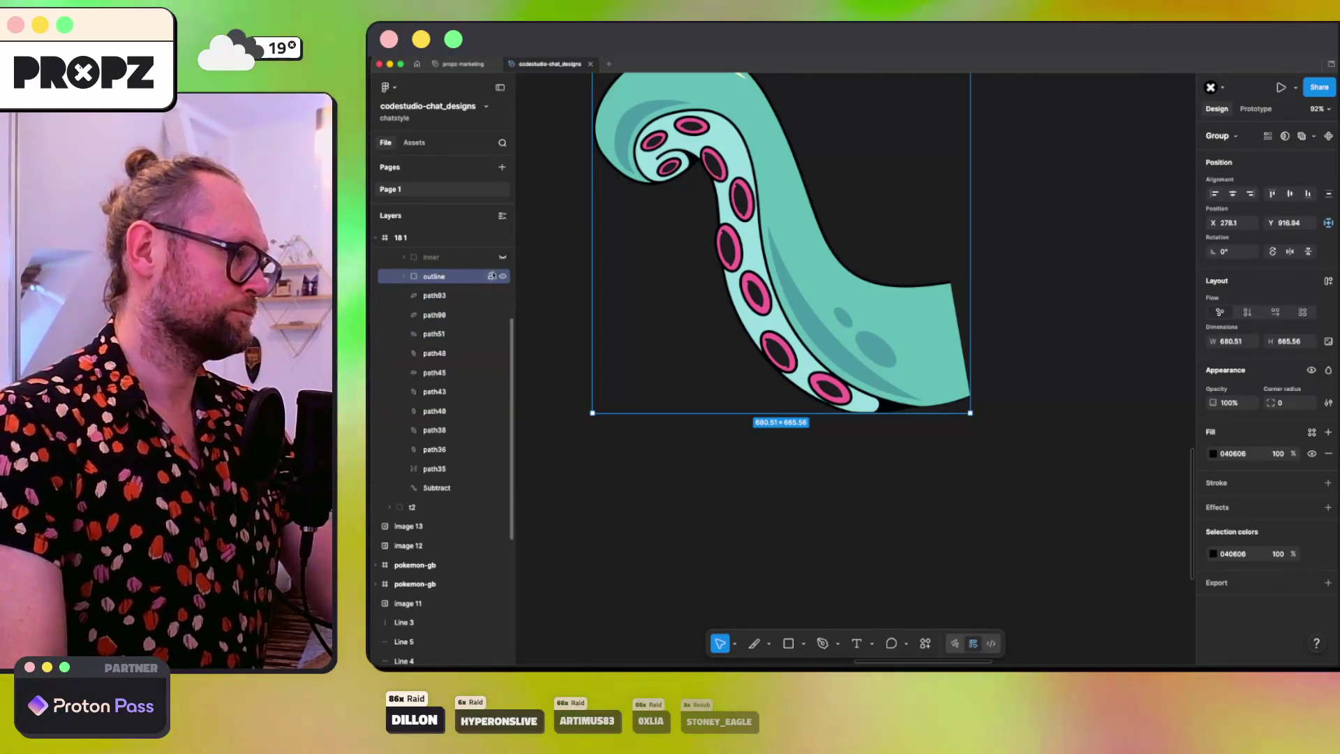
left_click(502, 276)
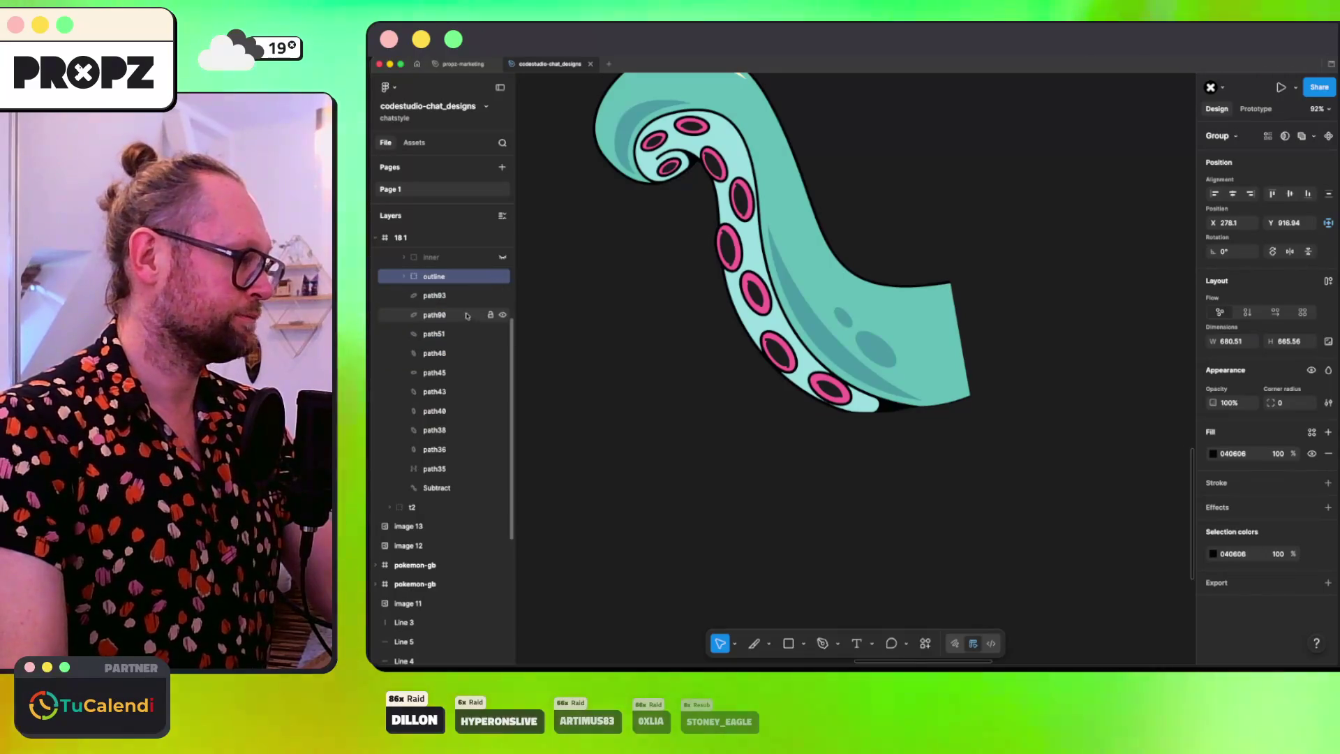
Step: Group the dark shading stripes and cream highlight paths into a group named 'highlight'
left_click(844, 318)
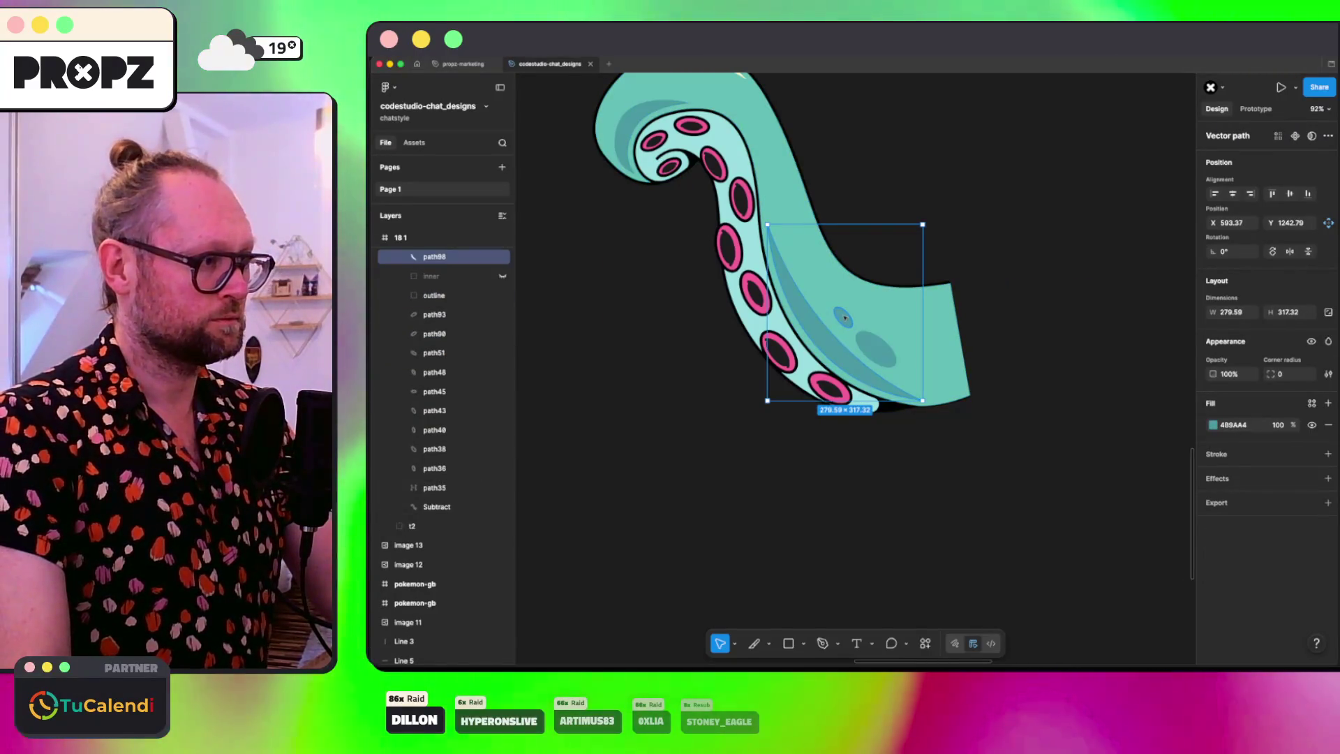
key("super+Tab")
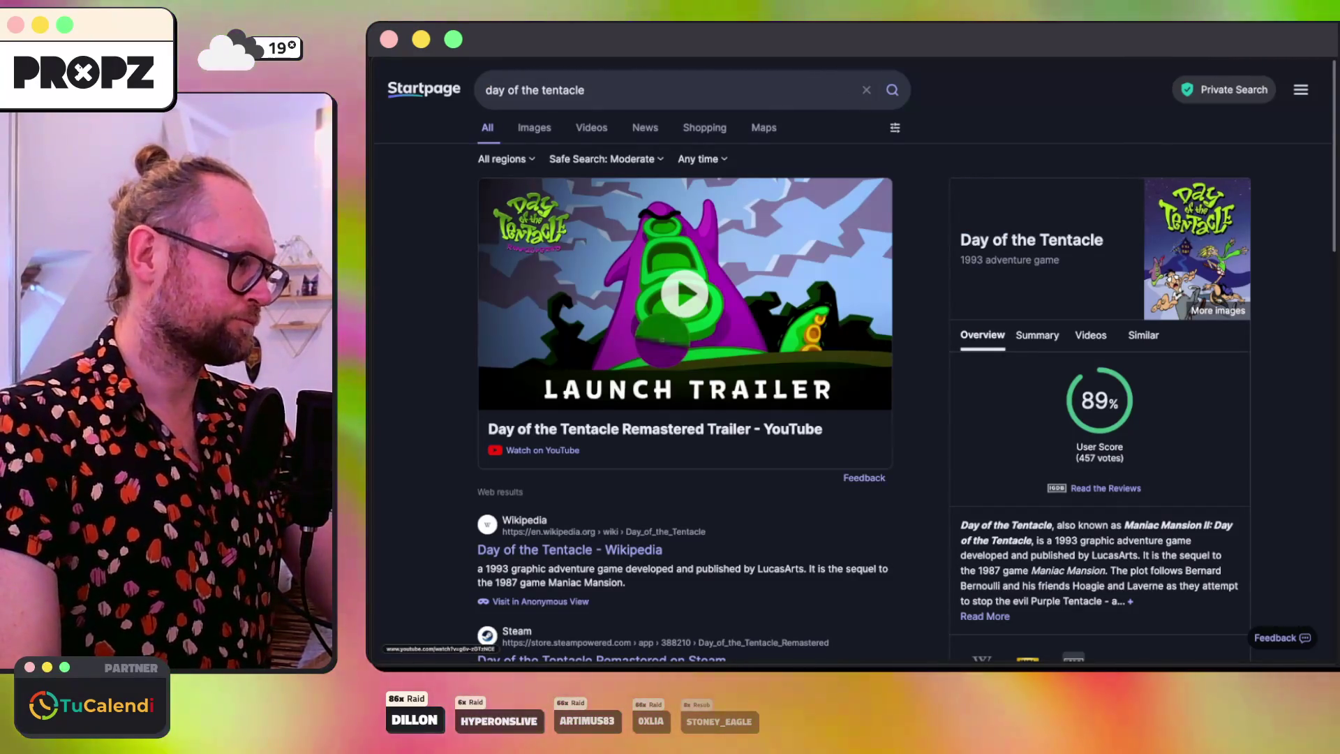
key("super+Tab")
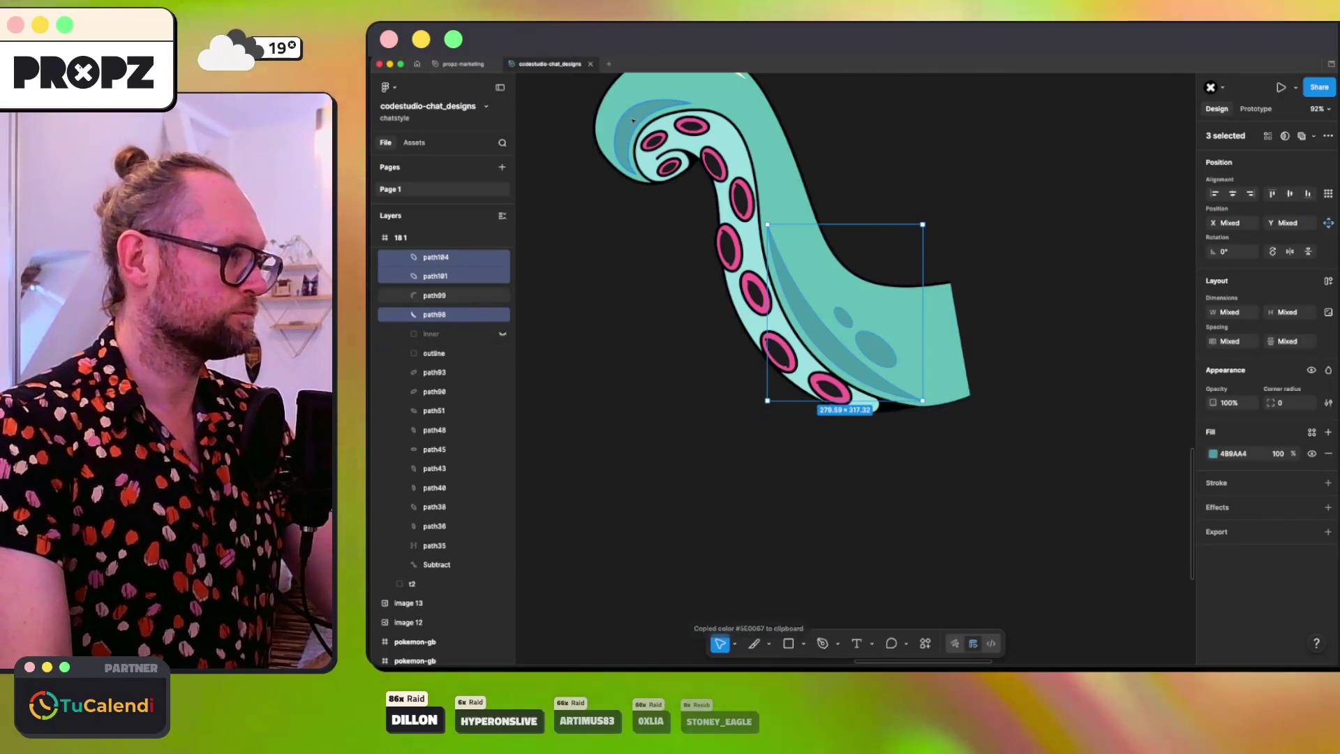
left_click(633, 121)
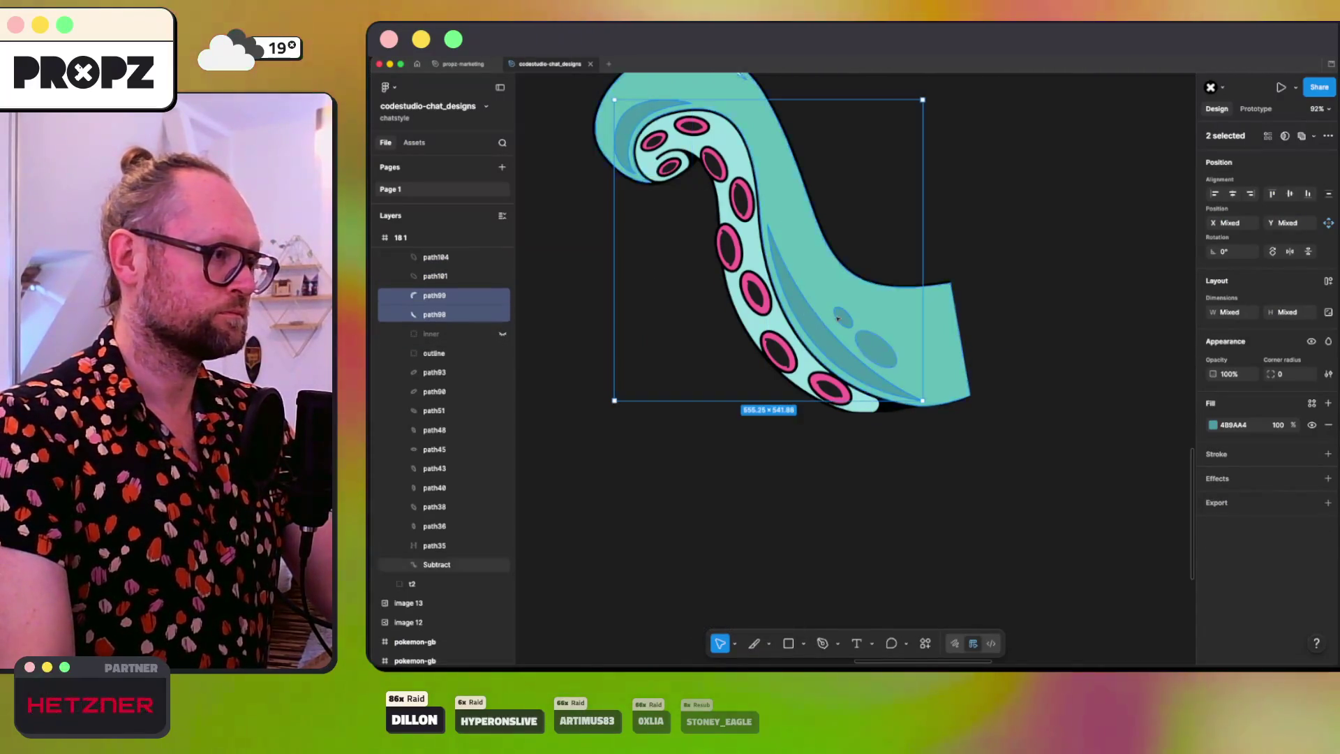
scroll(830, 285, "up", 3)
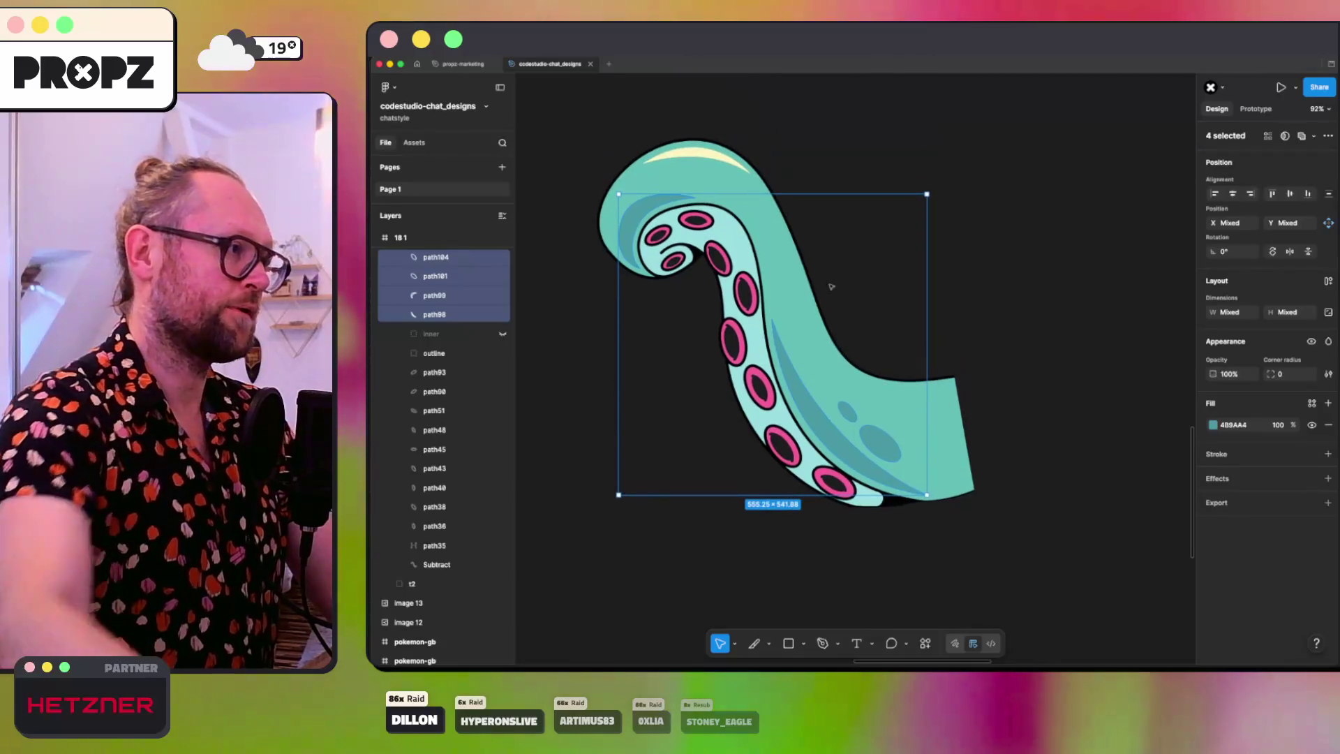
left_click(677, 155, "shift")
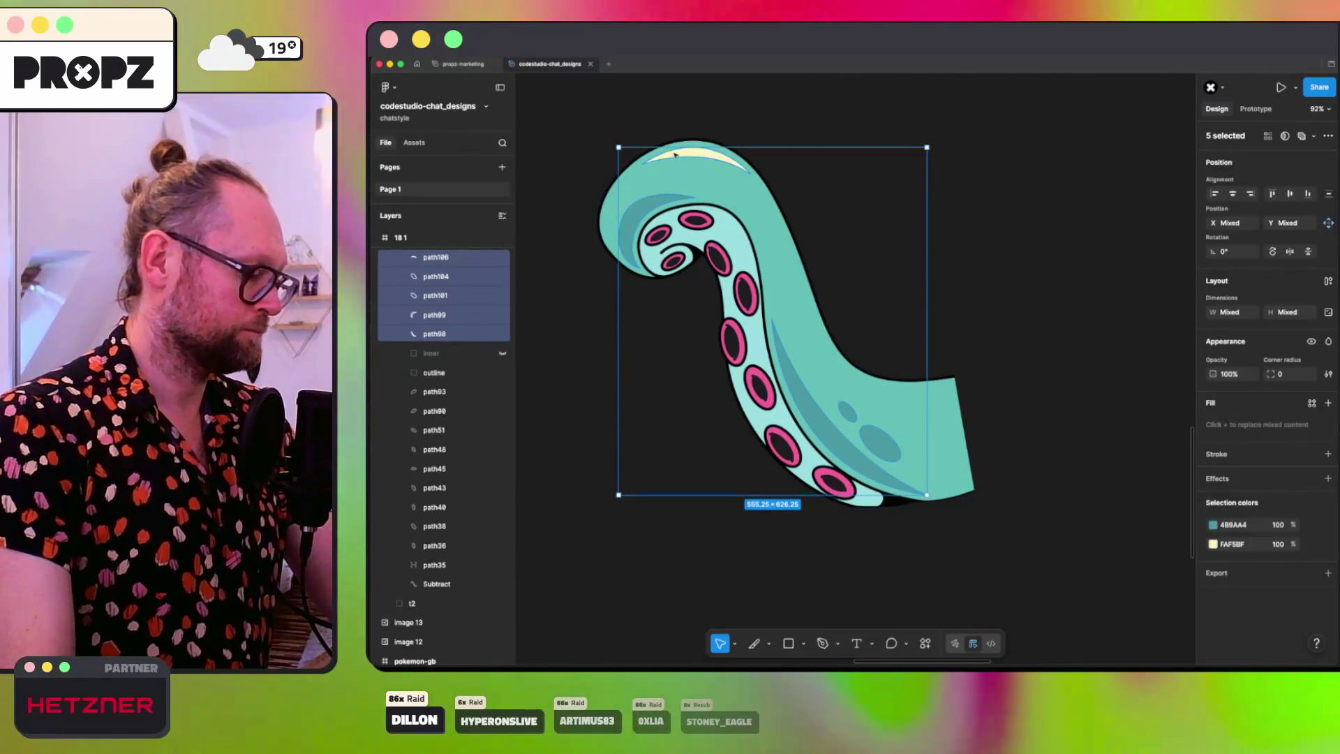
key("super+g")
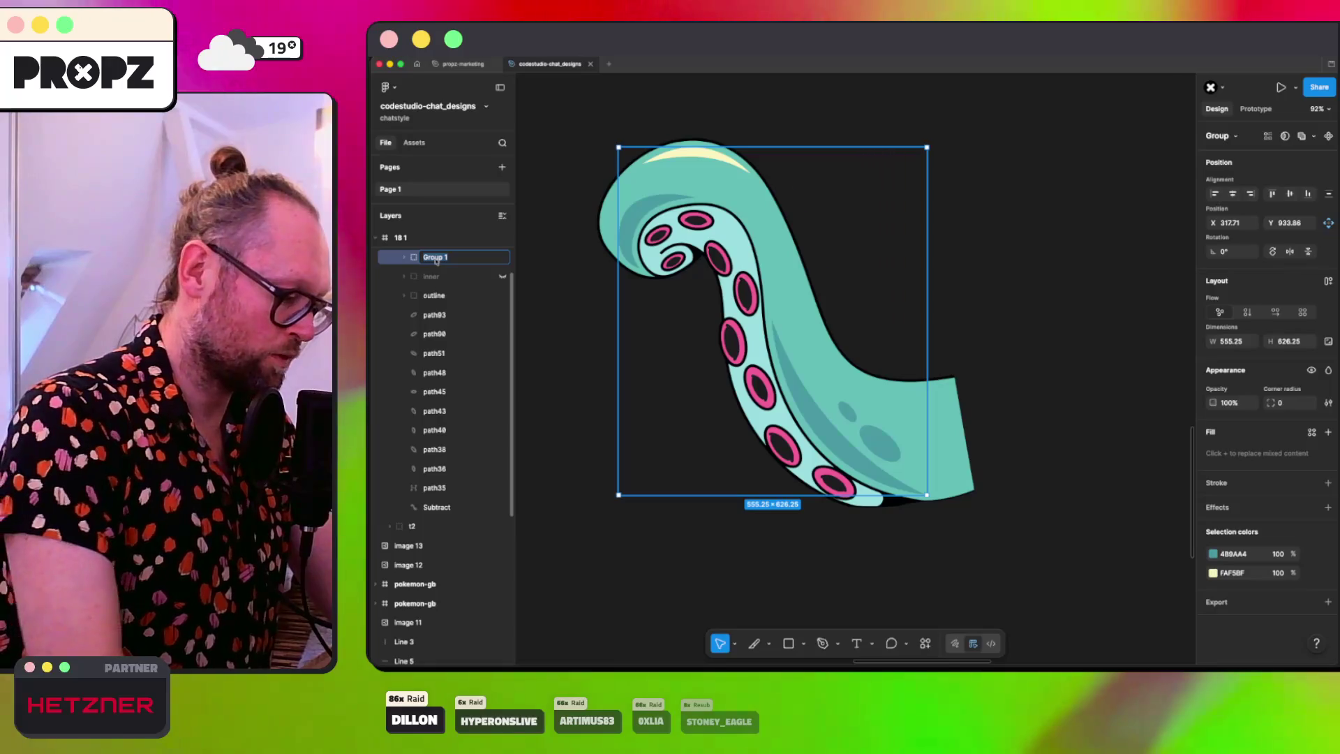
type("highlight")
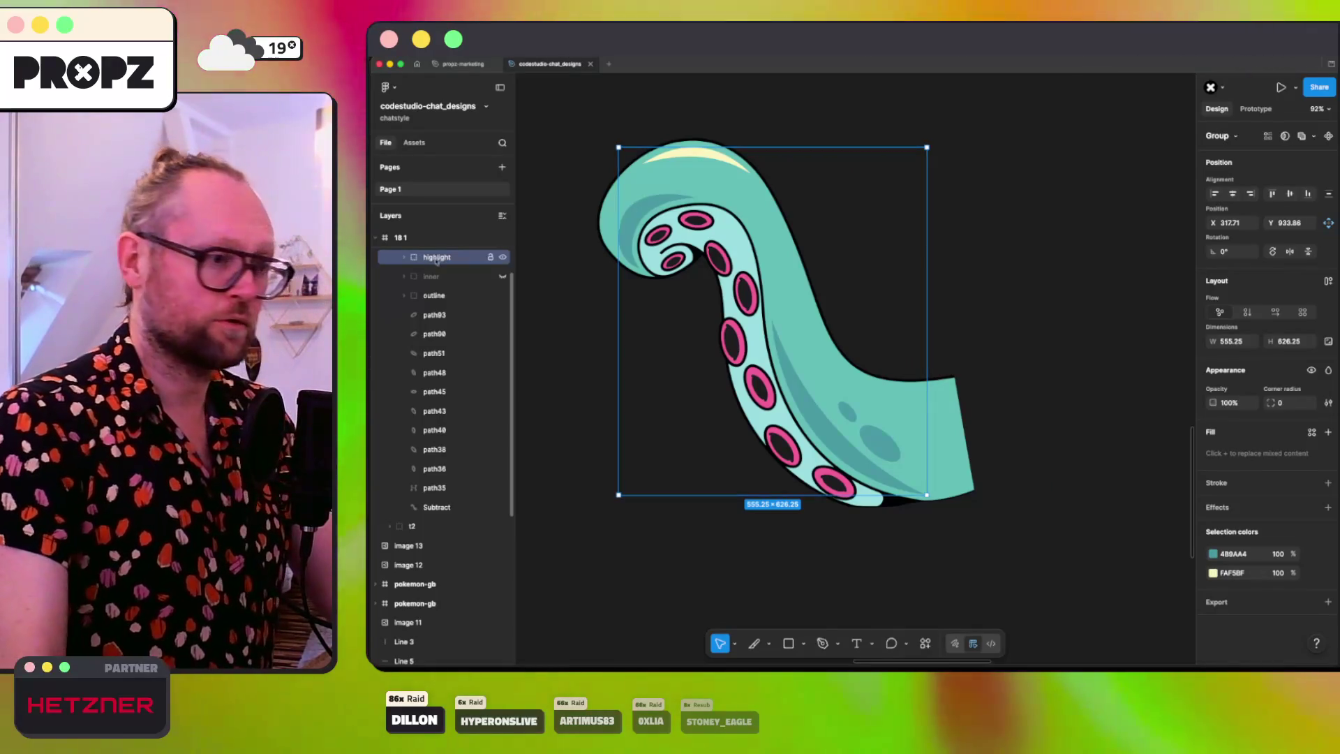
left_click(1231, 554)
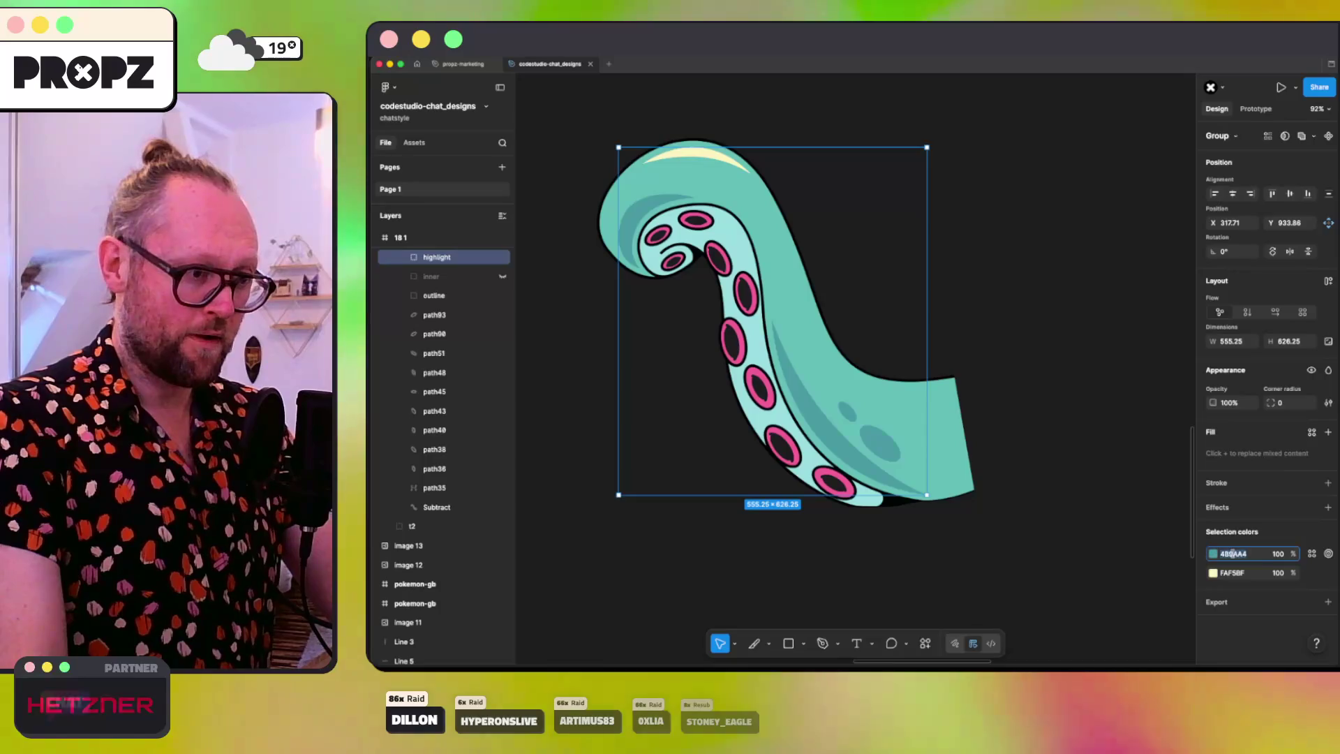
Step: Recolour the shading and highlight paths dark purple 5E0067
type("#5E0067")
left_click(1233, 572)
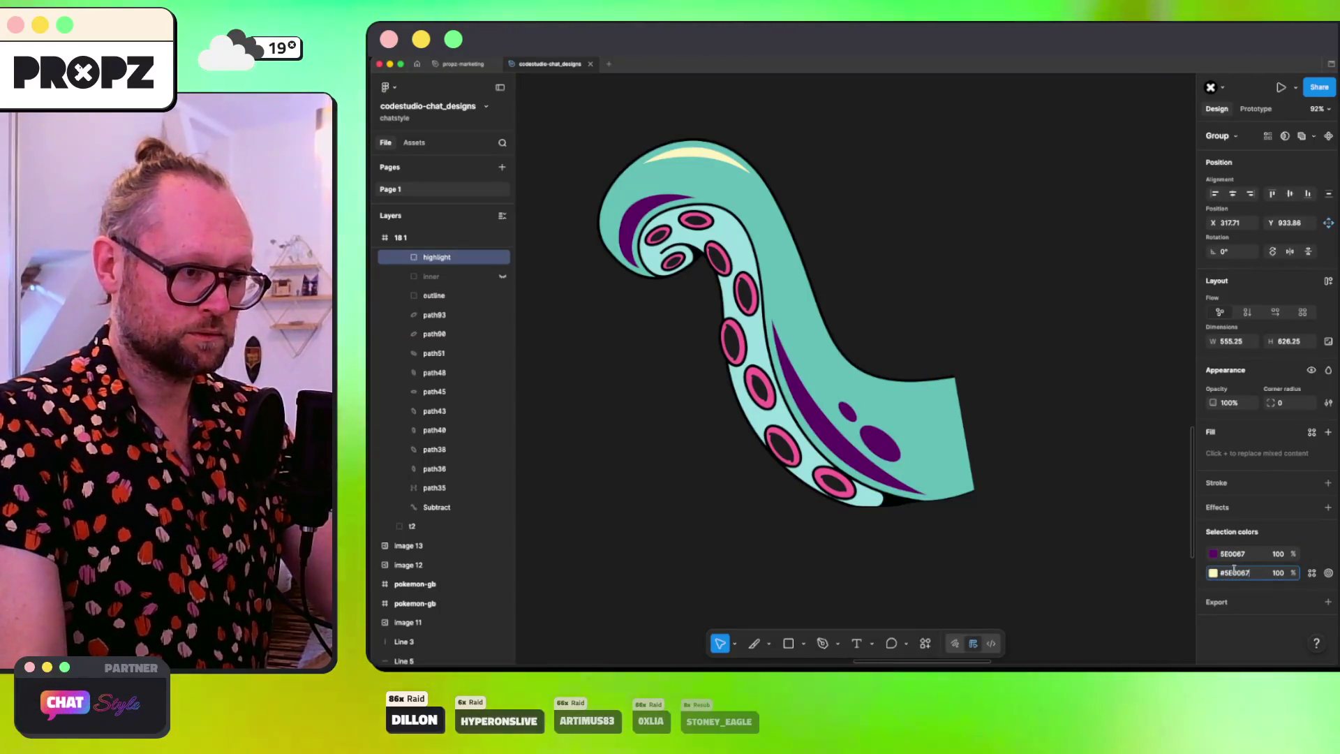
key("Tab")
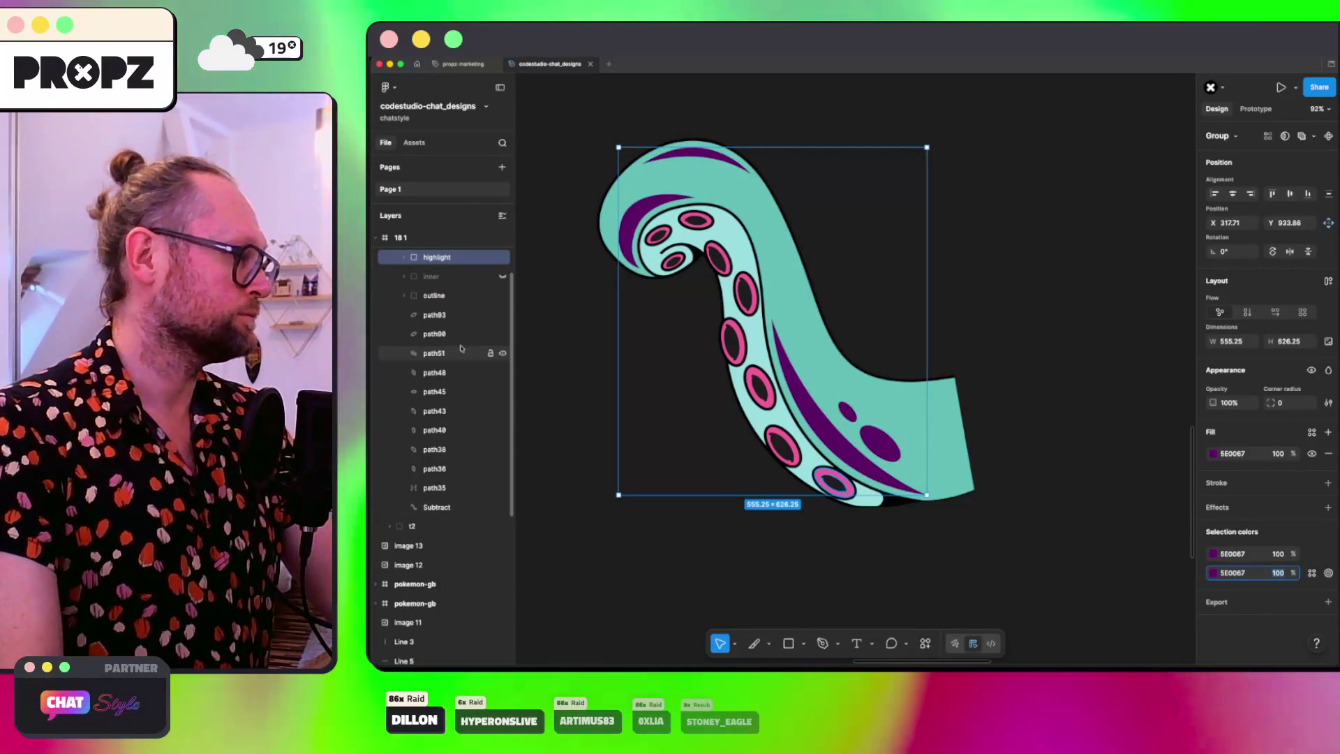
Step: Fill the tentacle's main body purple 9A1E98
left_click(777, 306)
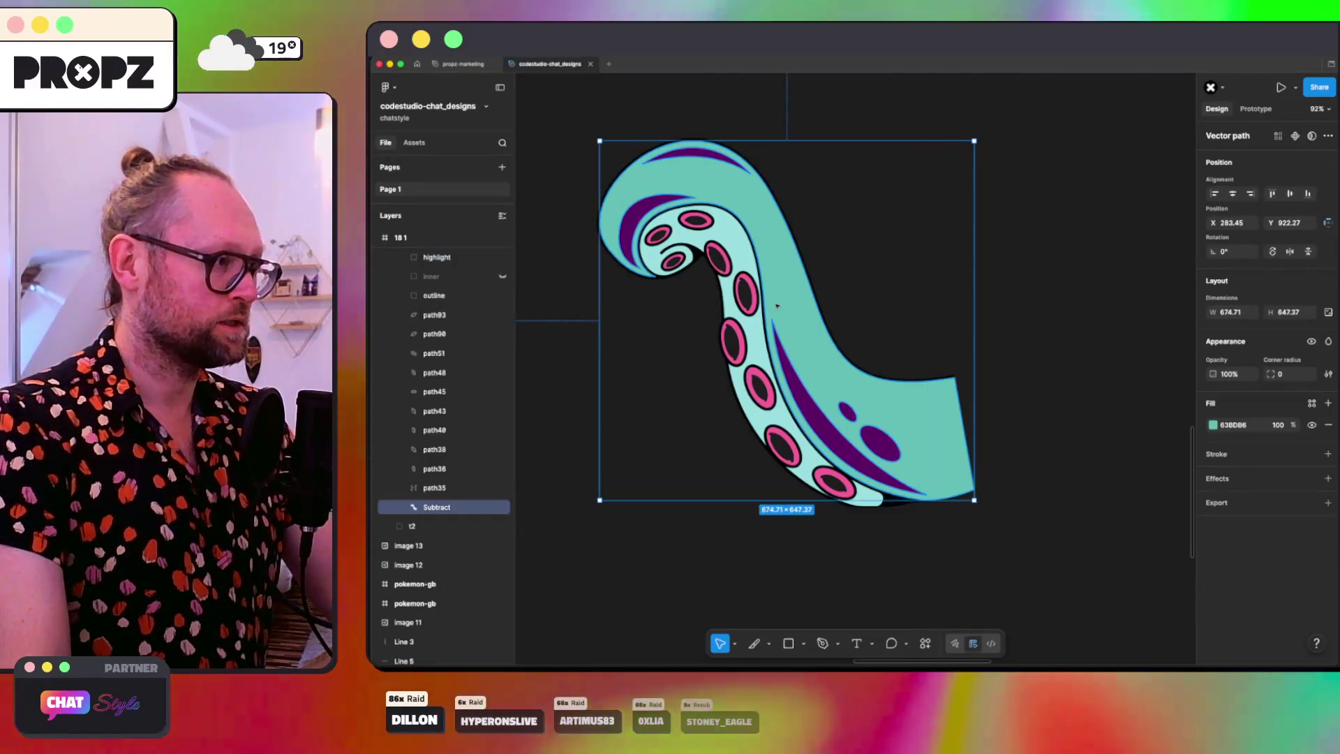
key("super+Tab")
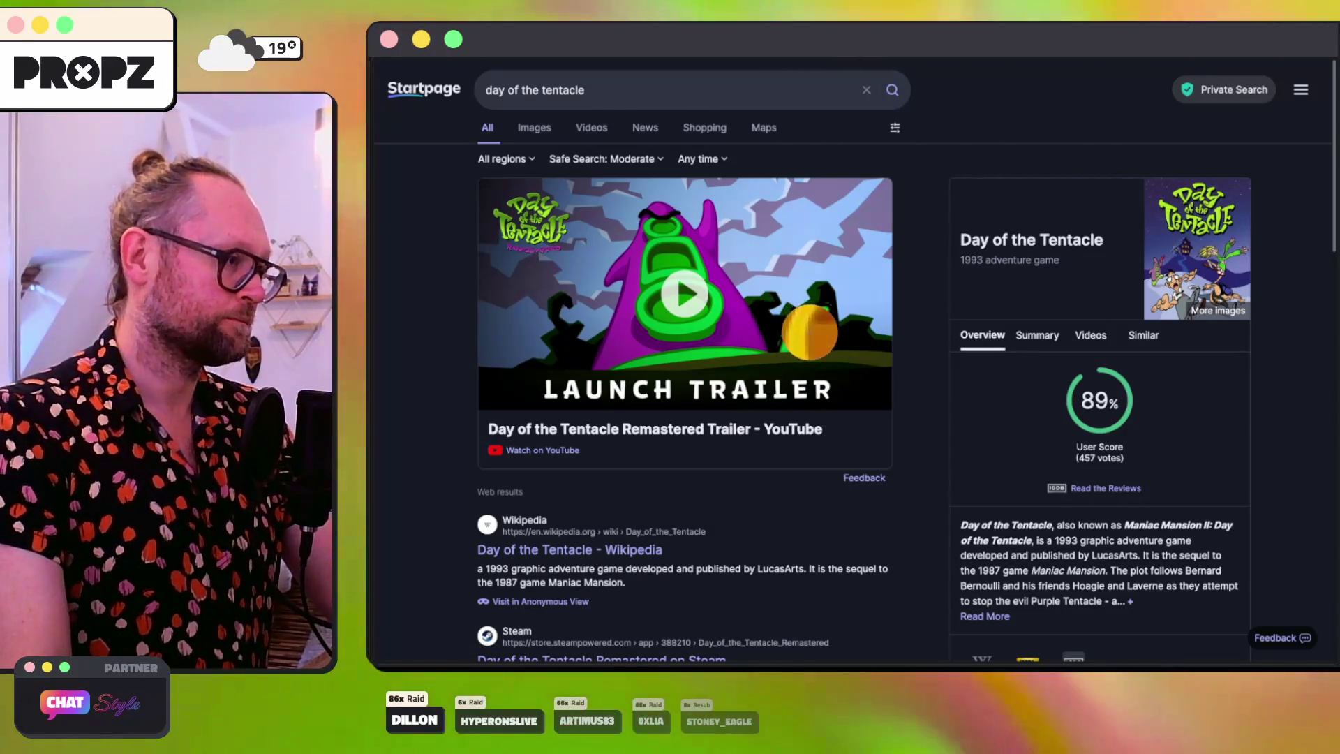
key("super+Tab")
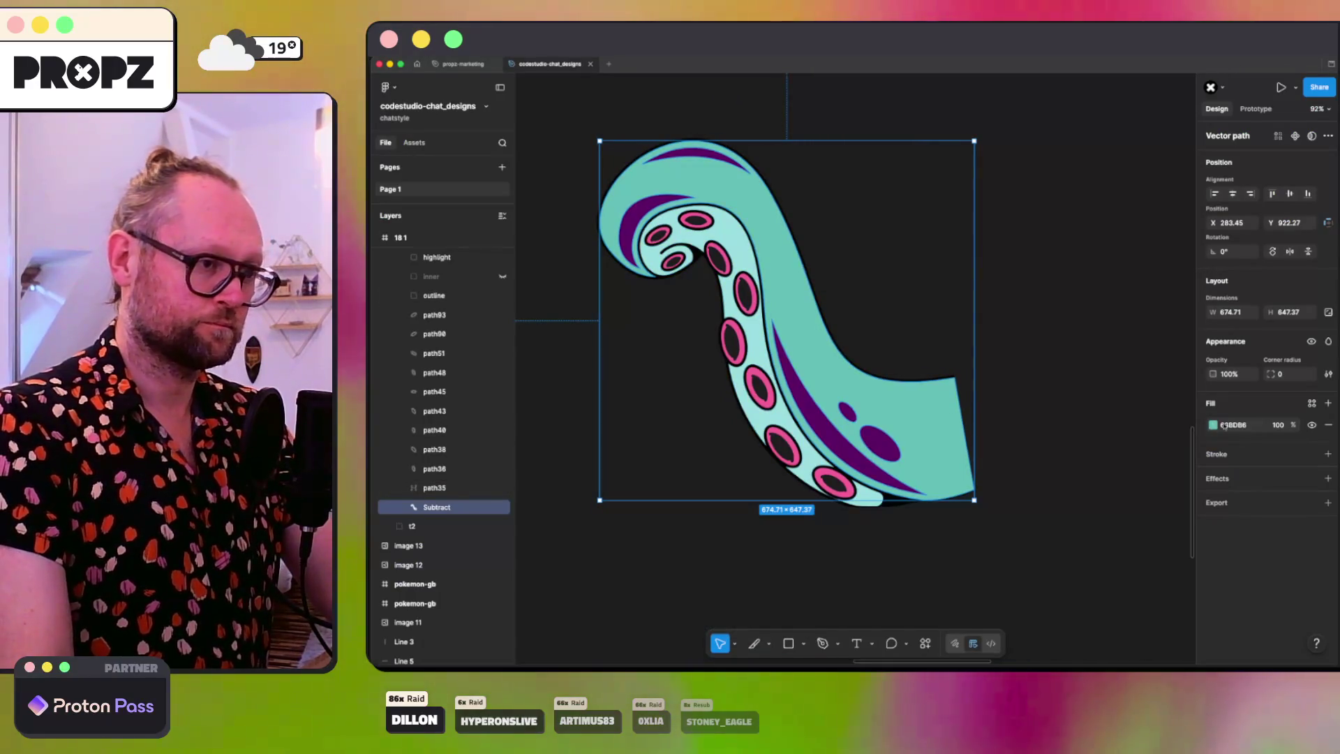
left_click(1228, 424)
type("9A1E9B")
key("Return")
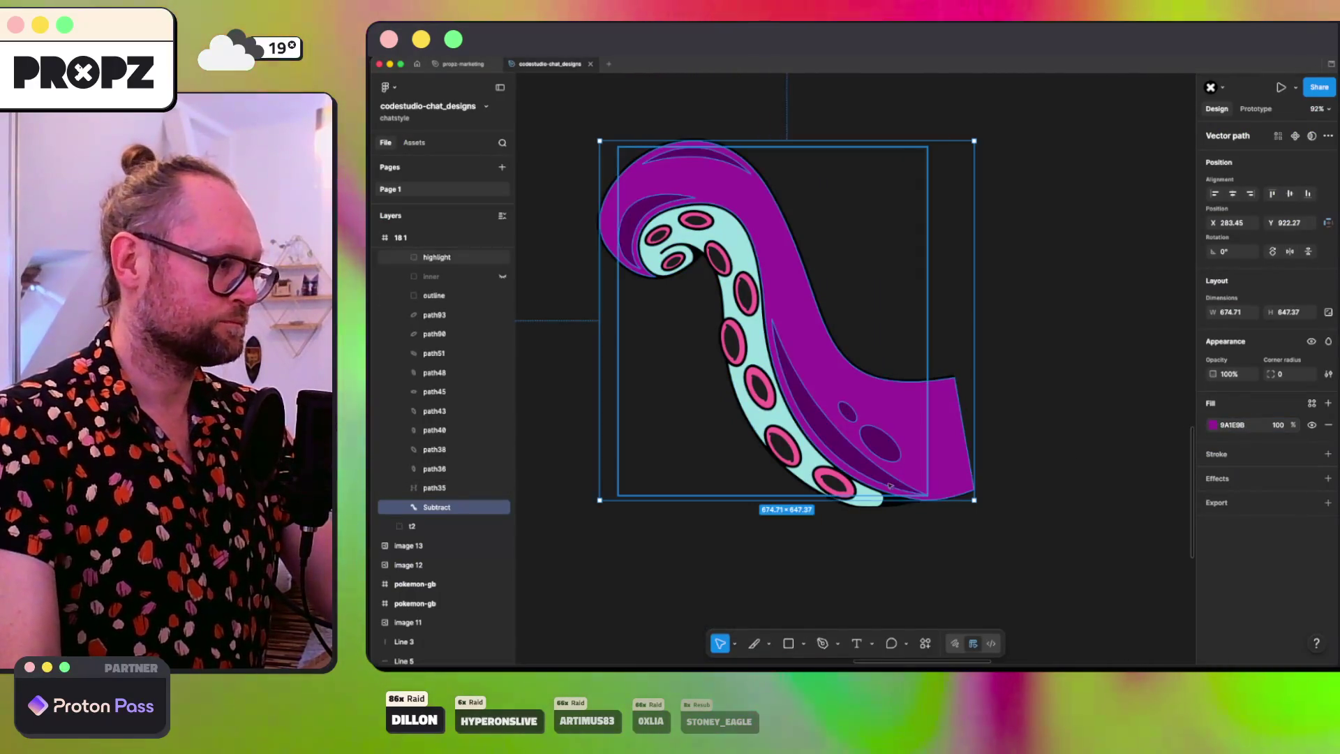
Step: Fill the underside strip purple 9A1E9B and try raising its brightness
left_click(762, 422)
left_click(1246, 424)
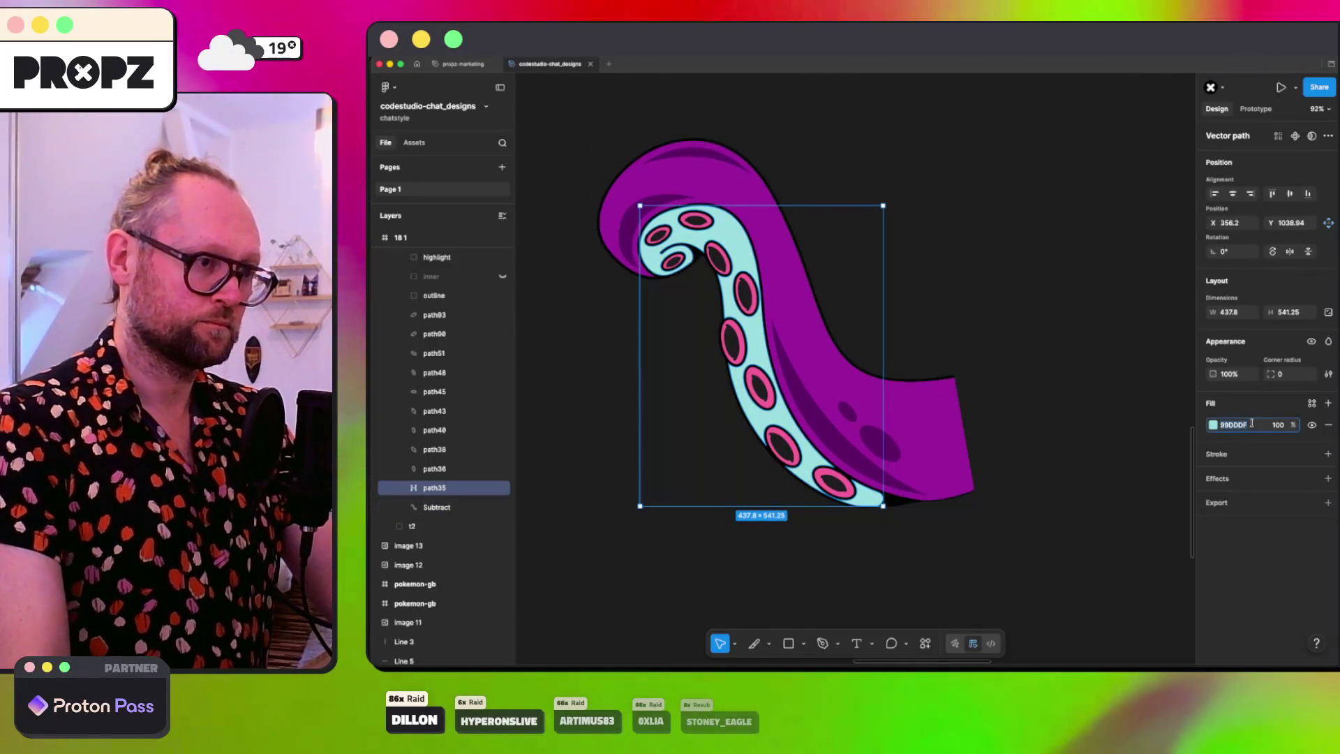
key("Return")
left_click(1214, 425)
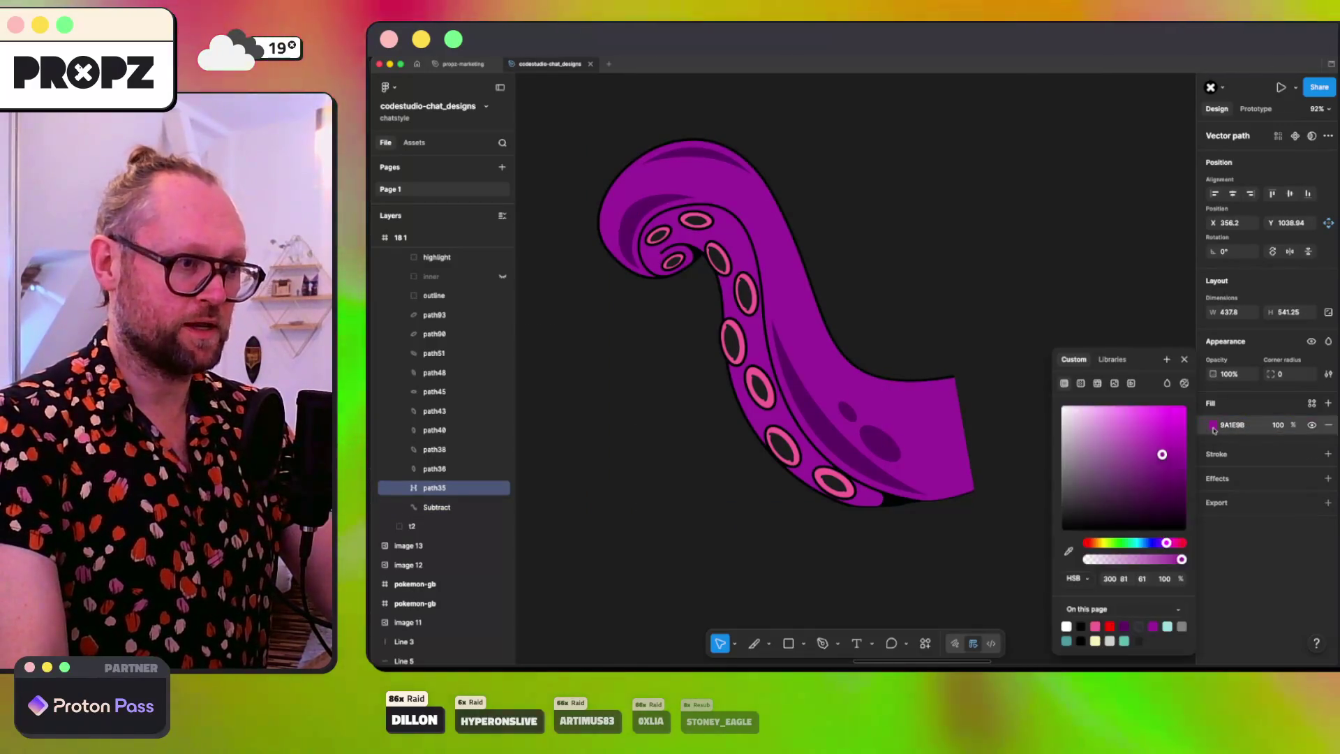
left_click(1142, 578)
key("shift+Up")
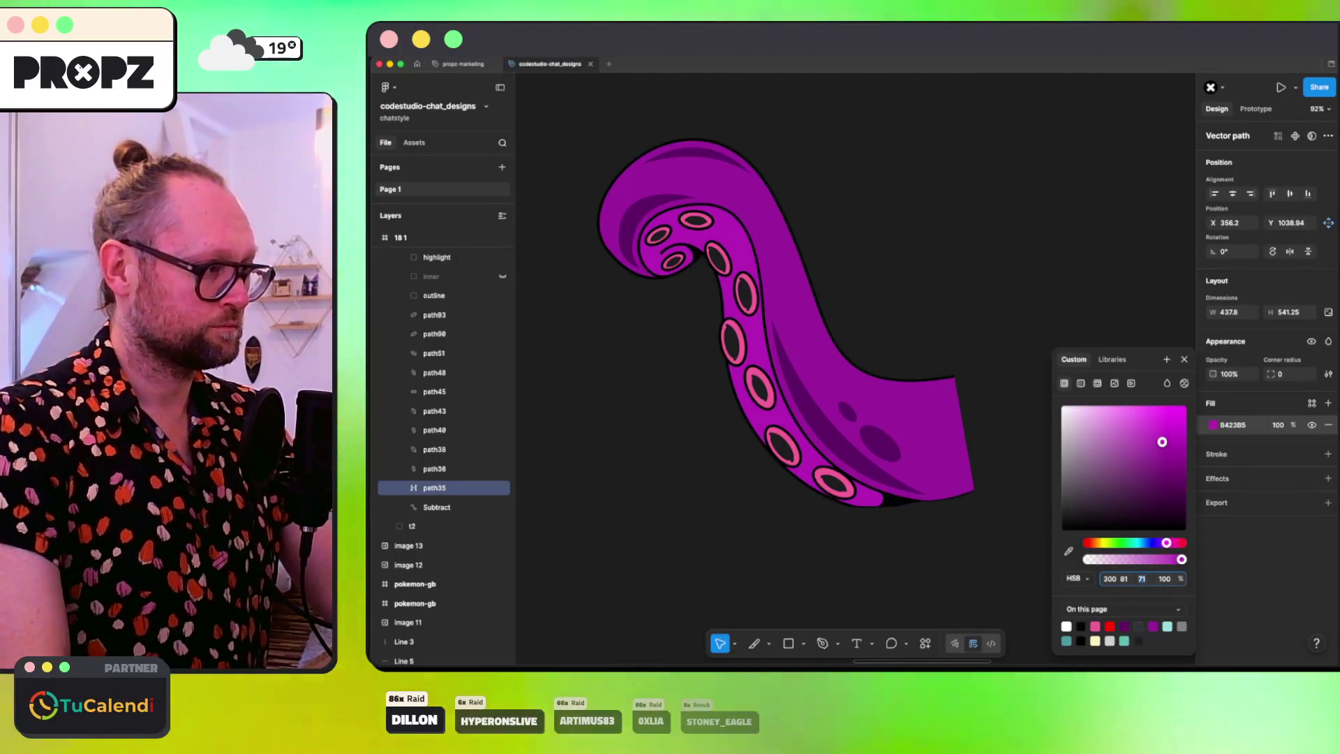
key("shift+Up")
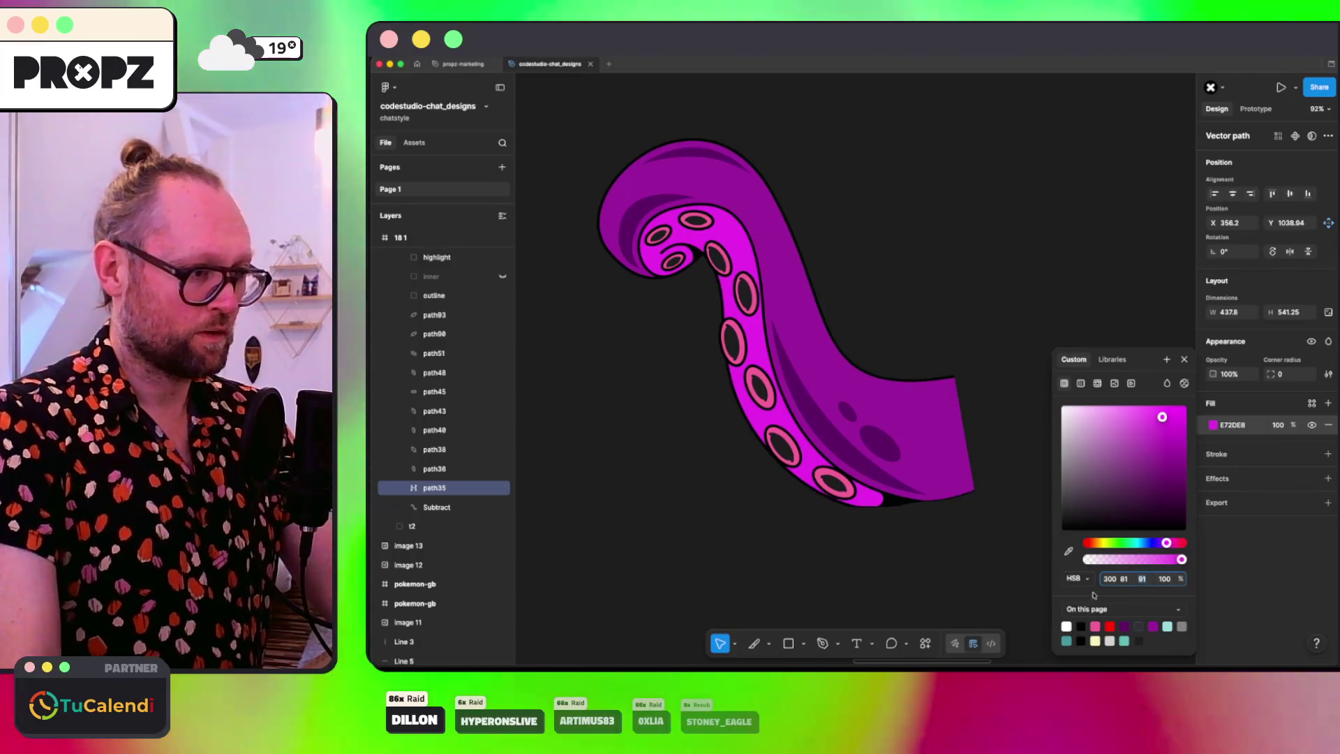
Step: Reset the underside fill to hex 9A1E9B
left_click(1078, 579)
left_click(1082, 563)
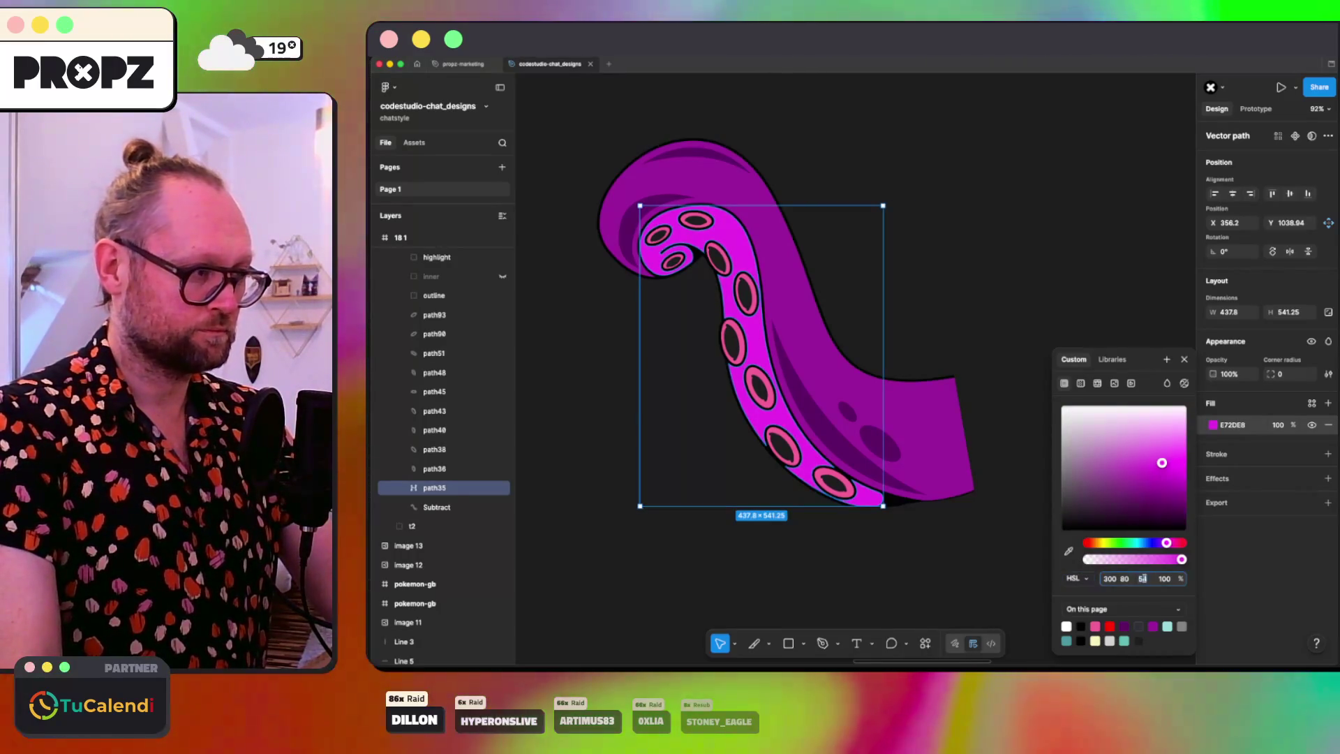
left_click(1078, 578)
left_click(1082, 548)
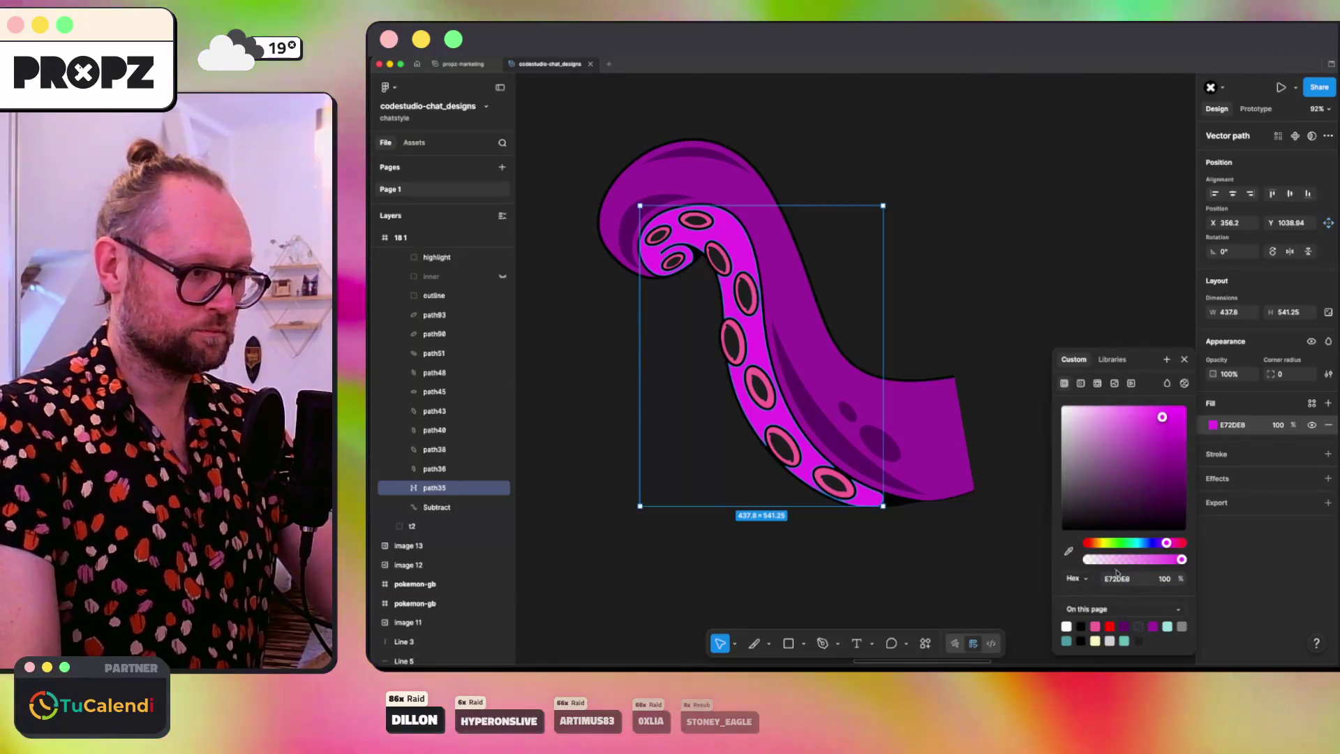
type("9A1E9B")
key("Return")
Step: Lighten the underside to HSL 300 68 66 and compare with the reference
left_click(1081, 579)
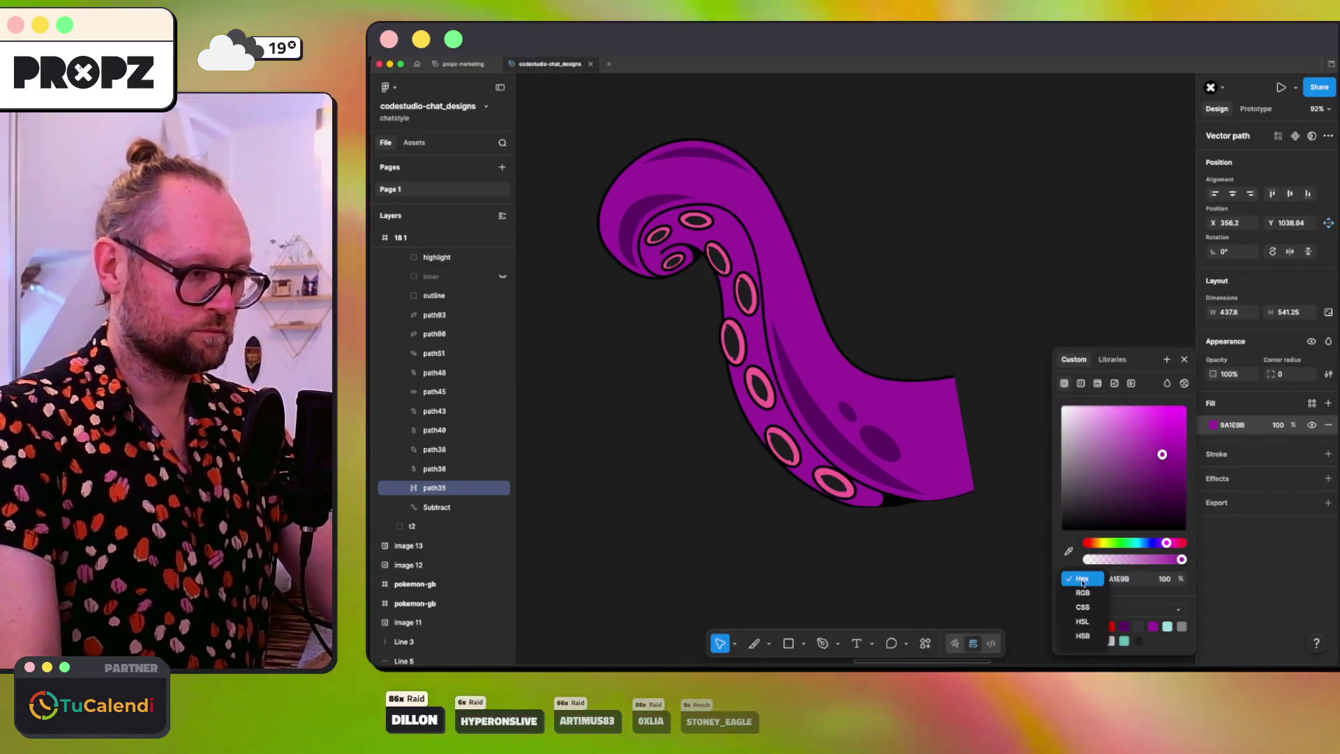
left_click(1091, 622)
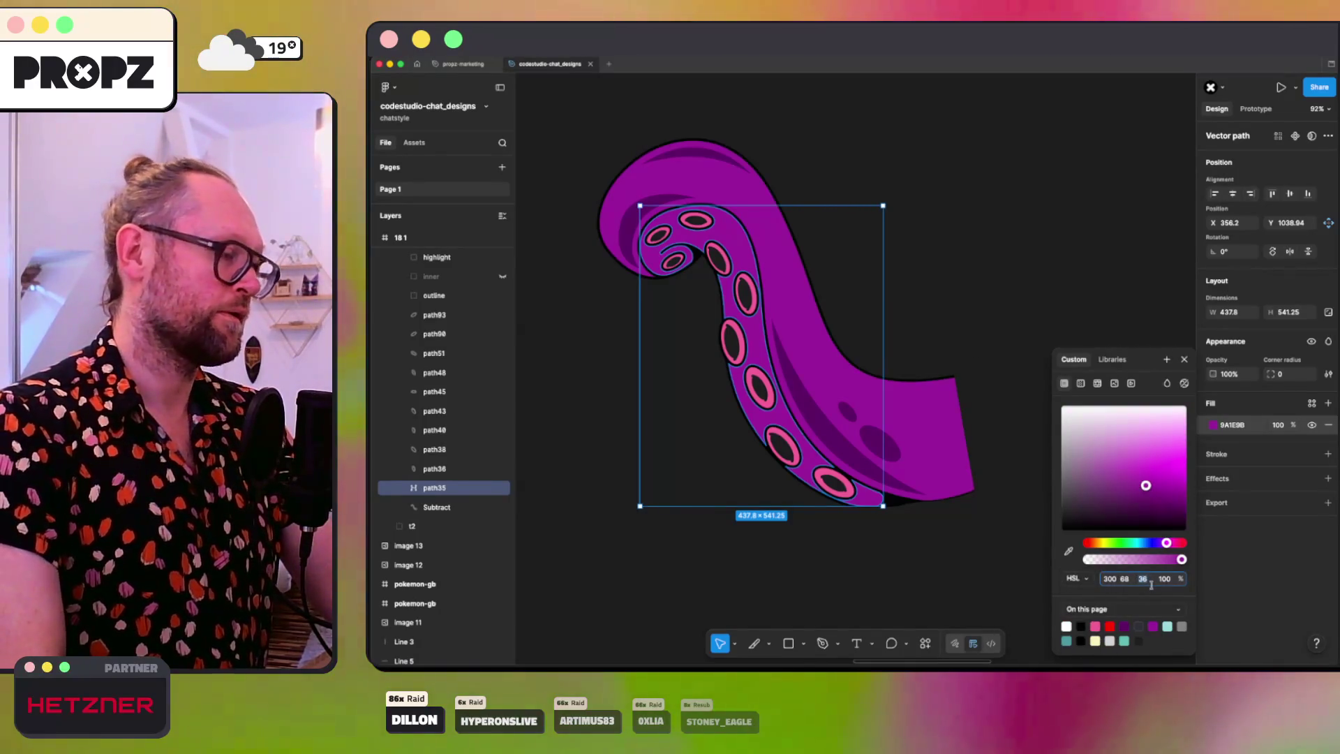
type("56")
key("Return")
key("shift+Up")
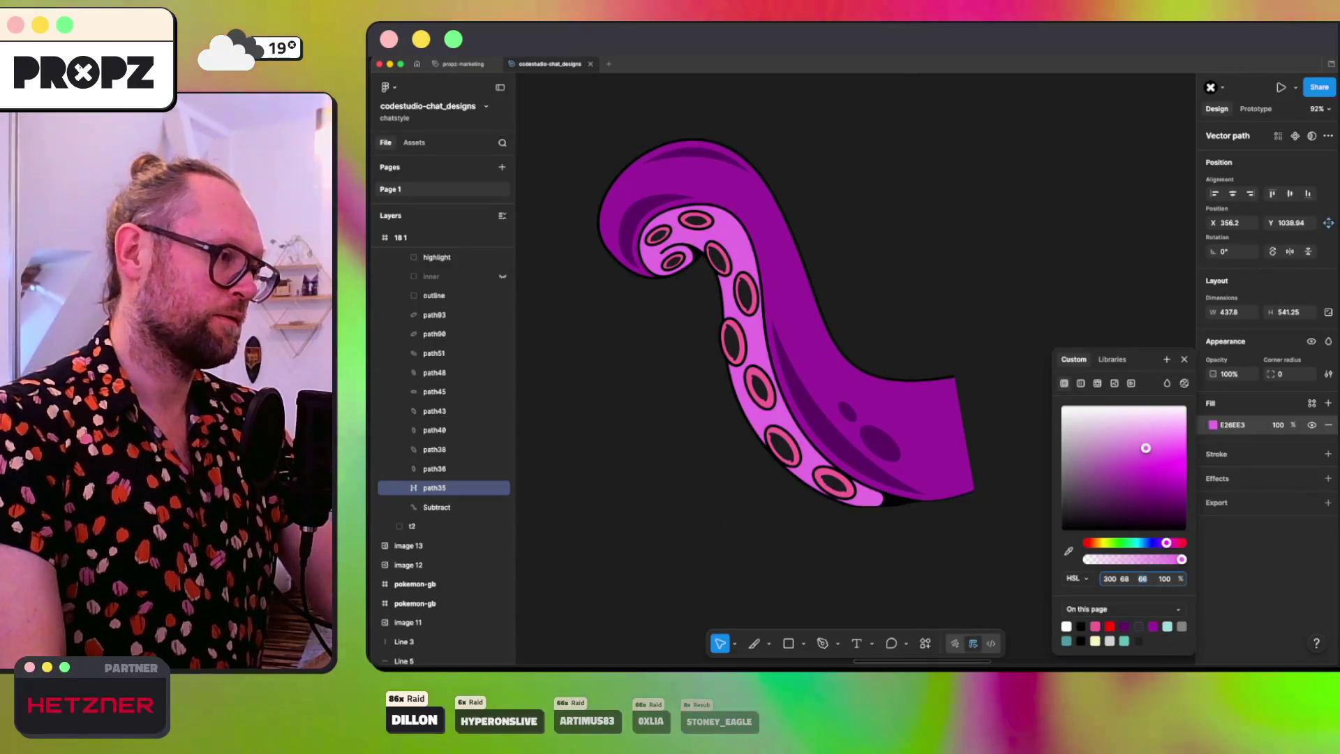
key("Return")
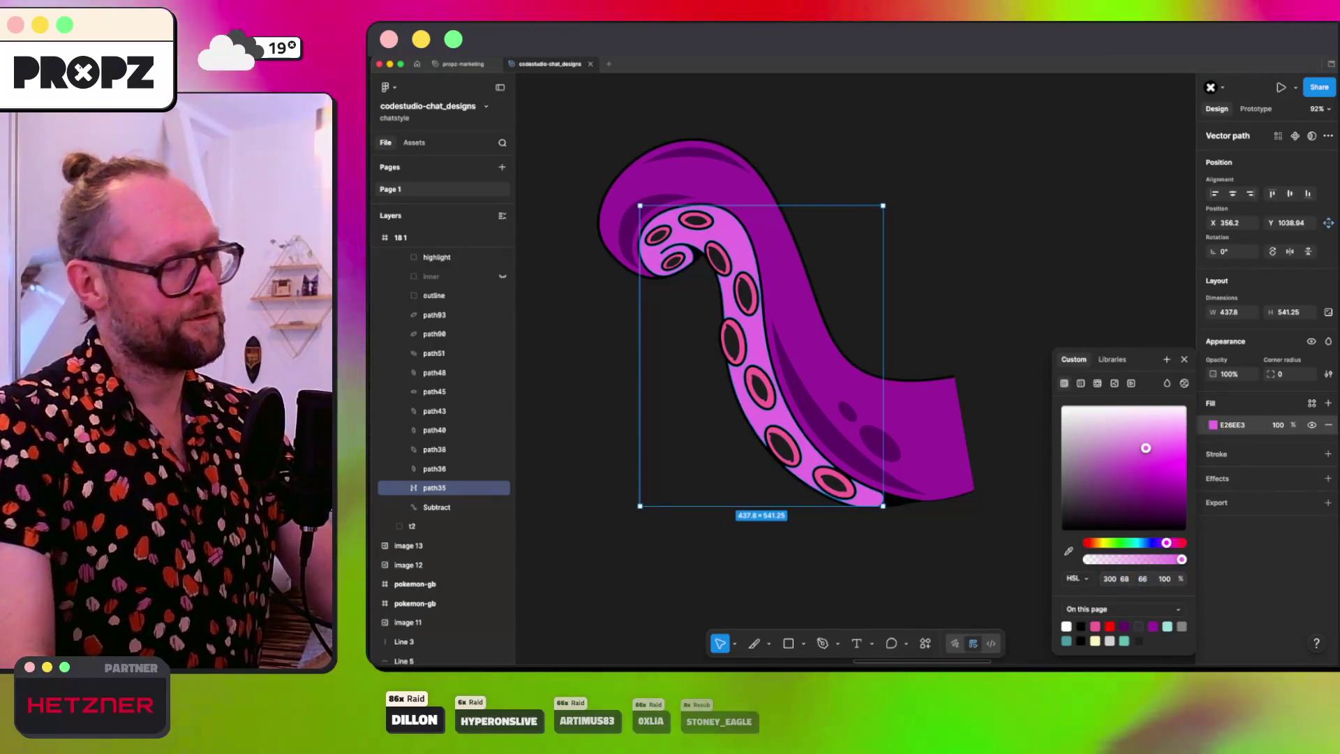
left_click(880, 310)
key("super+Tab")
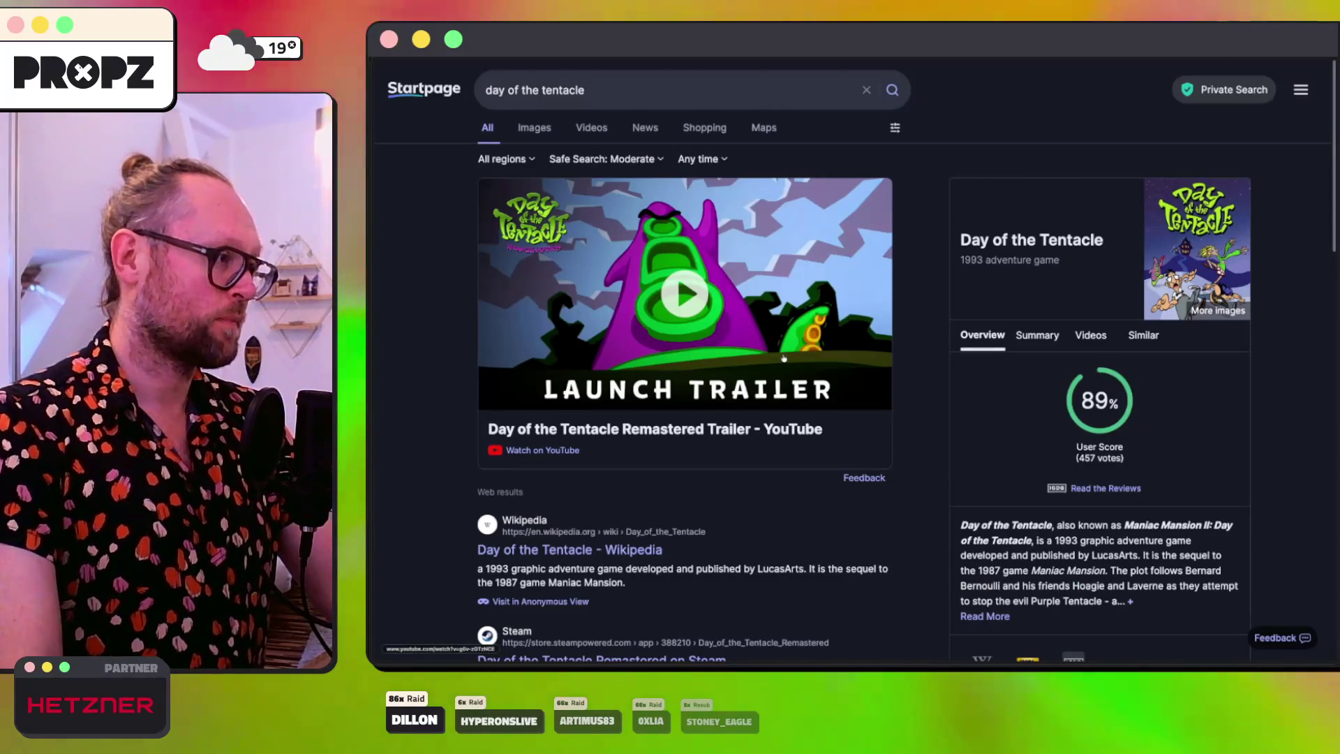
key("super+Tab")
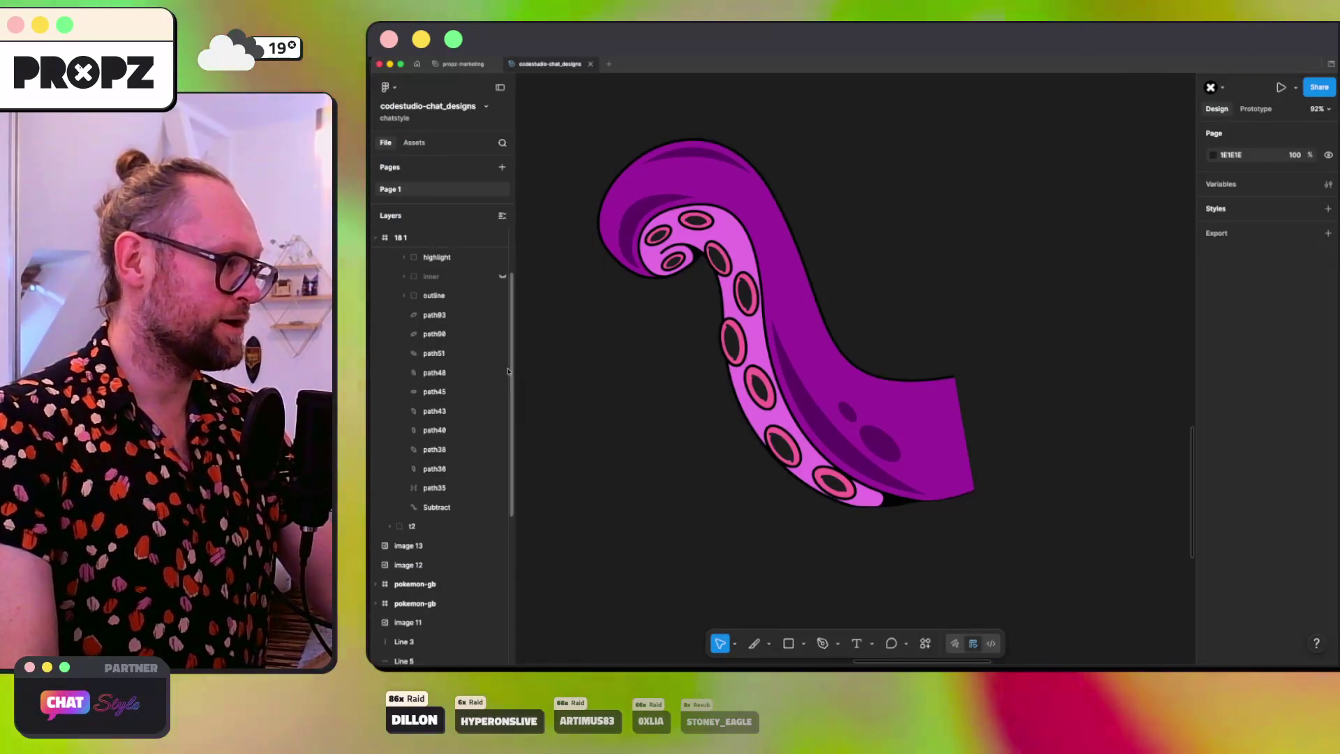
scroll(454, 366, "up", 2)
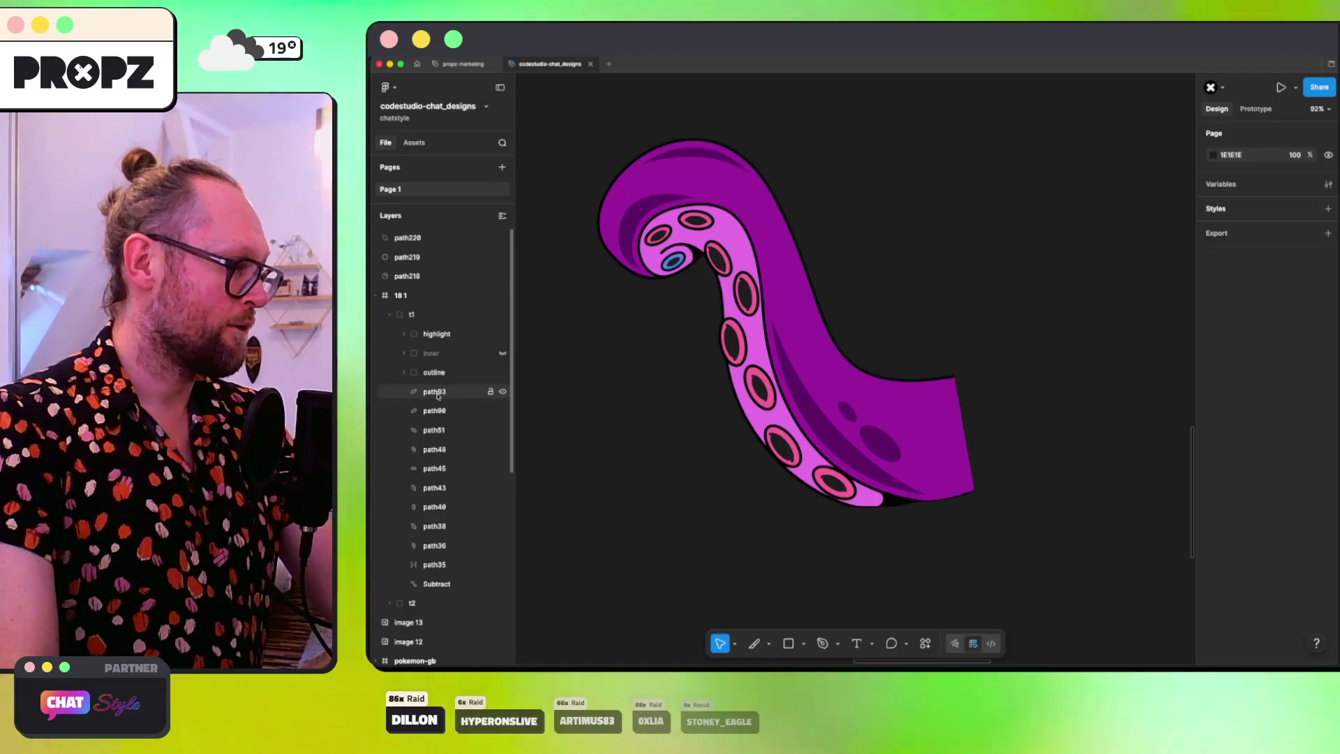
Step: Group the nine sucker-ring paths path93–path36 as 'nippel' and make the group visible
left_click(436, 392)
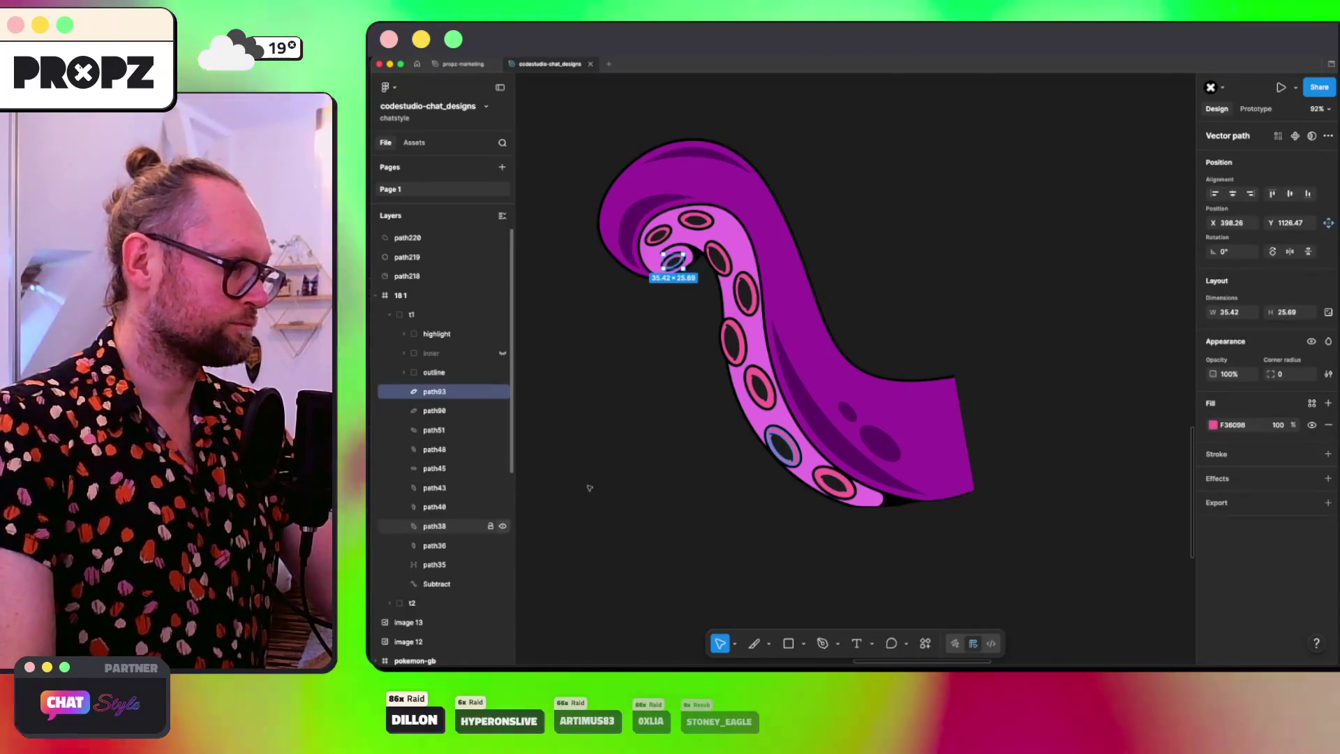
left_click(440, 545, "shift")
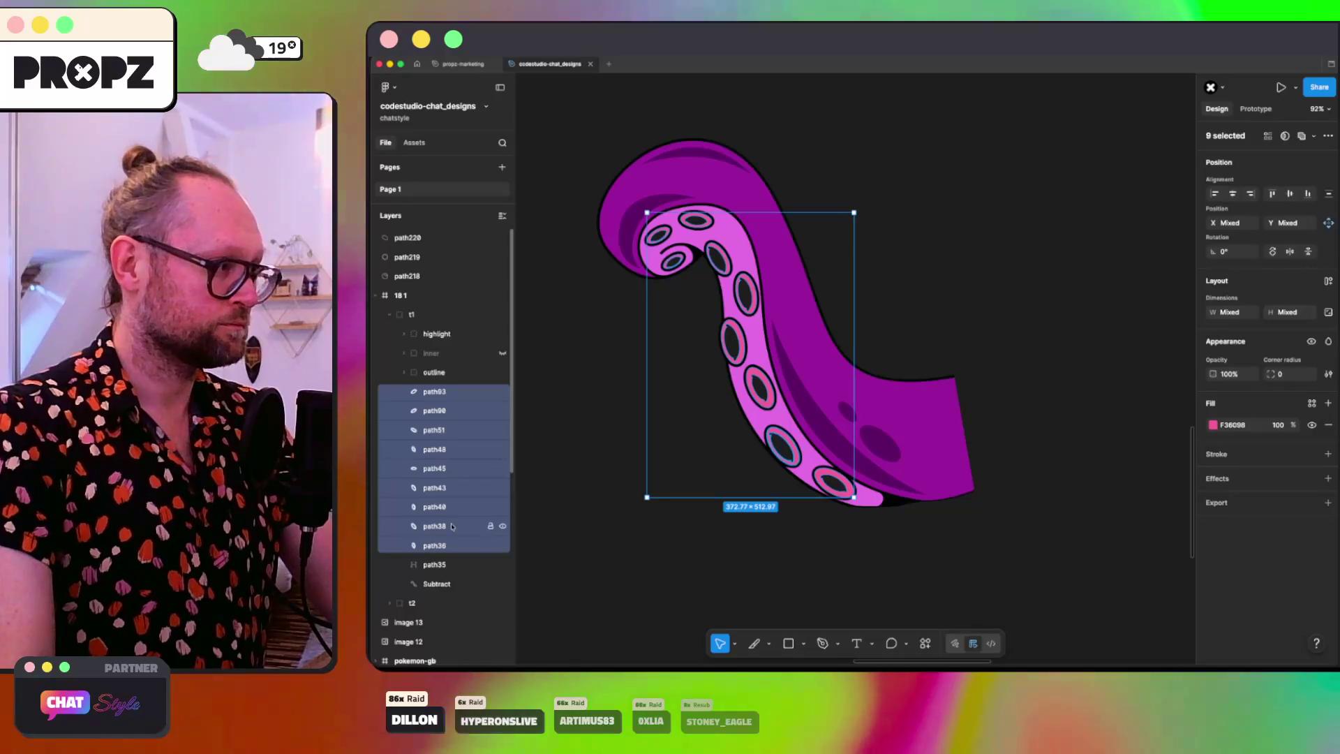
key("ctrl+g")
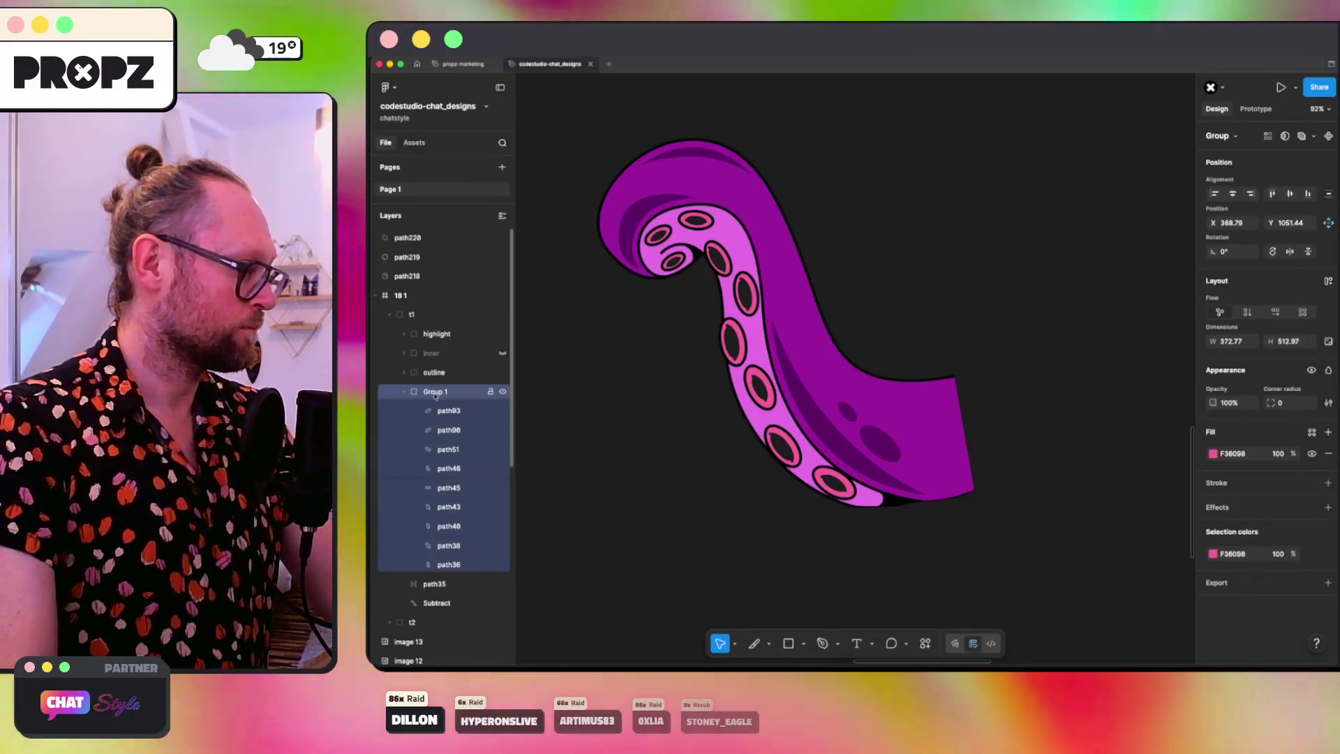
double_click(435, 393)
key("BackSpace")
type("nippel")
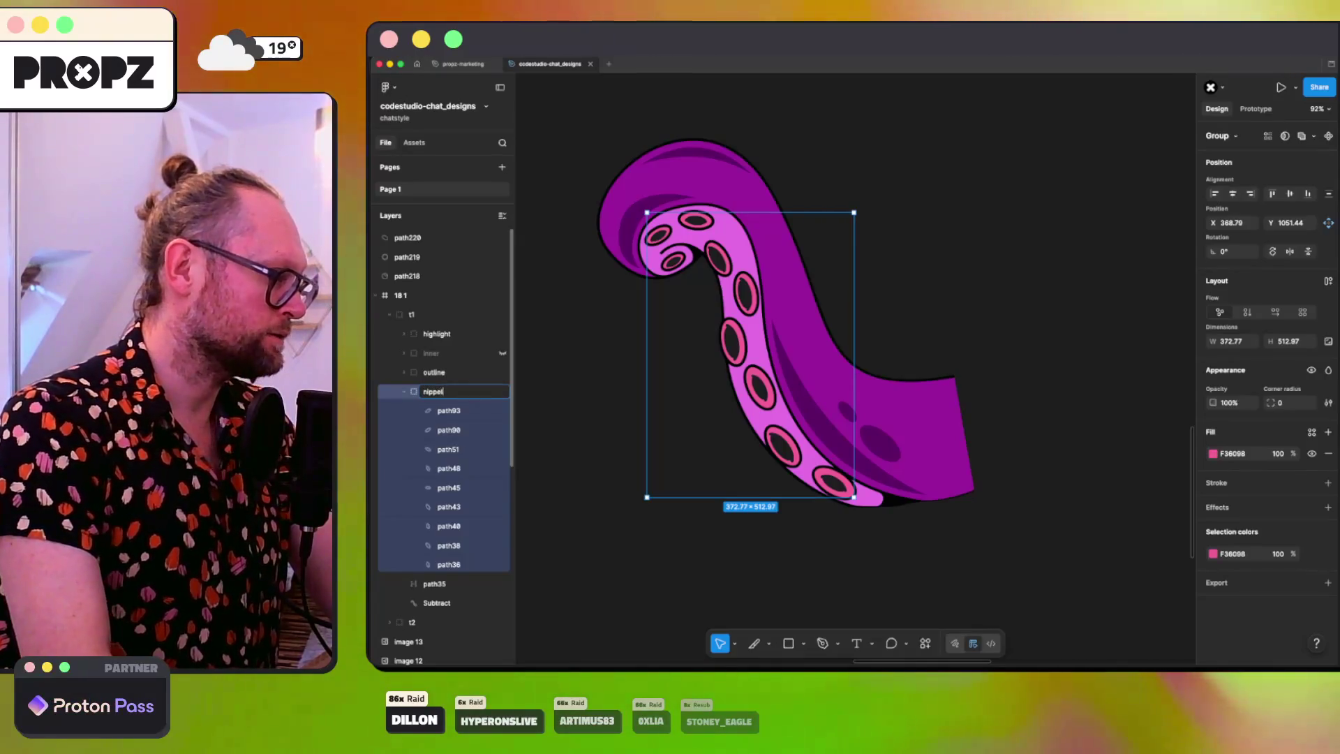
left_click(403, 395)
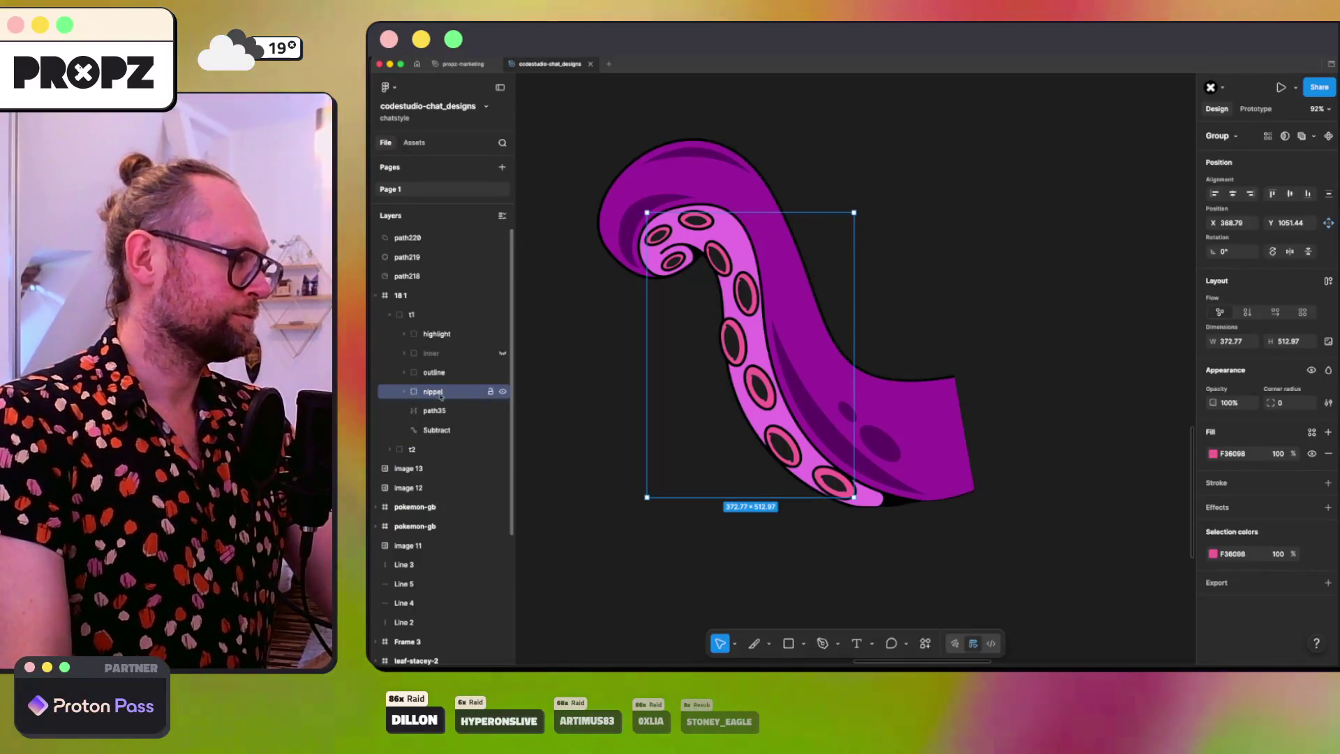
left_click(502, 392)
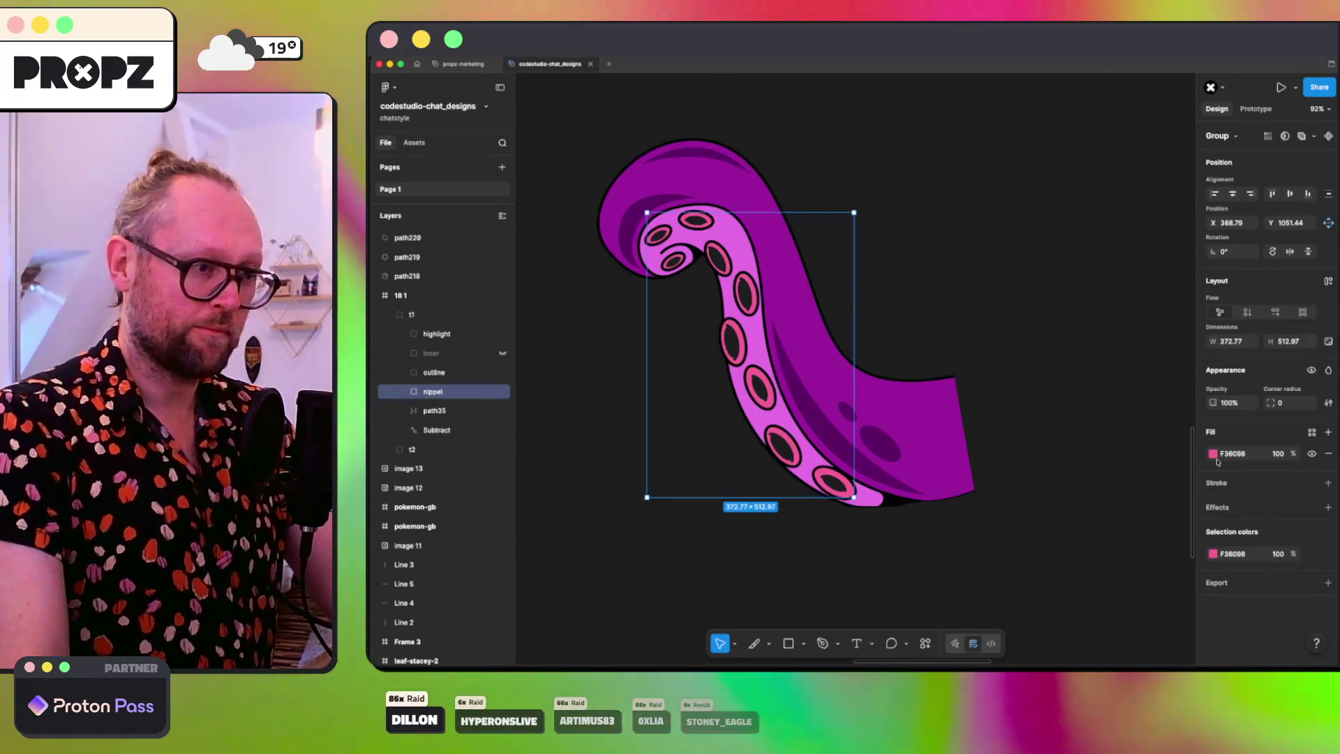
Step: Set the sucker rings' fill to green 00BC34, checking the Day of the Tentacle reference
key("Return")
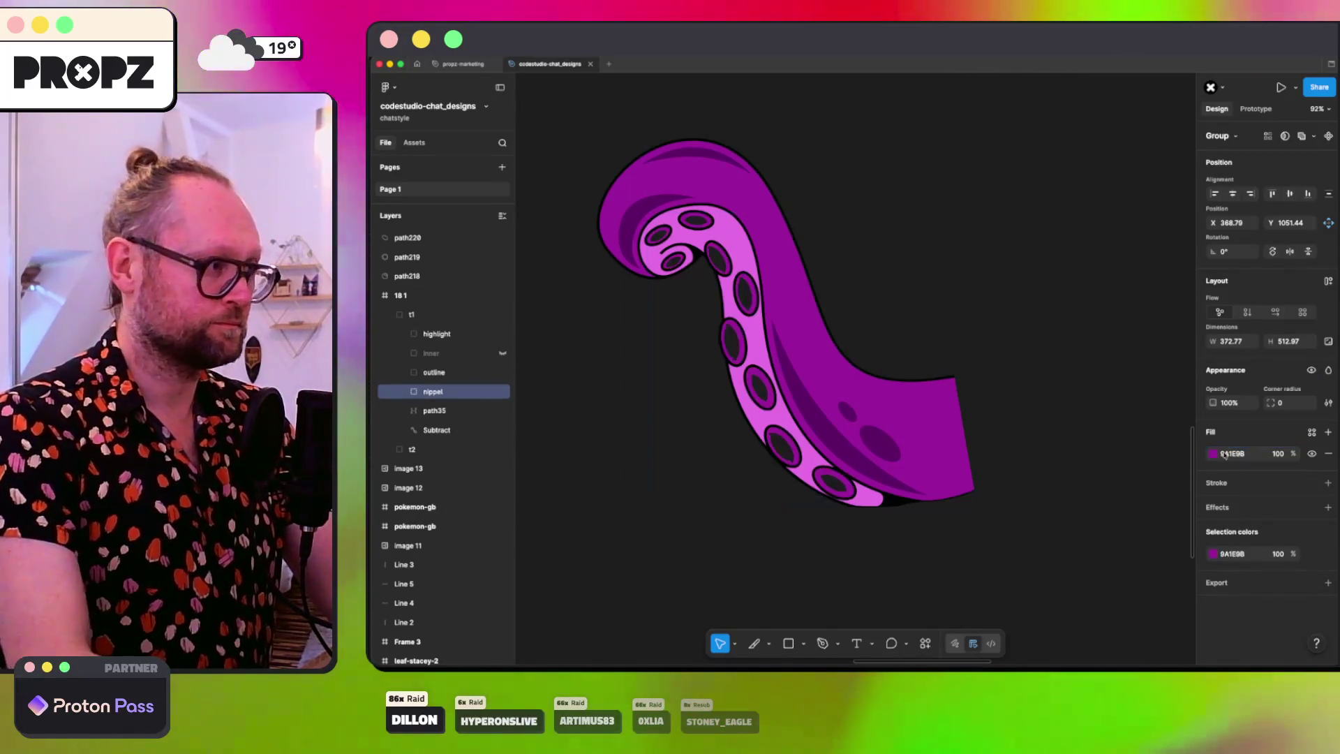
key("super+Tab")
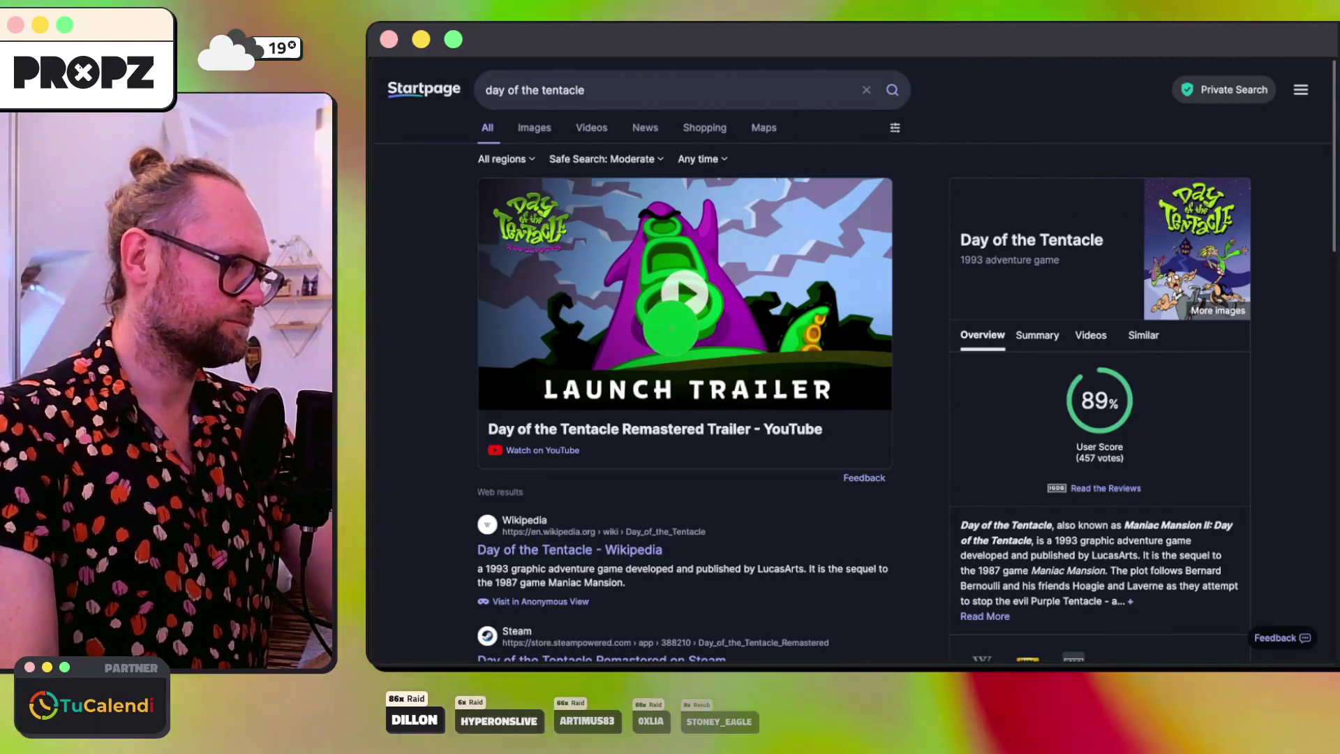
key("super+Tab")
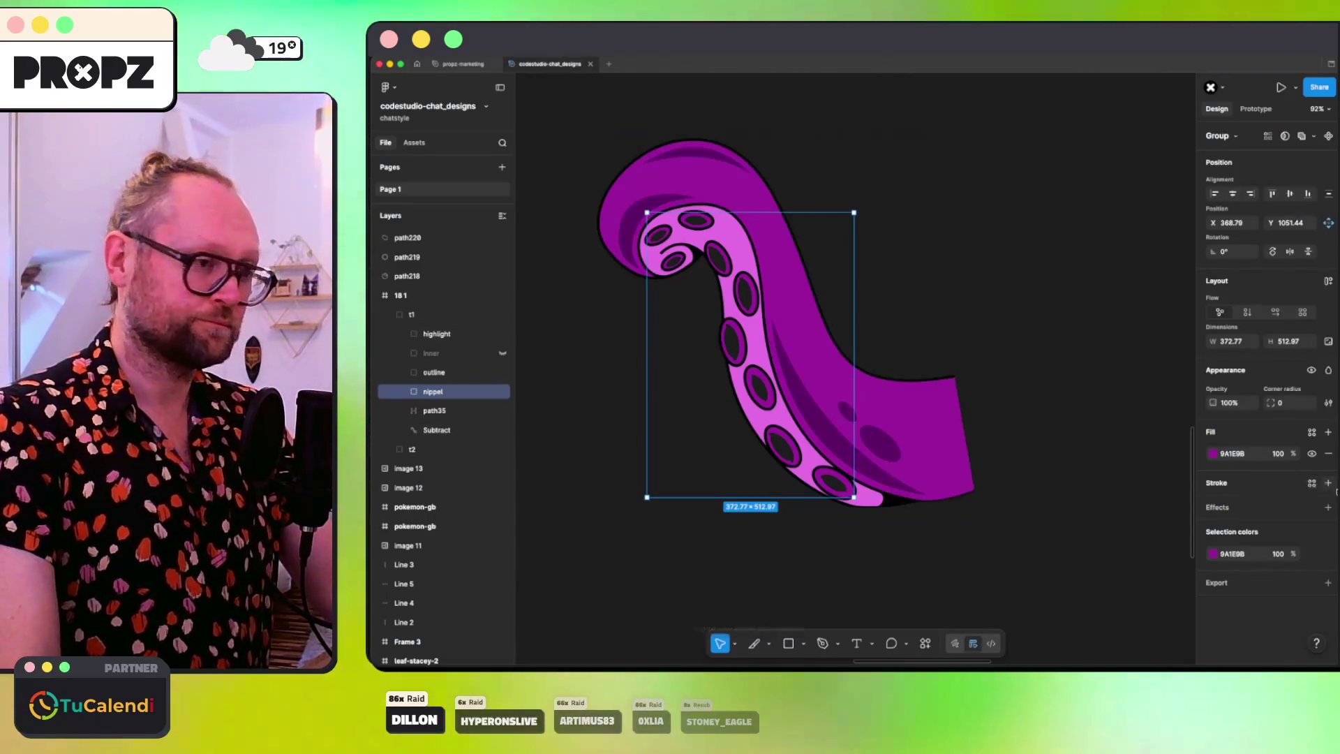
left_click(1243, 453)
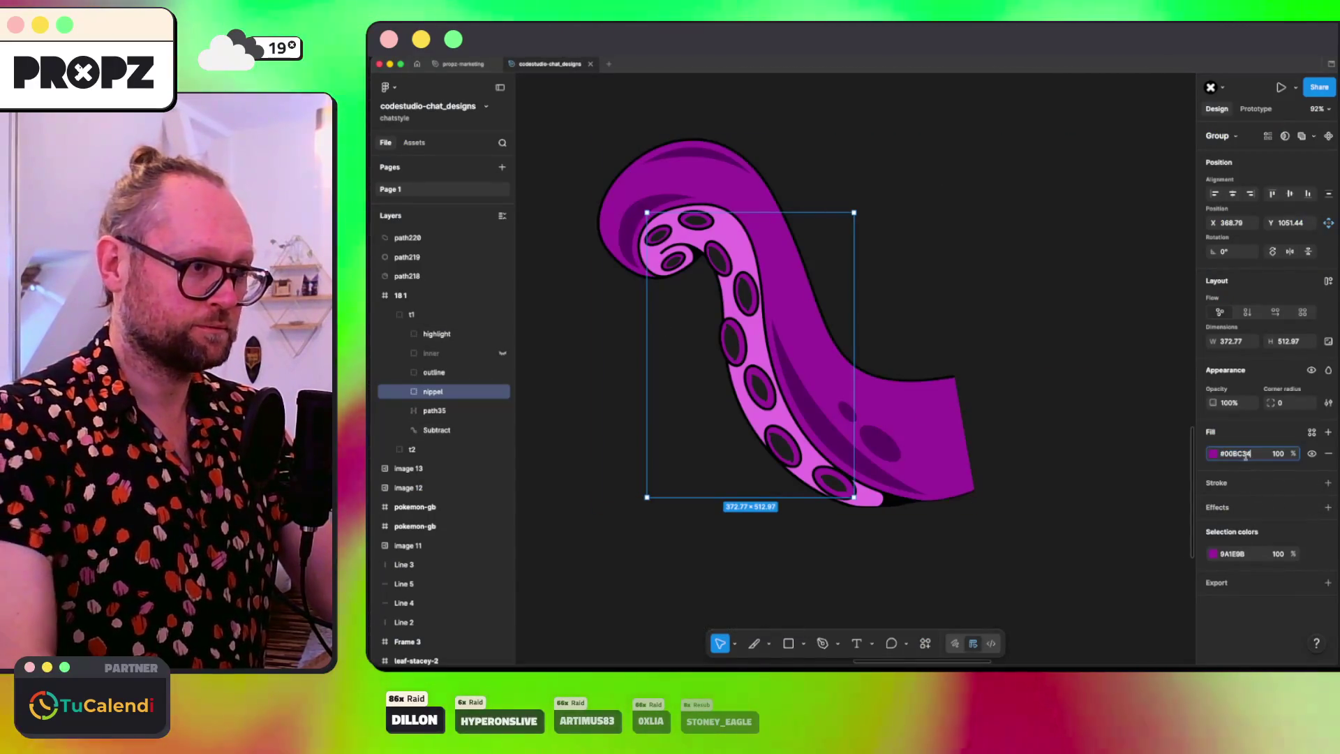
key("ctrl+v")
key("Return")
key("super+Tab")
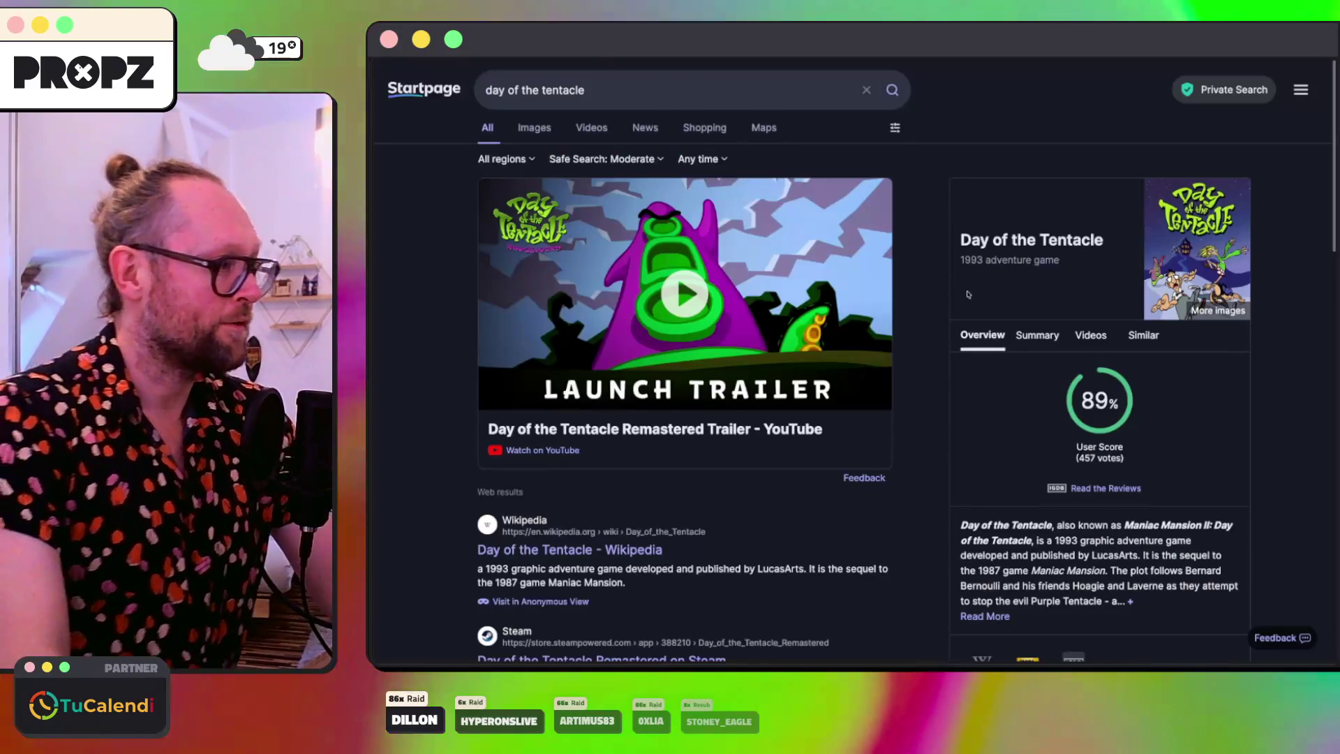
key("super+Tab")
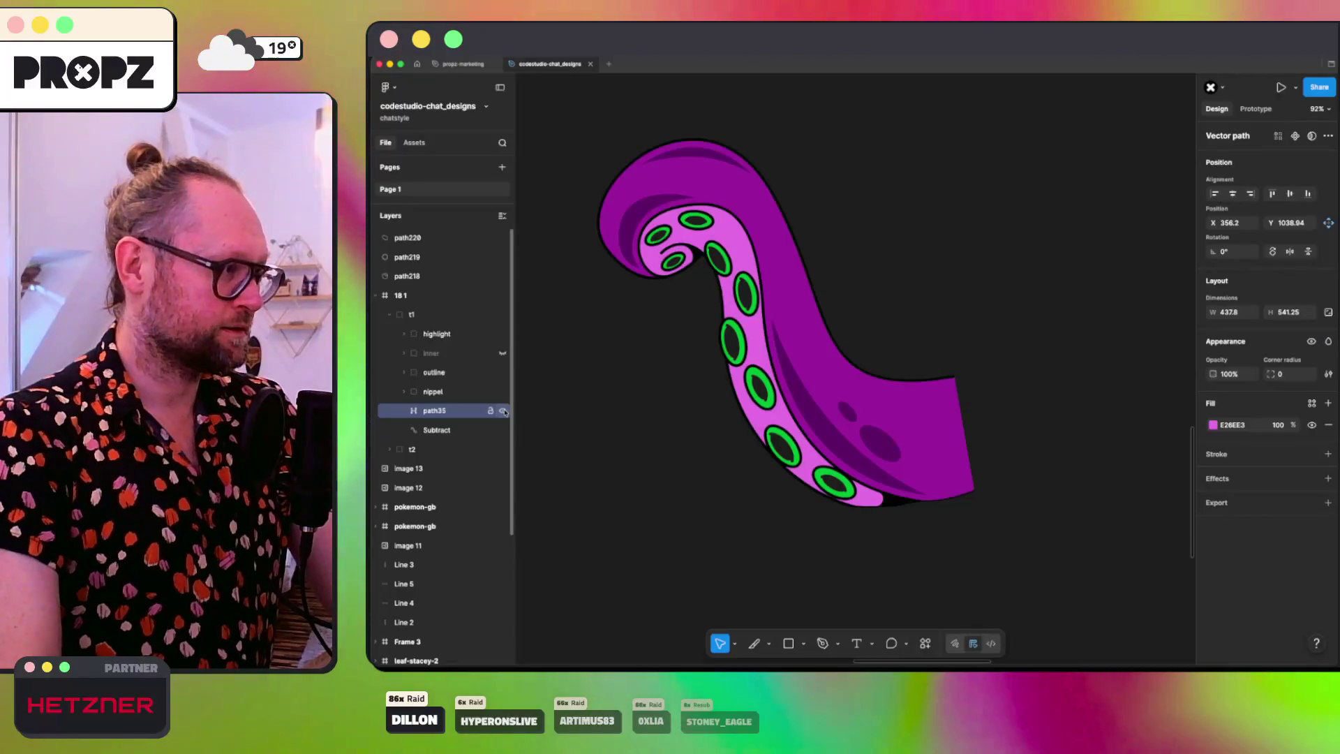
Step: Try a dark green fill on the Subtract body, undo it, and begin renaming it
left_click(447, 425)
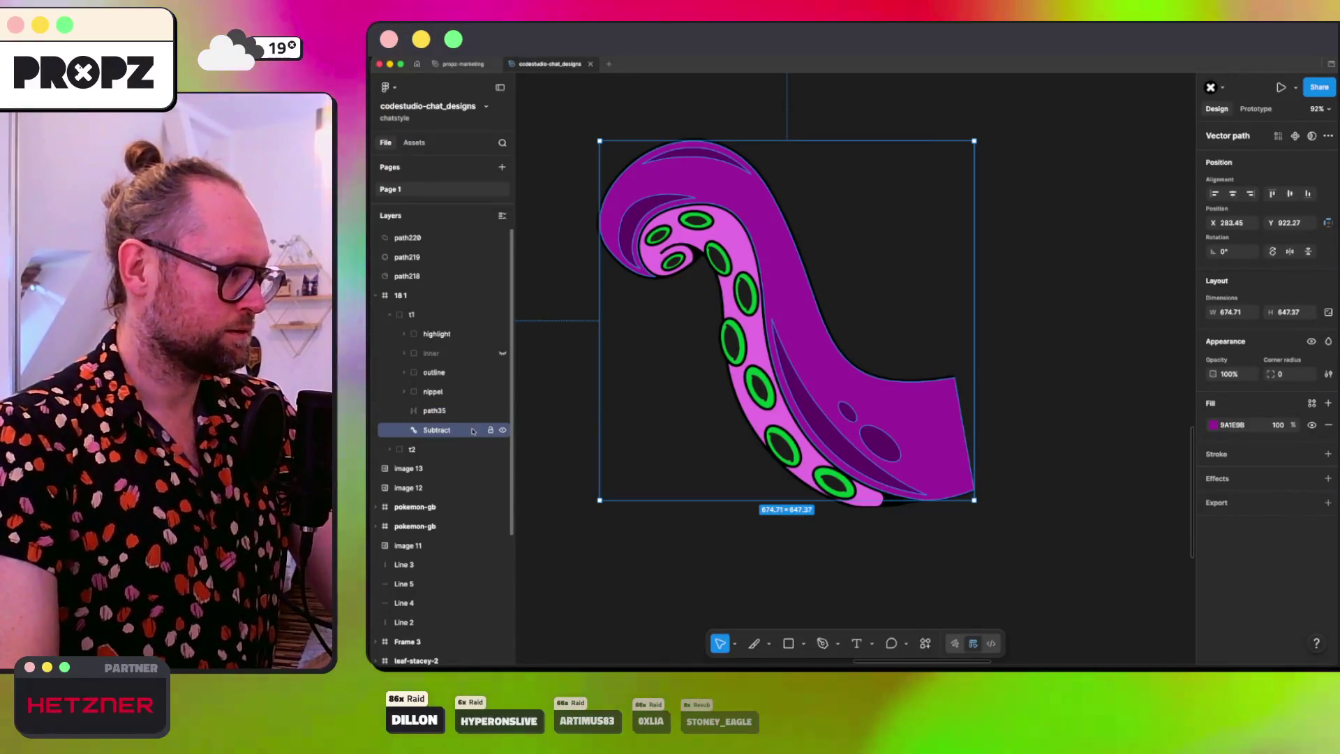
type("14420")
key("Return")
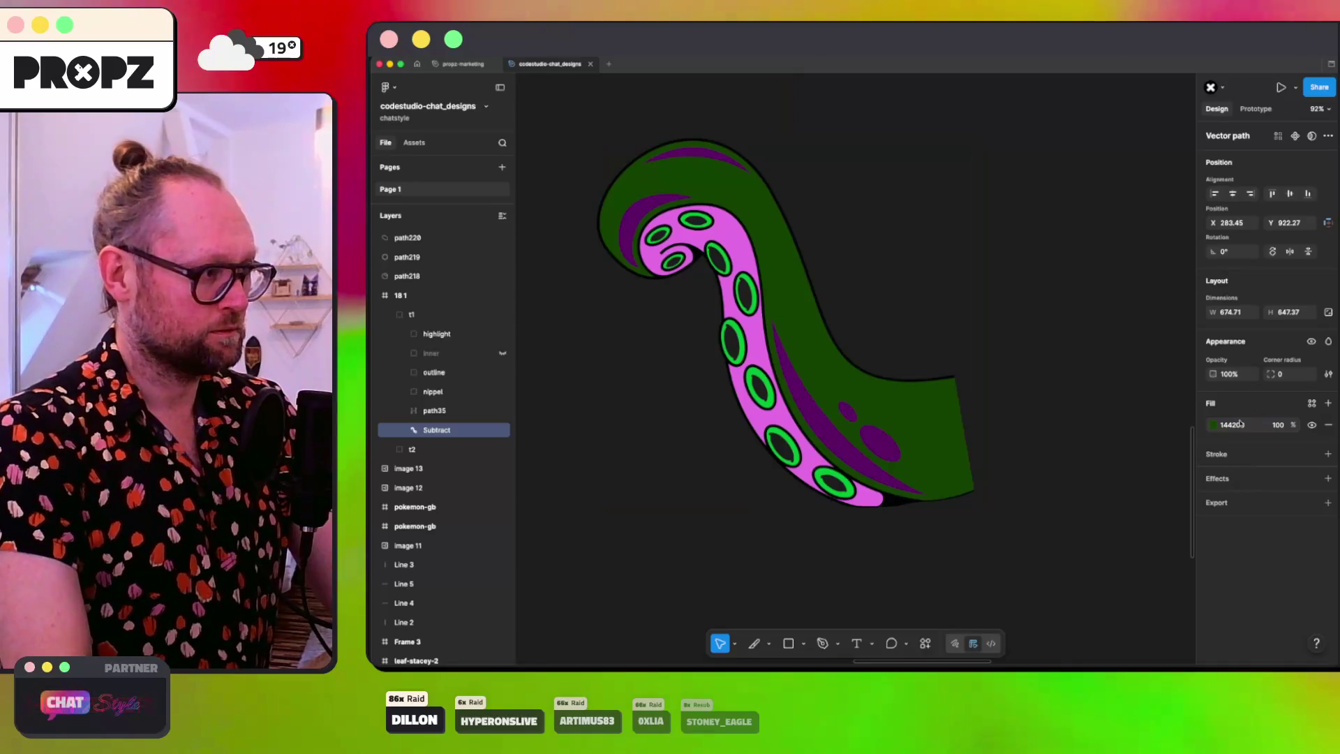
key("ctrl+z")
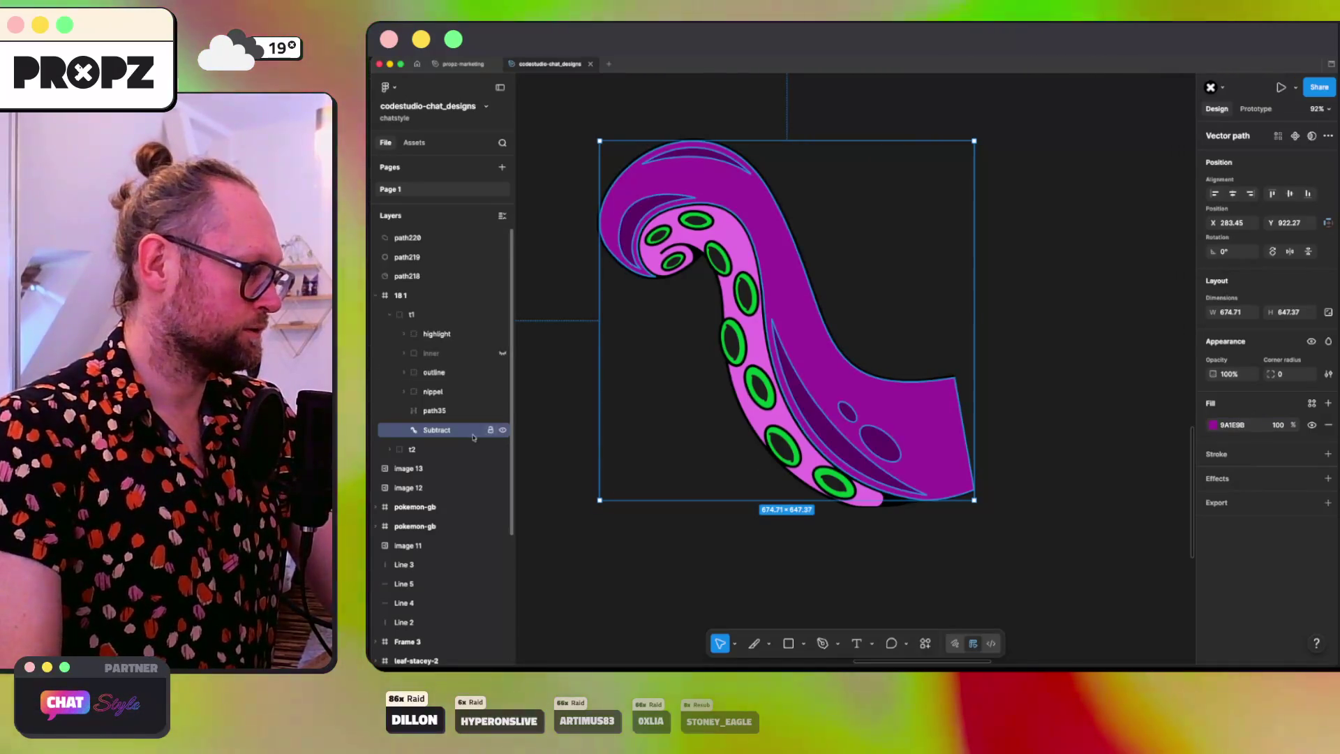
double_click(436, 430)
Step: Rename the body and underside layers 'bigt' and 'innert', and make the inner group visible
type("bigt")
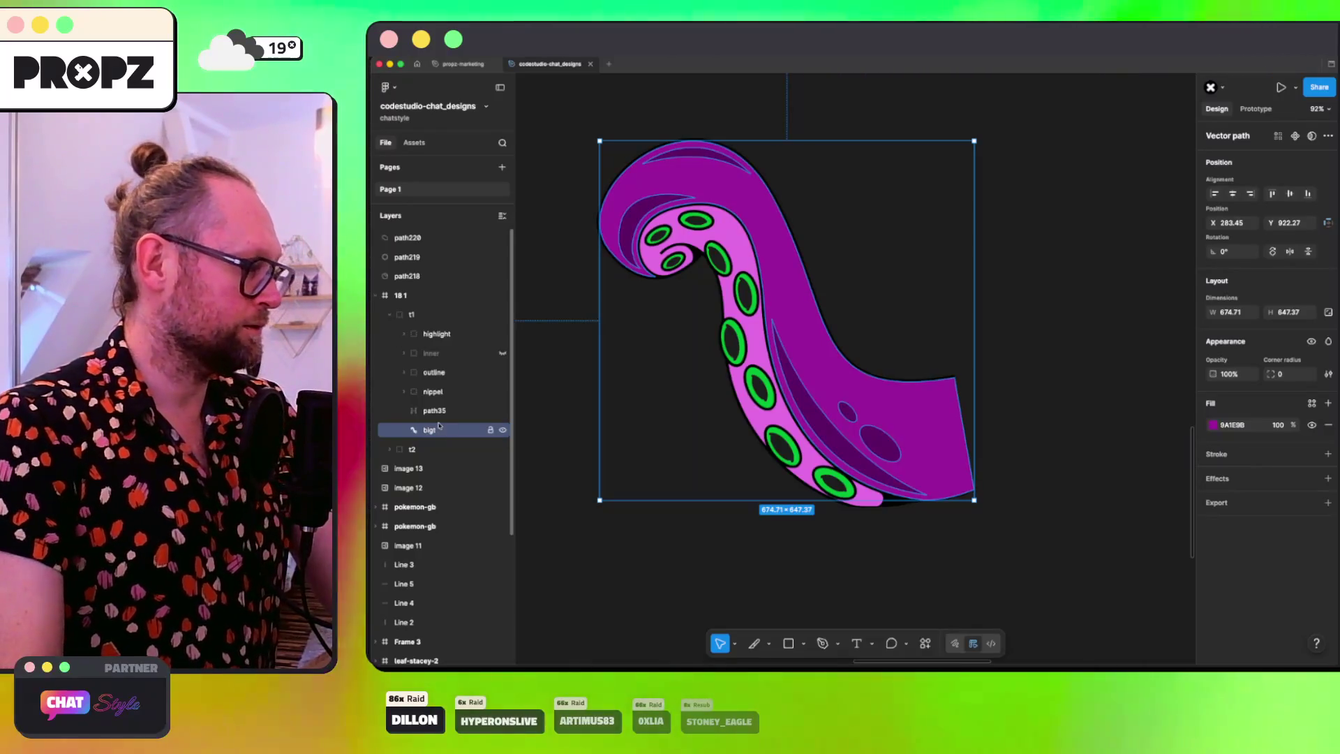
double_click(434, 411)
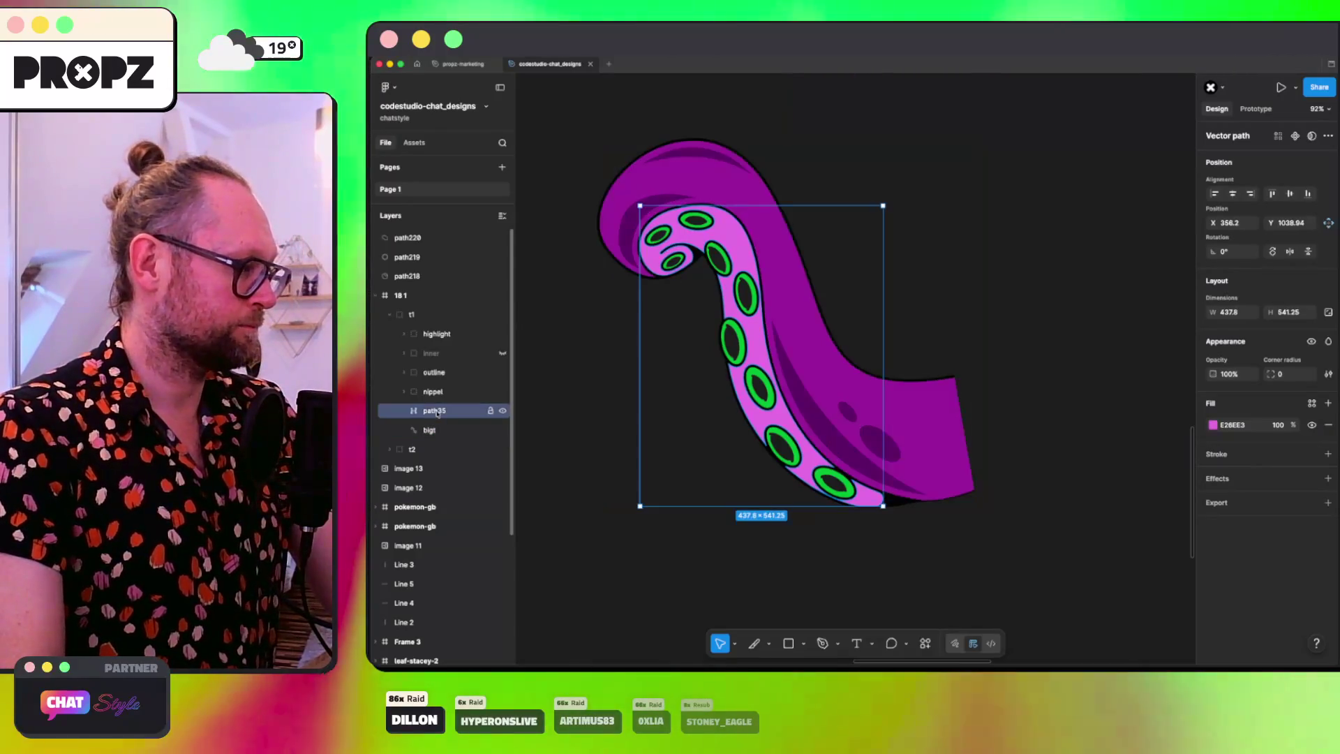
type("innert")
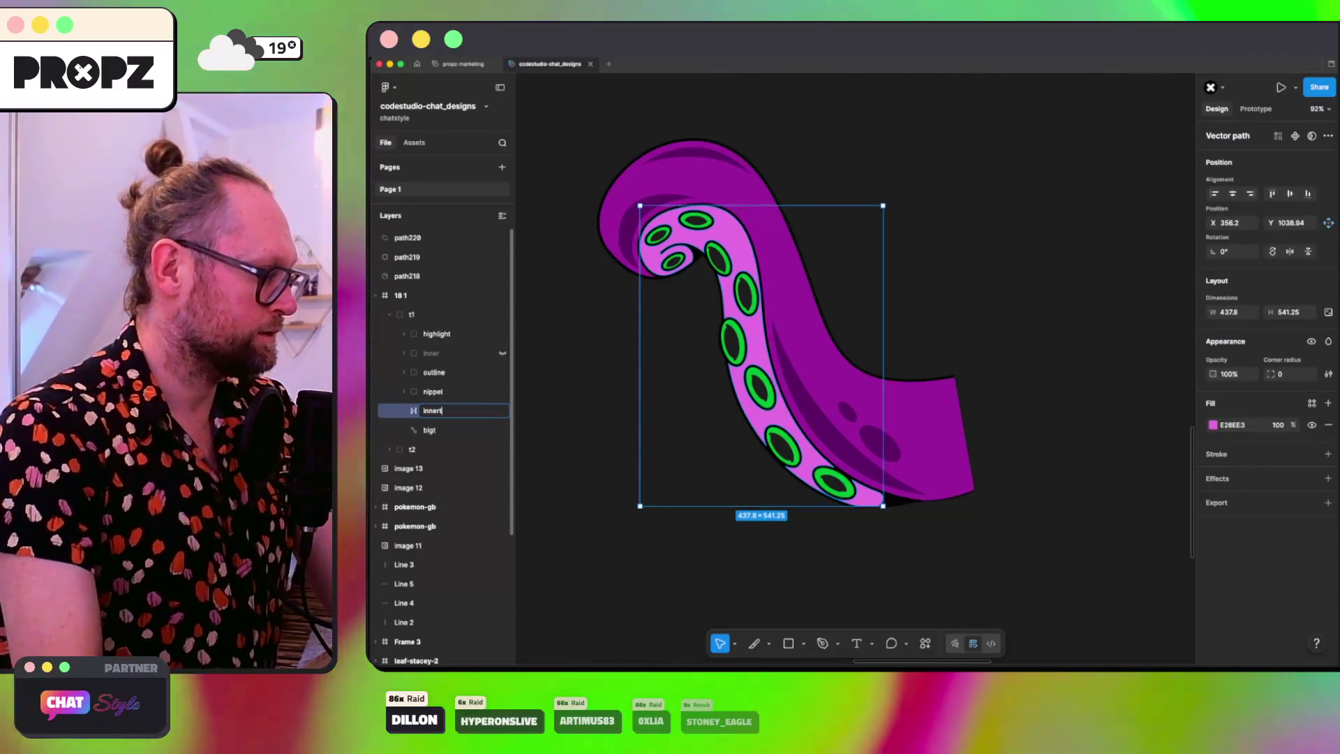
left_click(434, 354)
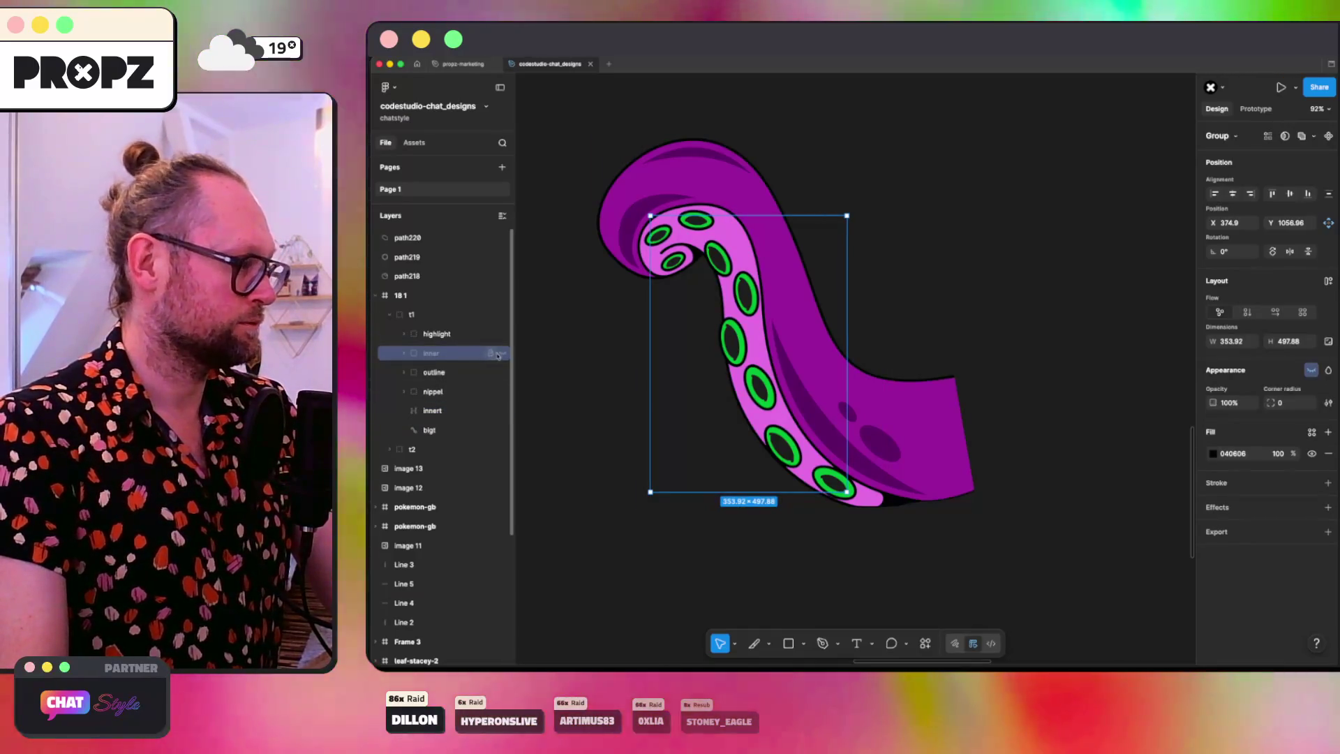
left_click(501, 353)
left_click(501, 353)
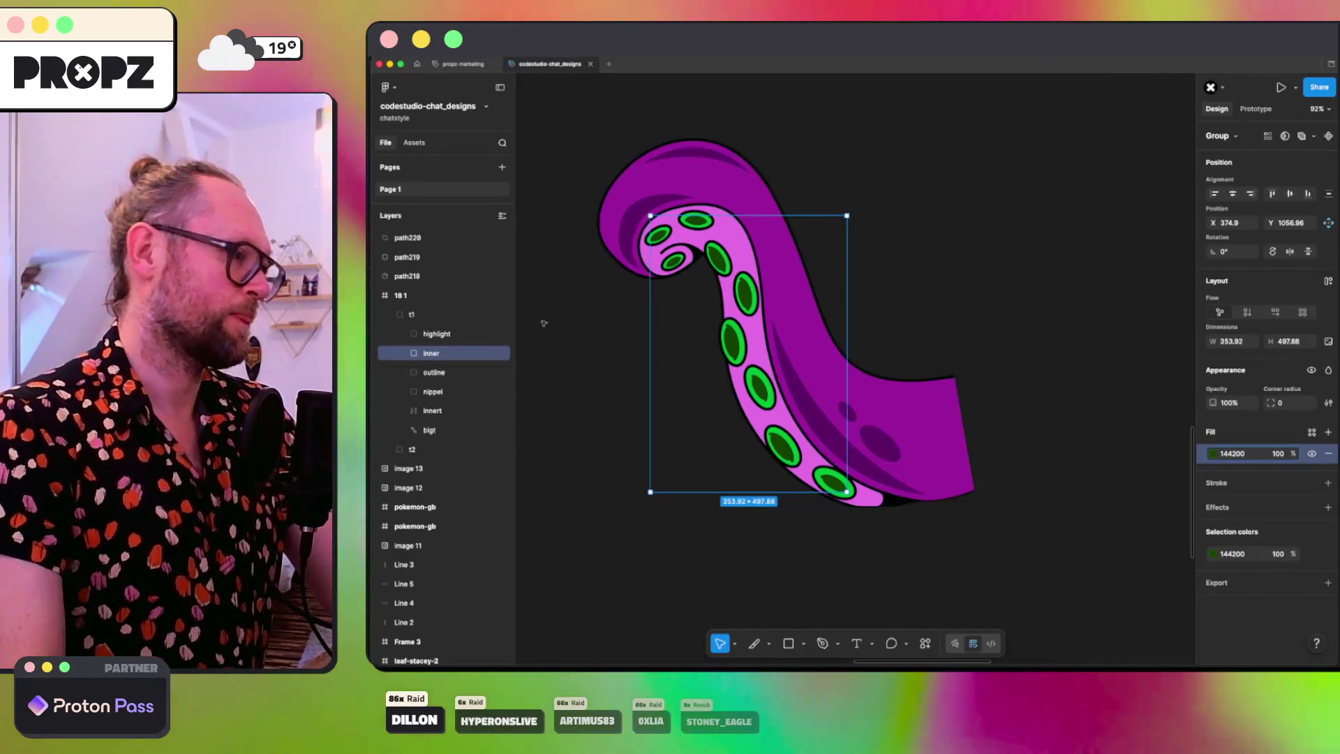
Step: Recolour the outline group dark purple 5E0067 by eyedropping the tentacle's purple, discarding a dark green try
left_click(446, 372)
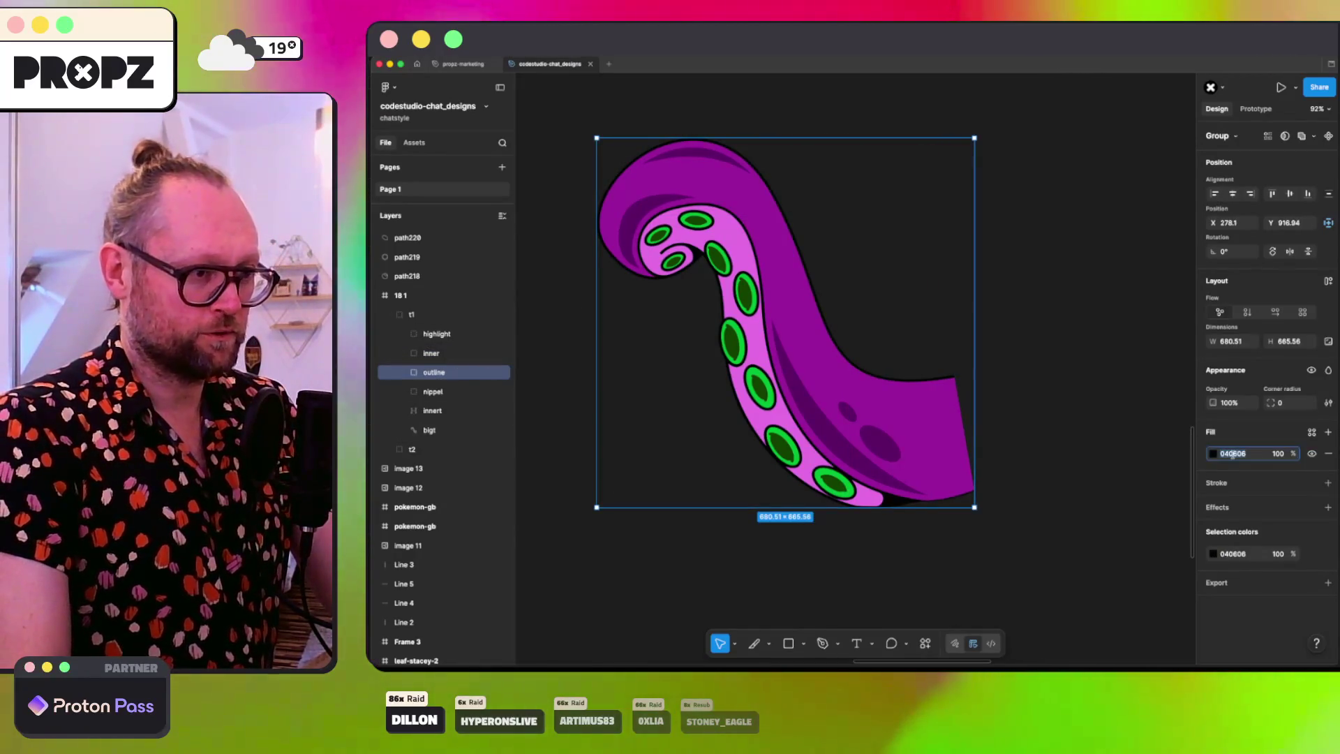
type("144200")
key("Return")
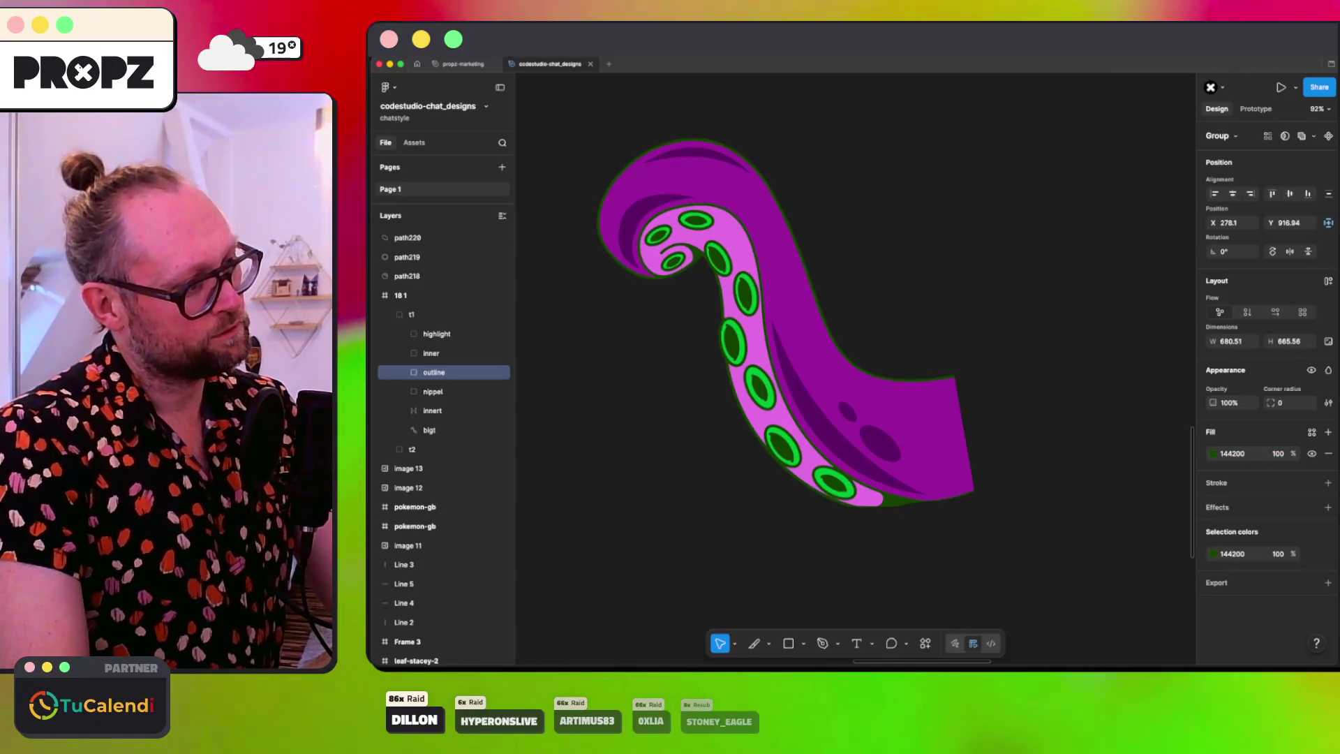
key("ctrl+z")
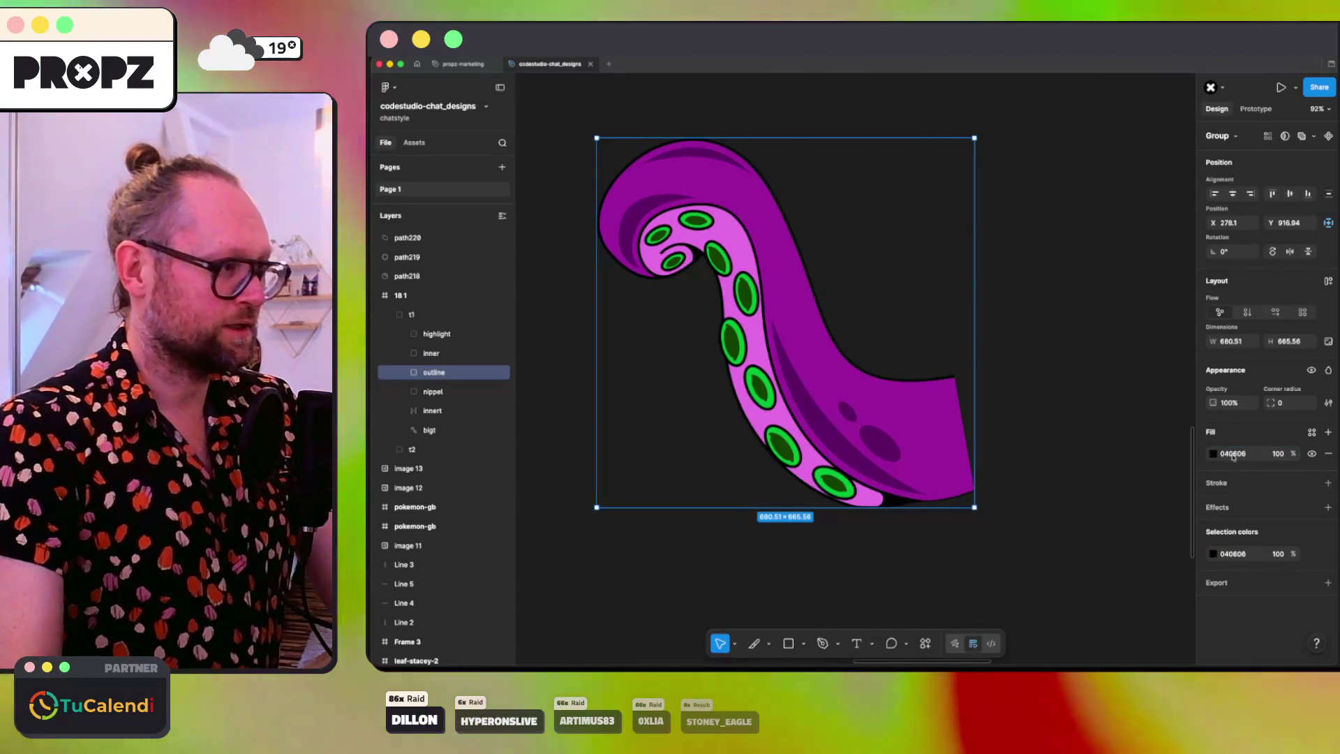
left_click(1213, 454)
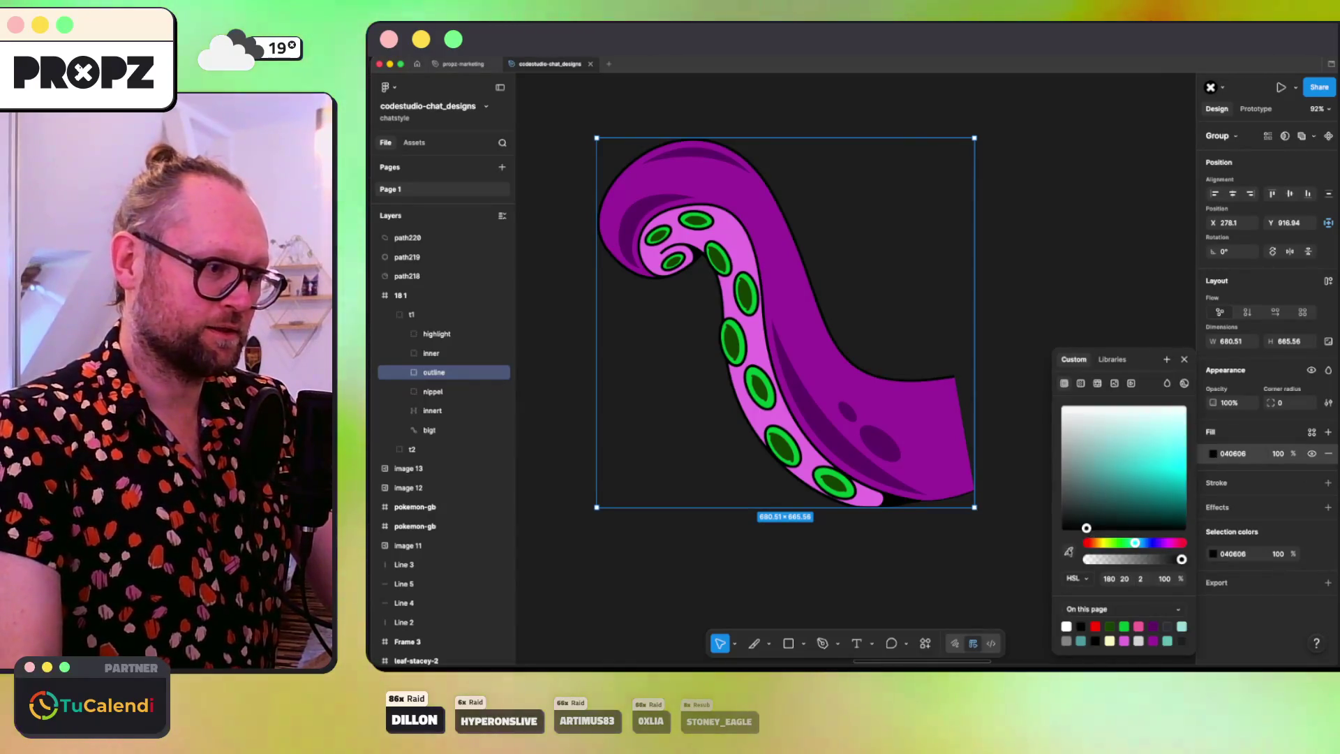
left_click(1068, 551)
left_click(896, 461)
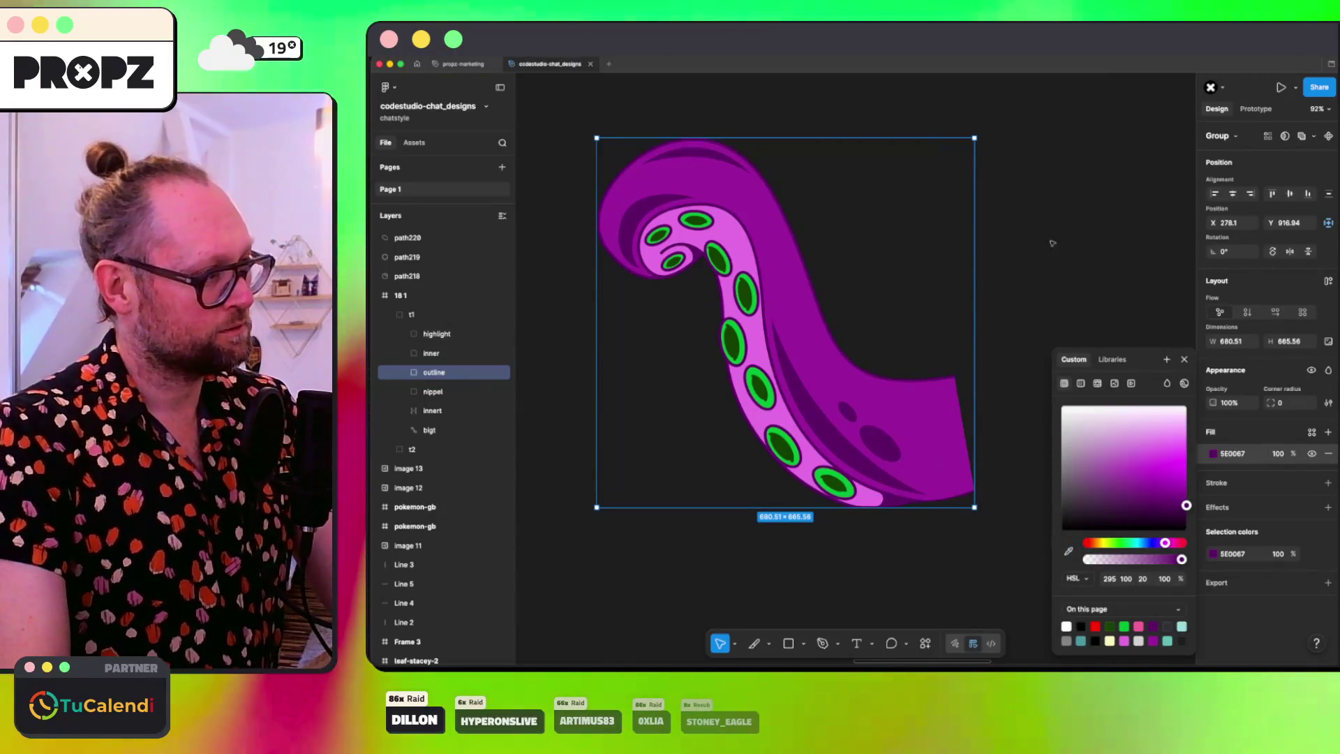
left_click(1117, 250)
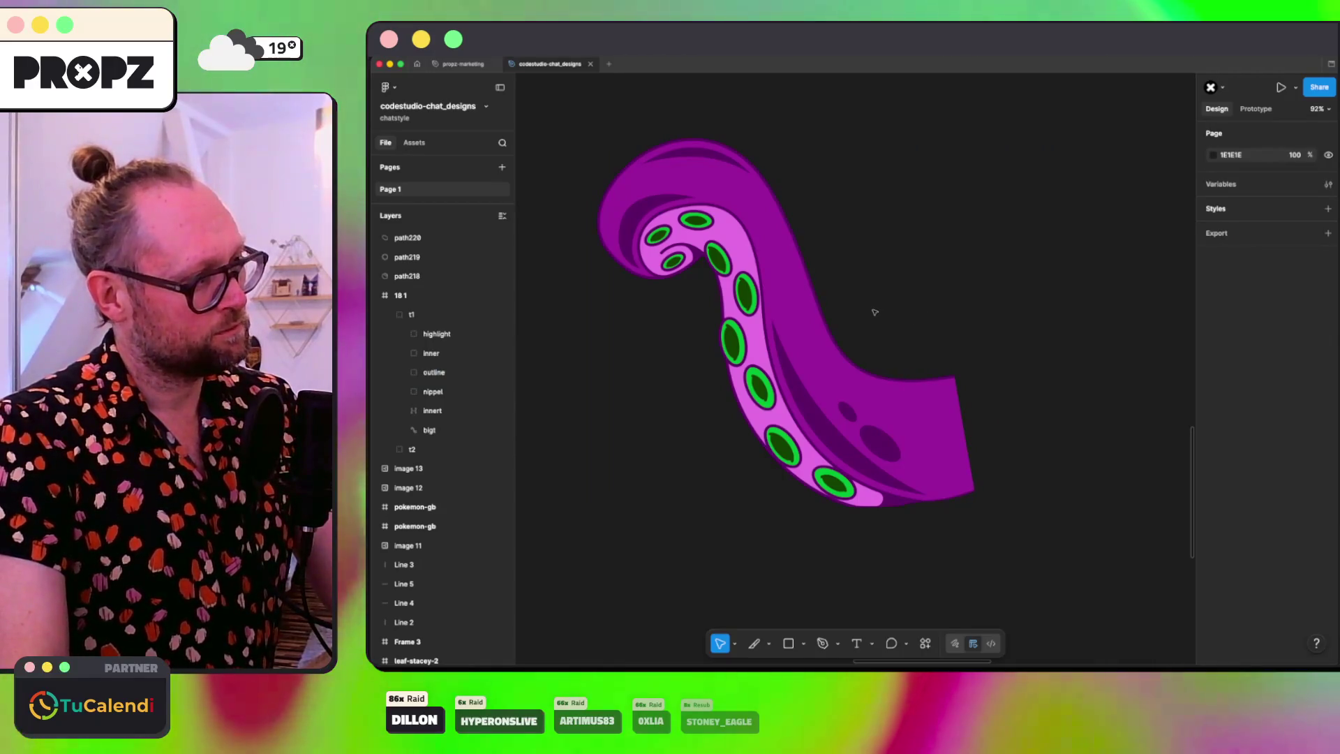
scroll(882, 305, "down", 5)
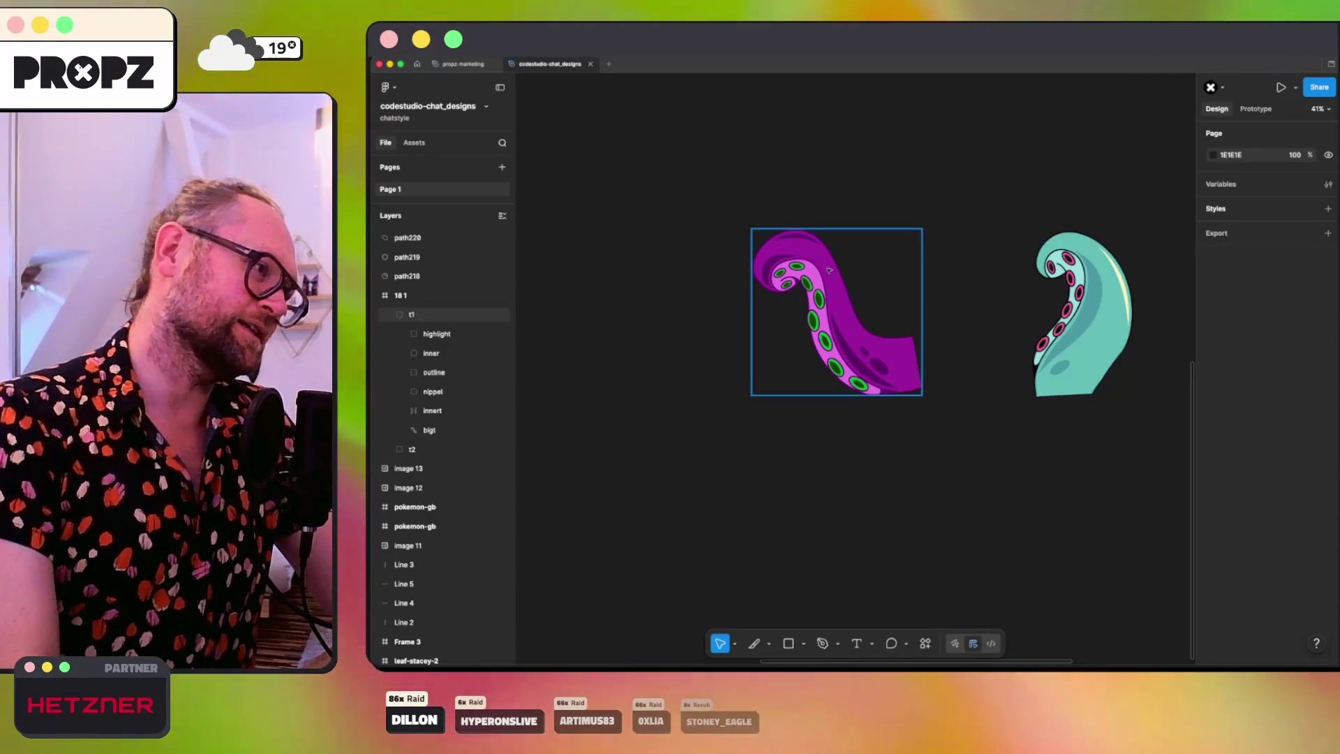
Step: Check the reference, then inspect the fill colours of innert and the path106 highlight stroke
key("super+Tab")
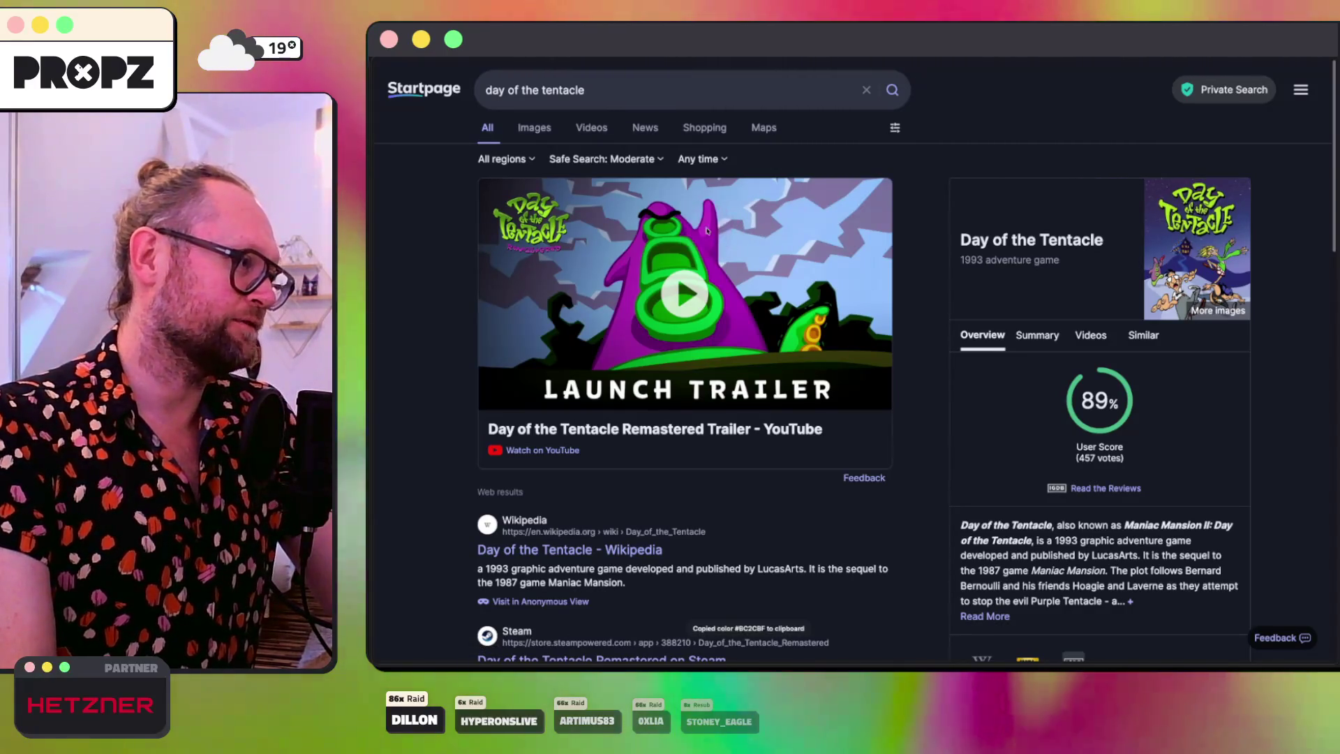
key("super+Tab")
left_click(821, 305)
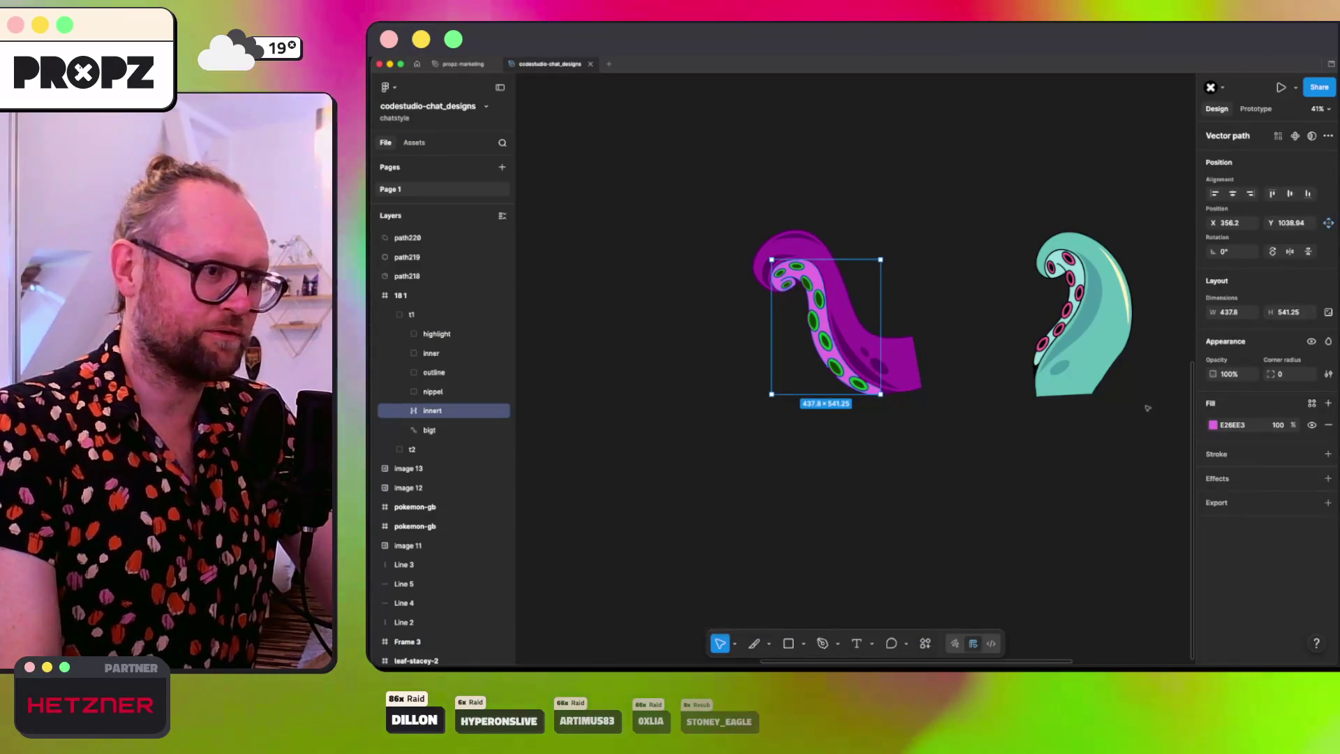
left_click(1224, 421)
type("BC2CBF")
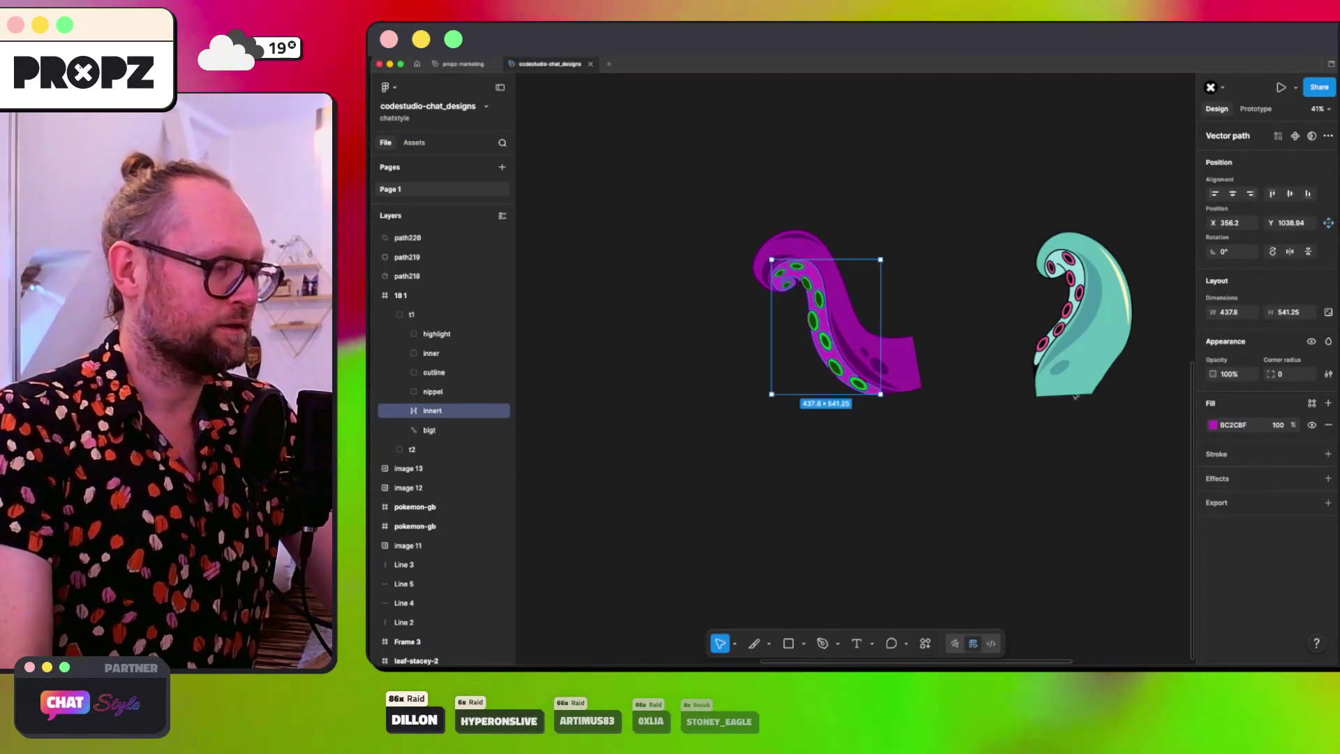
left_click(916, 303)
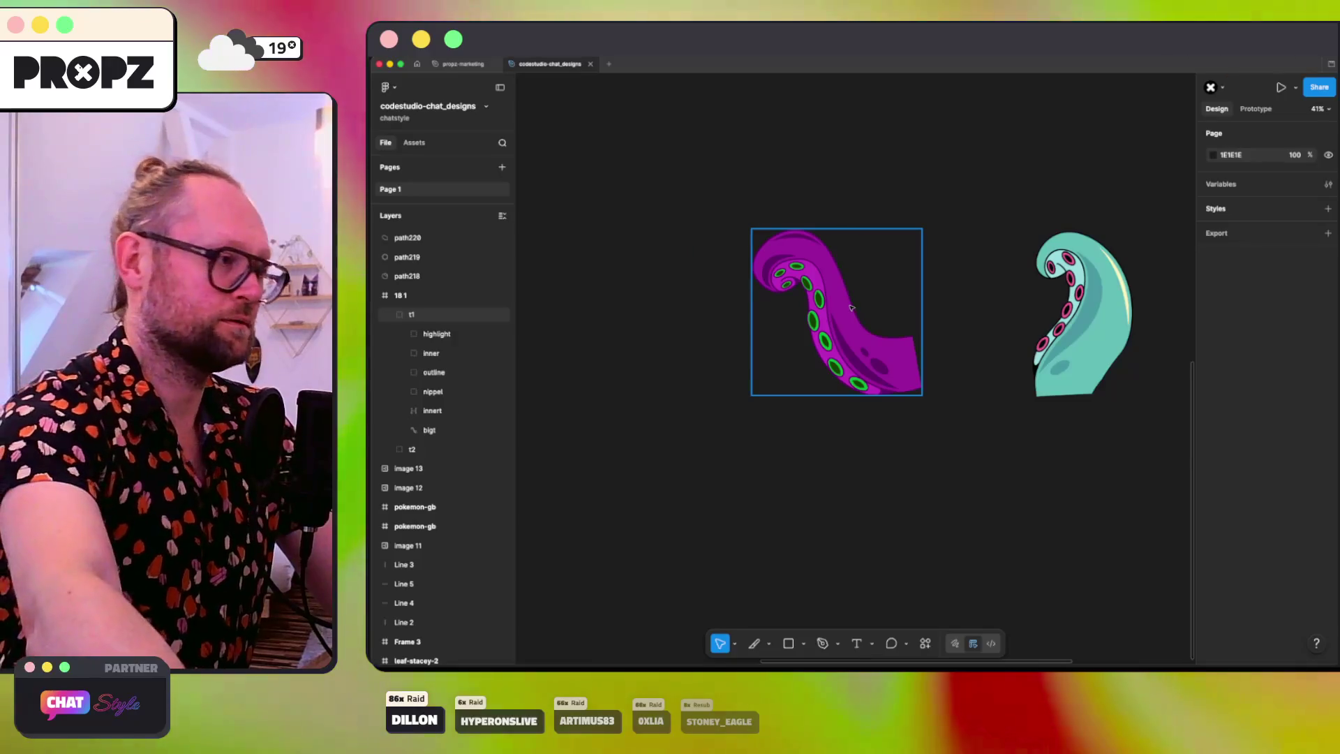
scroll(851, 308, "up", 3)
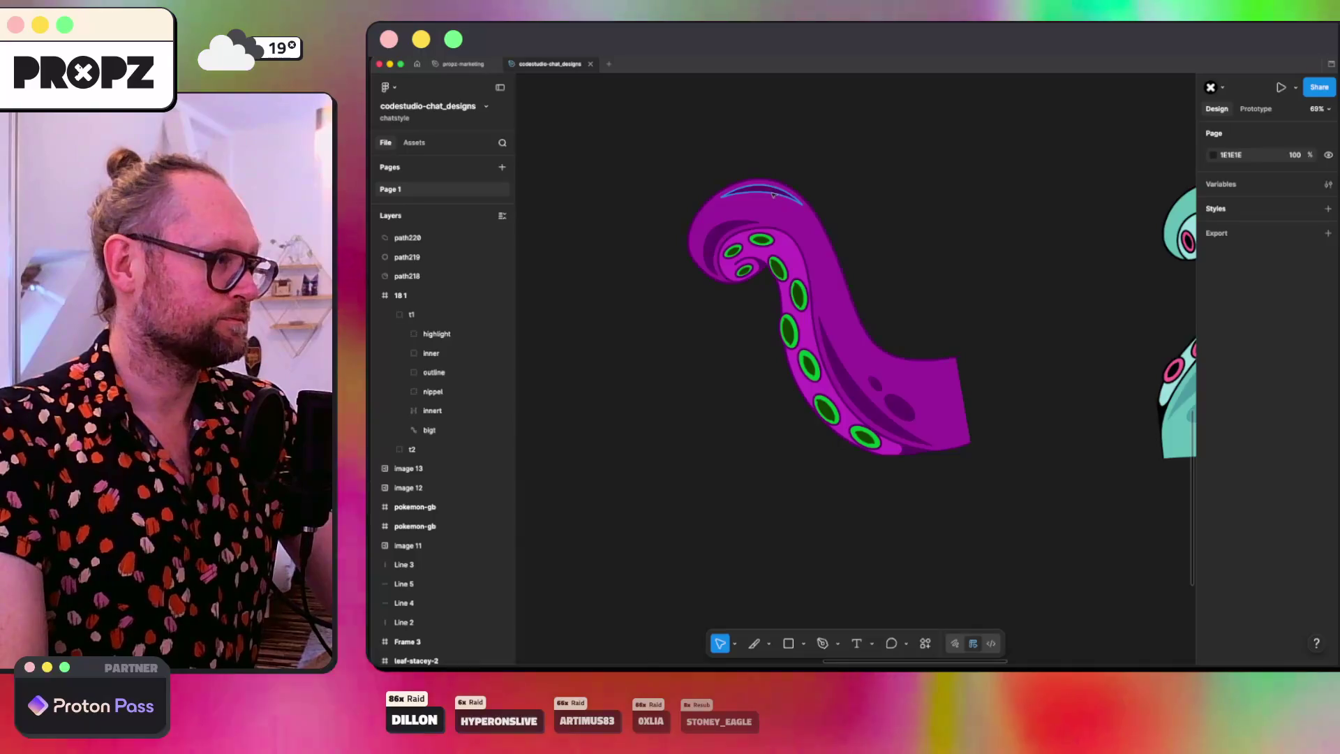
left_click(764, 196, "super")
left_click(1239, 423)
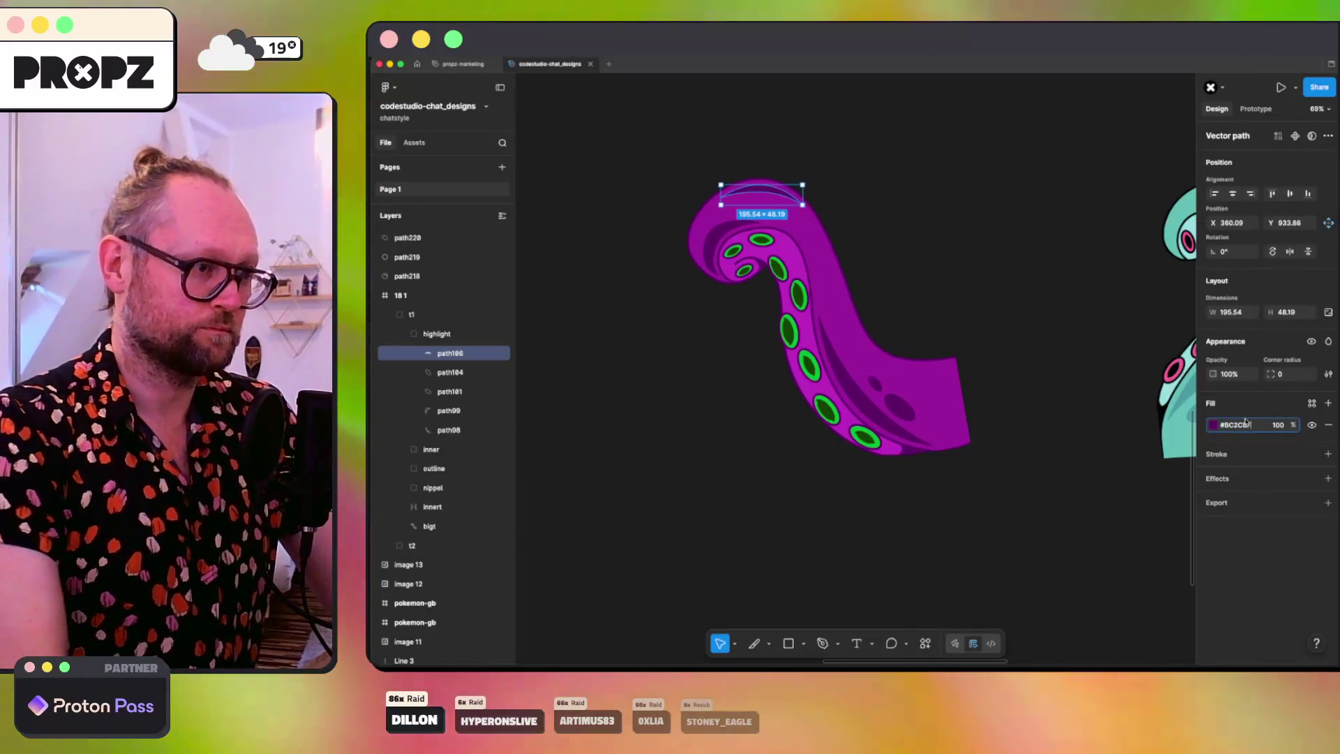
left_click(983, 238)
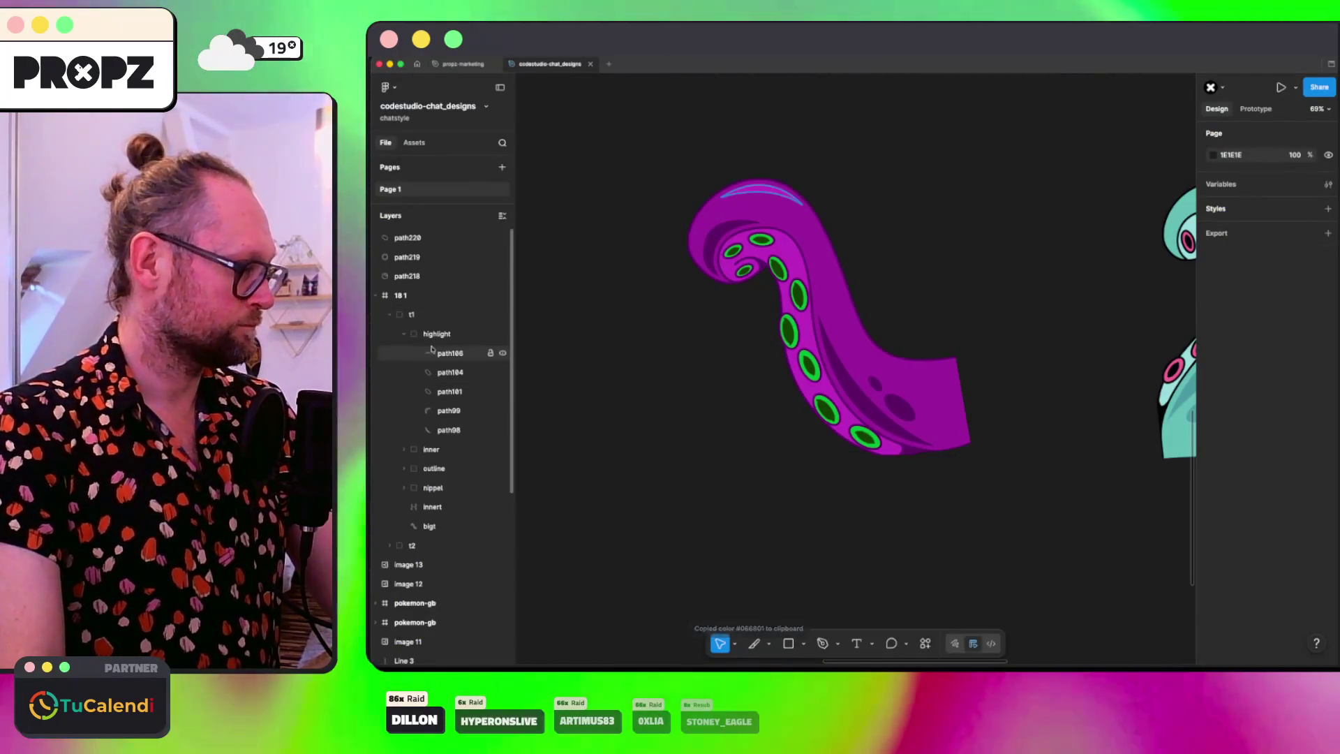
Step: Try 066801 green on the inner sucker group, revert to 144200, and enter point editing on bigt
left_click(437, 334)
left_click(431, 353)
left_click(1232, 453)
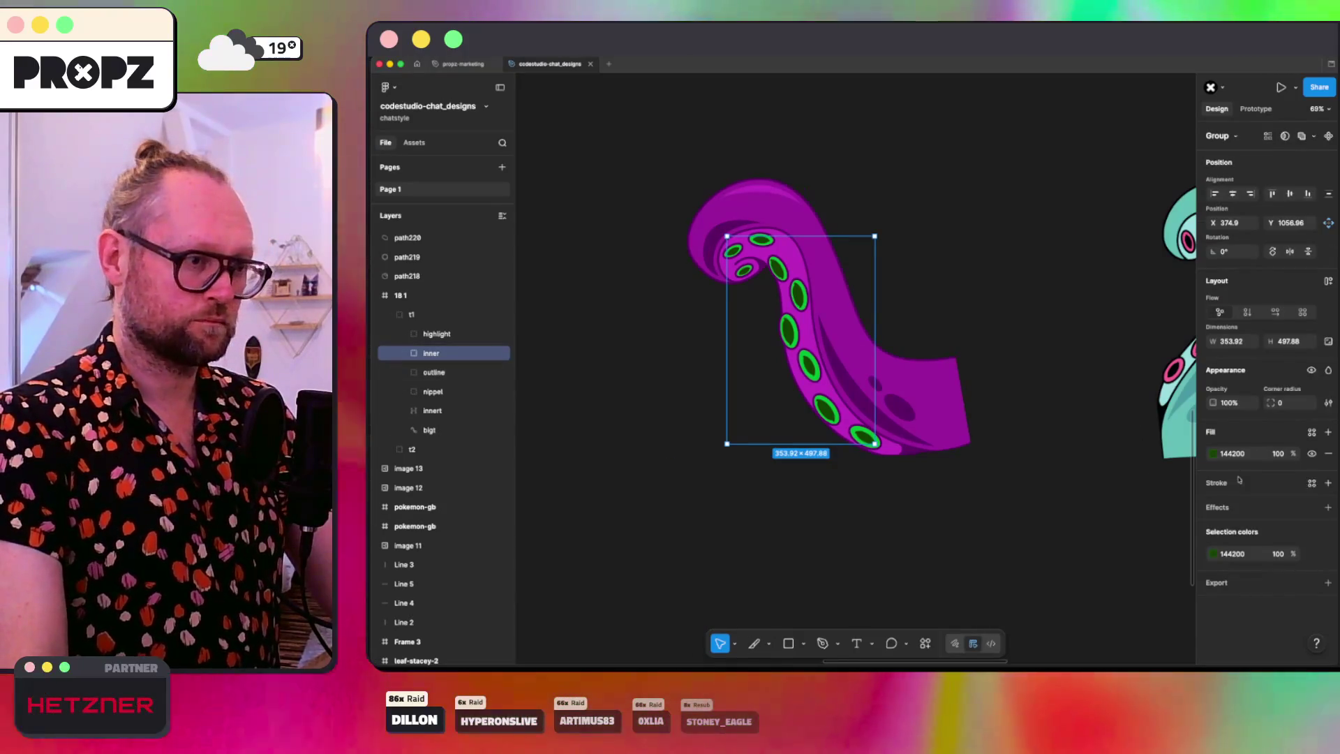
type("066801")
key("Return")
key("ctrl+z")
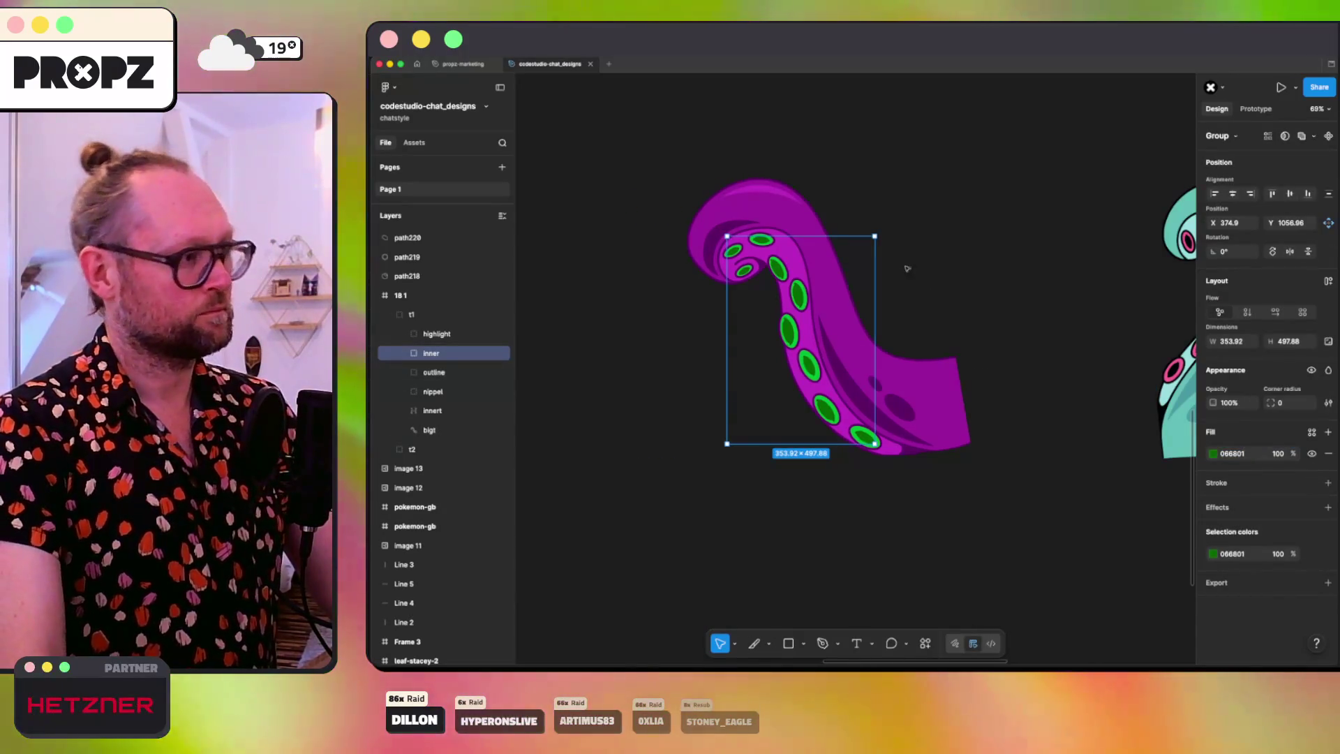
key("Escape")
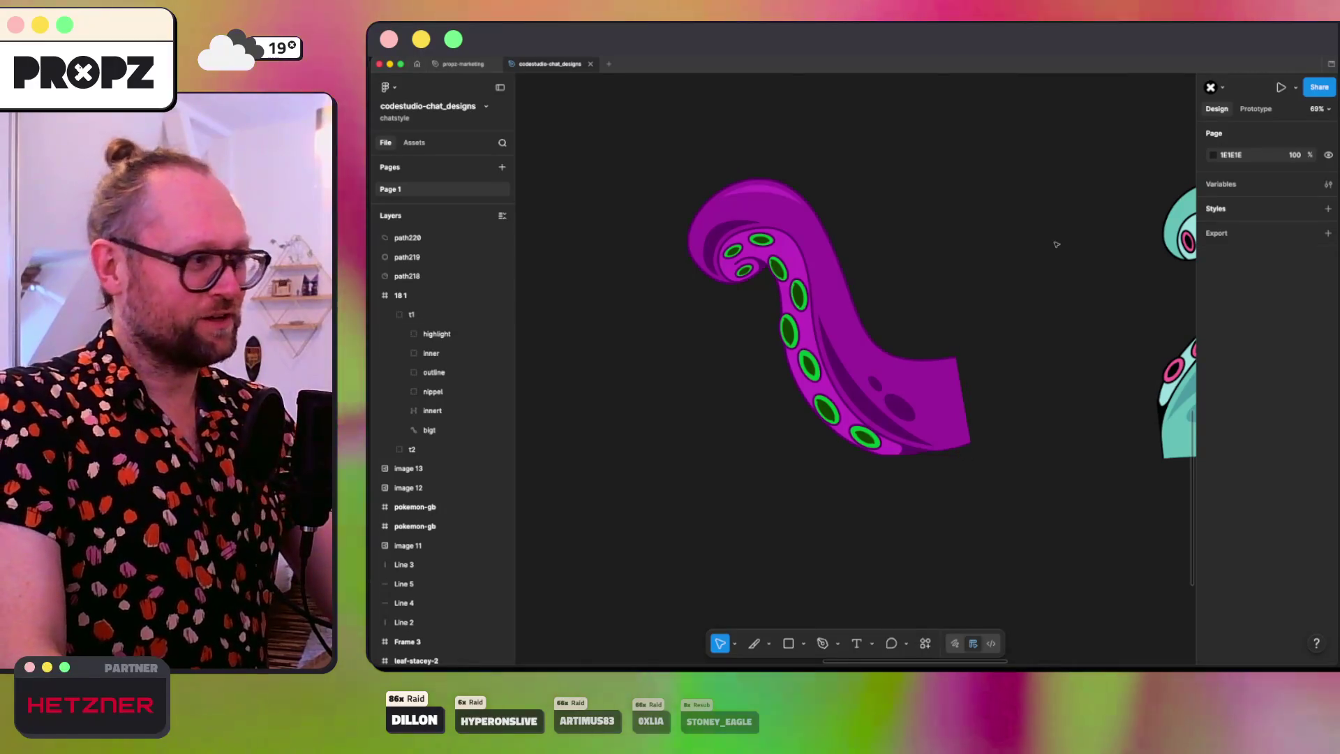
left_click(726, 224, "super")
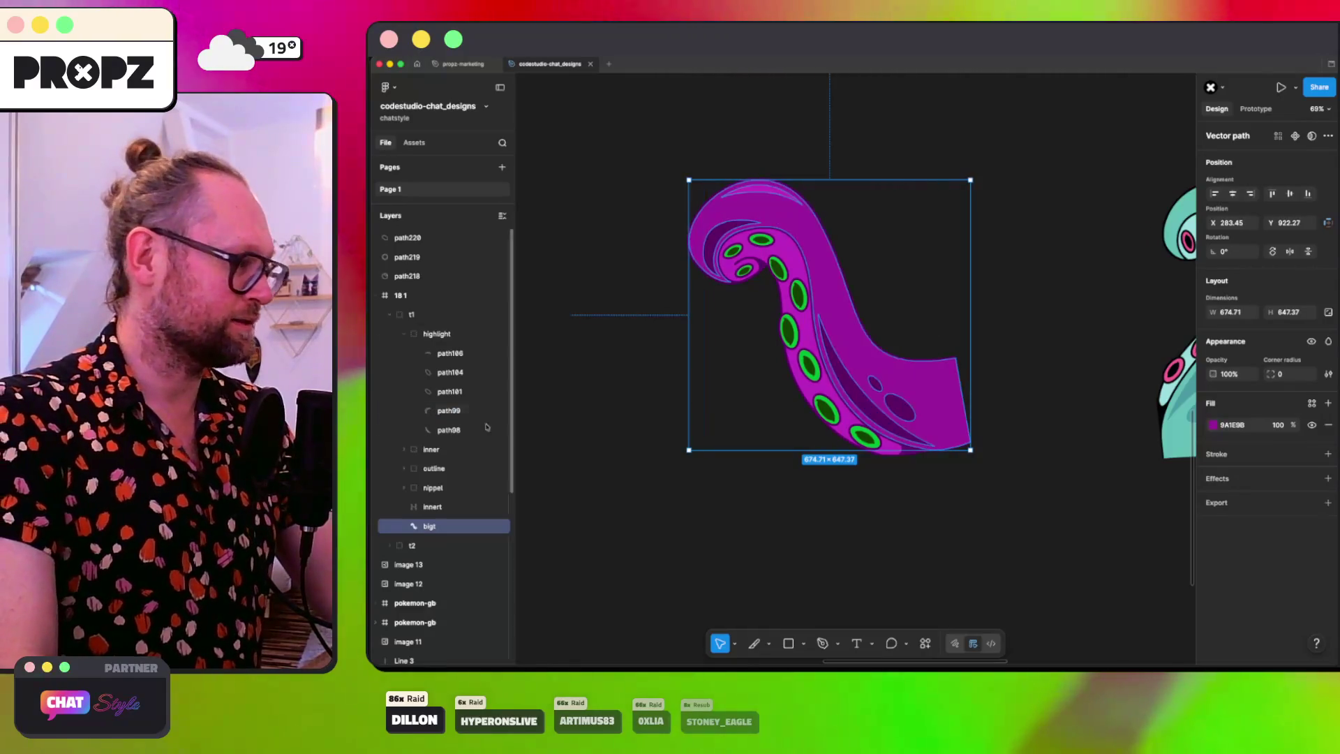
double_click(817, 241)
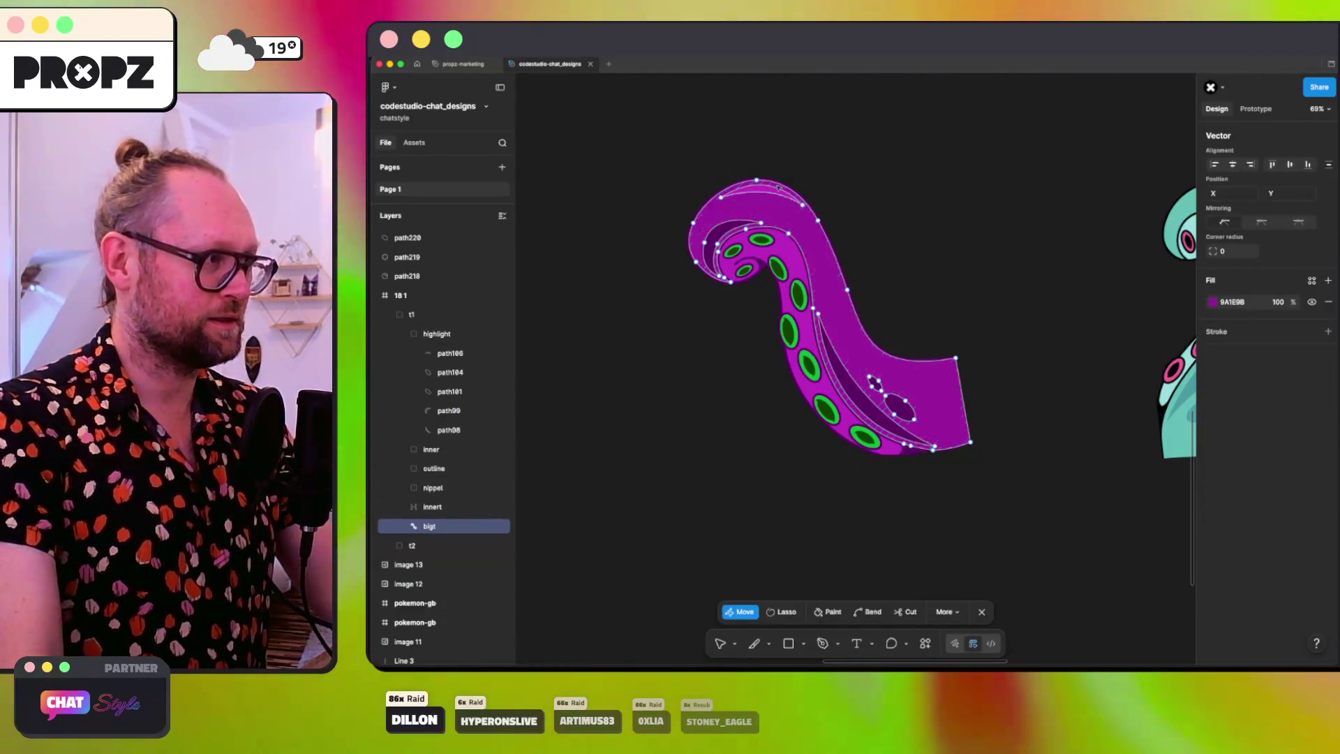
Step: Delete three stray anchor points from bigt's top edge and inner curve
scroll(785, 189, "up", 5)
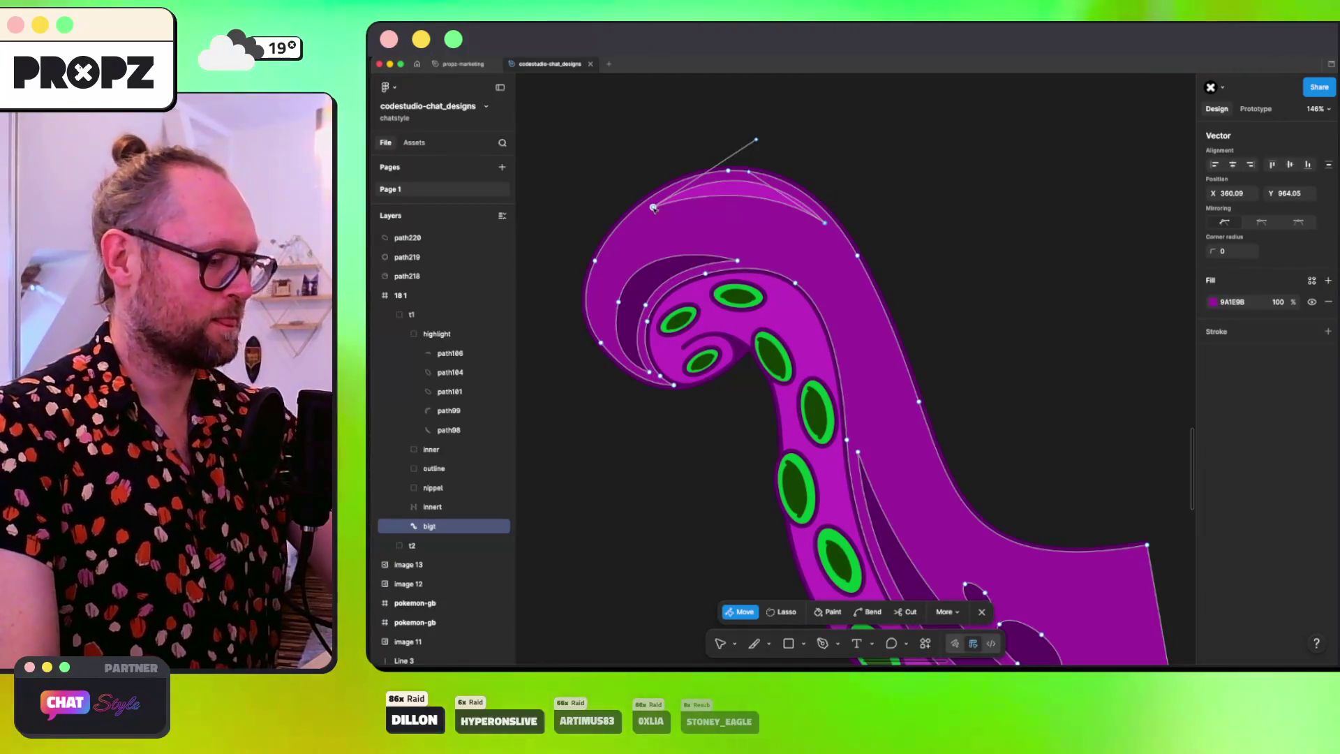
left_click(824, 222)
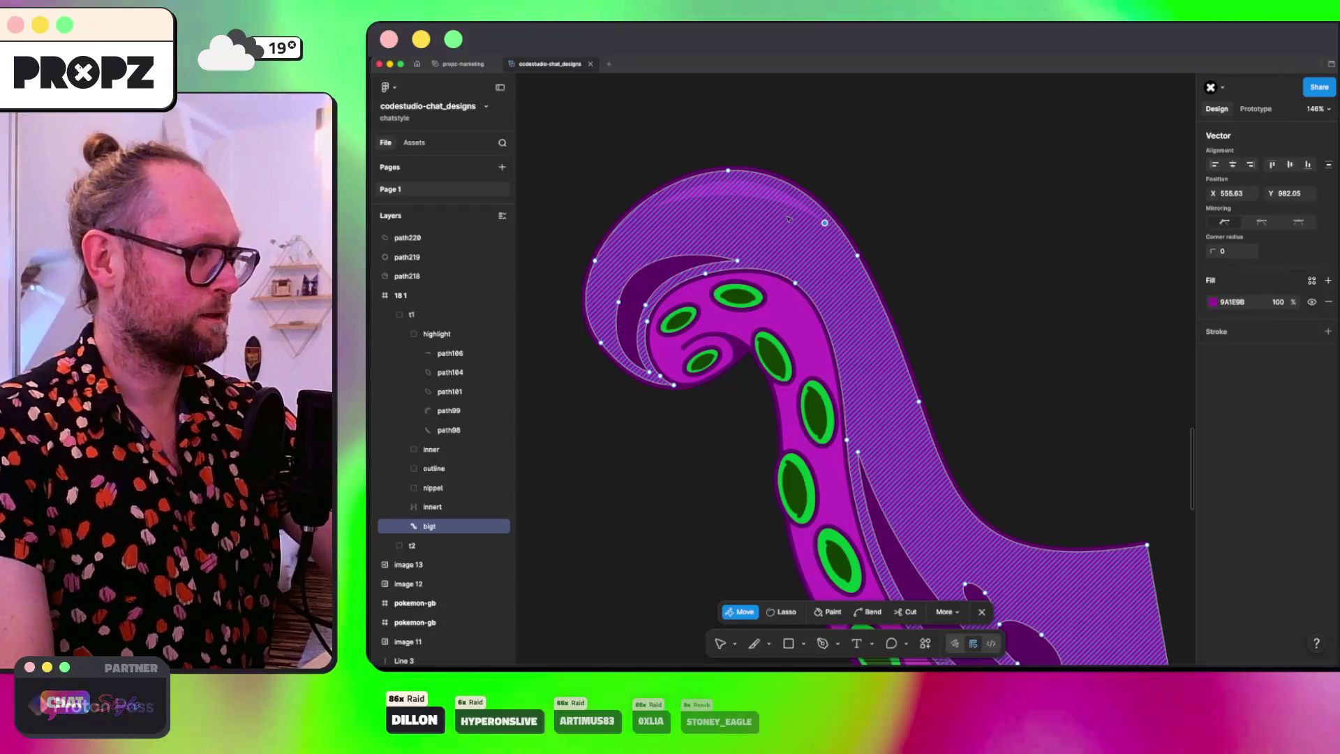
key("Delete")
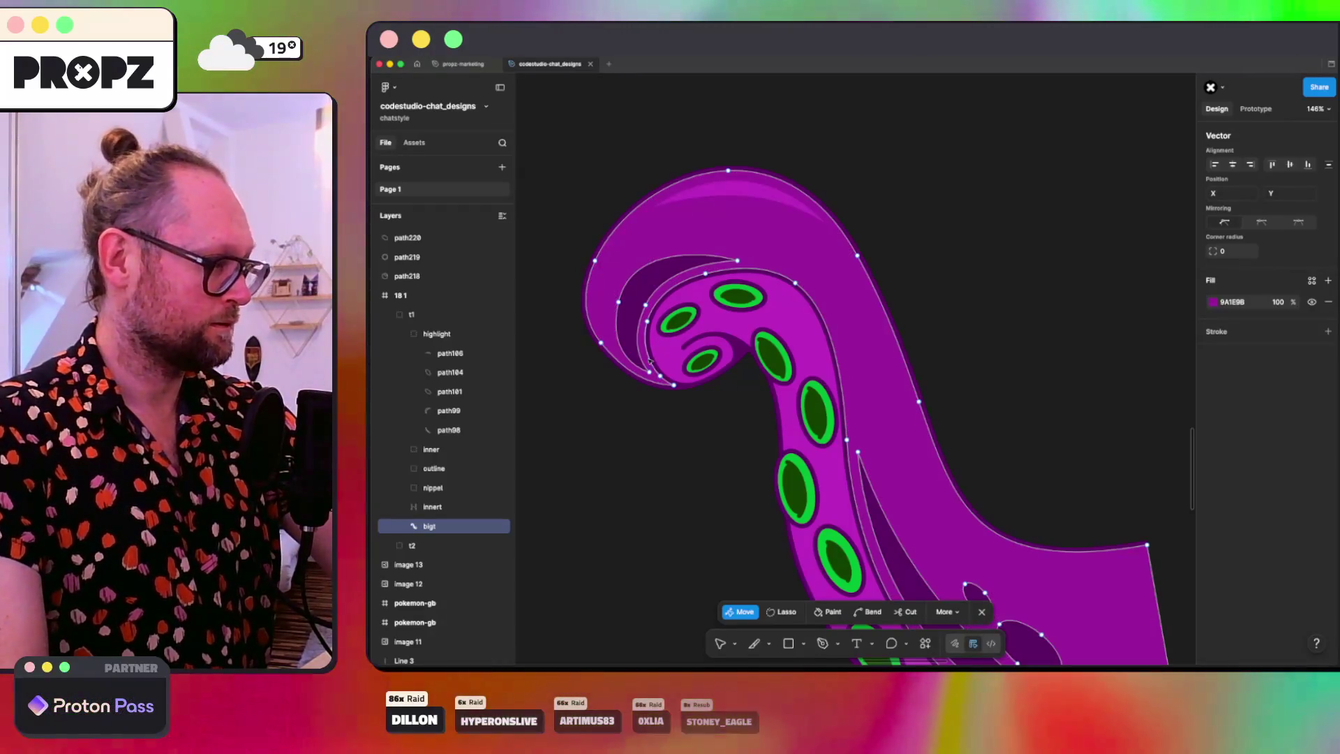
left_click(646, 305)
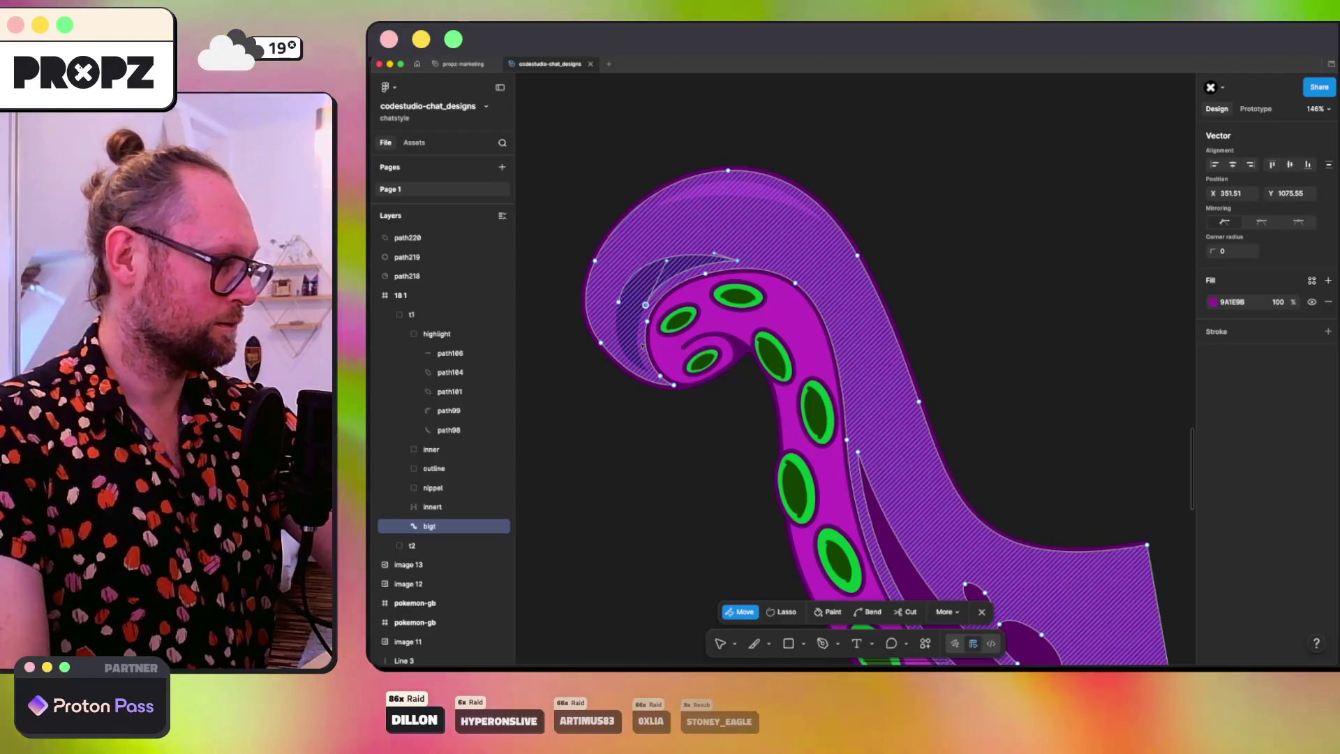
key("Delete")
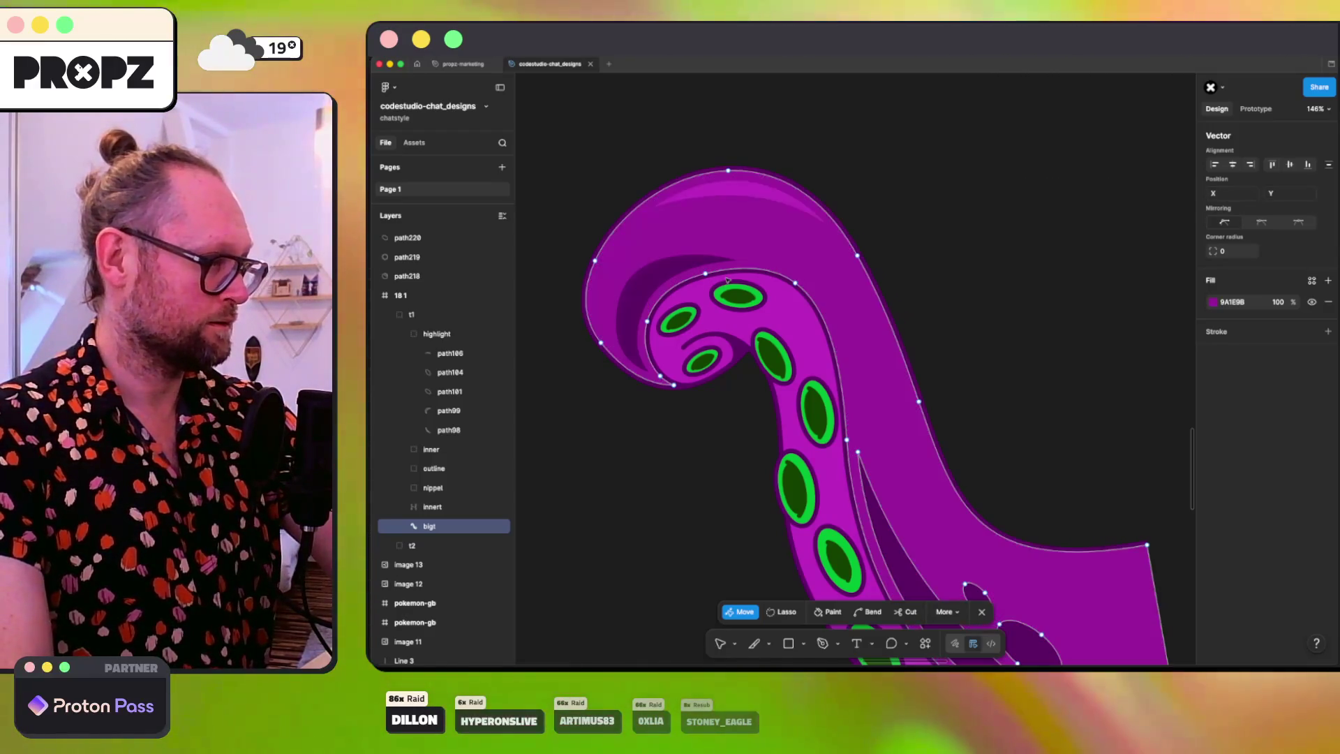
scroll(726, 280, "down", 5)
scroll(726, 279, "right", 4)
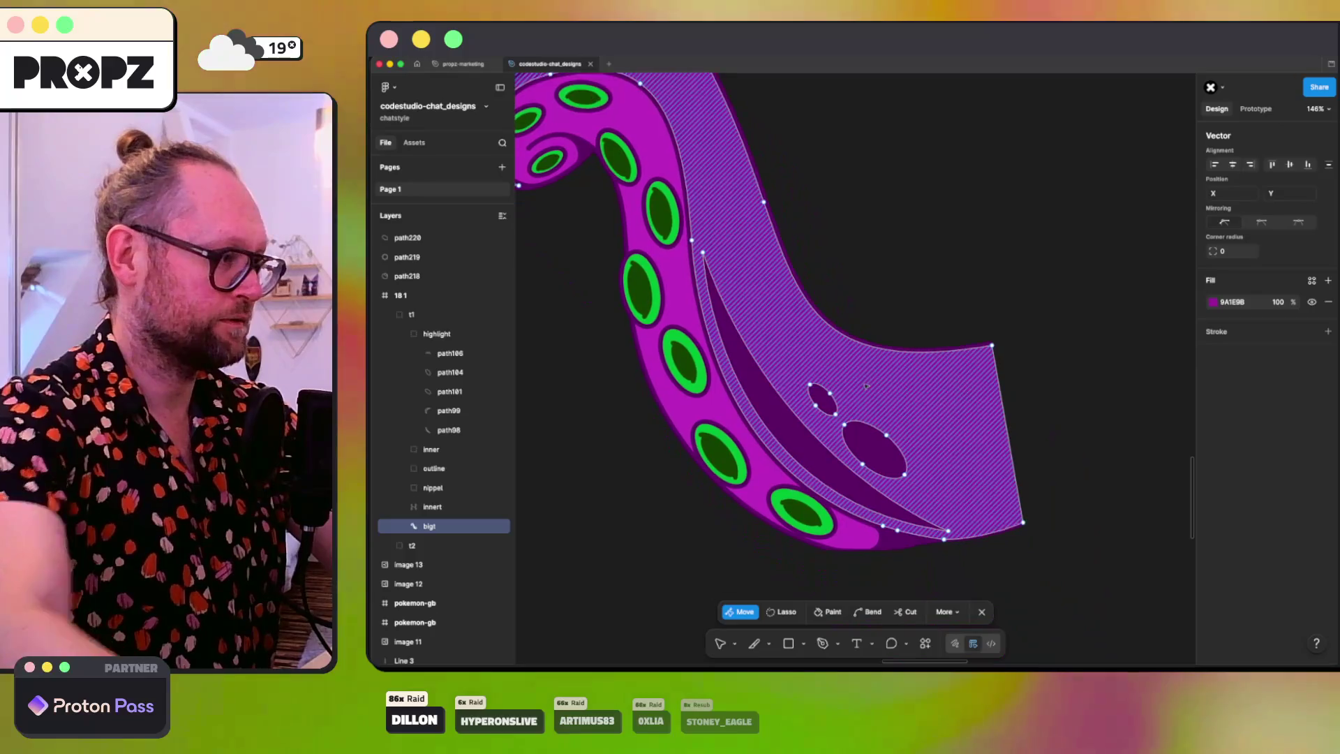
scroll(867, 386, "down", 1)
left_click(703, 211)
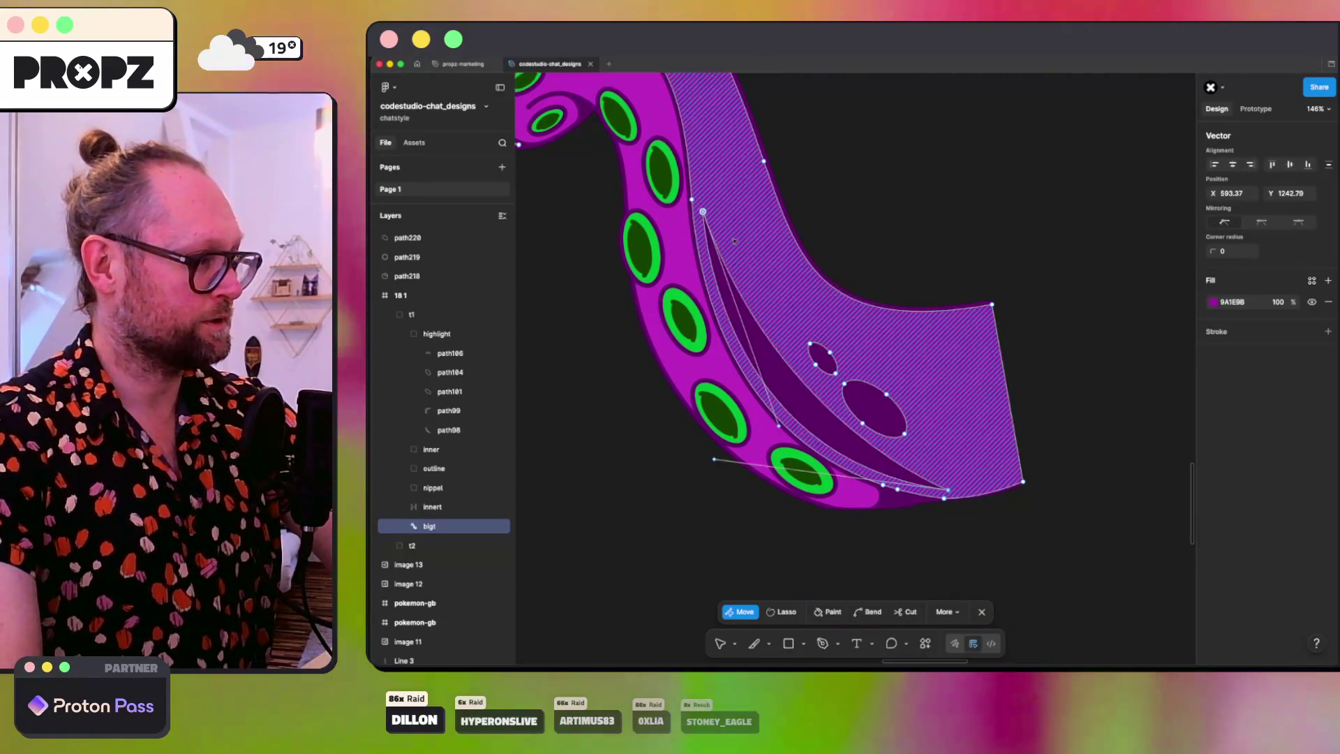
key("Delete")
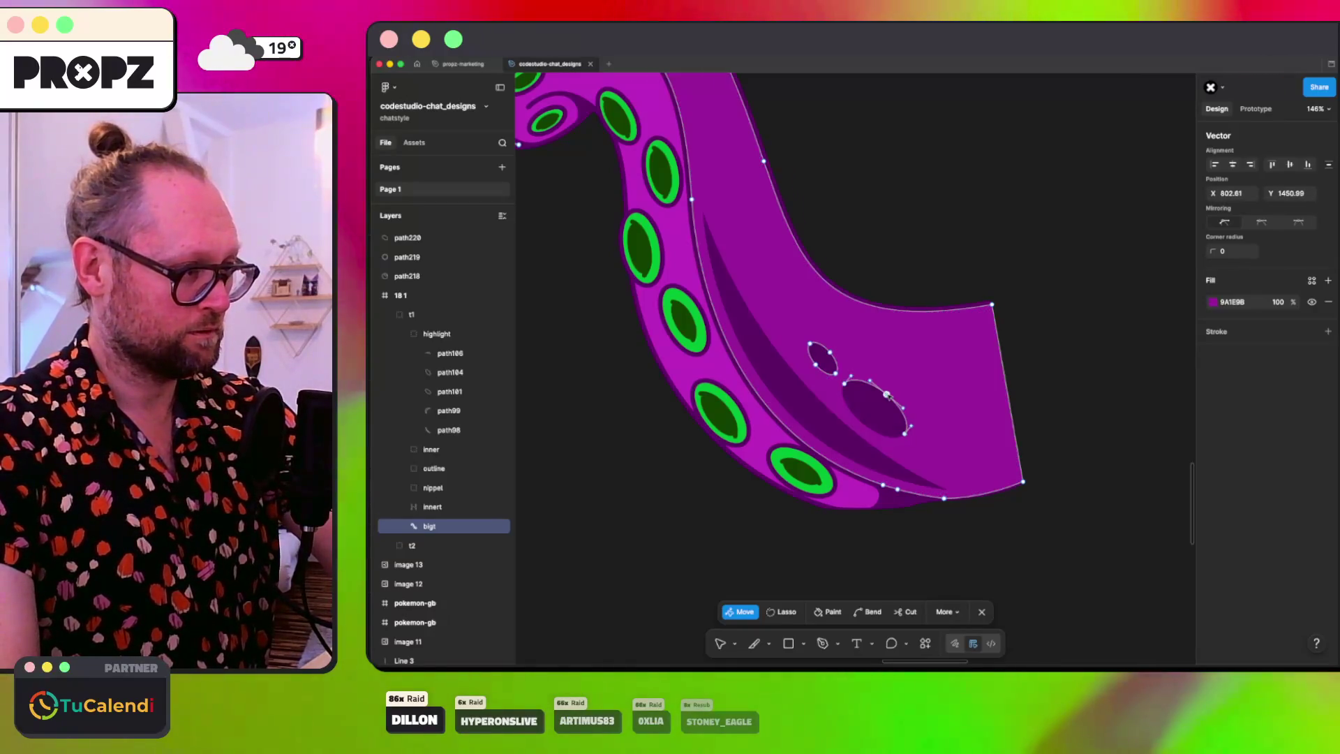
Step: Inspect the large and small spots' points, hide the highlight group, and exit point editing
left_click(905, 434)
left_click(842, 381)
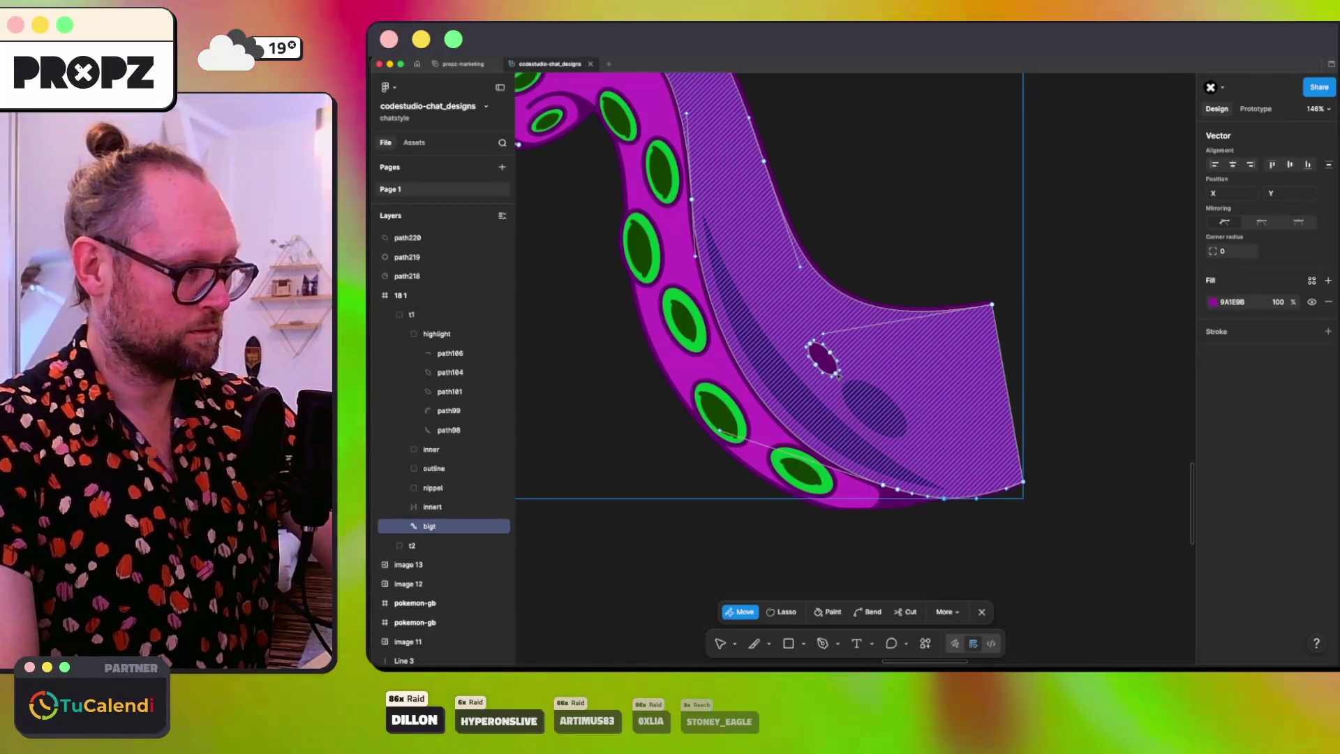
left_click(816, 363)
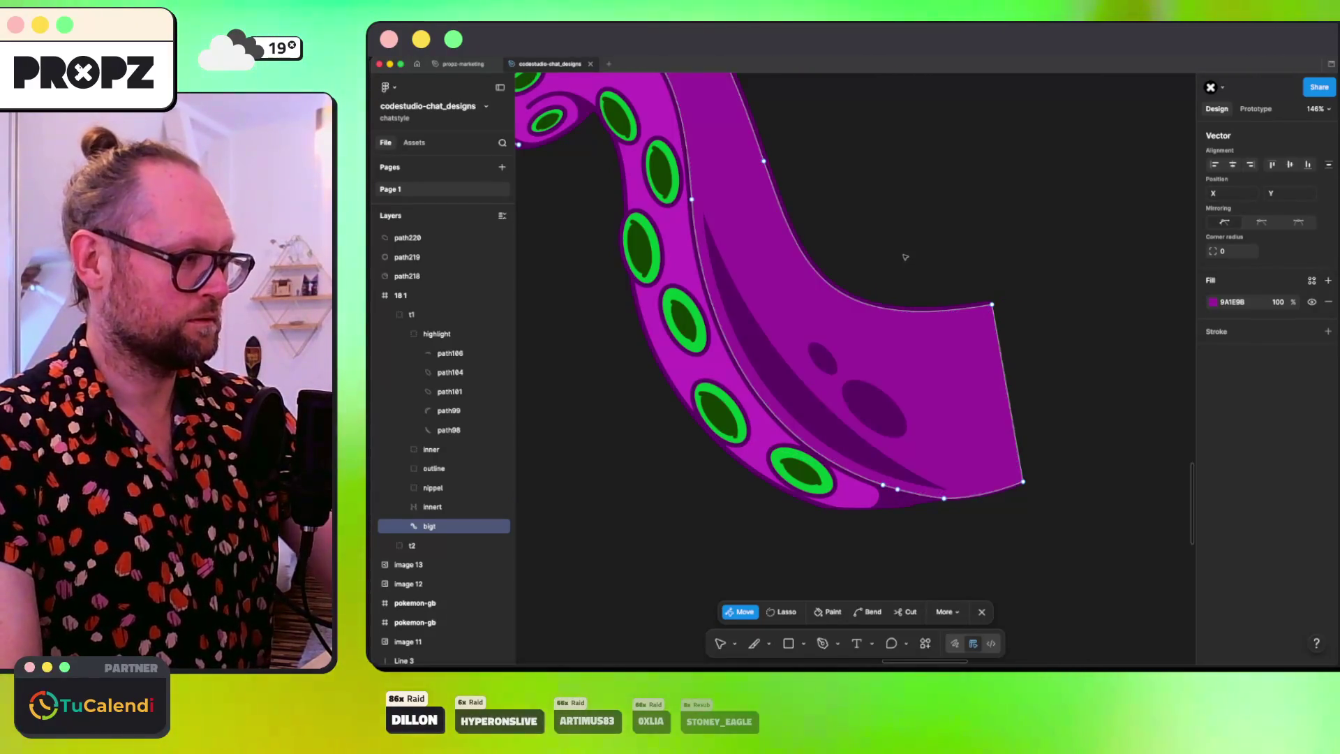
left_click(539, 447)
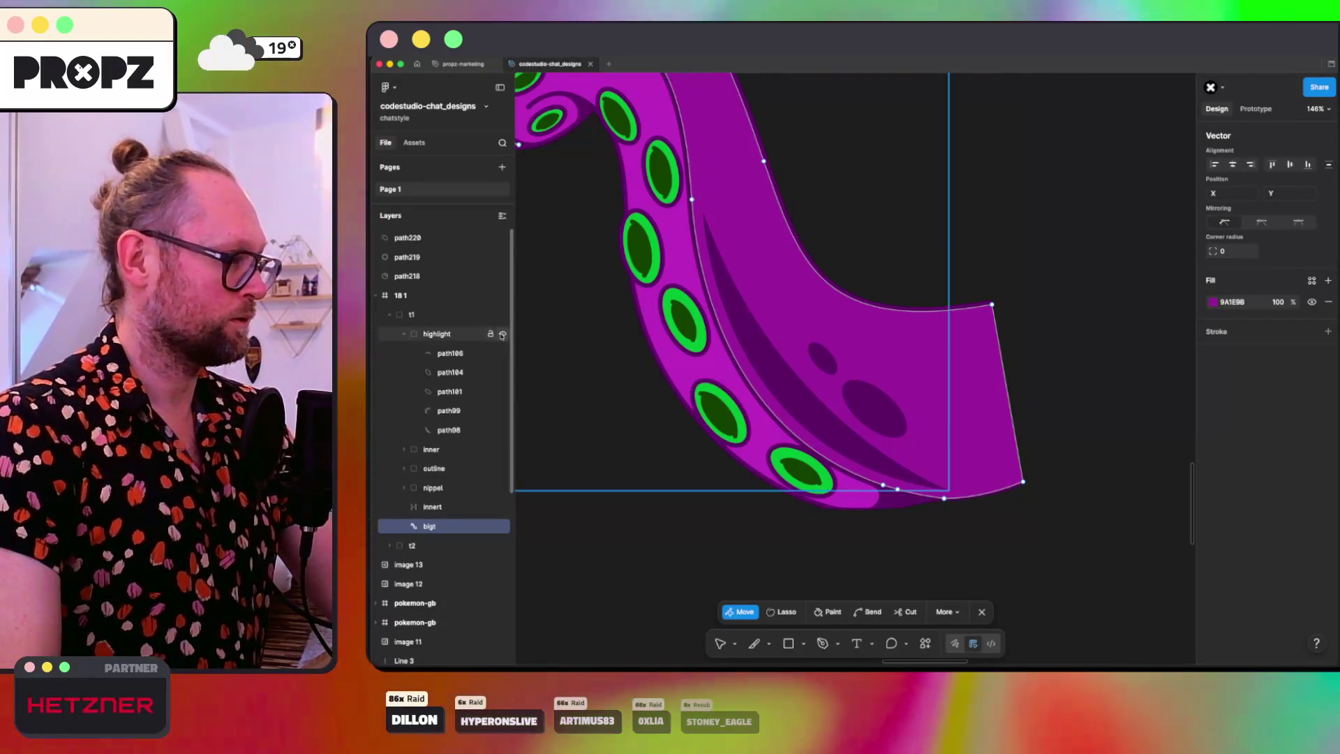
left_click(503, 334)
scroll(925, 242, "down", 5)
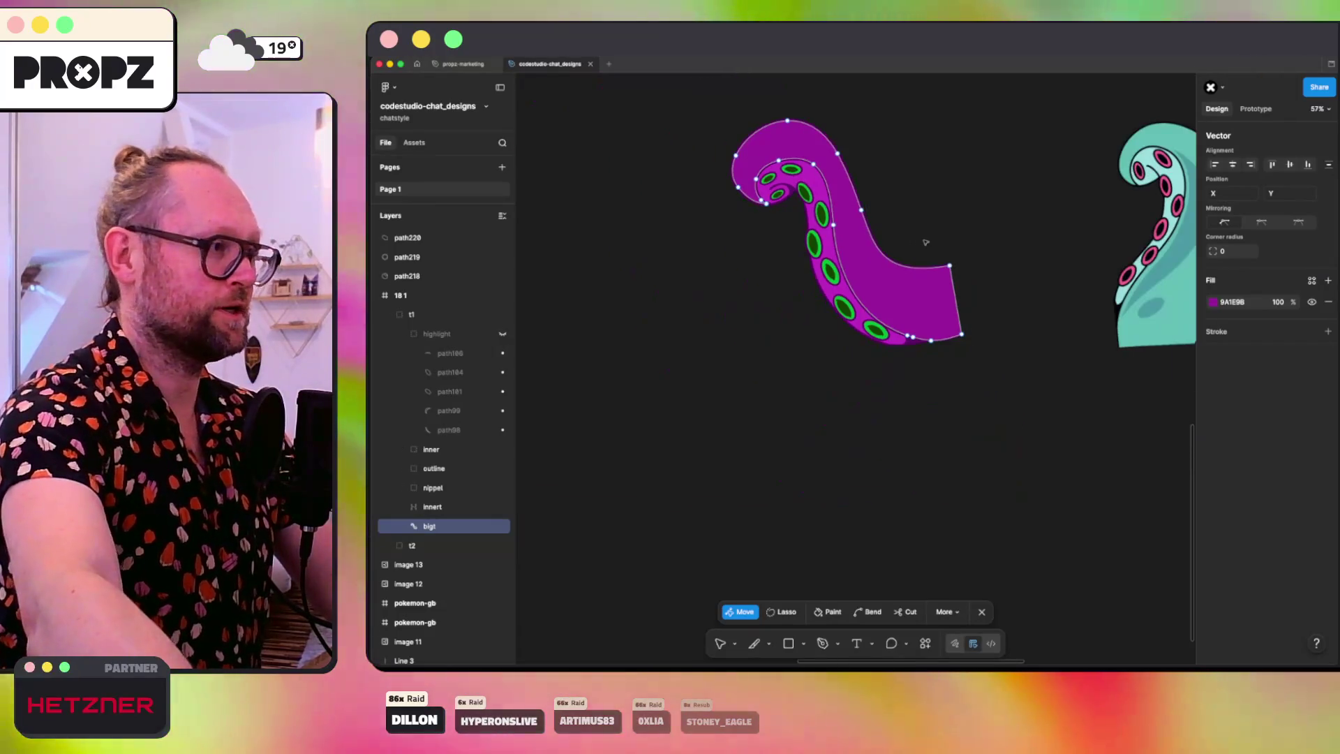
key("Escape")
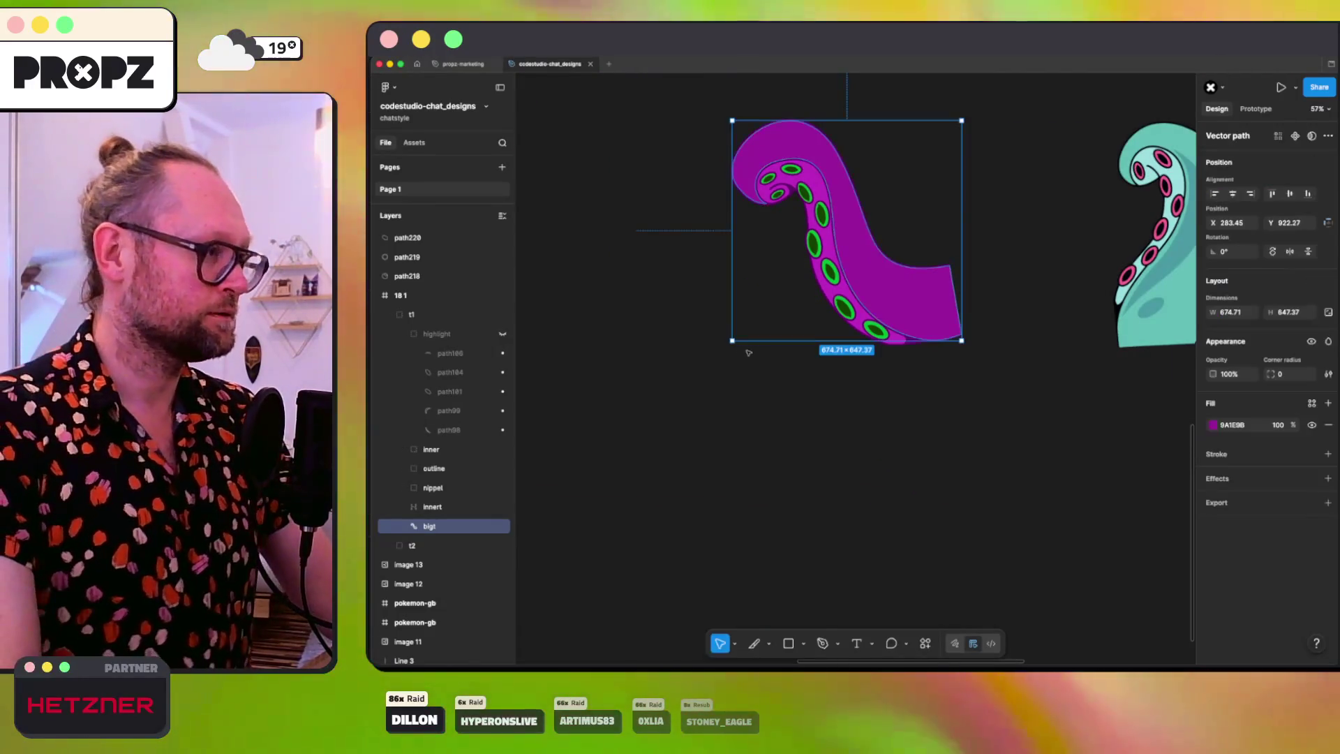
Step: Show the highlight pieces and rename path101 to 'cb' and path104 to 'ct'
left_click(751, 411)
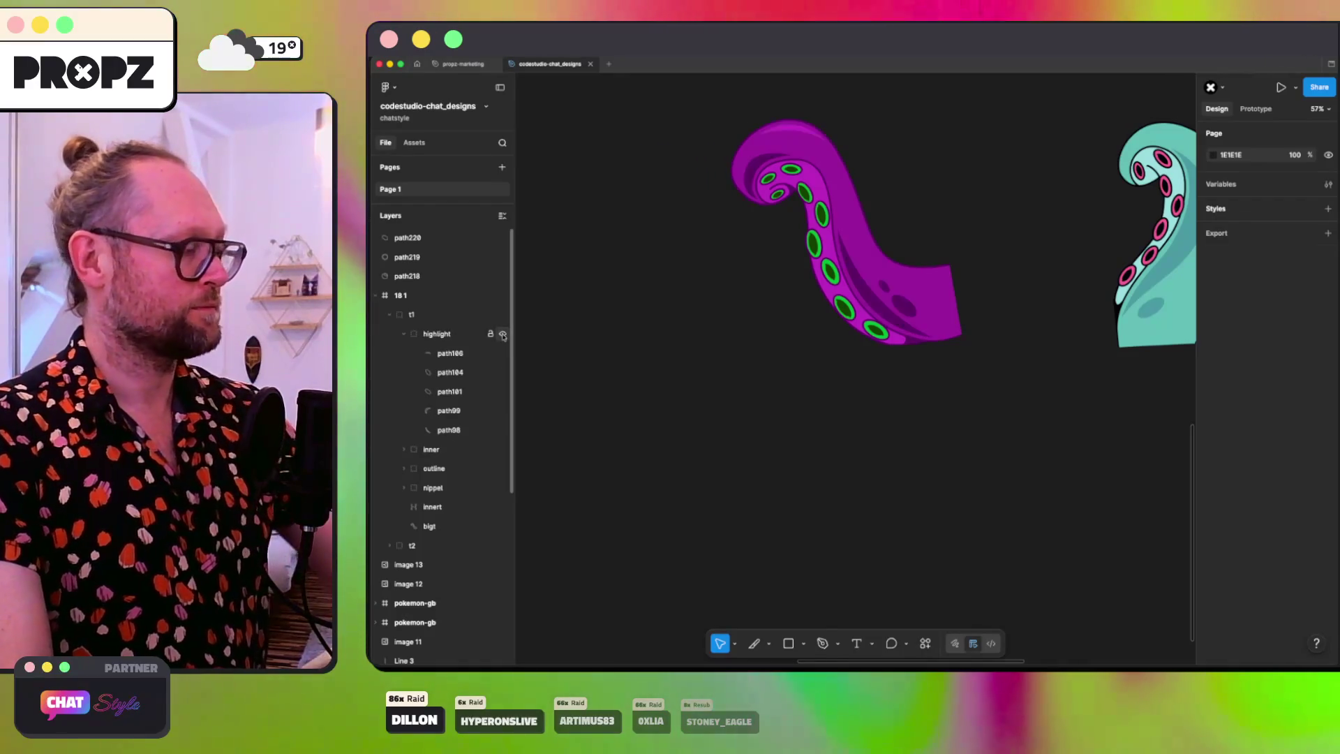
left_click(503, 335)
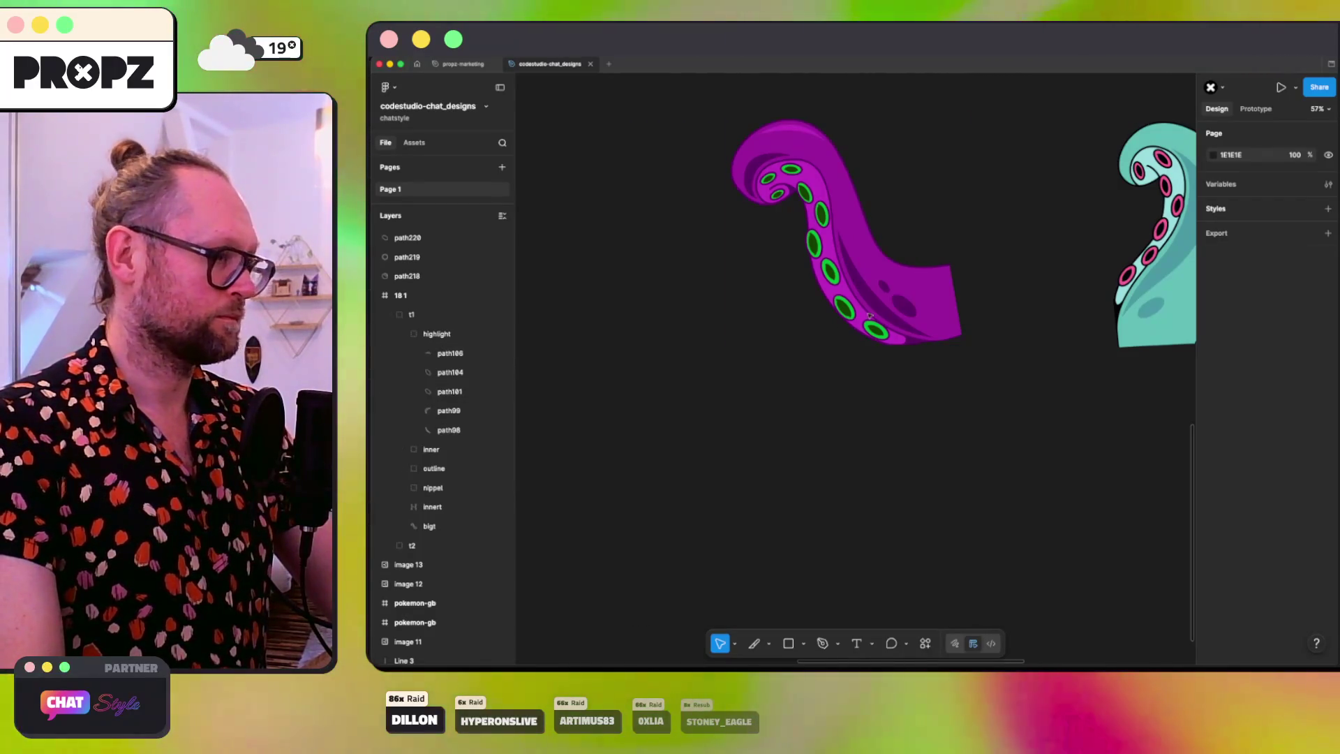
left_click(503, 392)
left_click(453, 390)
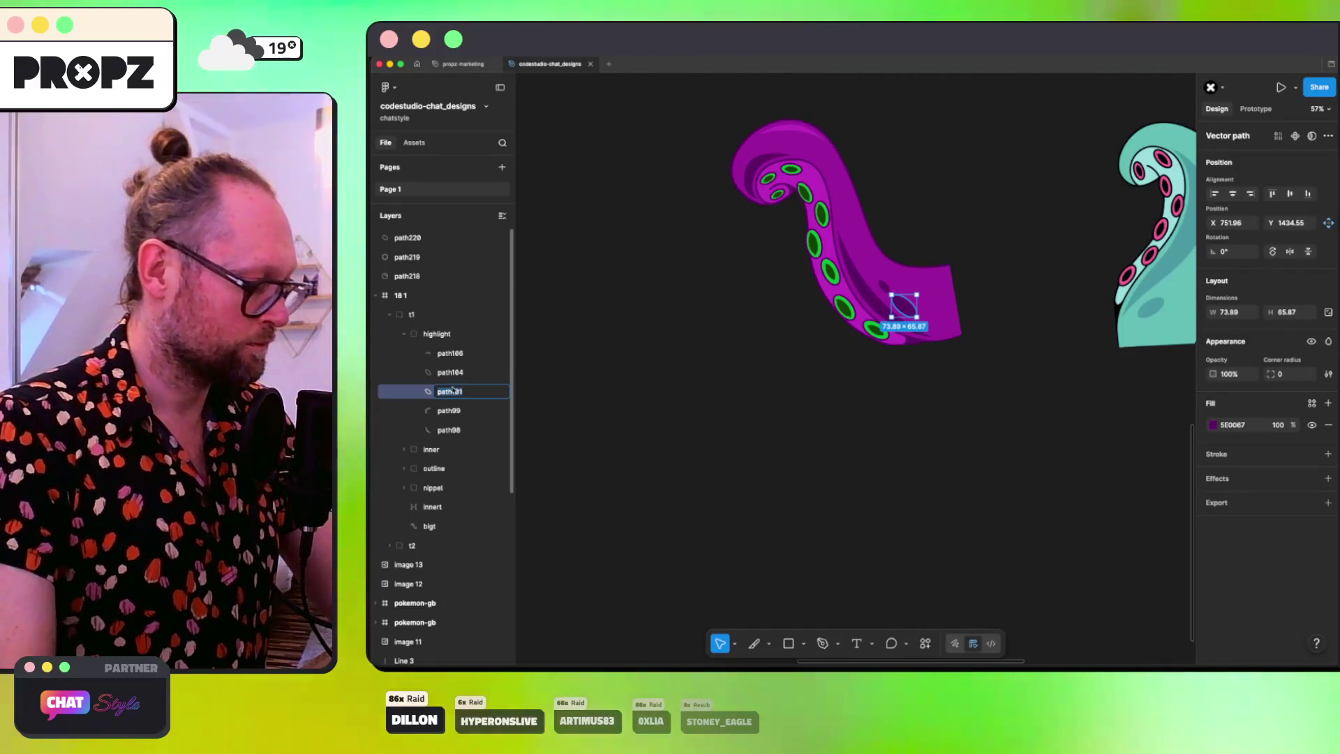
type("c")
key("Return")
double_click(450, 373)
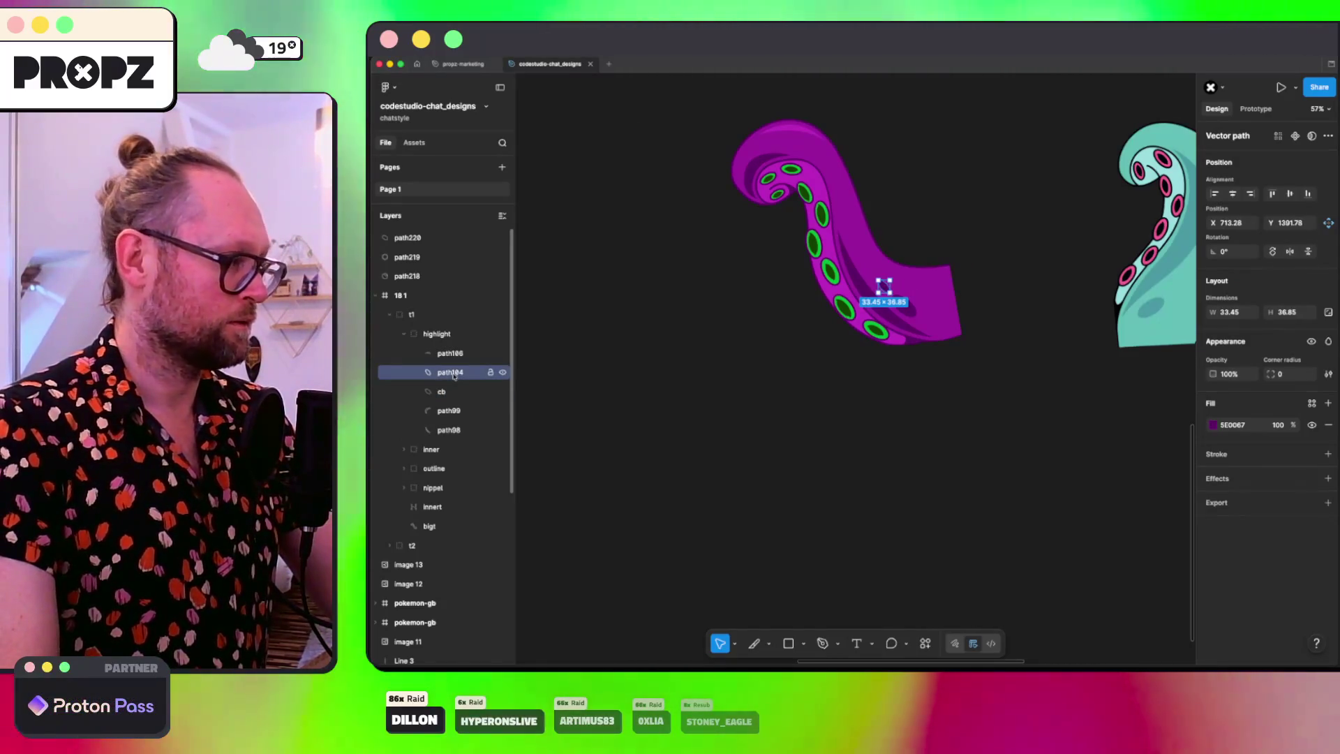
type("ct")
key("Return")
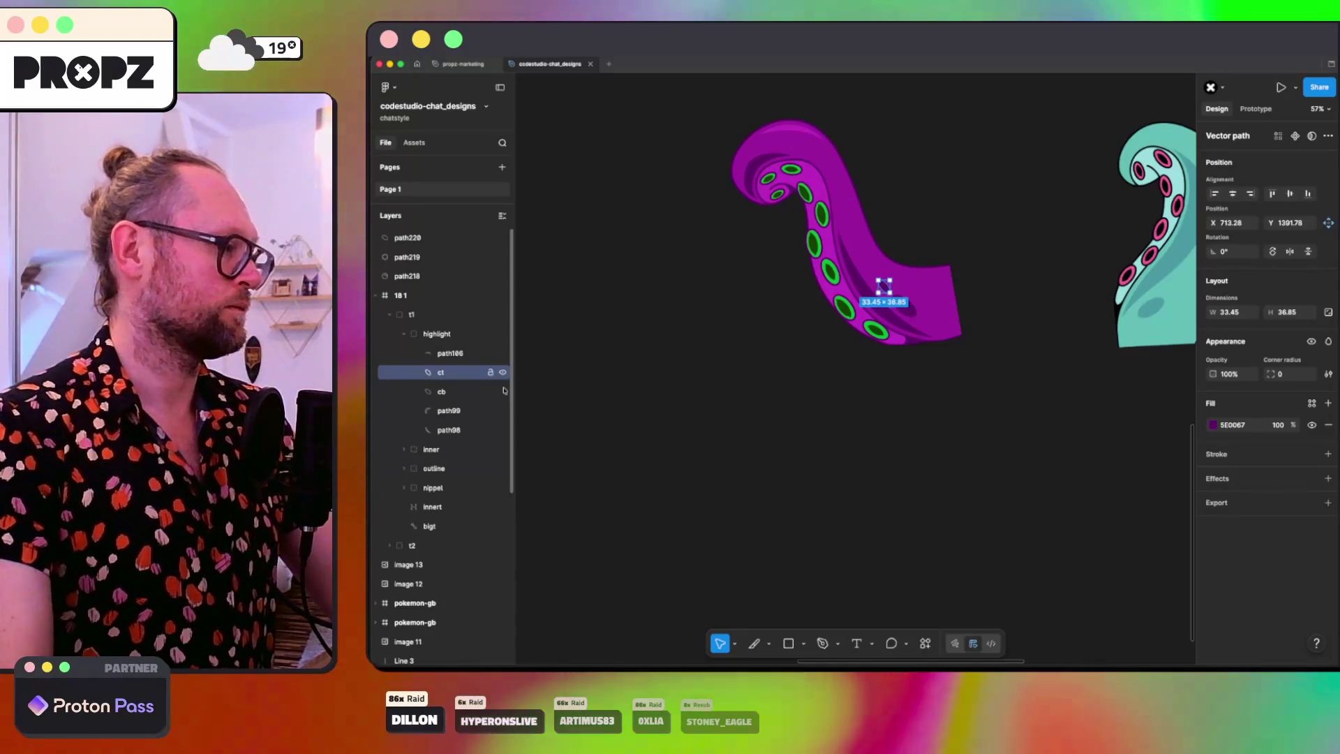
Step: Delete the cb and ct highlight pieces
left_click(504, 374)
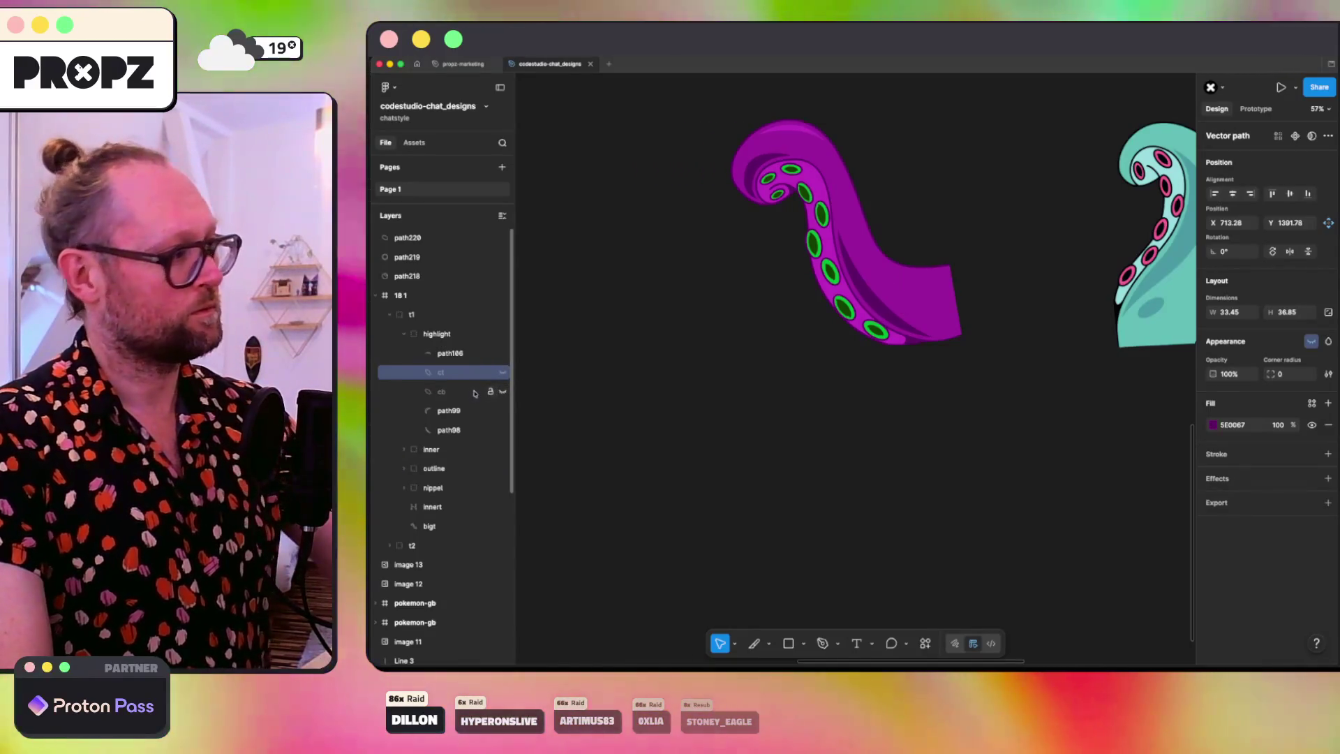
left_click(462, 392)
key("Delete")
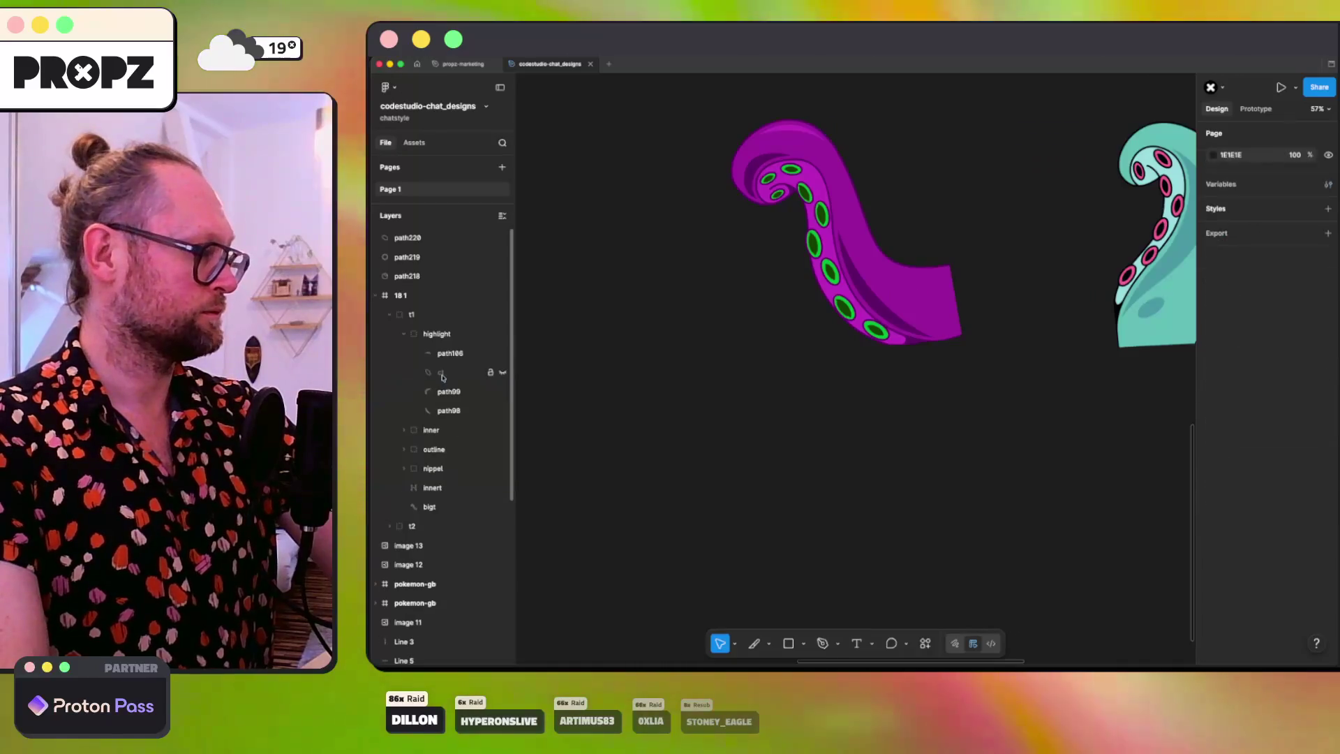
left_click(441, 375)
key("Delete")
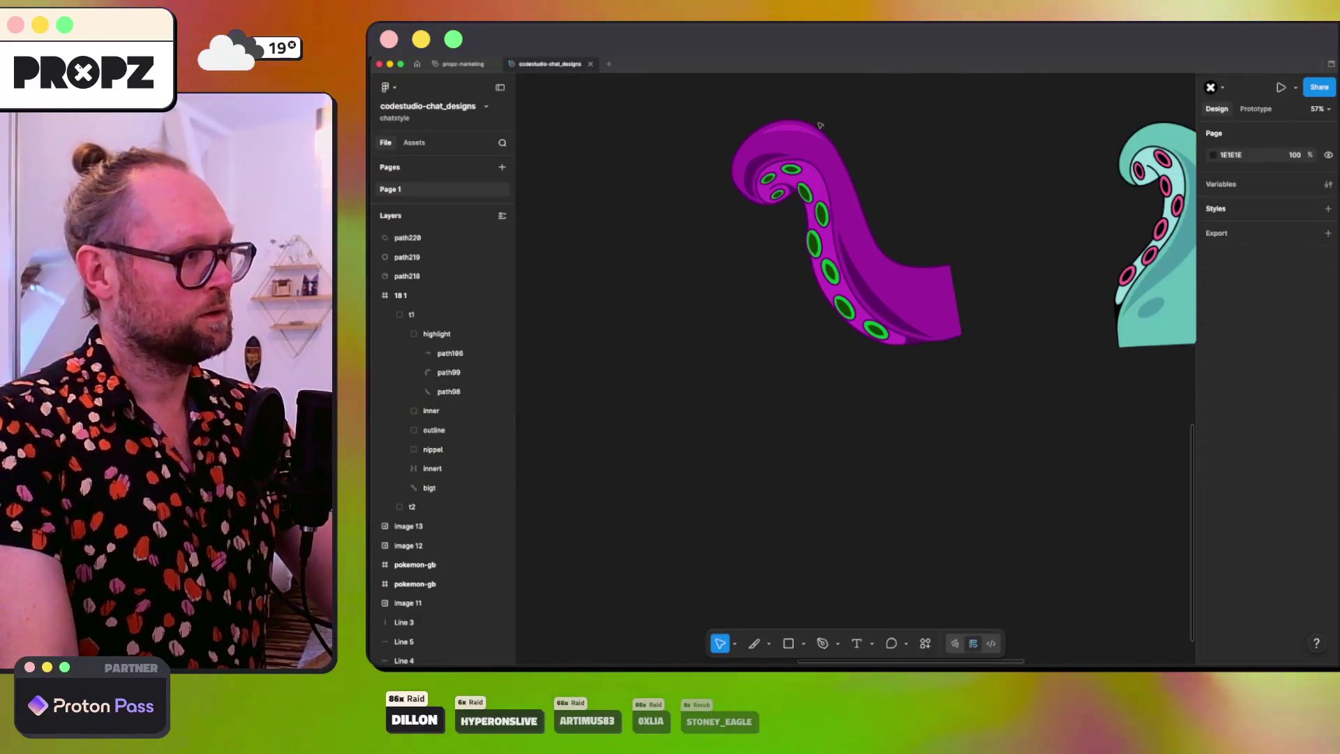
Step: Make the path99 curl and path106 highlight visible again
left_click(753, 163)
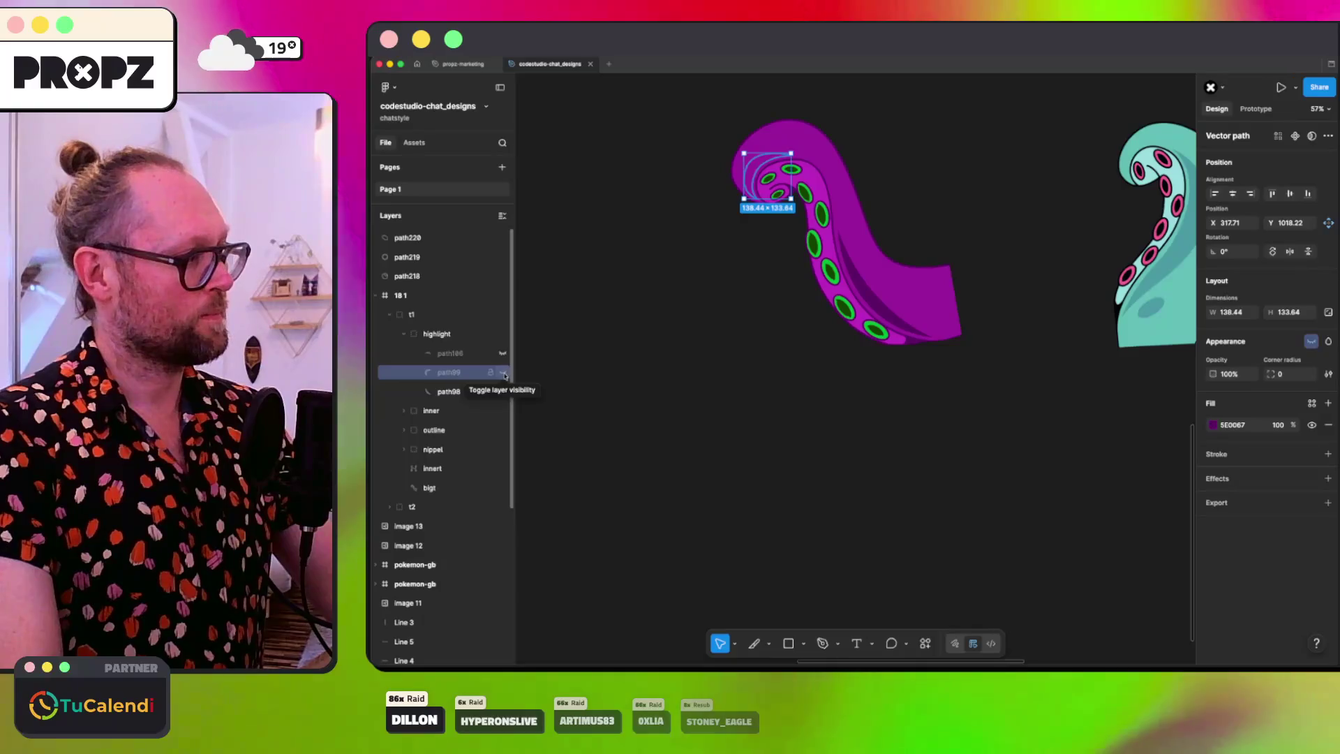
left_click(502, 372)
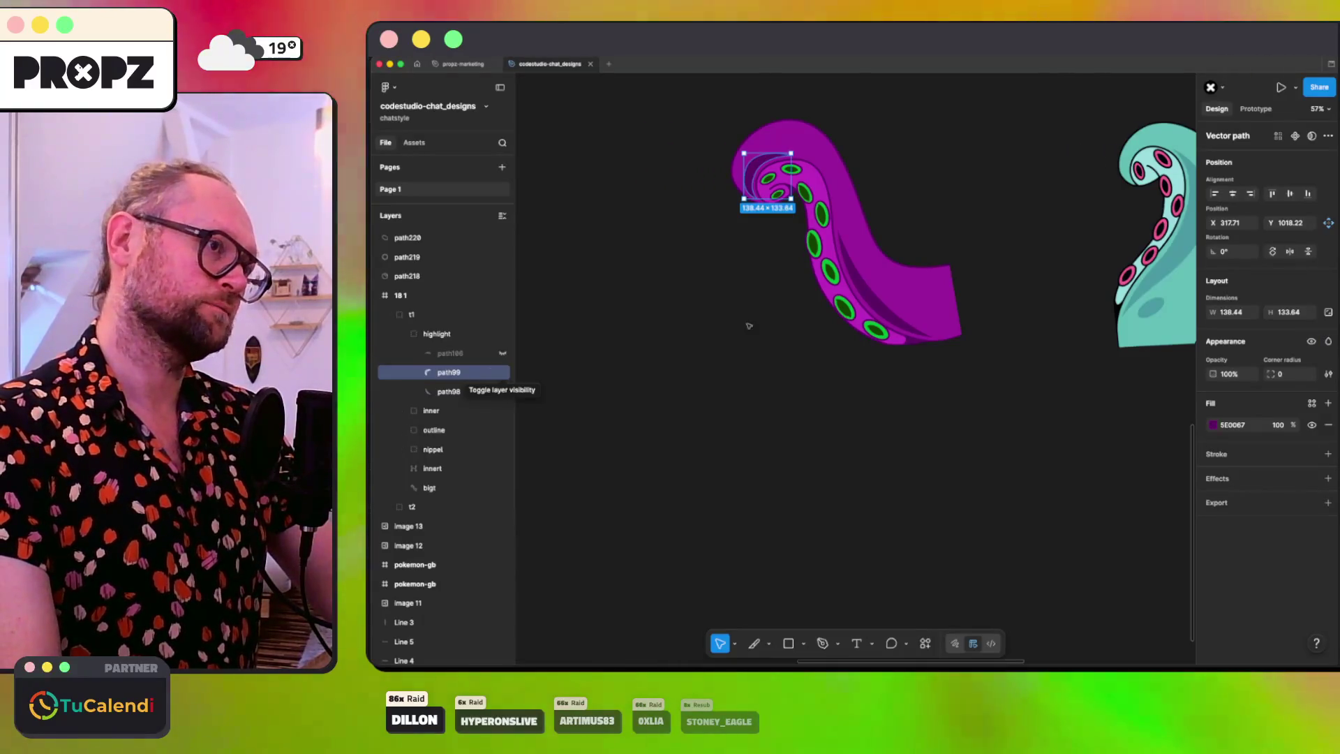
scroll(775, 307, "right", 5)
scroll(775, 308, "up", 3)
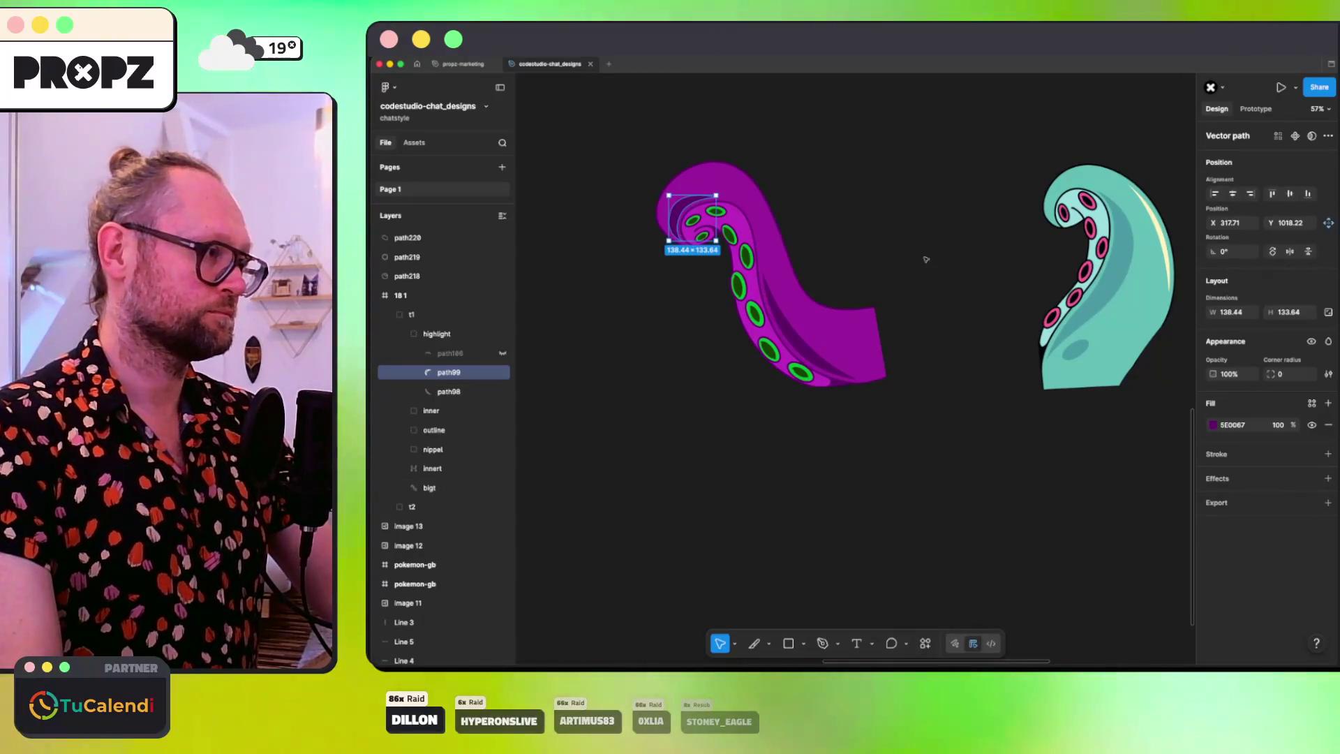
left_click(926, 259)
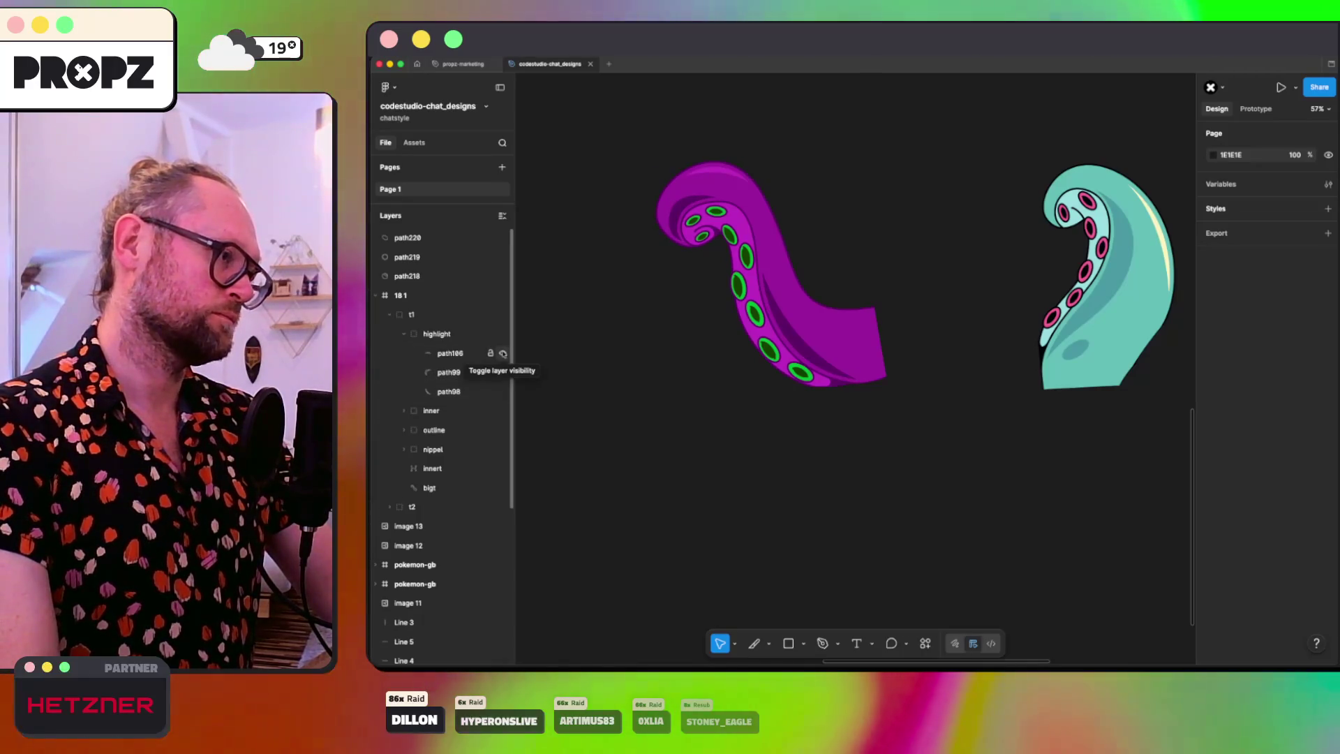
left_click(502, 354)
left_click(496, 411)
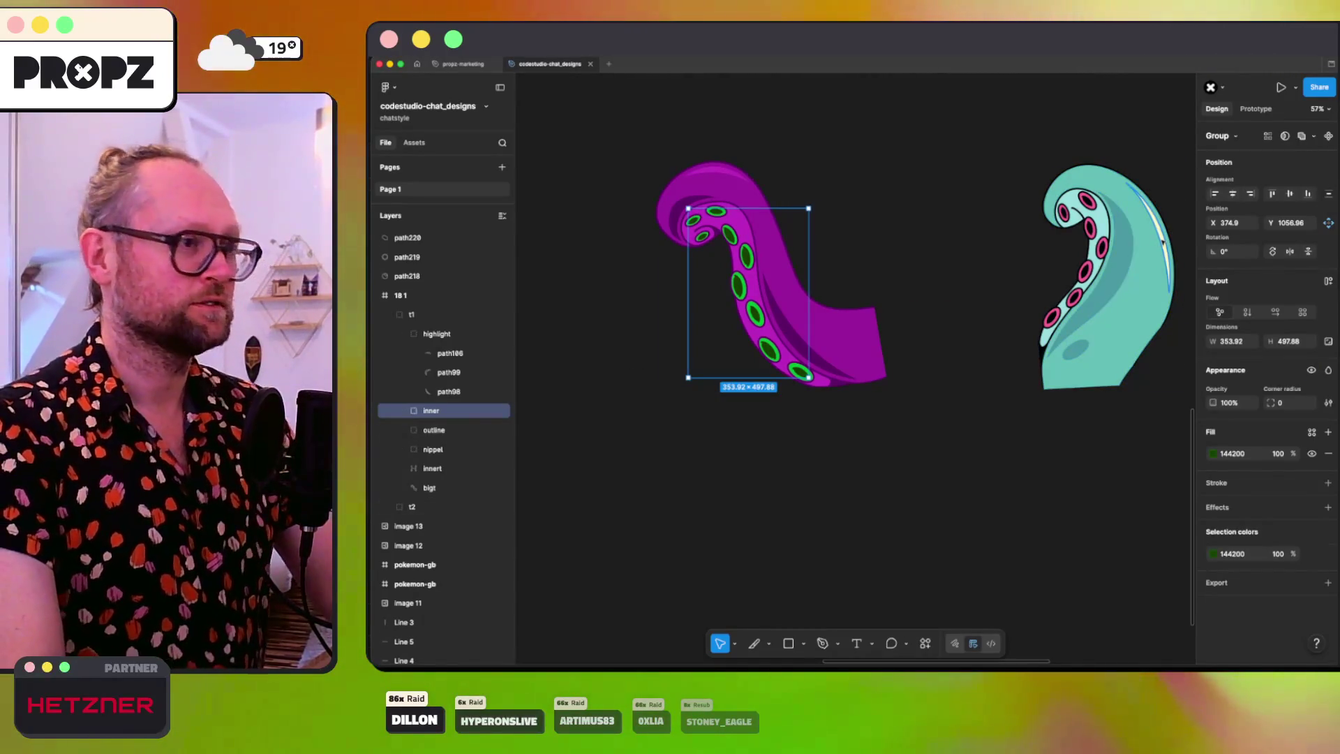
Step: Eyedrop the purple tentacle's colour into the fill of the teal tentacle's highlight stripe path107
left_click(1163, 241, "ctrl")
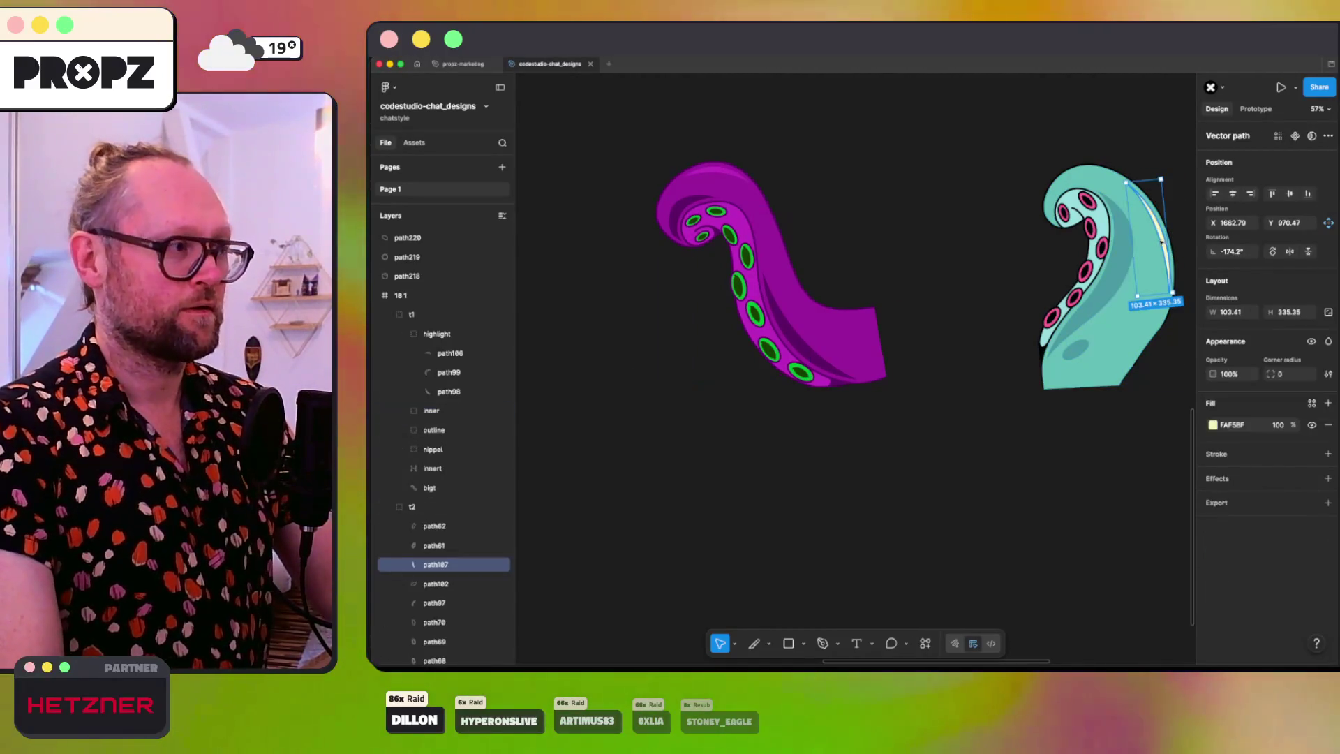
left_click(1213, 425)
left_click(1068, 552)
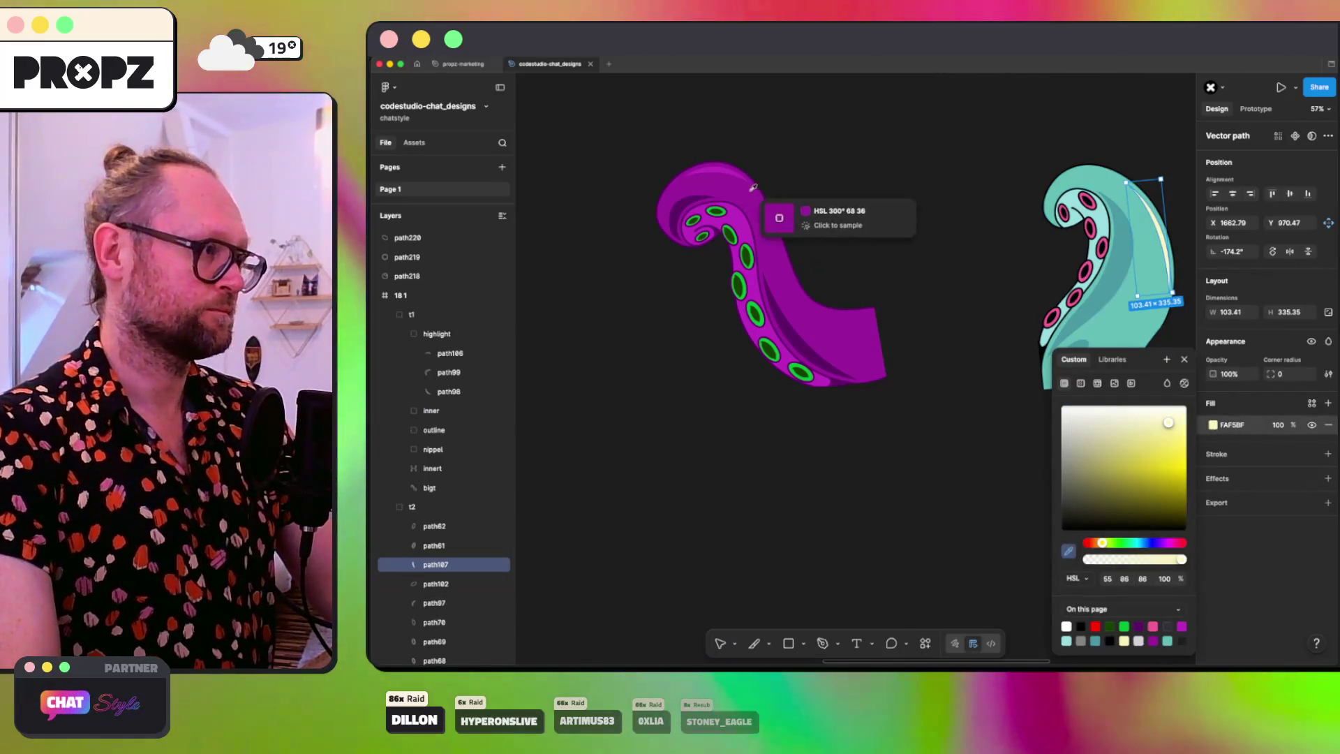
left_click(718, 166)
Step: Close the dark hole in the teal tentacle's lower body by dragging its Subtract shape's vertex
left_click(1073, 364)
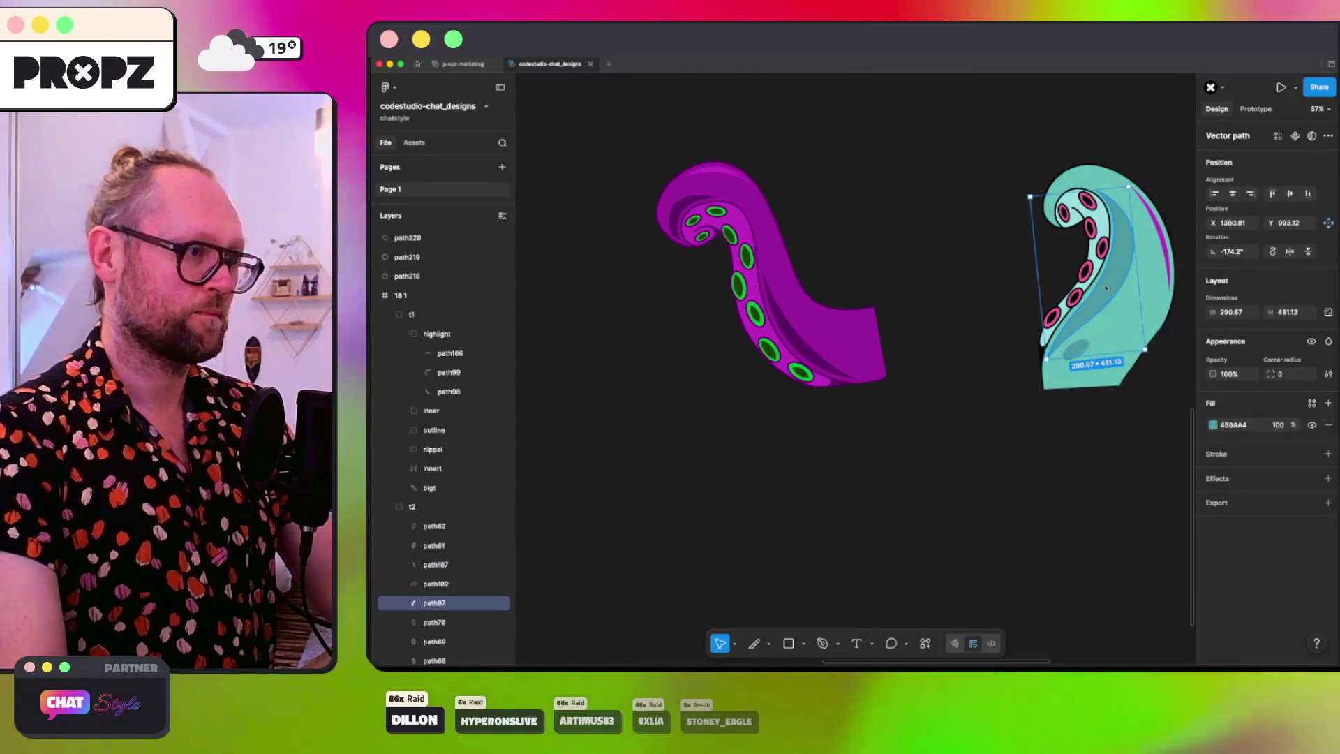
left_click(1078, 350)
double_click(1113, 340)
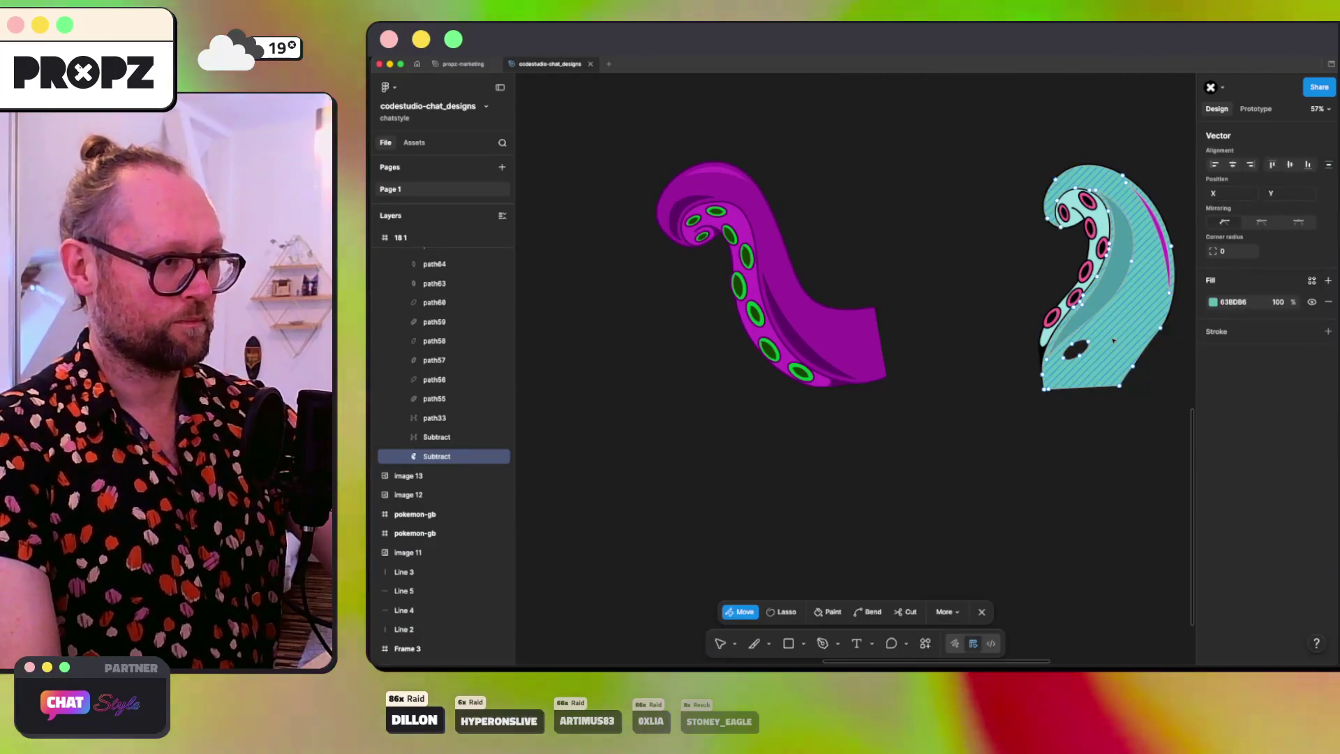
left_click_drag(1063, 356, 1080, 355)
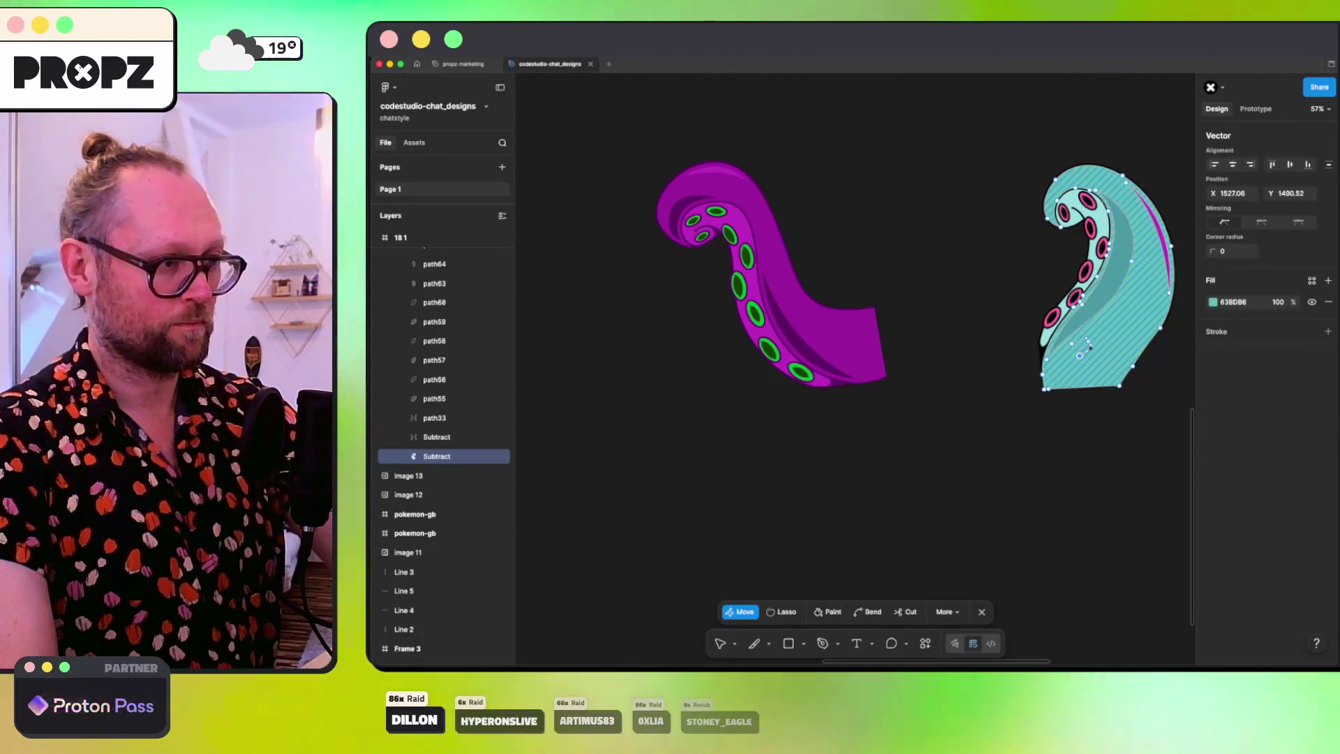
left_click(1073, 344)
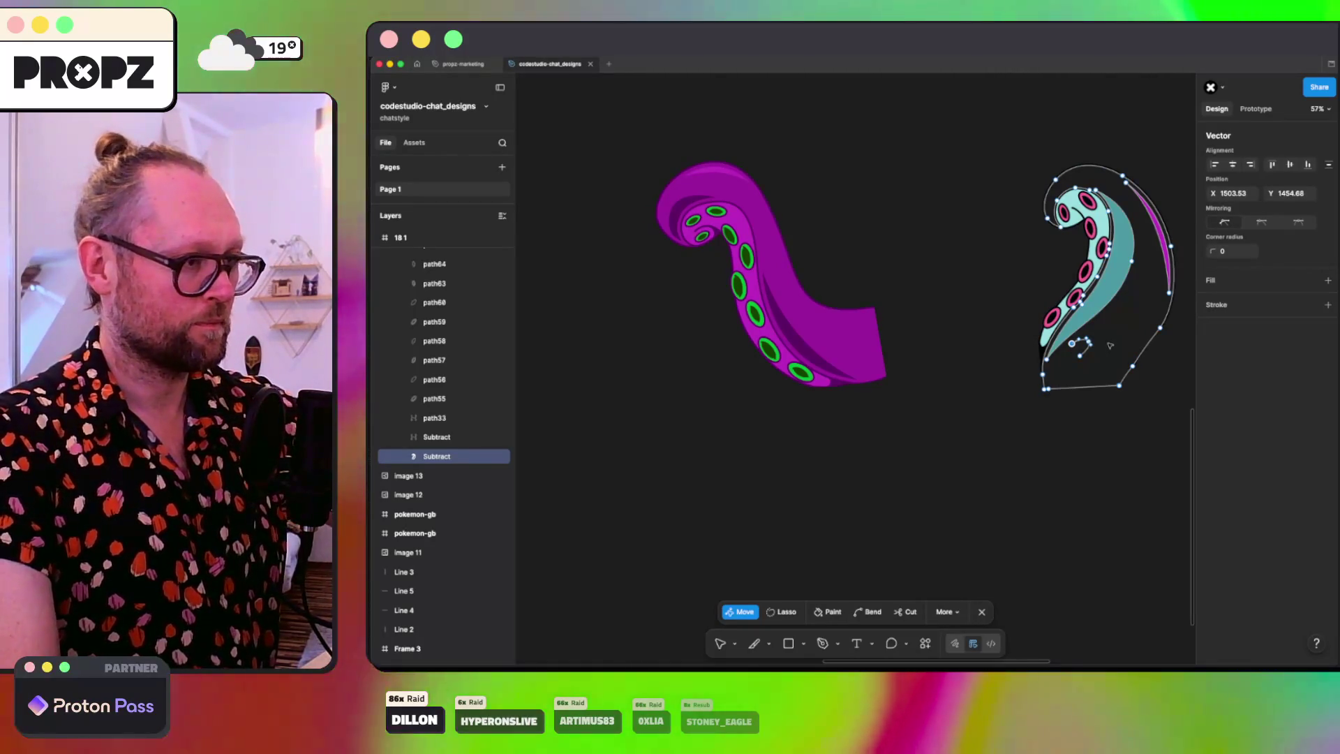
left_click(1095, 346)
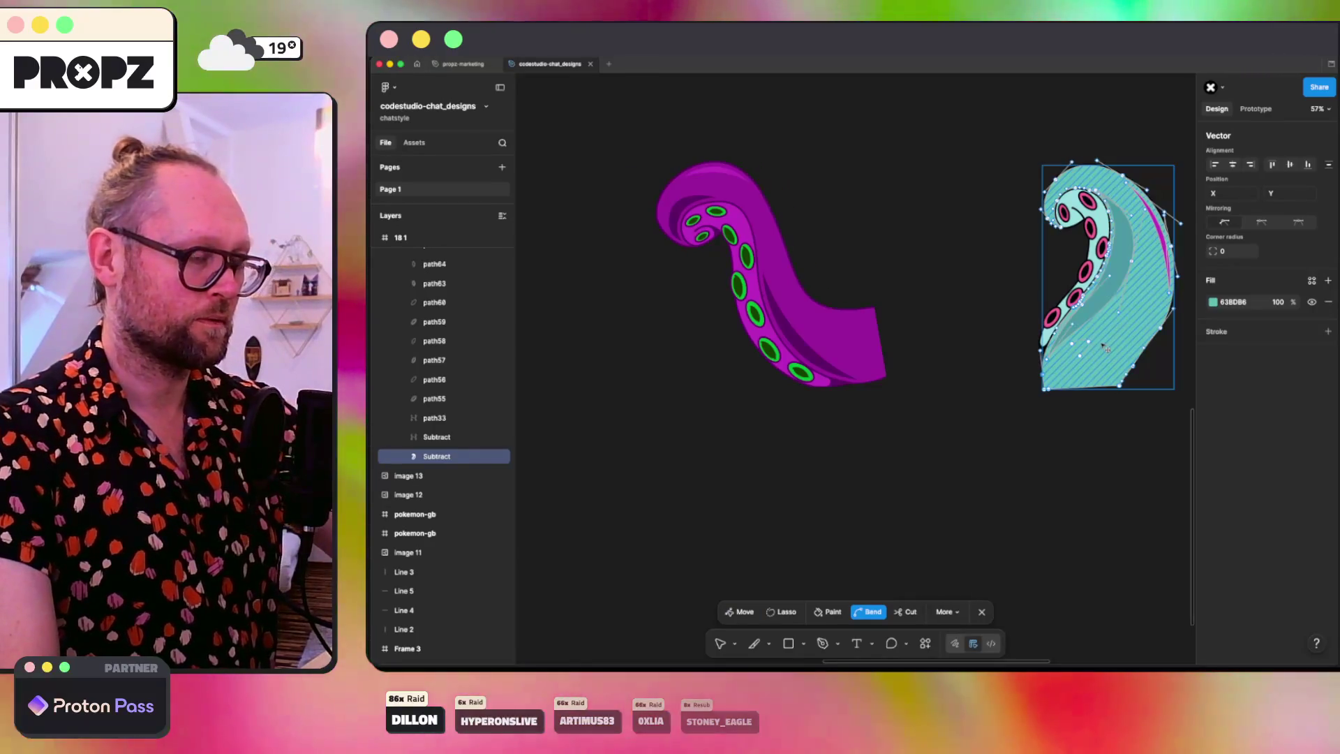
left_click(1071, 344)
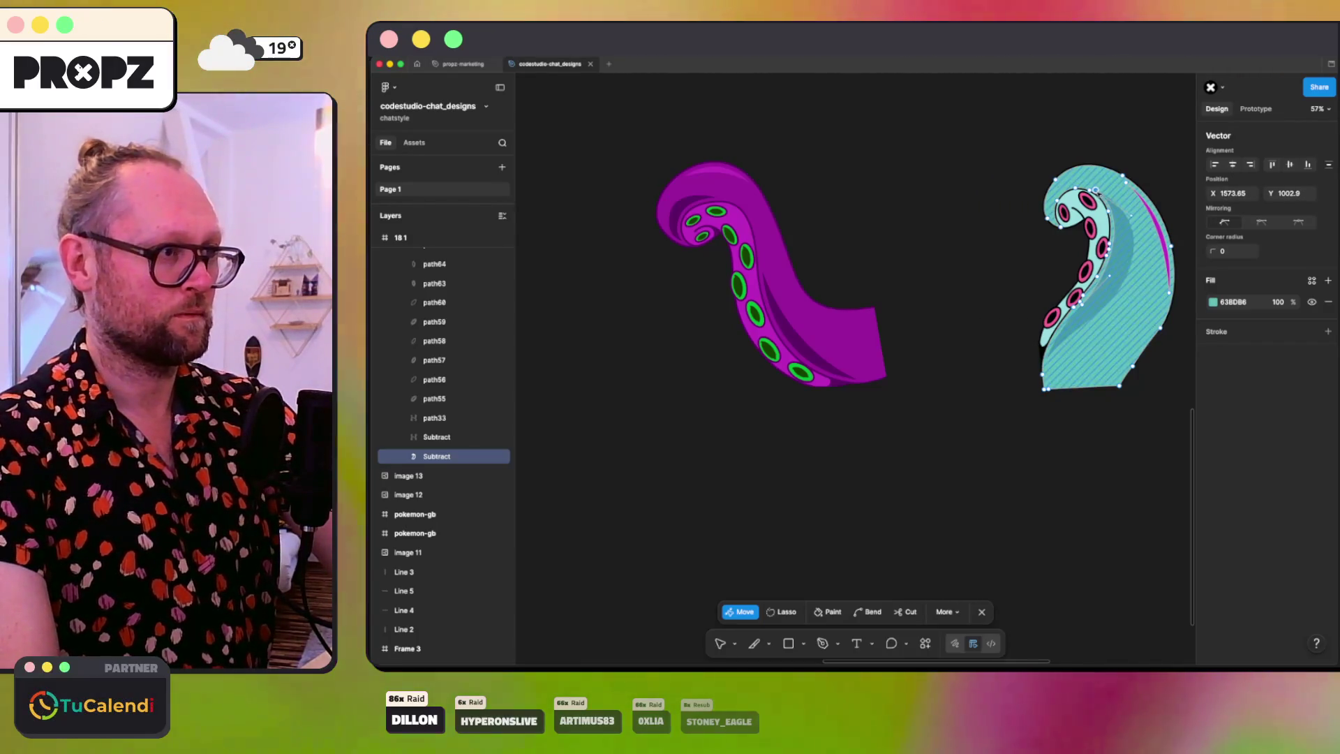
left_click(1115, 220)
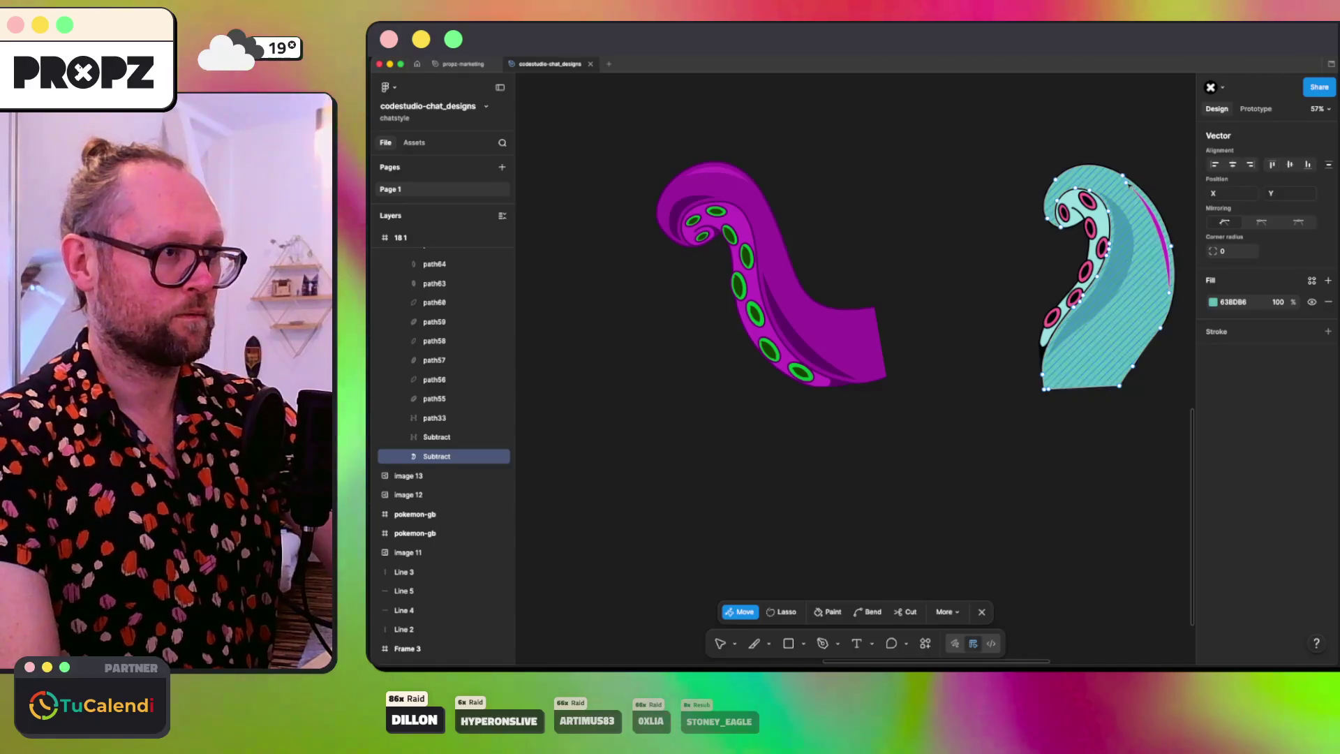
left_click(1169, 292)
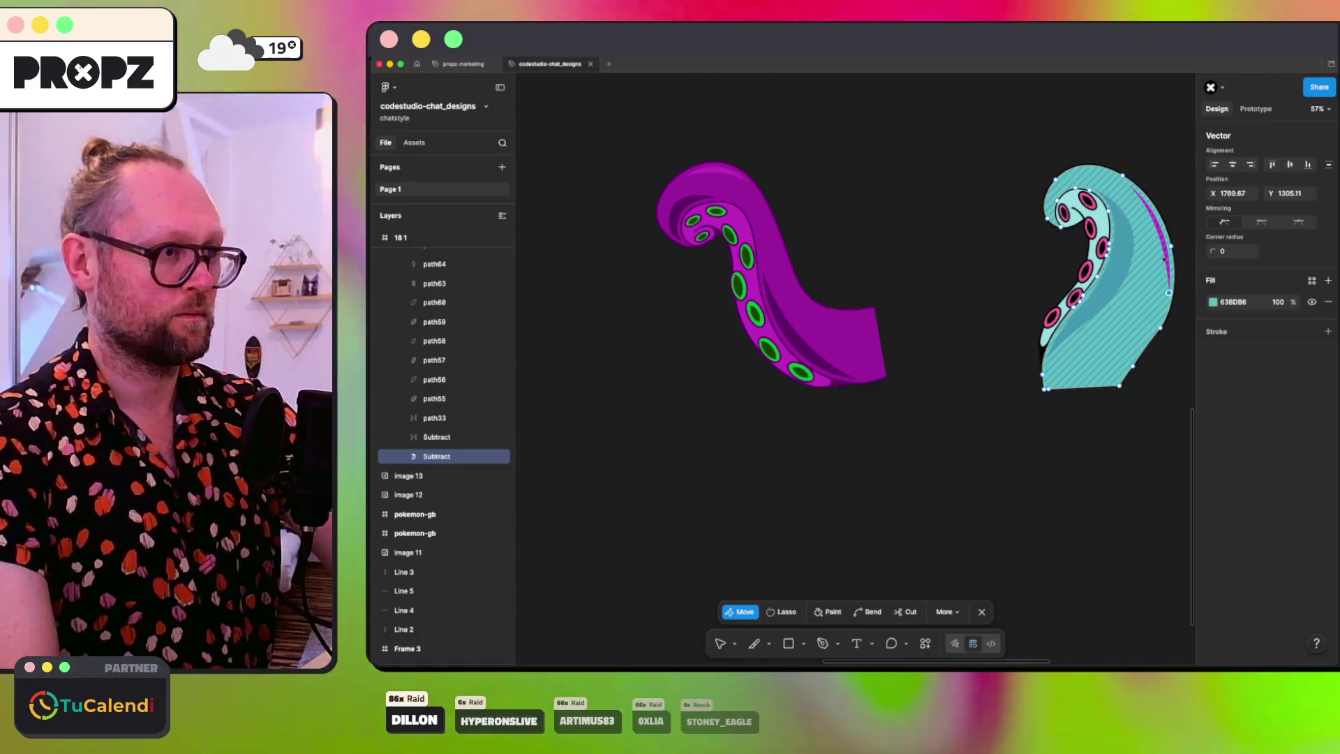
left_click(1169, 293)
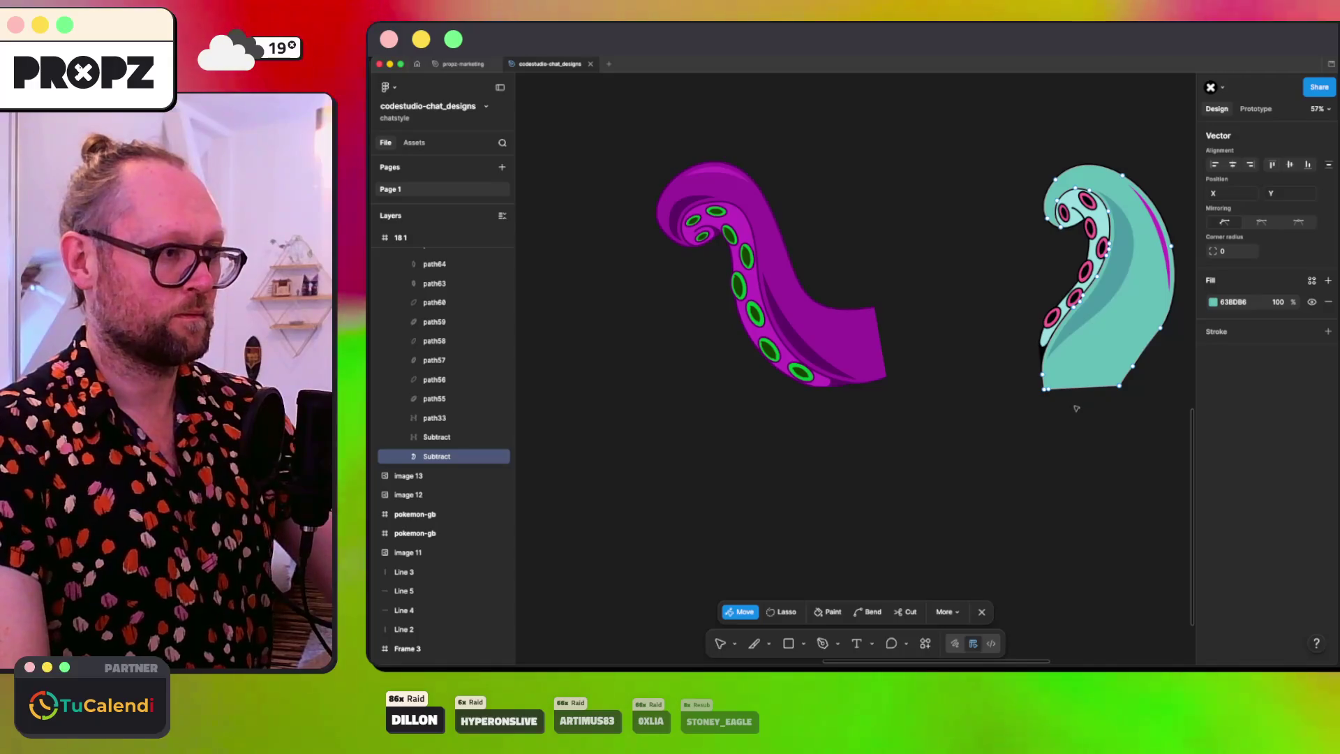
key("Escape")
key("Escape")
left_click(1115, 305)
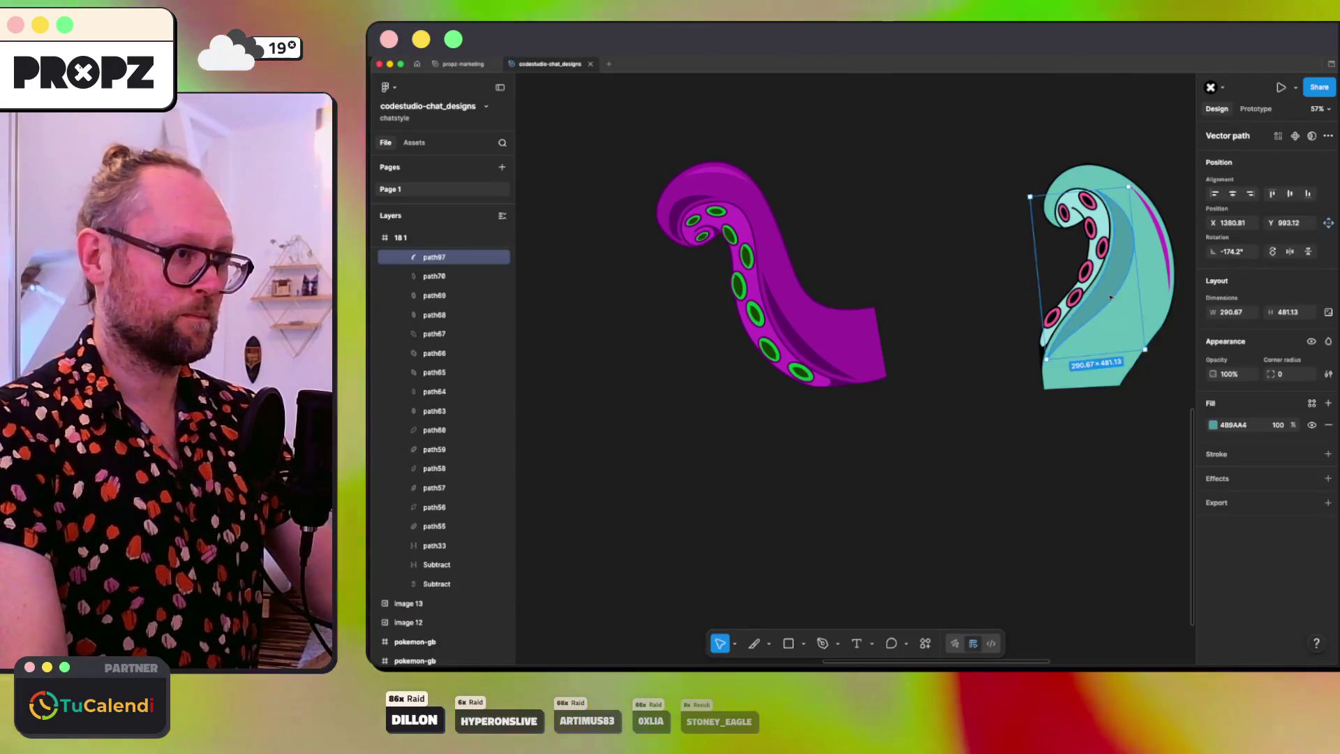
Step: Eyedrop dark purple 5E0067 into the inner band path97's fill
left_click(1213, 424)
left_click(1068, 550)
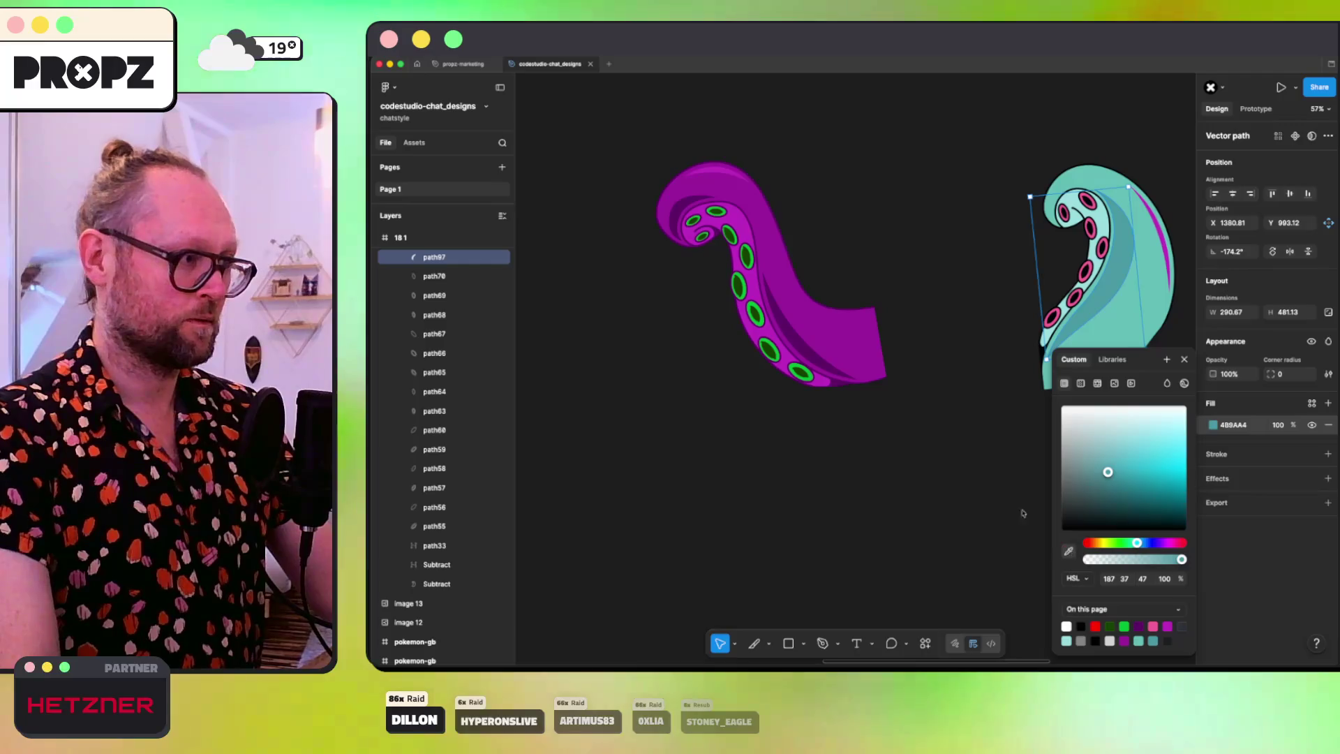
left_click(844, 374)
key("Escape")
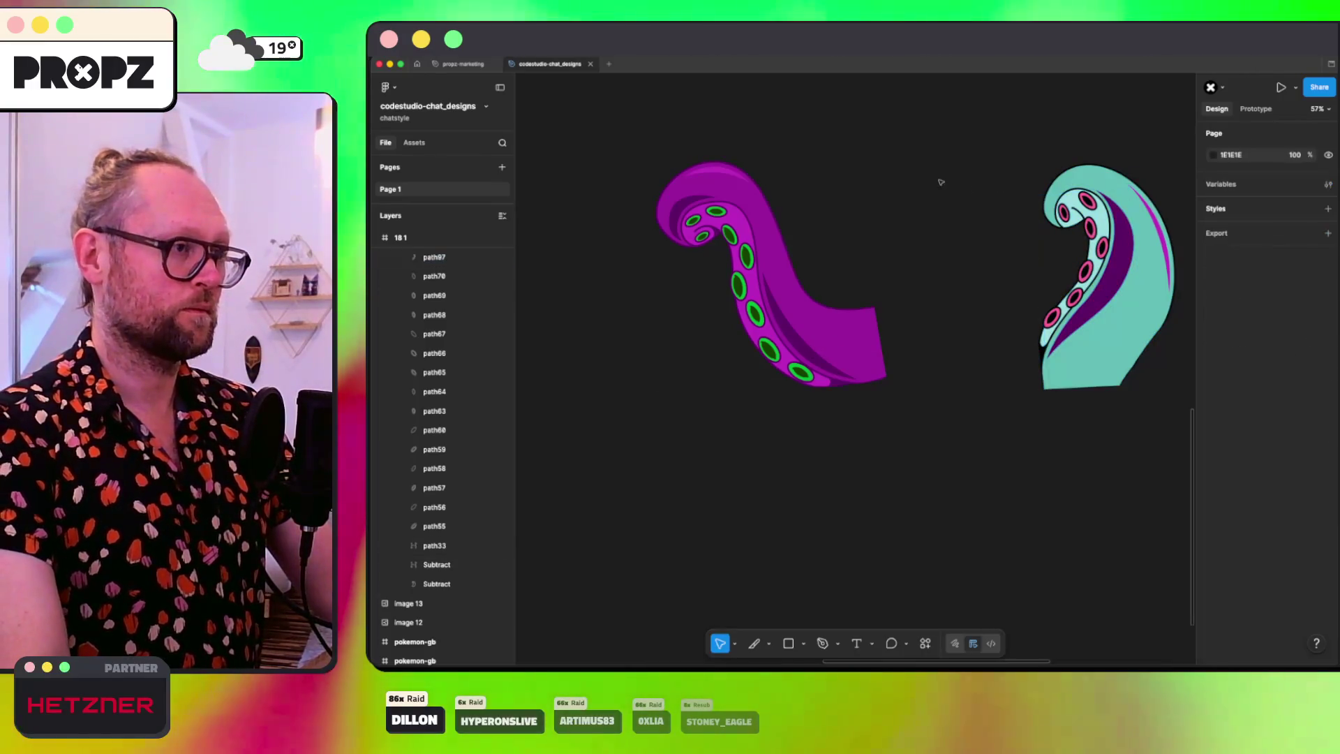
key("Escape")
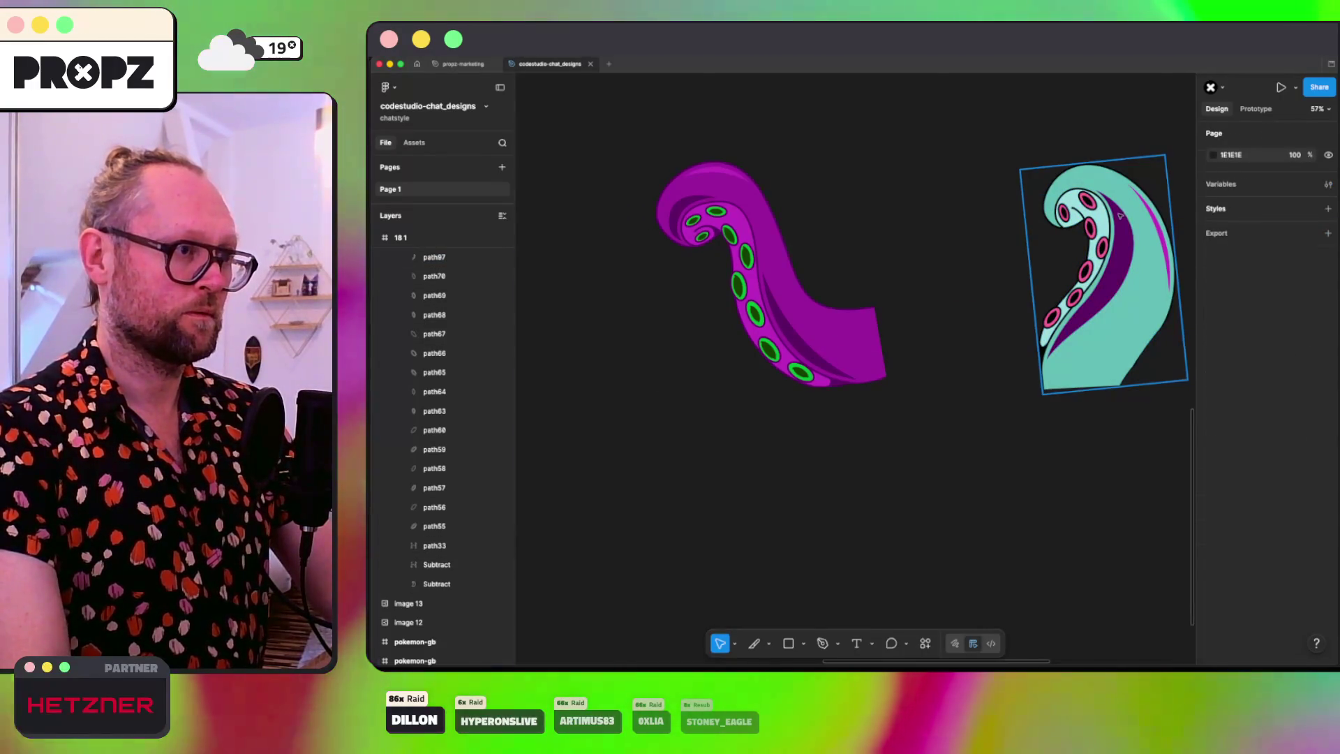
Step: Group path97 and the stripe path107 and rename the group 'highlight'
left_click(1110, 279)
double_click(1110, 279)
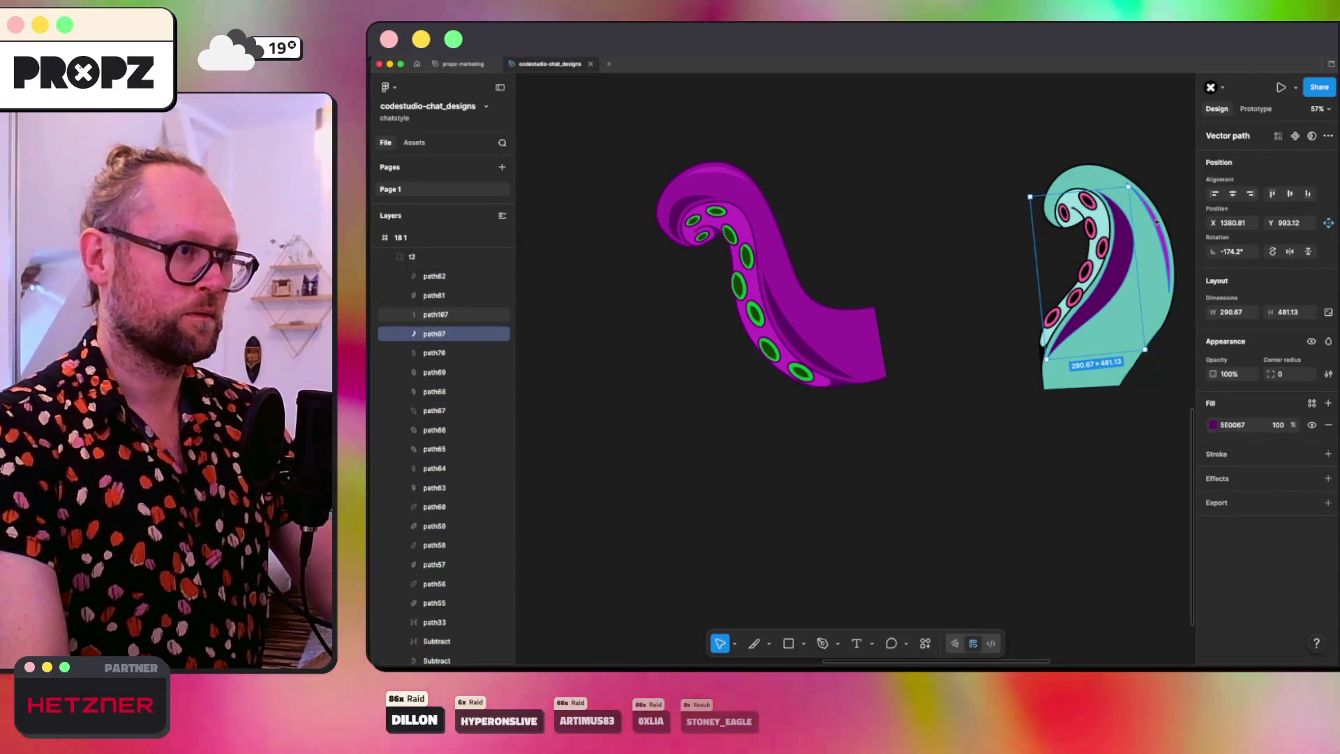
left_click(429, 314, "shift")
key("super+g")
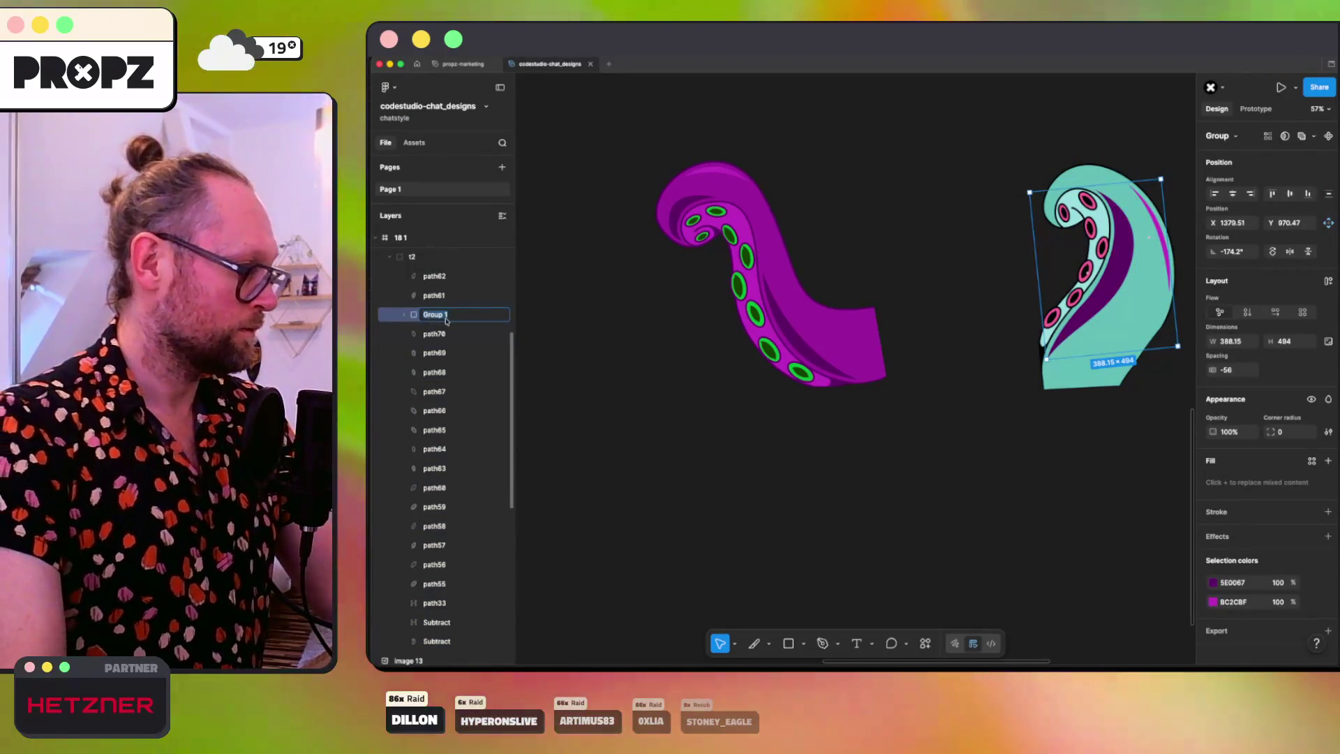
double_click(446, 315)
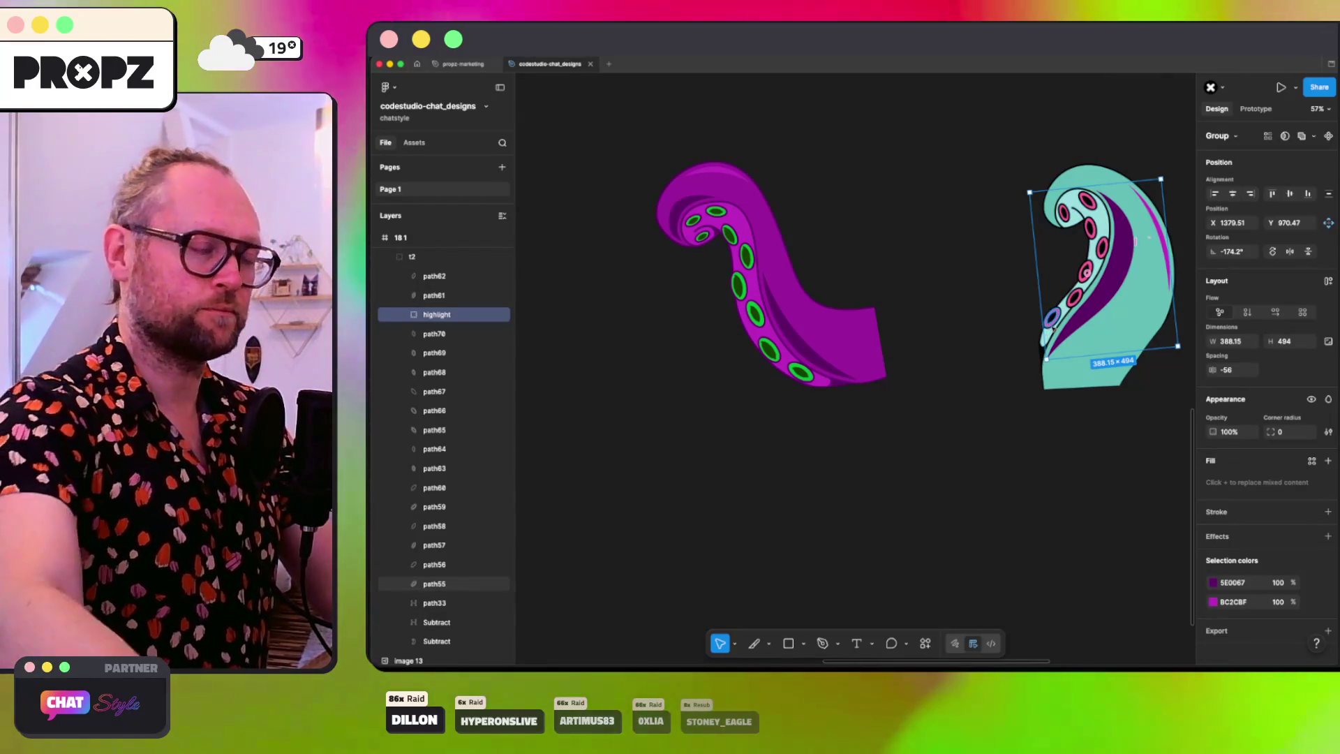
scroll(1054, 327, "right", 3)
scroll(1054, 328, "up", 5)
scroll(836, 208, "left", 1)
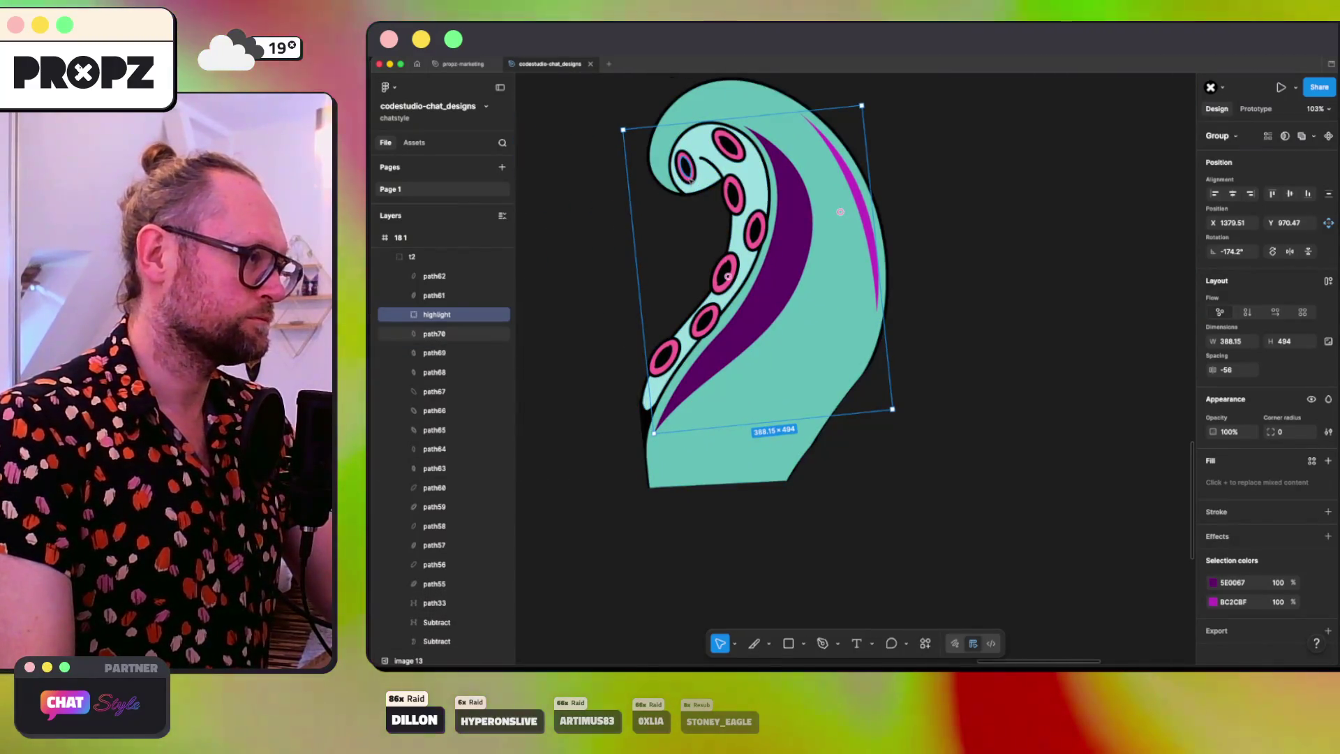
Step: Group the seven sucker eye shapes and name the group 'inner'
double_click(686, 170)
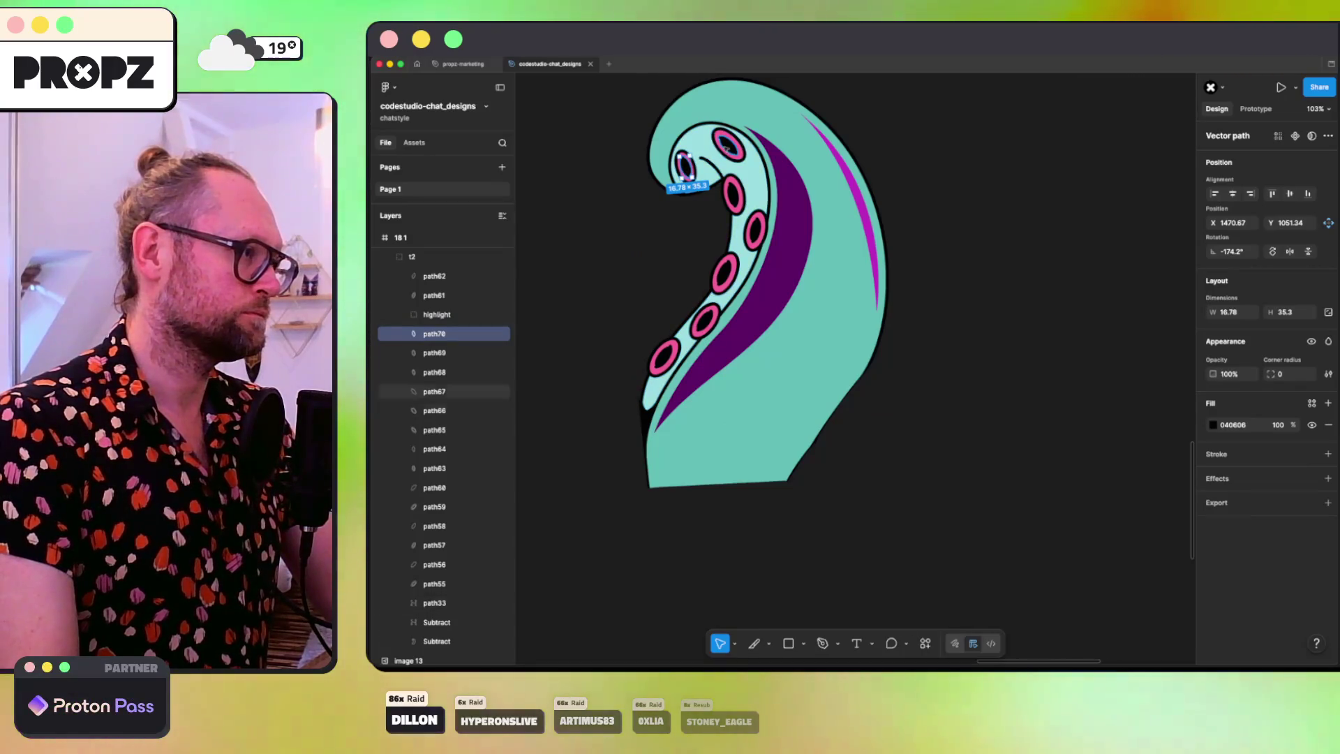
left_click(731, 159, "shift")
left_click(734, 194, "shift")
left_click(755, 229, "shift")
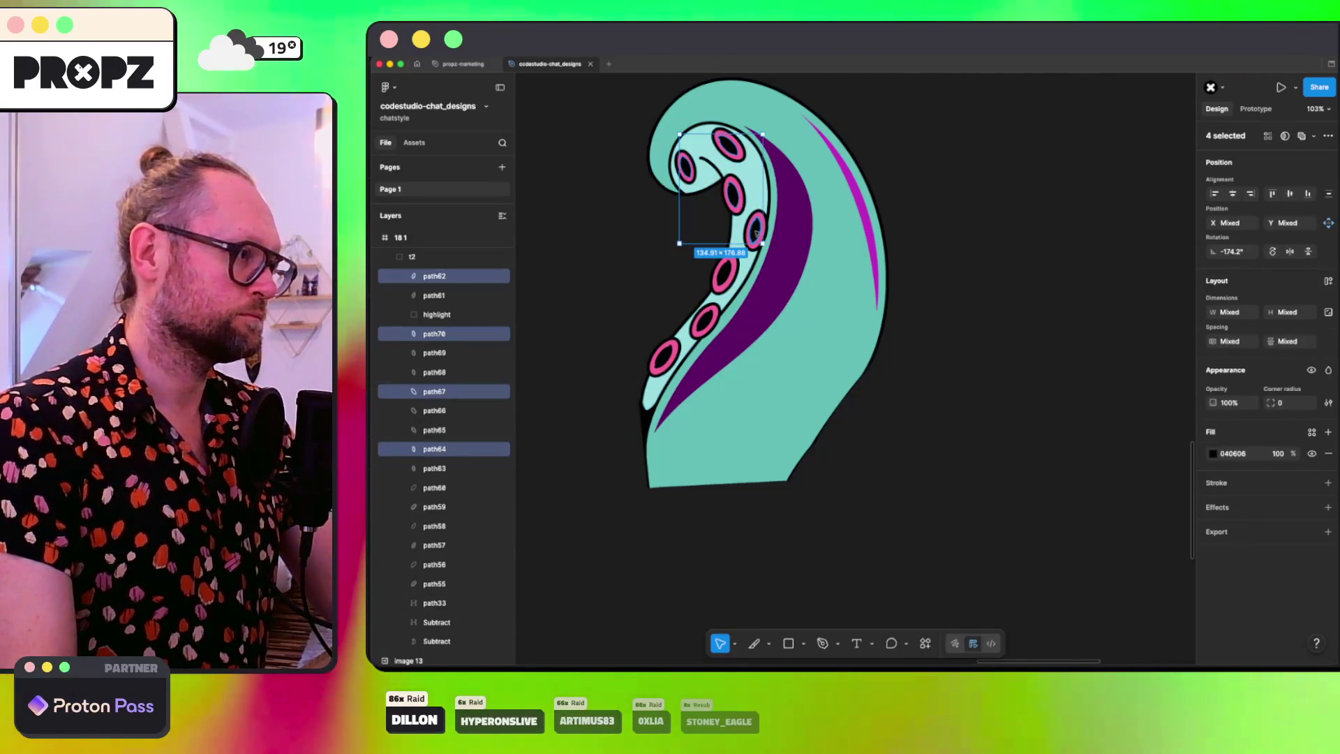
left_click(725, 271, "shift")
left_click(705, 320, "shift")
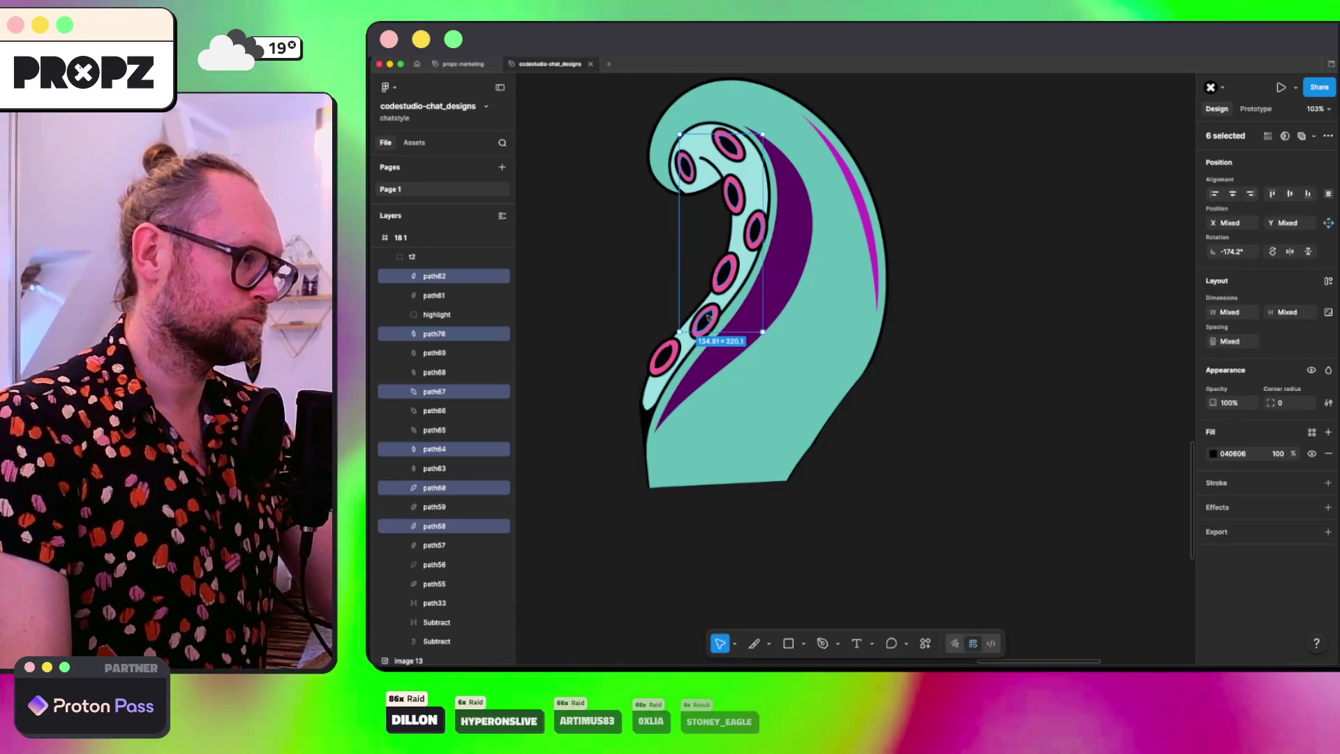
left_click(665, 356, "shift")
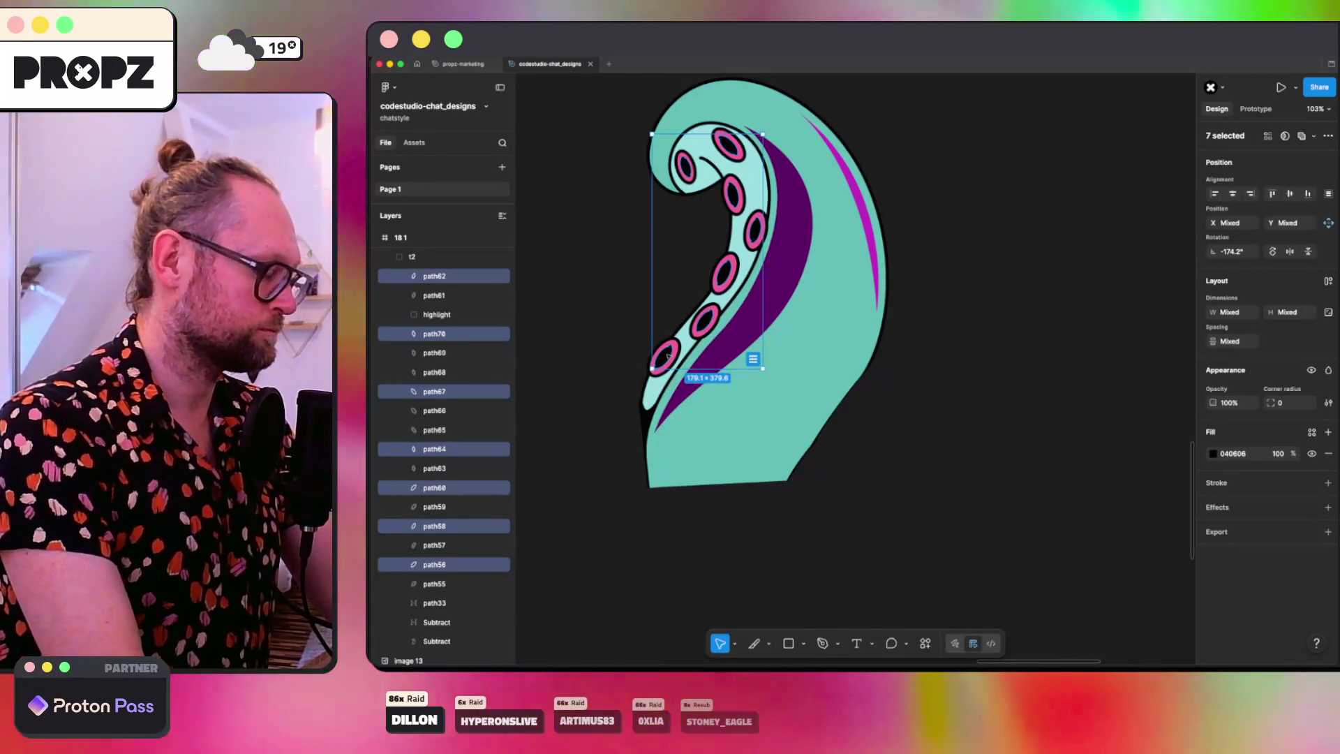
key("super+g")
key("super+r")
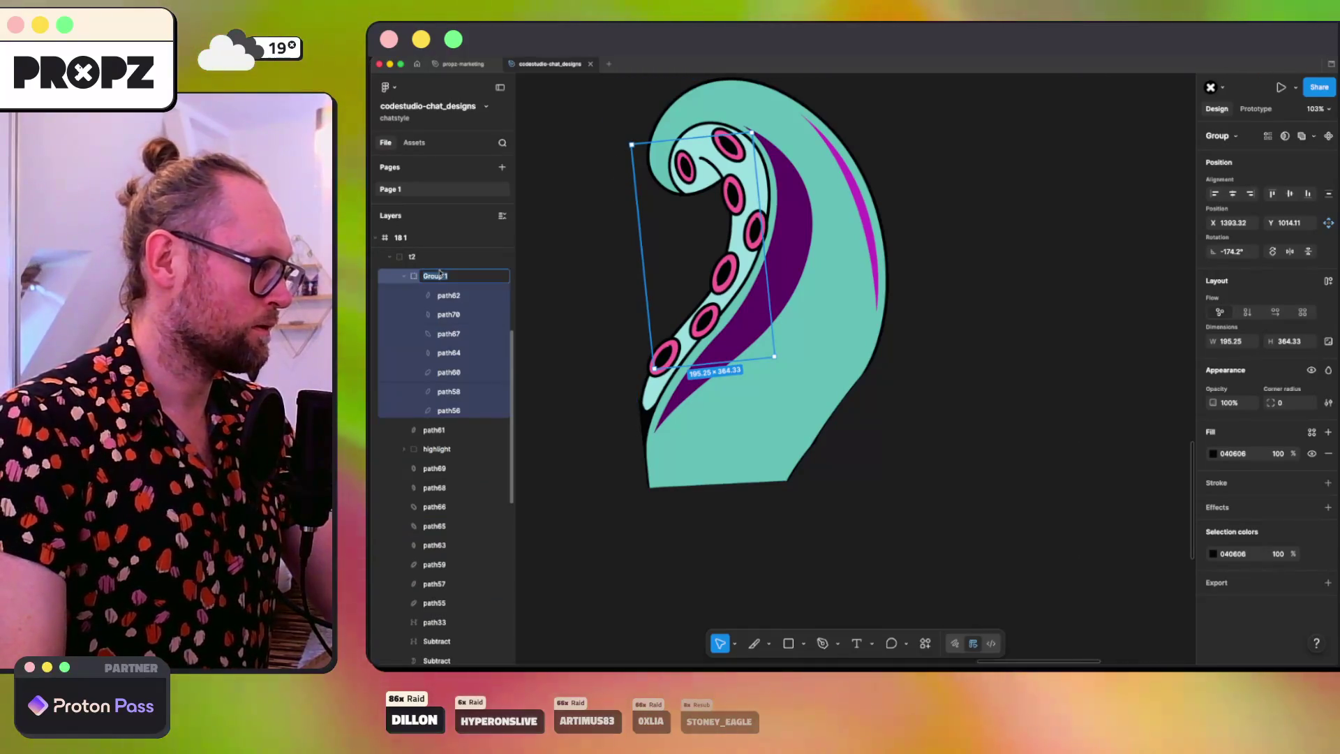
type("inner")
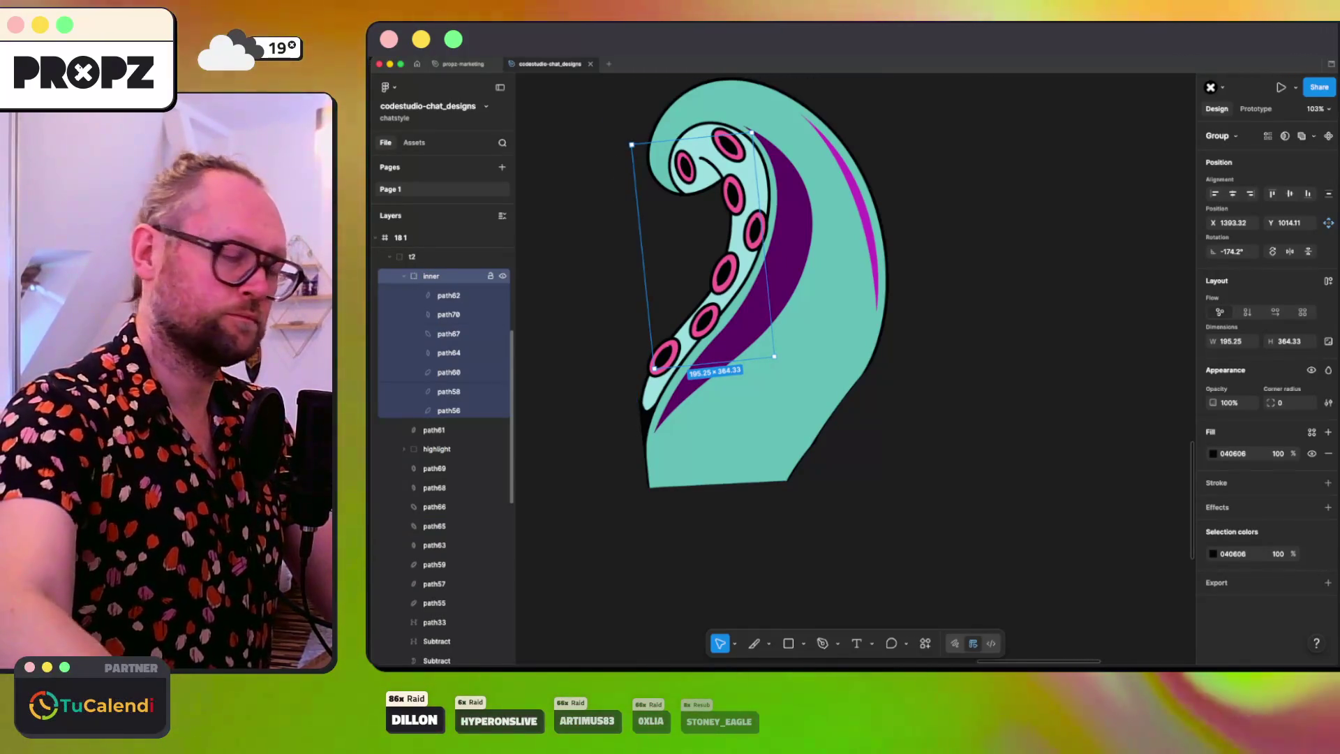
left_click(402, 276)
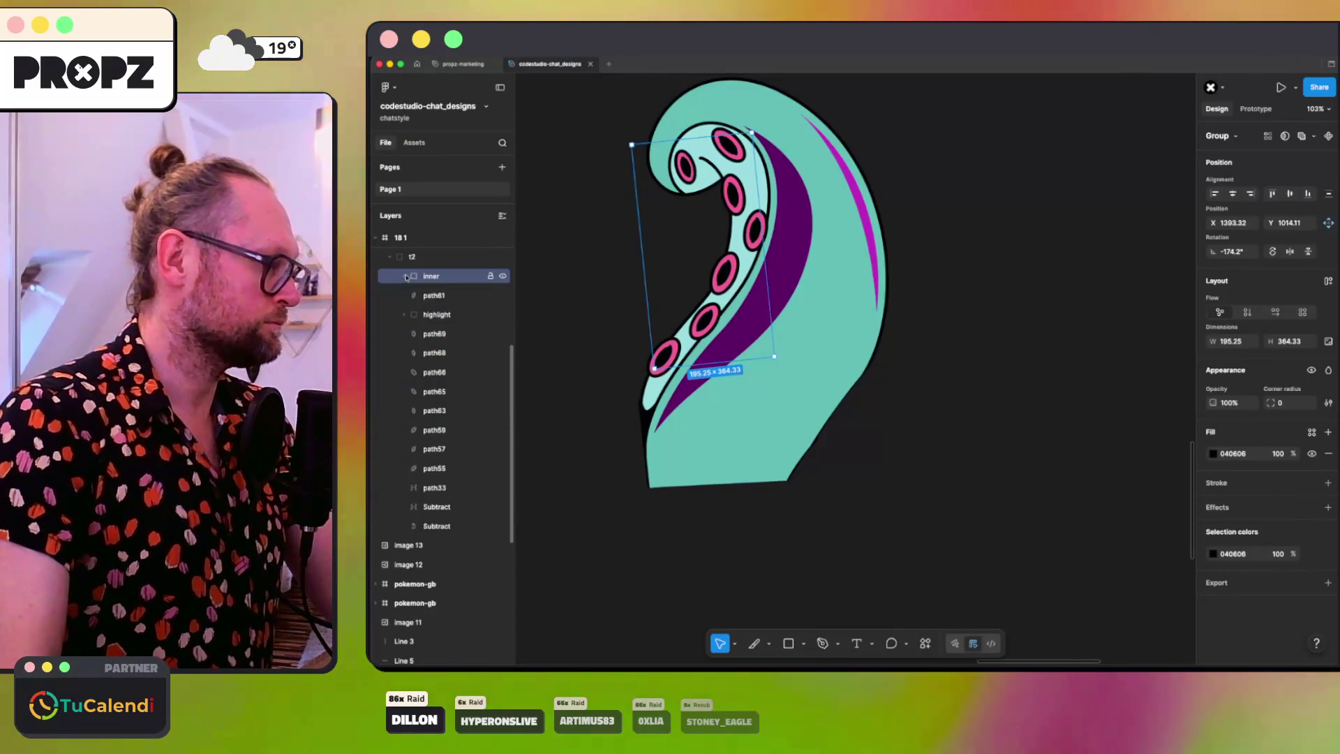
Step: Try selecting the lowest pink sucker ring together with the inner group
left_click(678, 342)
left_click(697, 326, "shift")
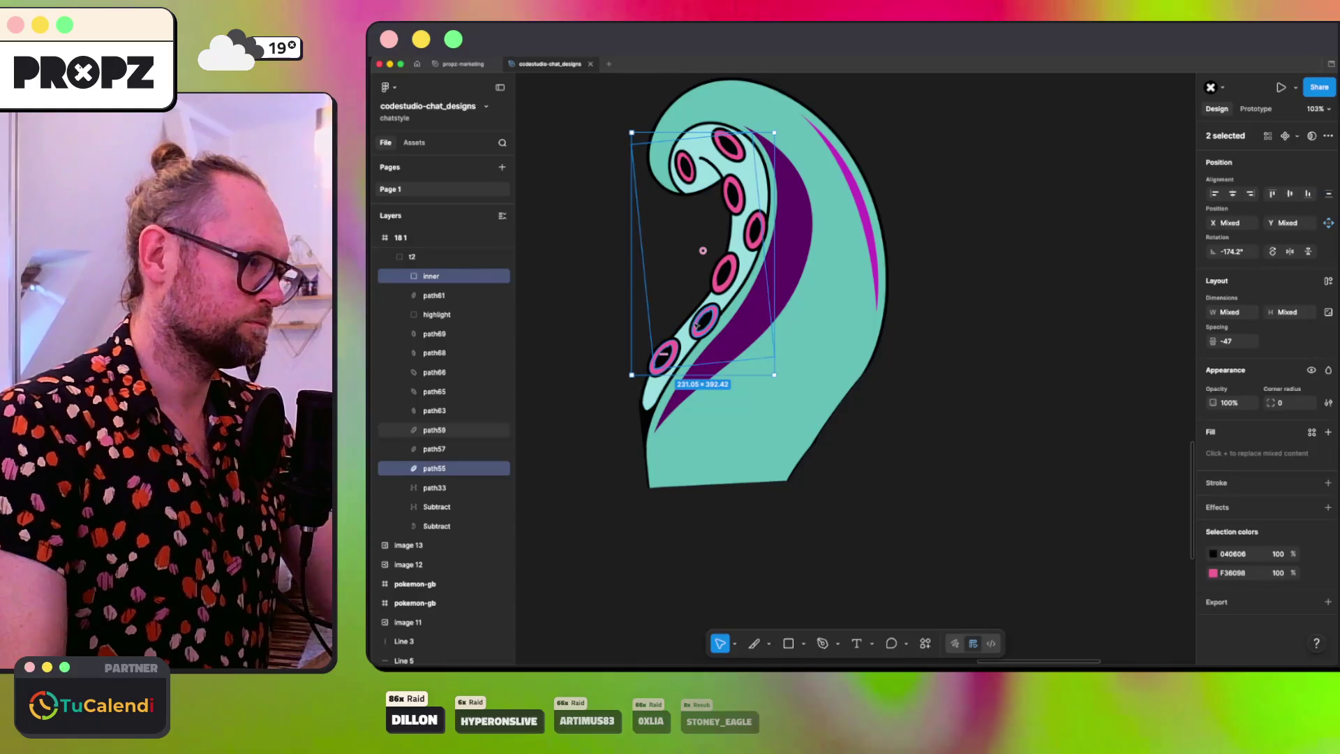
left_click(585, 319)
left_click(656, 364)
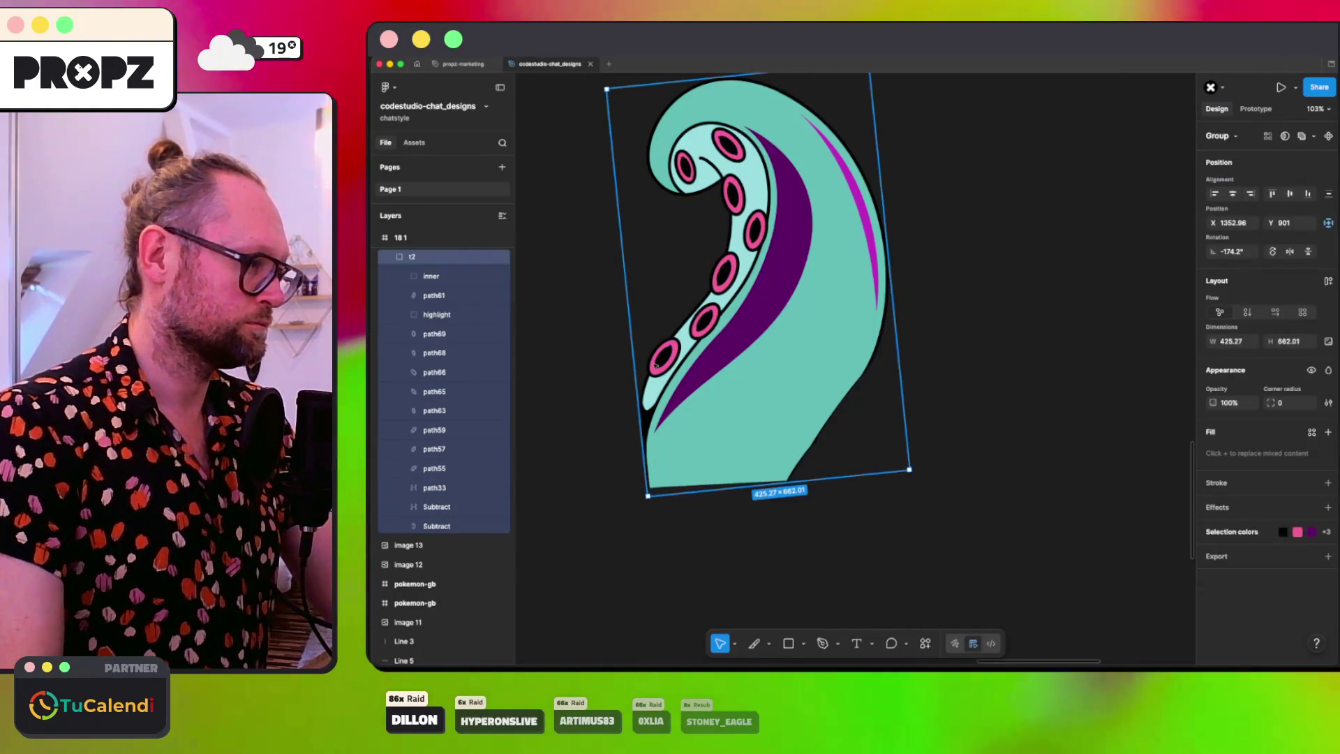
left_click(642, 368)
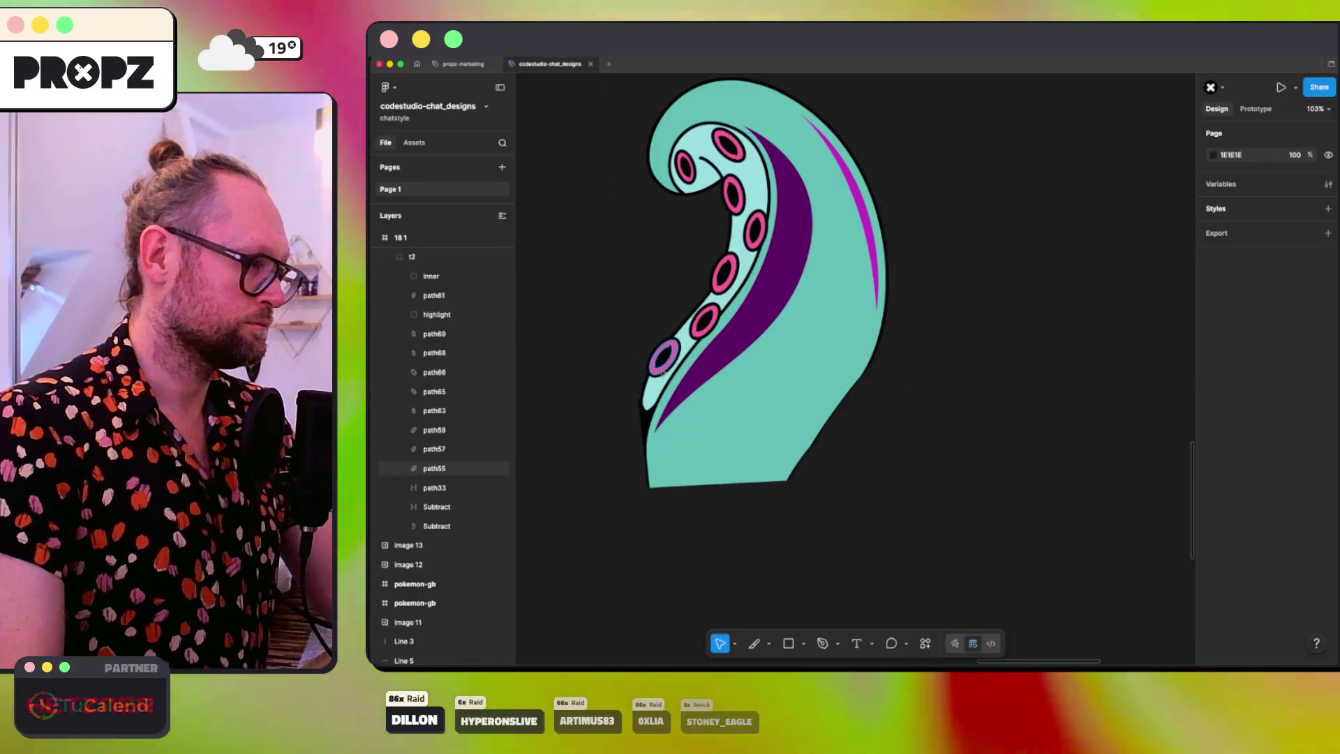
left_click(656, 372, "super")
key("Escape")
Step: Group the six pink sucker rings together with inner into Group 1
left_click(656, 371, "super")
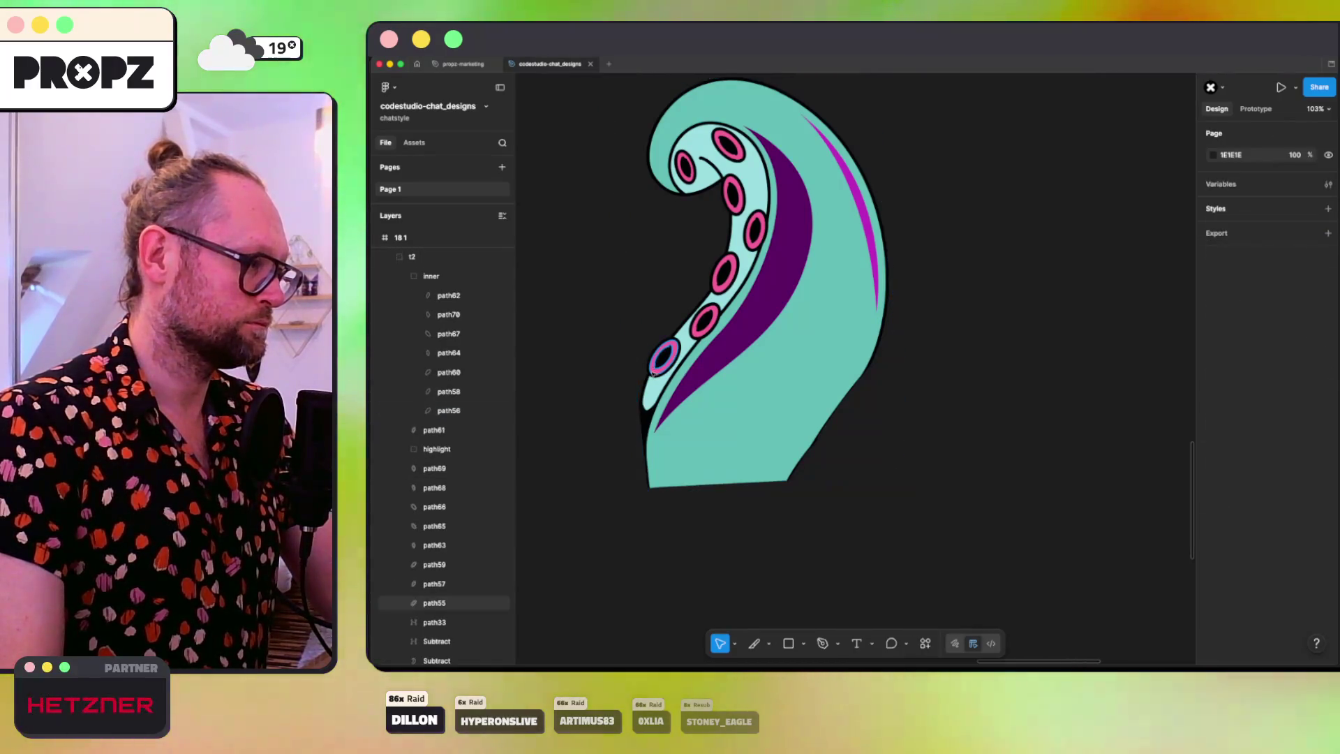
left_click(703, 321, "shift+super")
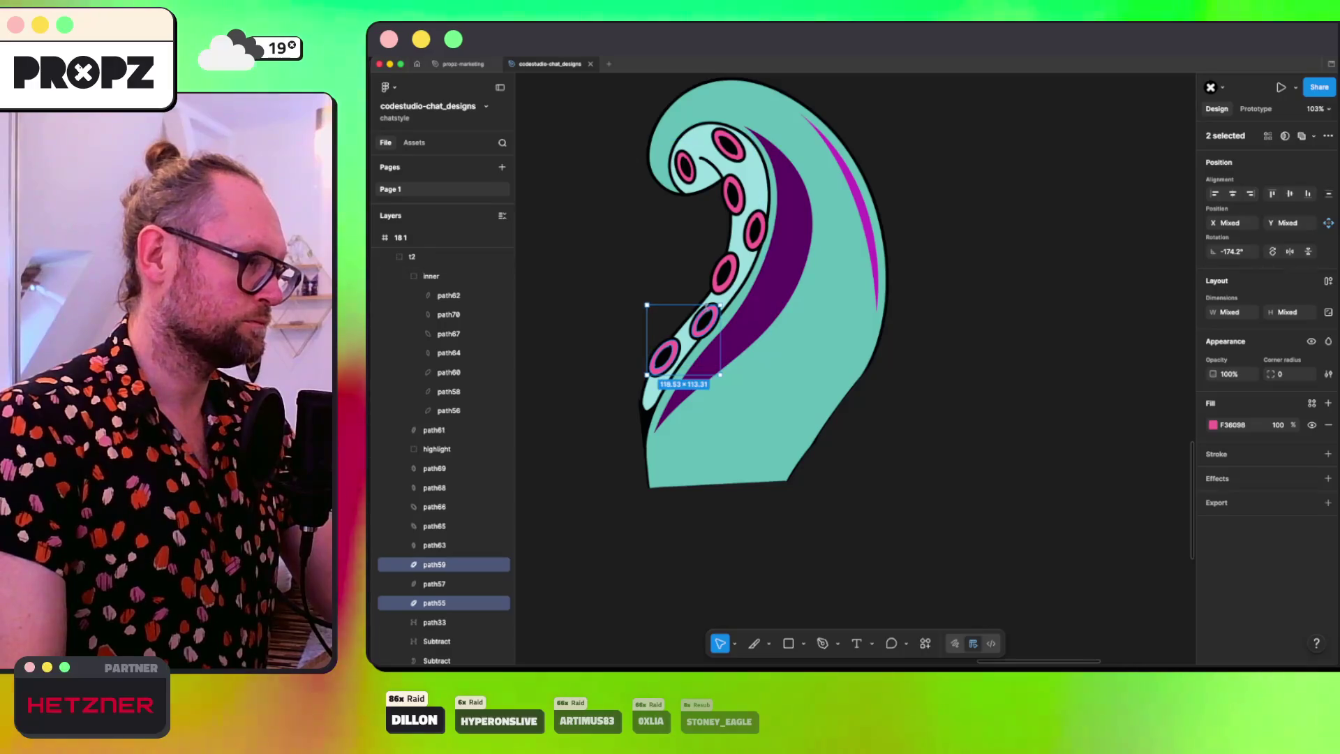
left_click(724, 272, "shift+super")
left_click(755, 232, "shift+super")
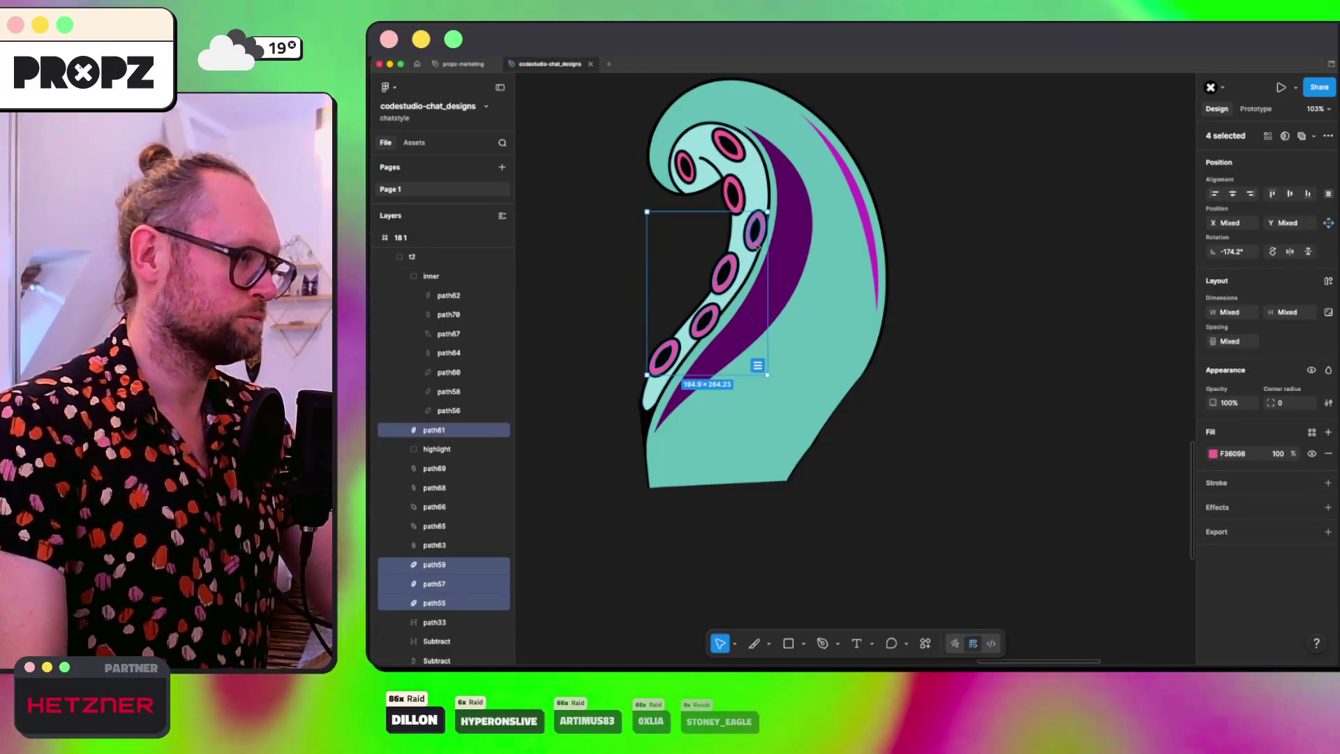
left_click(733, 154, "shift+super")
left_click(697, 169, "shift+super")
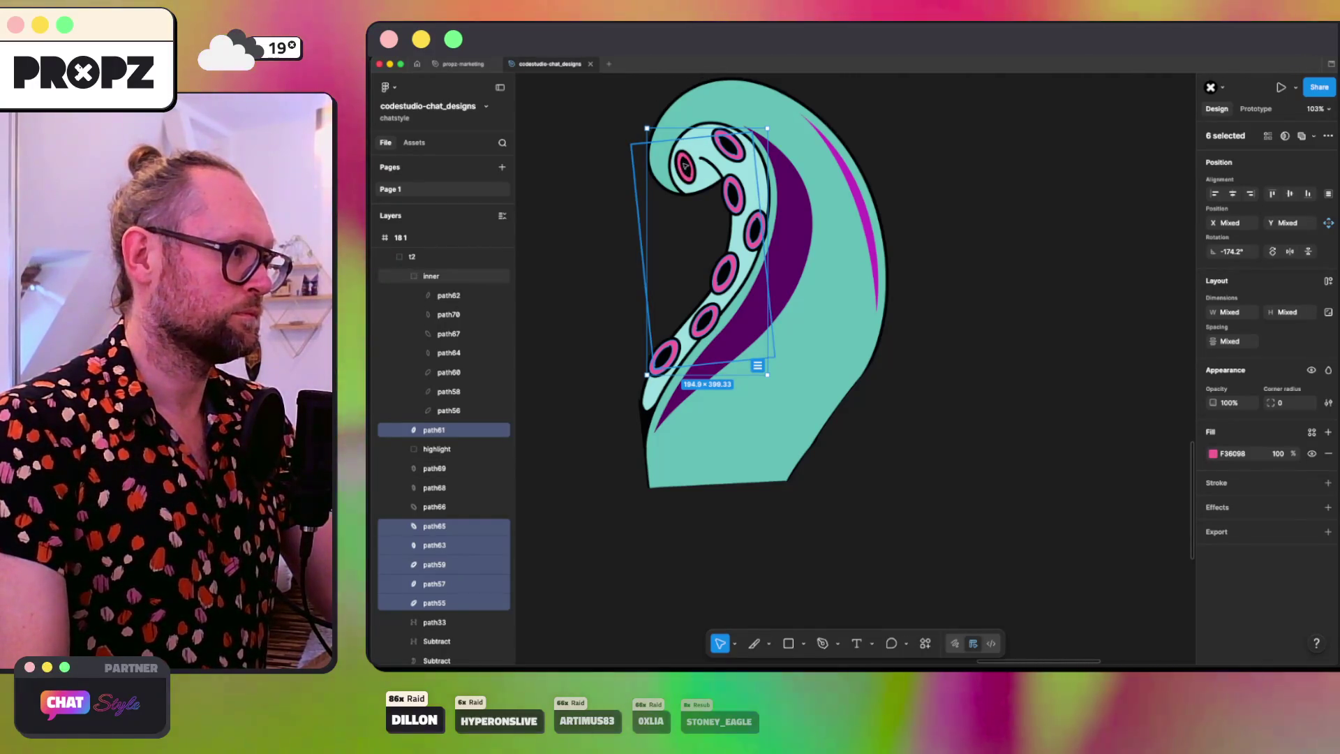
scroll(686, 163, "up", 5)
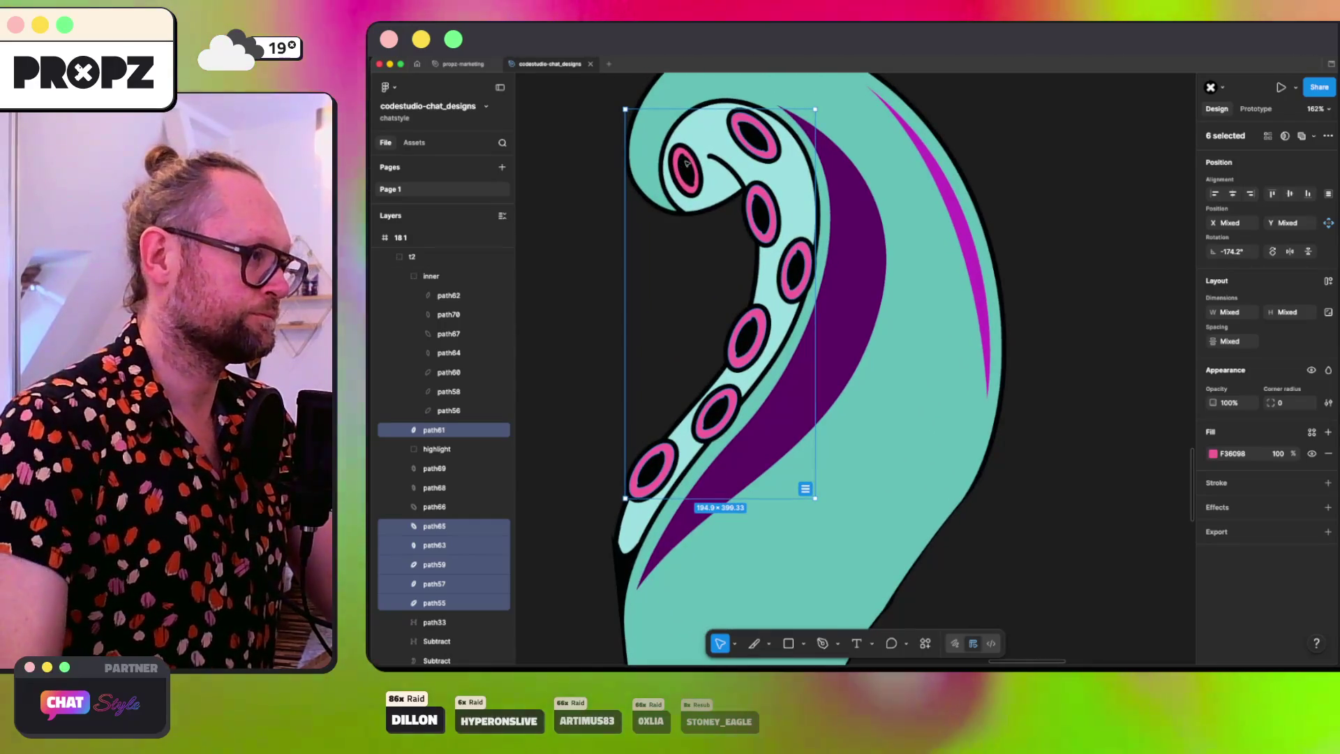
left_click(692, 190, "shift")
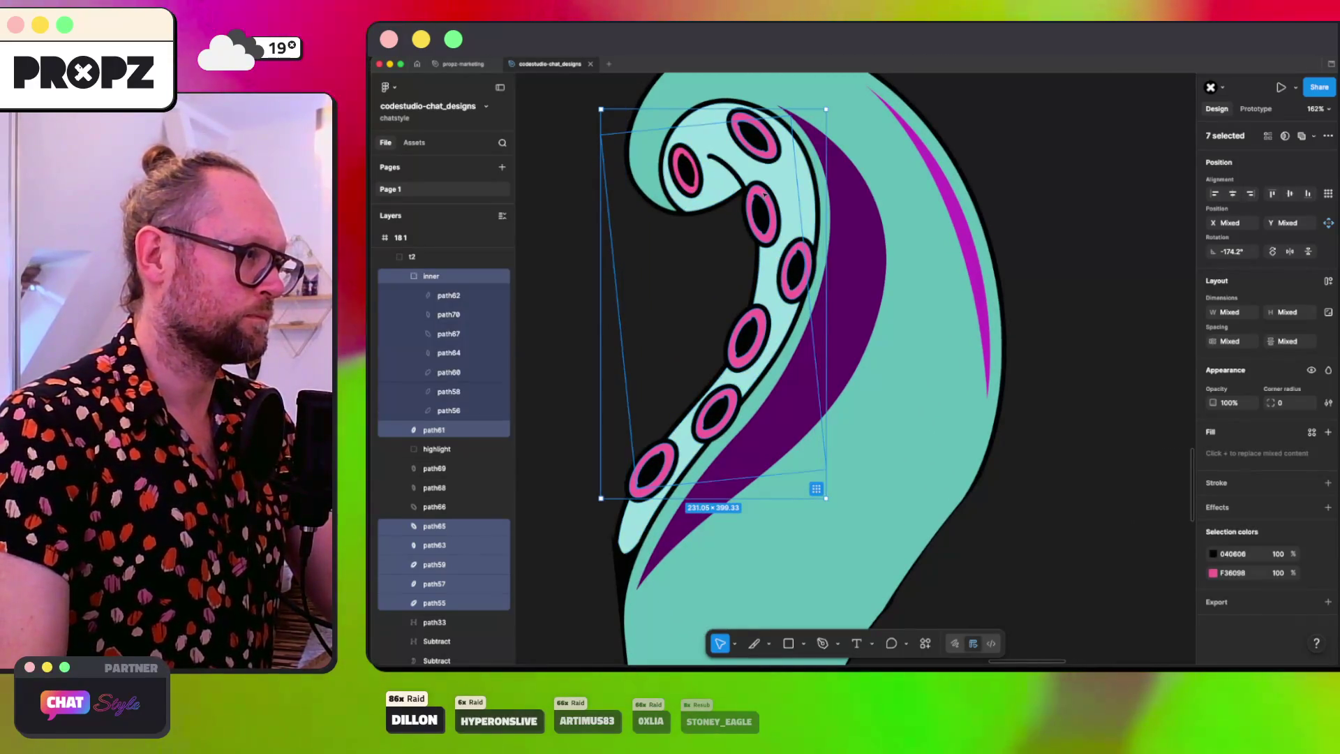
key("ctrl+g")
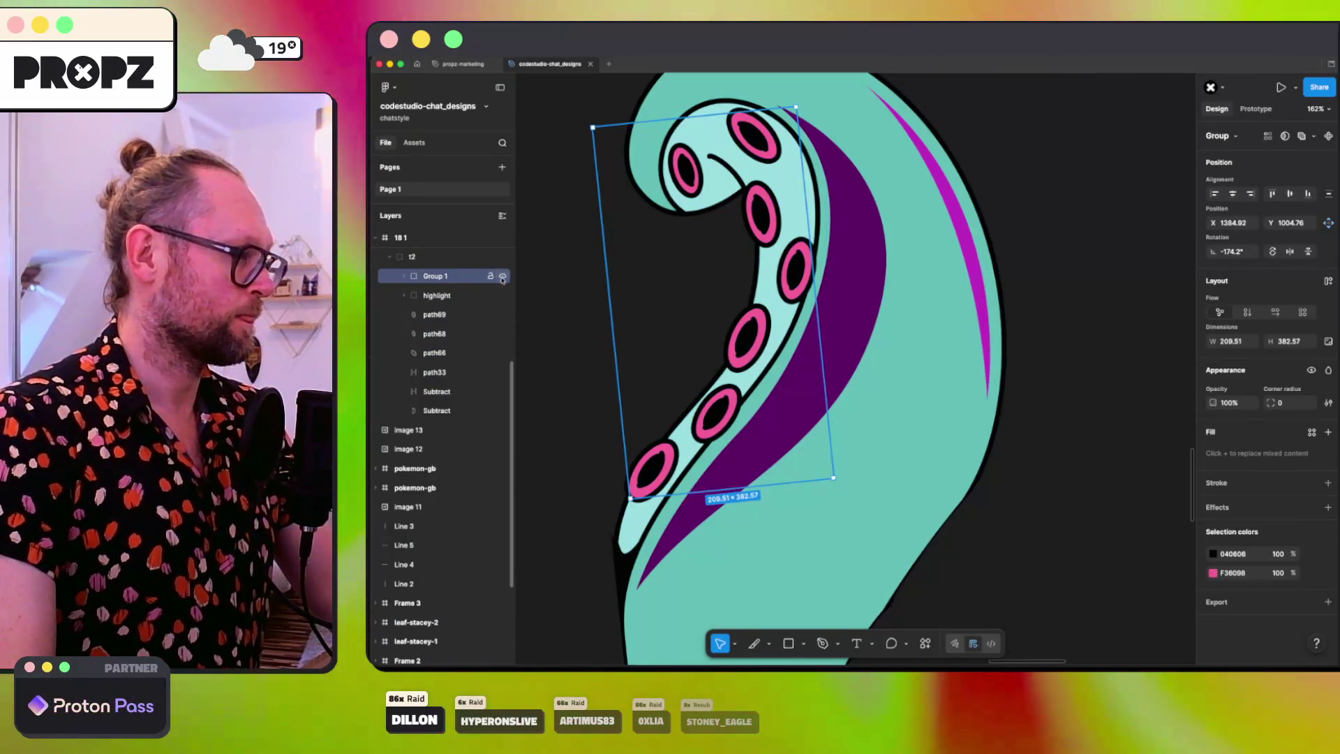
Step: Group the pink sucker rings path61 through path55 inside Group 1
left_click(503, 276)
left_click(503, 276)
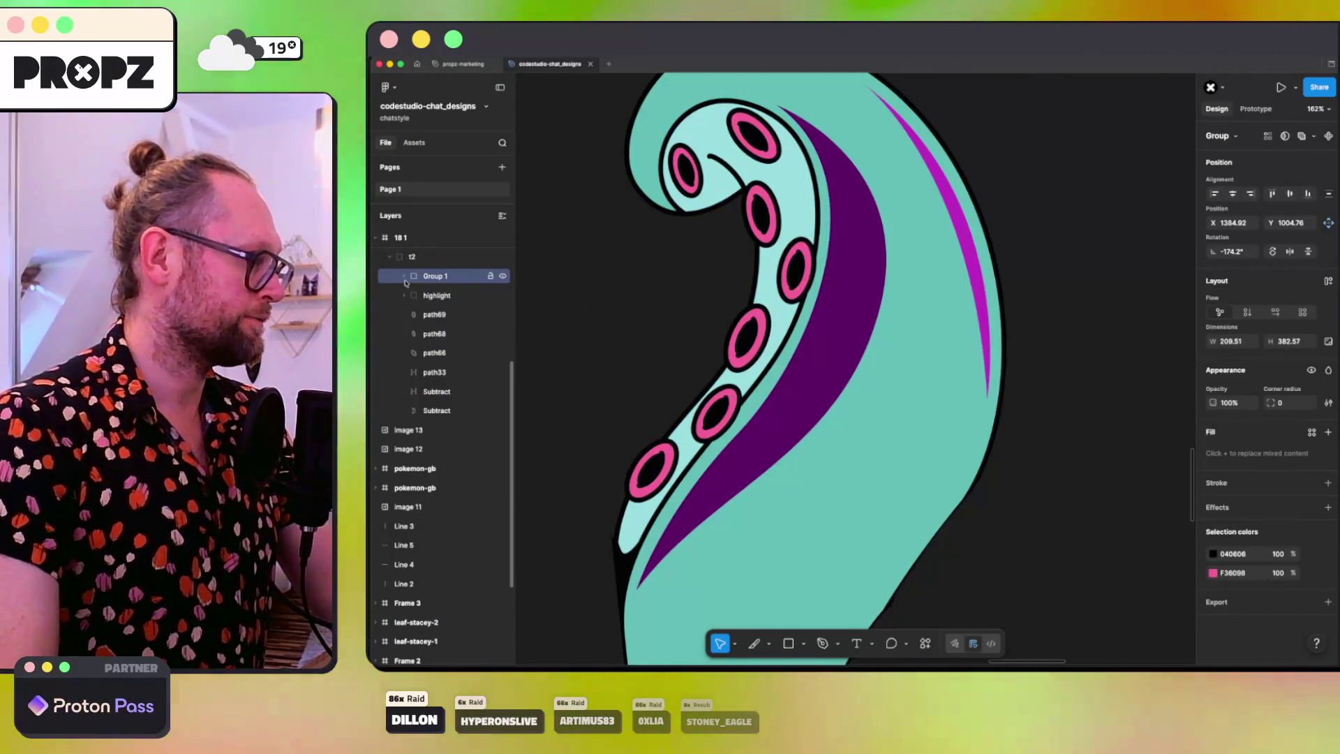
left_click(405, 278)
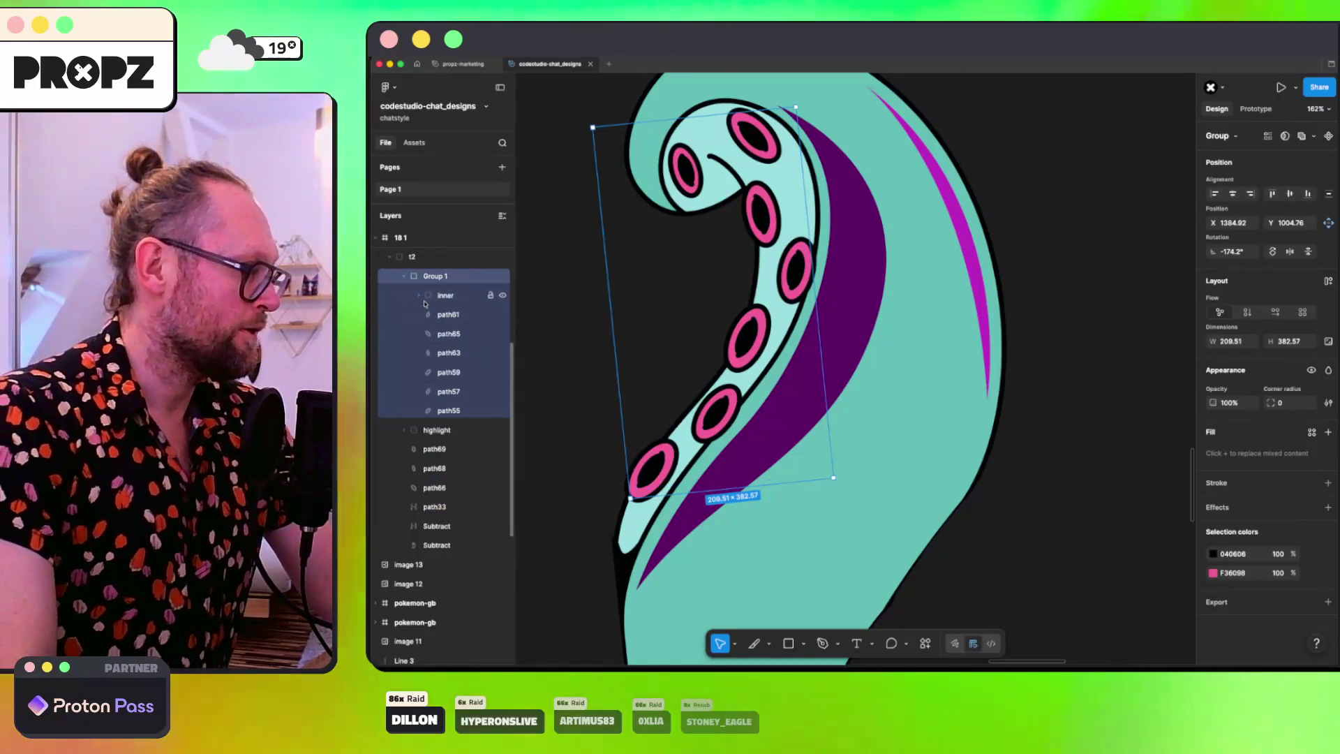
left_click(451, 315)
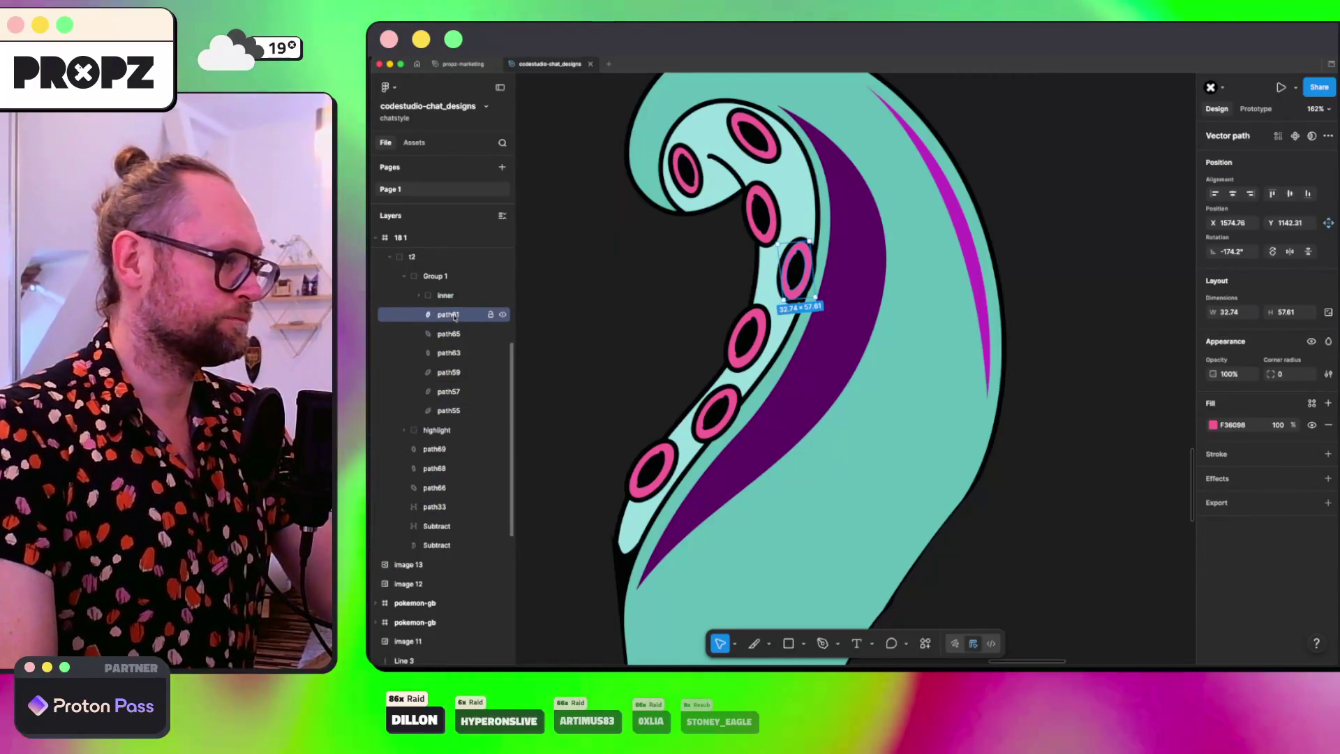
left_click(449, 410, "shift")
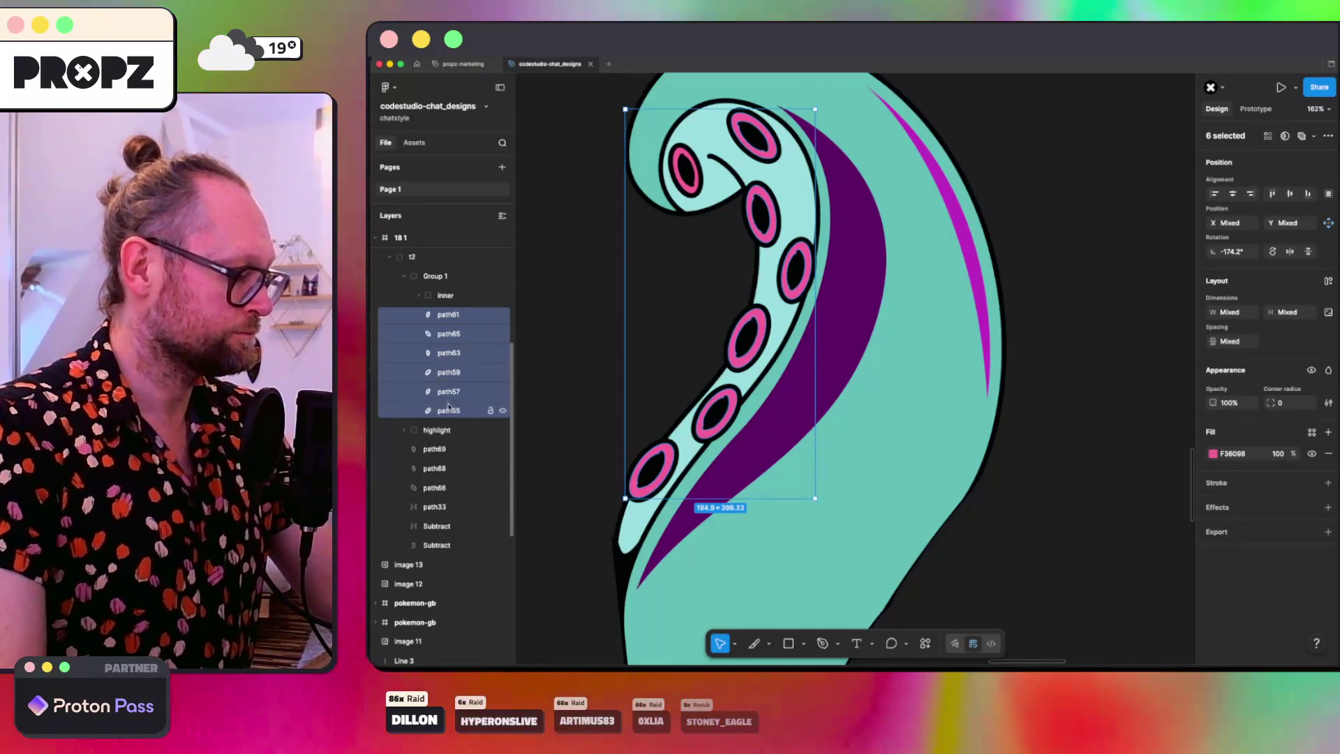
key("ctrl+g")
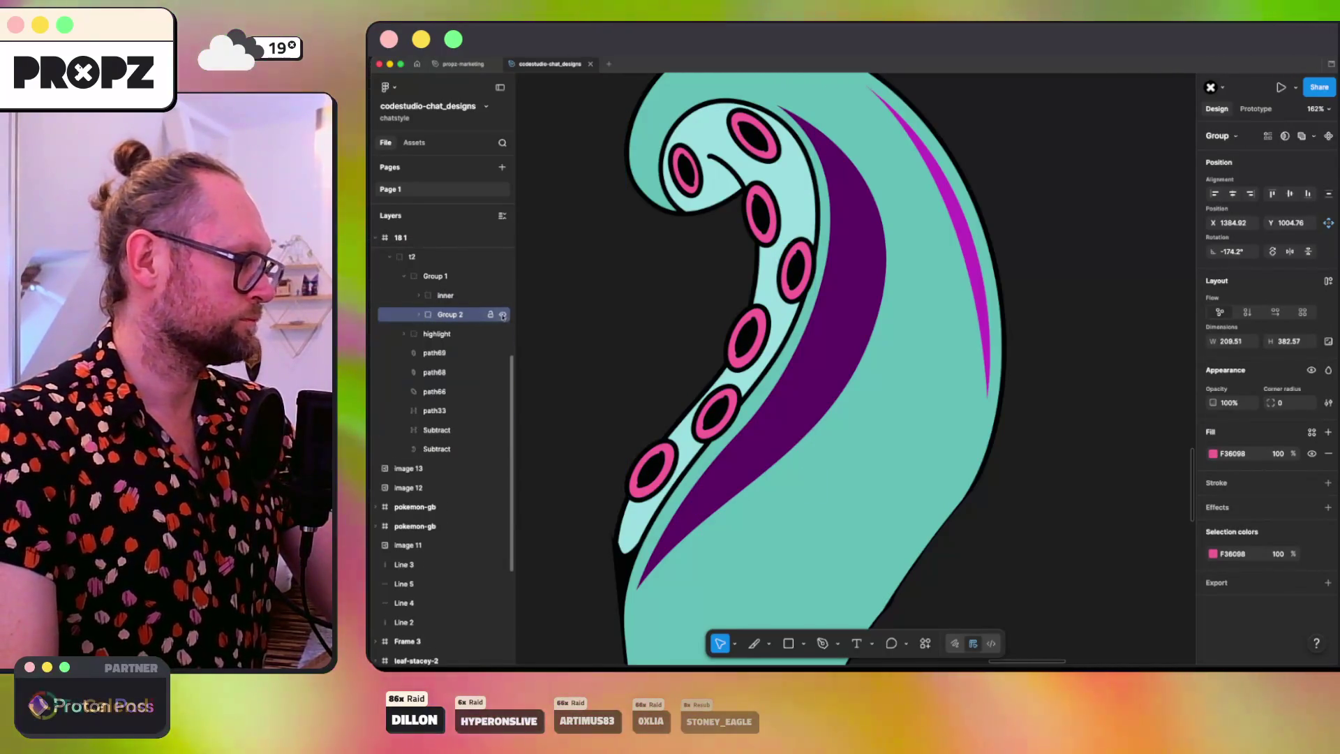
Step: Move the top ring path68 into the new ring group and rename it 'nippel'
left_click(502, 315)
left_click(503, 315)
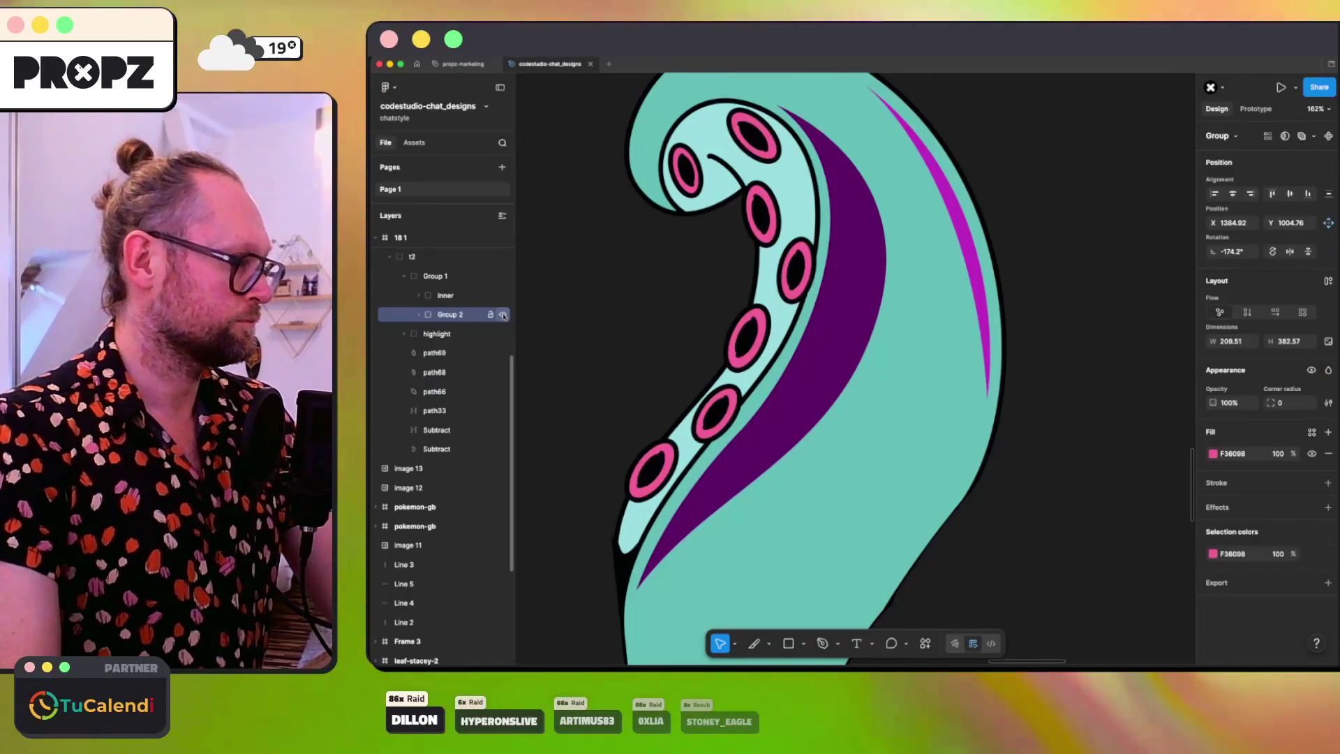
double_click(697, 192)
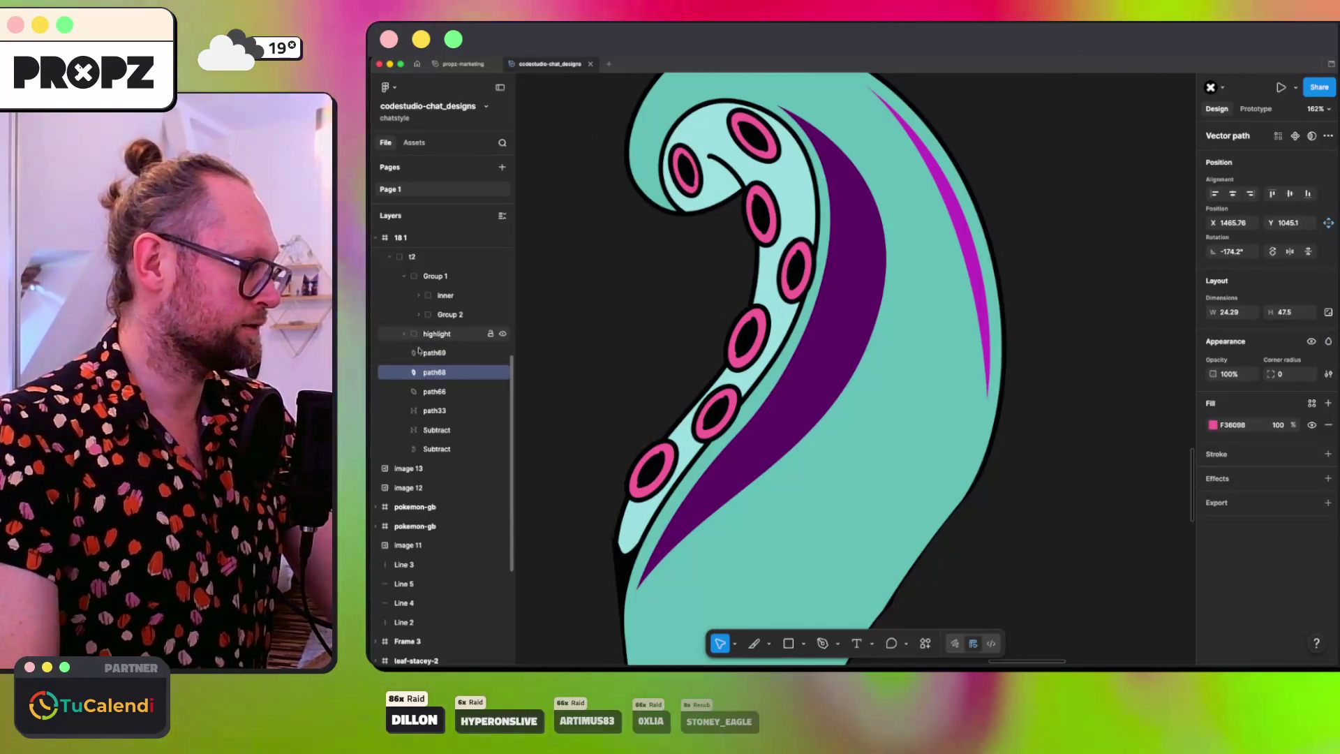
left_click_drag(441, 338, 445, 319)
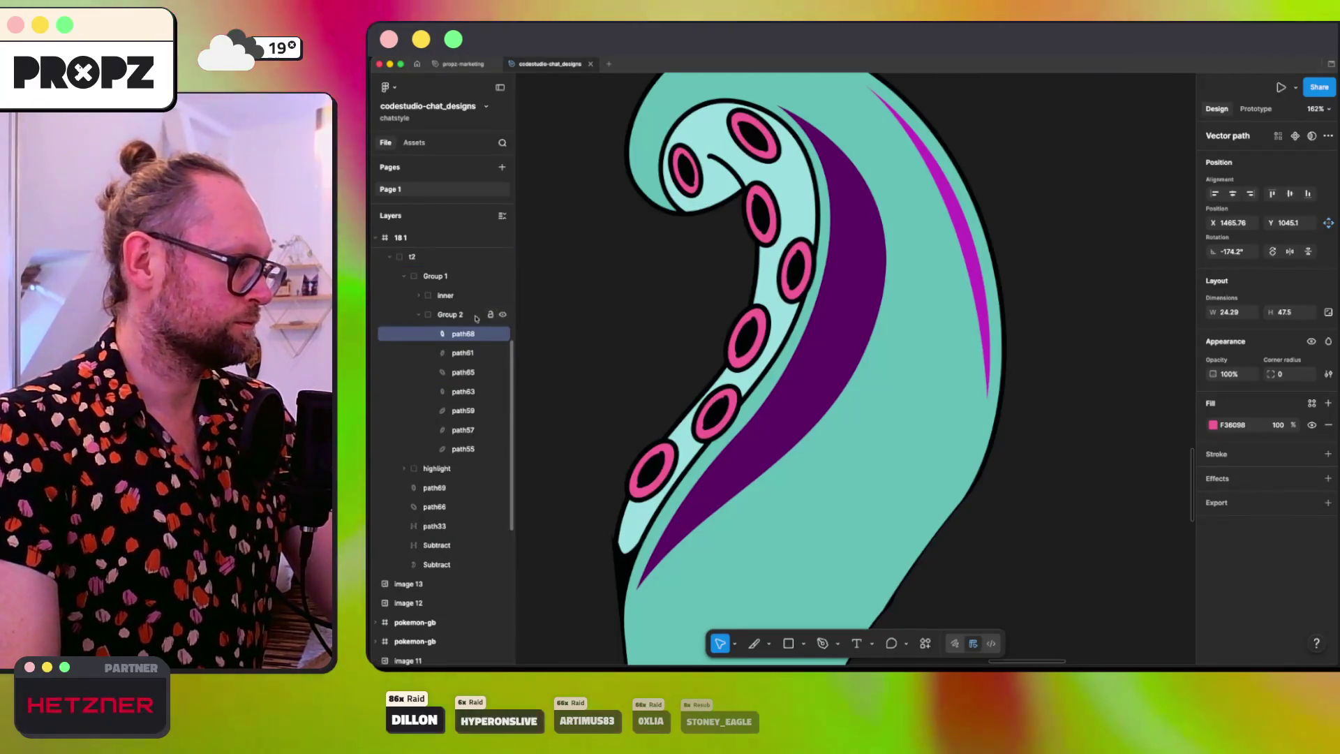
left_click(453, 315)
type("nippel")
key("Return")
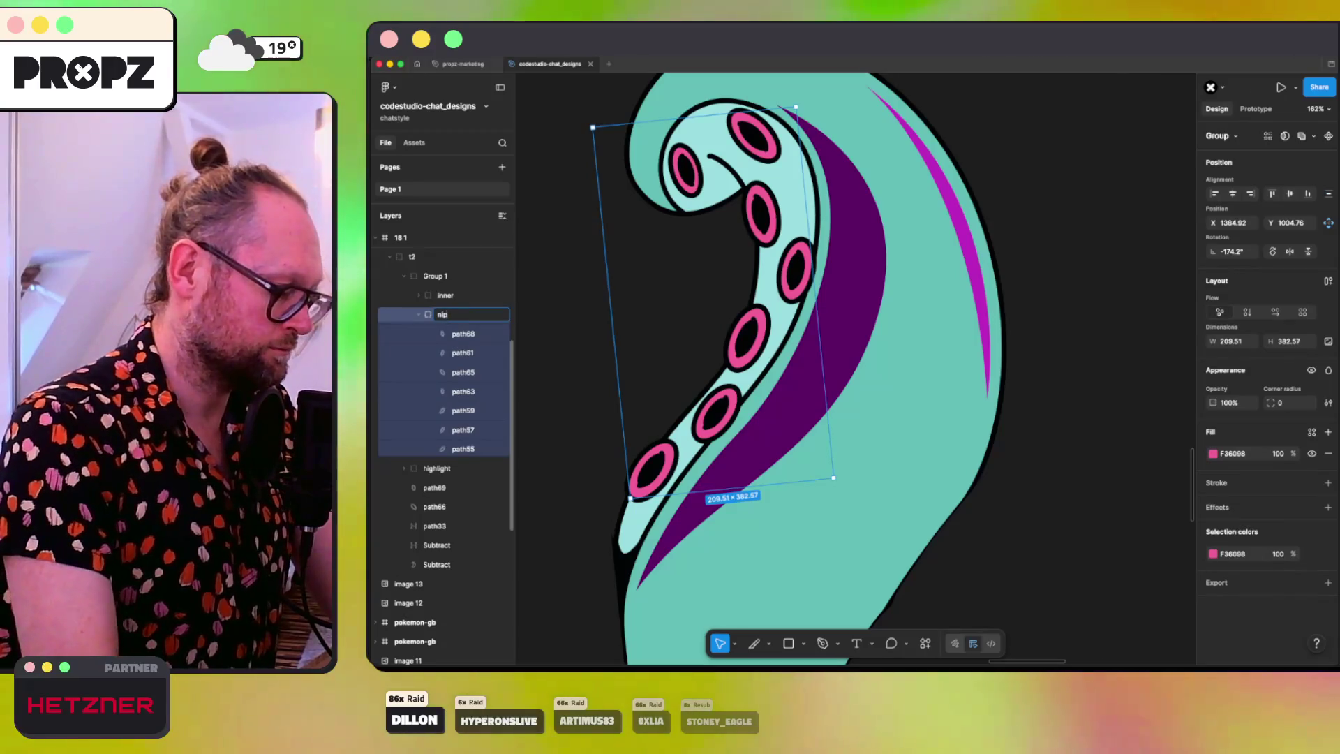
left_click(420, 315)
left_click(437, 333)
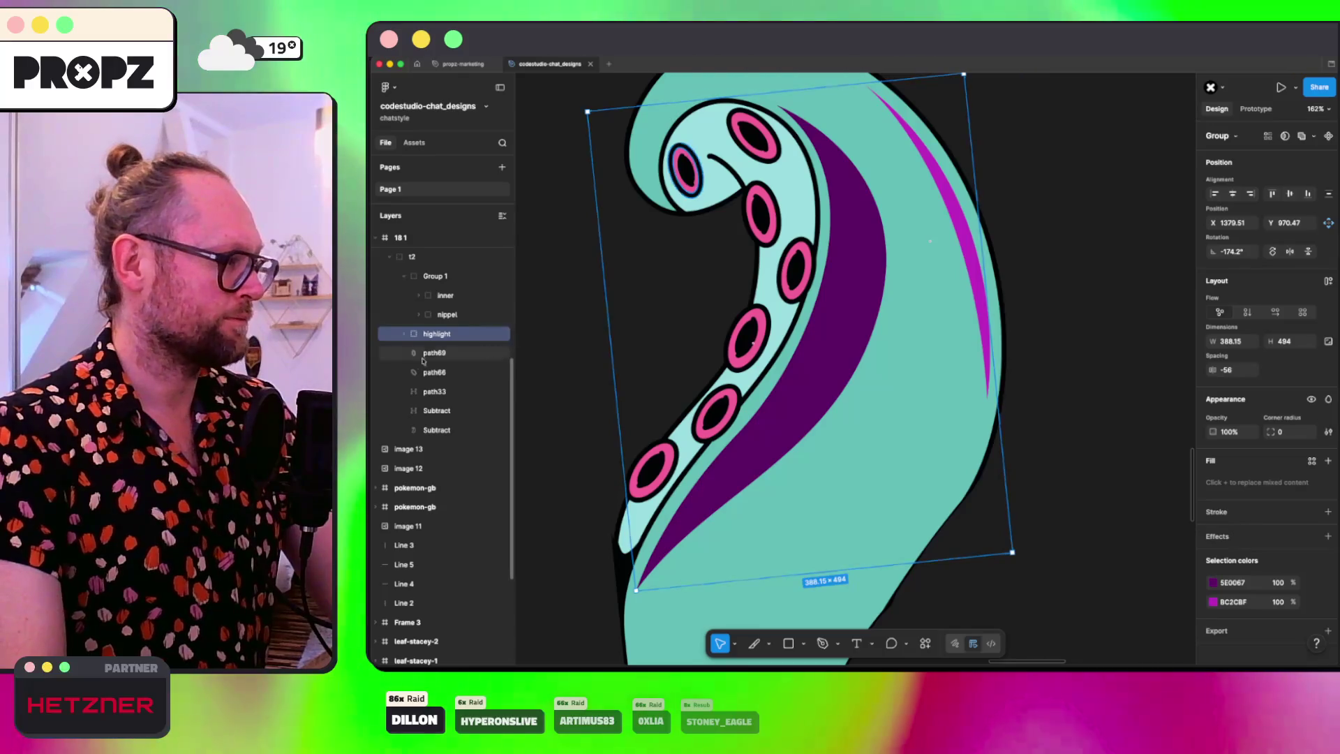
Step: Identify path66 and the light inner fill path33 by selecting and toggling visibility
left_click(446, 353)
left_click(436, 373)
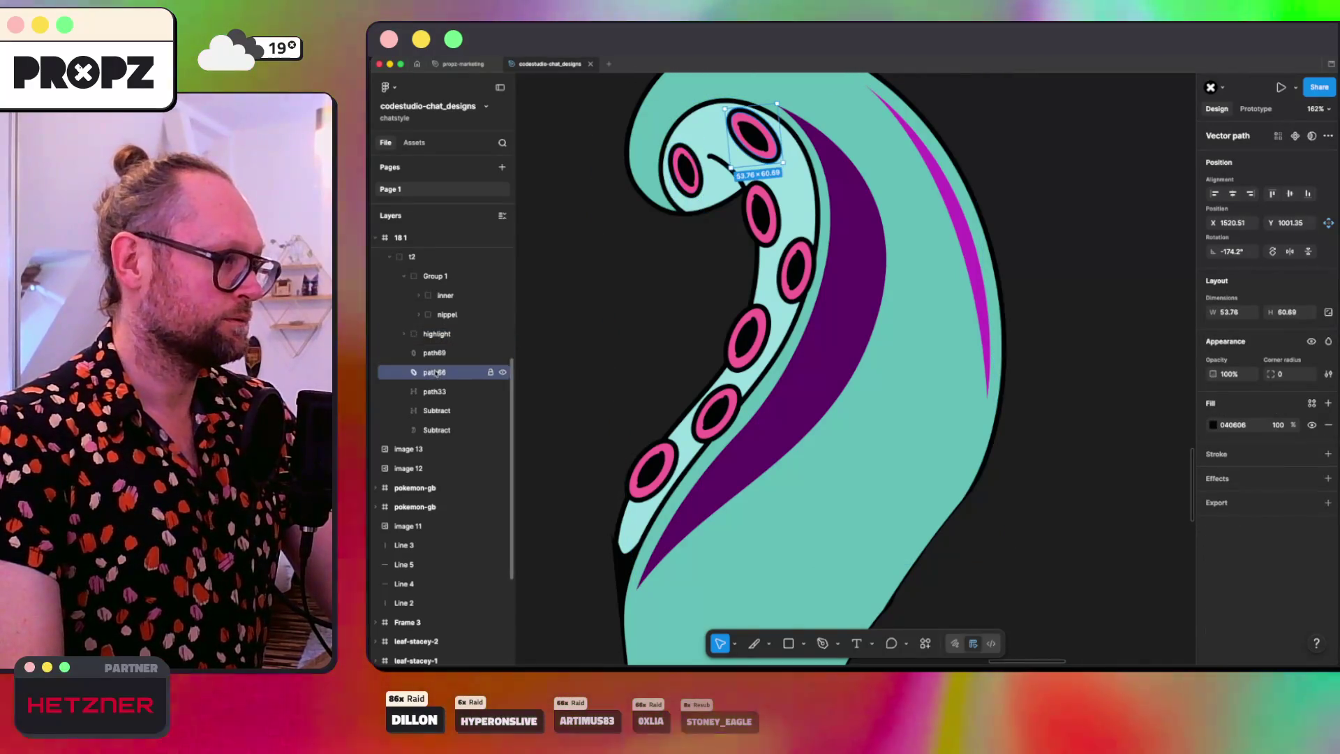
left_click(437, 391)
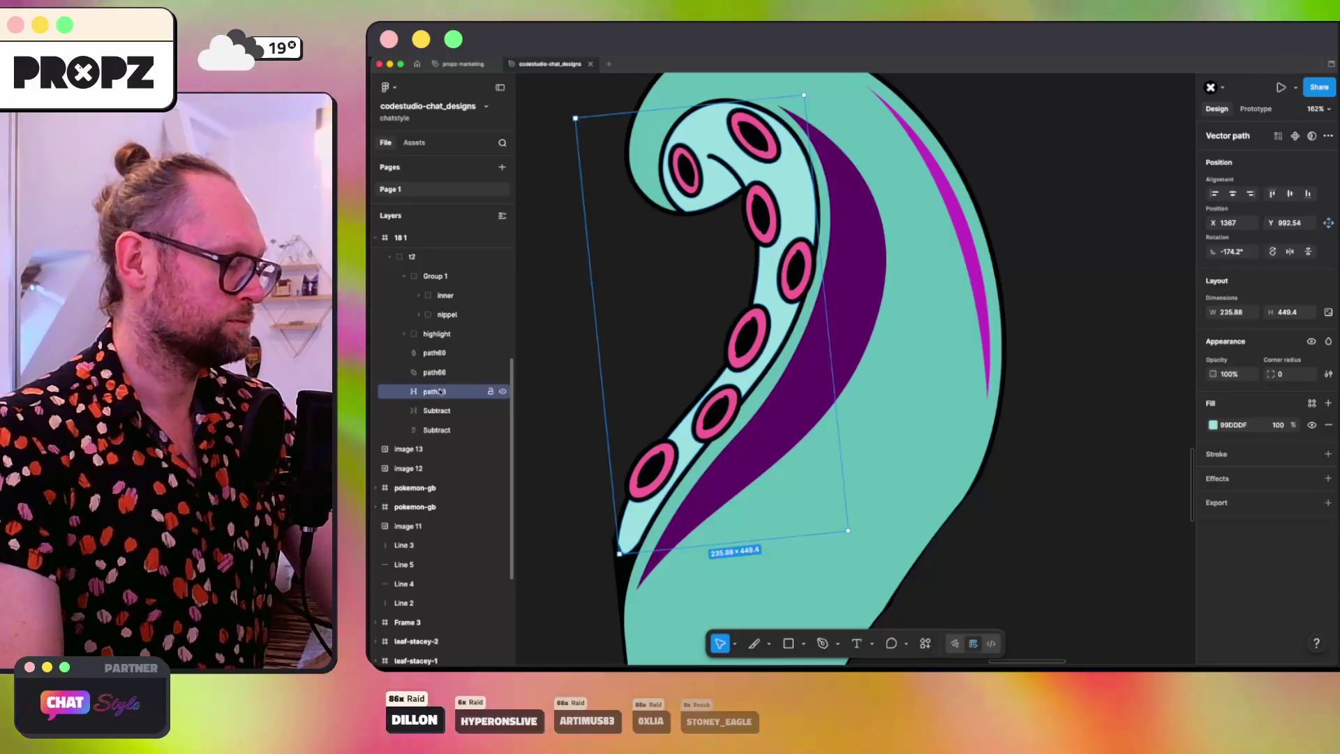
left_click(502, 392)
left_click(501, 392)
type("inner")
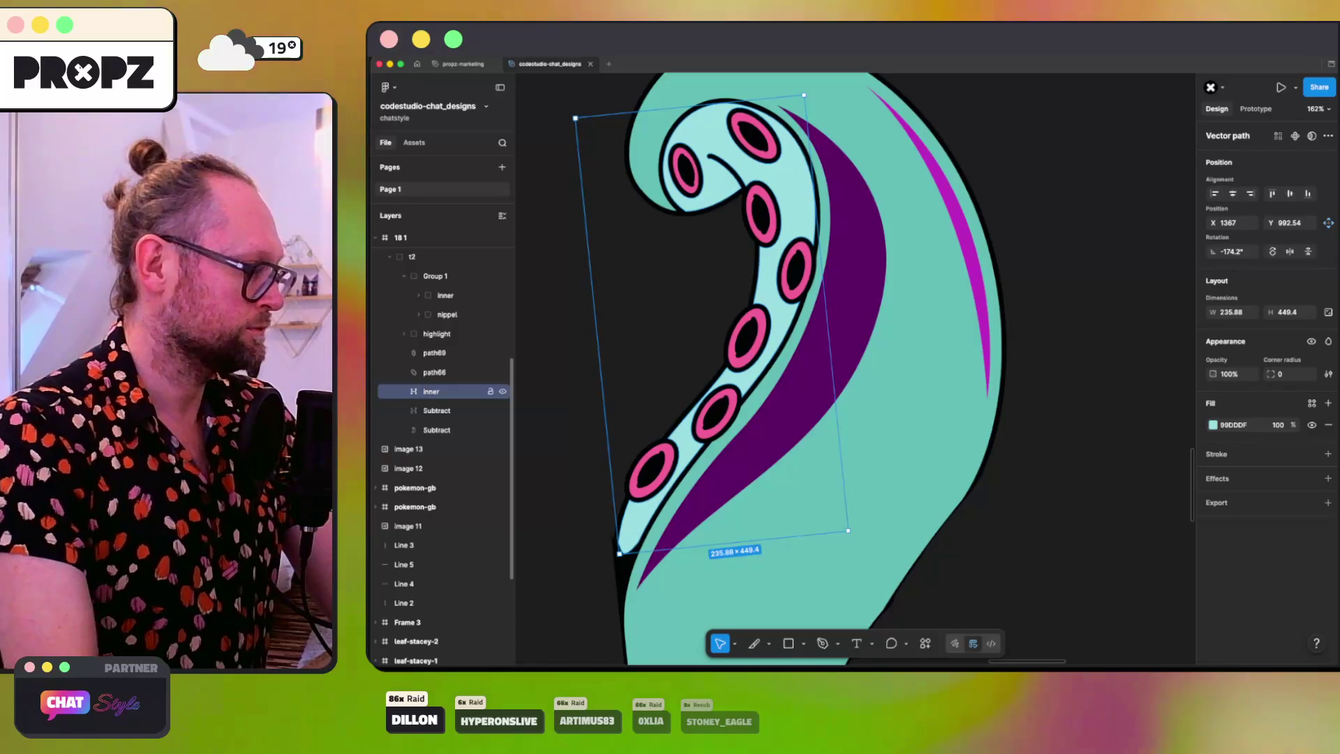
Step: Rename the two Subtract layers to 'outer' and 'outline'
left_click(438, 412)
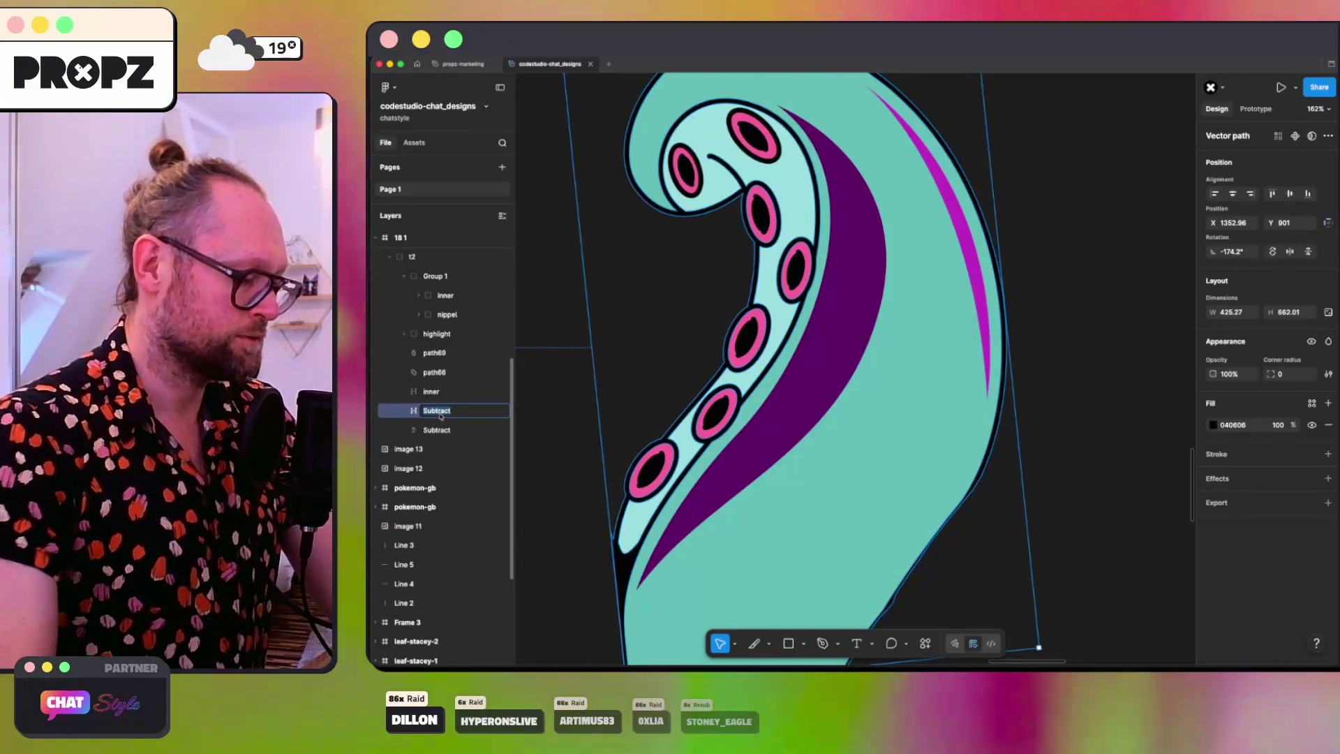
type("o")
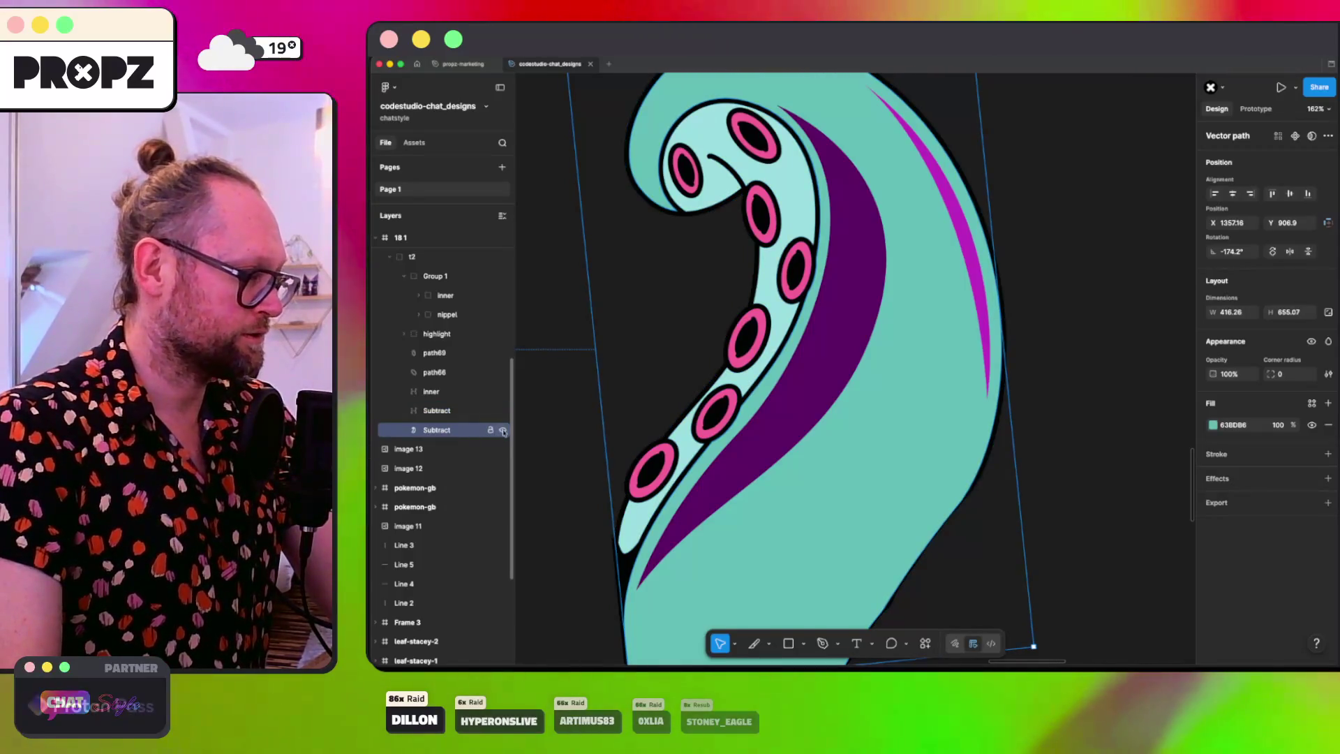
left_click(469, 431)
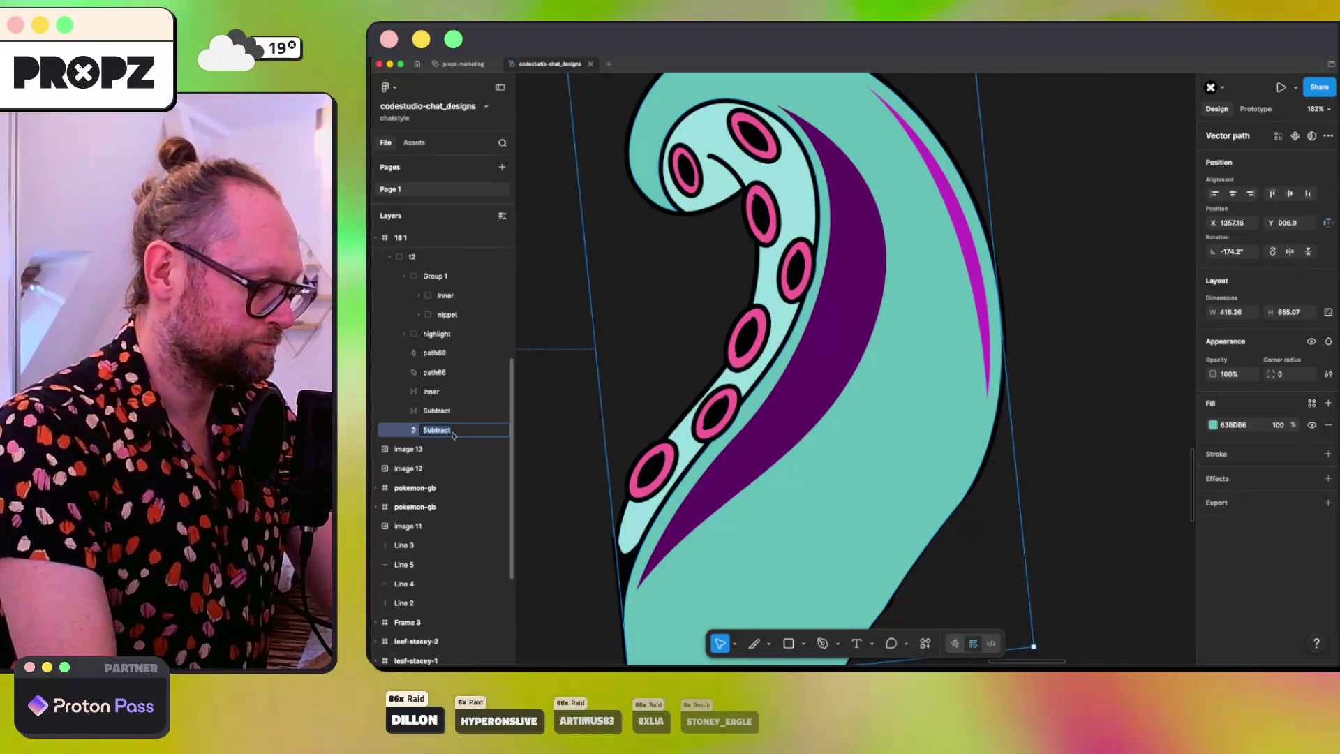
type("outer")
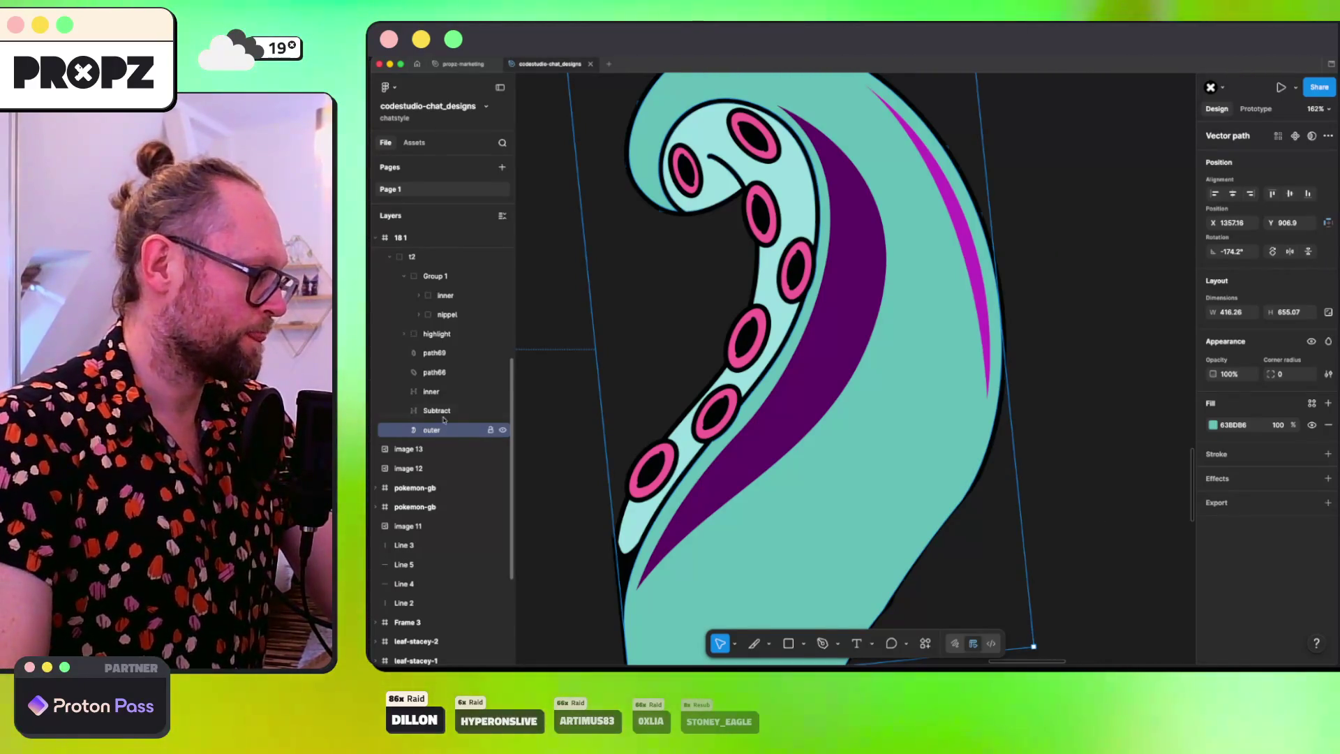
double_click(440, 412)
type("outl")
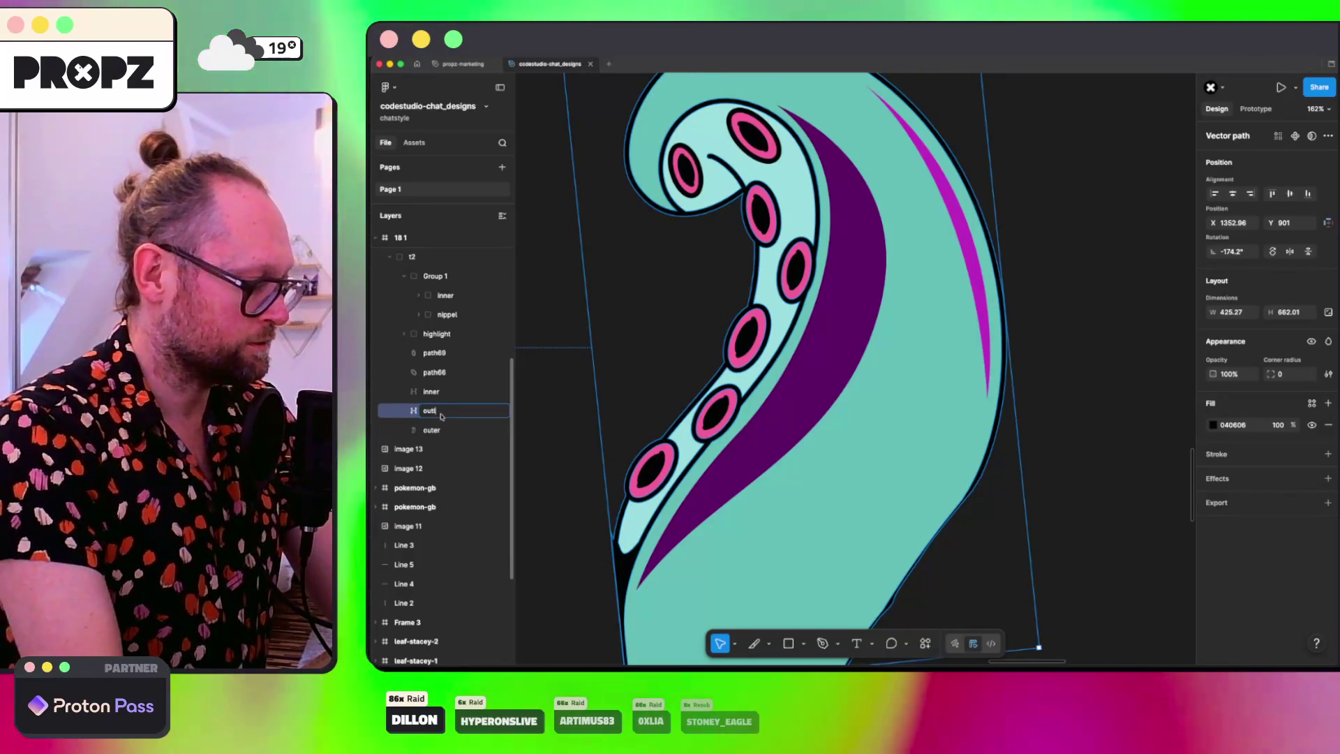
type("ine")
key("Return")
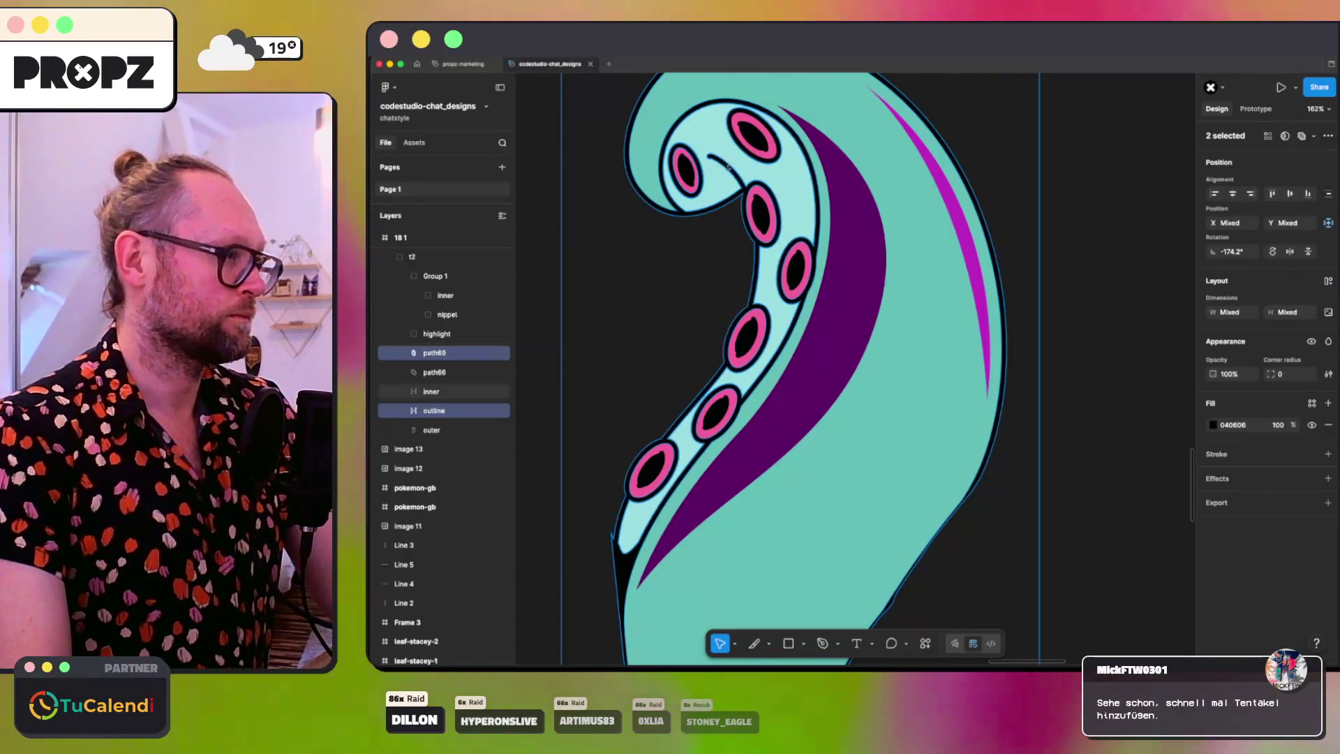
Step: Group path69, path66 and outline into a group named 'outline'
left_click(754, 157, "shift")
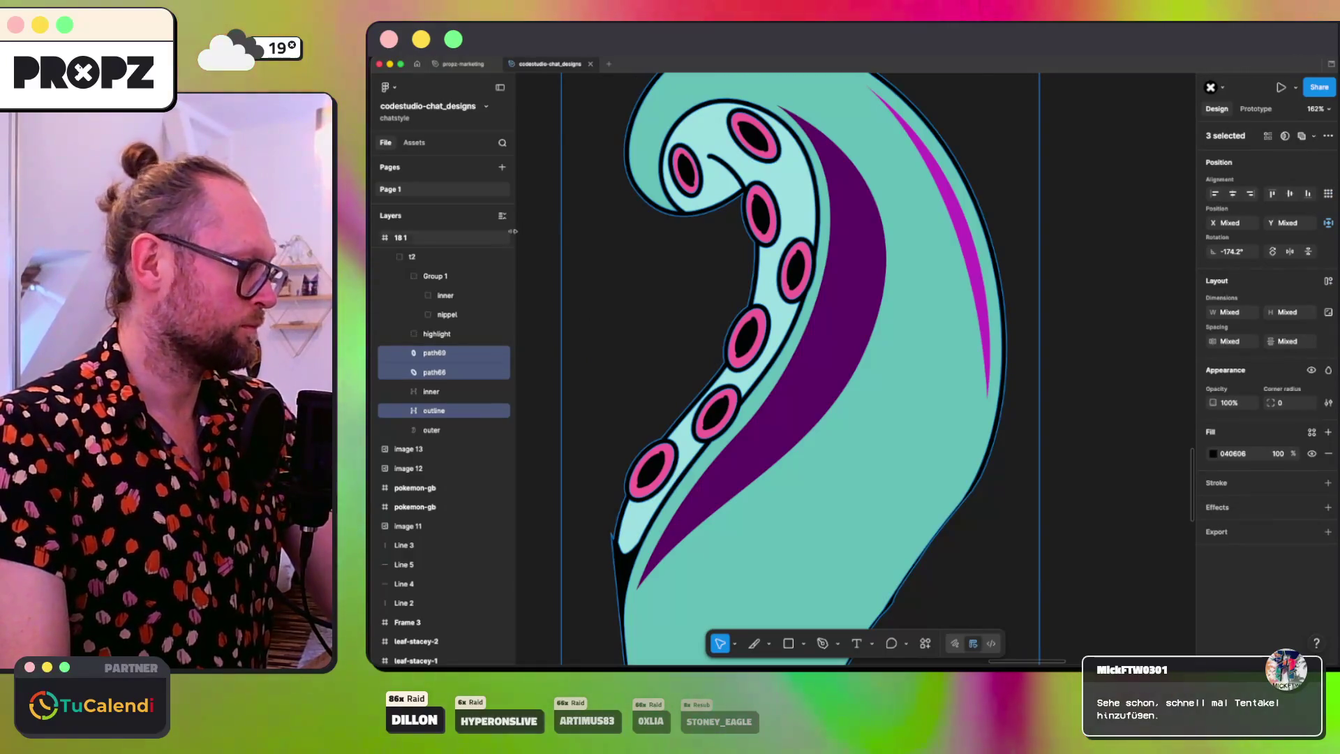
key("ctrl+g")
type("outline")
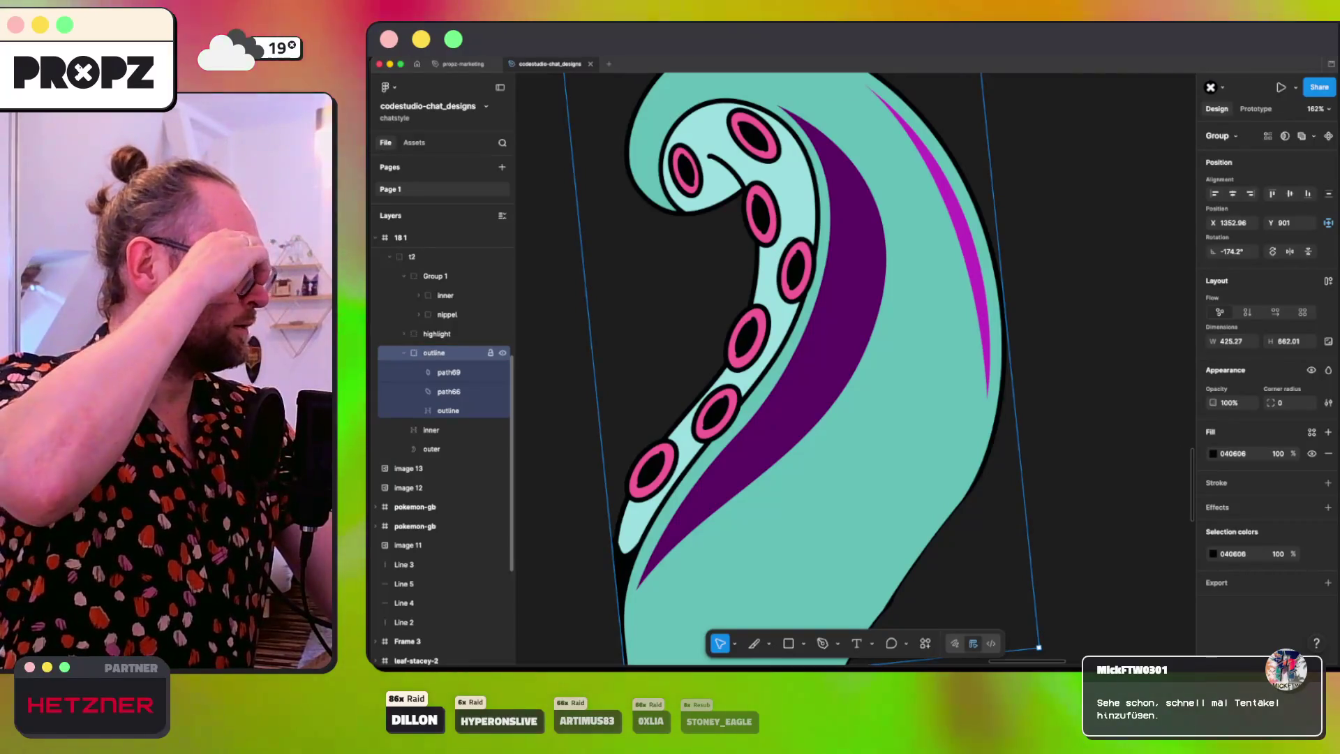
scroll(531, 318, "down", 5)
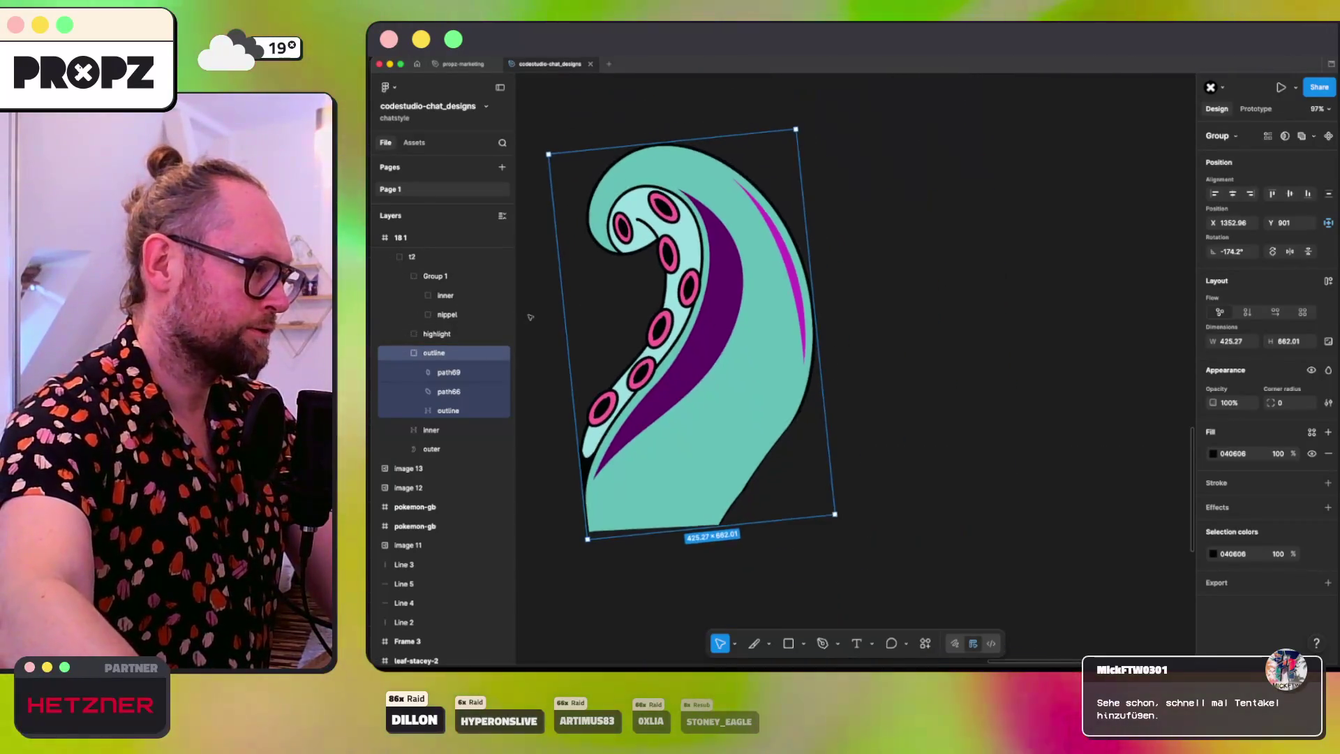
Step: Give the right tentacle's outline group the left tentacle's dark purple fill
scroll(531, 317, "left", 10)
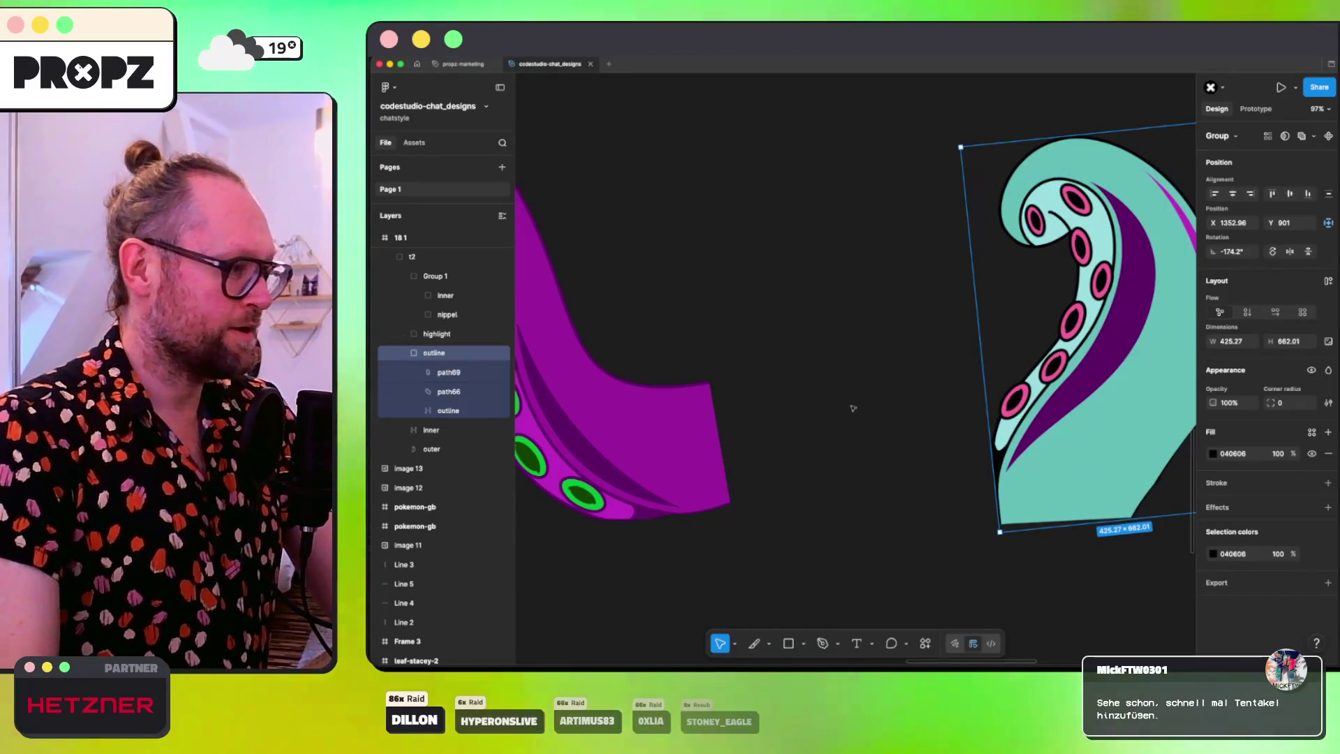
left_click(503, 353)
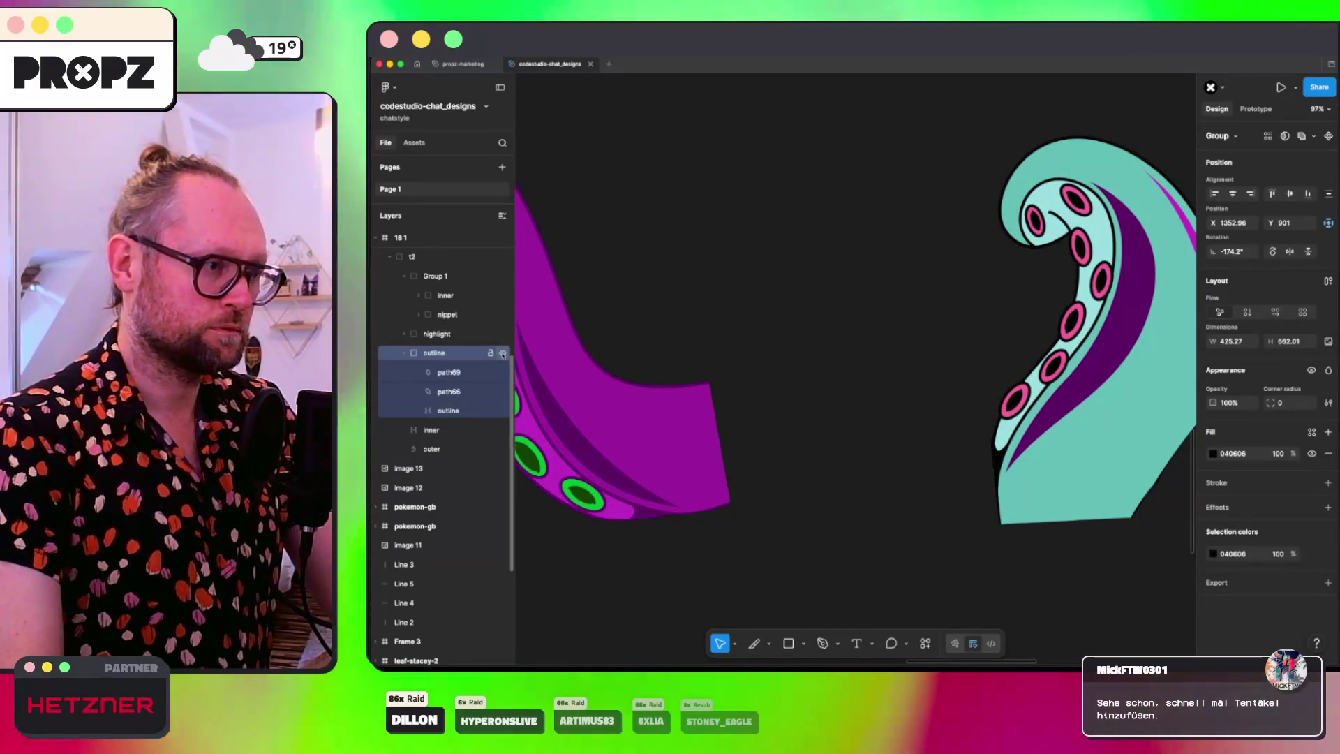
left_click(502, 354)
left_click(1213, 554)
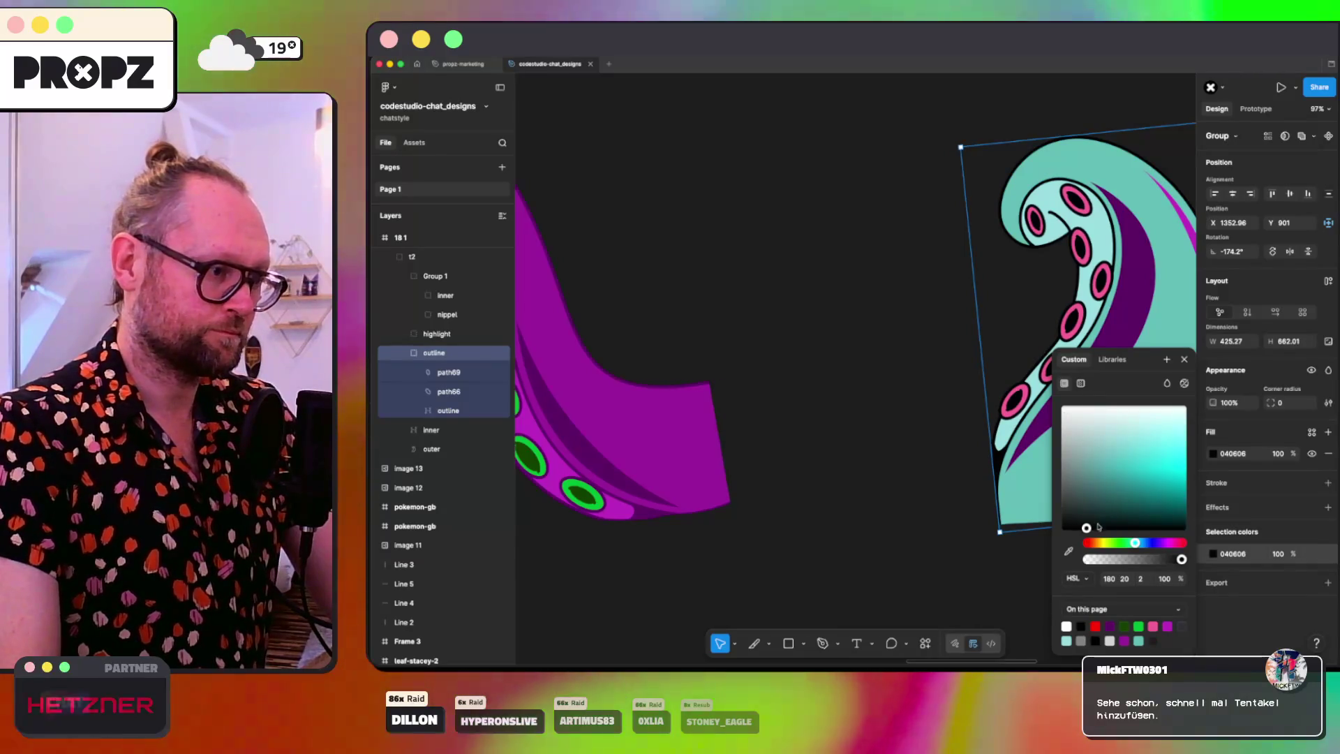
left_click(1068, 550)
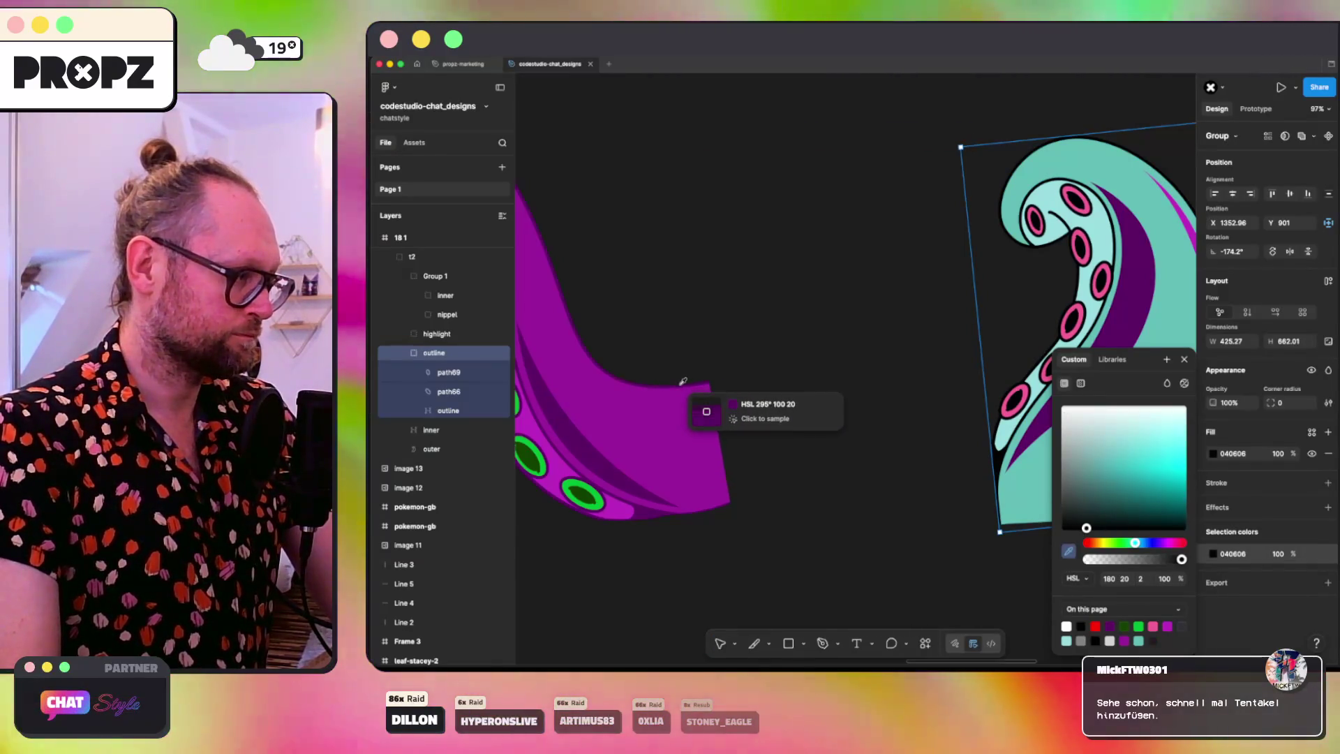
left_click(647, 514)
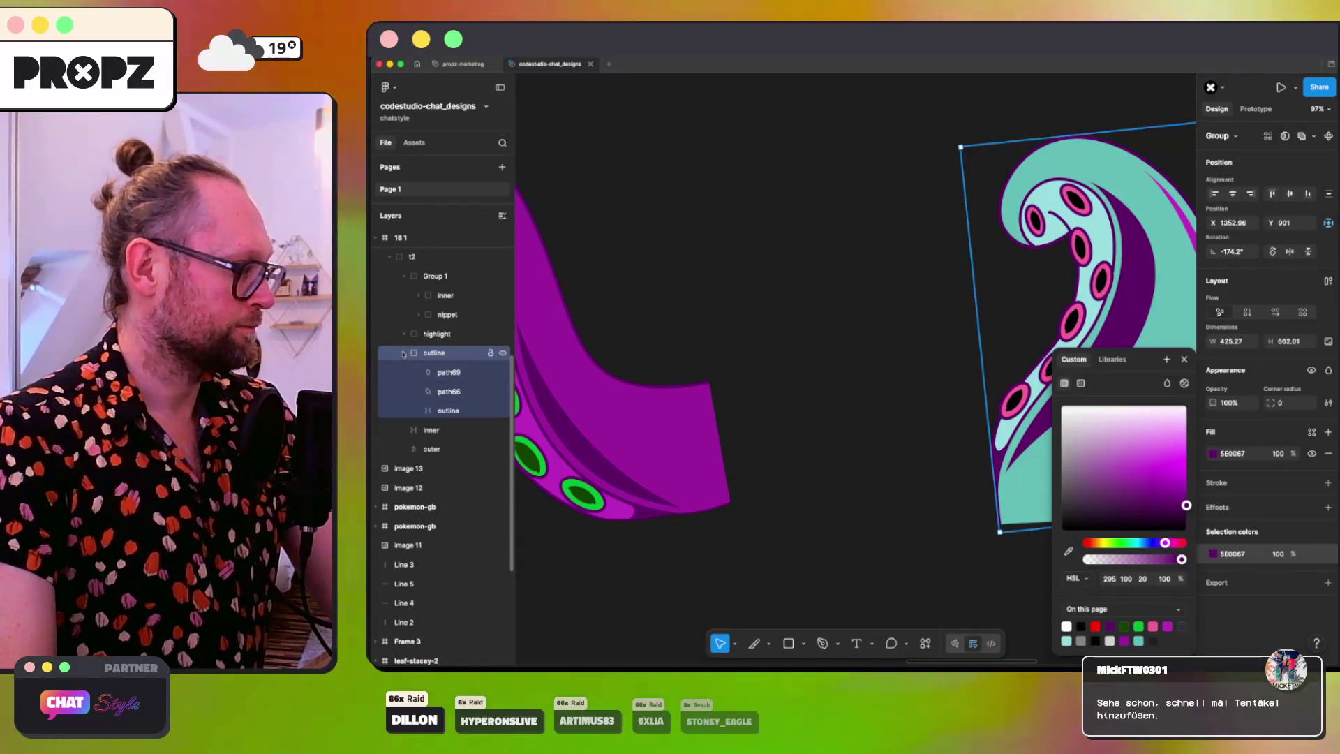
left_click(403, 354)
Step: Recolour the inner underside and outer body (9A1E9B) with the left tentacle's purples
left_click(446, 335)
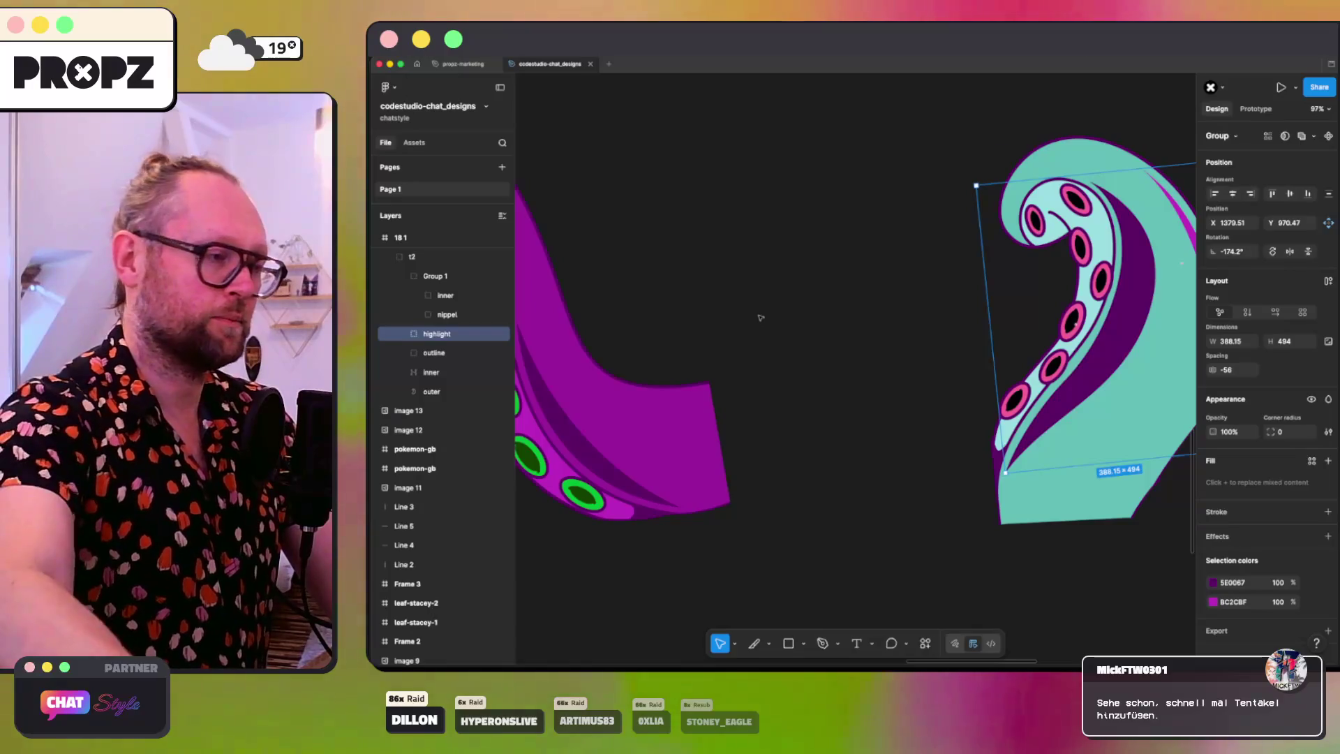
scroll(761, 318, "down", 5)
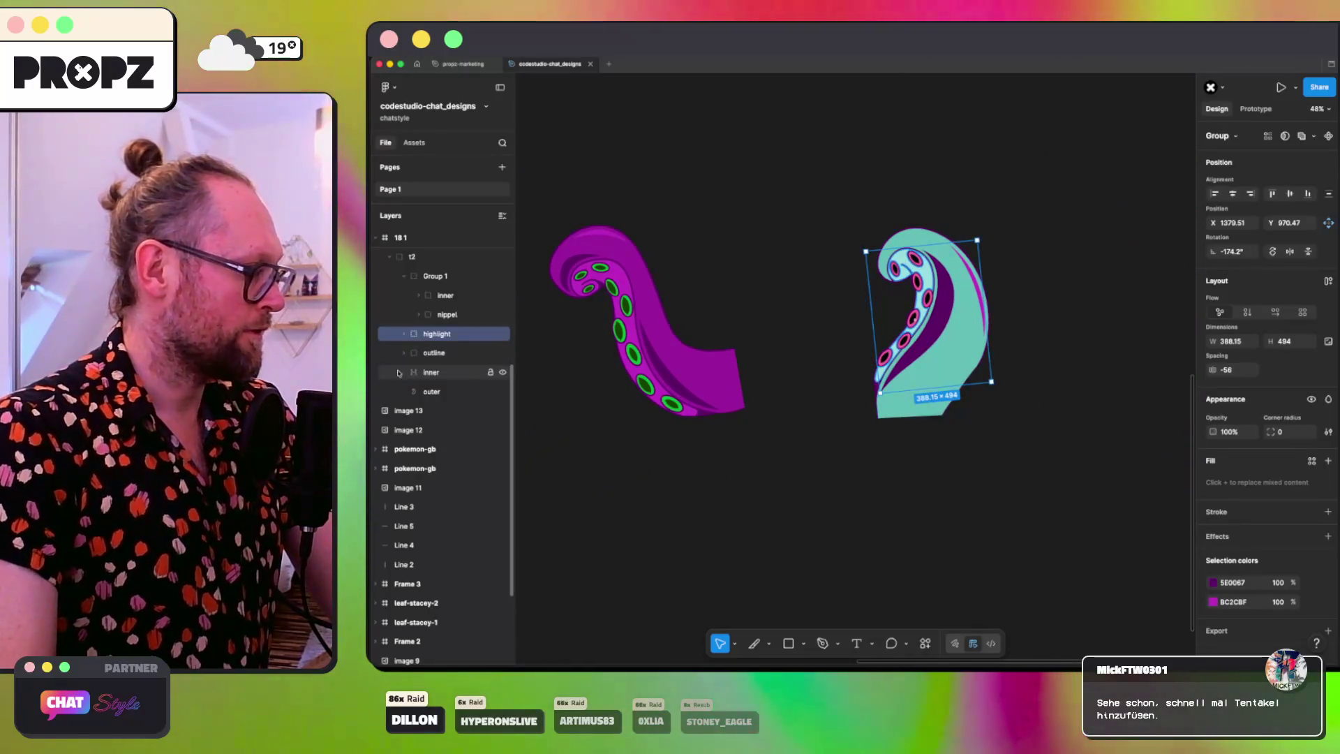
left_click(412, 372)
left_click(1212, 425)
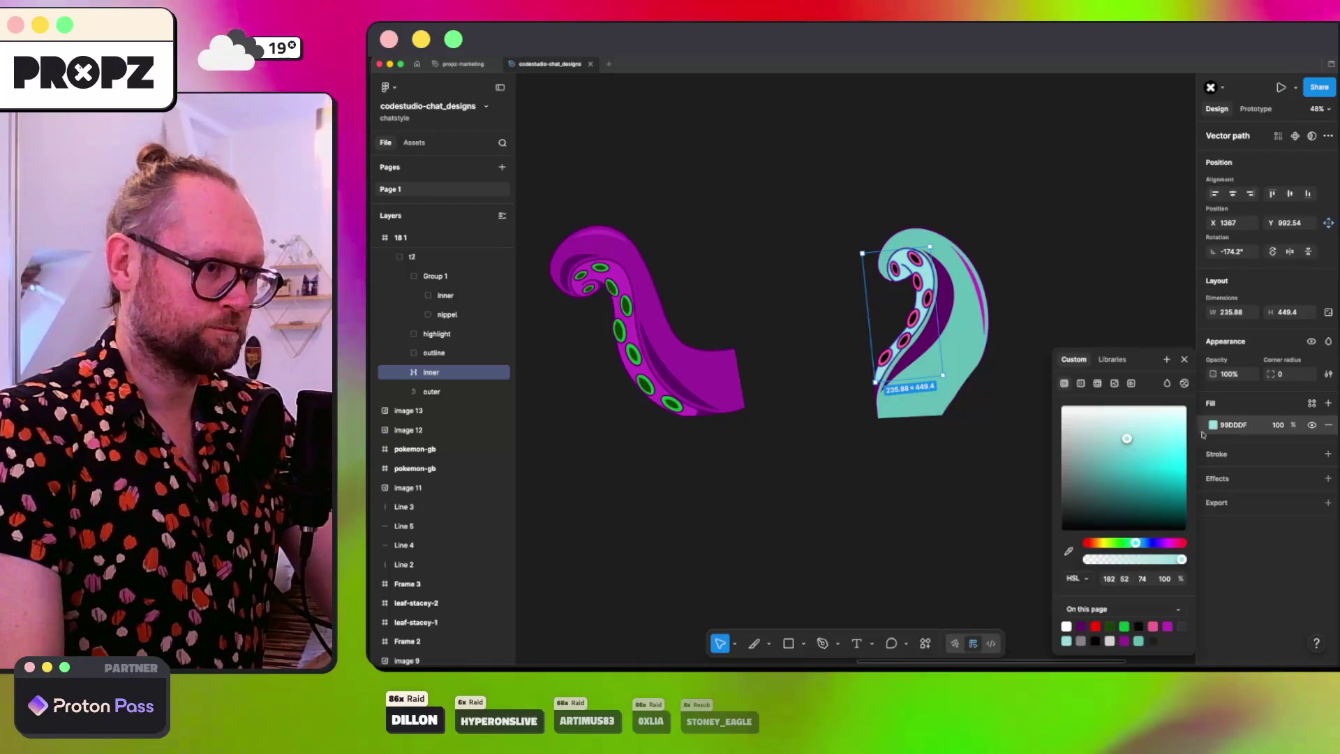
left_click(661, 388)
left_click(432, 392)
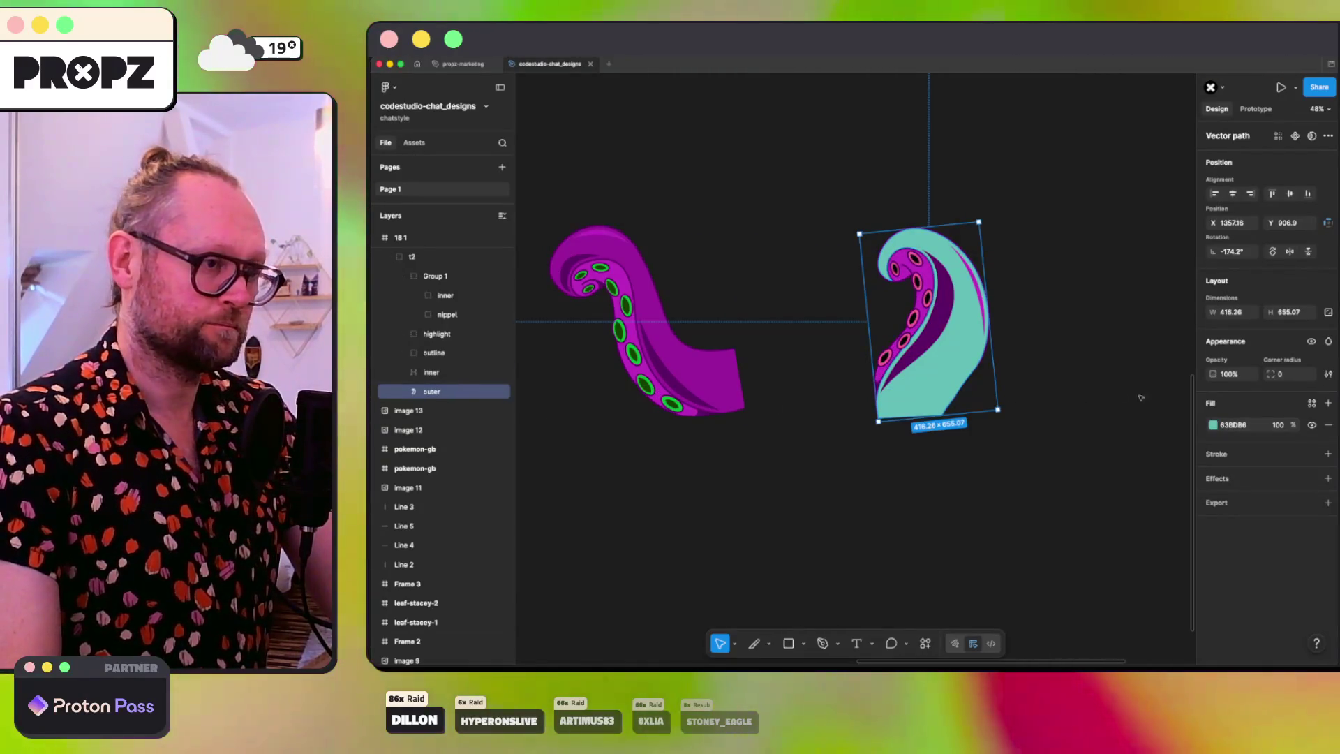
left_click(1213, 424)
left_click(1068, 550)
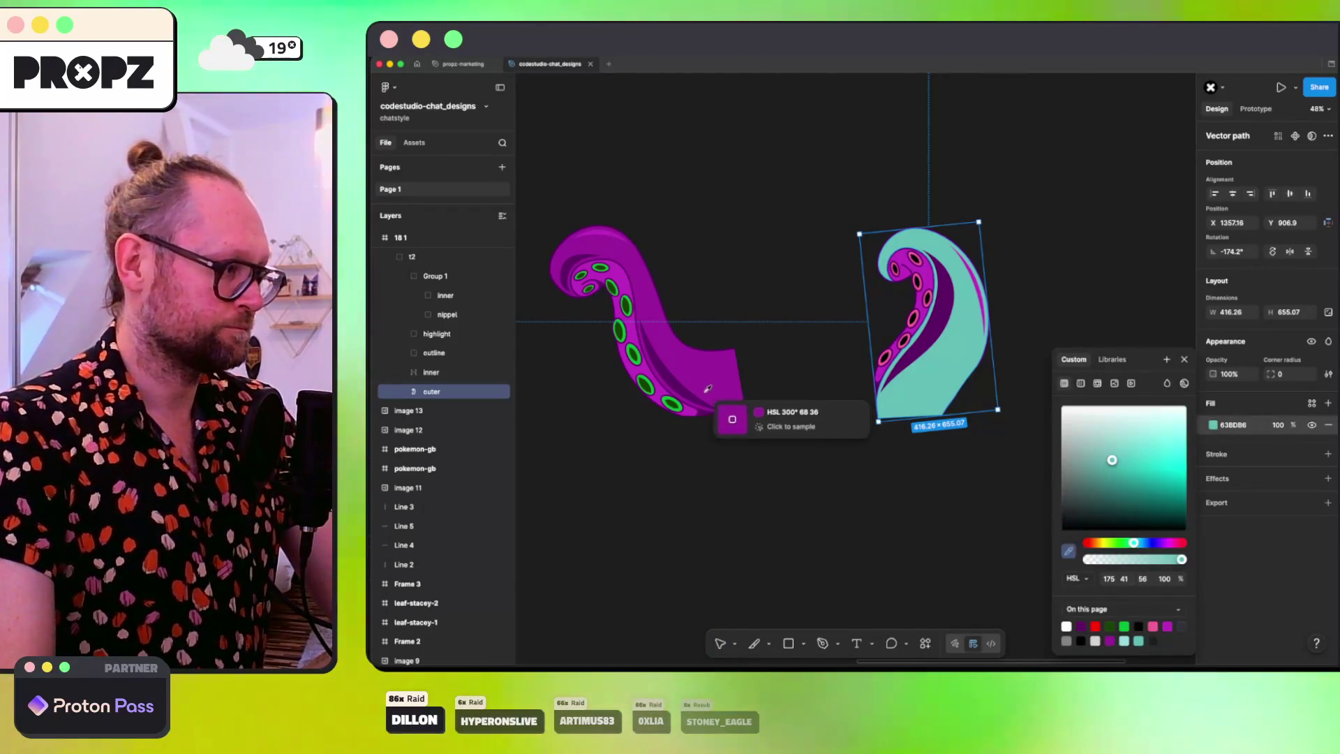
left_click(709, 391)
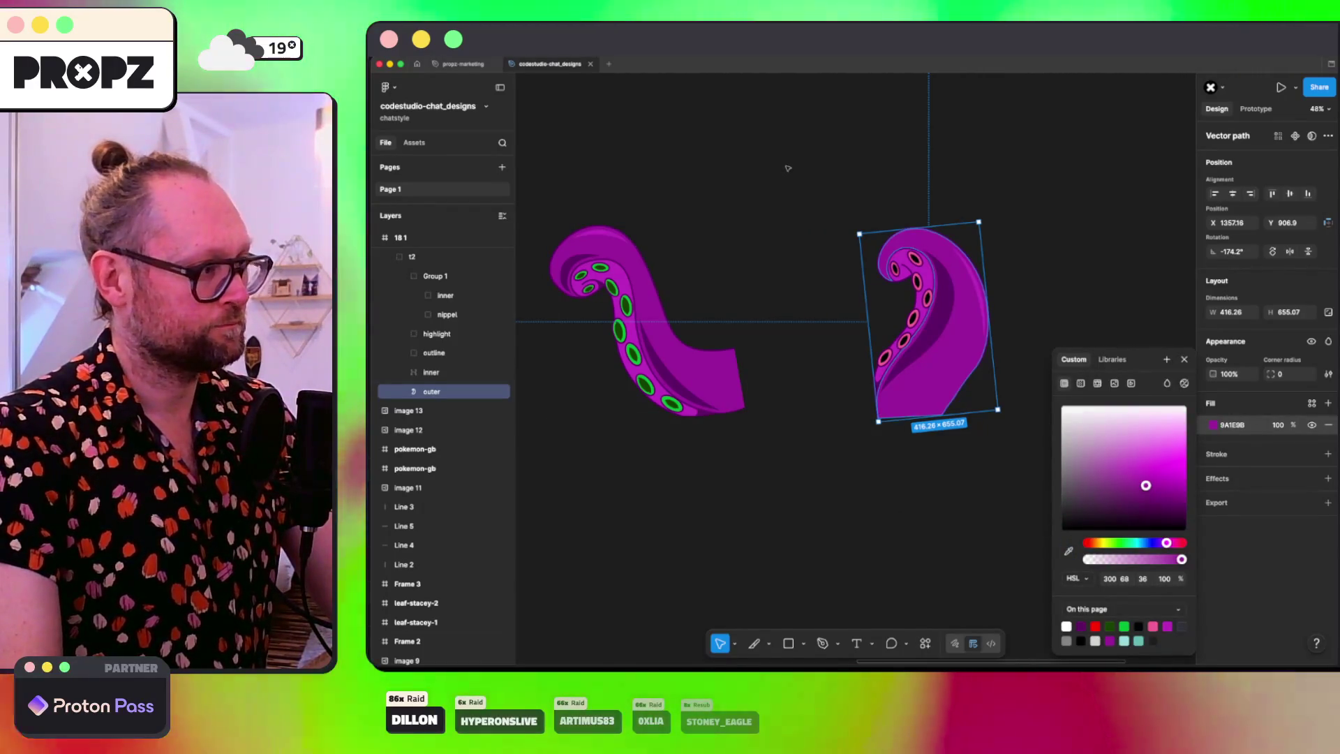
left_click(775, 173)
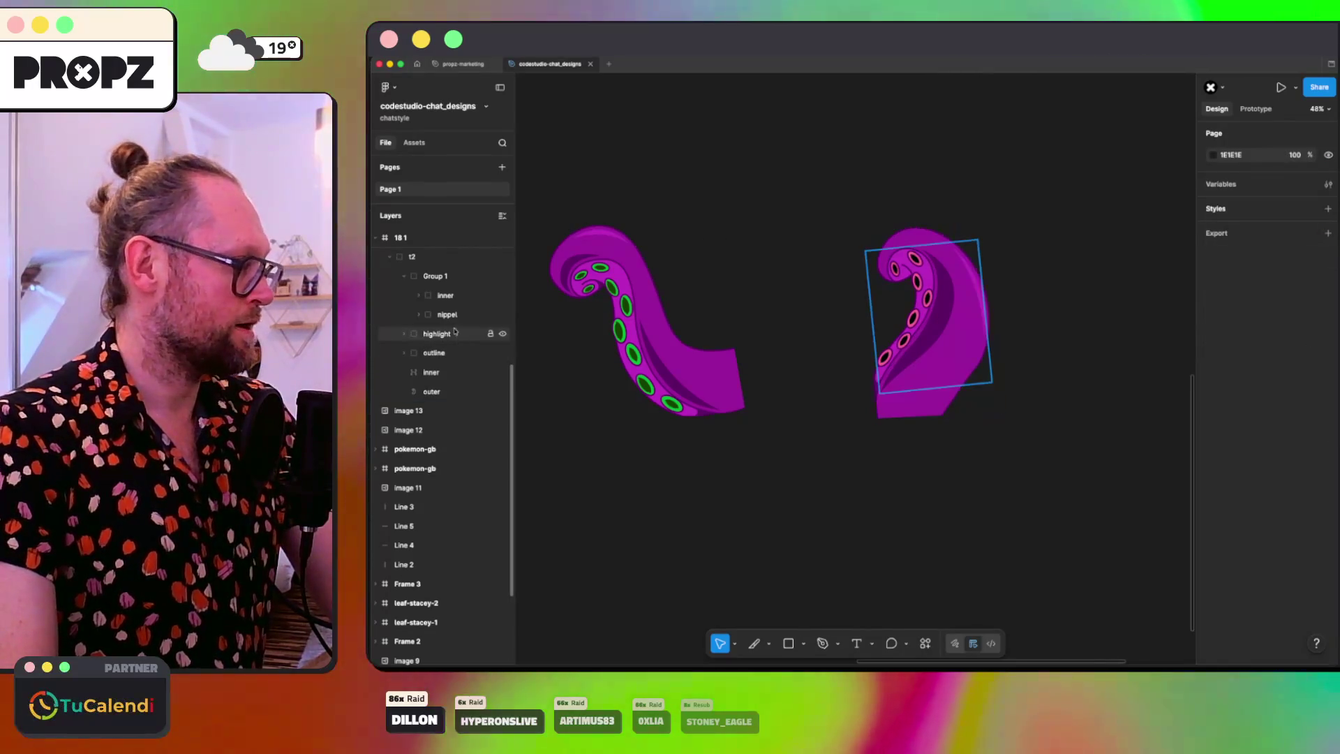
left_click(446, 296)
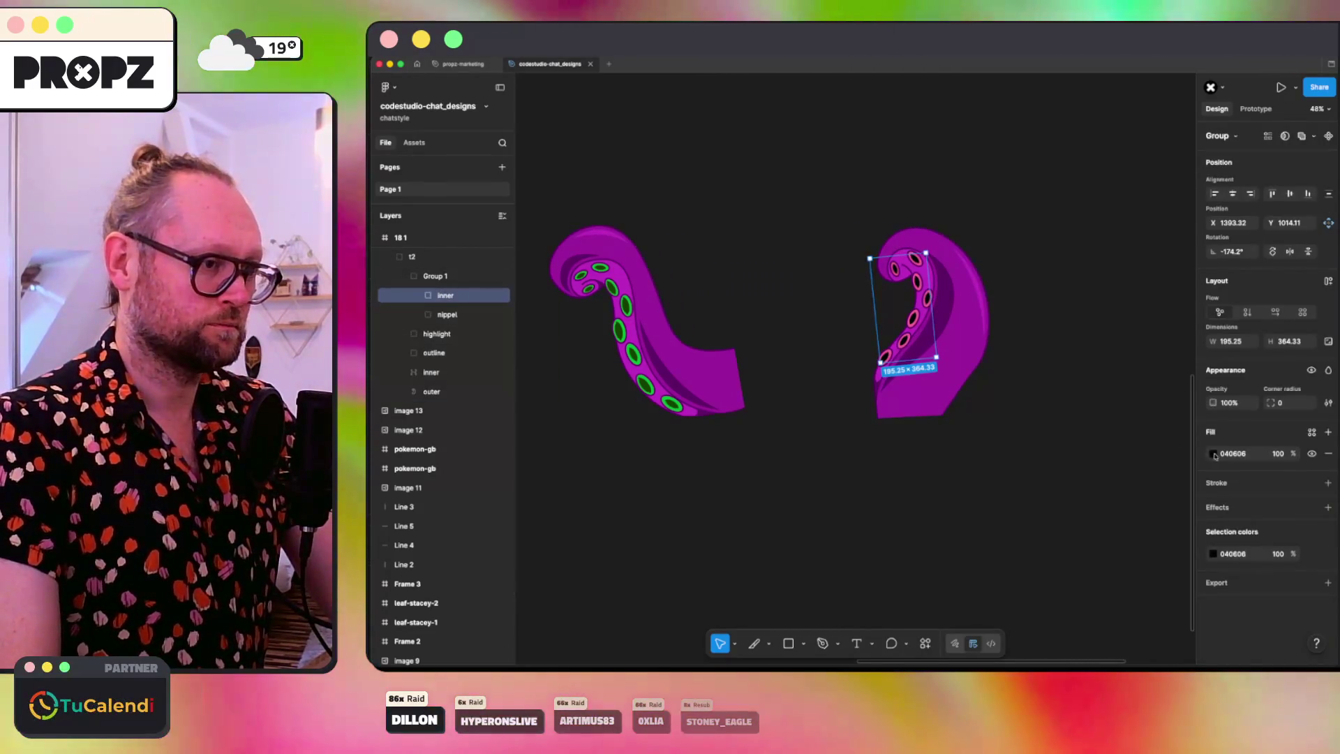
Step: Eyedrop the left suckers' green (00BC34) onto the right tentacle's inner and nippel layers
left_click(1214, 455)
left_click(1068, 550)
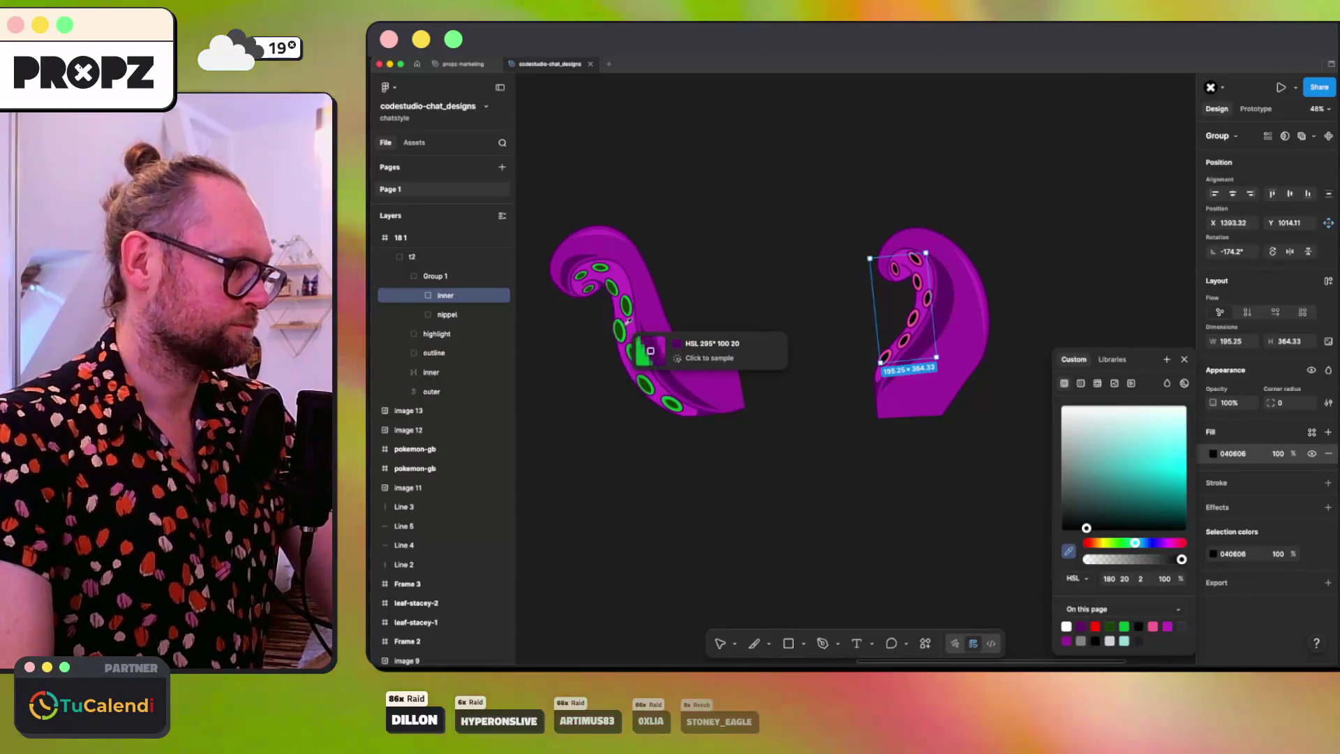
left_click(626, 321)
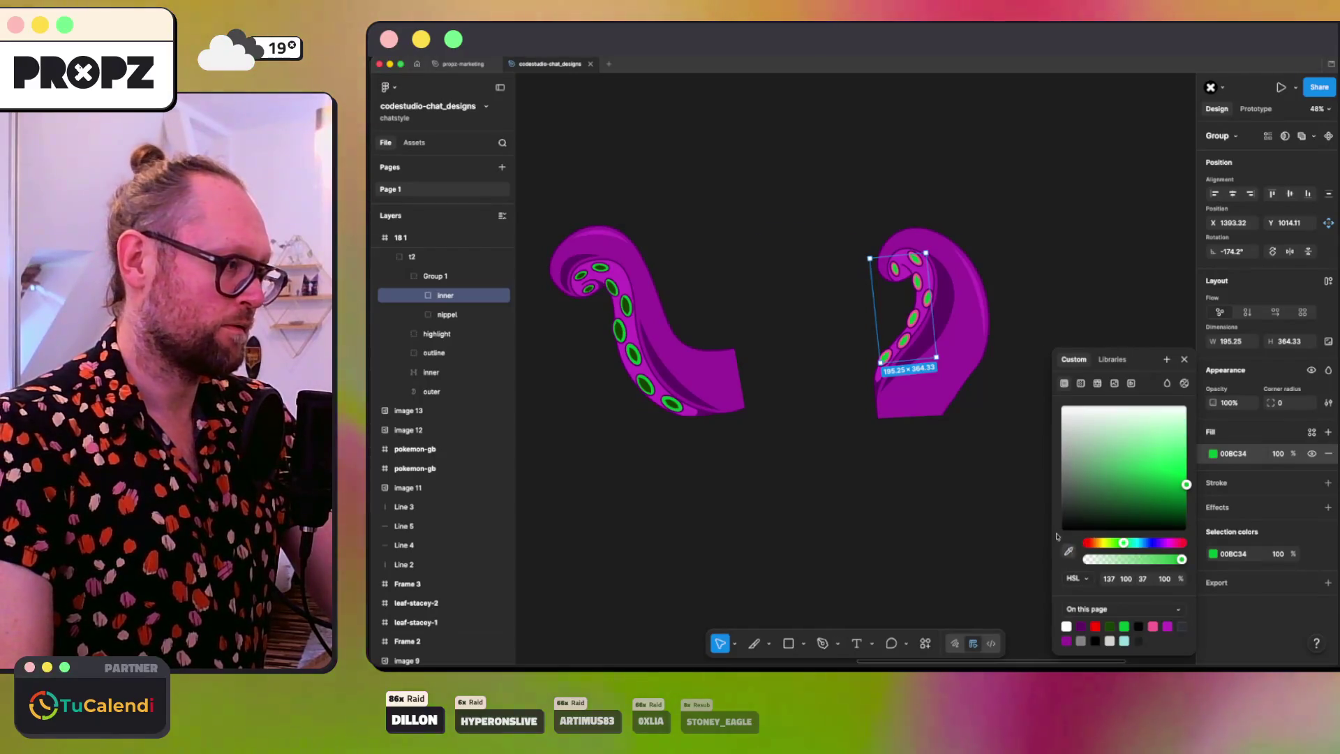
key("Escape")
key("Tab")
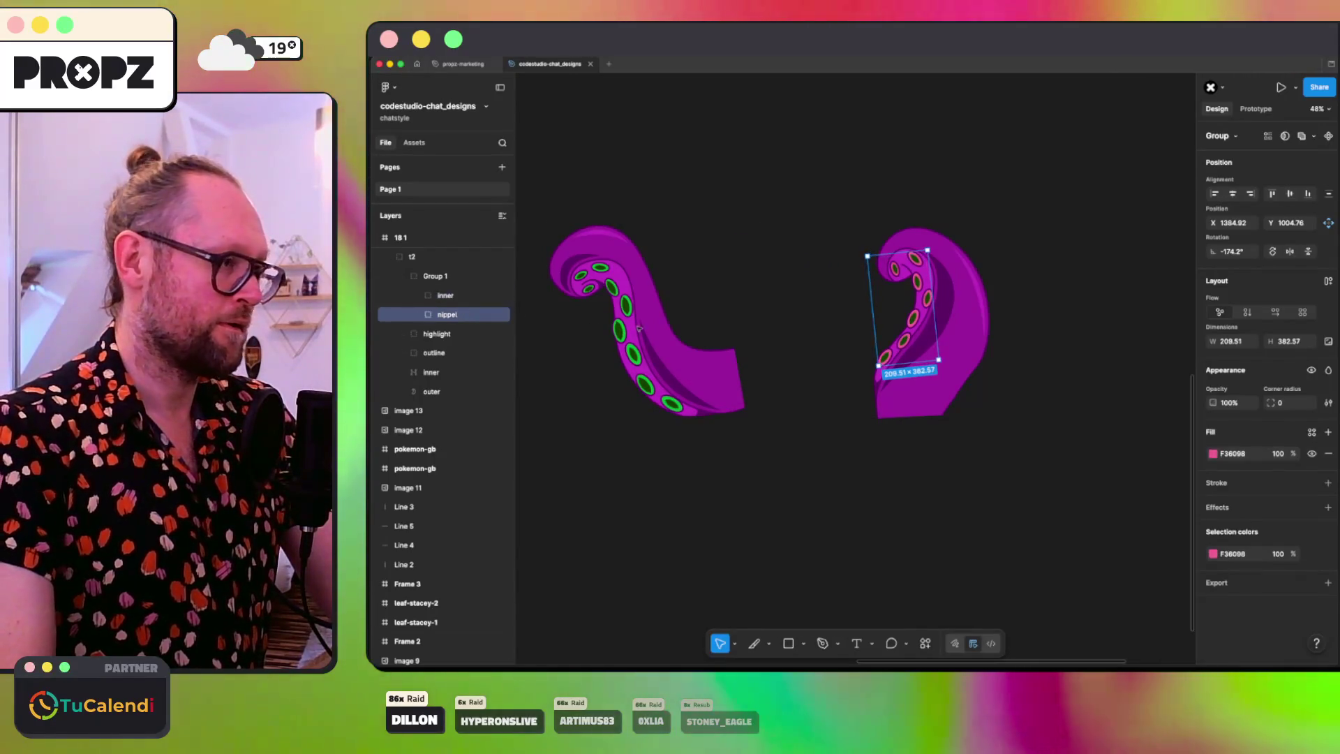
left_click(1213, 454)
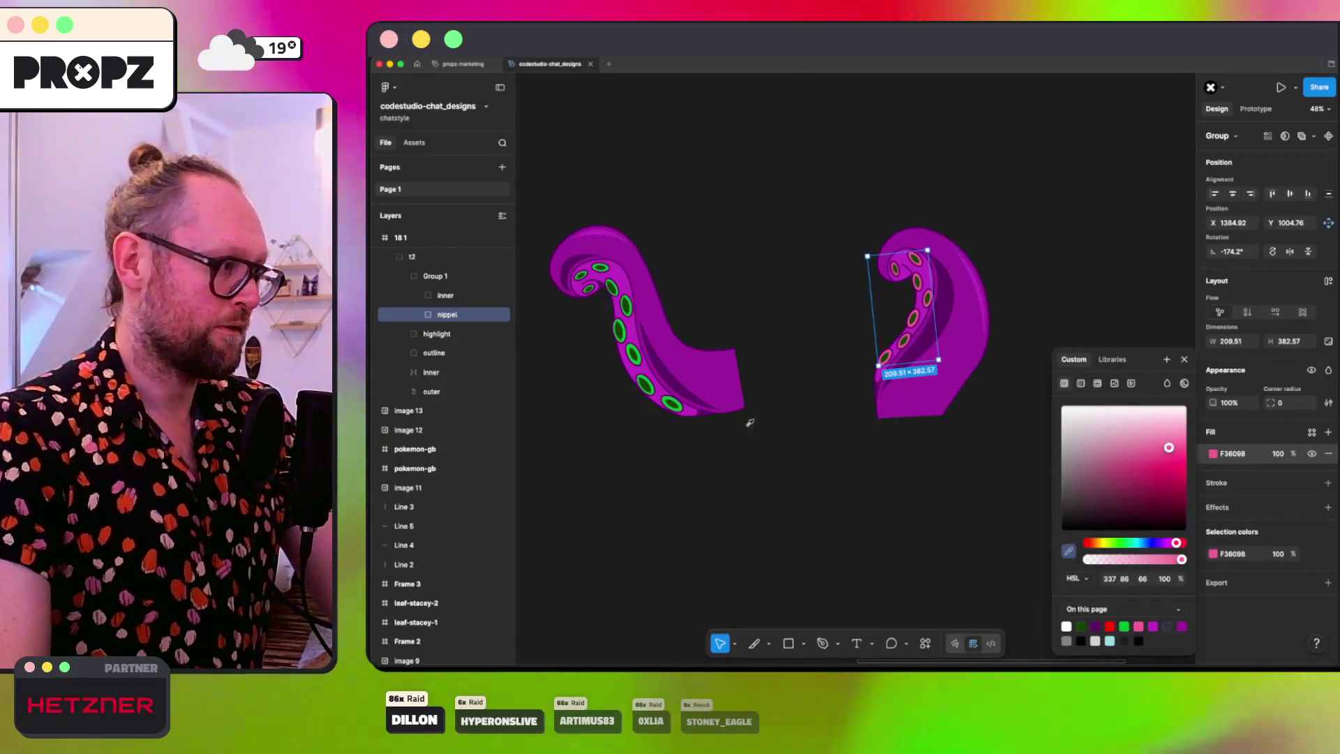
left_click(635, 342)
left_click(859, 226)
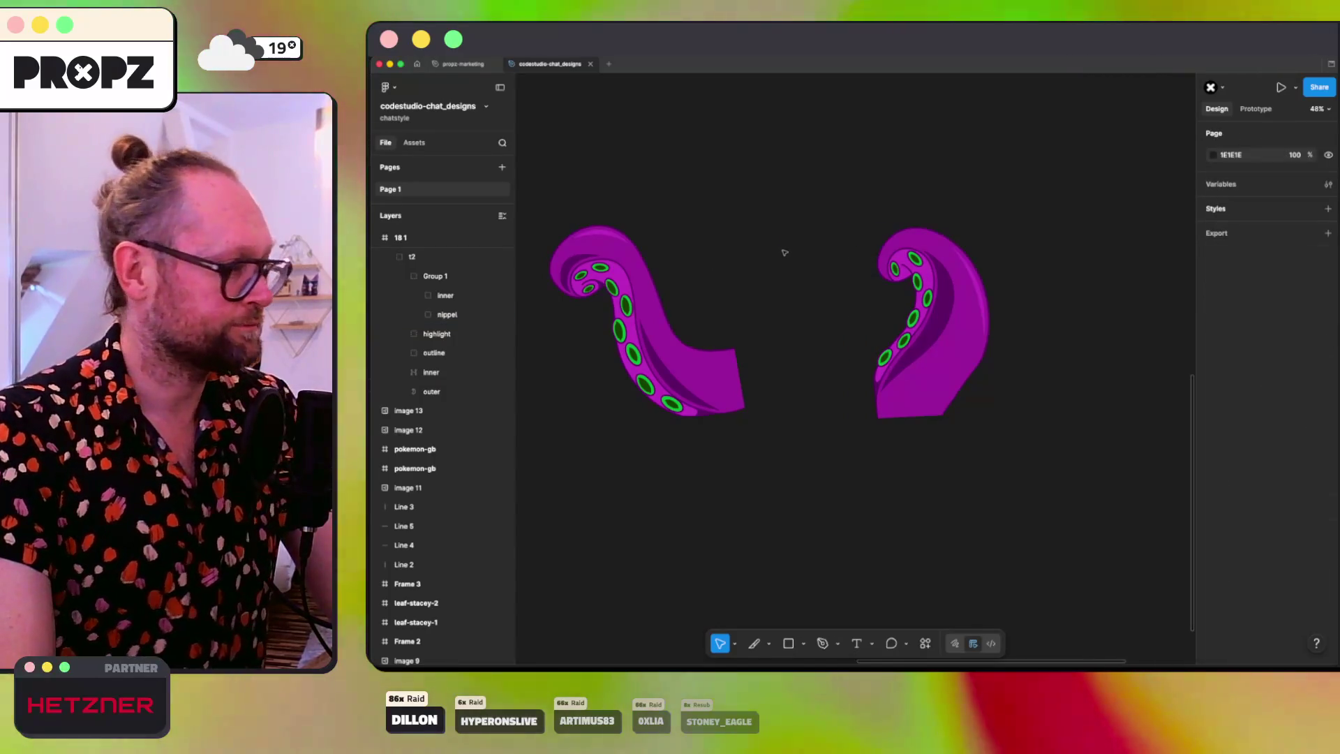
left_click(626, 328)
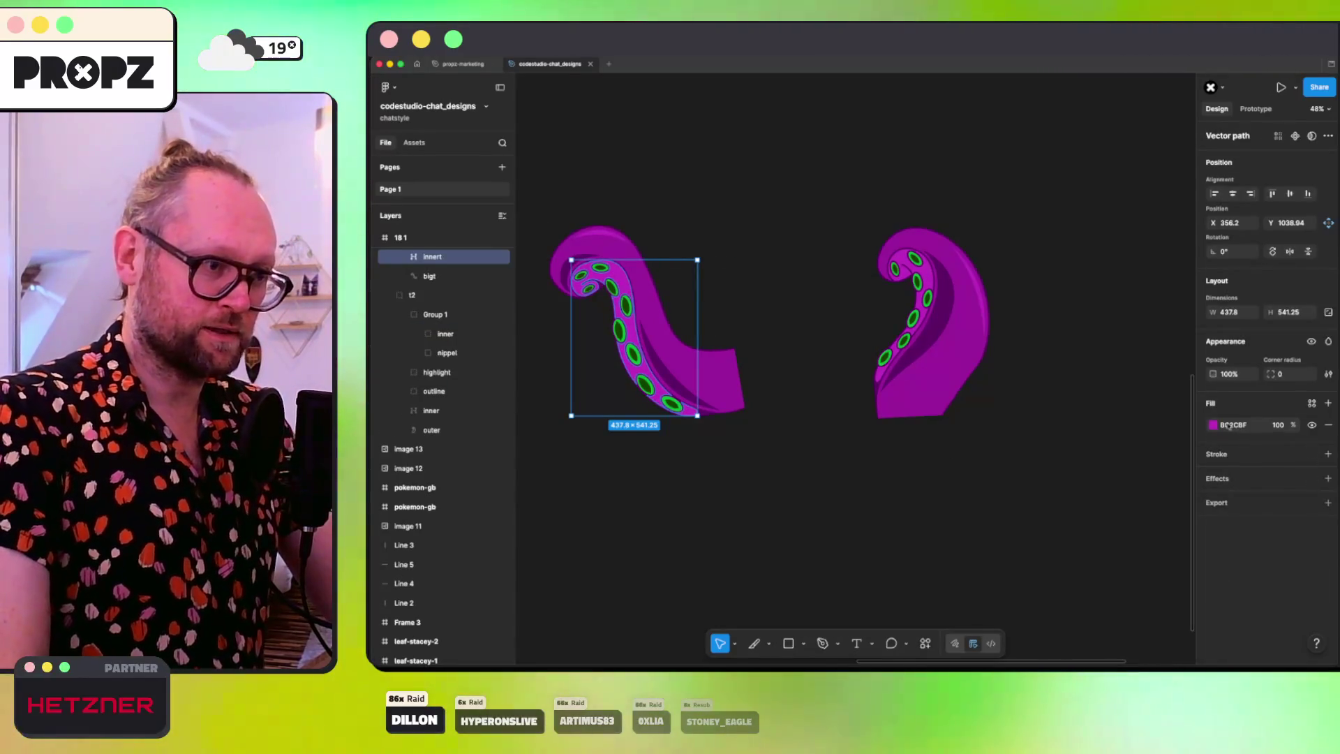
Step: Lighten the left underside to DC72DF (lightness 66) and apply that hex to the right underside
left_click(1214, 425)
left_click(1142, 579)
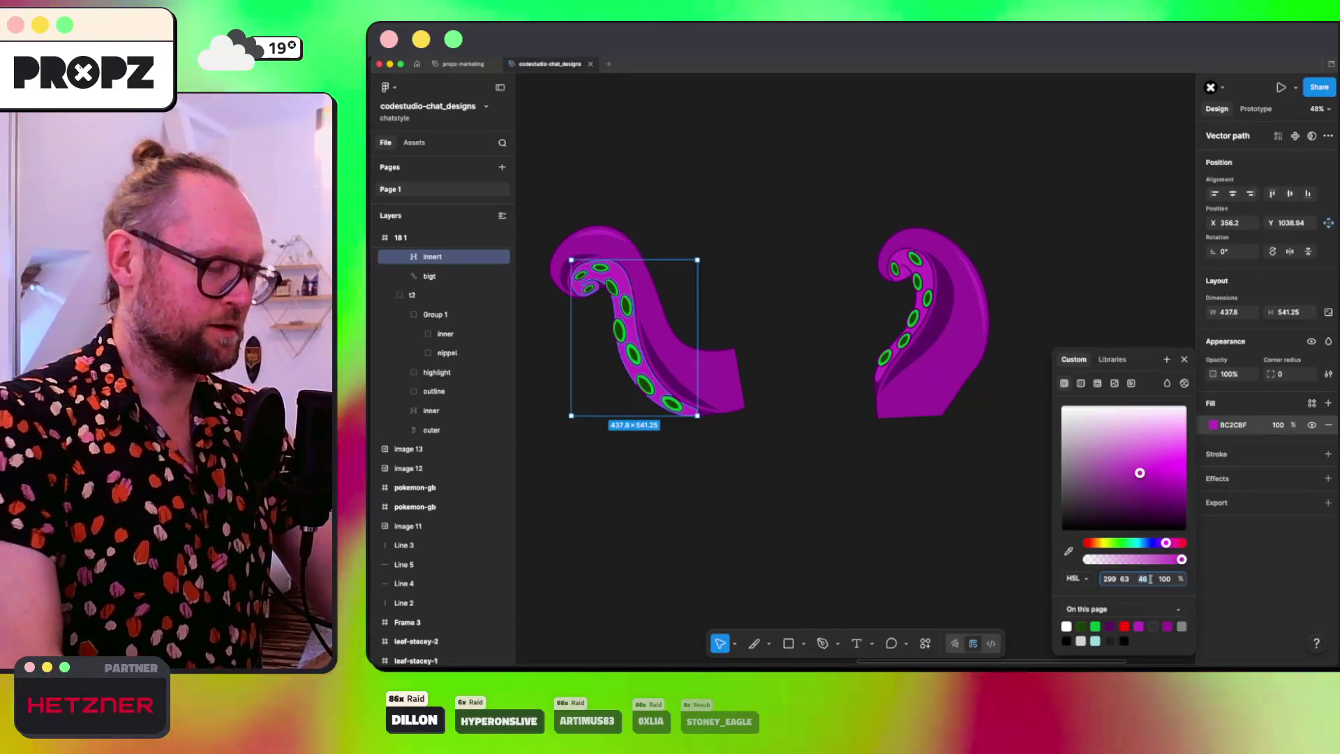
type("56")
key("Return")
key("shift+Up")
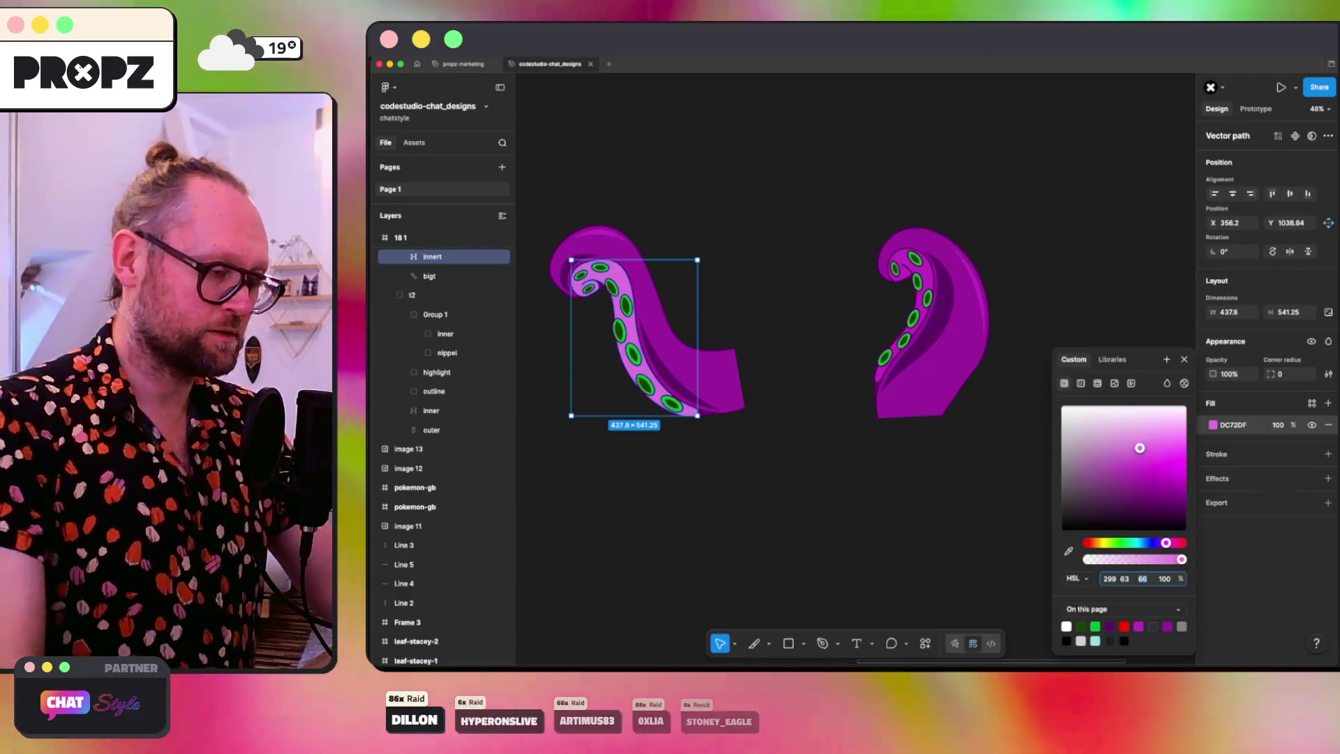
left_click(1077, 579)
left_click(1078, 530)
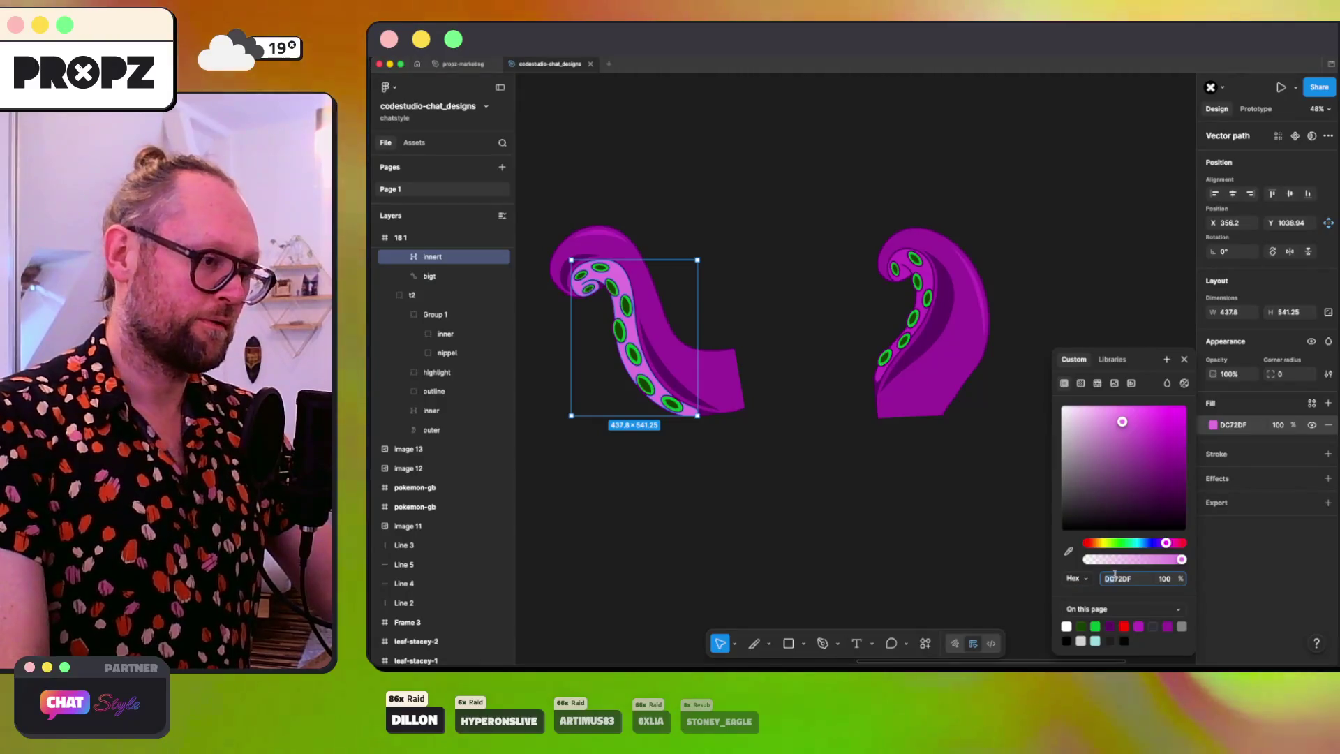
left_click(931, 283)
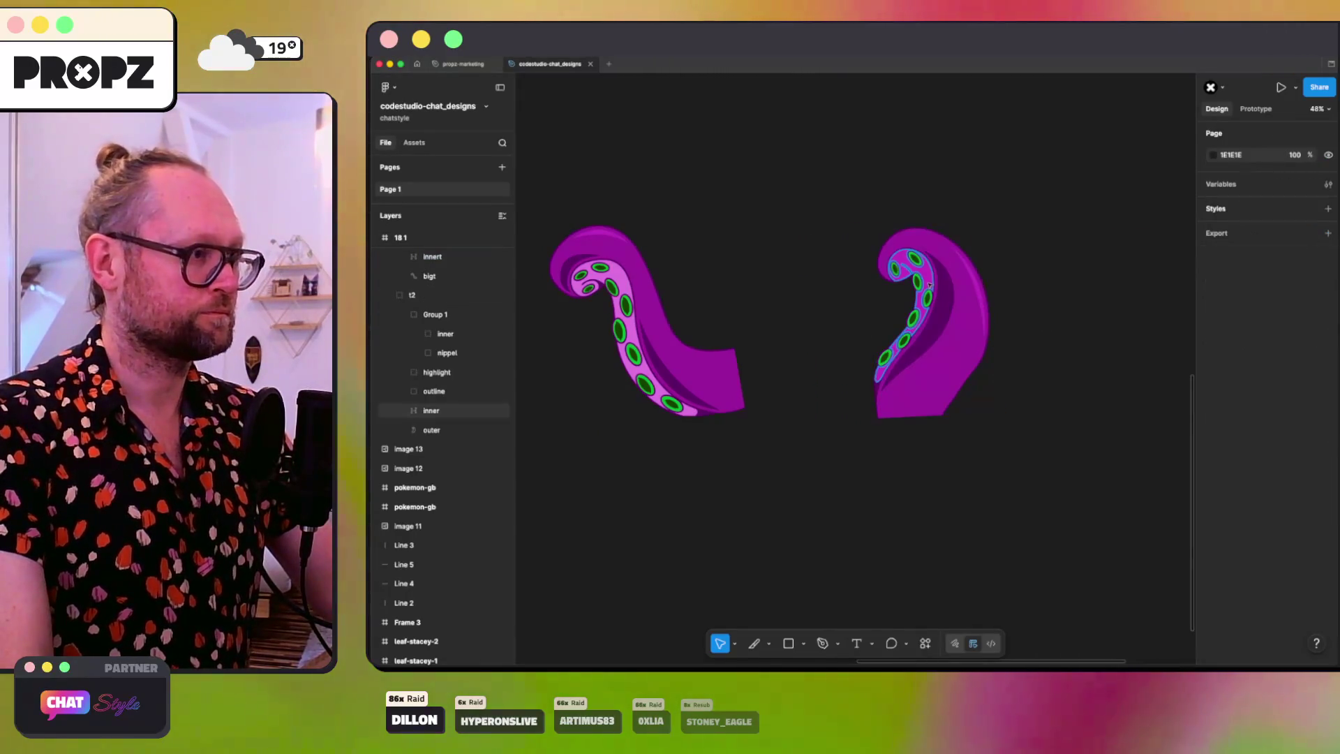
left_click(1242, 423)
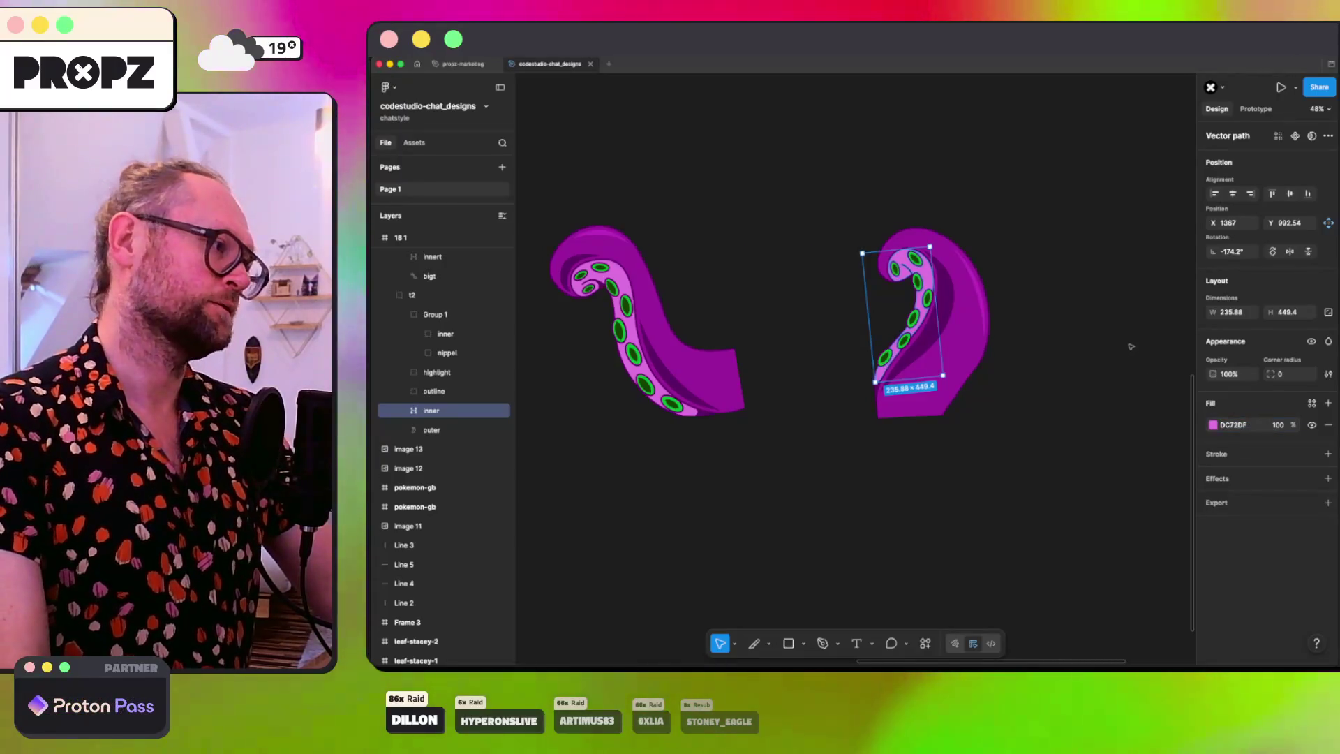
left_click(1088, 360)
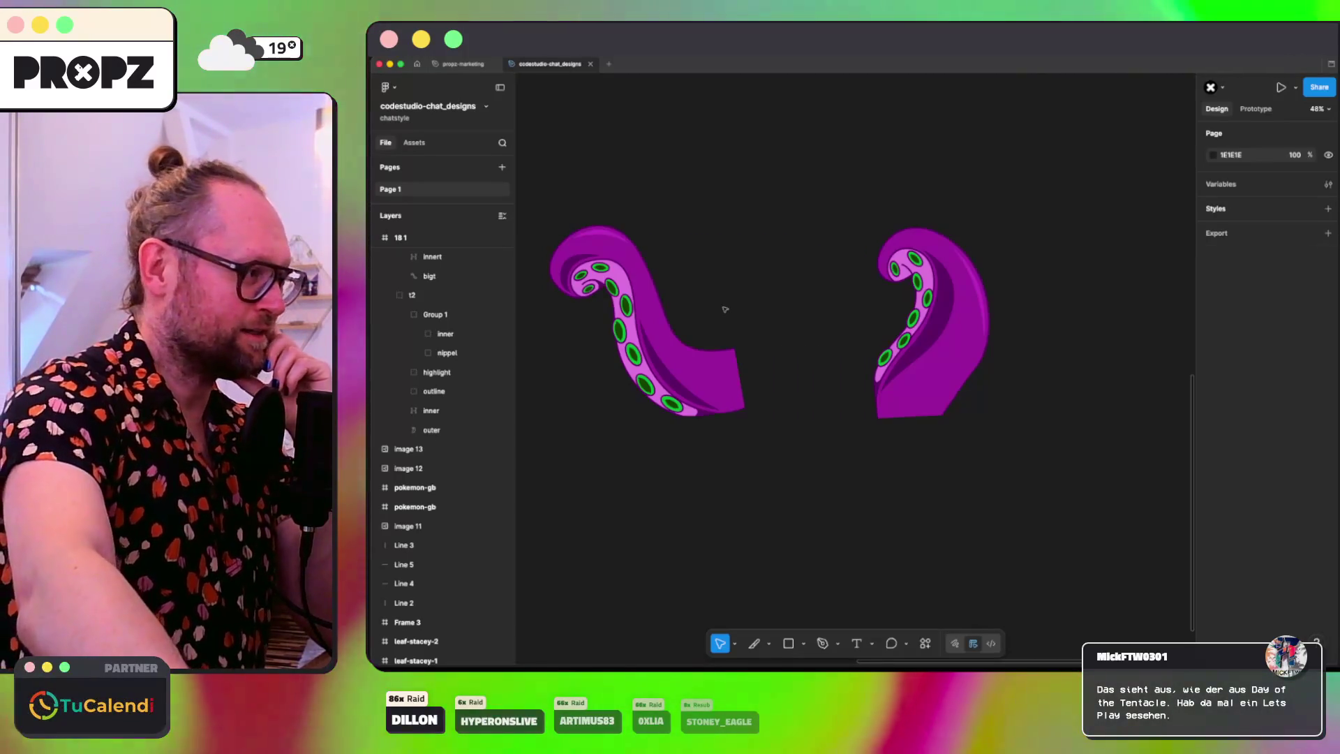
Step: Dissolve Group 1 so inner and nippel sit beside highlight, outline and outer in t2
scroll(725, 309, "down", 5)
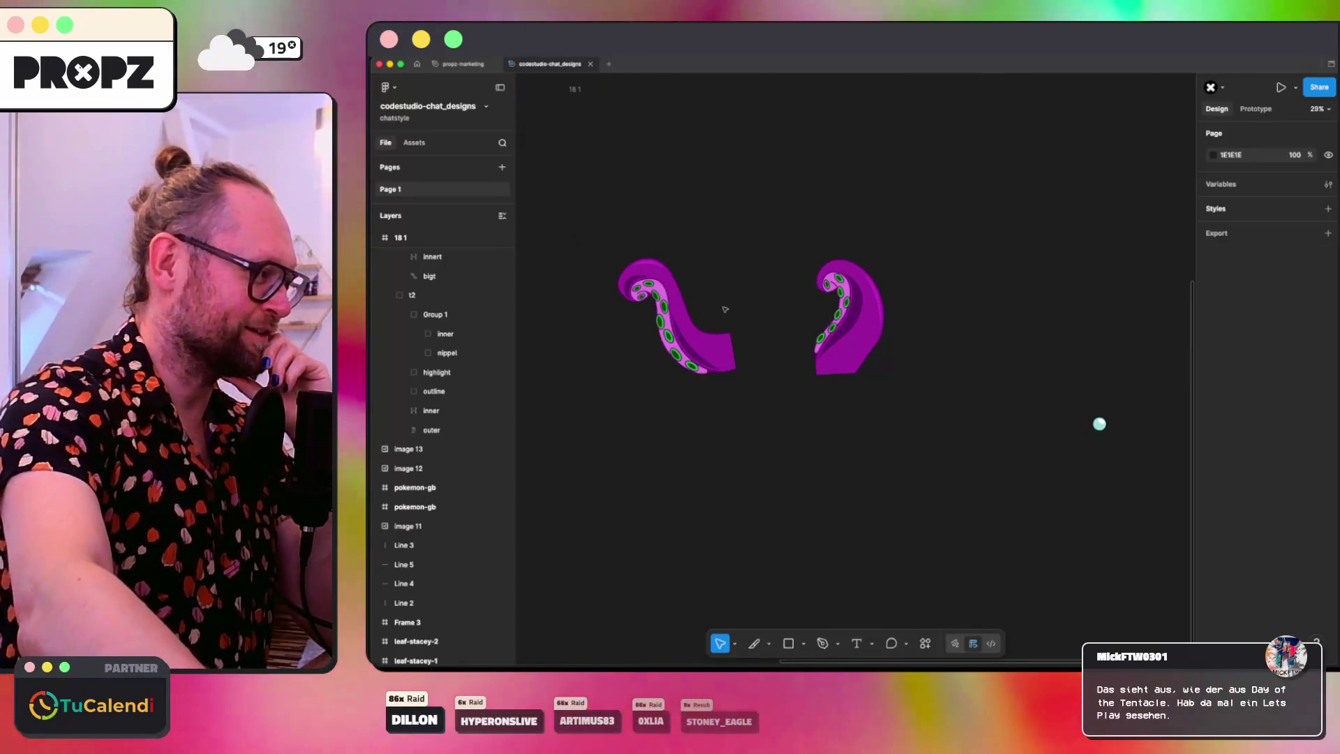
scroll(724, 309, "up", 3)
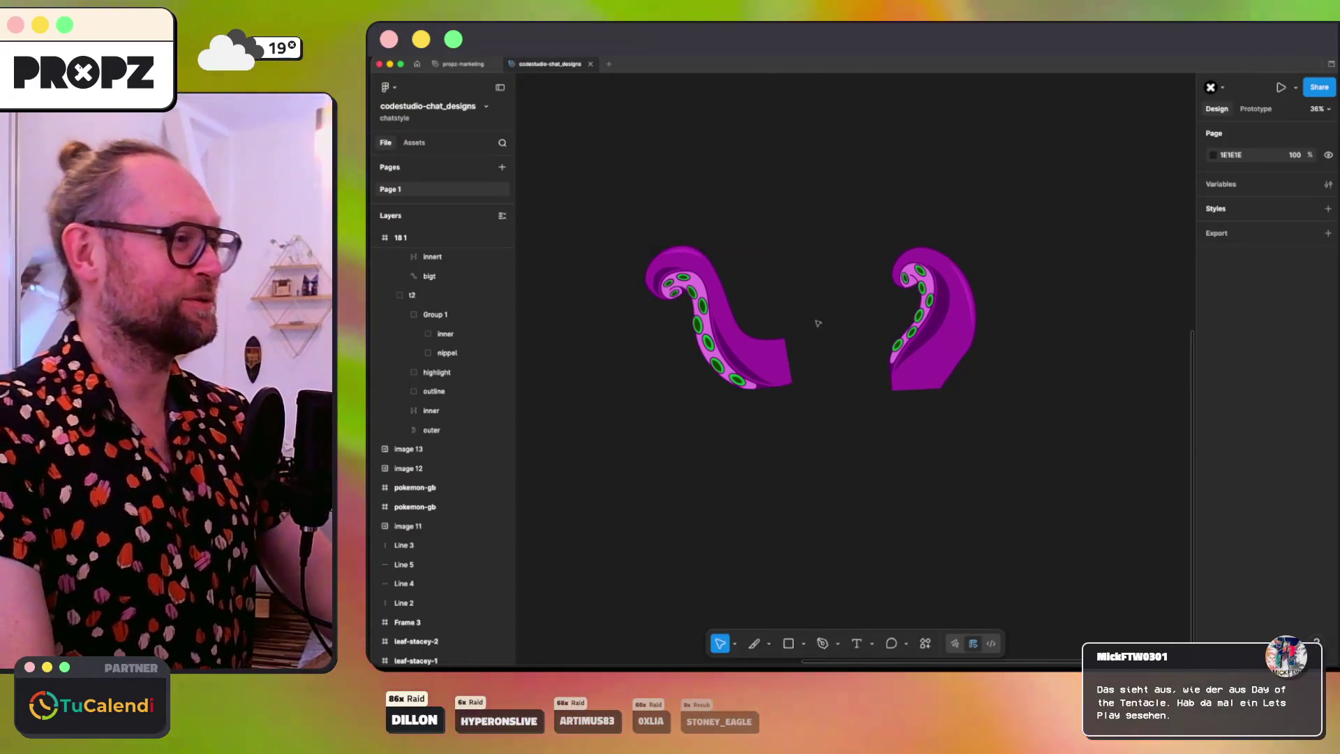
left_click(443, 336)
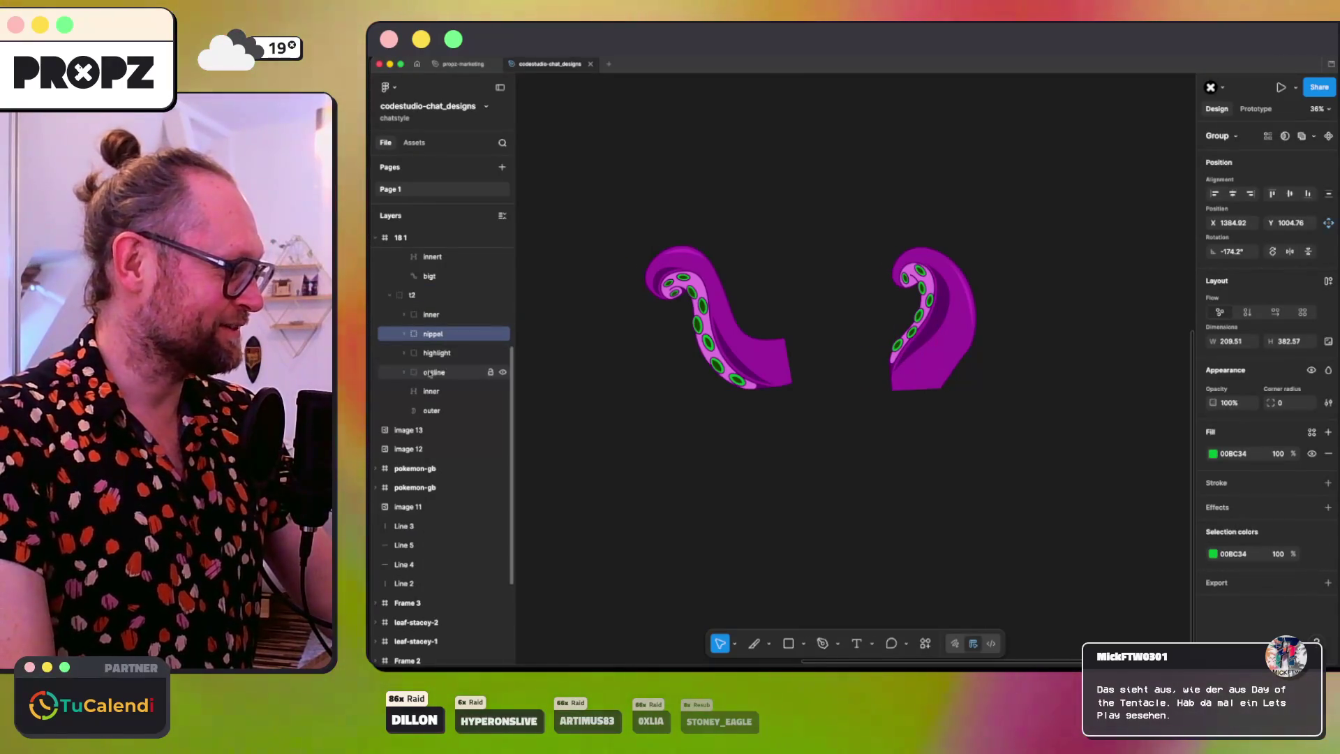
left_click(450, 409)
left_click_drag(507, 389, 505, 277)
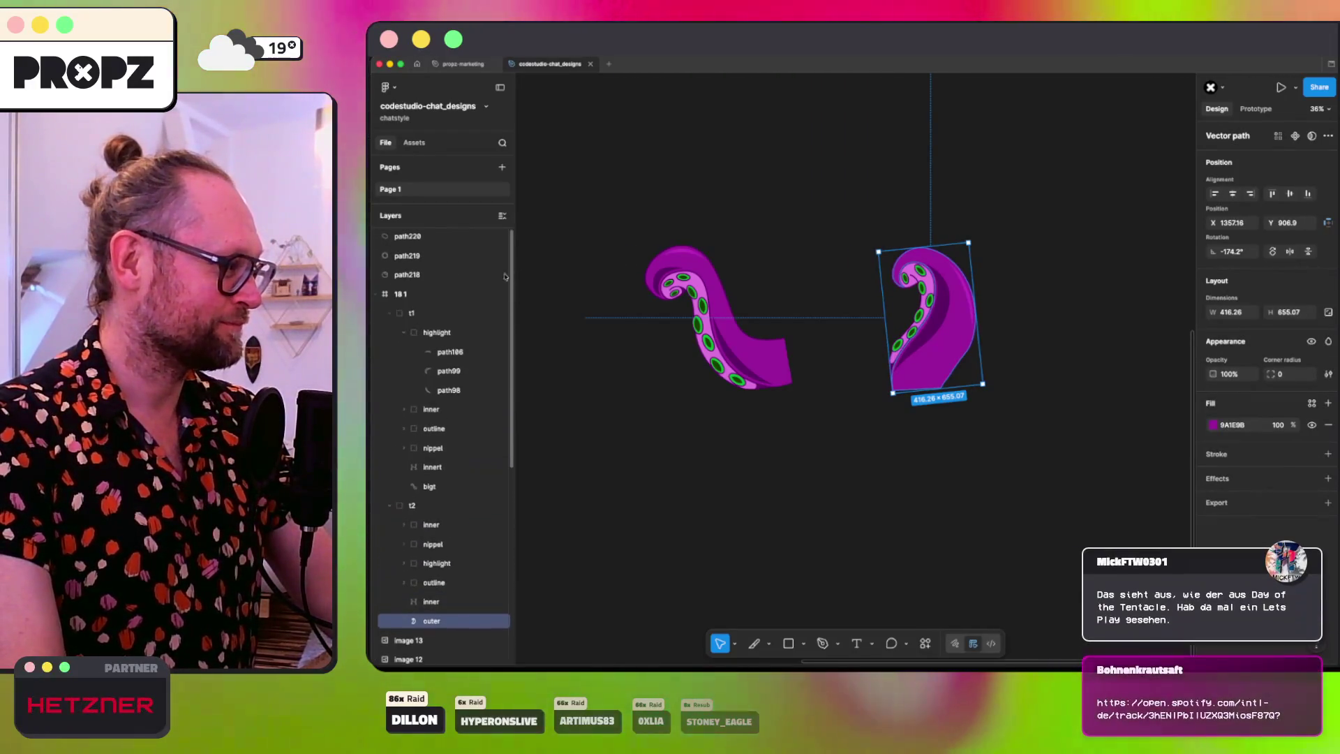
left_click(405, 333)
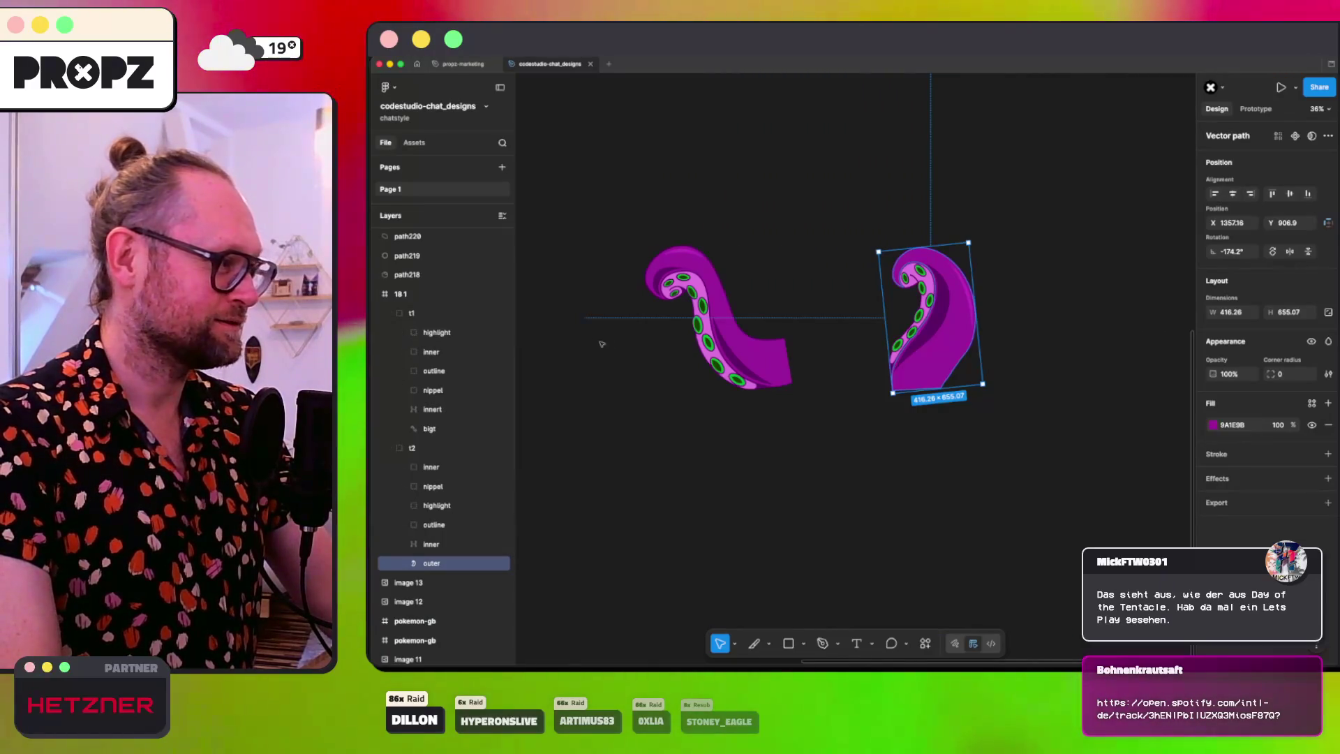
left_click(629, 347)
left_click(964, 309)
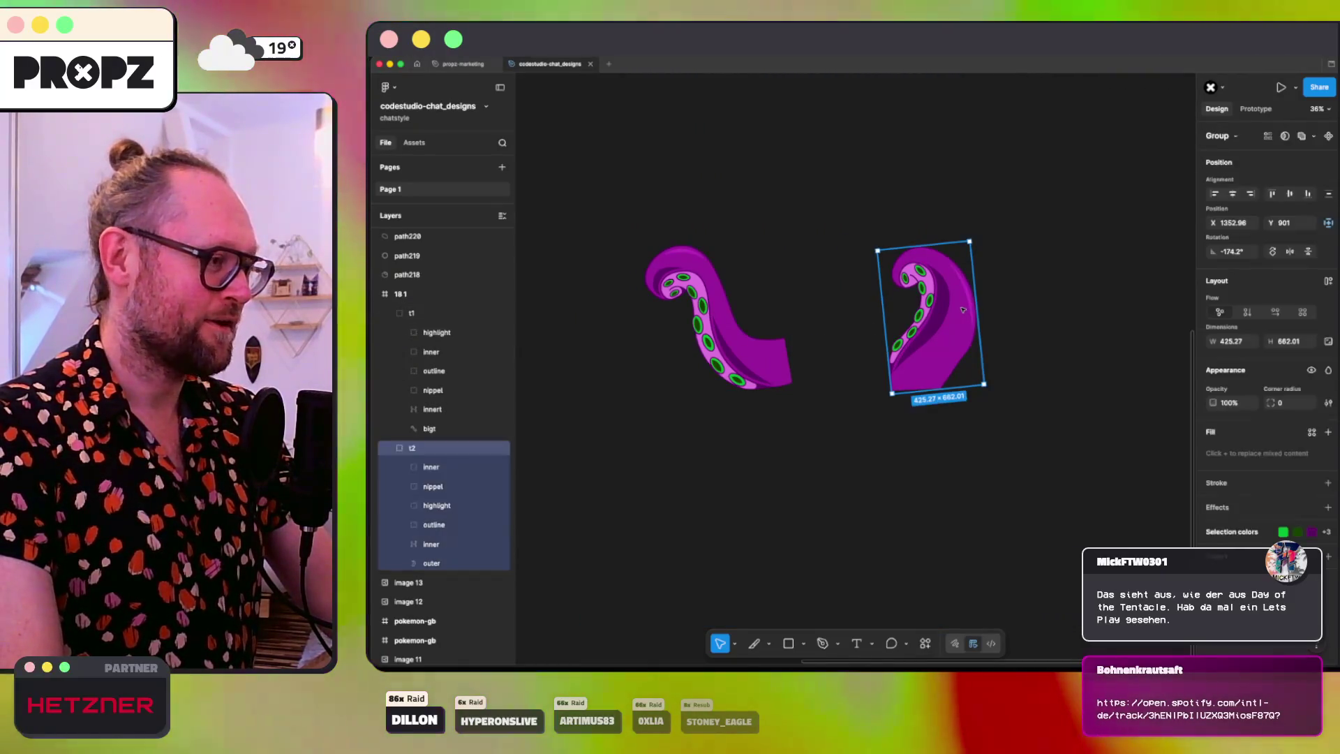
left_click(677, 337)
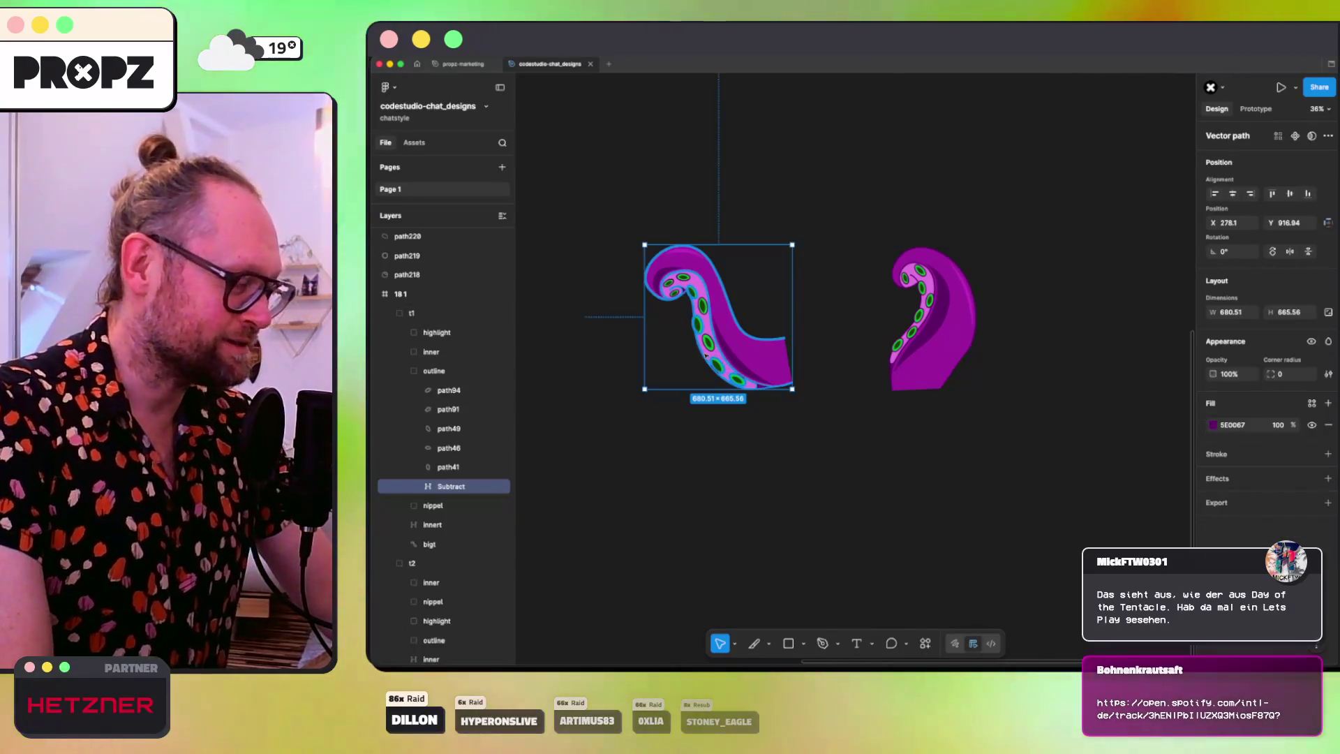
key("shift+2")
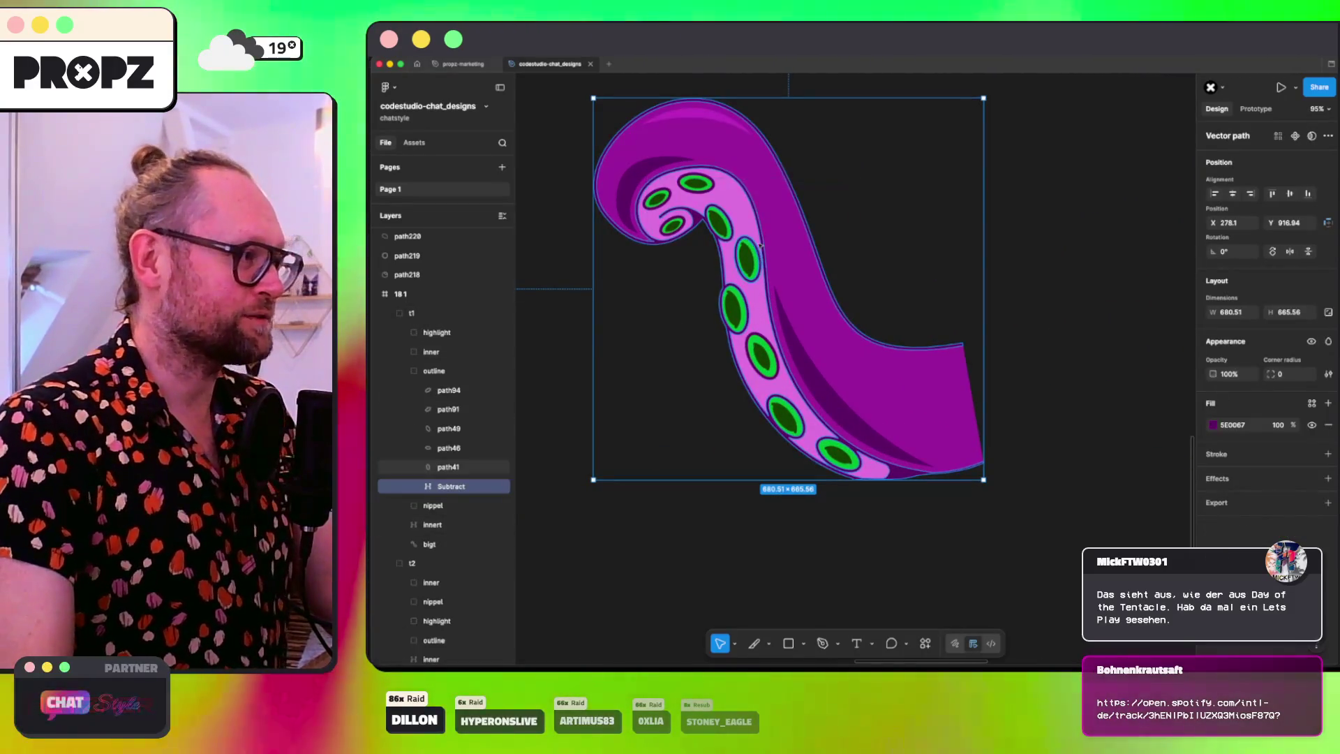
Step: Open the left underside innert for point editing and pick vertices near the upper curl
double_click(741, 204)
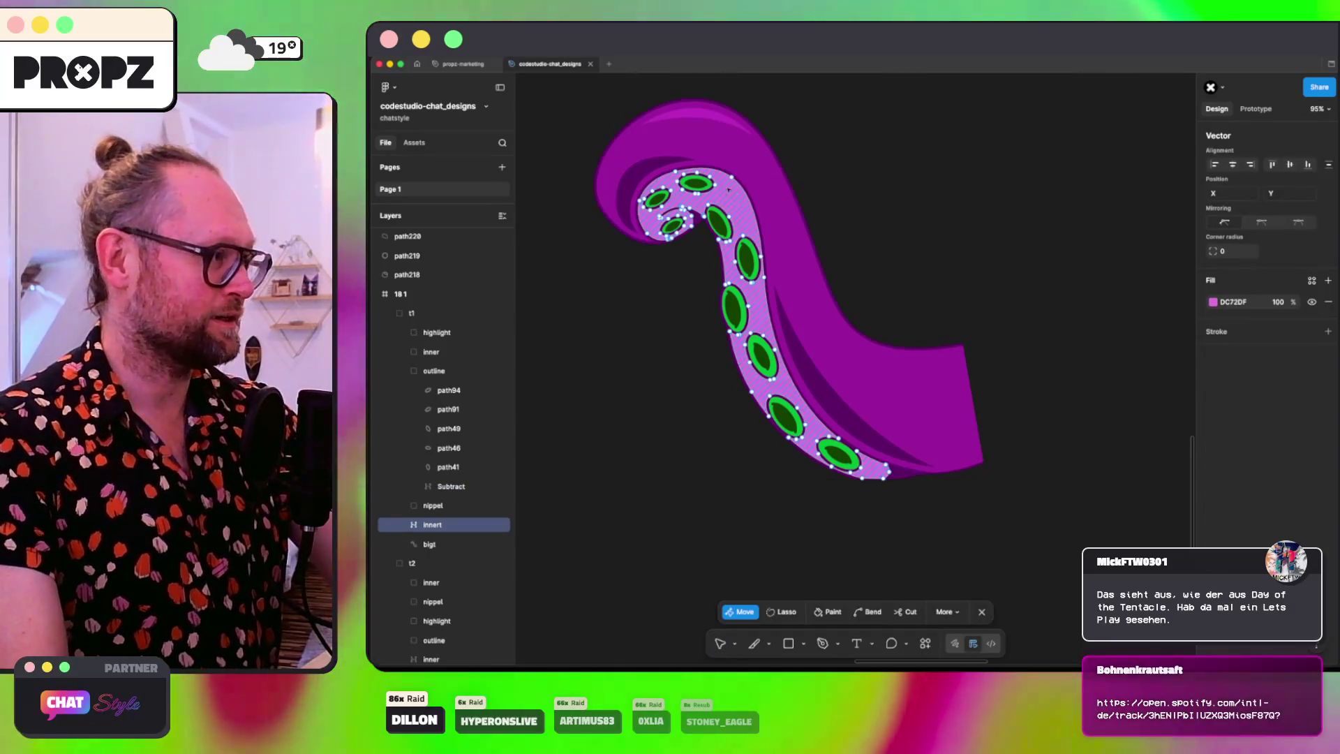
left_click_drag(754, 314, 771, 317)
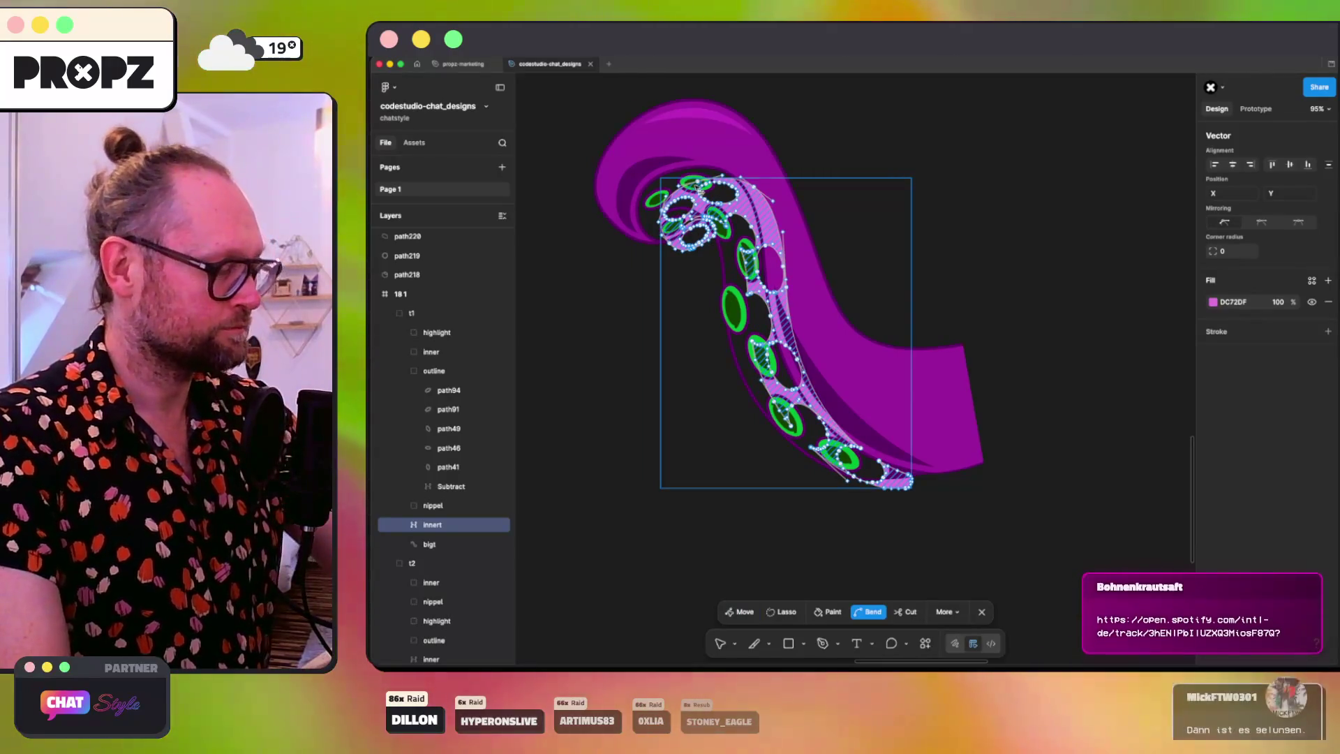
key("ctrl+z")
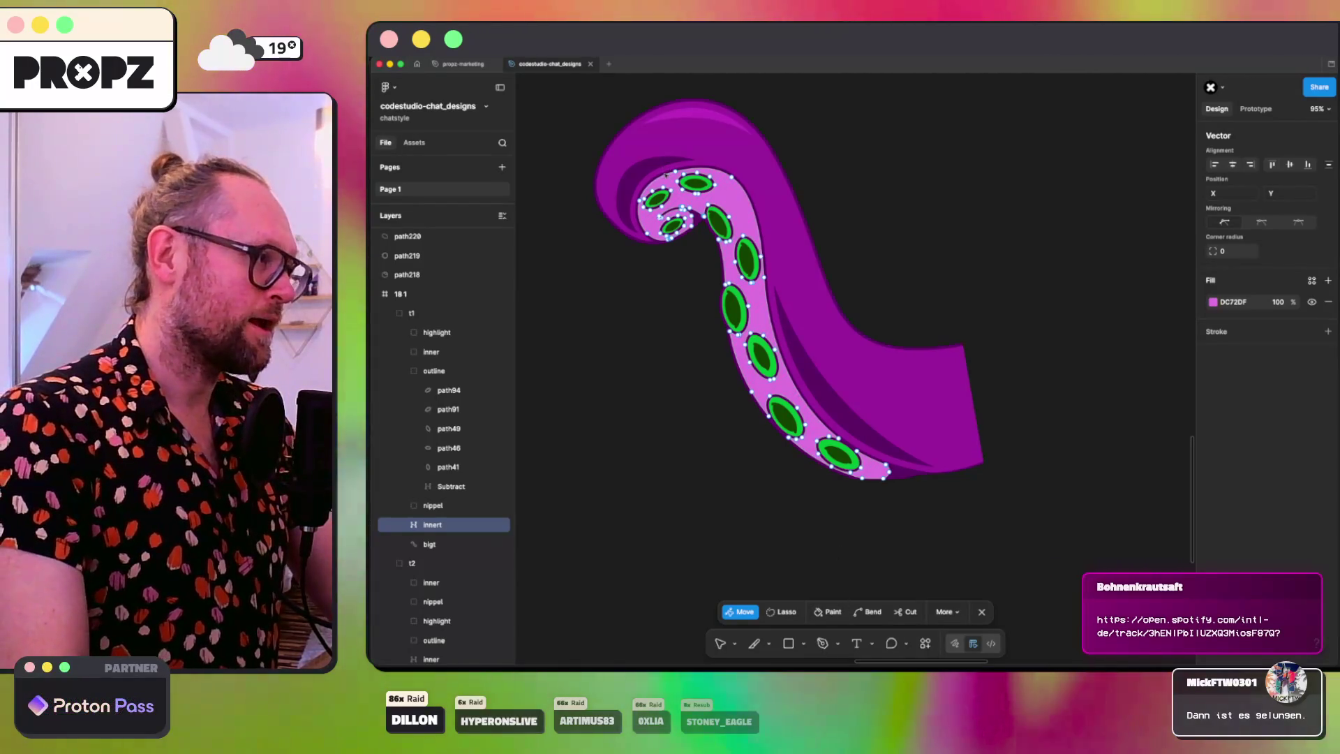
left_click_drag(673, 179, 700, 185)
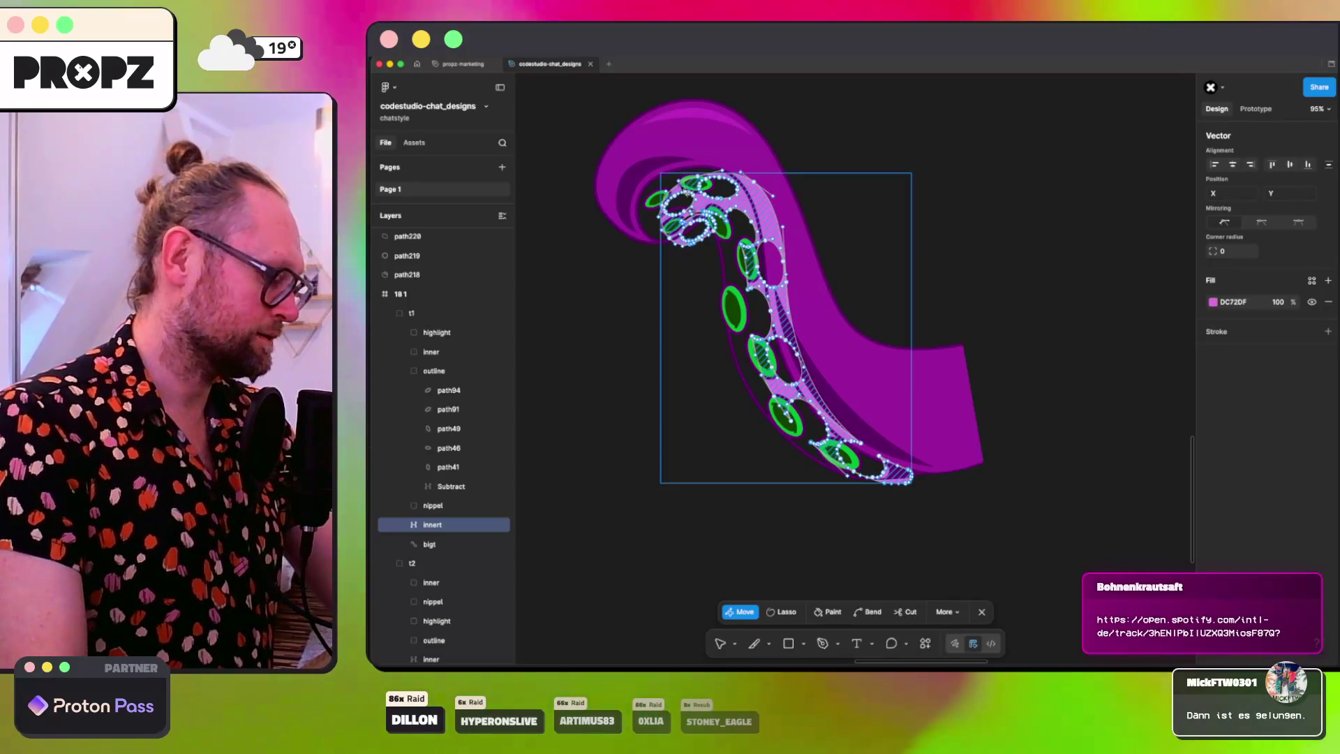
key("ctrl+z")
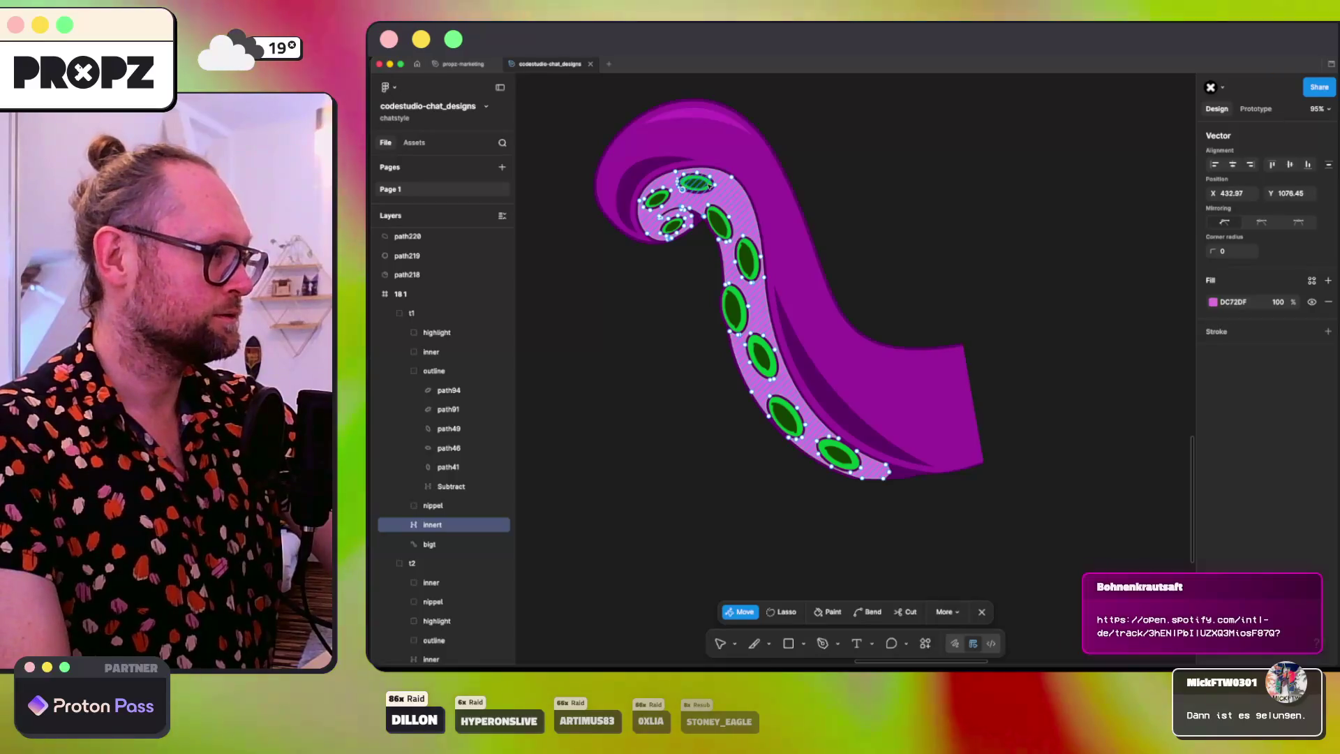
left_click(697, 172)
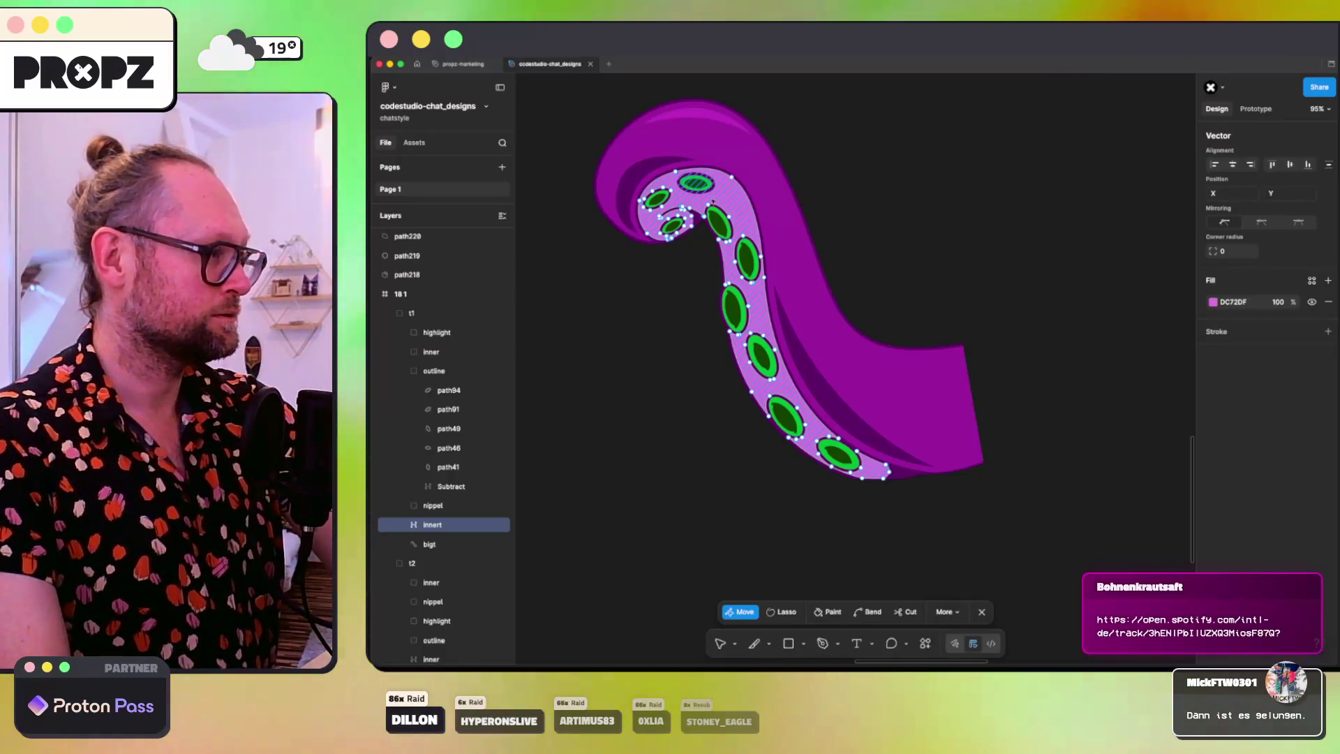
left_click(671, 190)
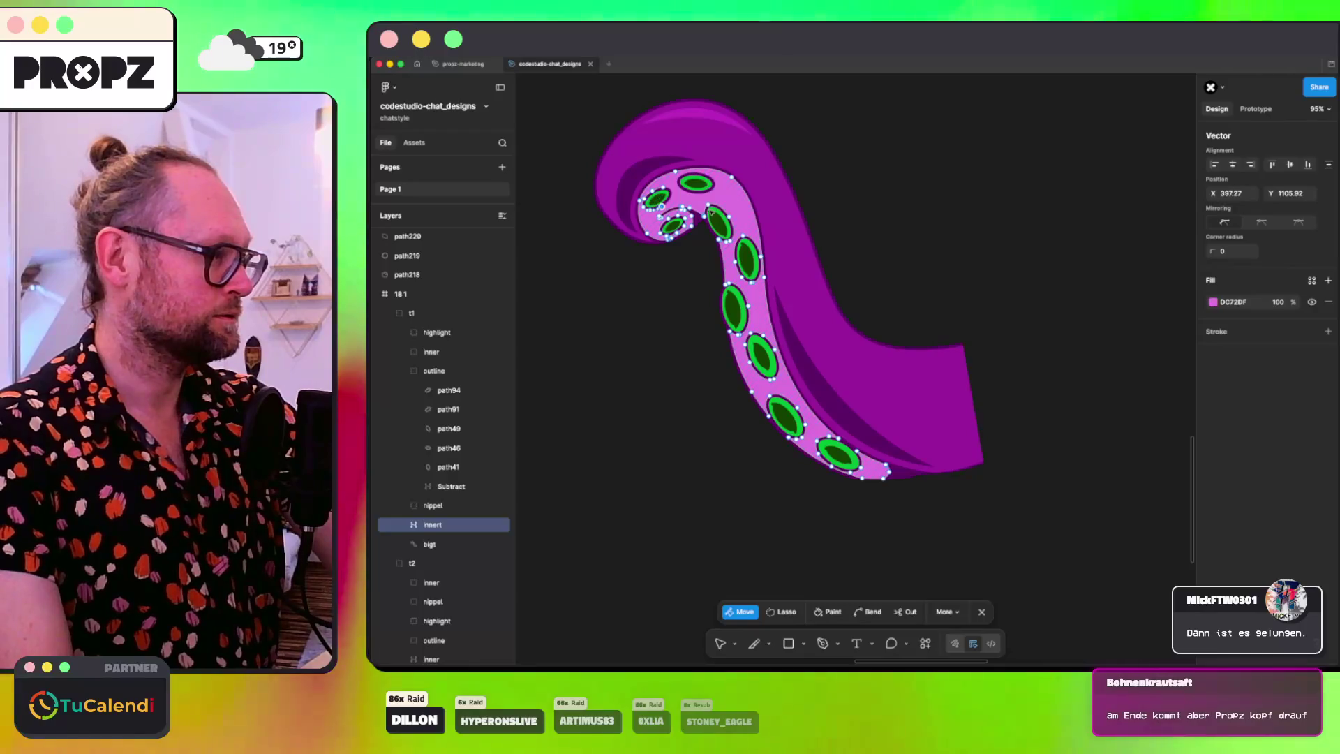
left_click(677, 226)
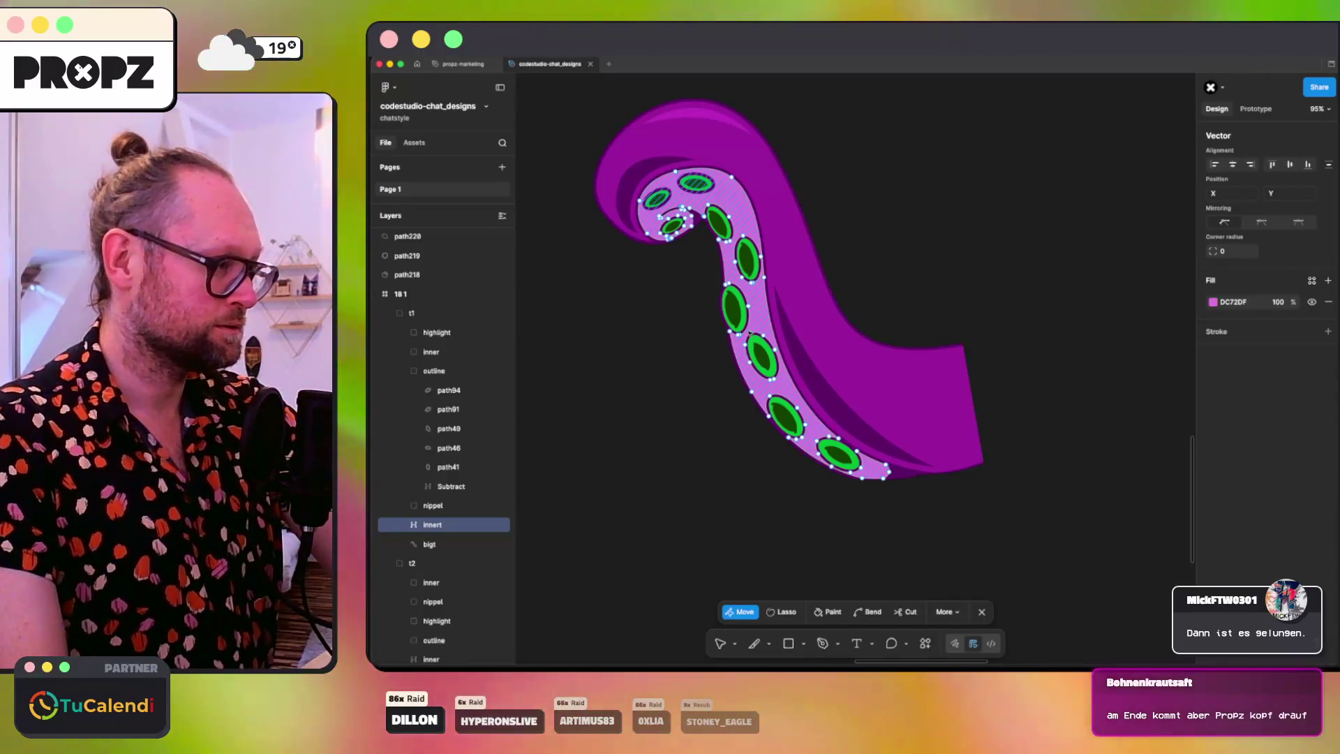
Step: Try moving an underside vertex between the lower suckers, undoing the adjustment
left_click(760, 327)
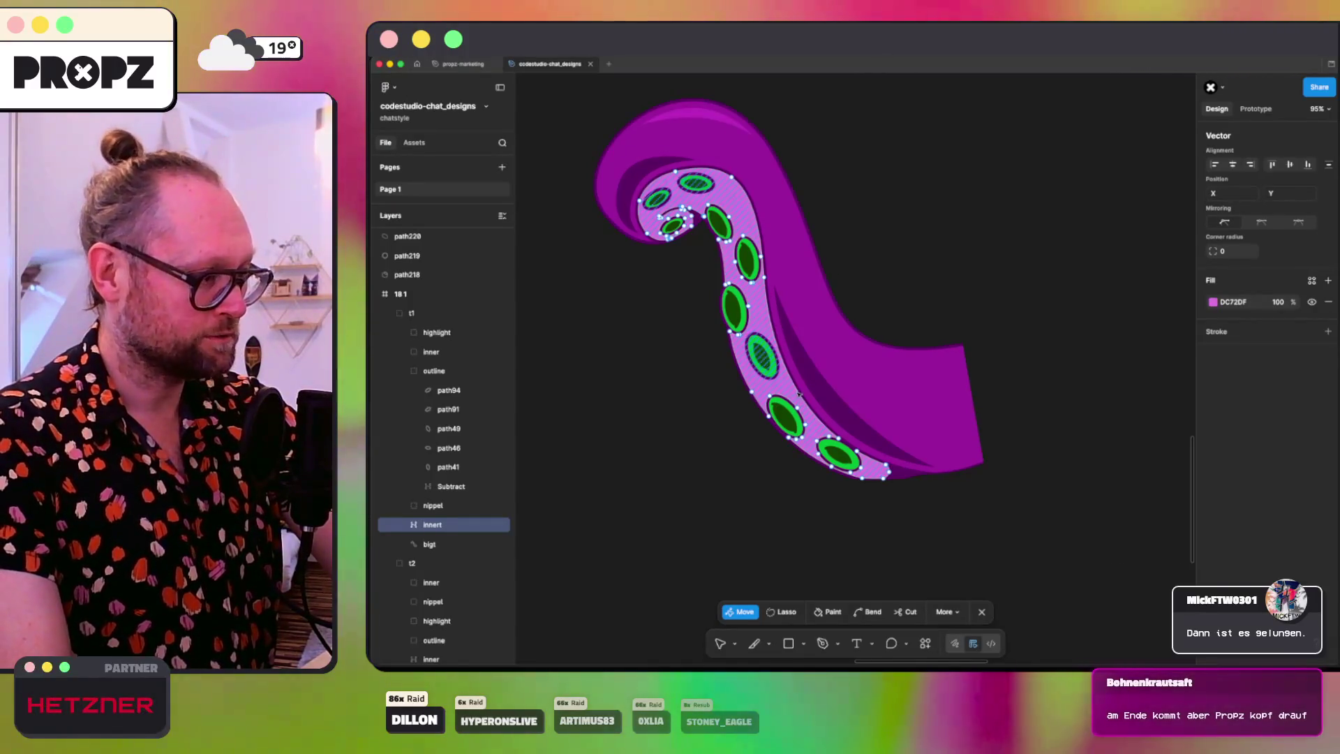
left_click_drag(798, 407, 805, 425)
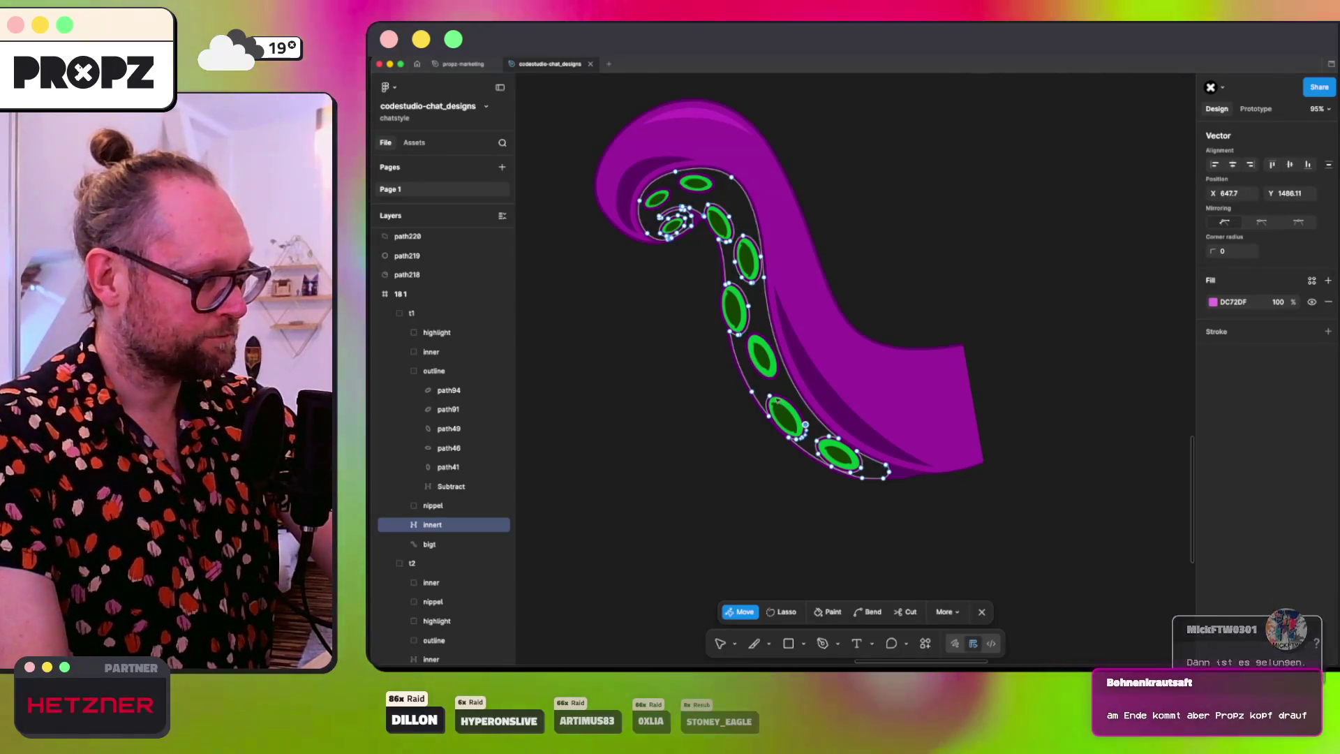
key("ctrl+z")
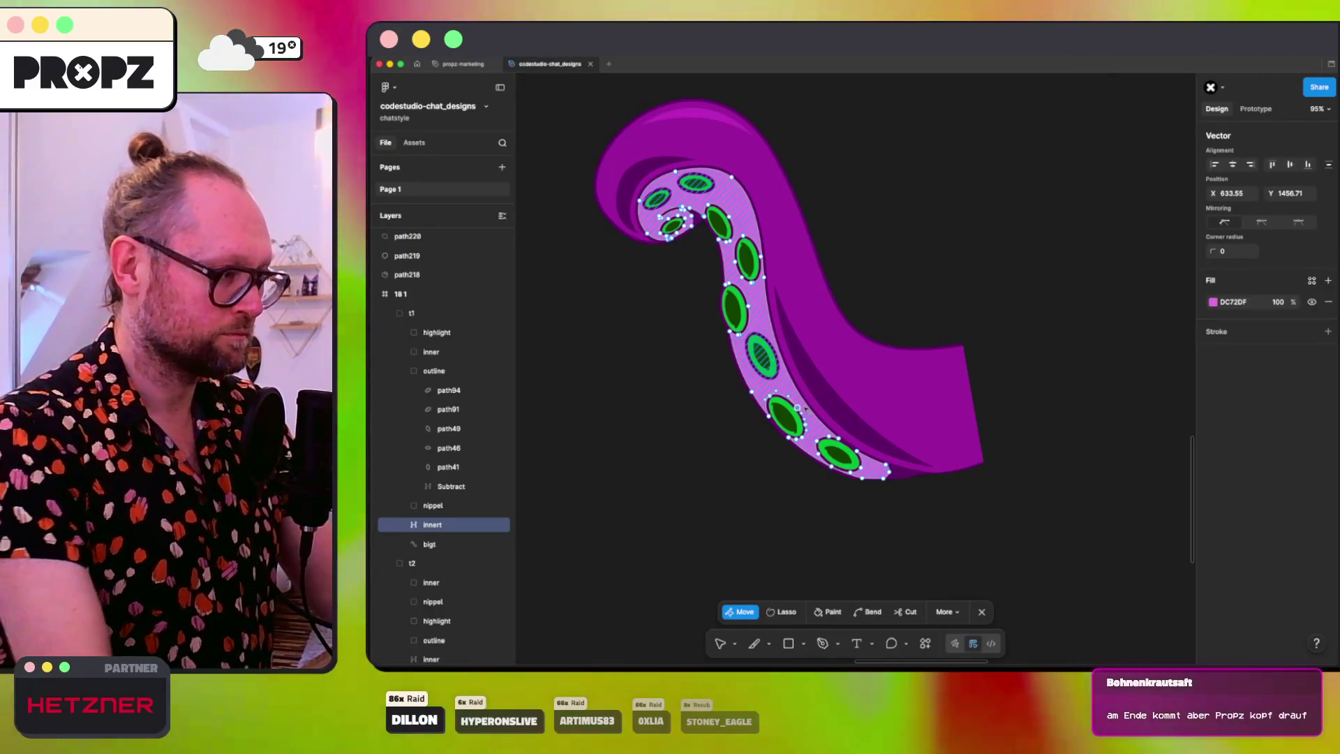
key("ctrl+shift+z")
mouse_move(805, 424)
left_mouse_down()
mouse_move(796, 439)
mouse_move(770, 396)
left_mouse_up()
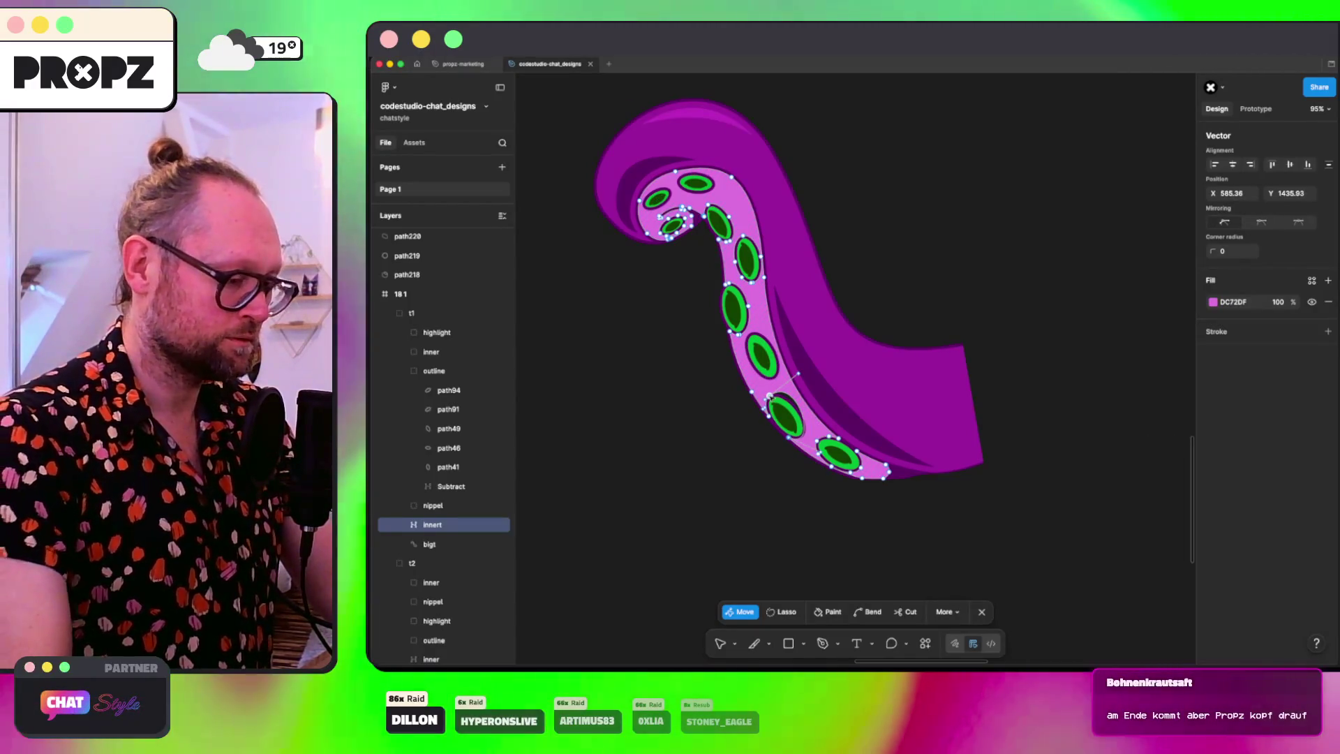
key("ctrl+z")
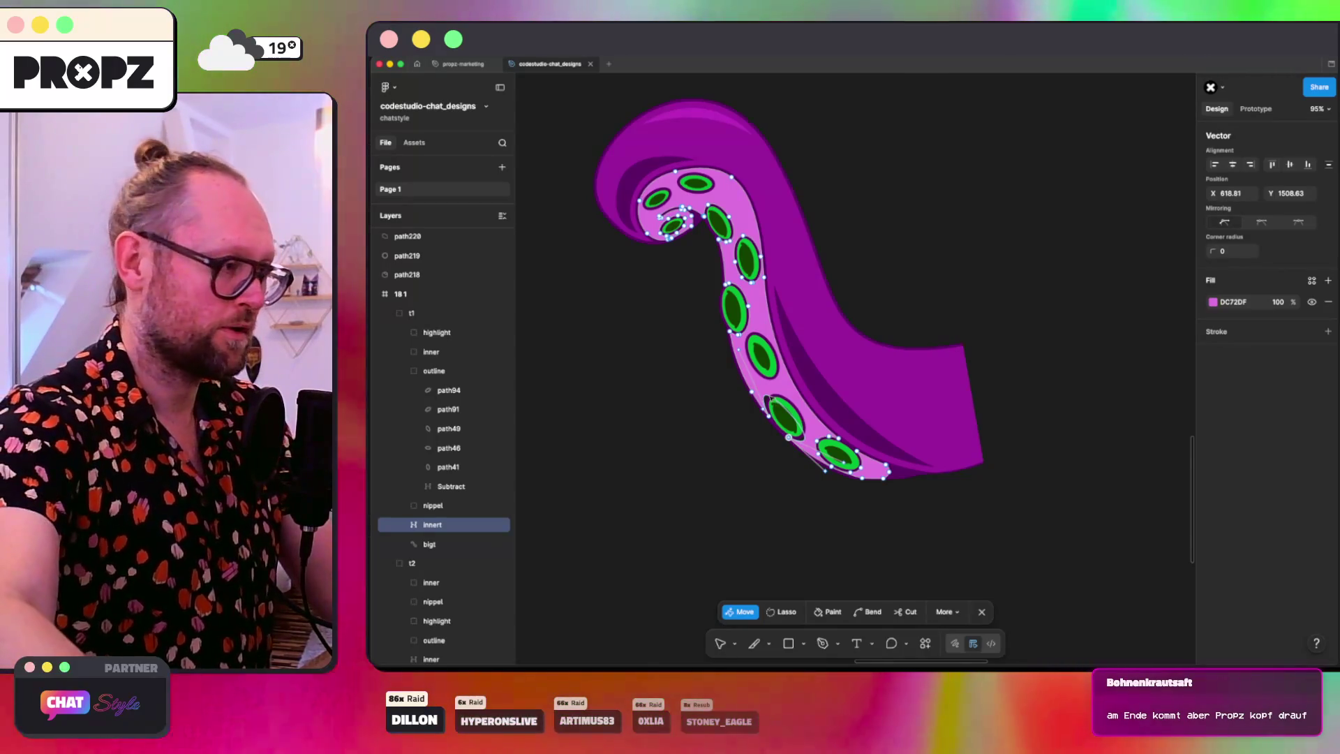
scroll(770, 398, "up", 5)
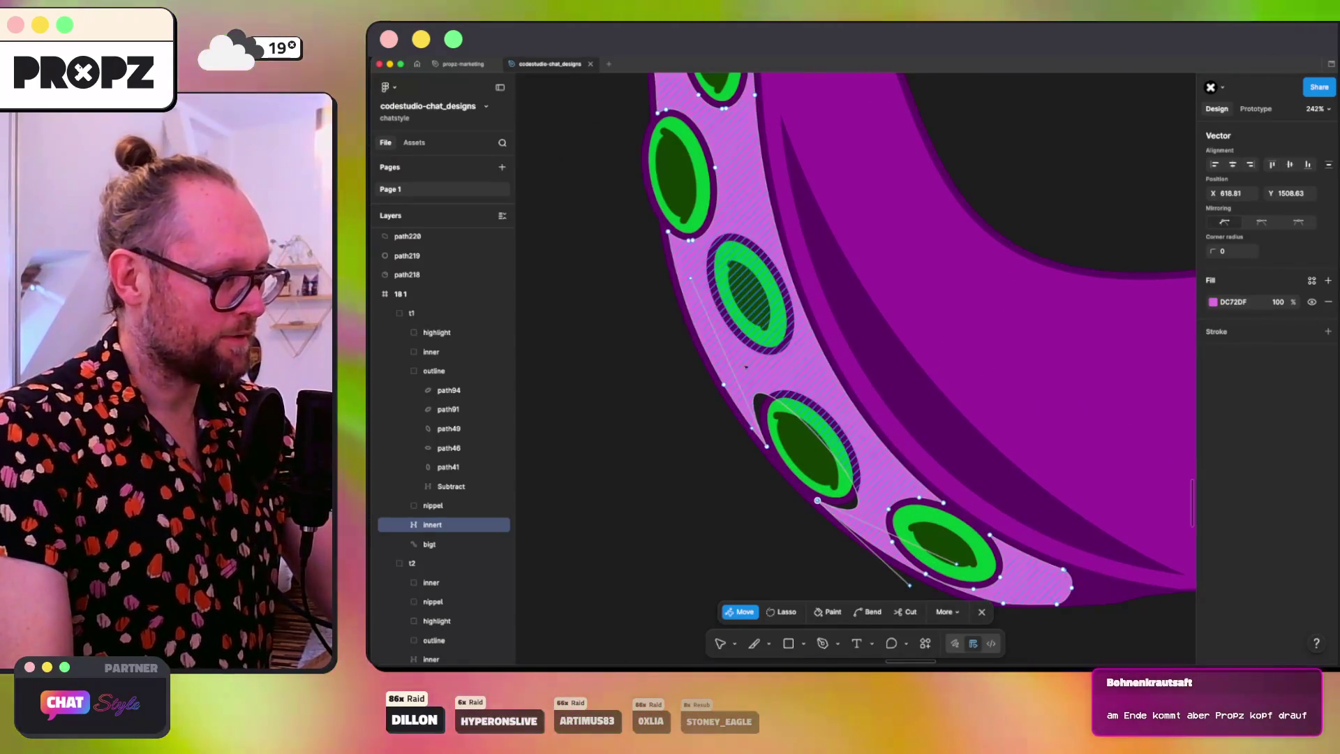
left_click(691, 279)
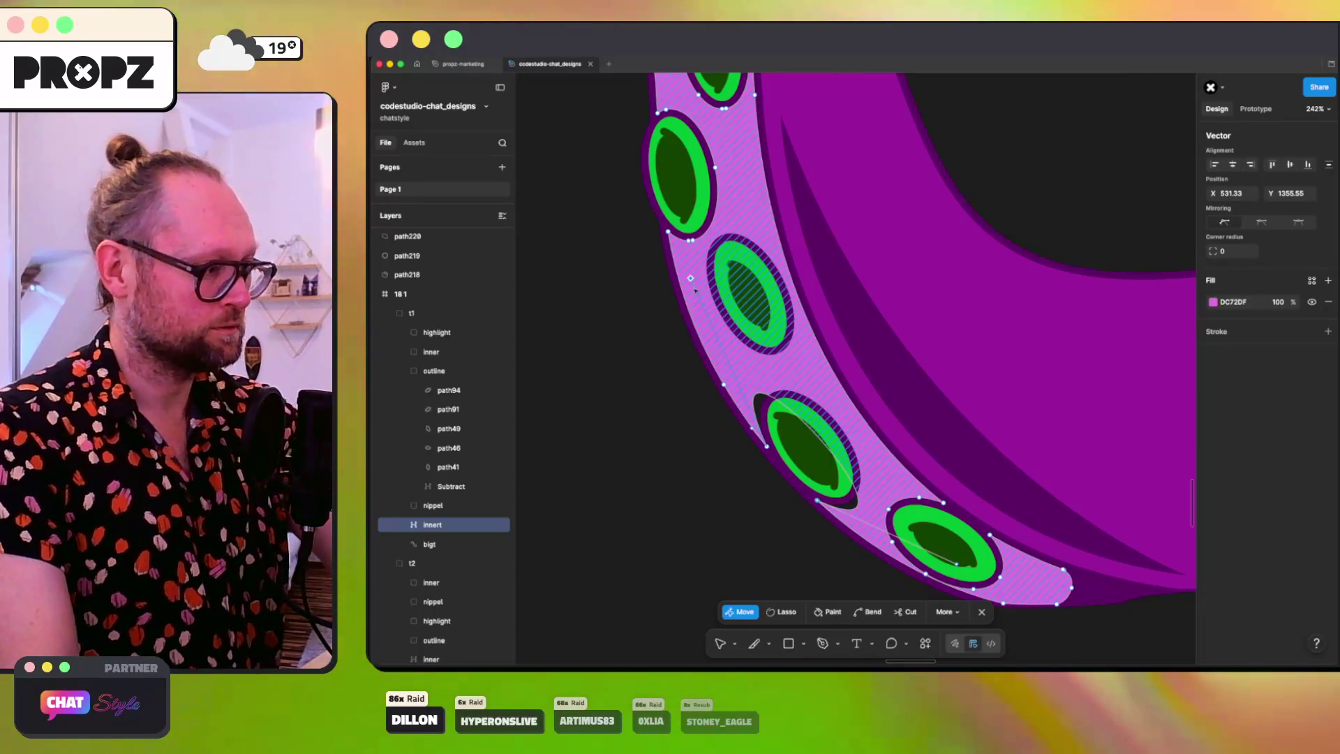
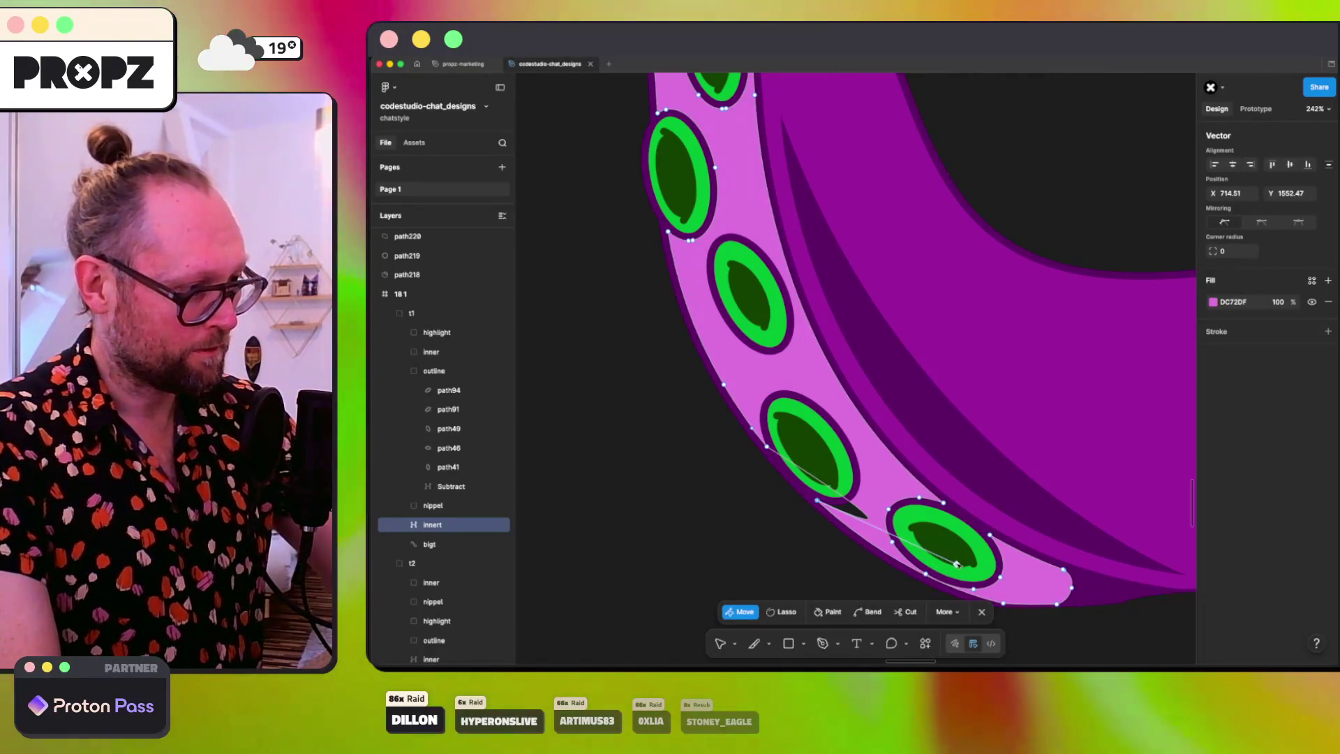
Step: Undo the stretched spike point on the inner pink shape, then trial-delete a tip point and restore it
key("ctrl+z")
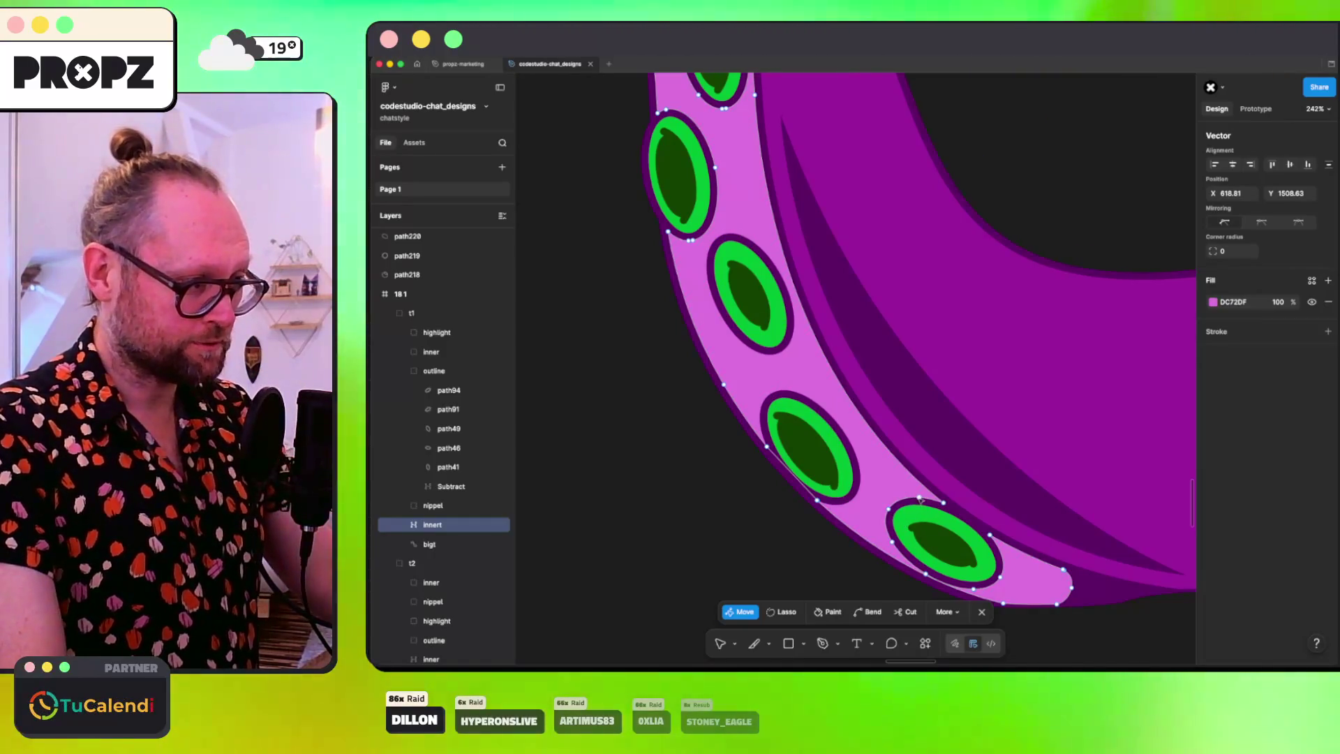
left_click(1000, 577)
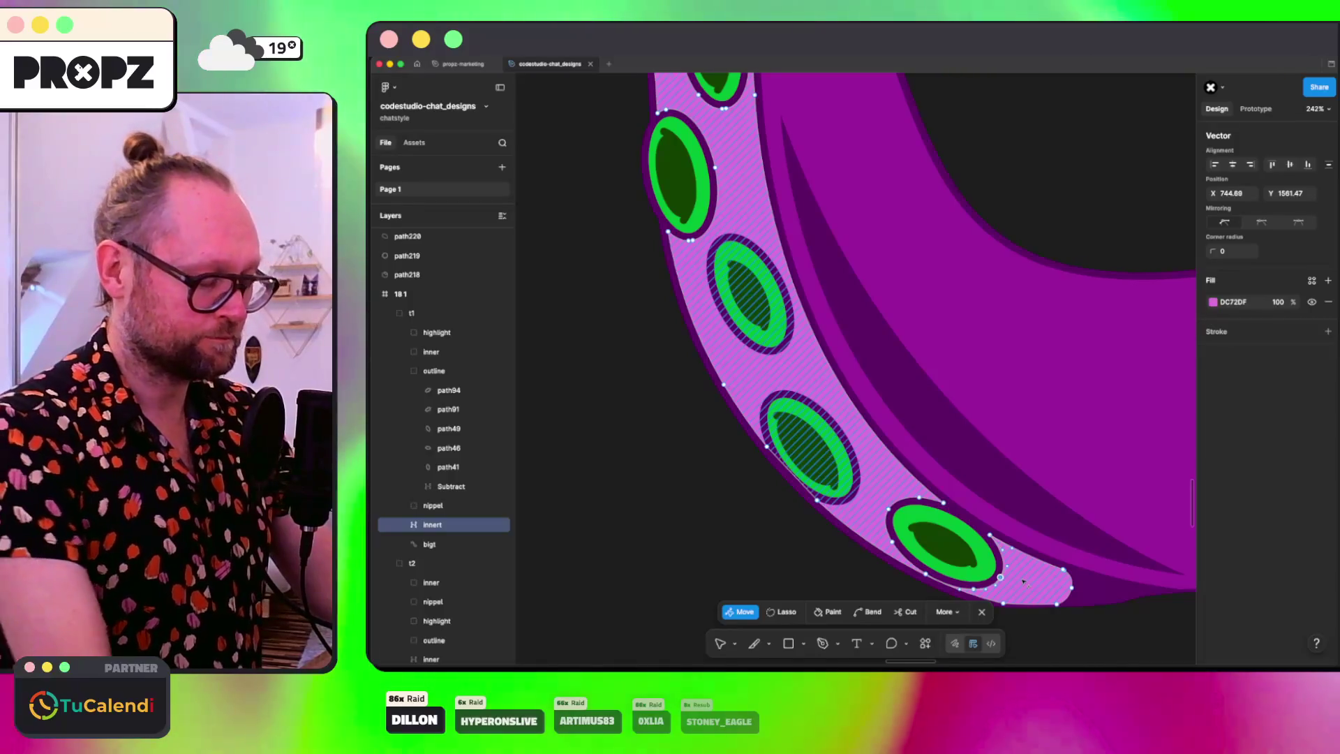
key("ctrl+z")
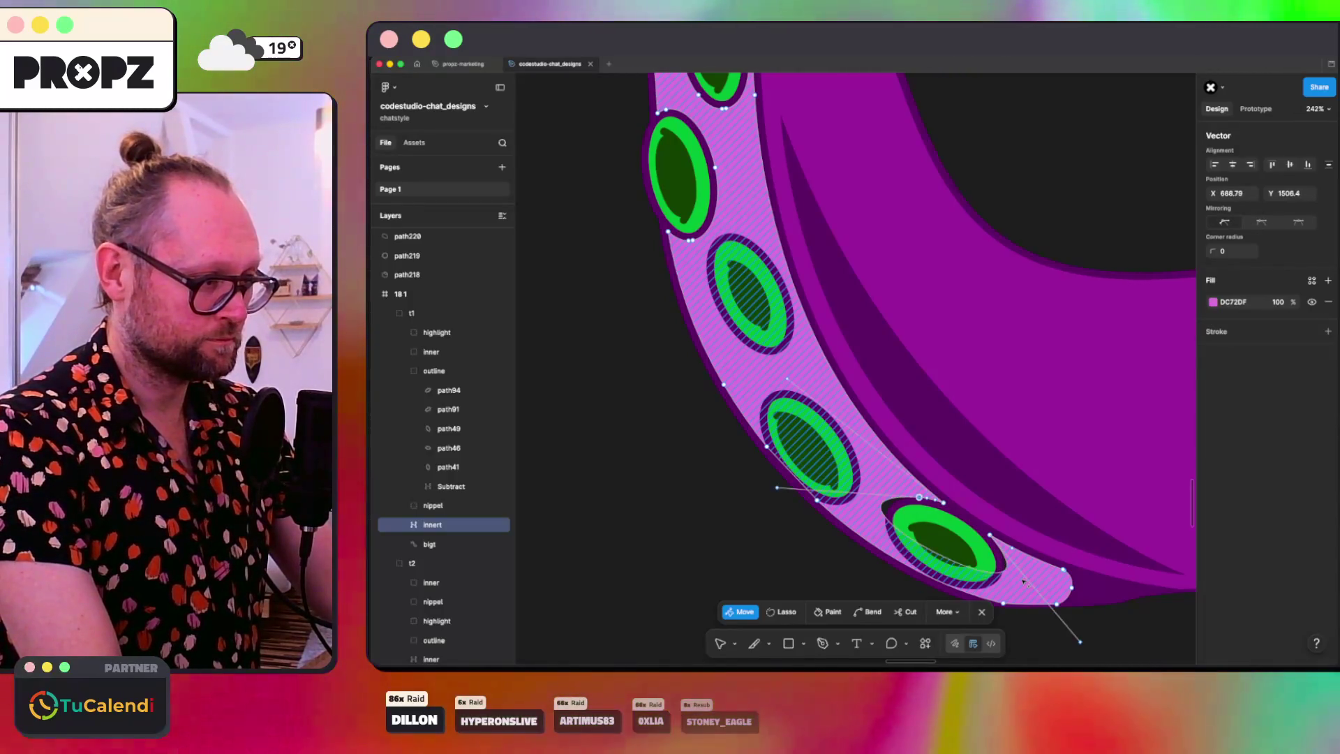
key("Delete")
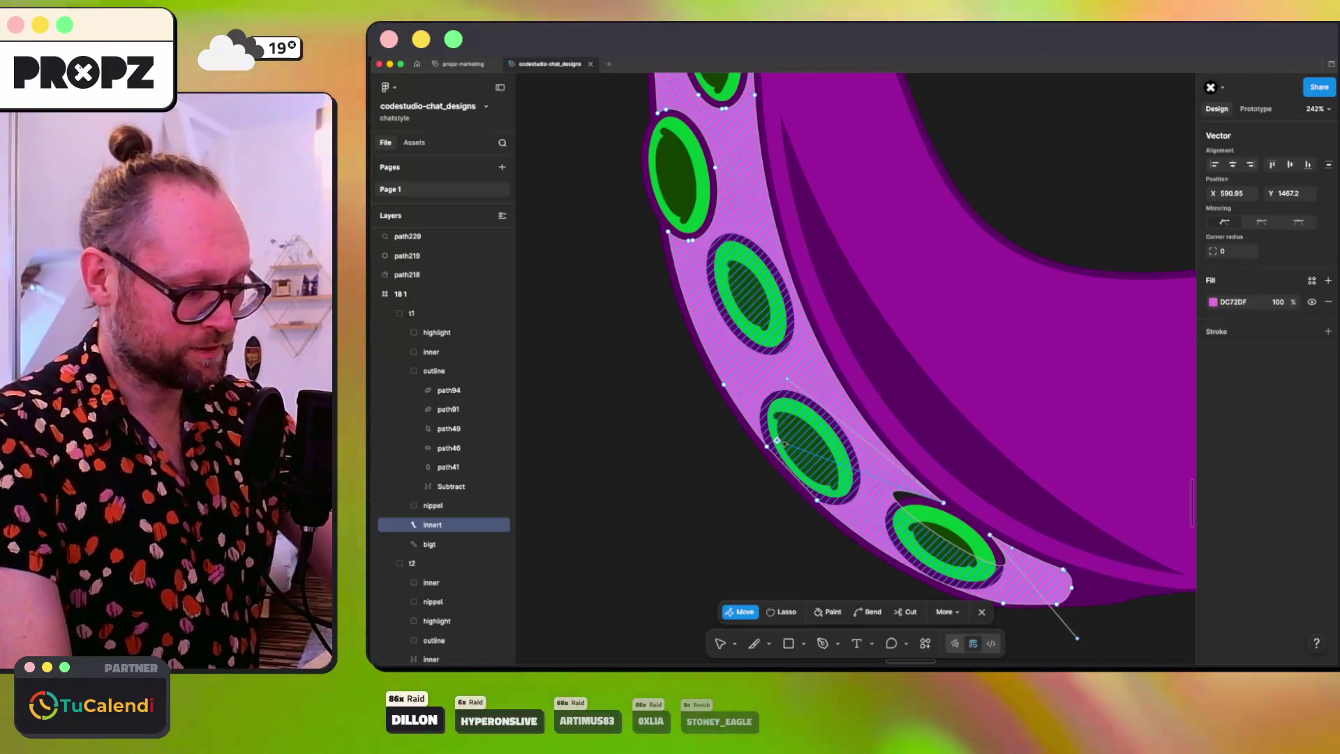
key("ctrl+z")
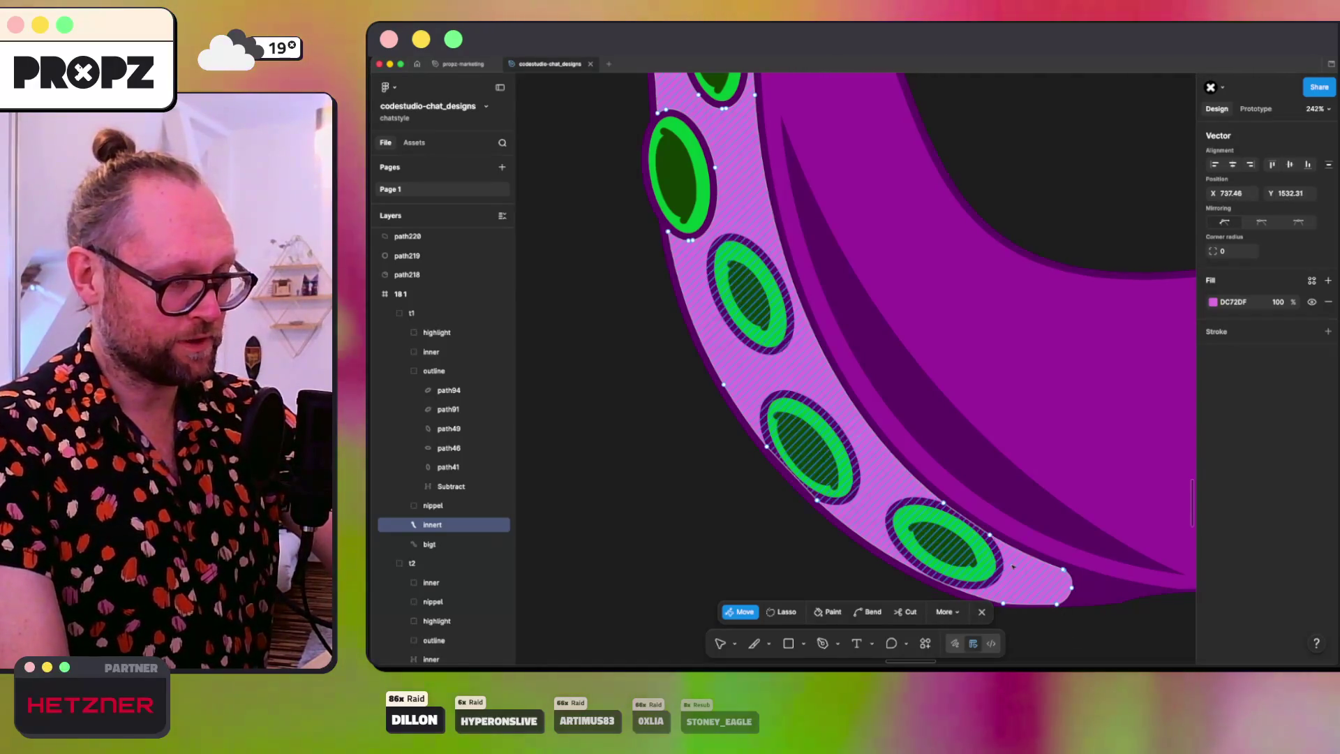
scroll(878, 446, "down", 5)
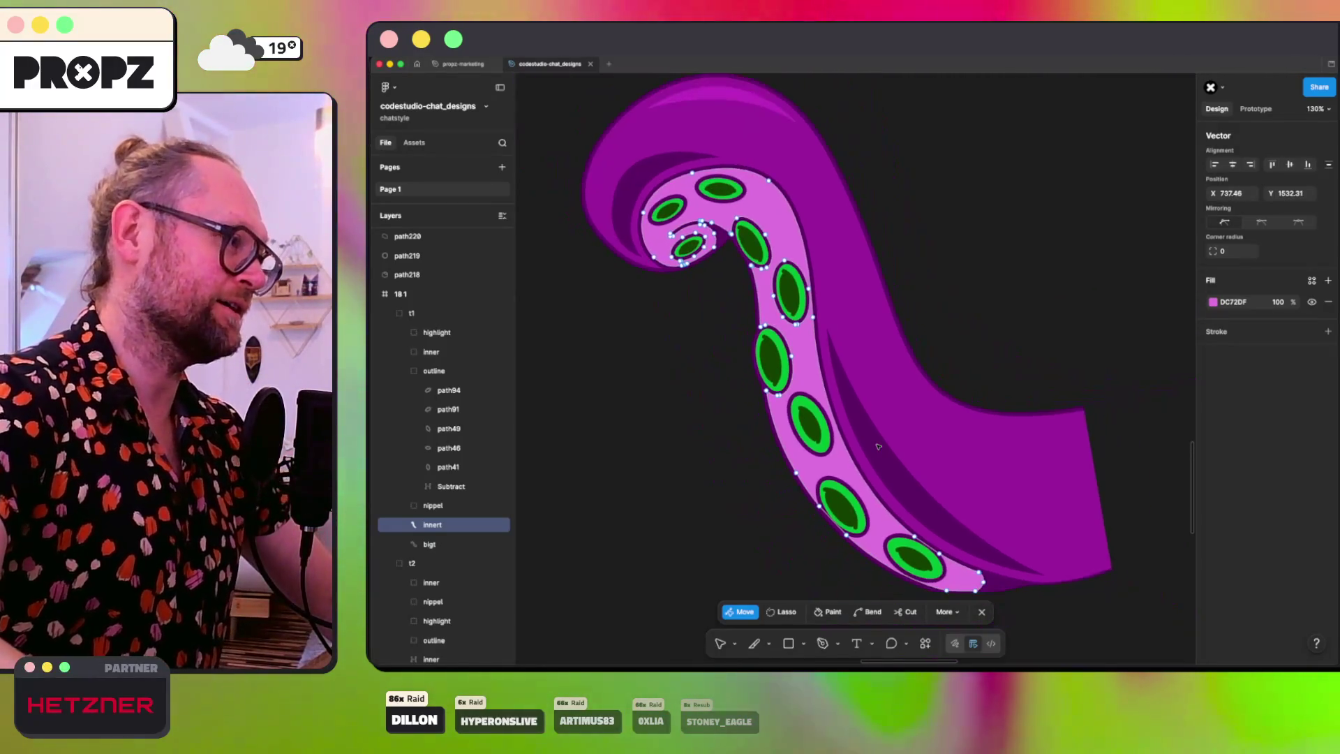
scroll(878, 445, "up", 3)
scroll(840, 410, "up", 1)
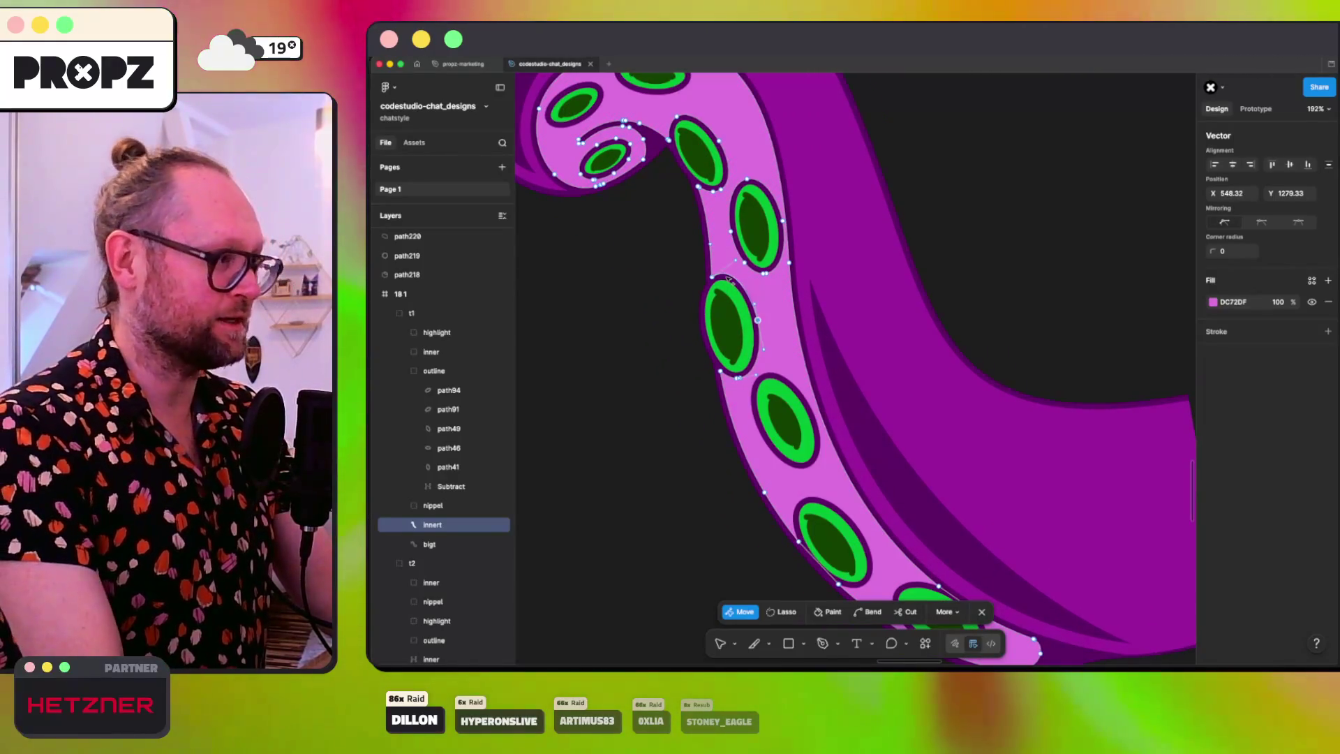
left_click(720, 371)
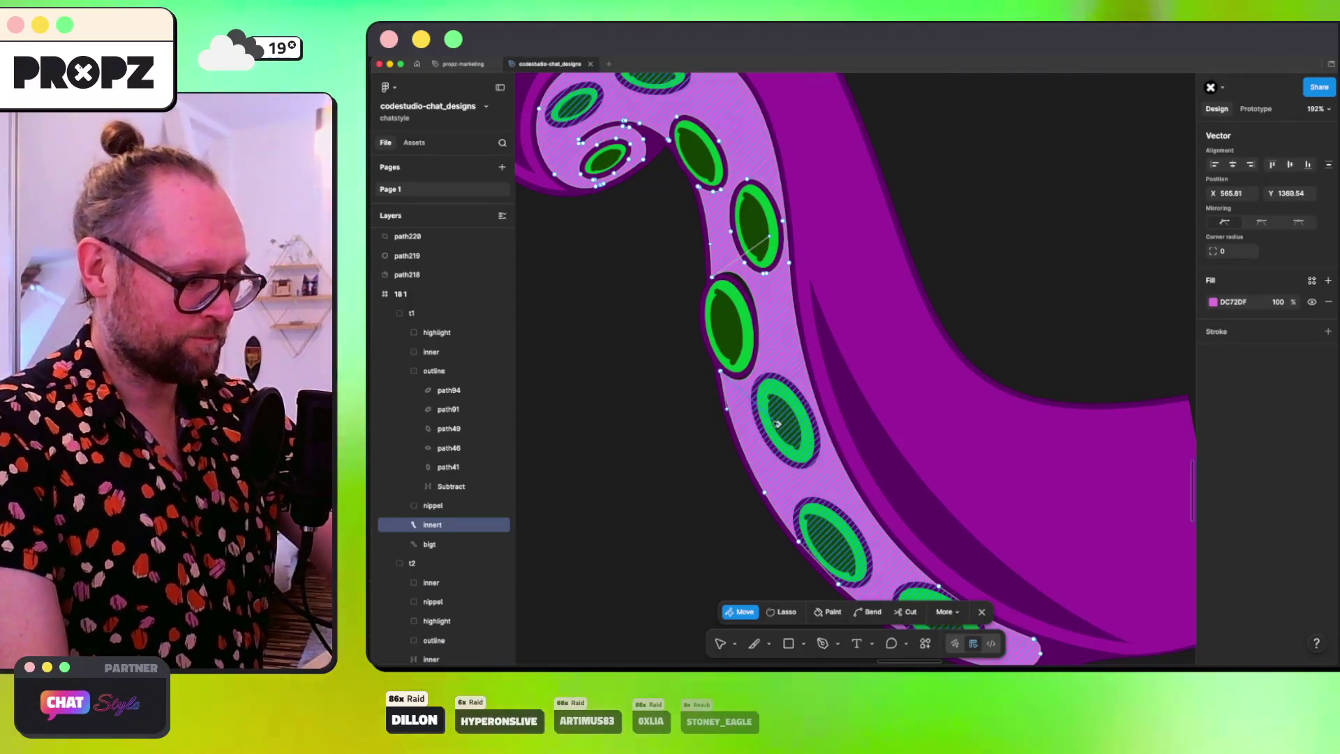
left_click(712, 277)
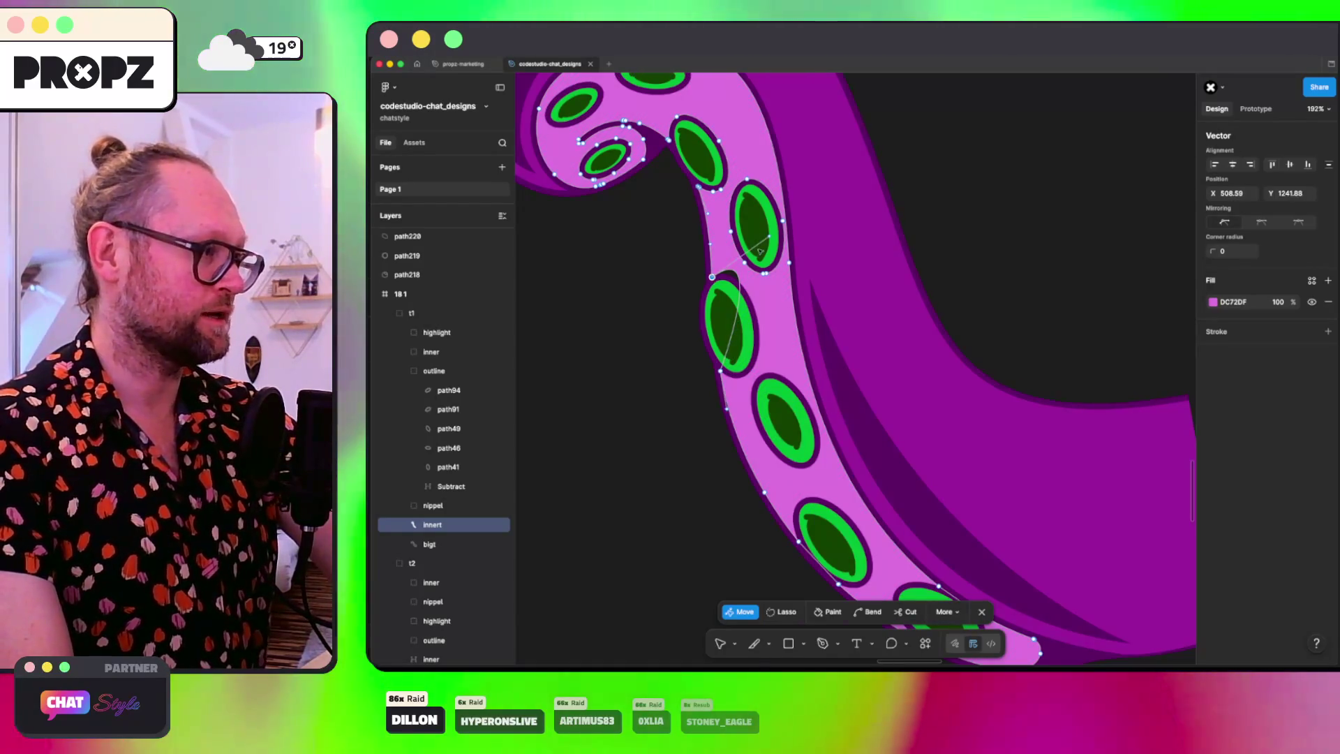
left_click(761, 224)
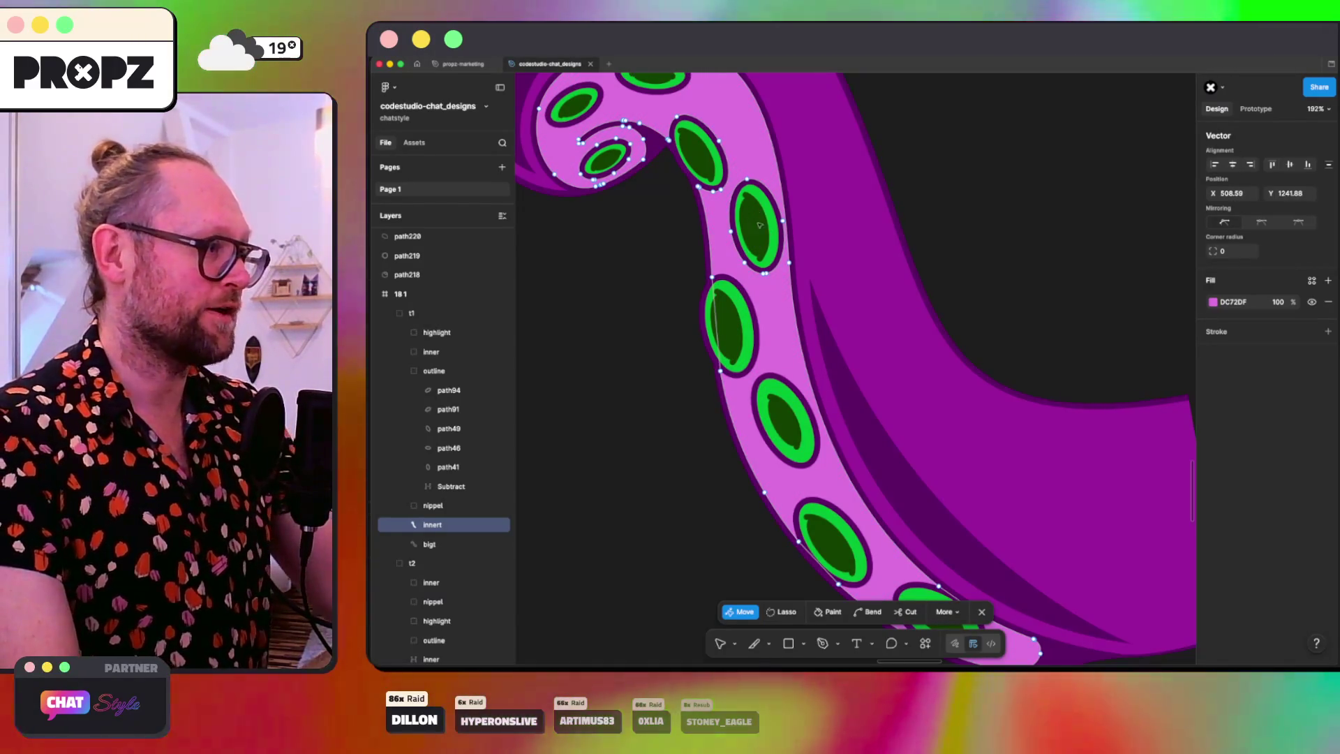
left_click(748, 238)
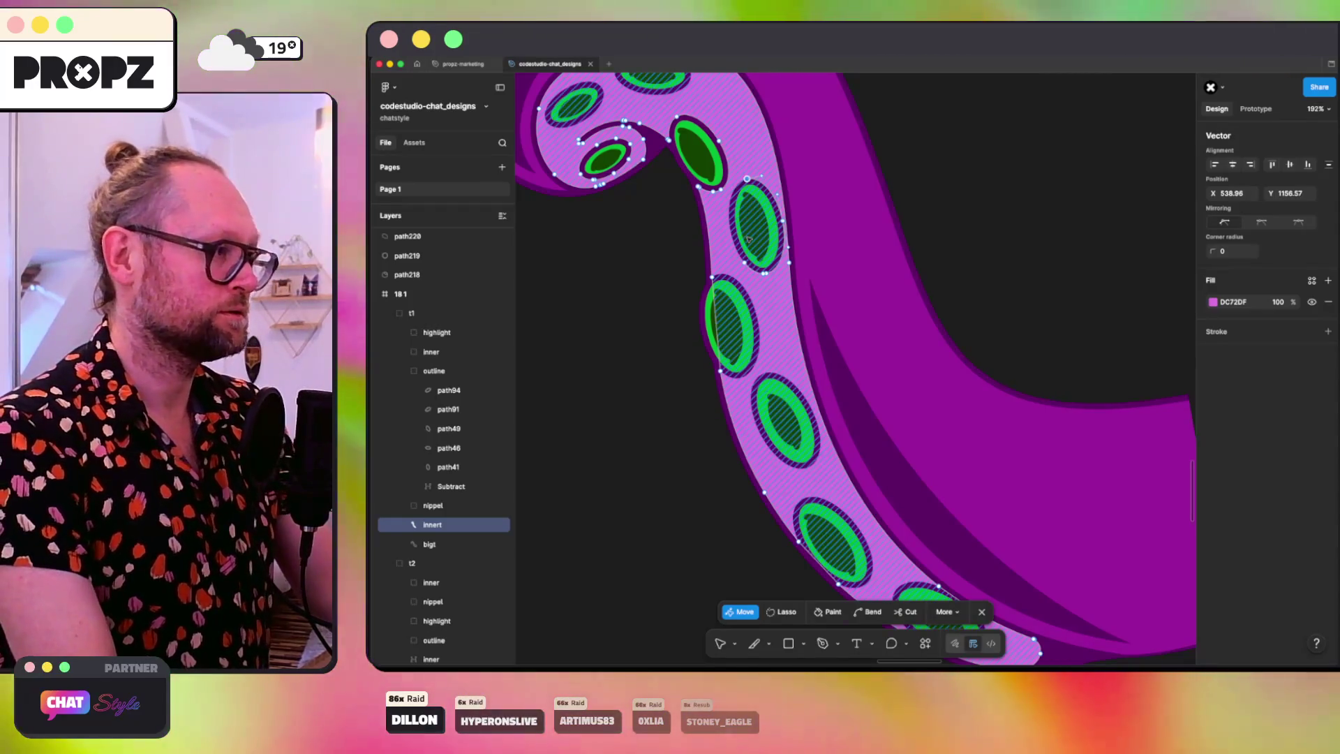
left_click(748, 239)
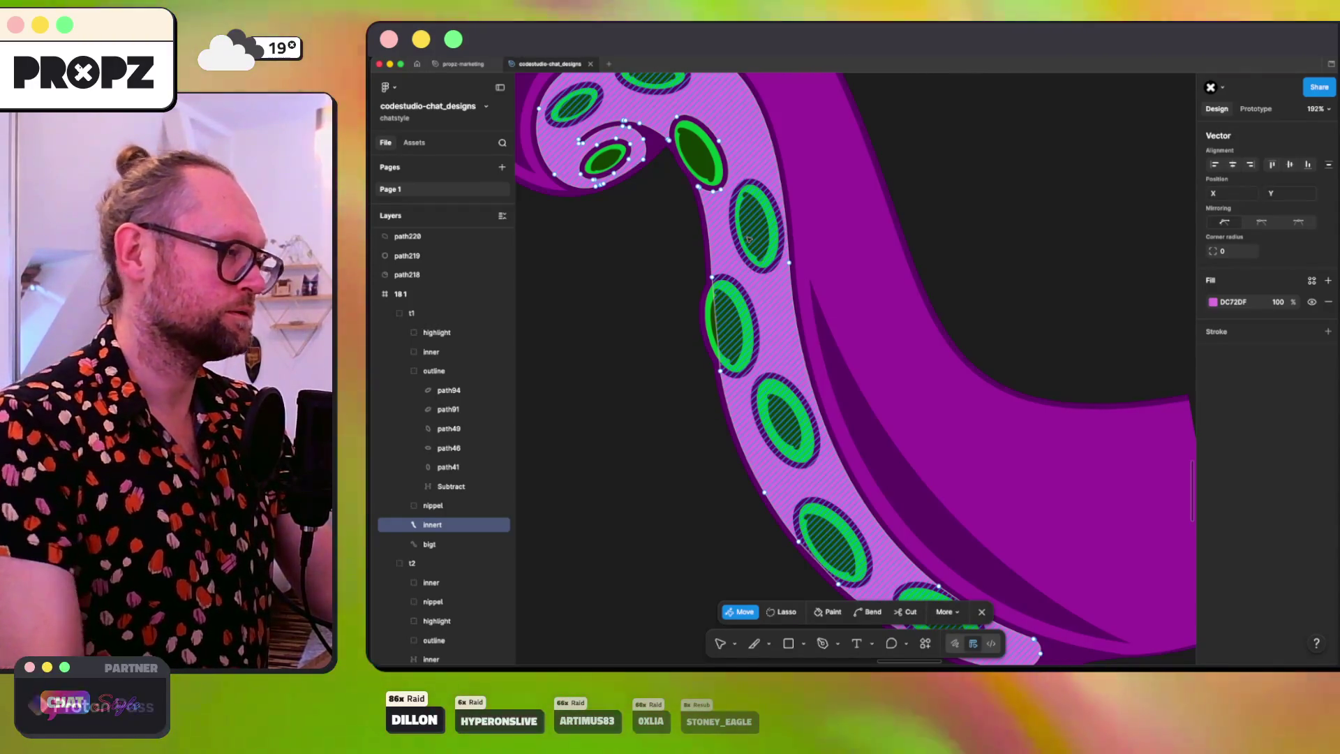
left_click(714, 190)
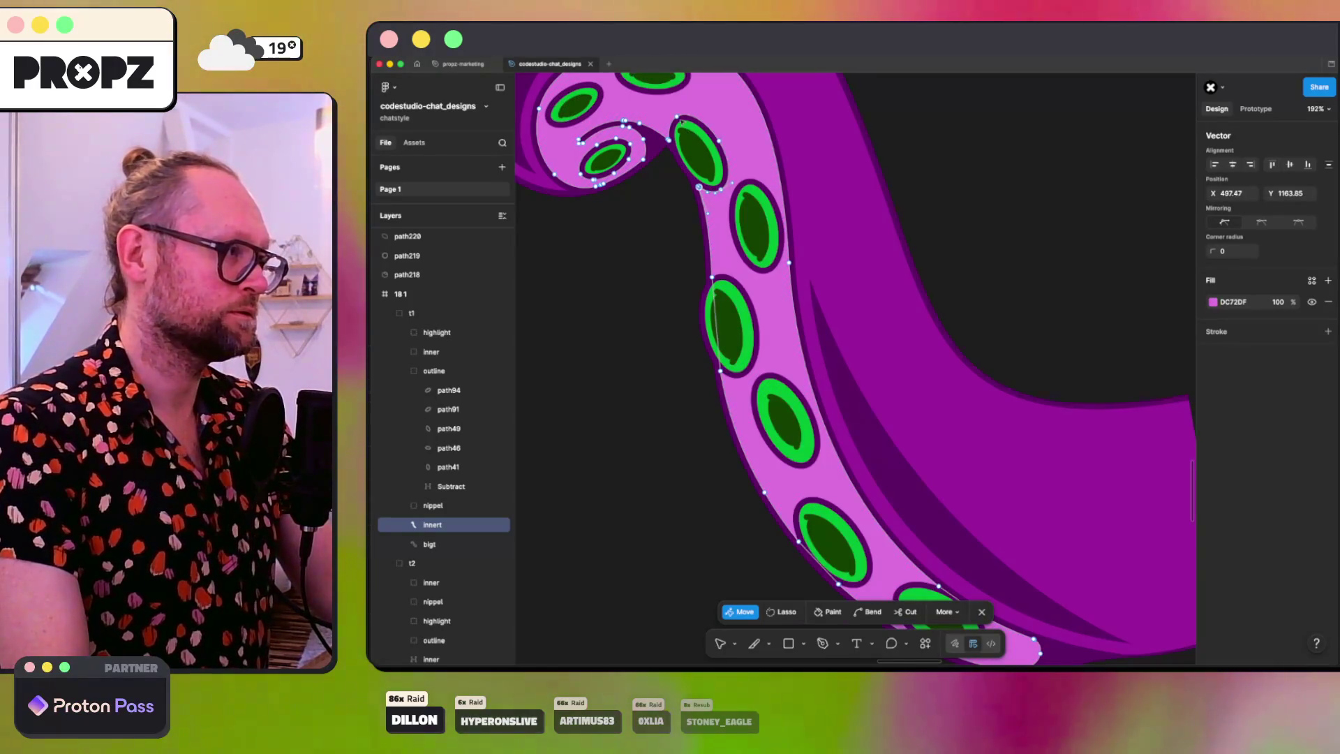
left_click(677, 116)
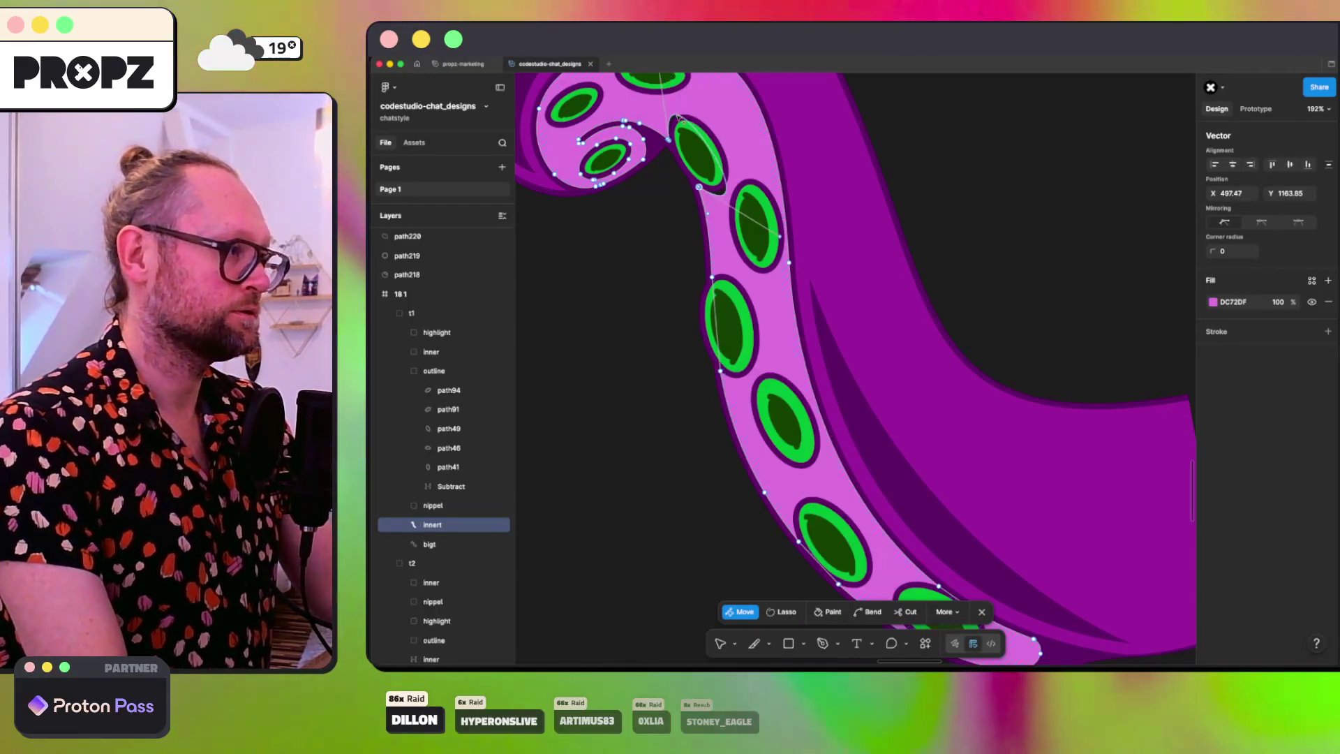
left_click(698, 187)
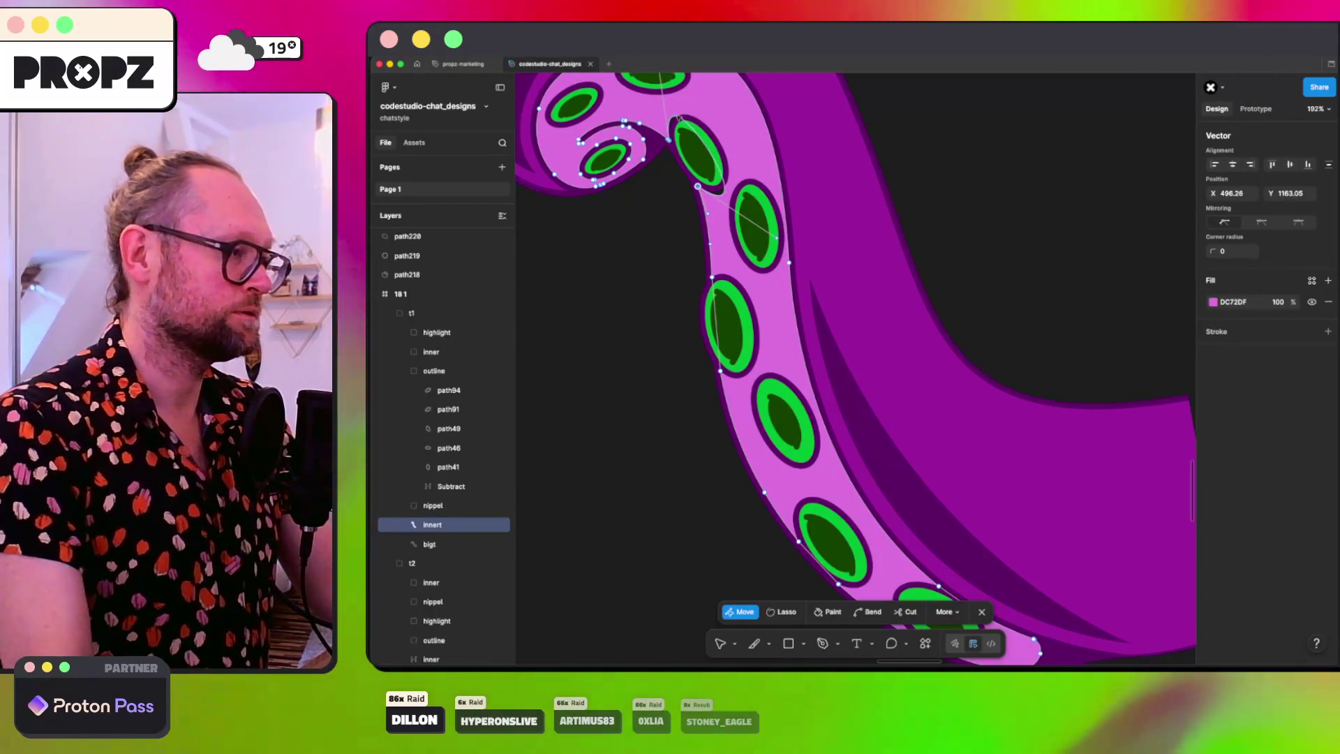
key("Escape")
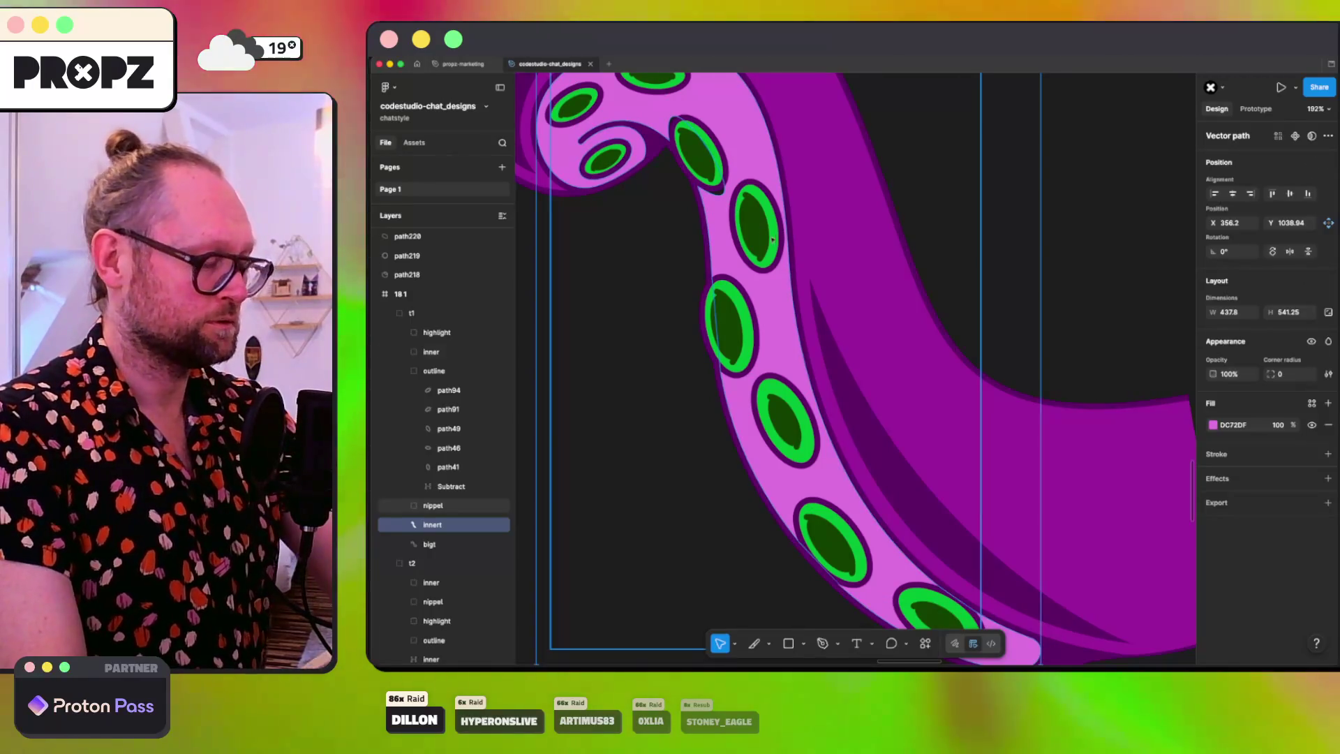
double_click(715, 201)
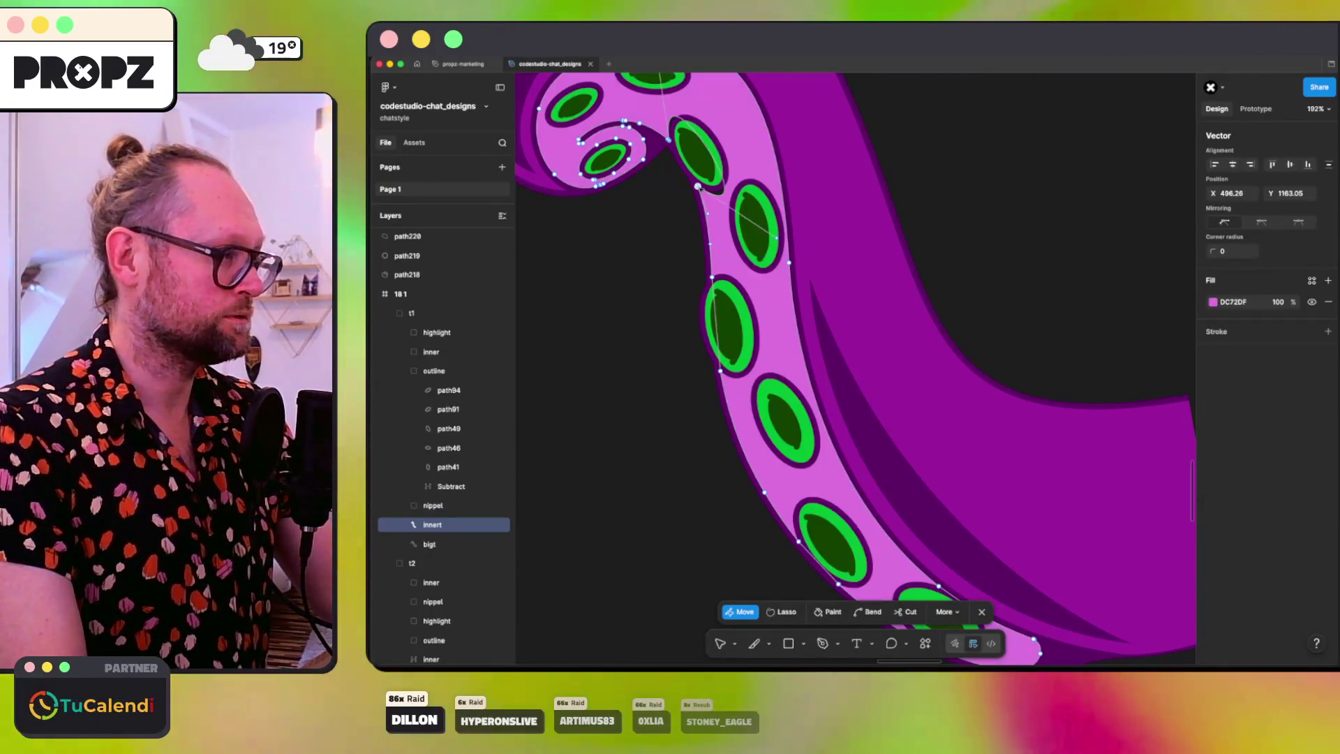
key("super+a")
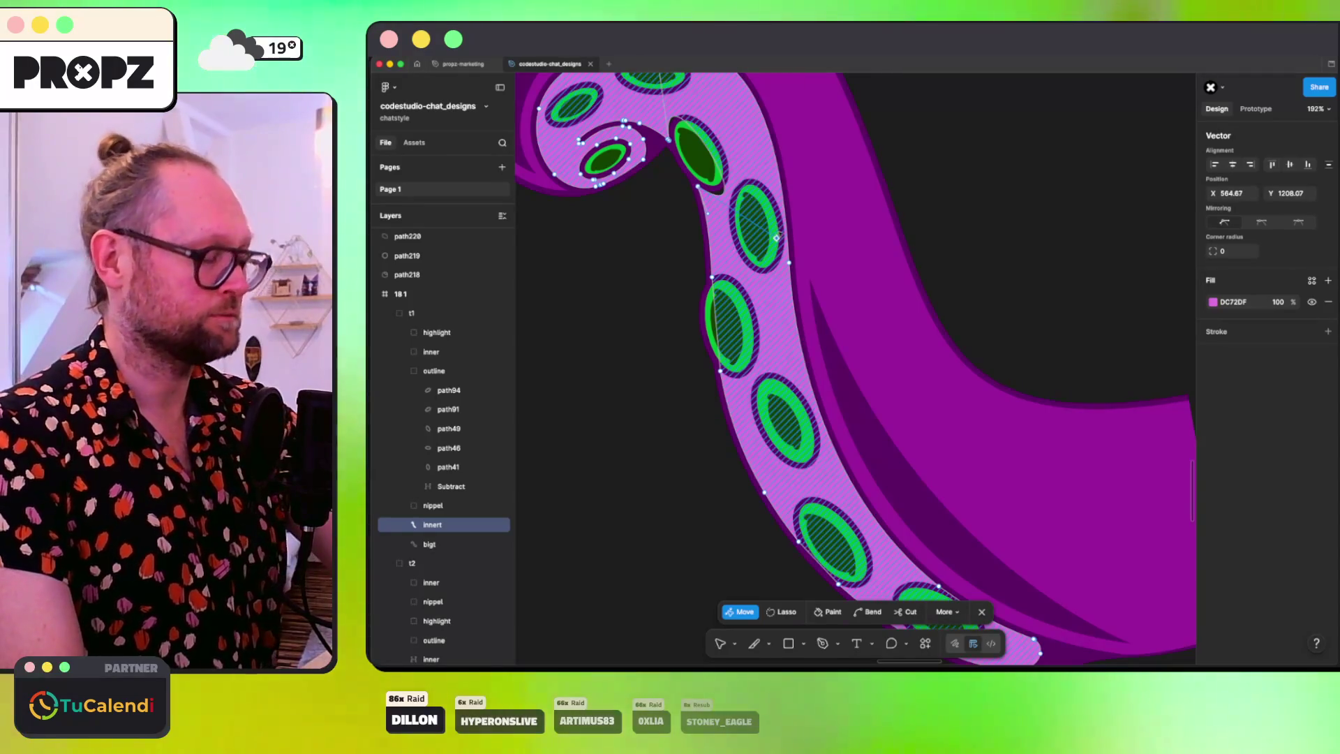
left_click(669, 139)
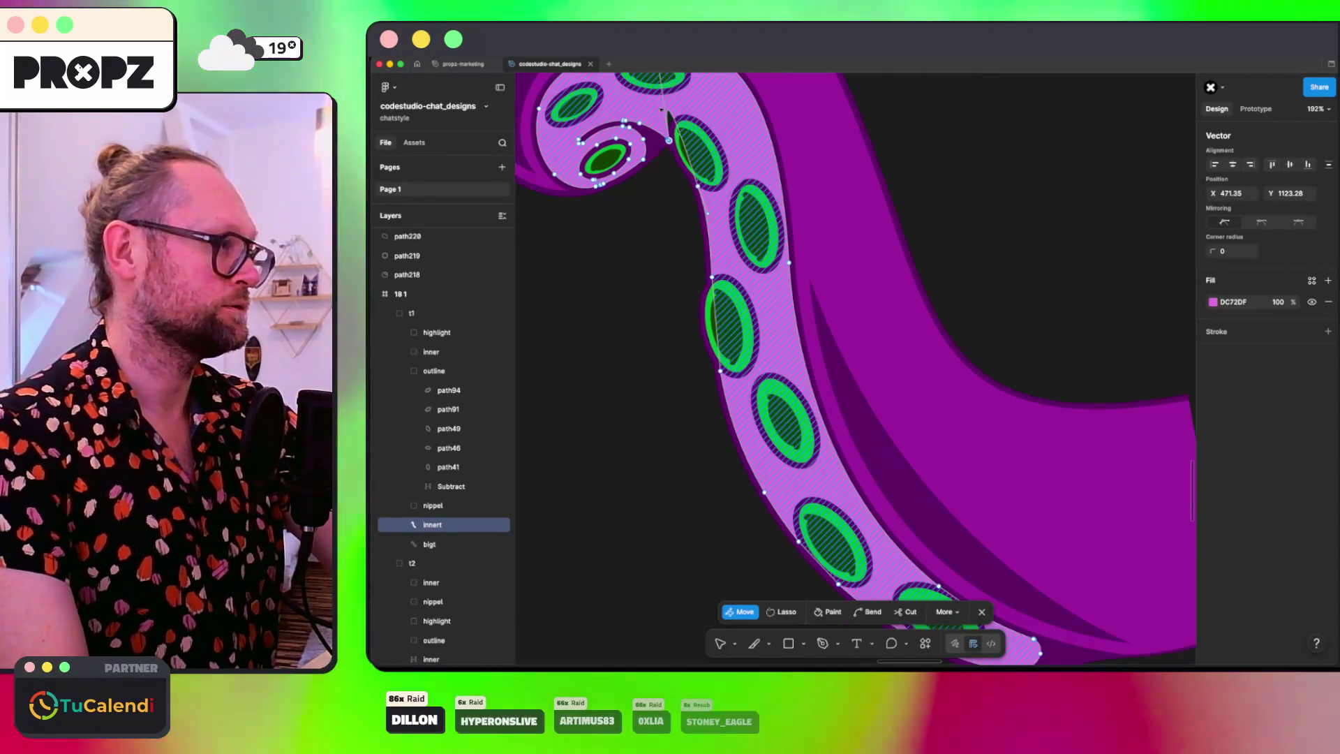
Step: Adjust the curl's anchor points so the pink band's upper end tucks between the top suckers
scroll(676, 110, "up", 3)
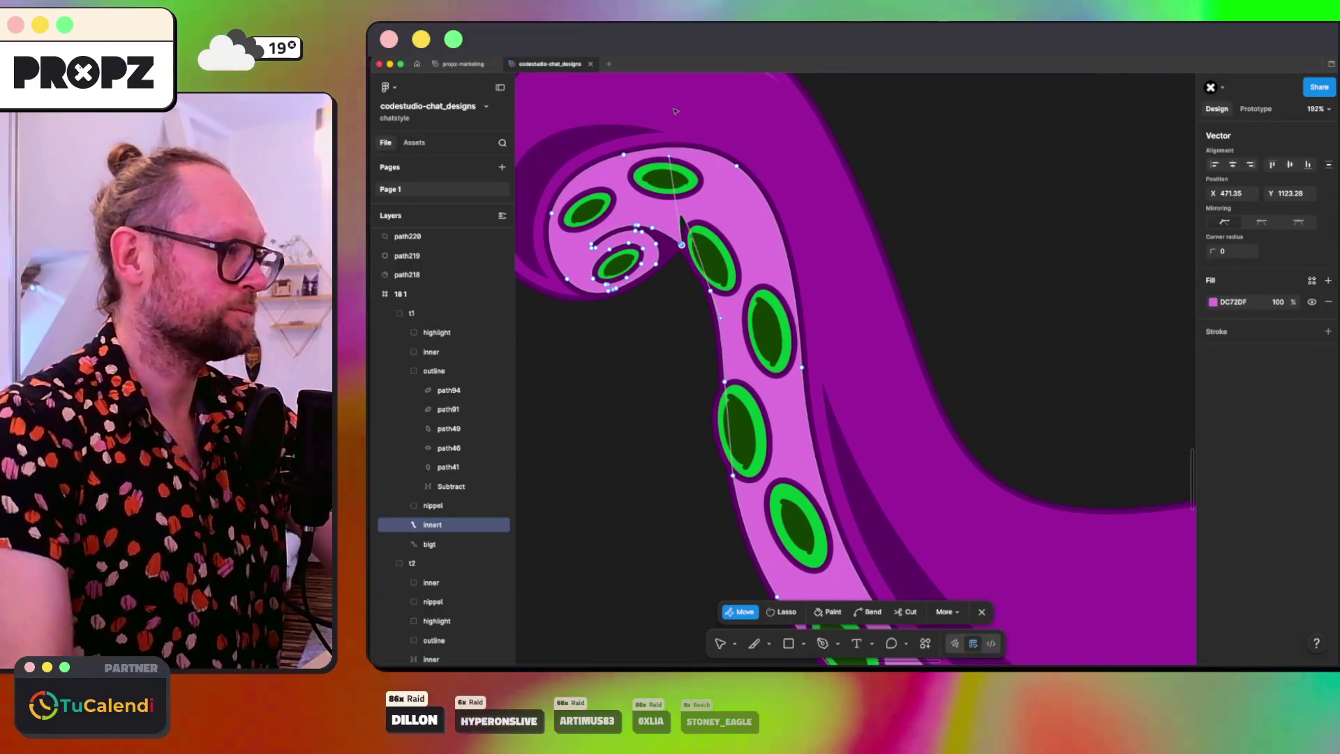
left_click(717, 269)
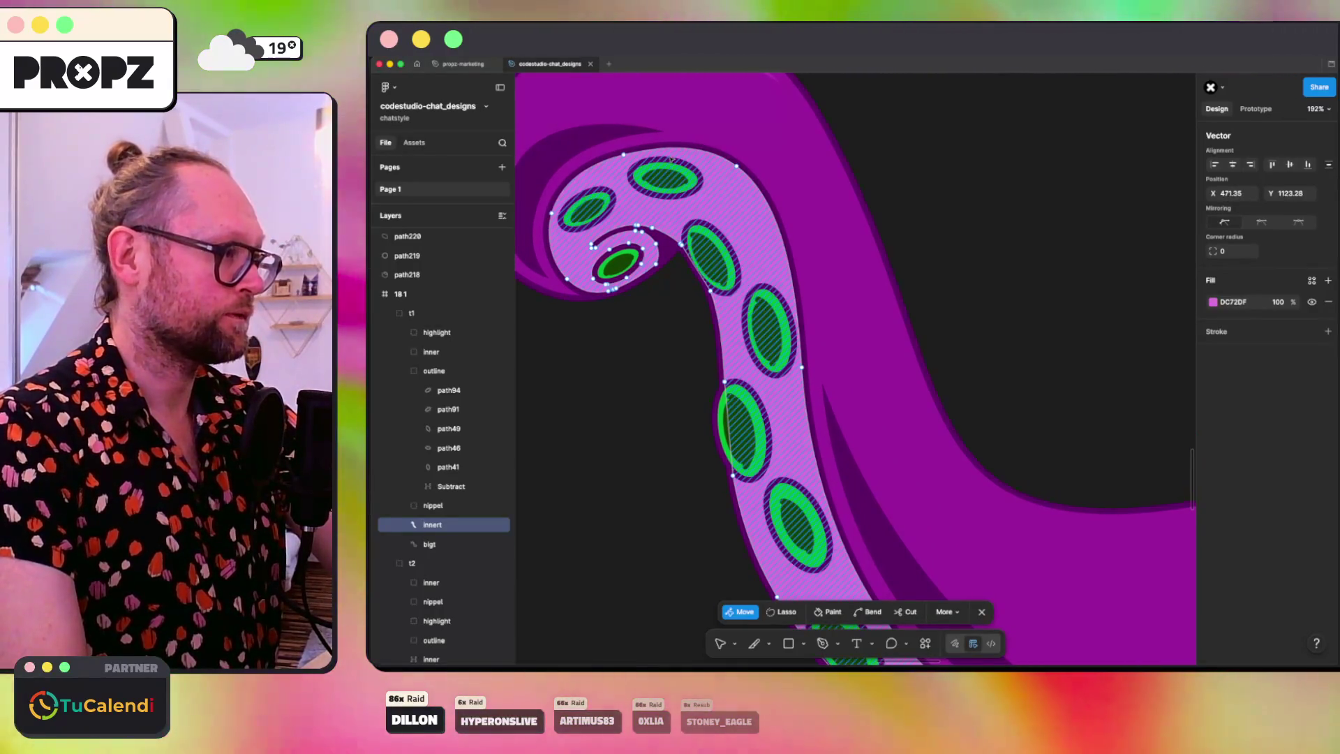
left_click(629, 243)
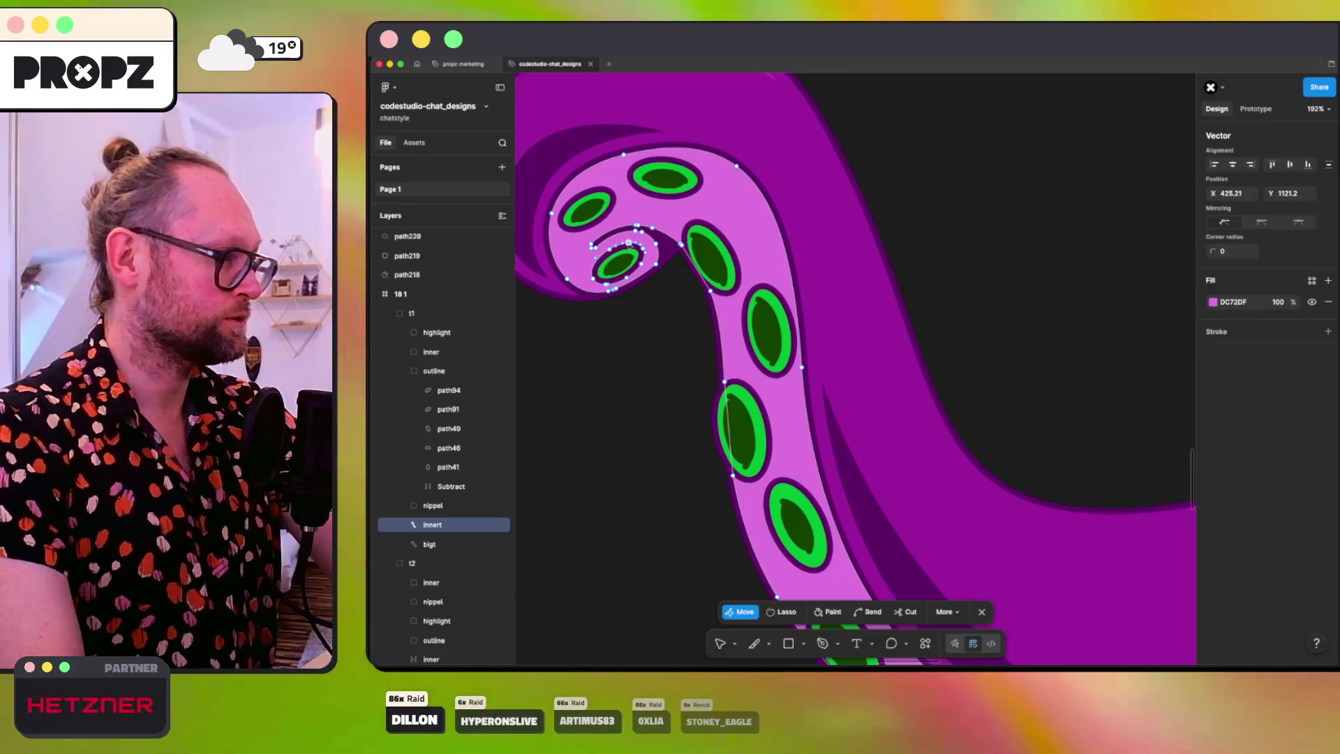
left_click(643, 249)
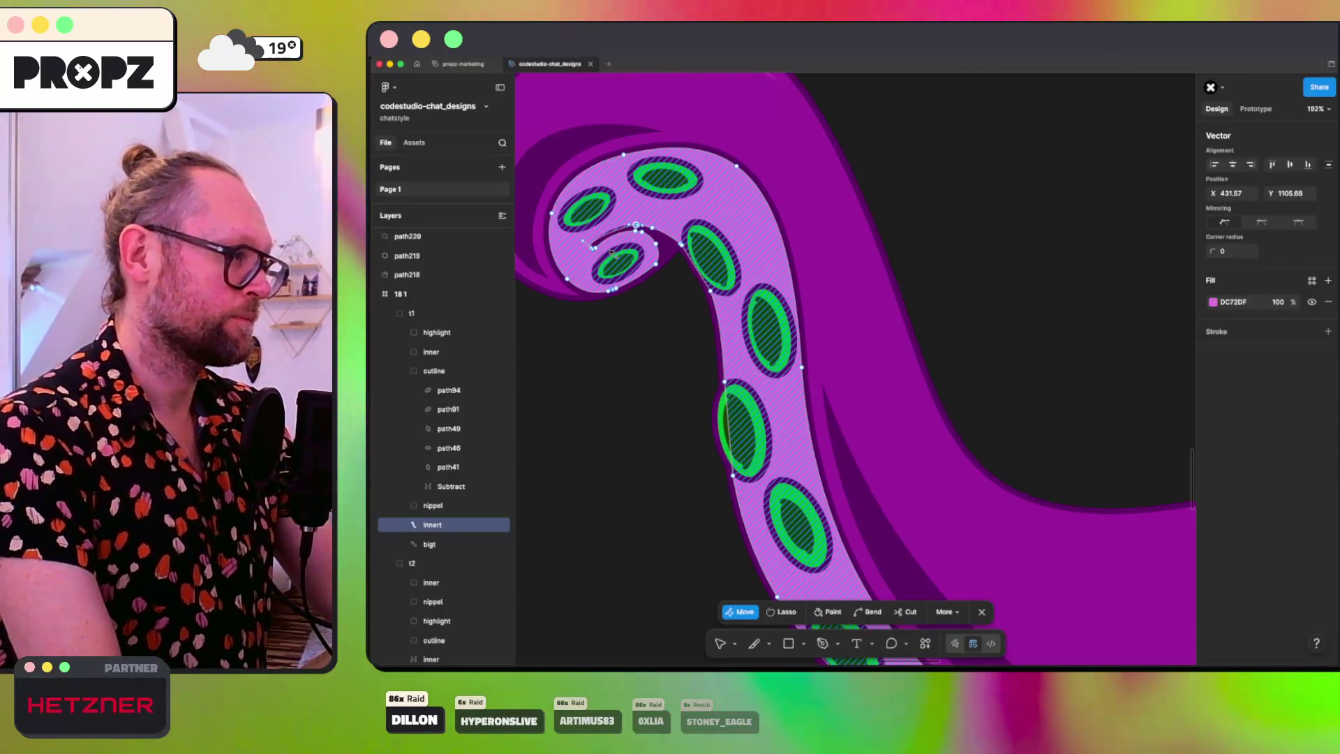
key("Tab")
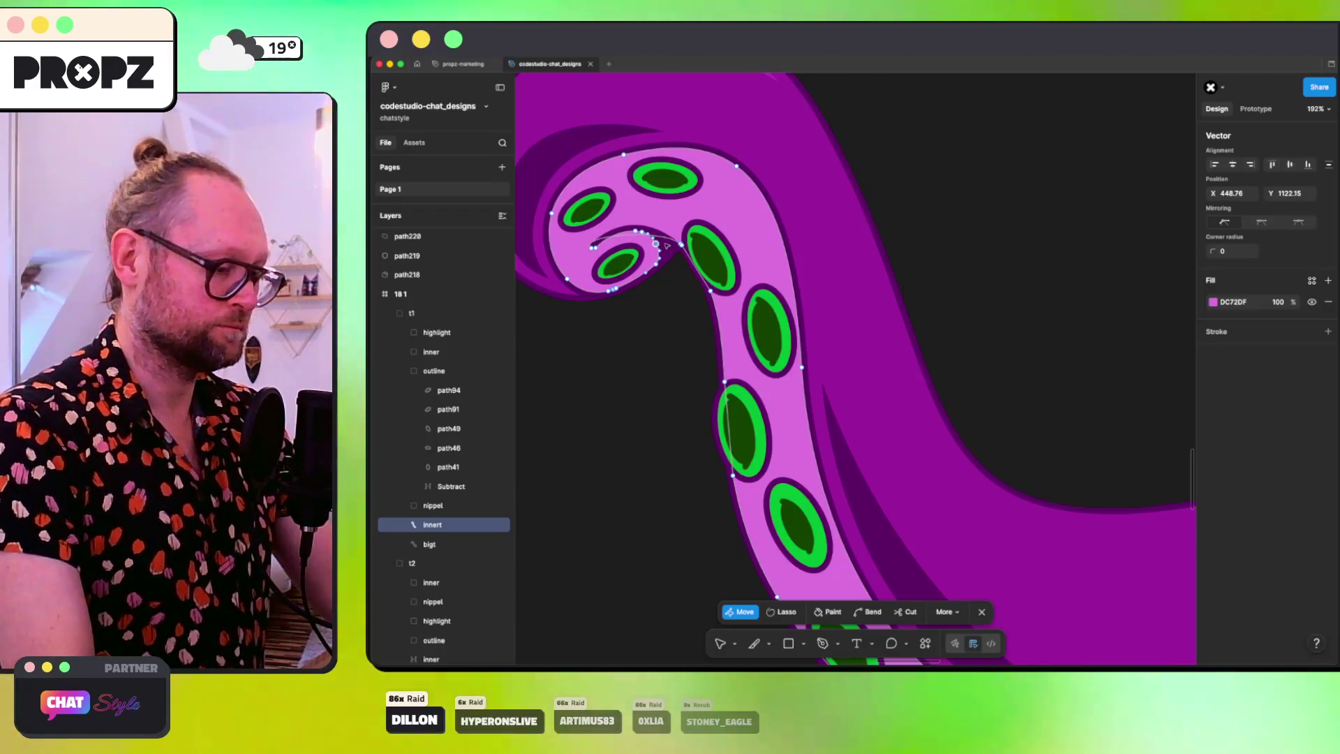
left_click(592, 247)
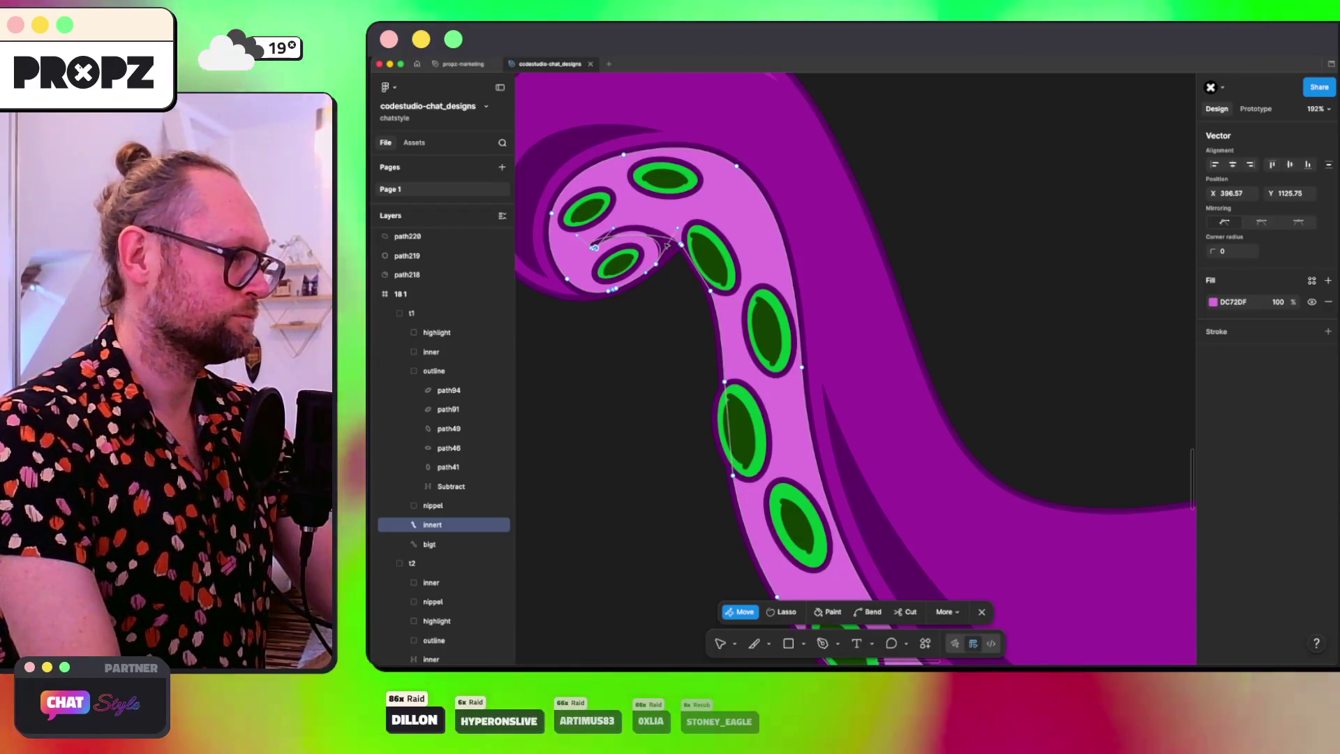
left_click(681, 243)
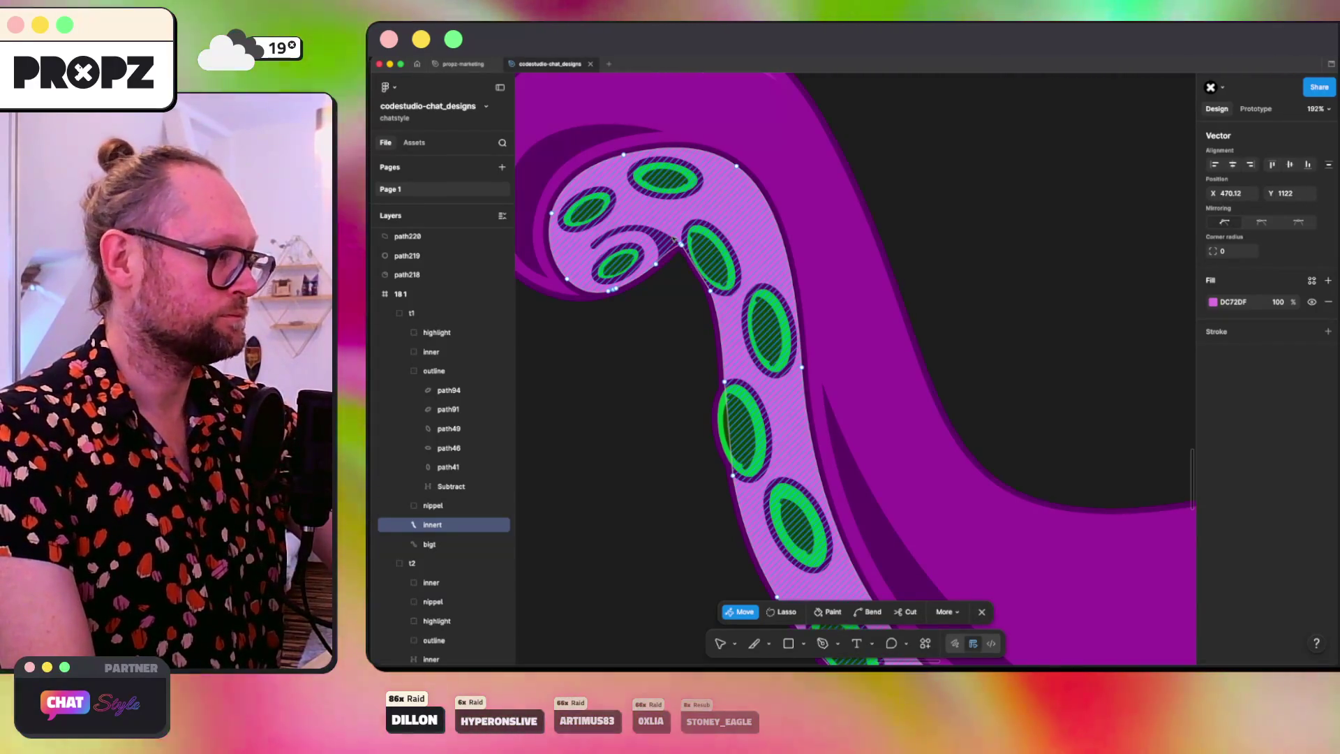
left_click(657, 263)
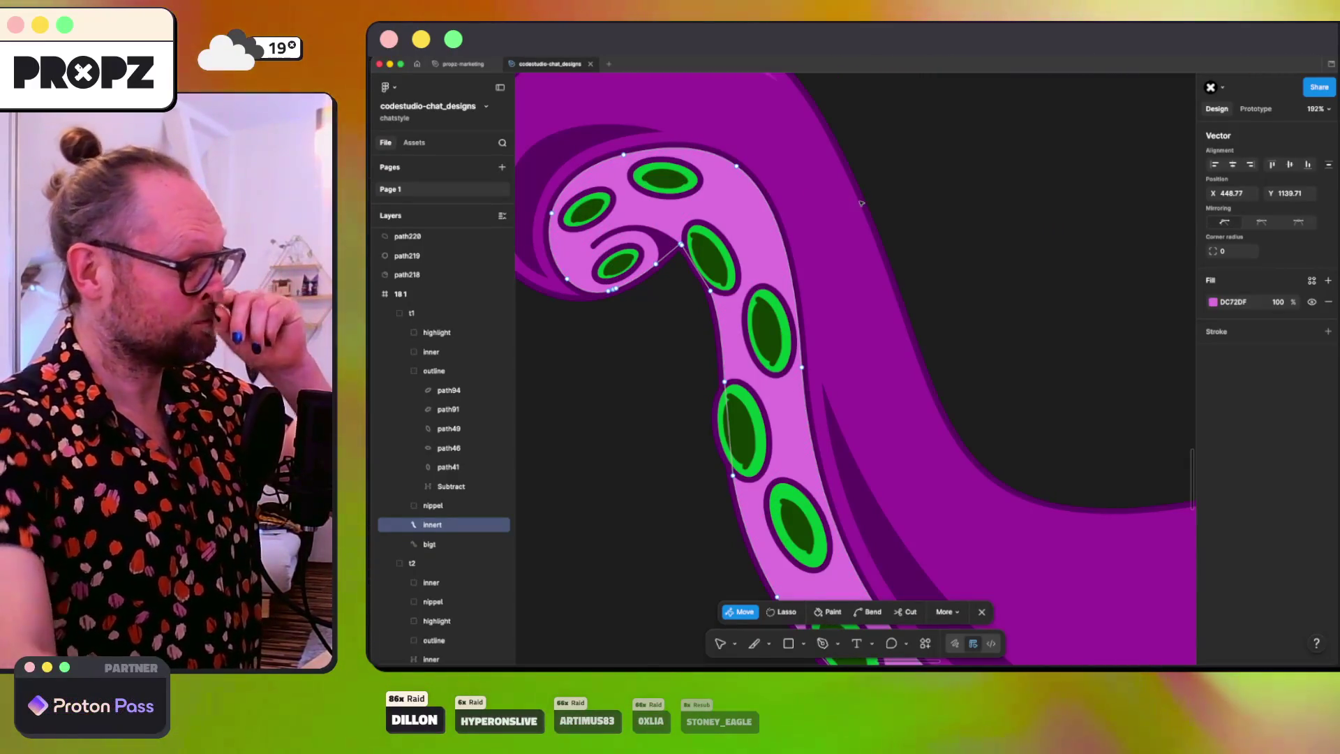
scroll(861, 203, "down", 10)
scroll(861, 204, "down", 10)
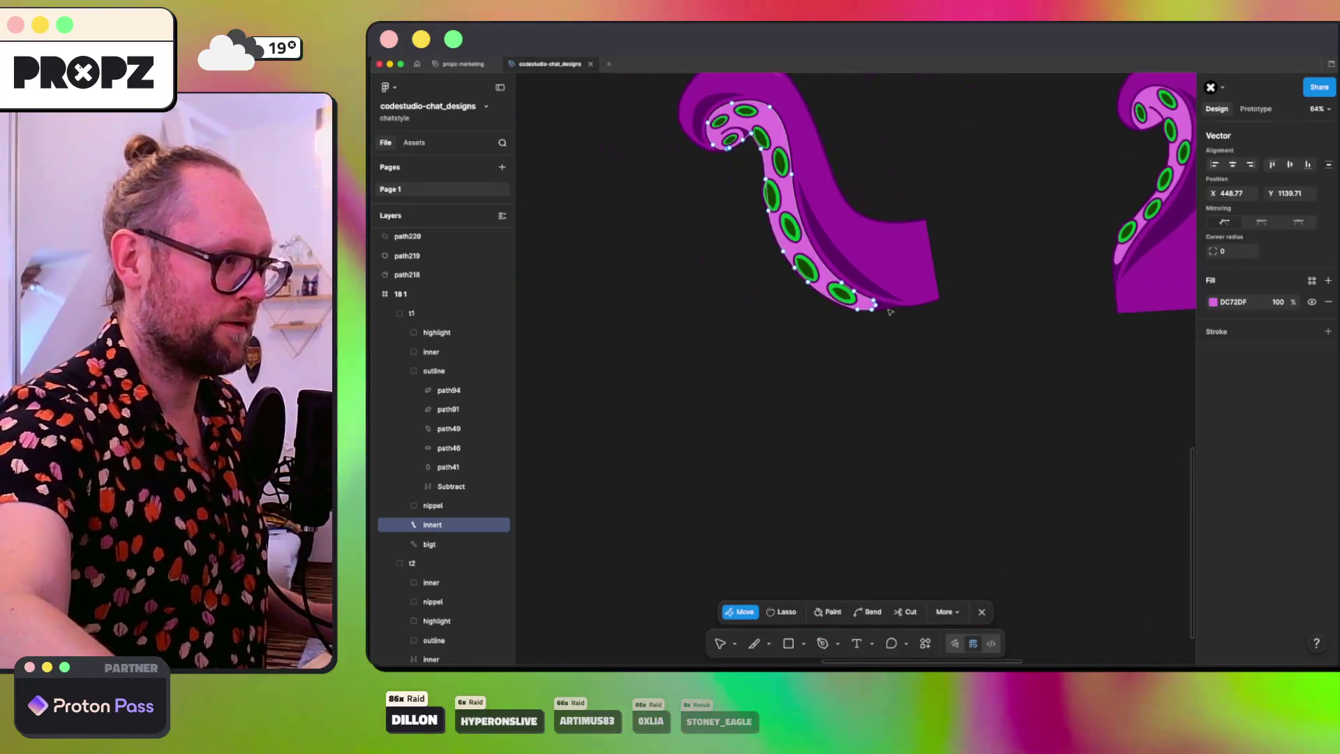
Step: Leave the left tentacle and start point editing on the right tentacle's inner pink shape
scroll(890, 312, "right", 5)
scroll(890, 312, "up", 2)
right_click(896, 208)
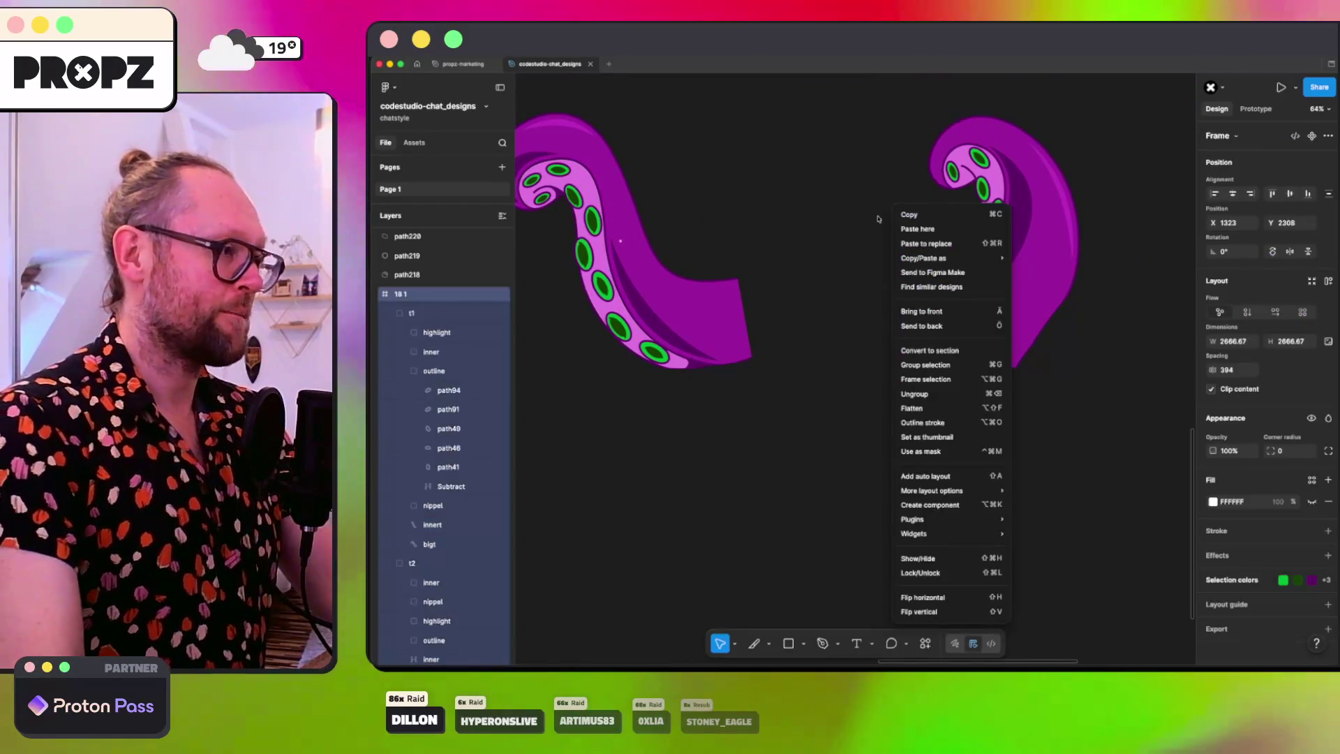
left_click(825, 160)
double_click(961, 163)
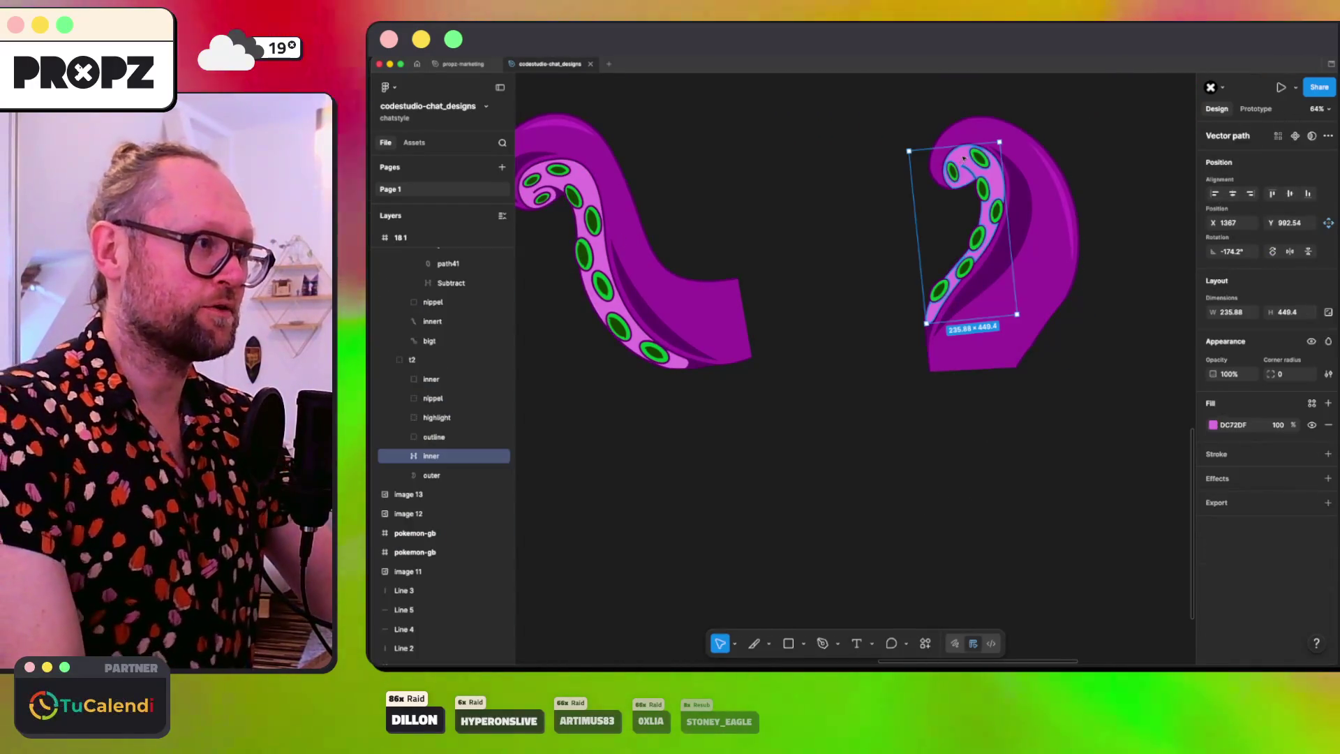
double_click(963, 162)
scroll(961, 160, "up", 5)
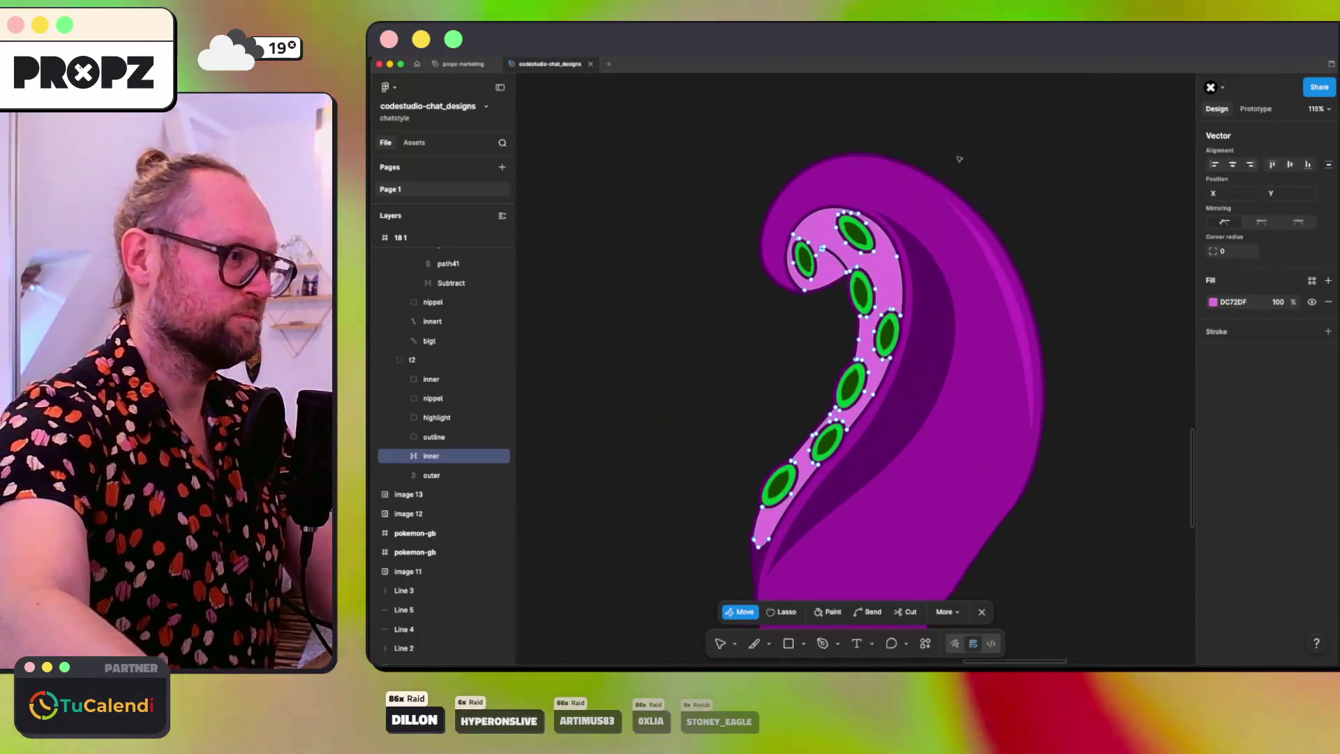
left_click(827, 220)
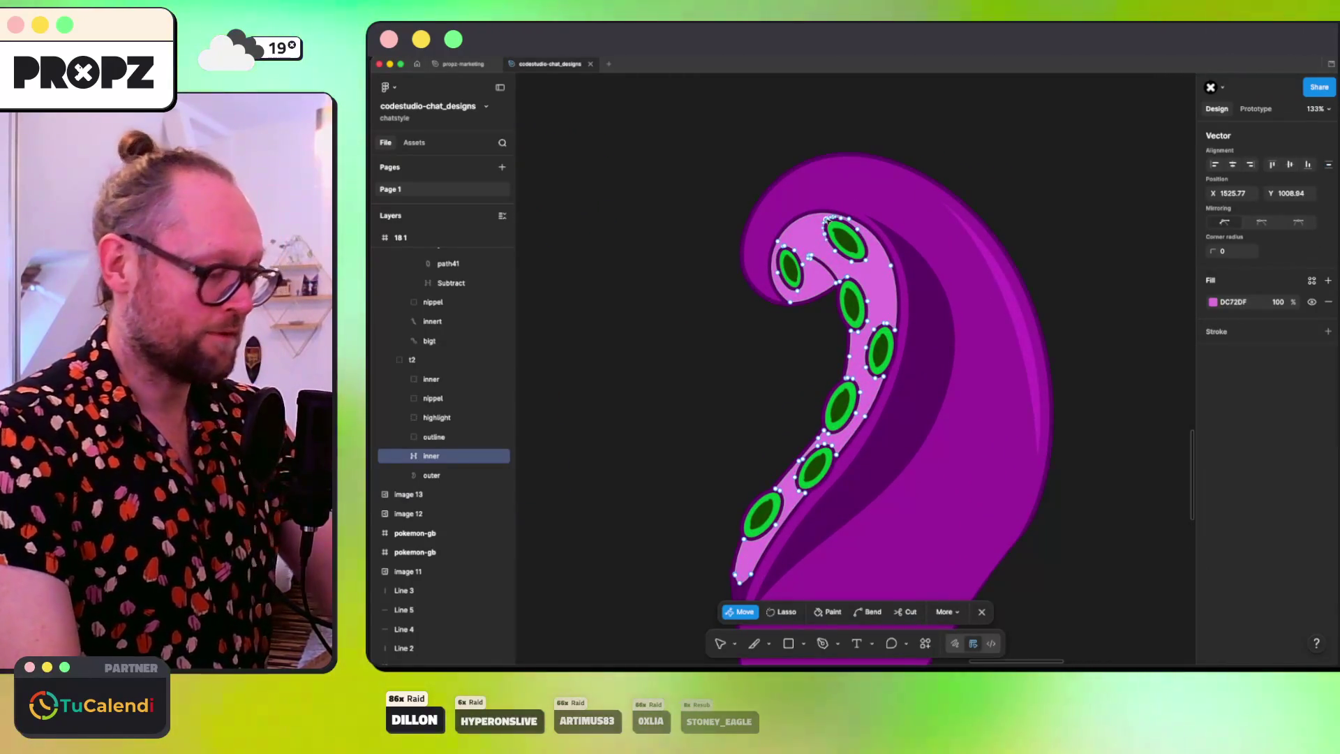
left_click(787, 246)
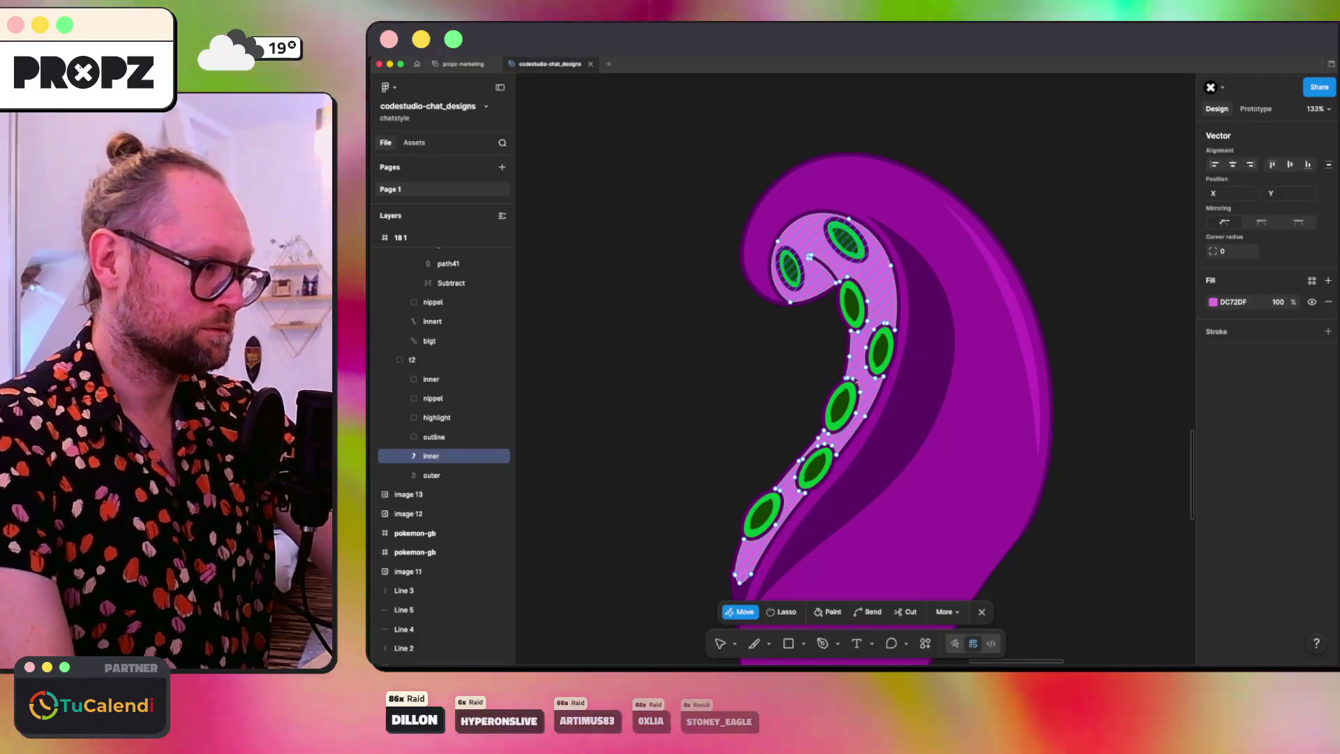
Step: Delete the stray vertices near the upper sucker and drag the edge to hug its rim
left_click(778, 490)
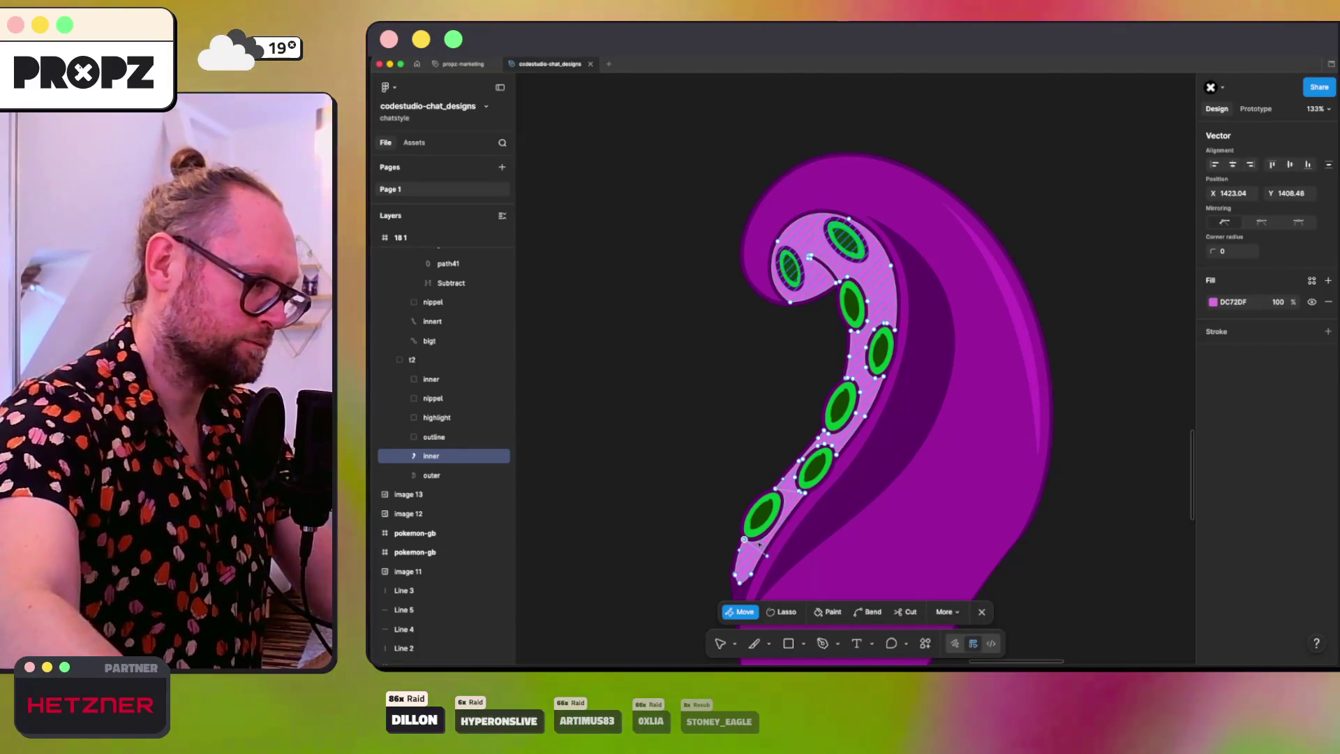
scroll(759, 545, "up", 10)
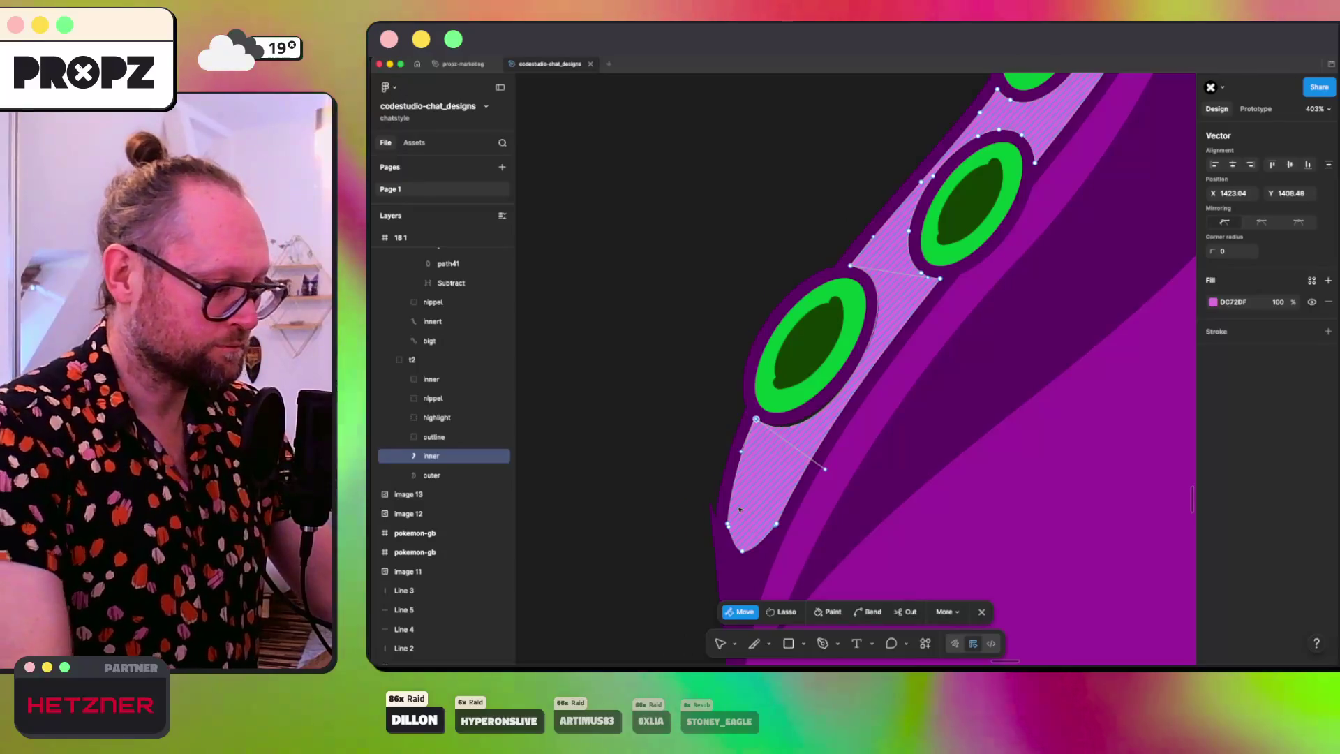
left_click(827, 478)
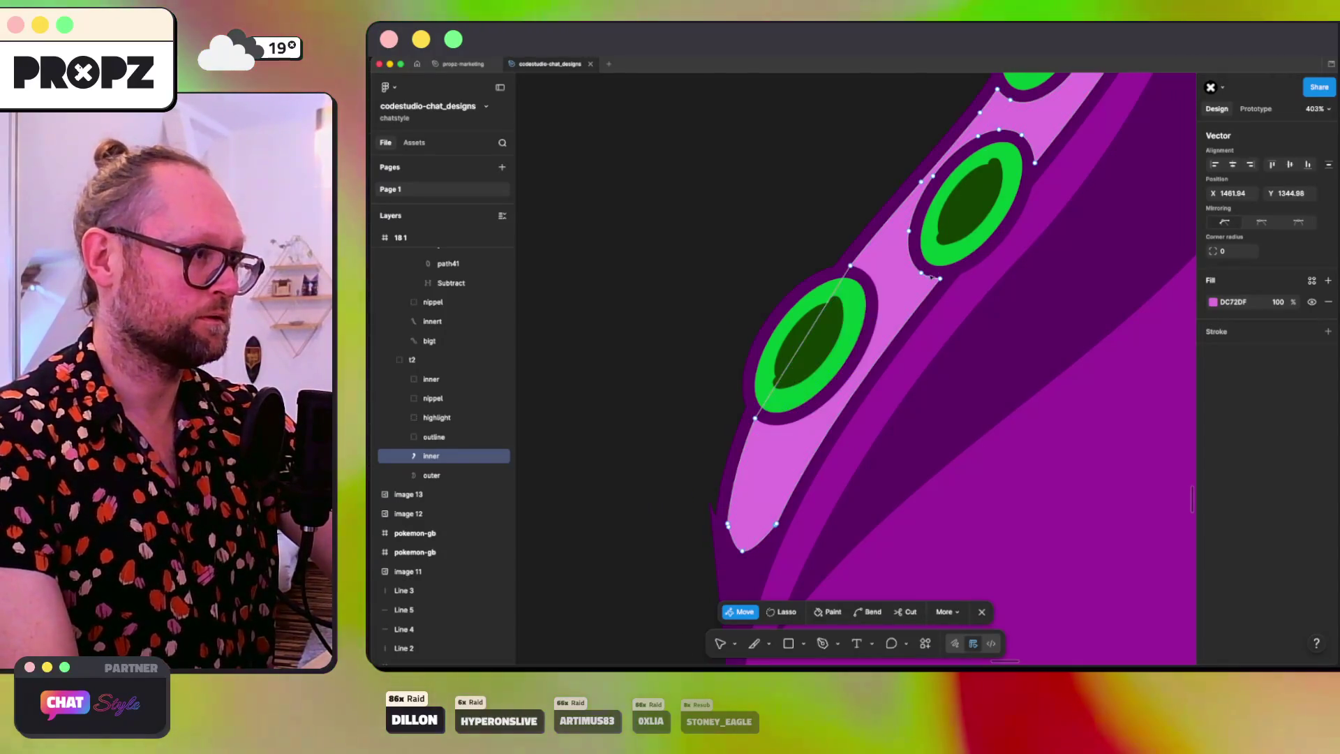
left_click(1022, 135)
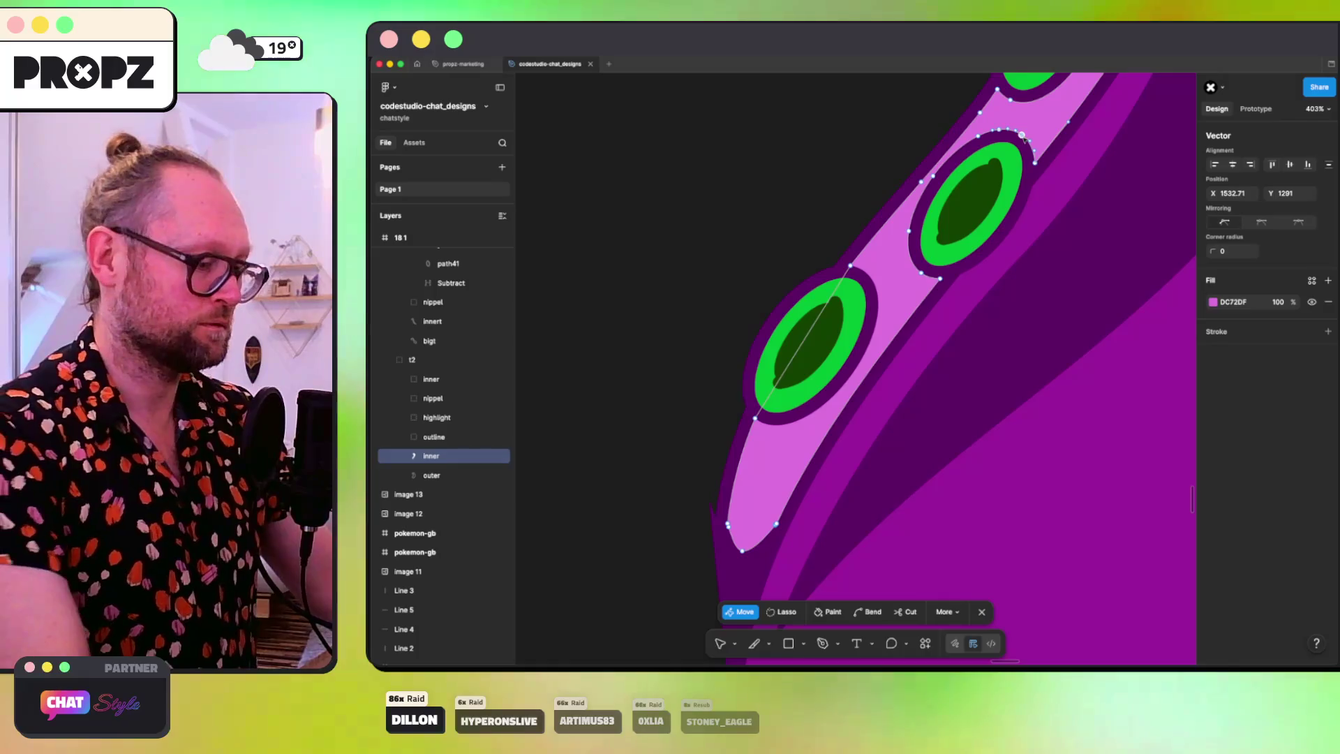
left_click(922, 274)
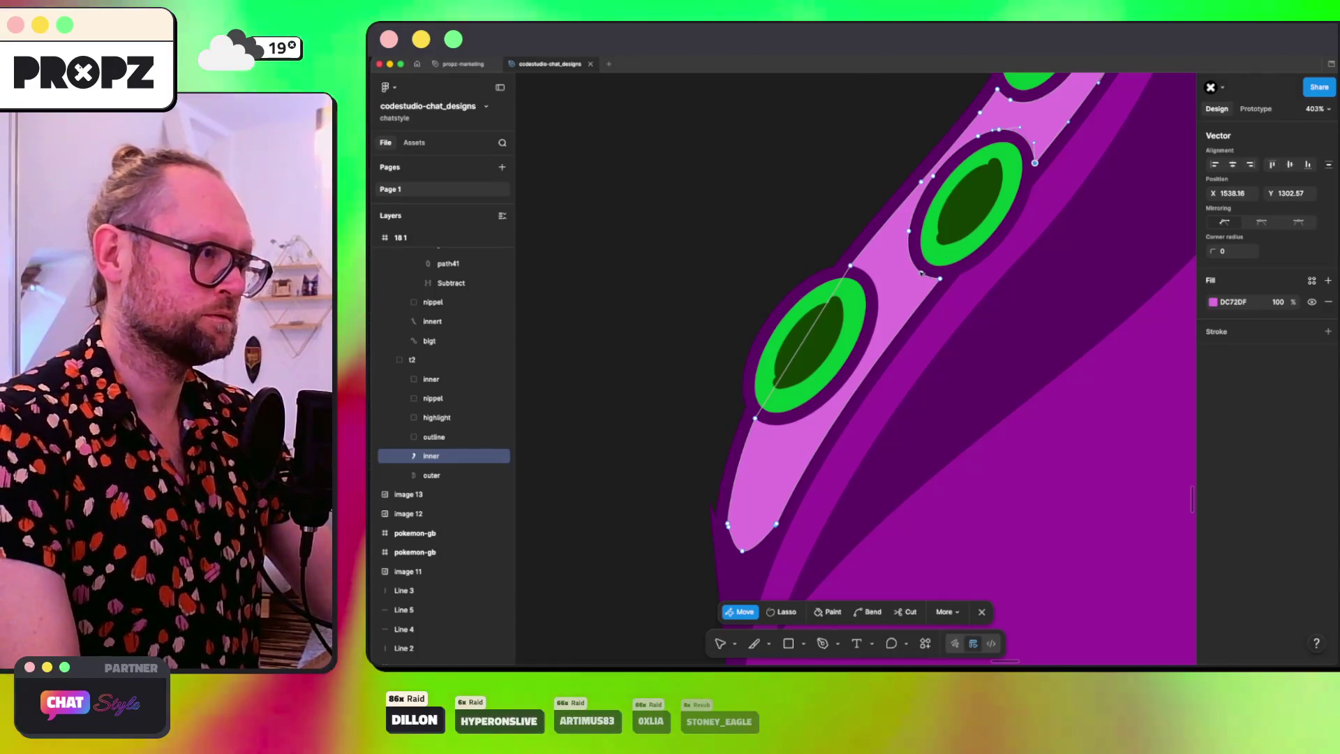
key("Delete")
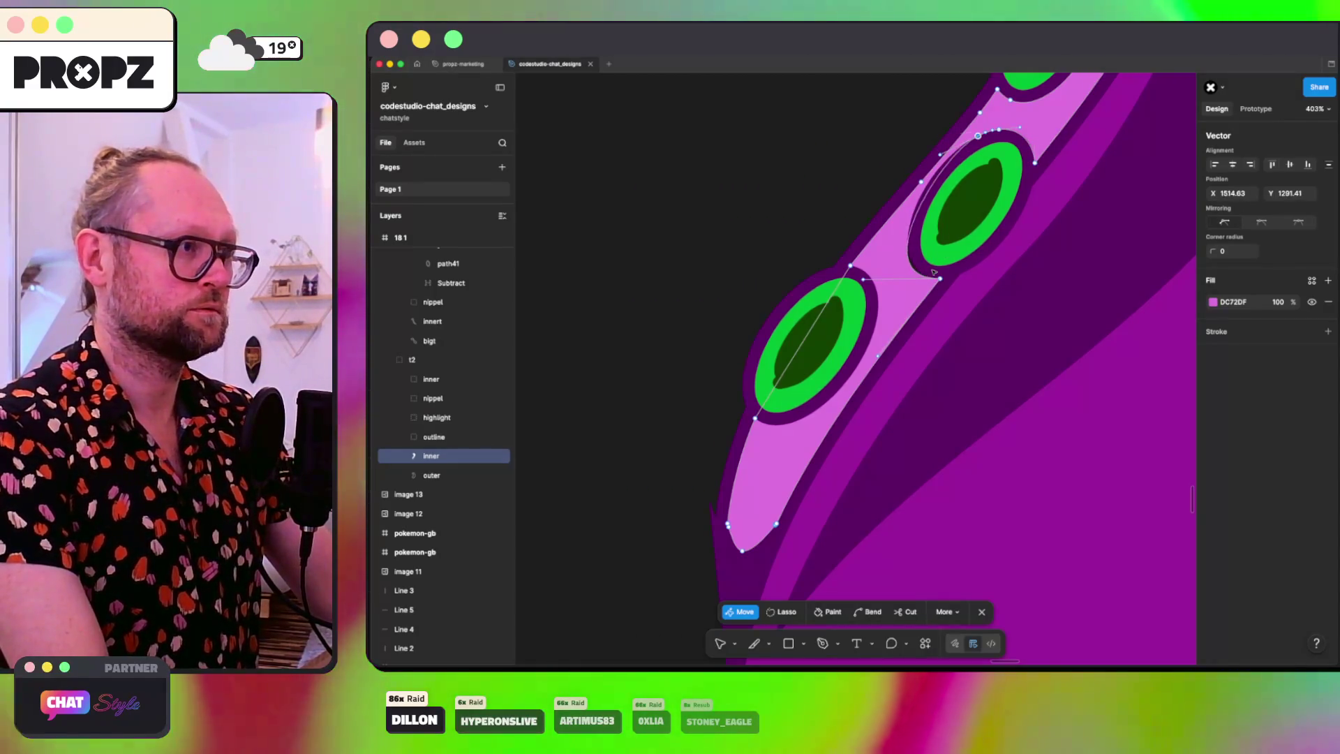
key("Delete")
left_click_drag(865, 279, 822, 279)
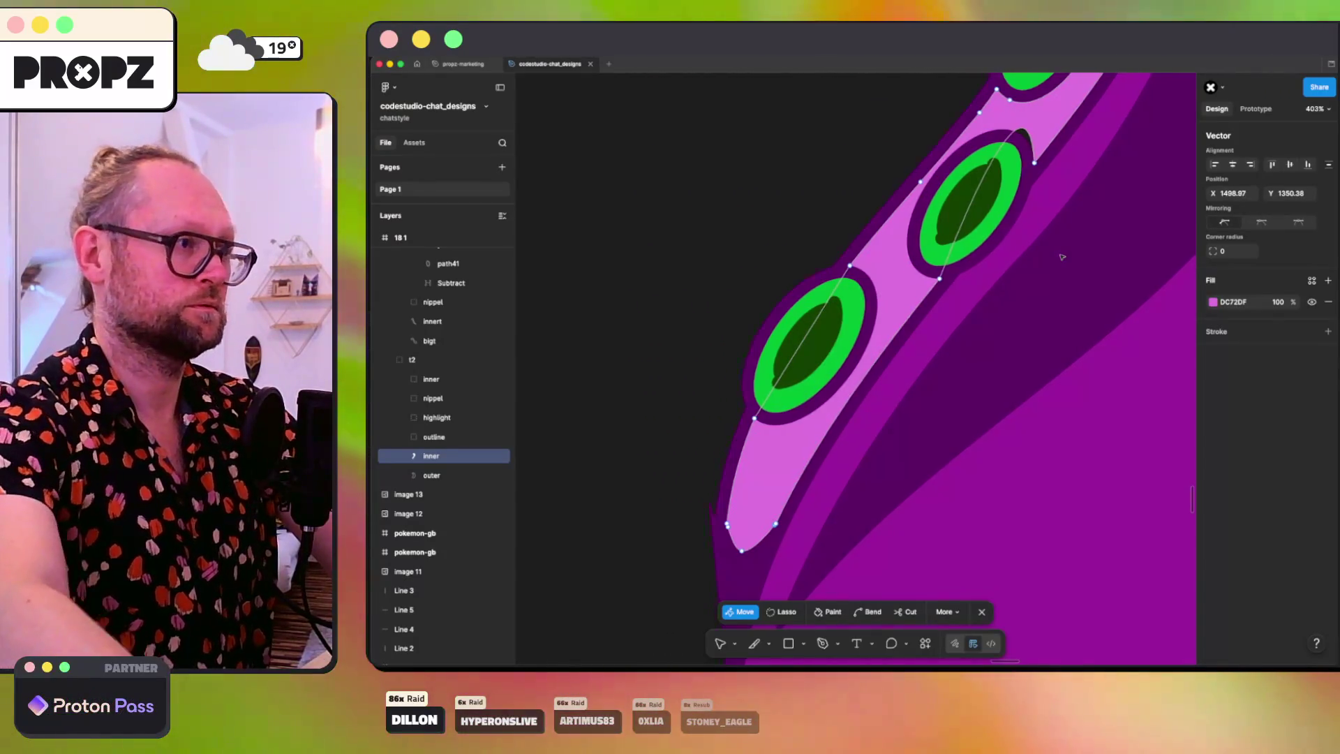
scroll(1061, 257, "up", 4)
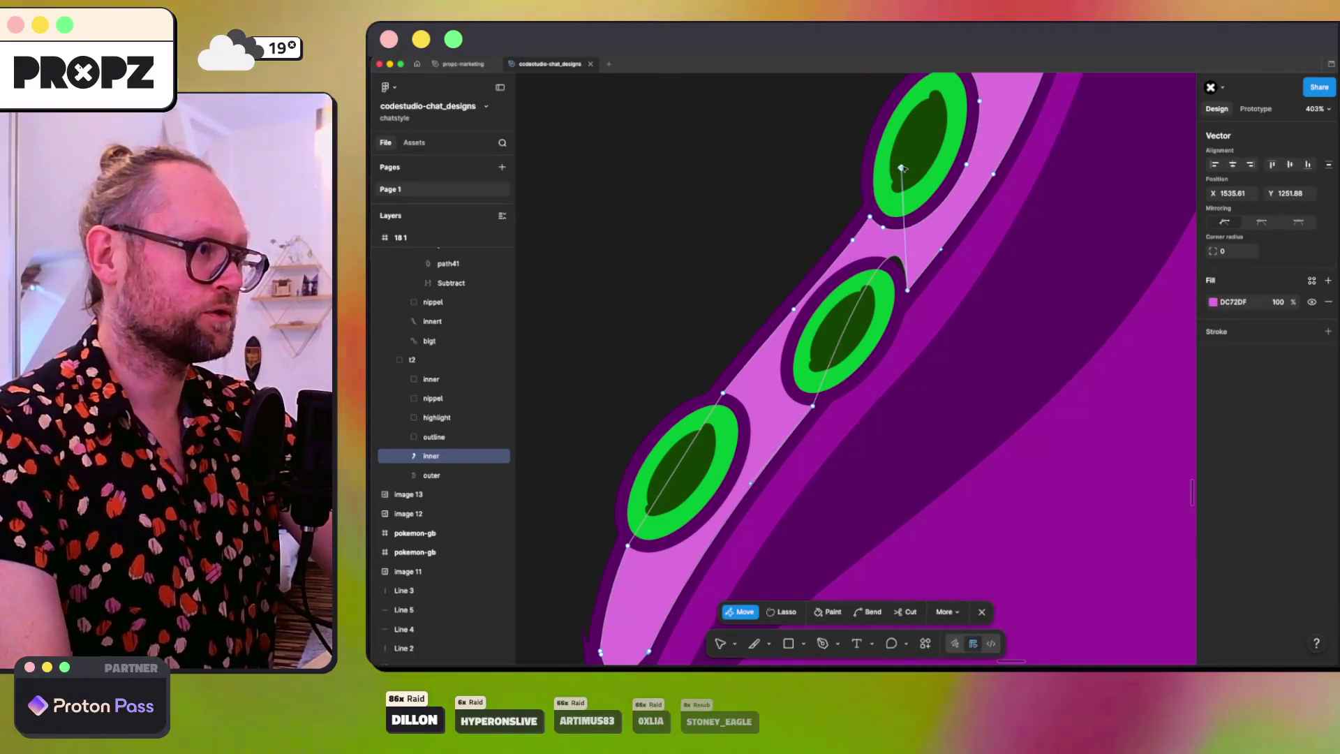
scroll(964, 196, "up", 4)
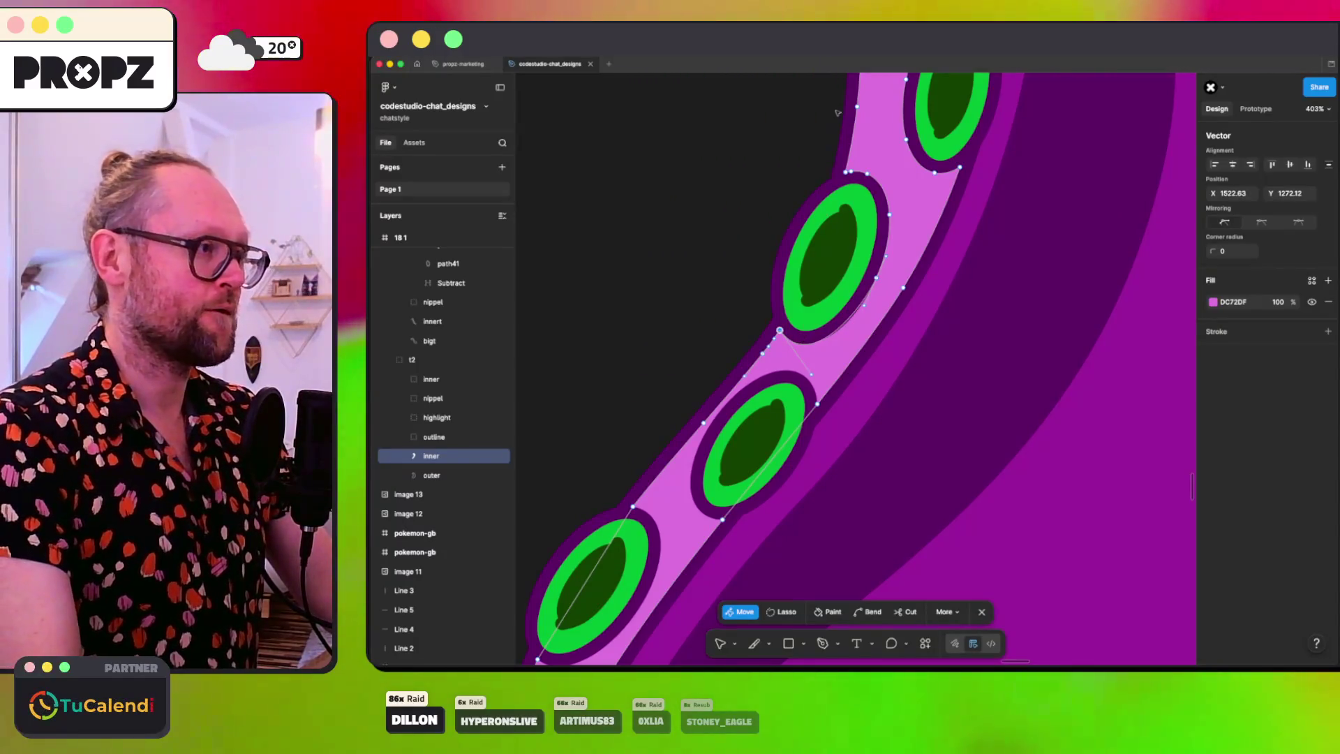
Step: Check the vertices beside the middle sucker, then review the whole pink shape
left_click(853, 171)
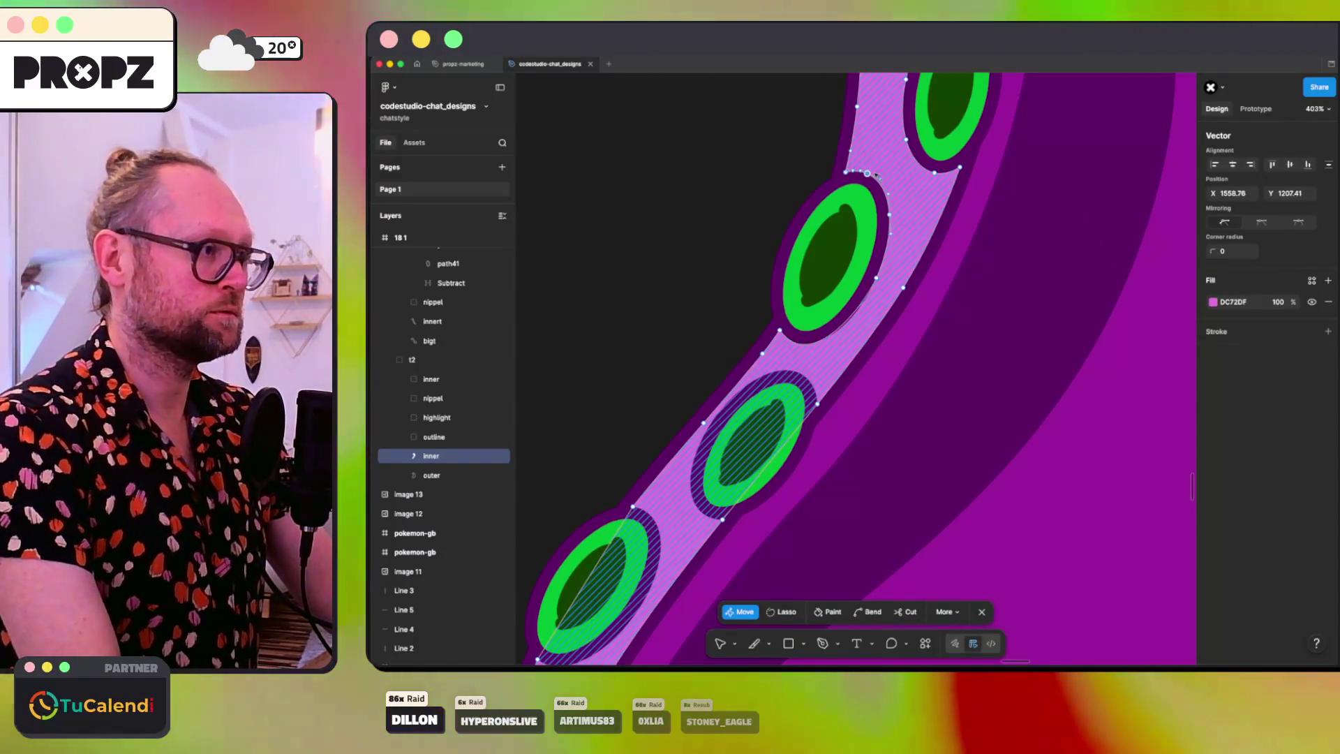
left_click(780, 330)
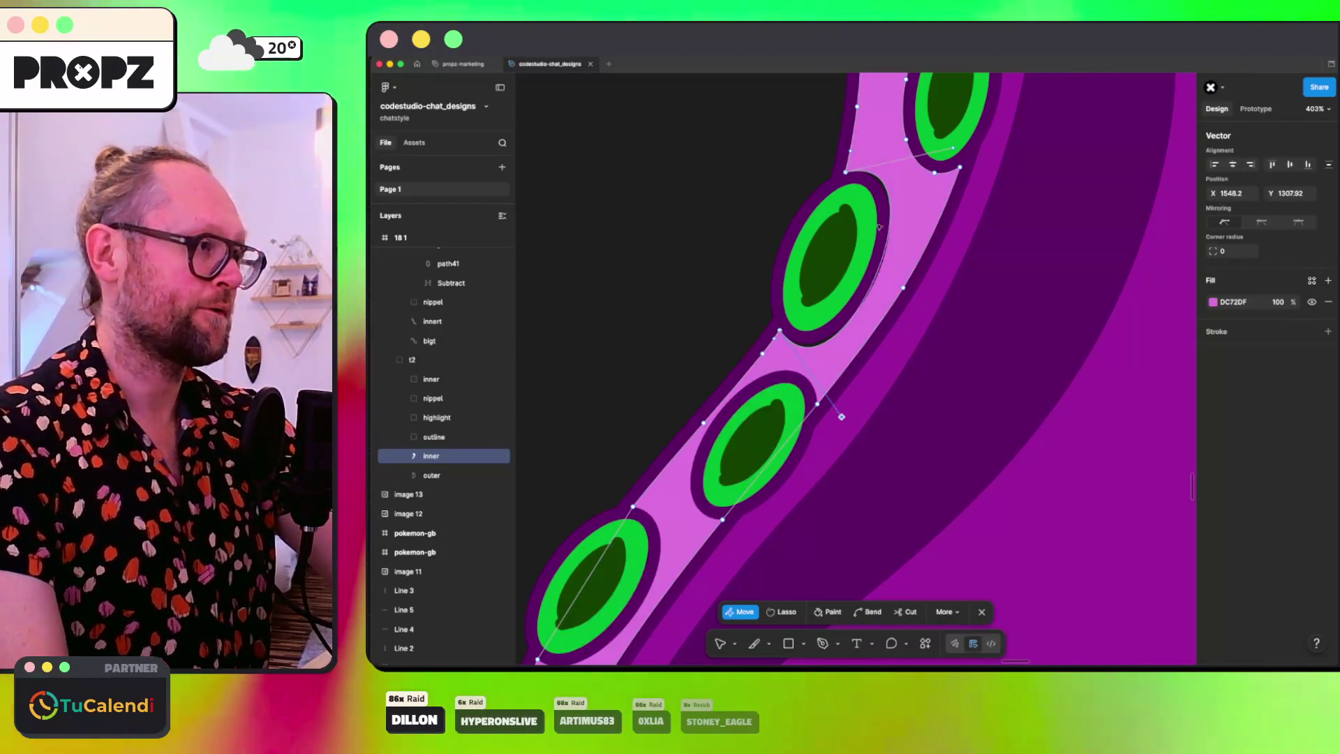
left_click(847, 172)
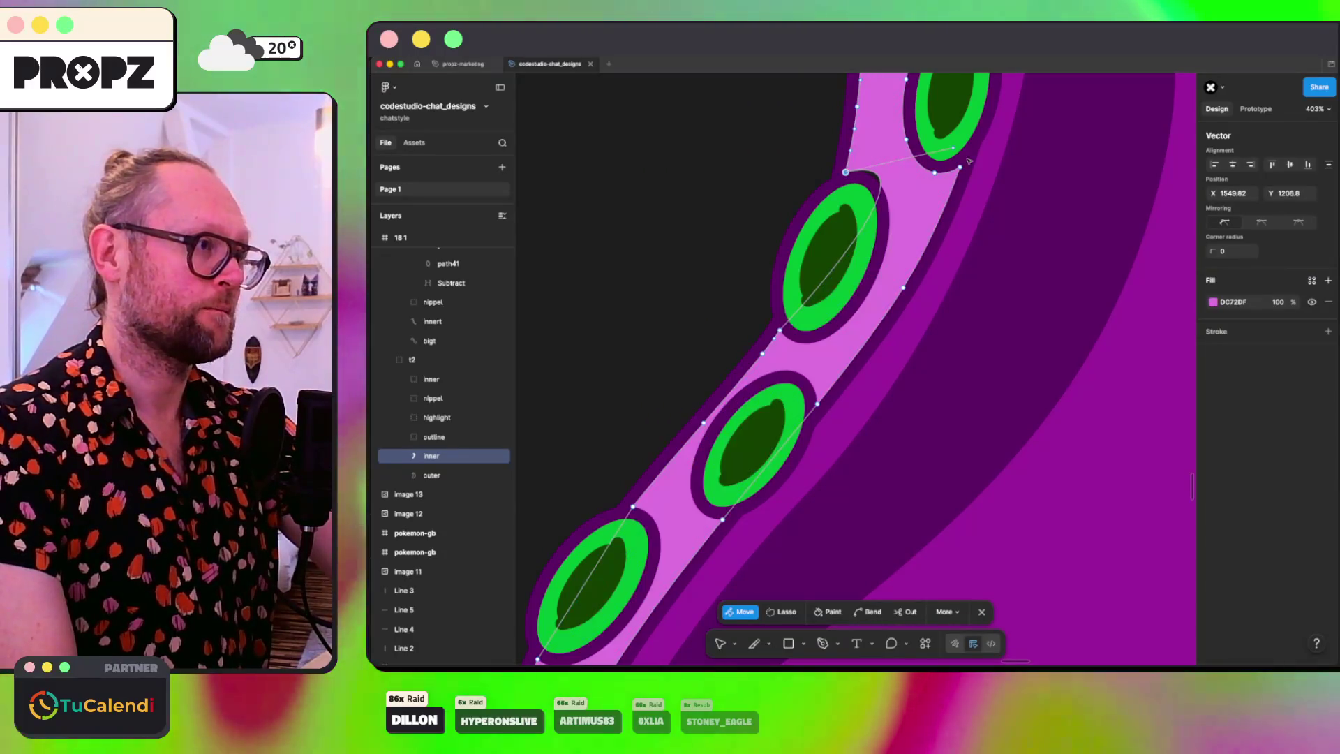
left_click(942, 189)
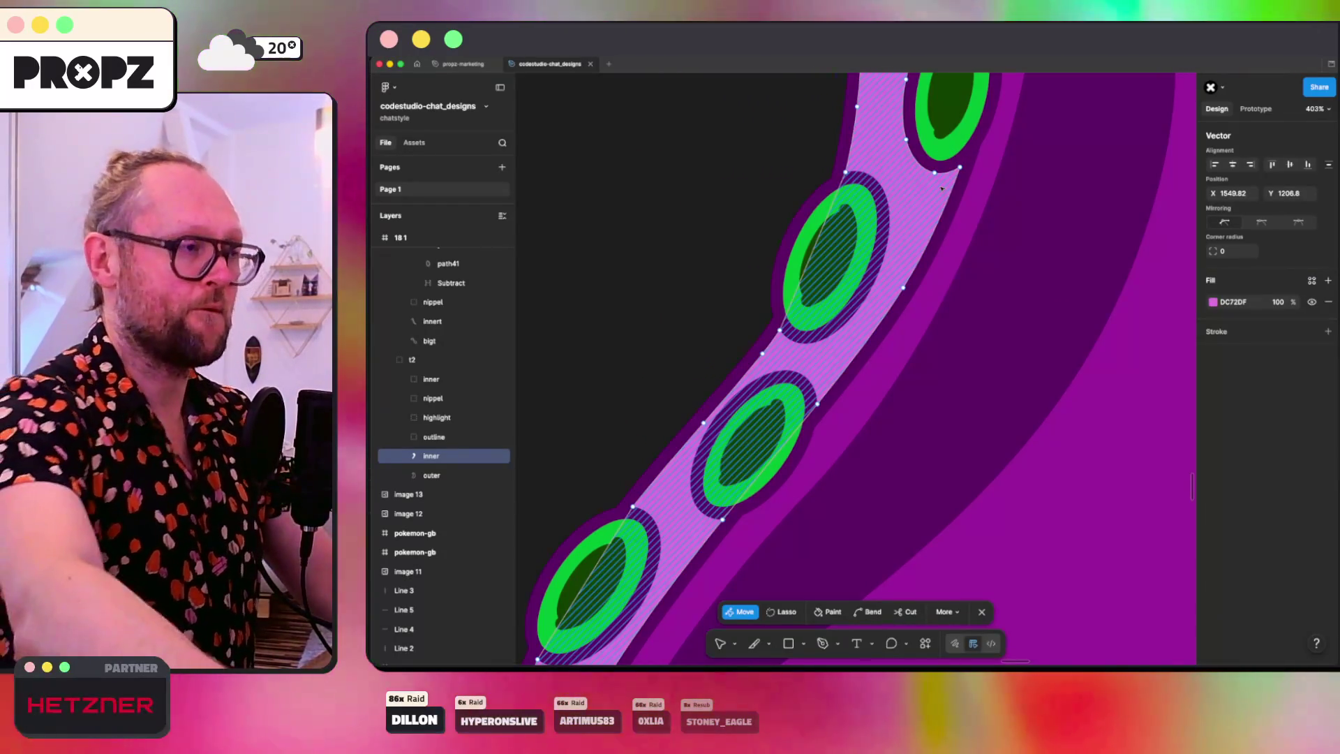
scroll(928, 202, "up", 5)
scroll(929, 203, "right", 4)
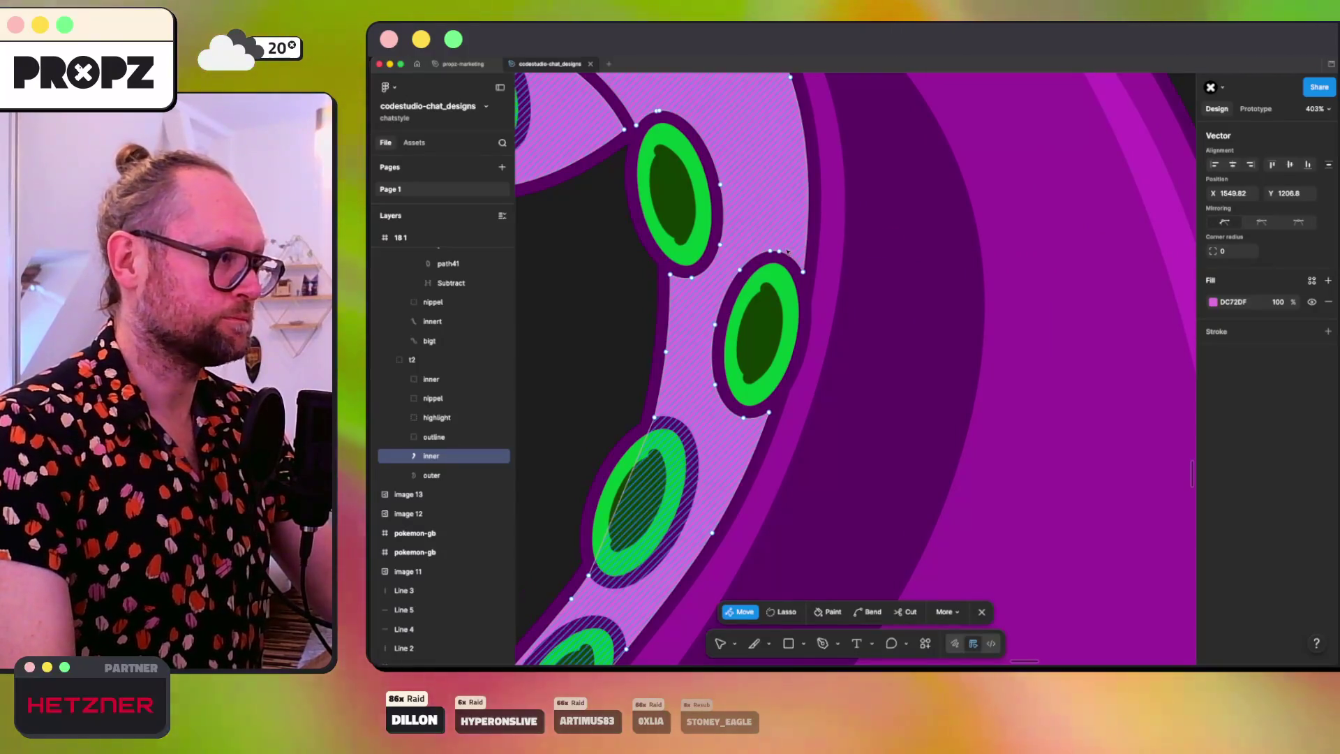
Step: Select vertices along the inner edge near the lower sucker, undoing a stray segment selection
left_click(788, 254)
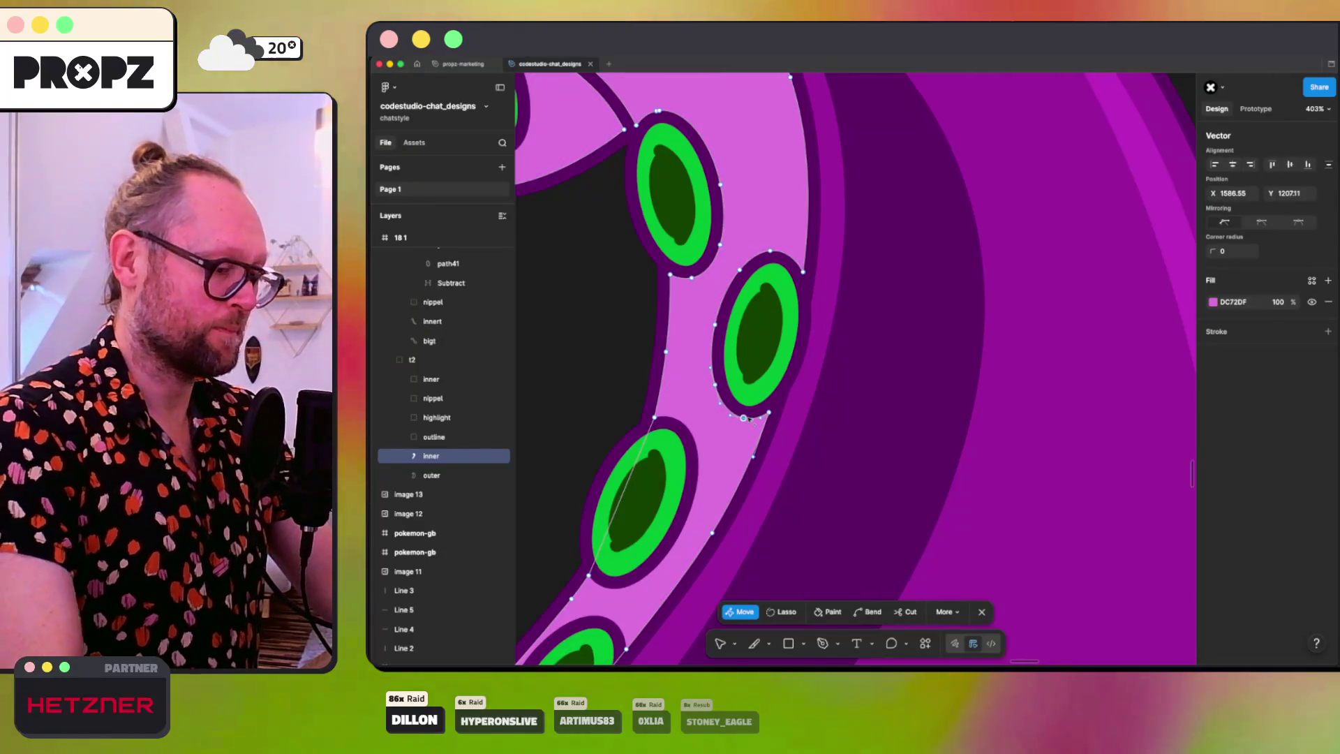
key("Tab")
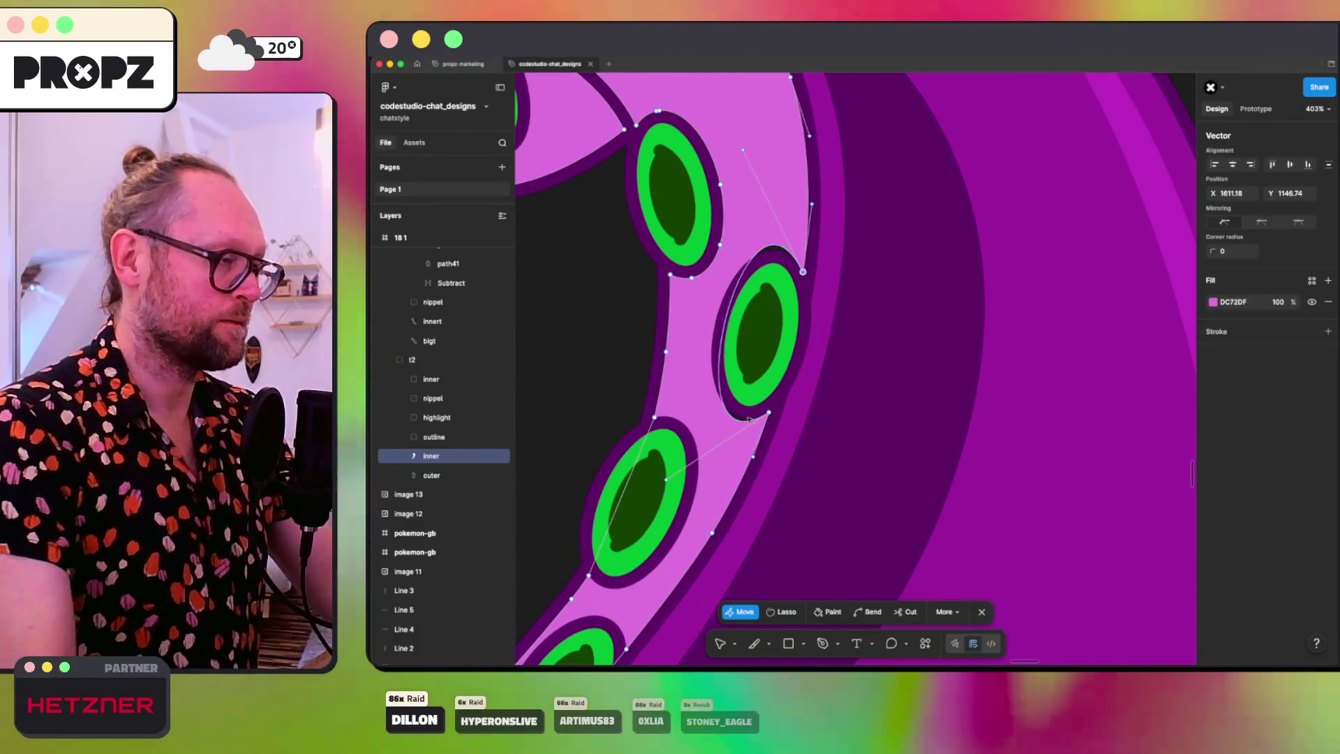
left_click(743, 150)
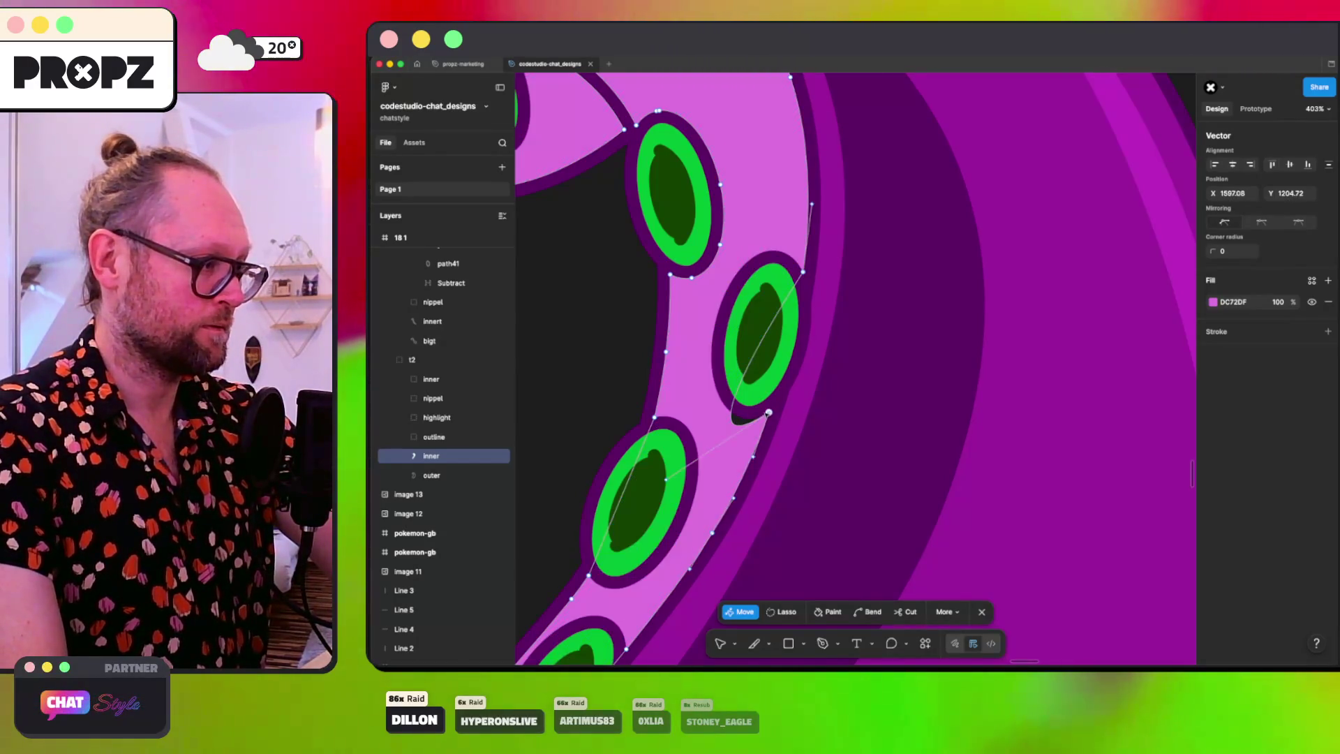
left_click(691, 280)
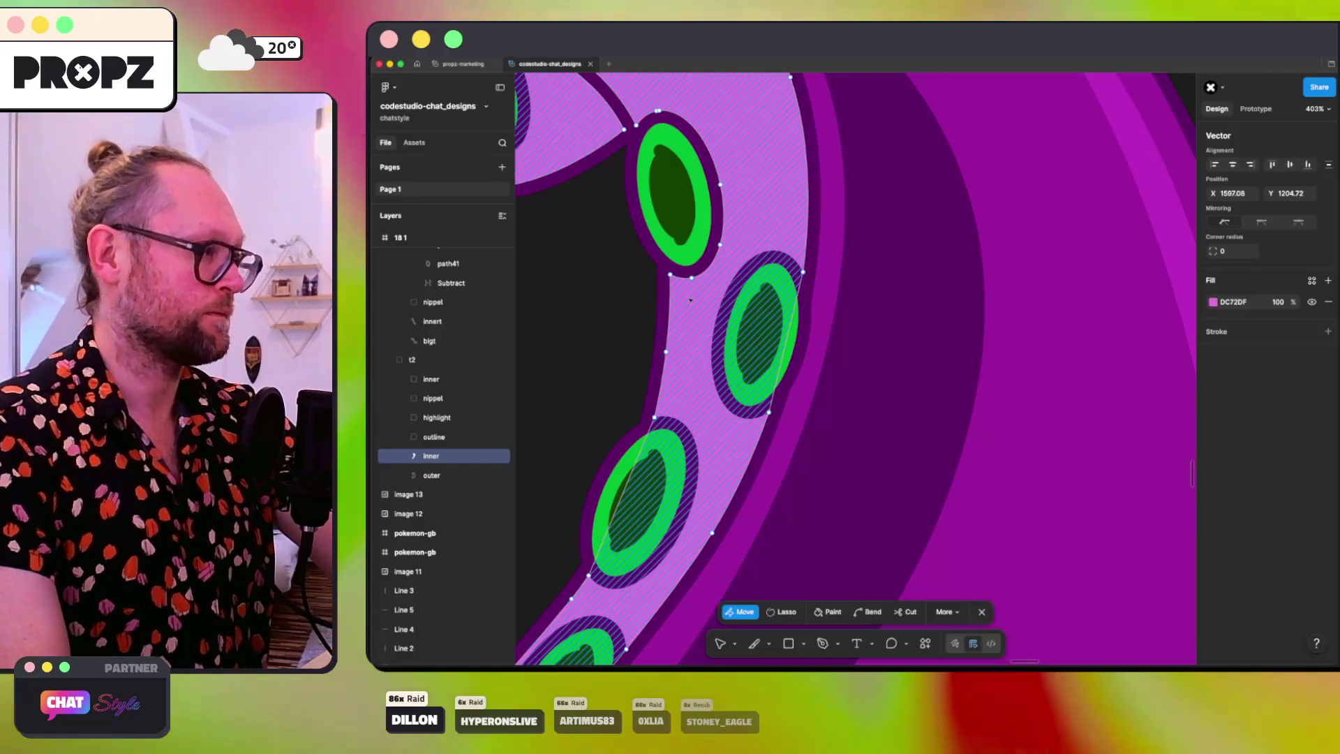
left_click(691, 279)
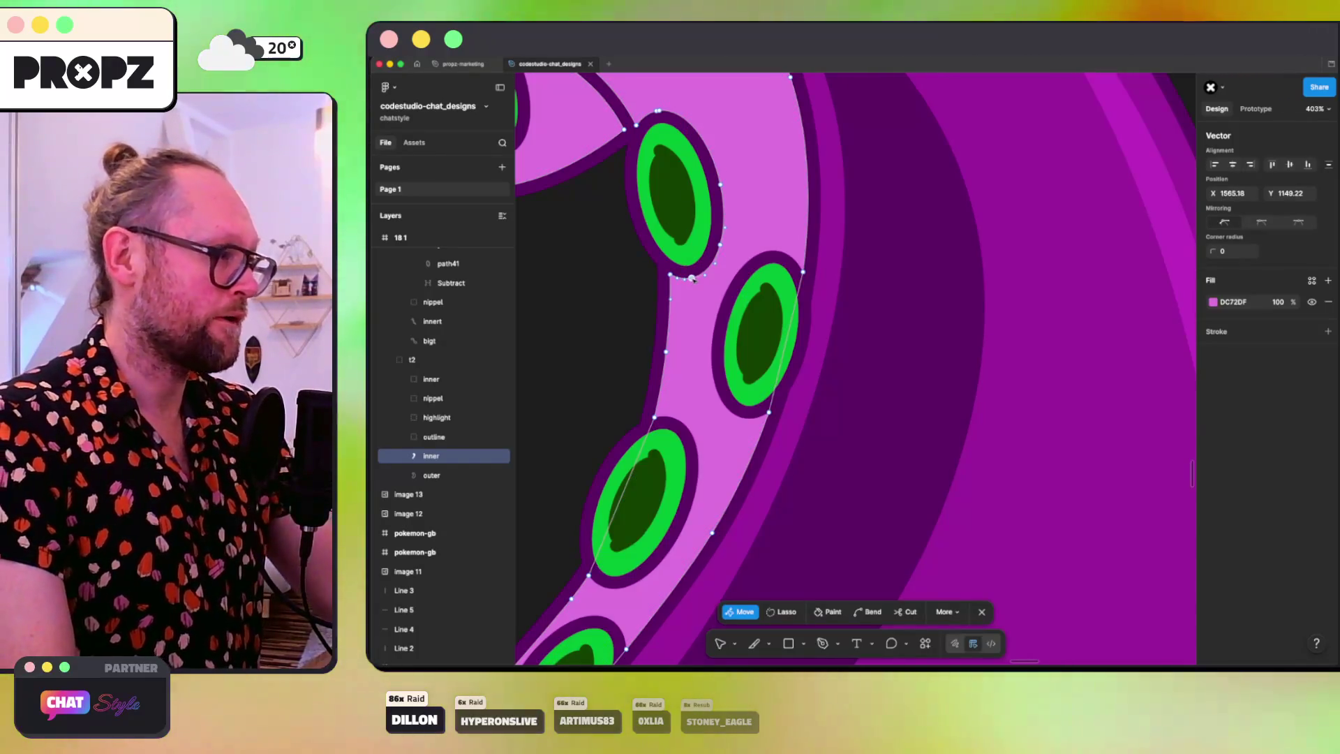
left_click(670, 274)
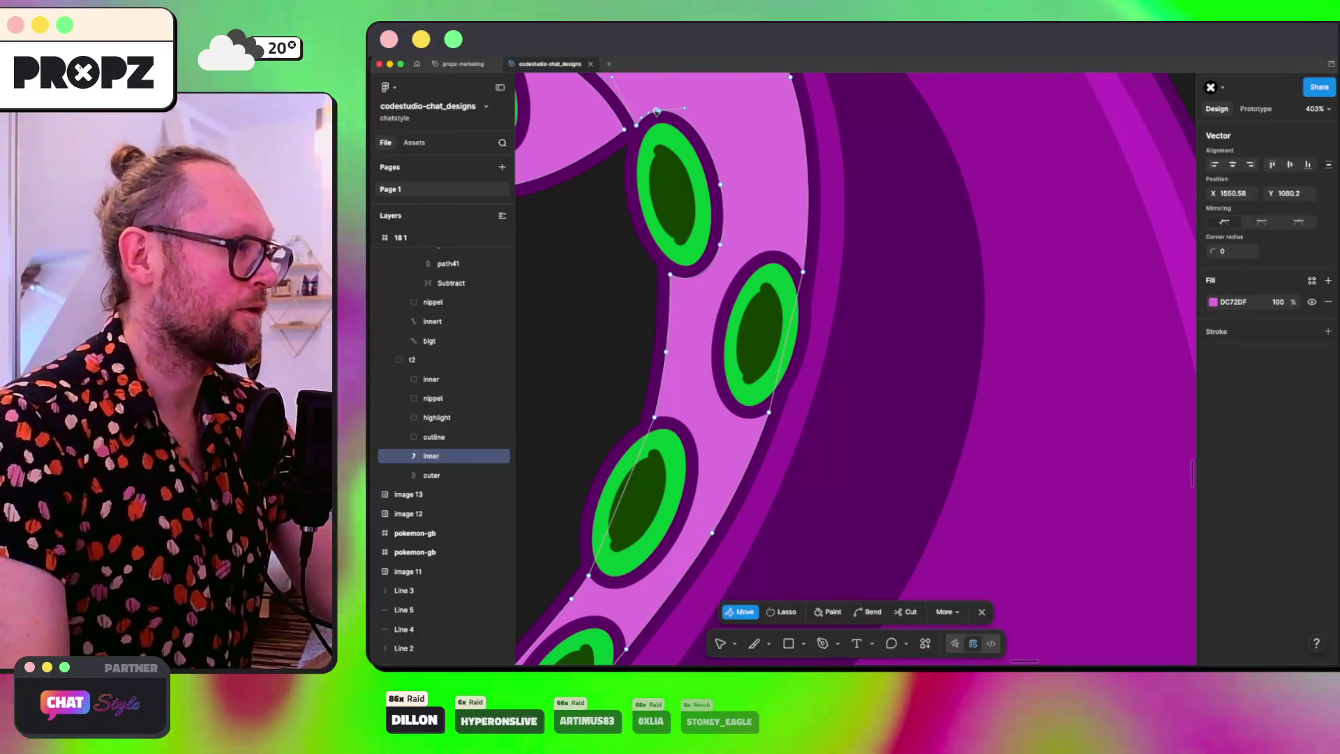
left_click(657, 114)
key("super+z")
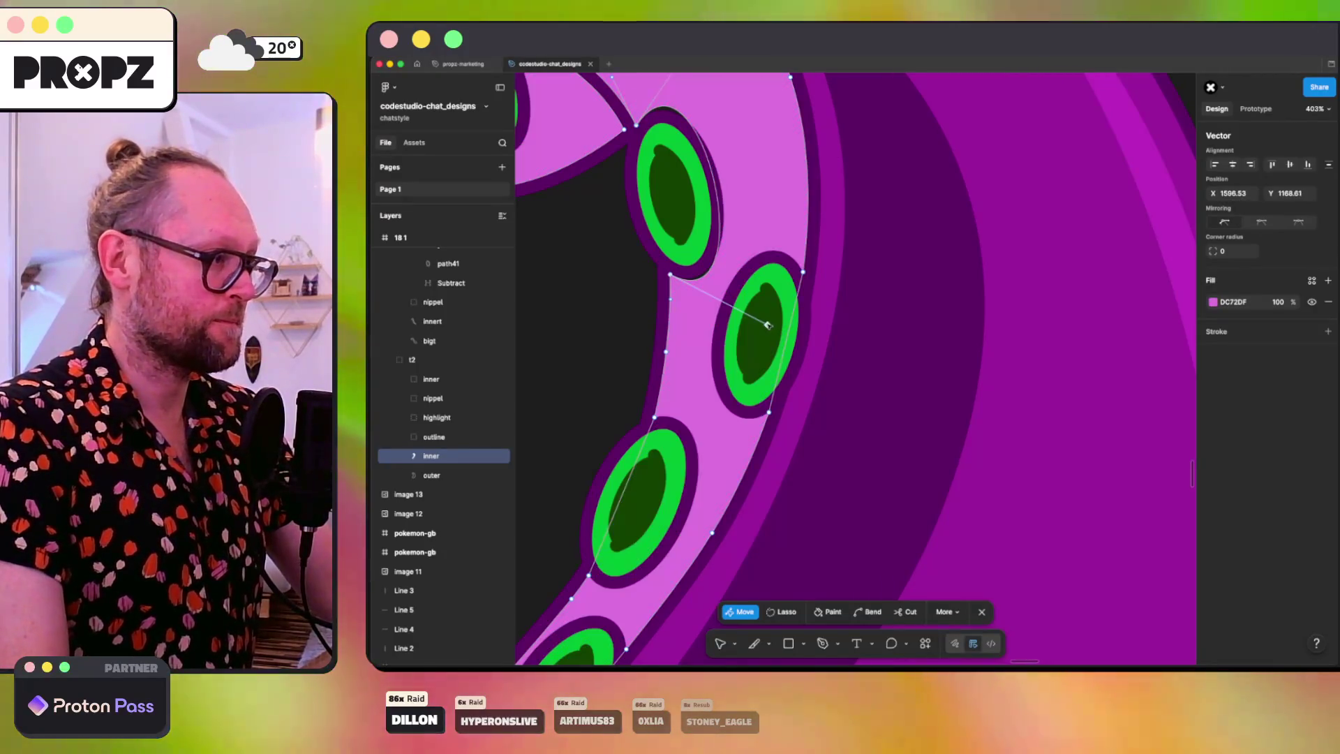
scroll(764, 235, "up", 10)
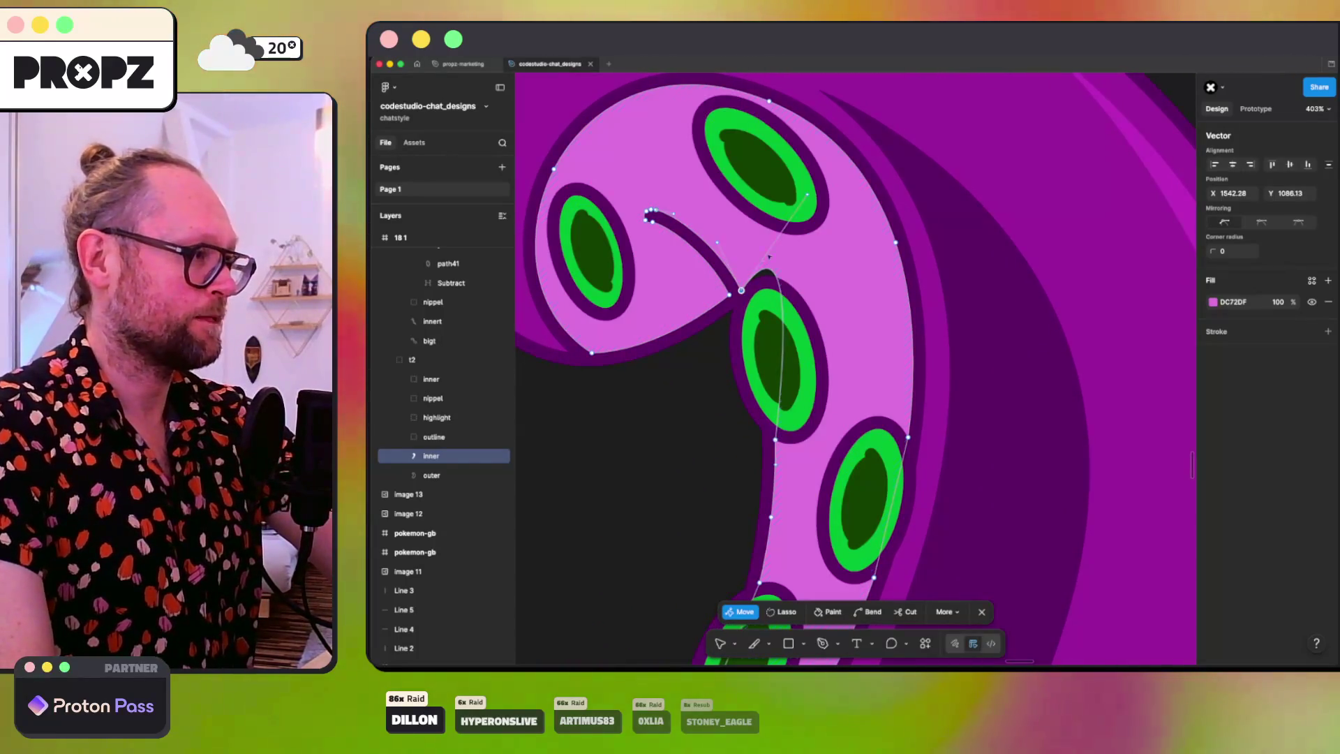
Step: Delete two extra points from the curl's inner line so it forms a smooth crease
left_click(829, 202)
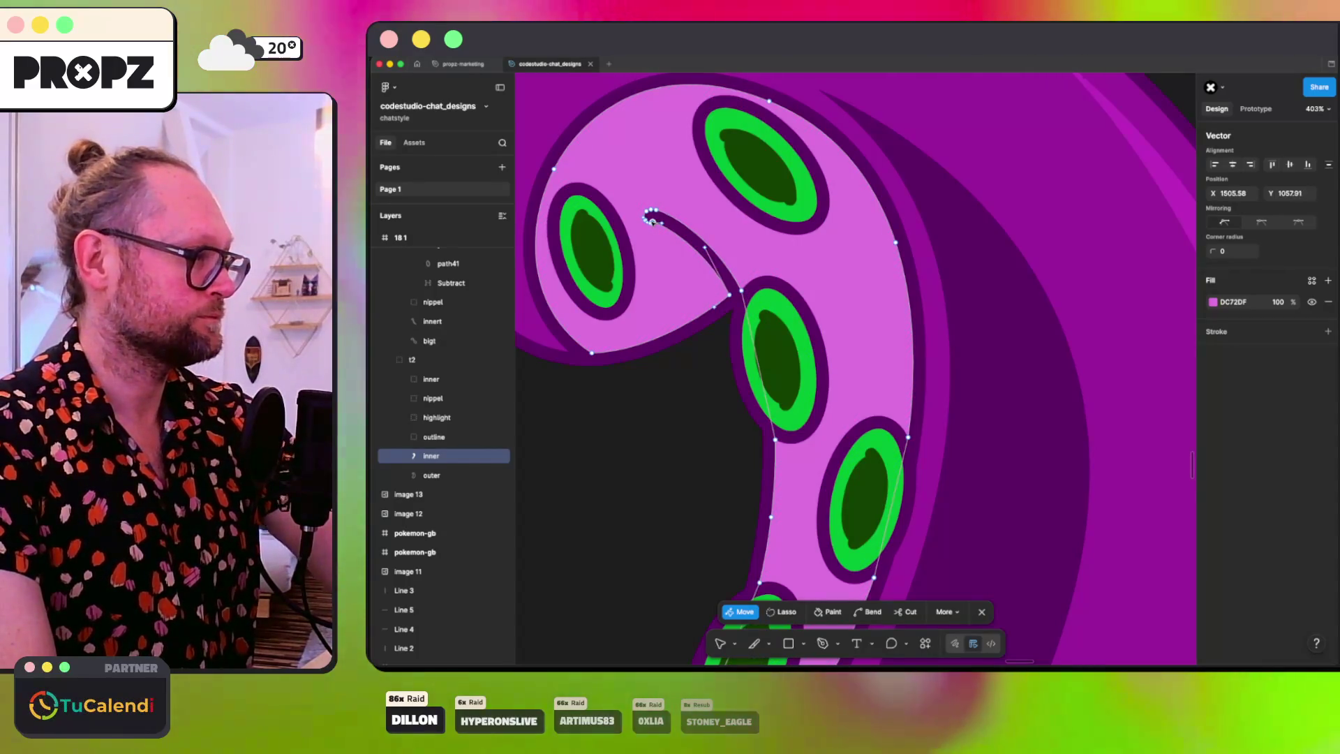
key("Delete")
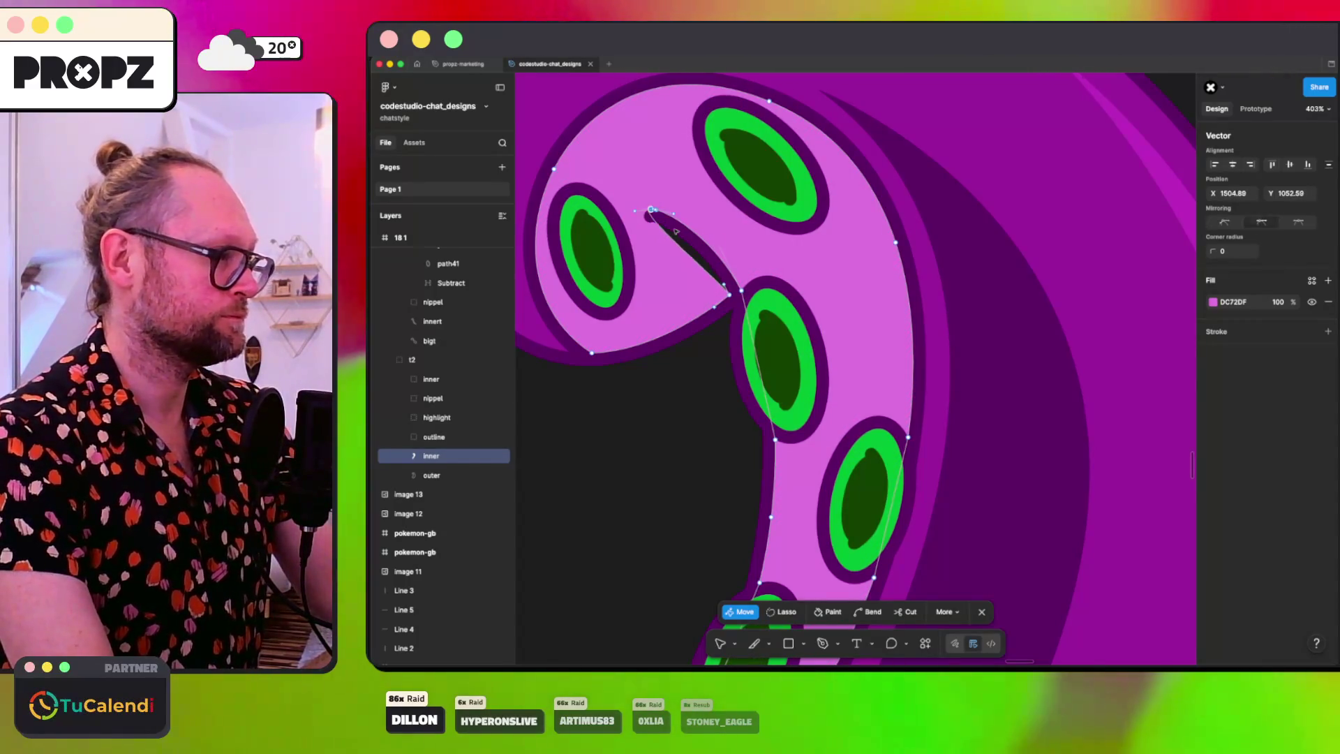
key("Delete")
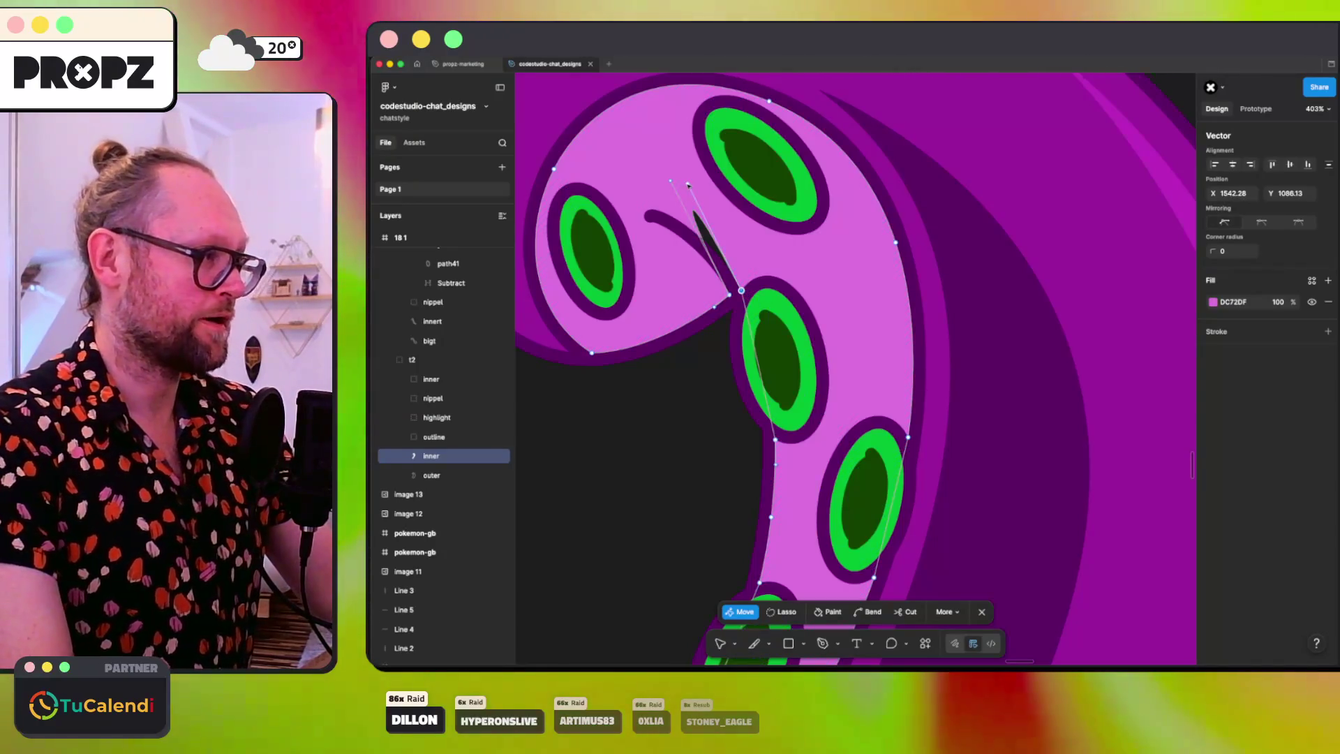
left_click(712, 288)
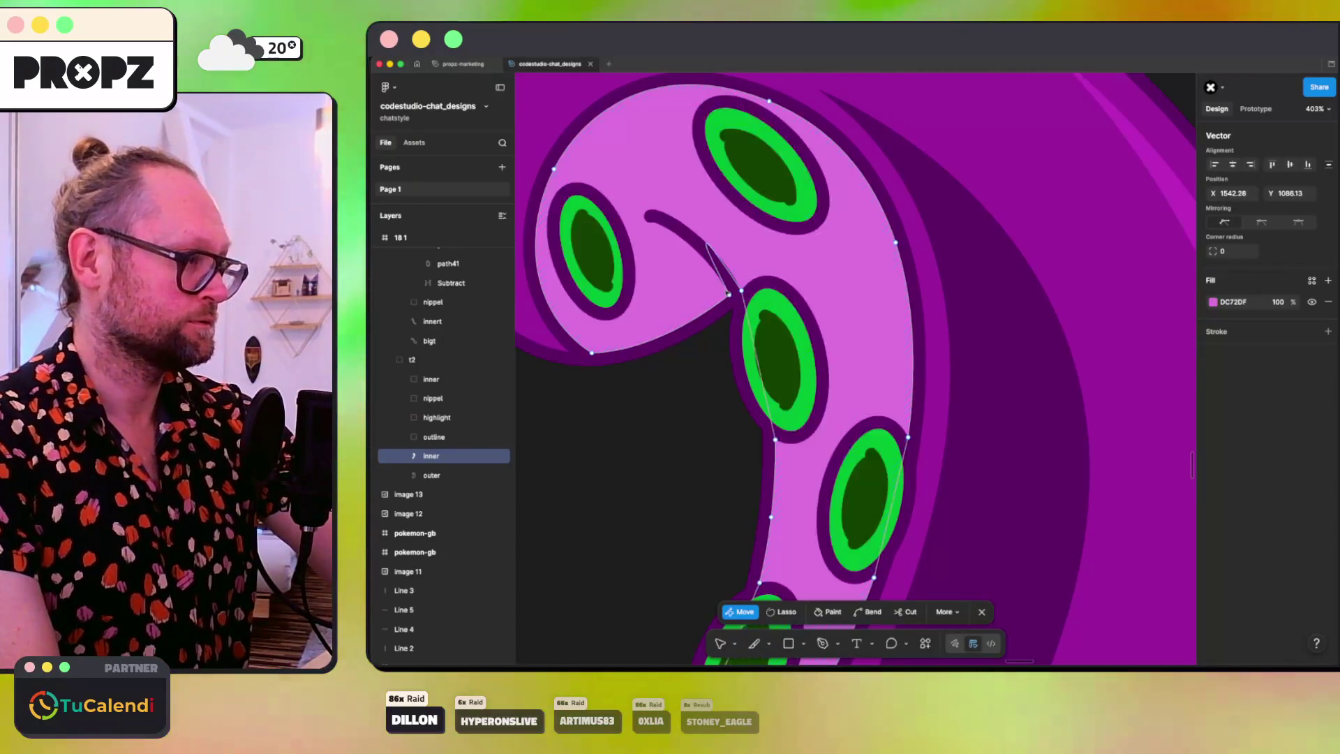
left_click(724, 287)
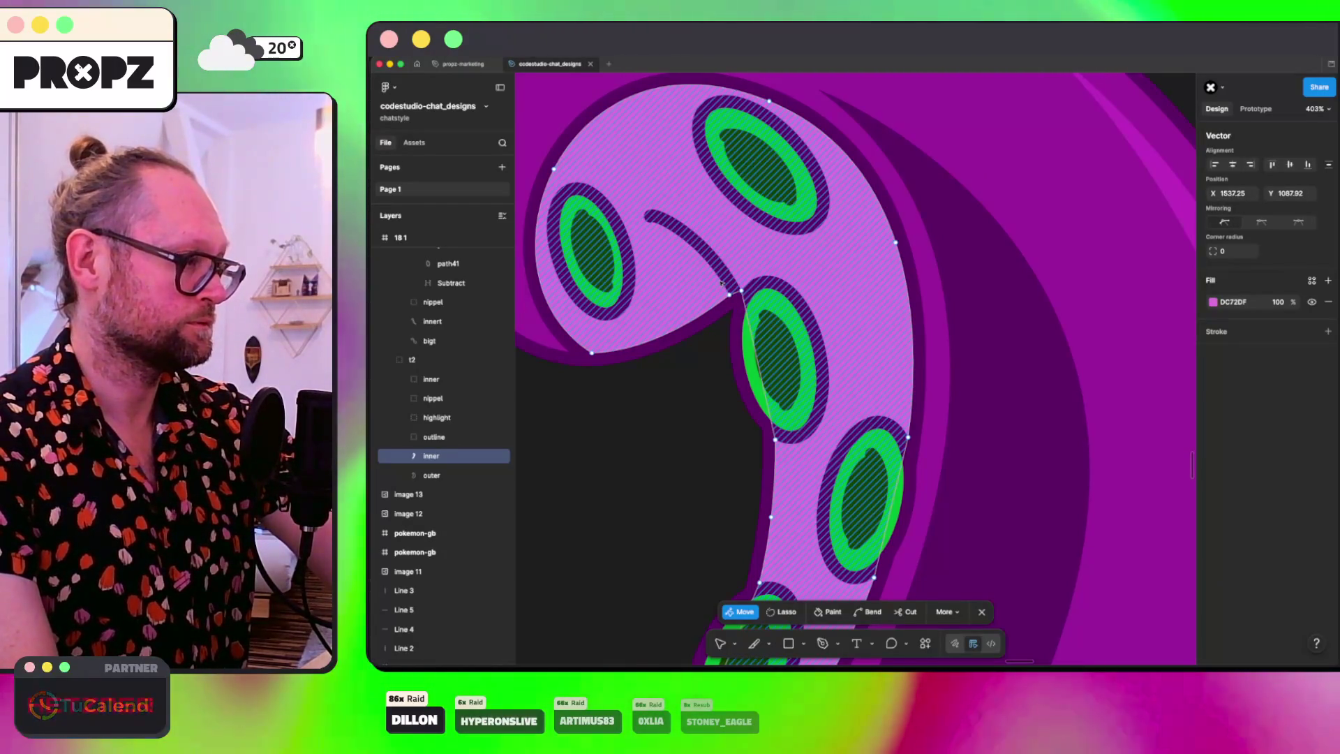
scroll(748, 258, "down", 10)
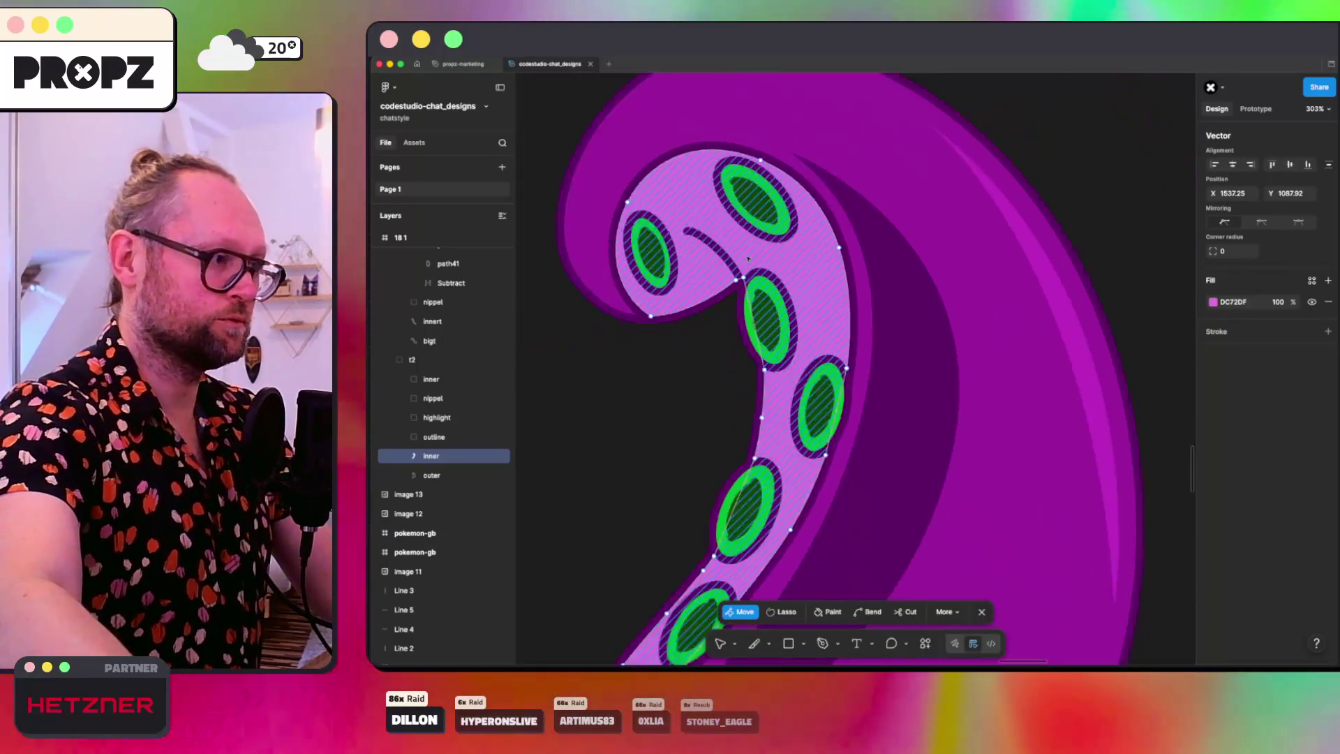
scroll(748, 259, "left", 3)
scroll(749, 258, "down", 3)
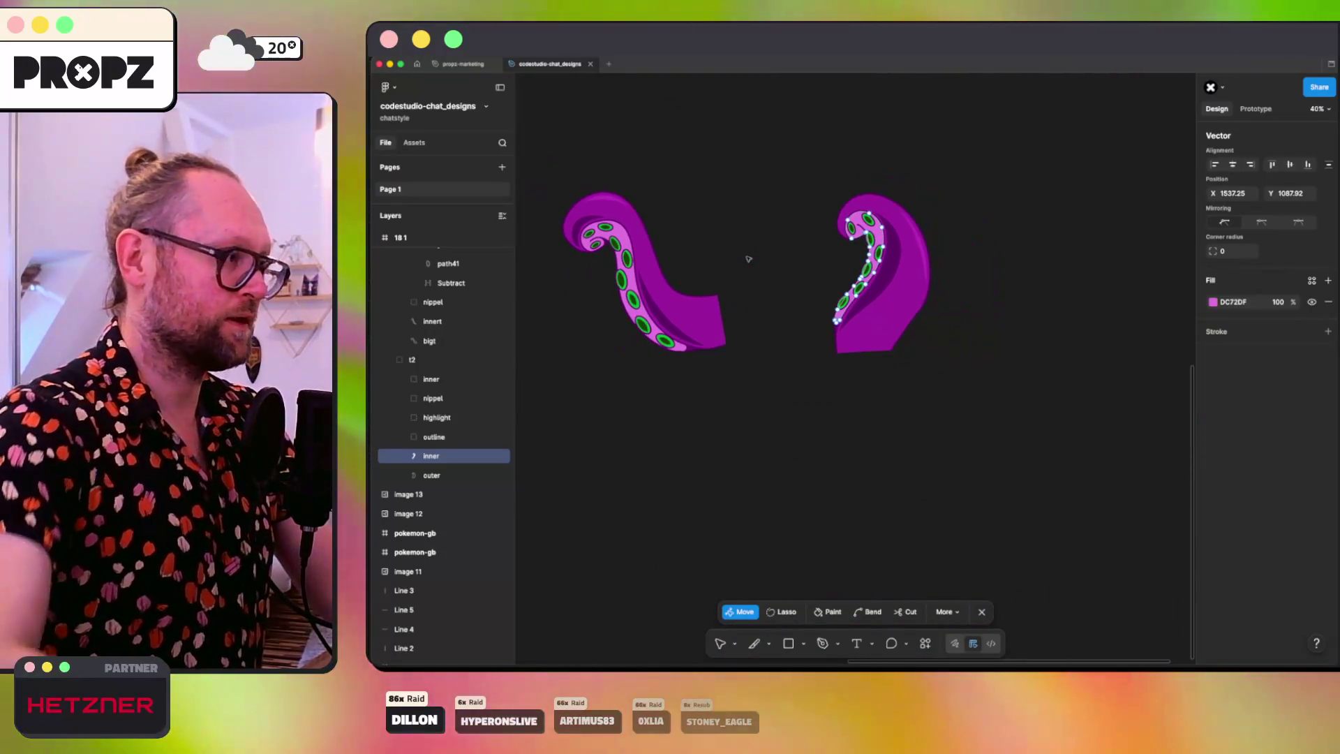
Step: Exit path editing, then rotate and reposition tentacle groups t1 and t2
key("Escape")
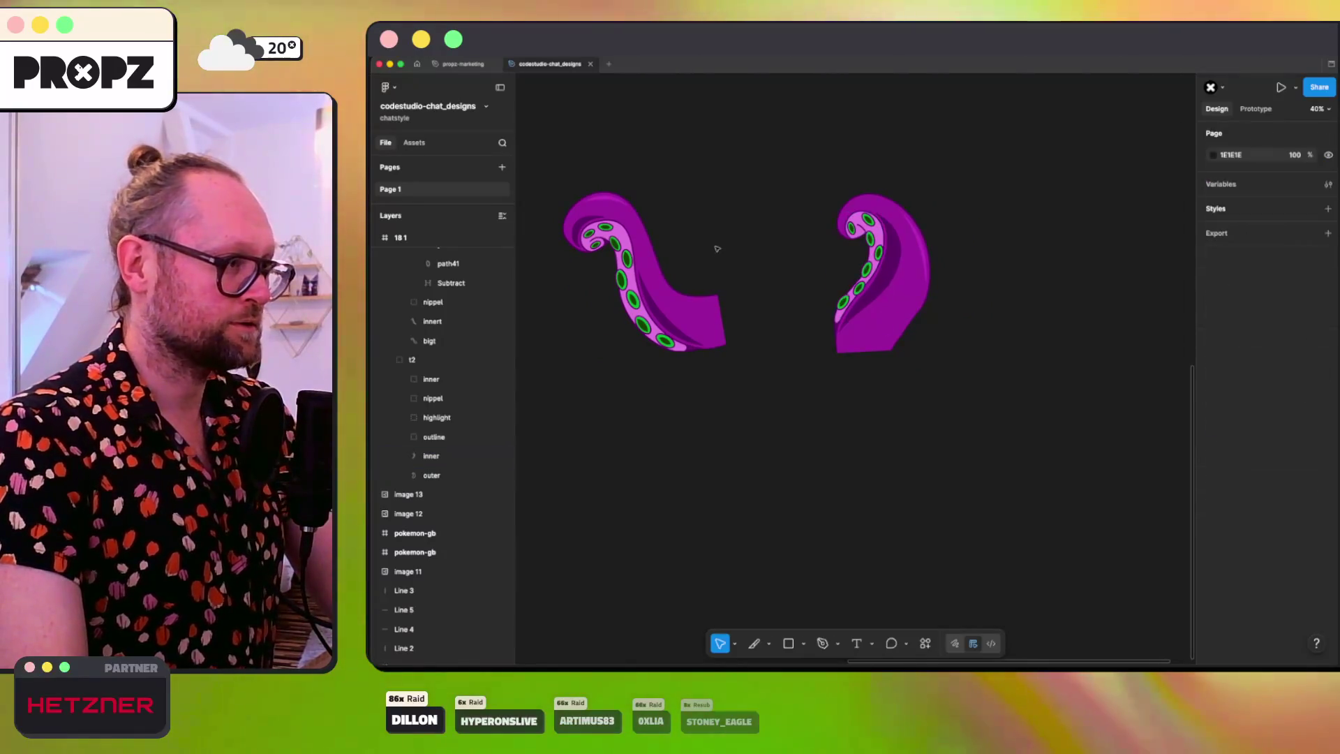
key("Escape")
left_click(677, 286)
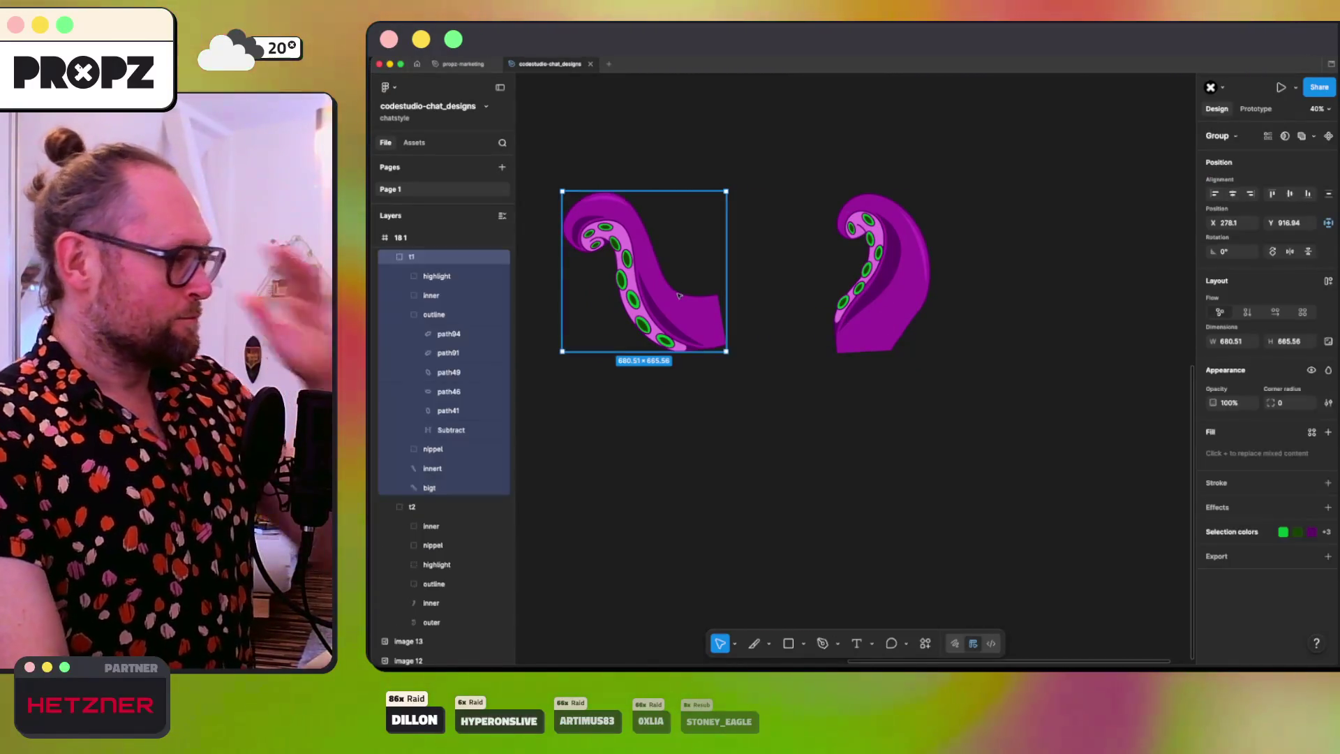
left_click_drag(733, 188, 770, 245)
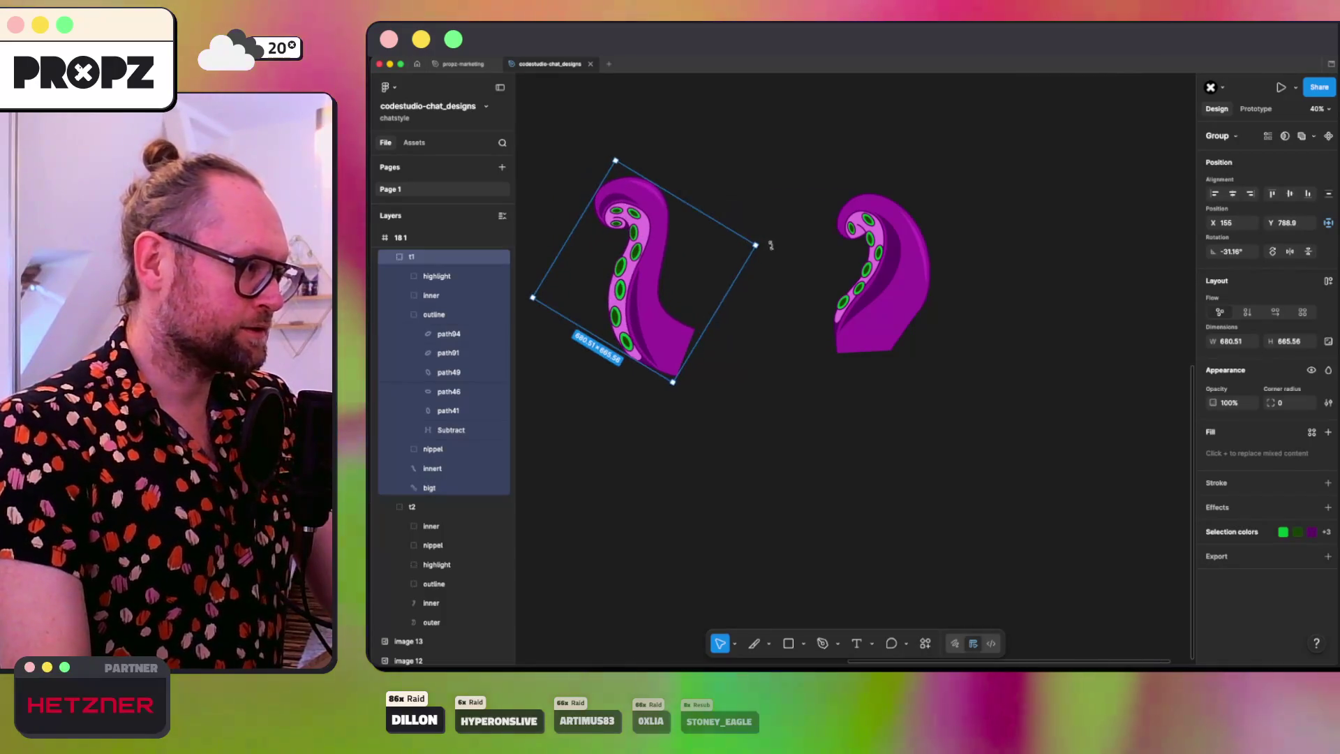
left_click_drag(672, 271, 707, 377)
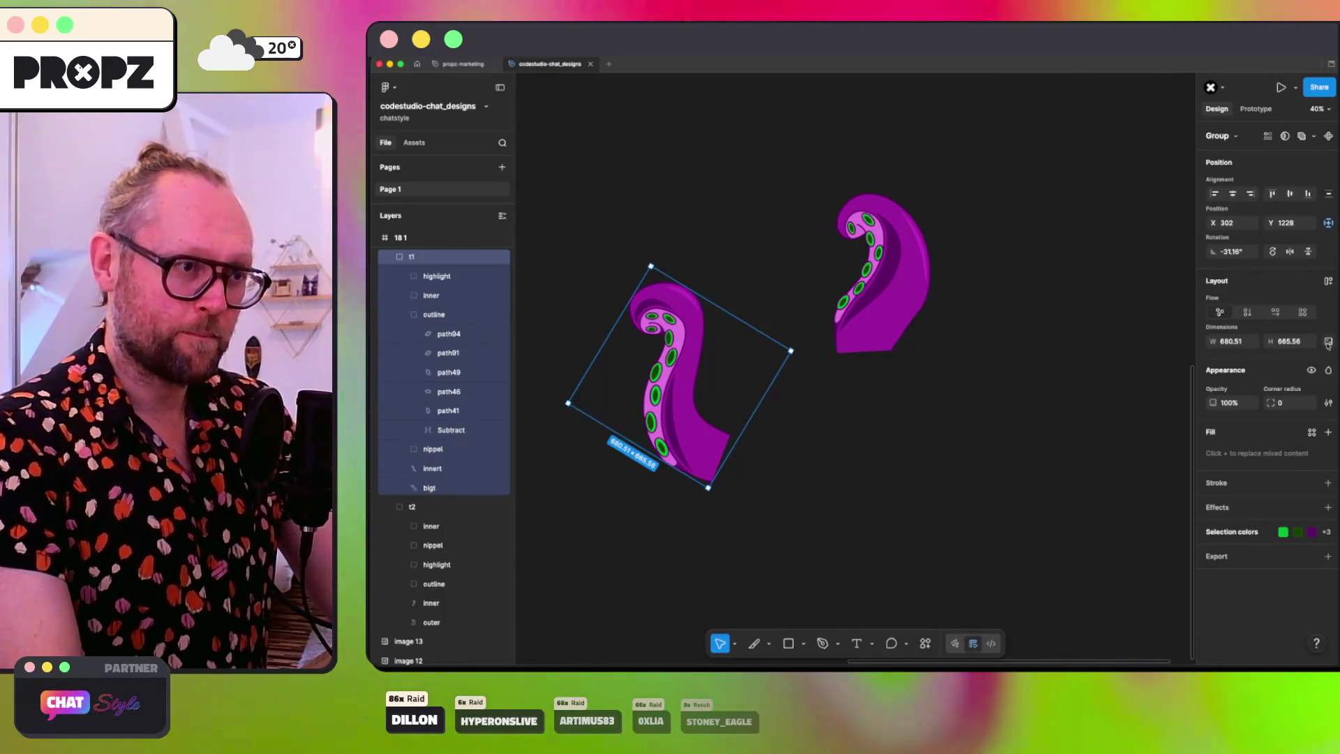
left_click(891, 299)
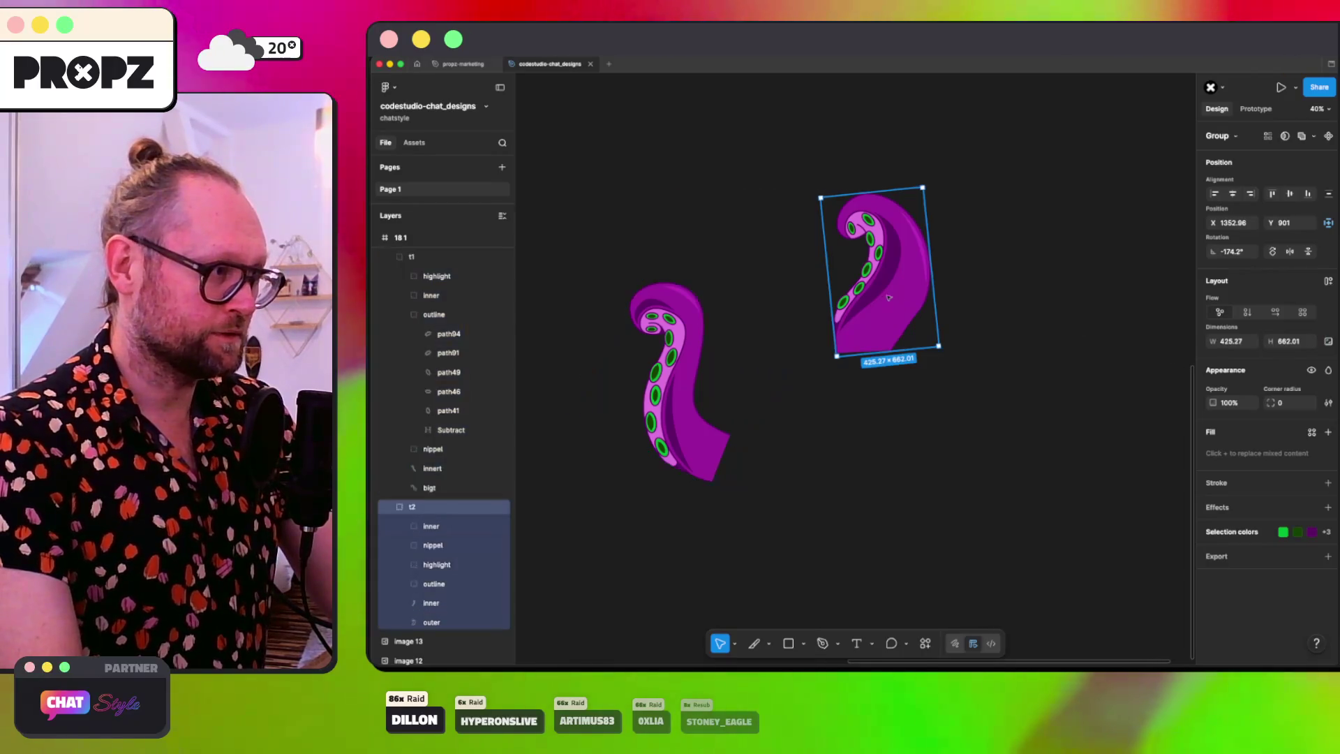
left_click_drag(892, 300, 864, 392)
left_click(675, 384)
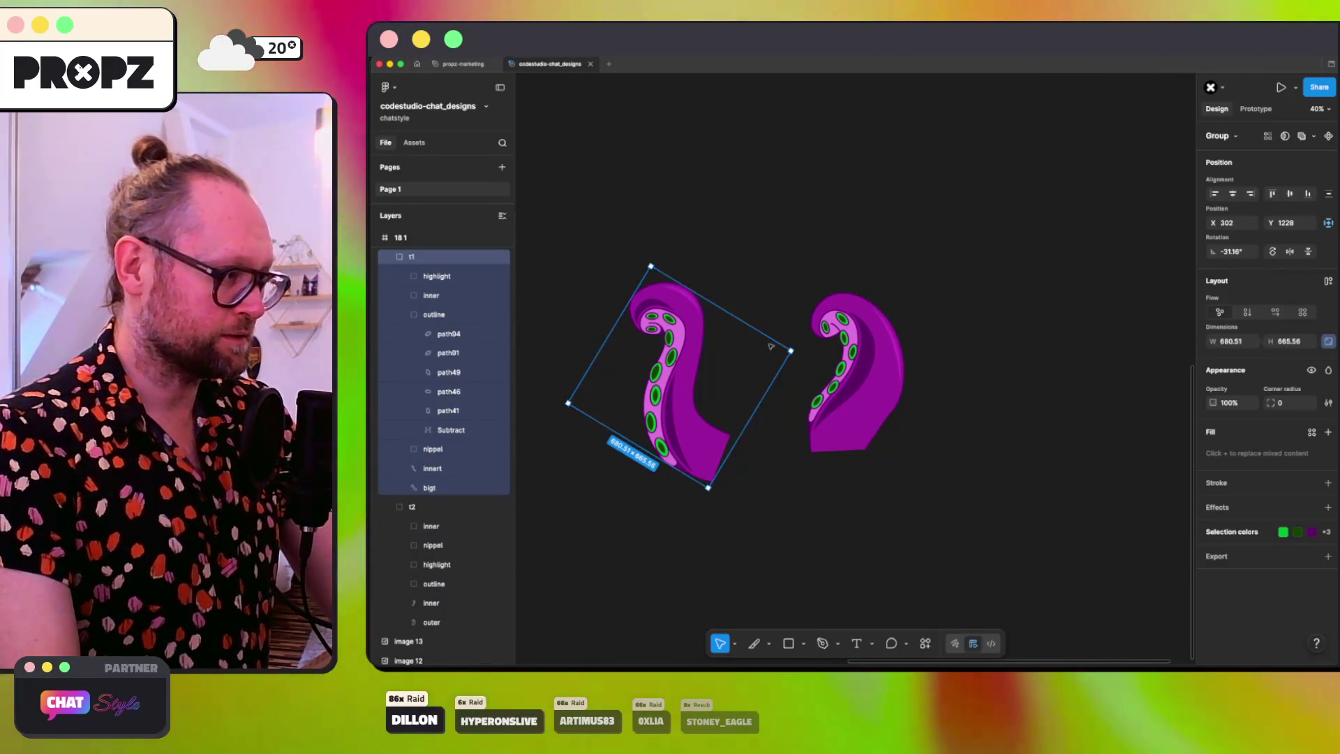
mouse_move(796, 345)
left_mouse_down()
mouse_move(771, 300)
mouse_move(740, 308)
left_mouse_up()
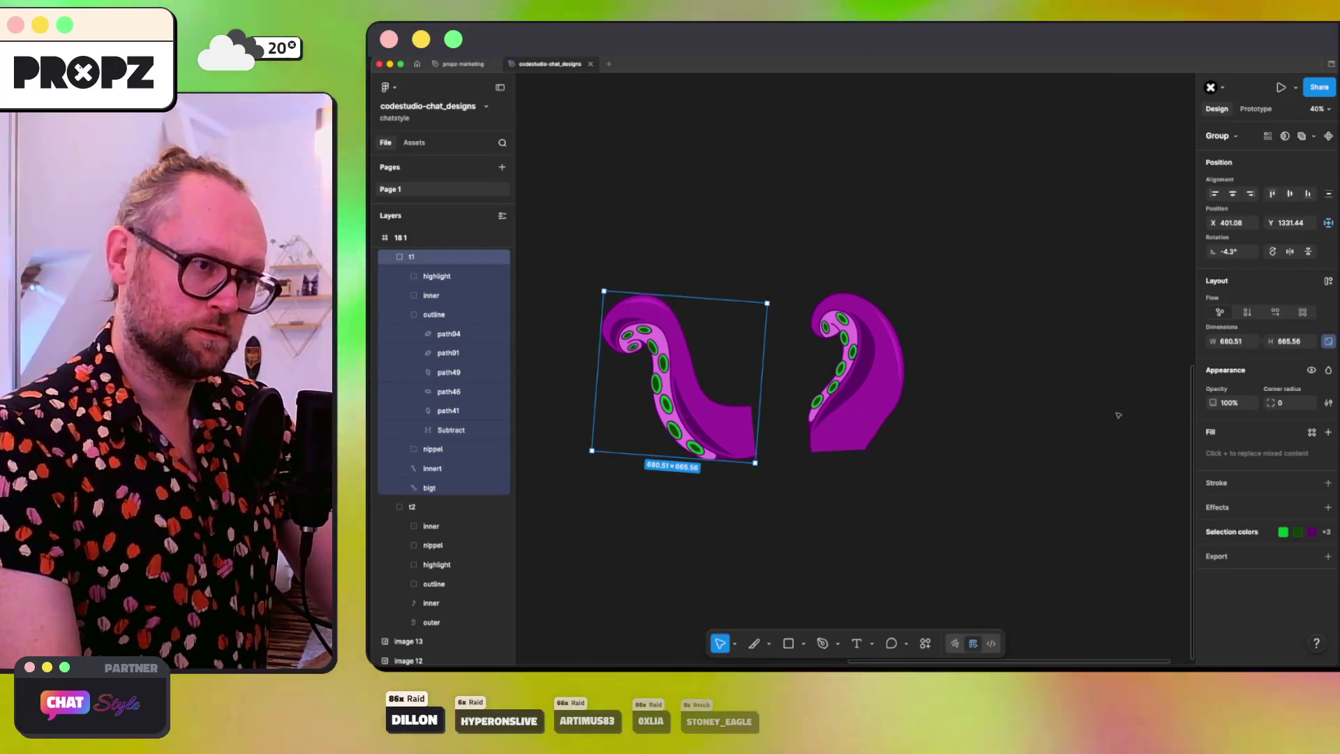
left_click(404, 315)
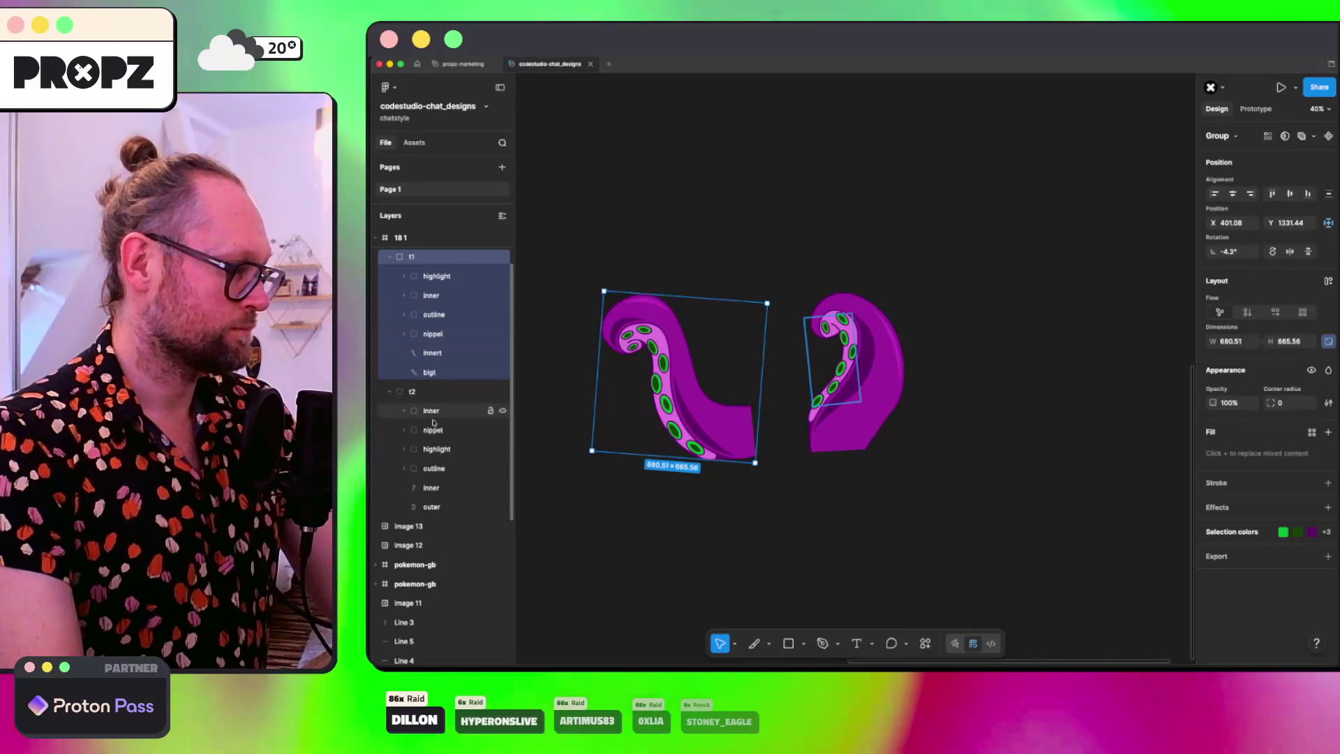
Step: Try enlarging each tentacle group, then undo both resizes
left_click(837, 334)
mouse_move(901, 338)
left_mouse_down()
mouse_move(996, 209)
mouse_move(986, 224)
left_mouse_up()
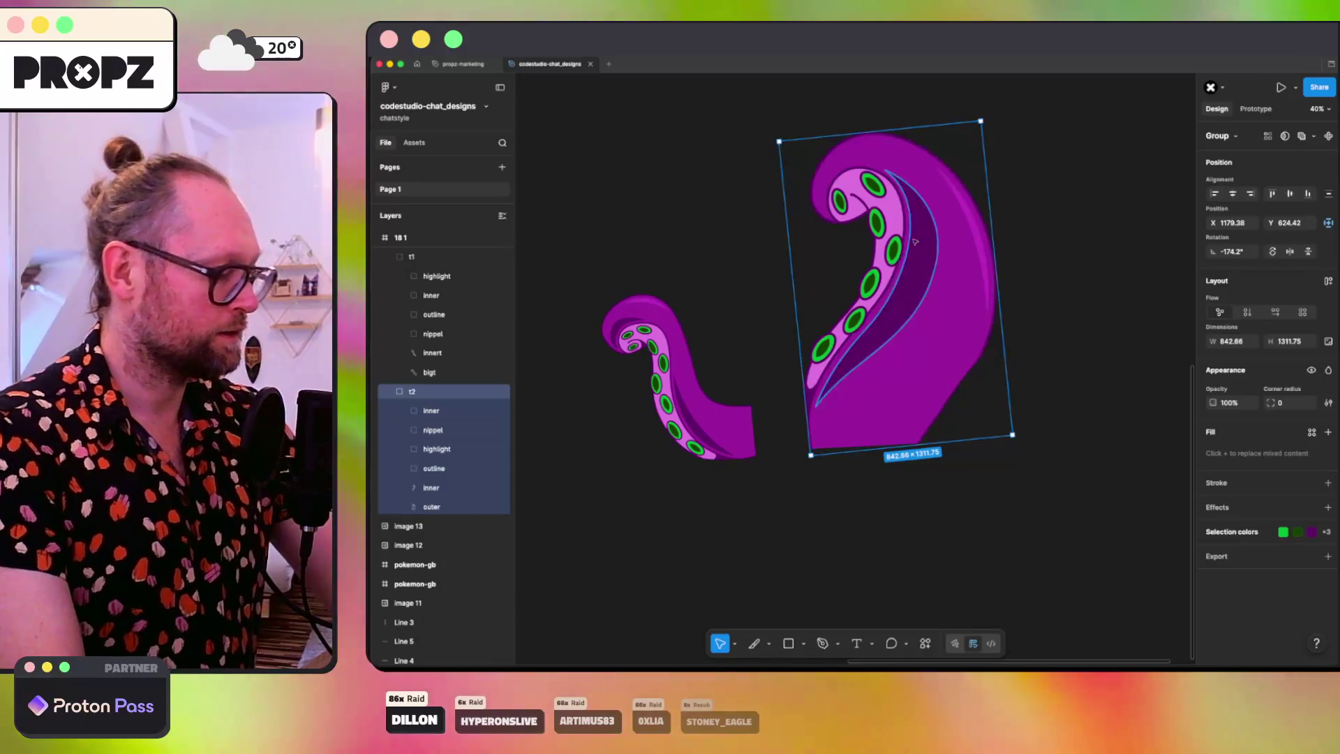
key("super+z")
left_click(639, 314)
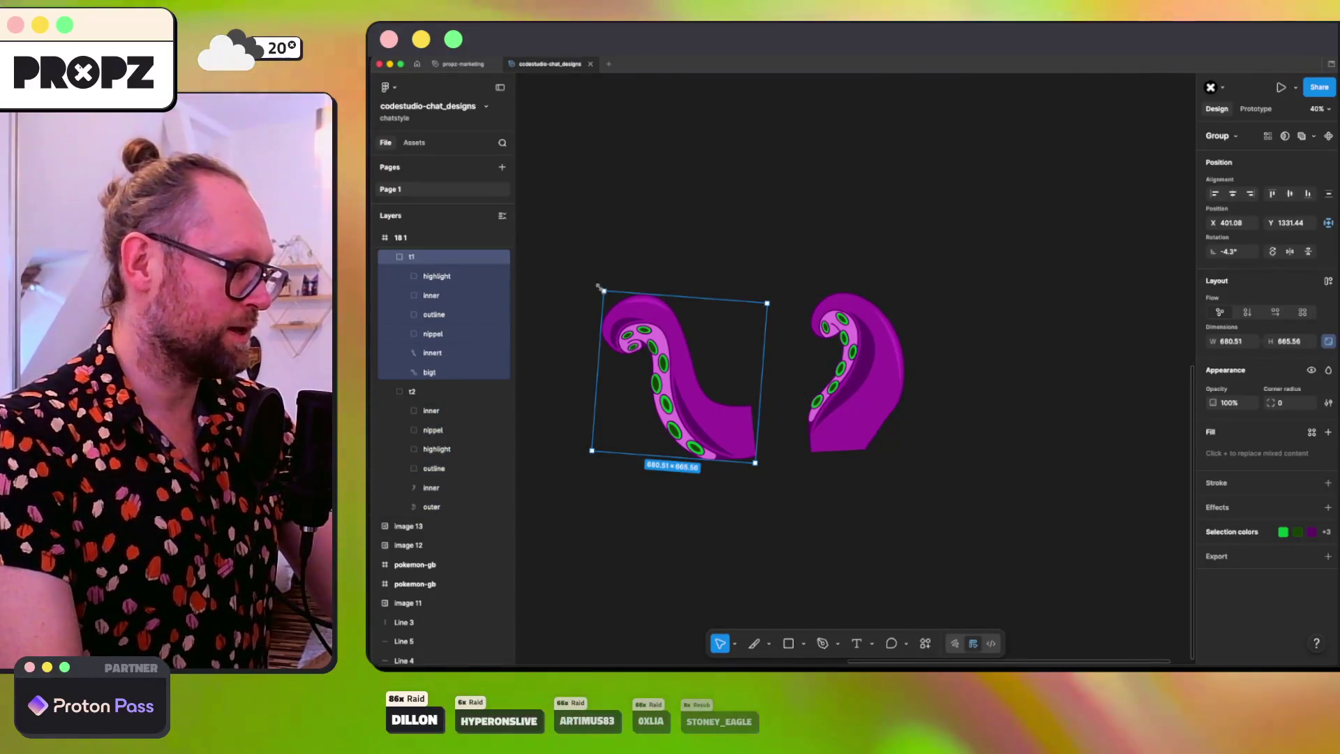
left_click_drag(600, 289, 554, 238)
key("super+z")
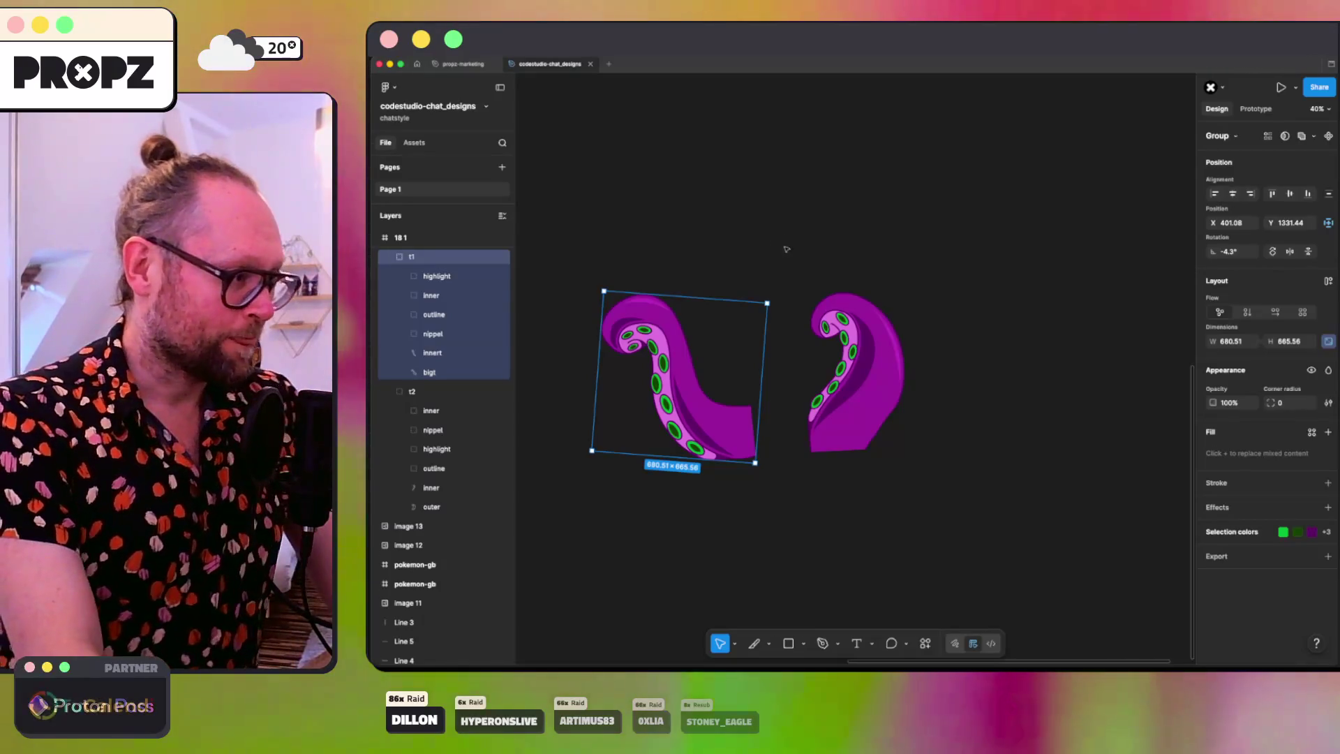
key("super+z")
key("super+shift+z")
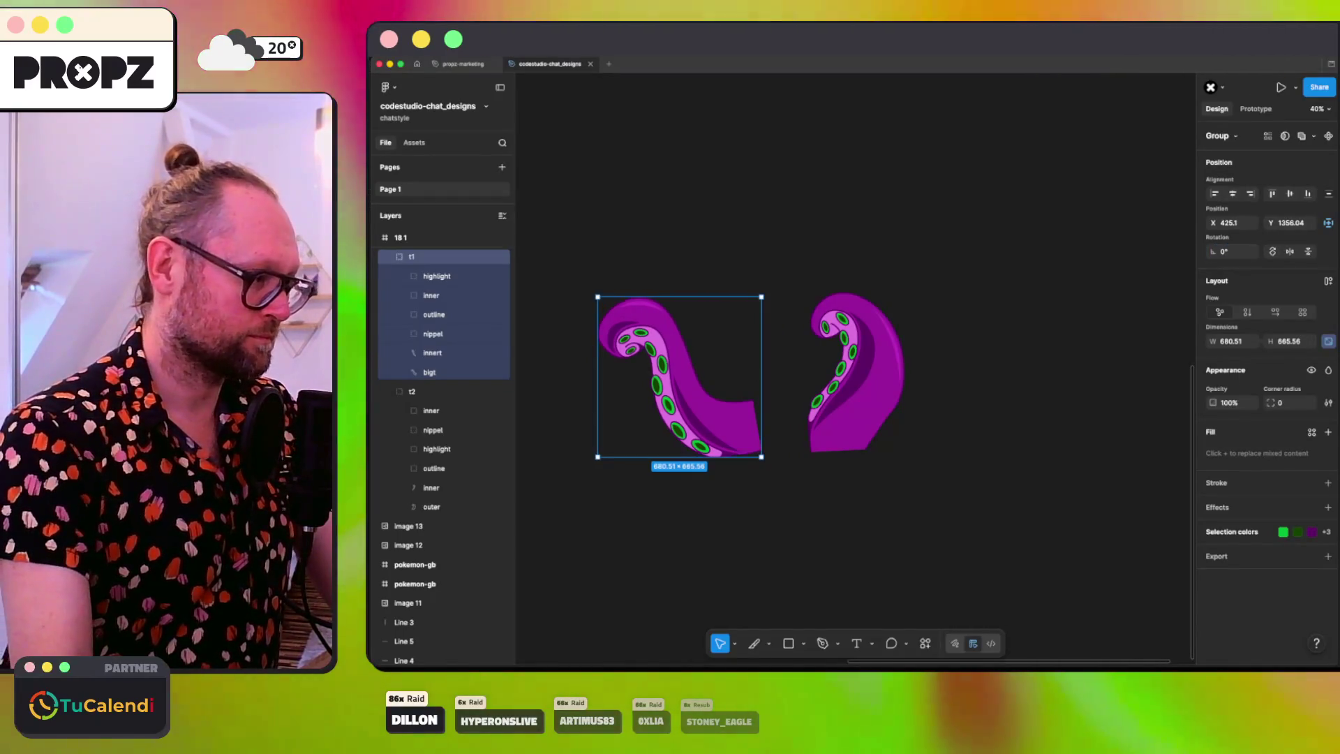
Step: Set t2's rotation to 0° and nudge both tentacles into line side by side
left_click(845, 383)
left_click(1241, 249)
type("0")
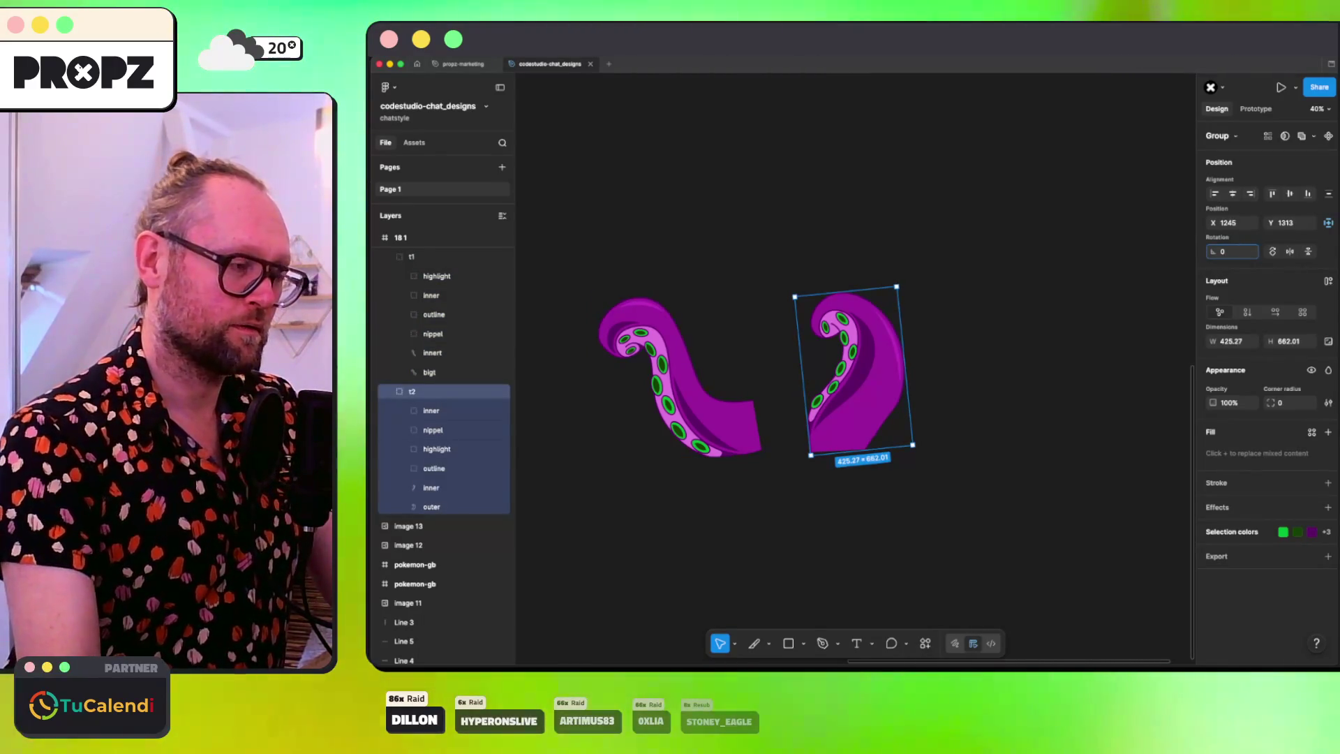
key("Return")
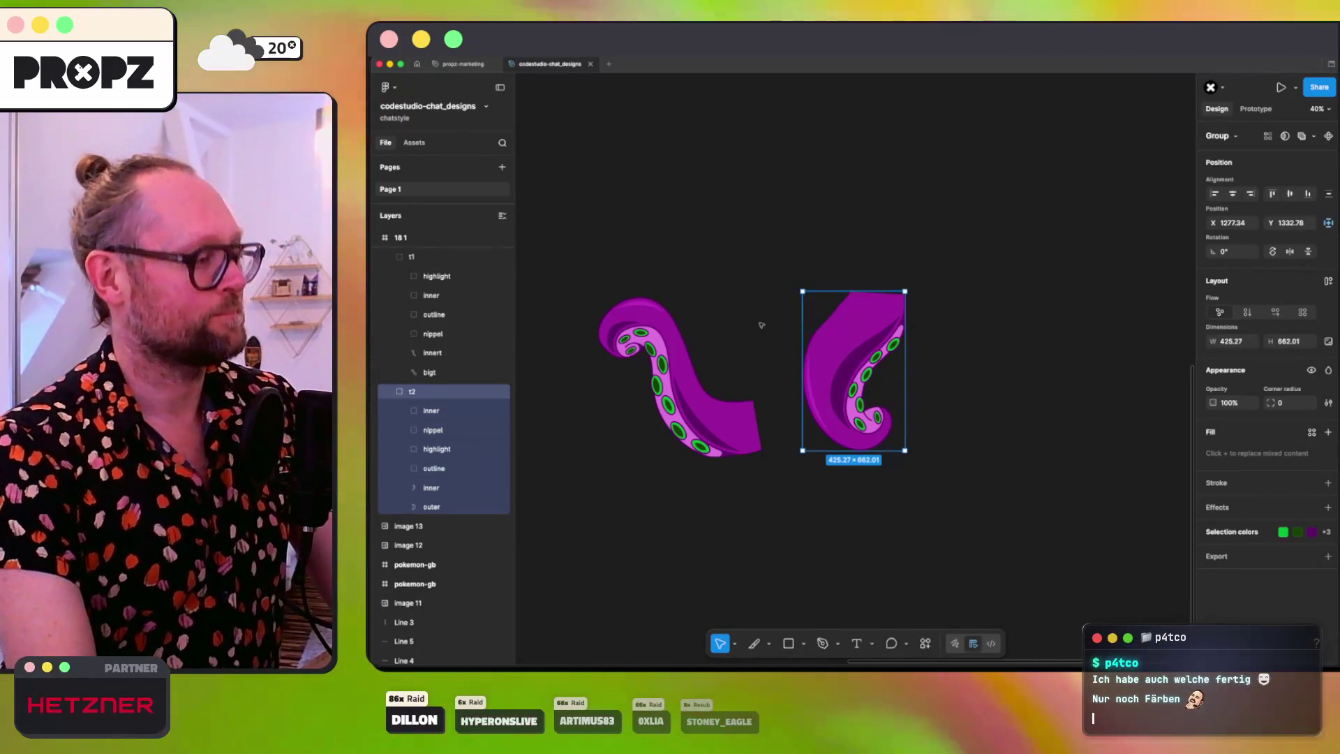
left_click_drag(689, 378, 696, 372)
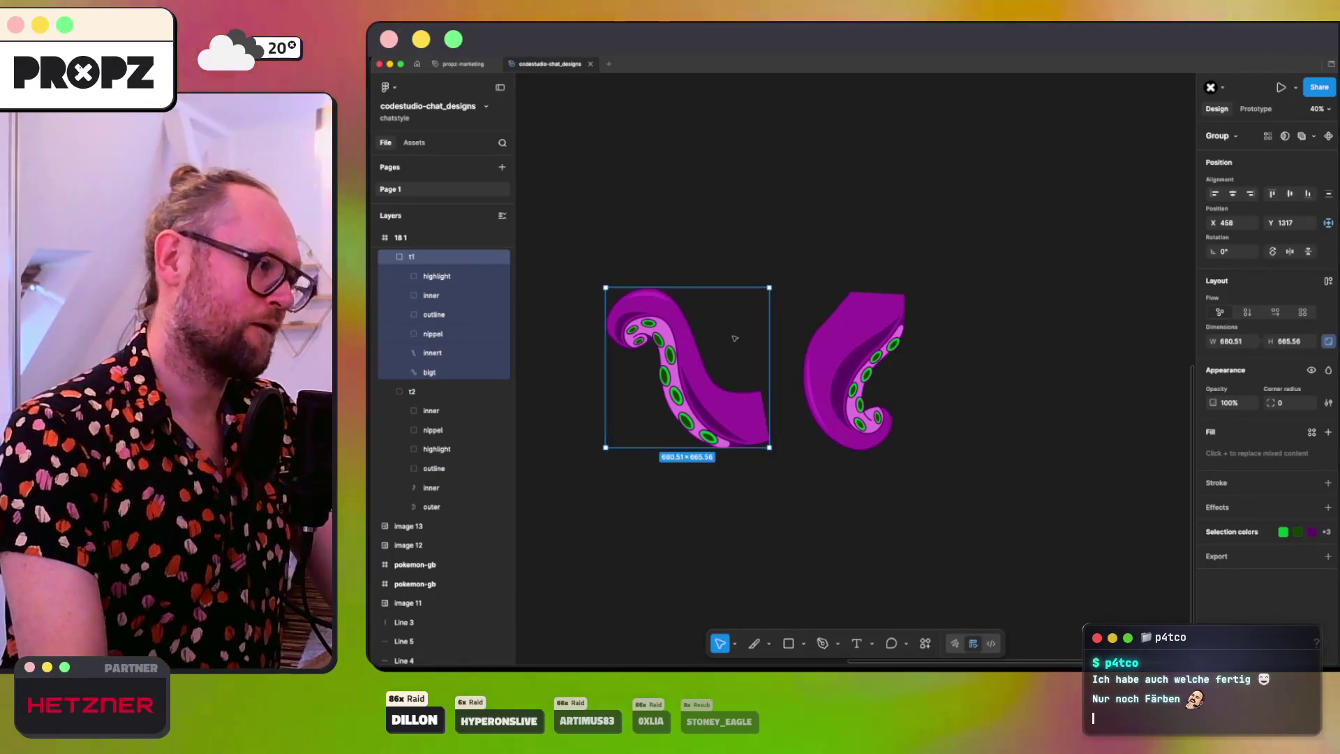
left_click_drag(851, 366, 838, 377)
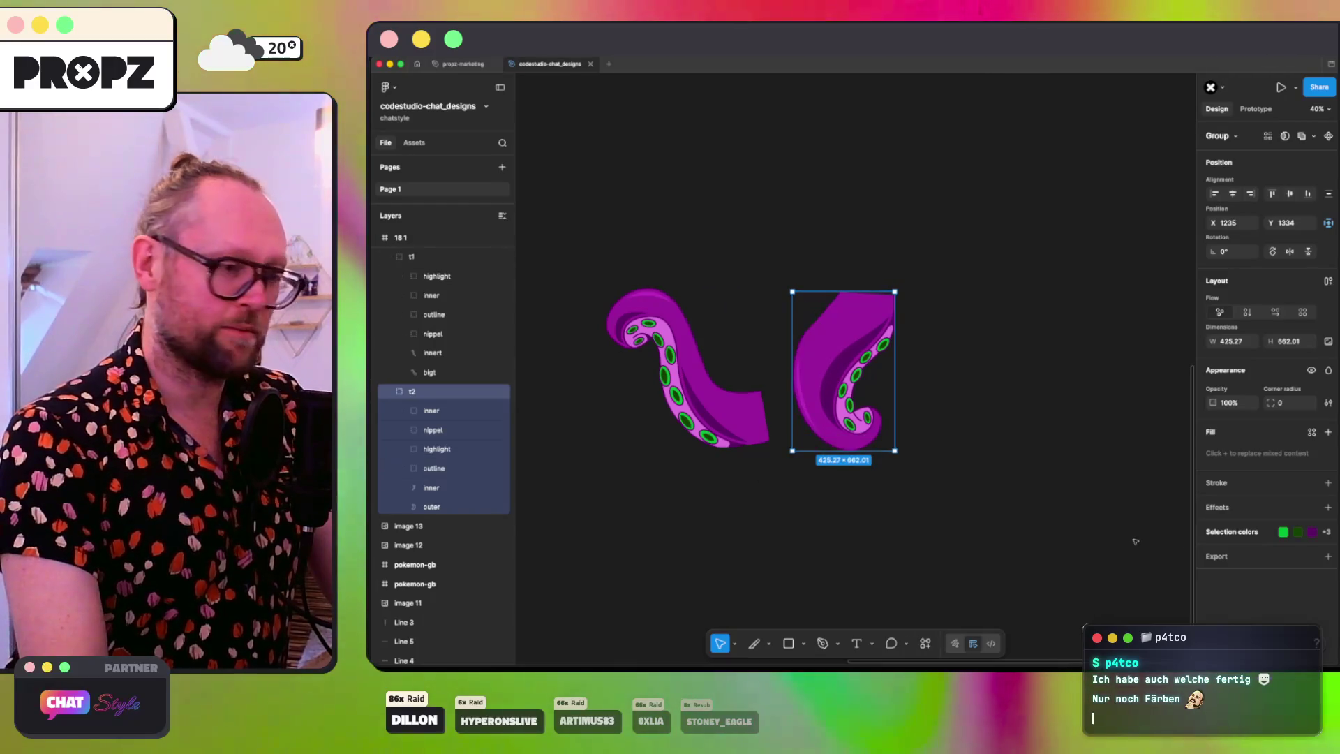
Step: Save the first tentacle export as dayofthetentacle.svg on the Desktop
left_click(1285, 595)
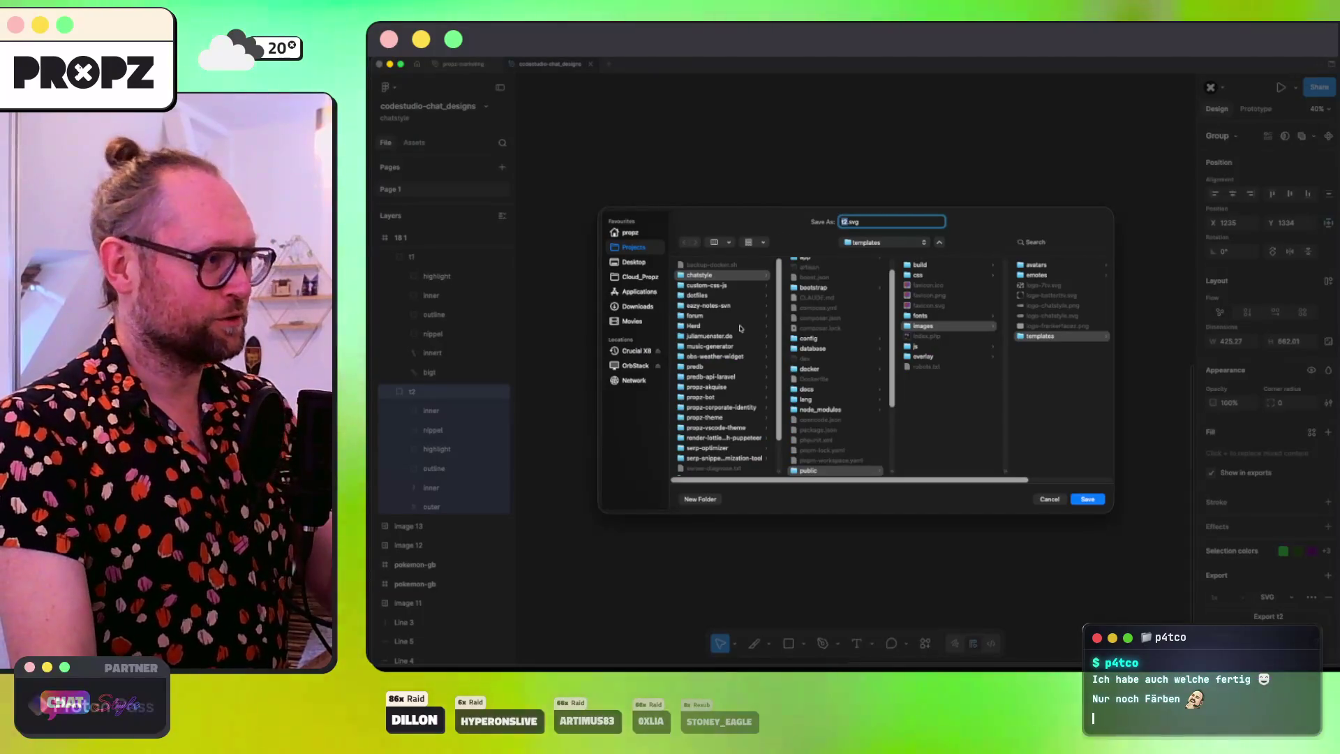
left_click(632, 263)
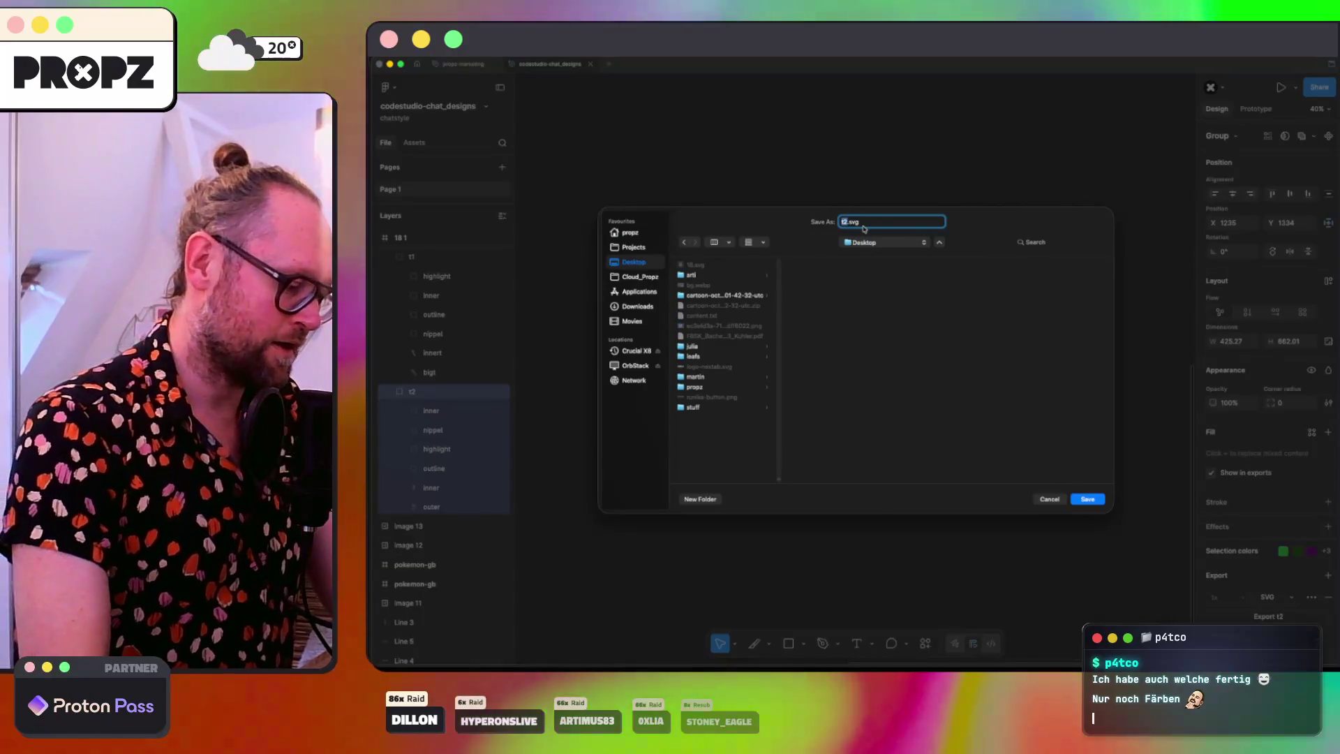
type("dayofthetentacle")
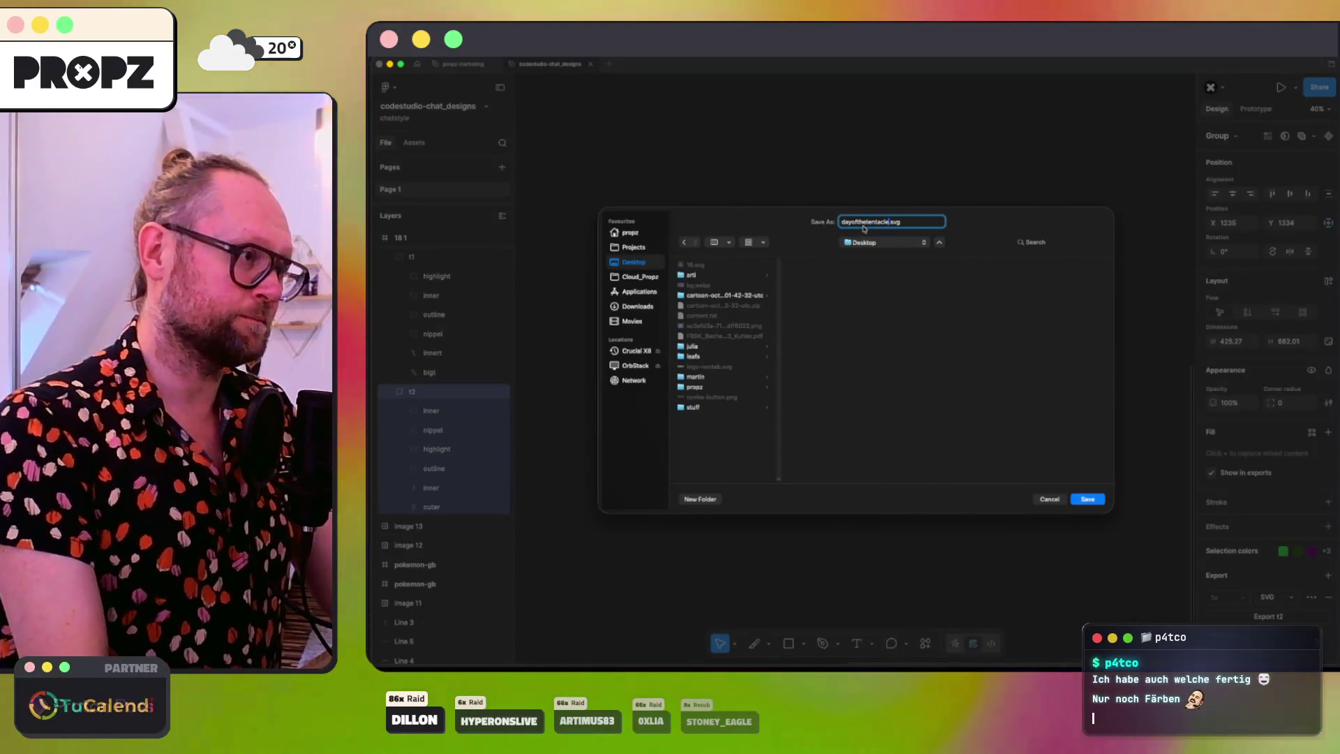
key("Return")
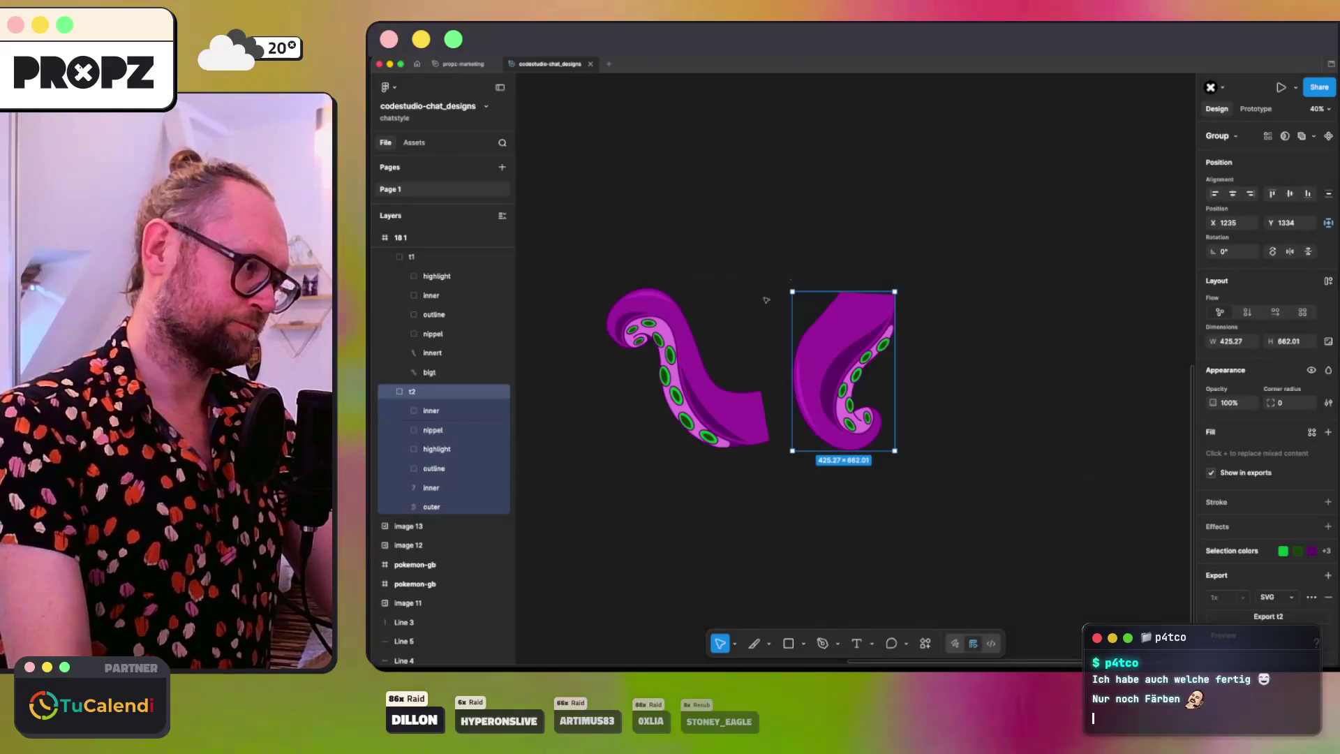
Step: Export tentacle group t1 as an SVG named dayofthetentacle to the Desktop
left_click(682, 364)
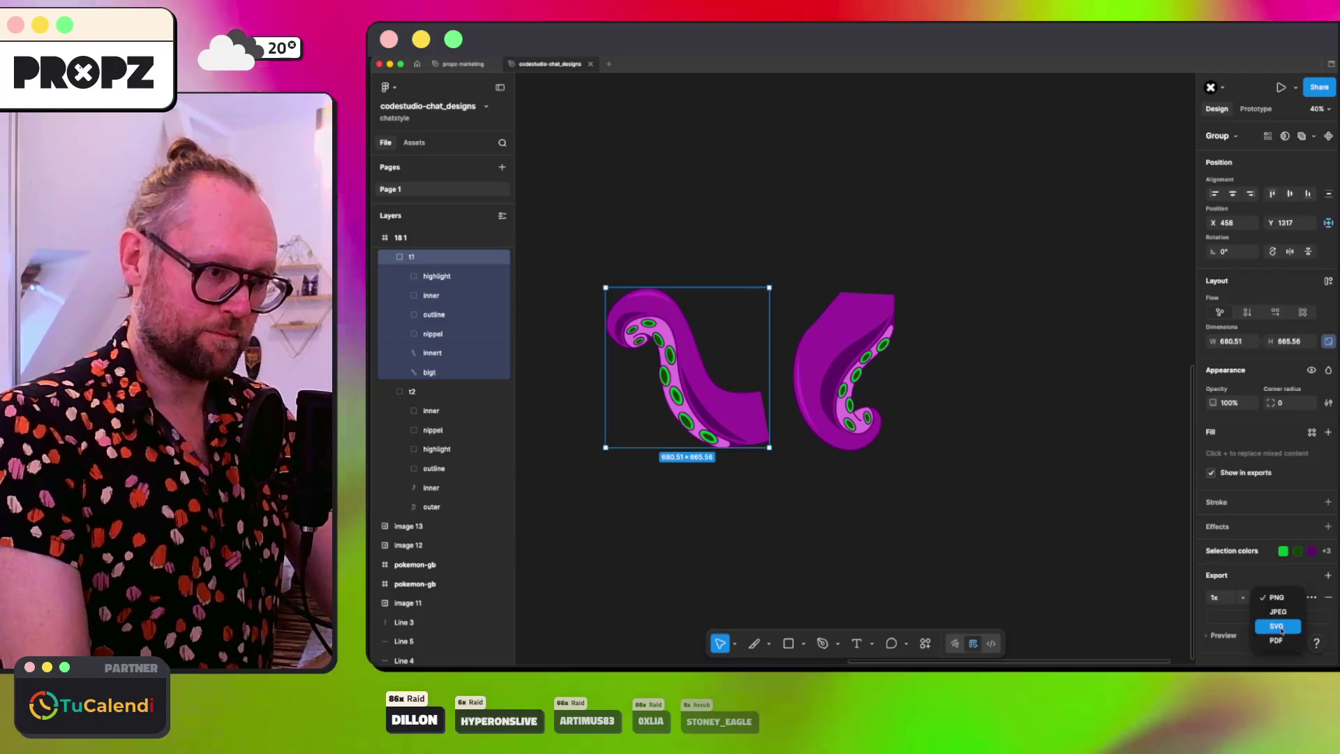
left_click(1280, 631)
key("super+shift+e")
type("dayoft")
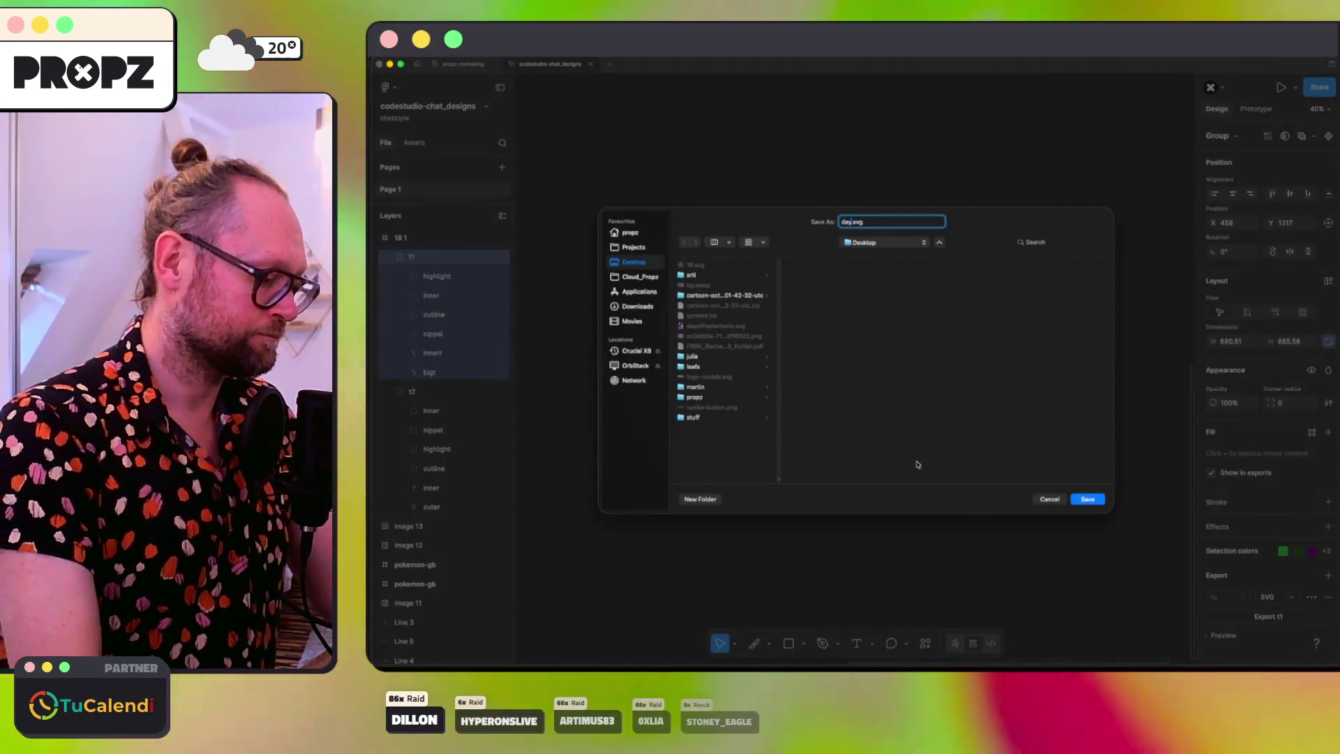
type("hetenta")
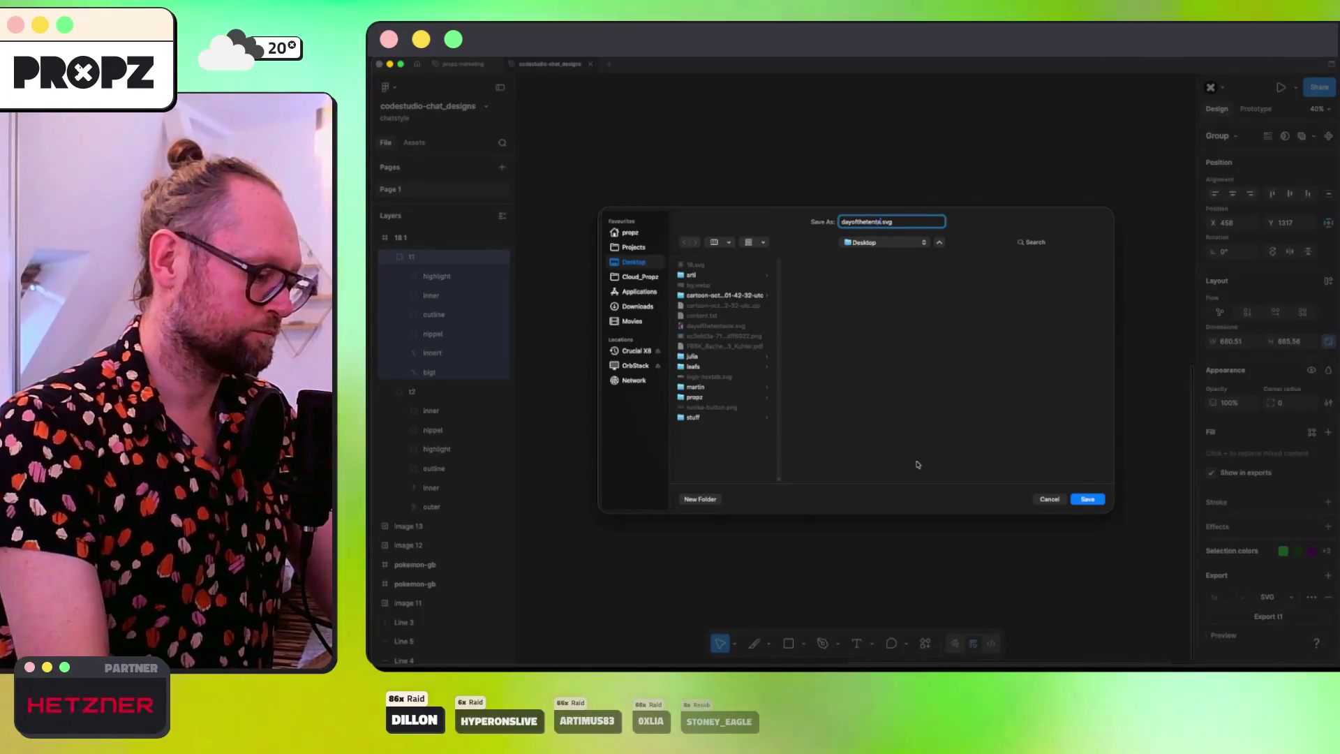
key("Return")
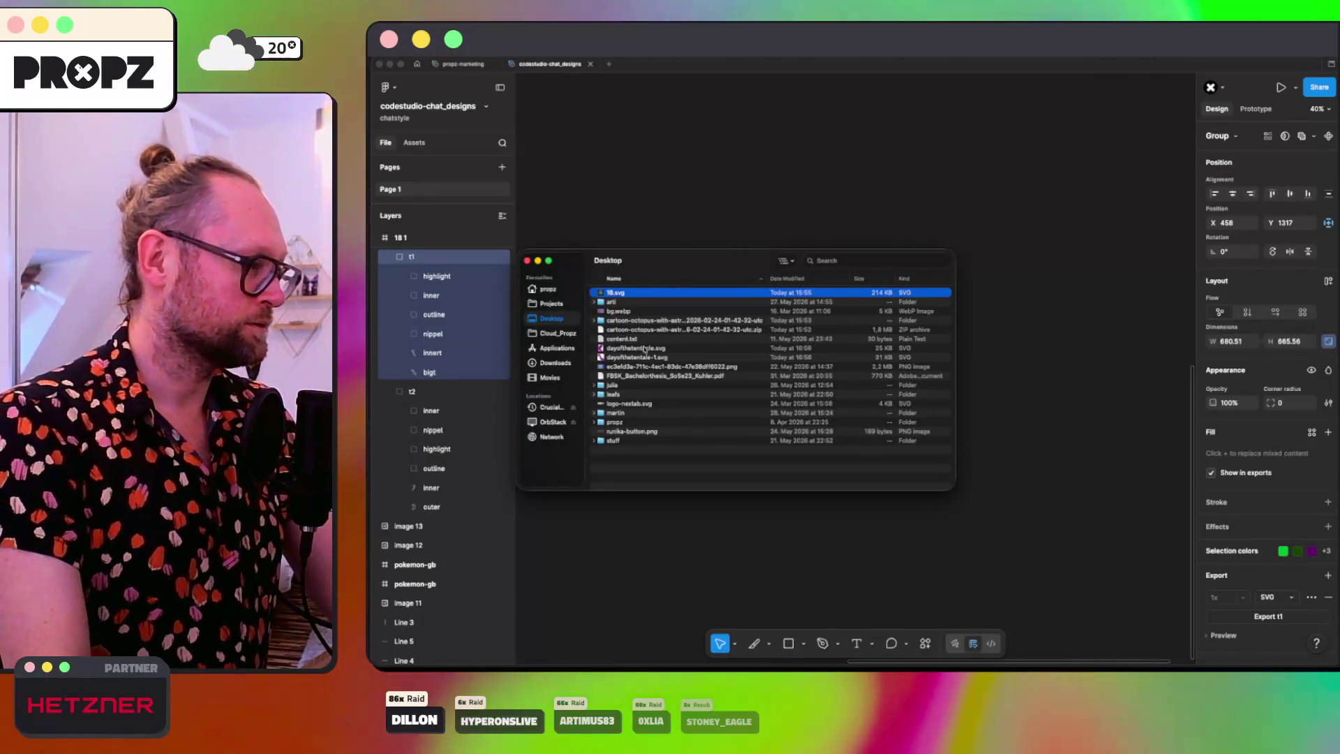
Step: Rename the Desktop tentacle SVGs to dayofthetentacle-1 and dayofthetentacle-2
left_click(642, 348)
key("Down")
key("Return")
type("d")
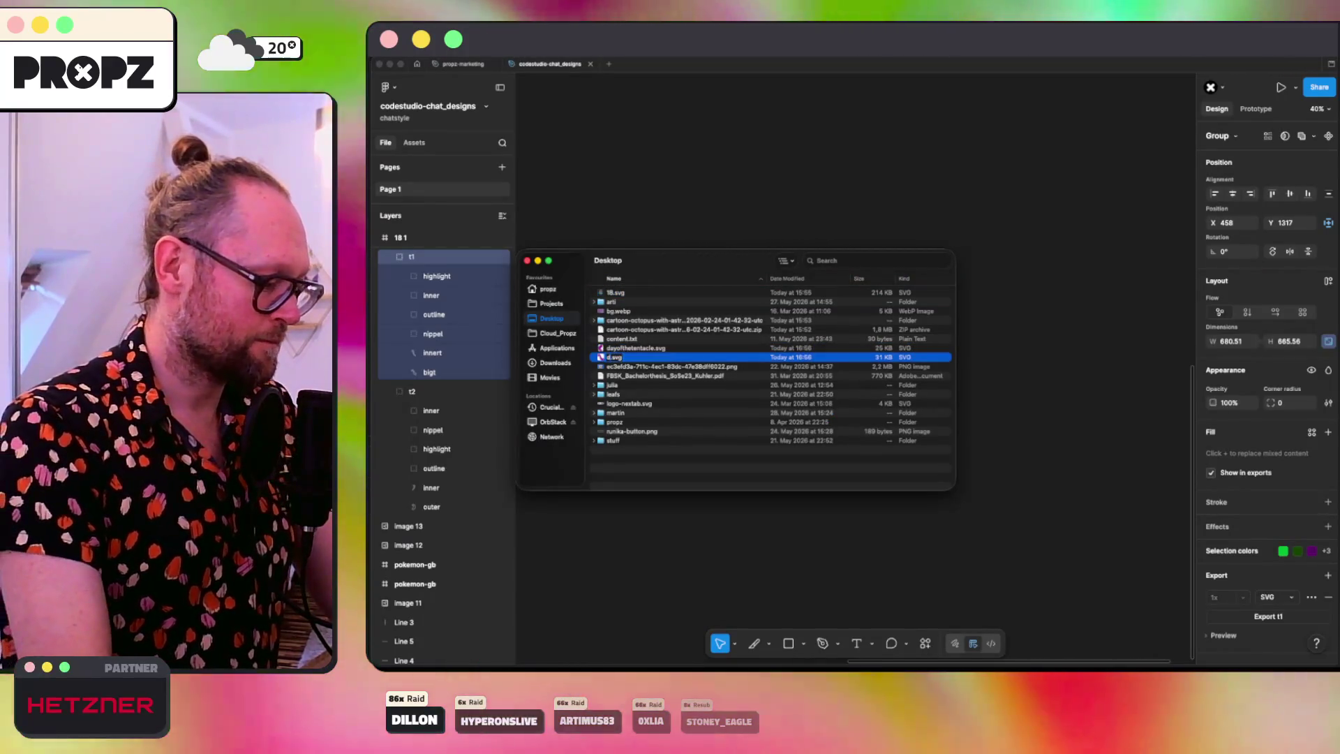
type("otti-1")
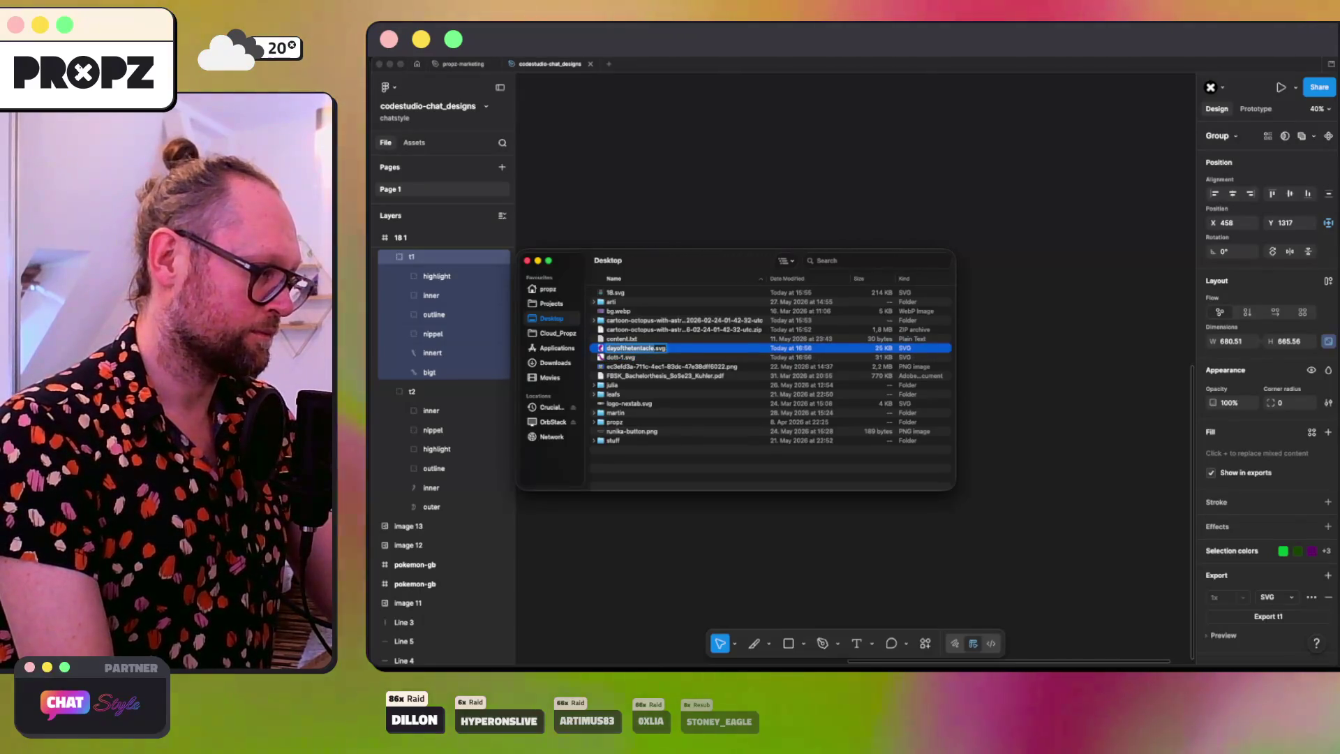
key("Return")
key("Down")
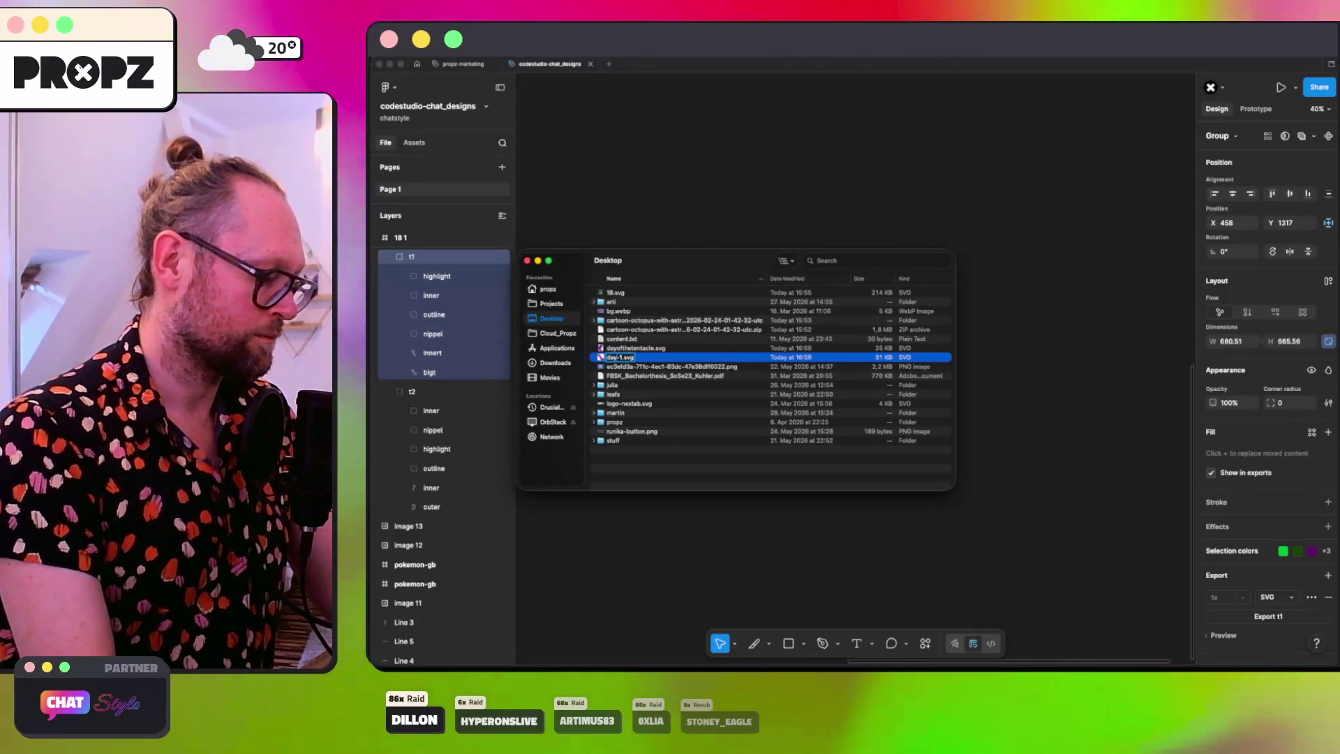
type("d")
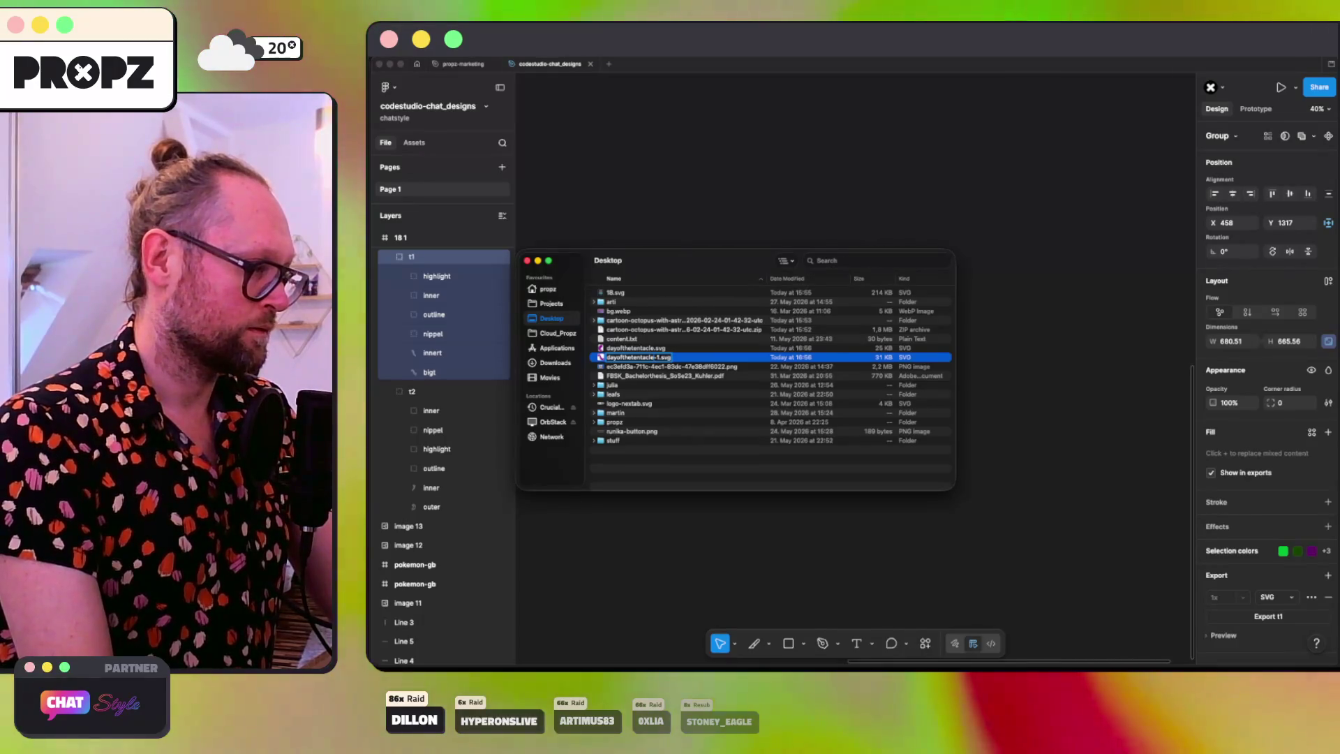
key("Return")
key("Down")
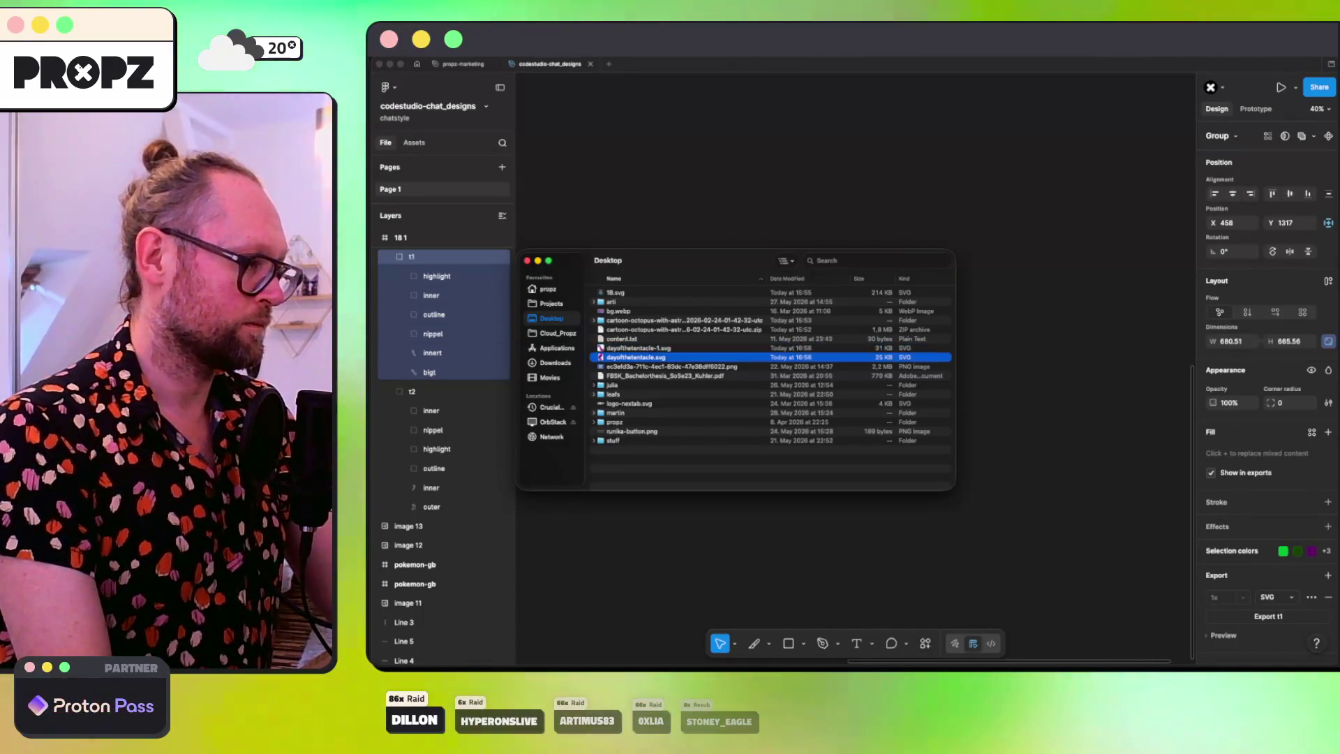
key("BackSpace")
type("2")
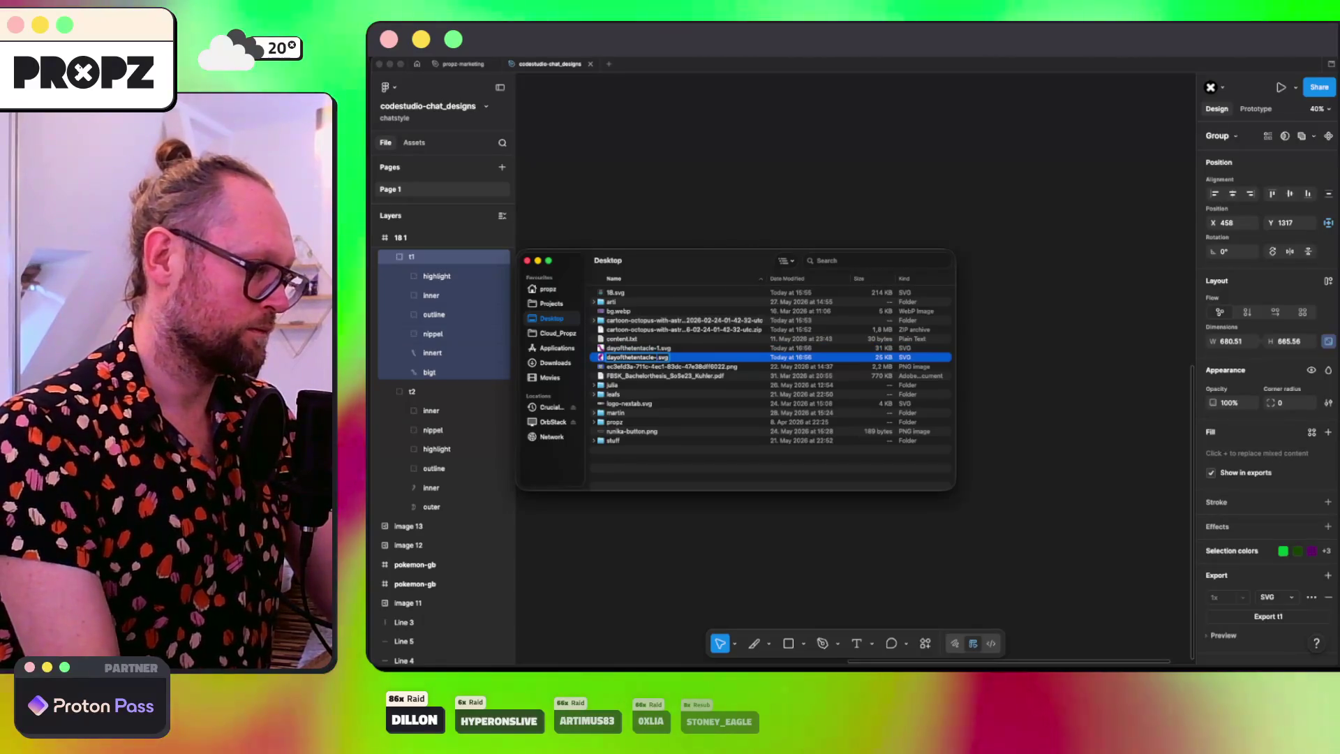
key("Return")
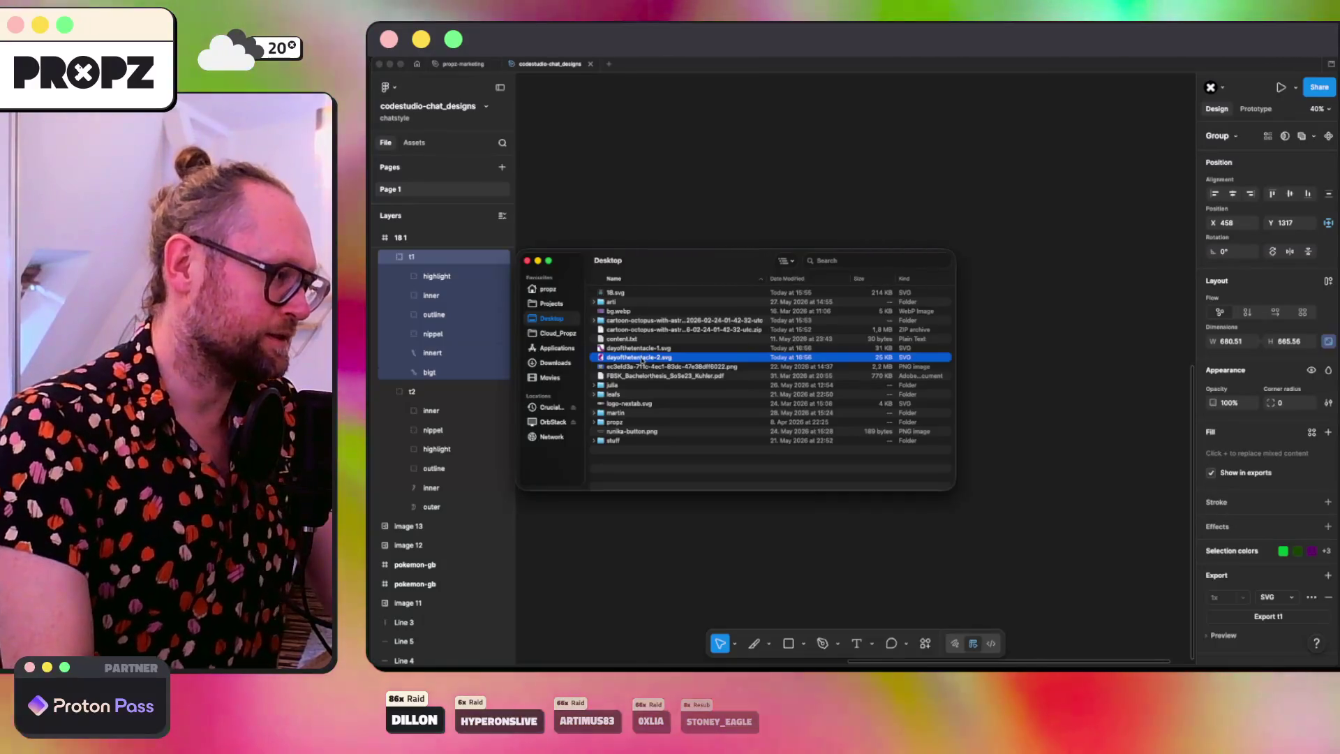
Step: Duplicate both tentacle SVGs and run the dayofthetentacle-2 copy through ImageOptim
left_click(639, 348, "shift")
key("super+d")
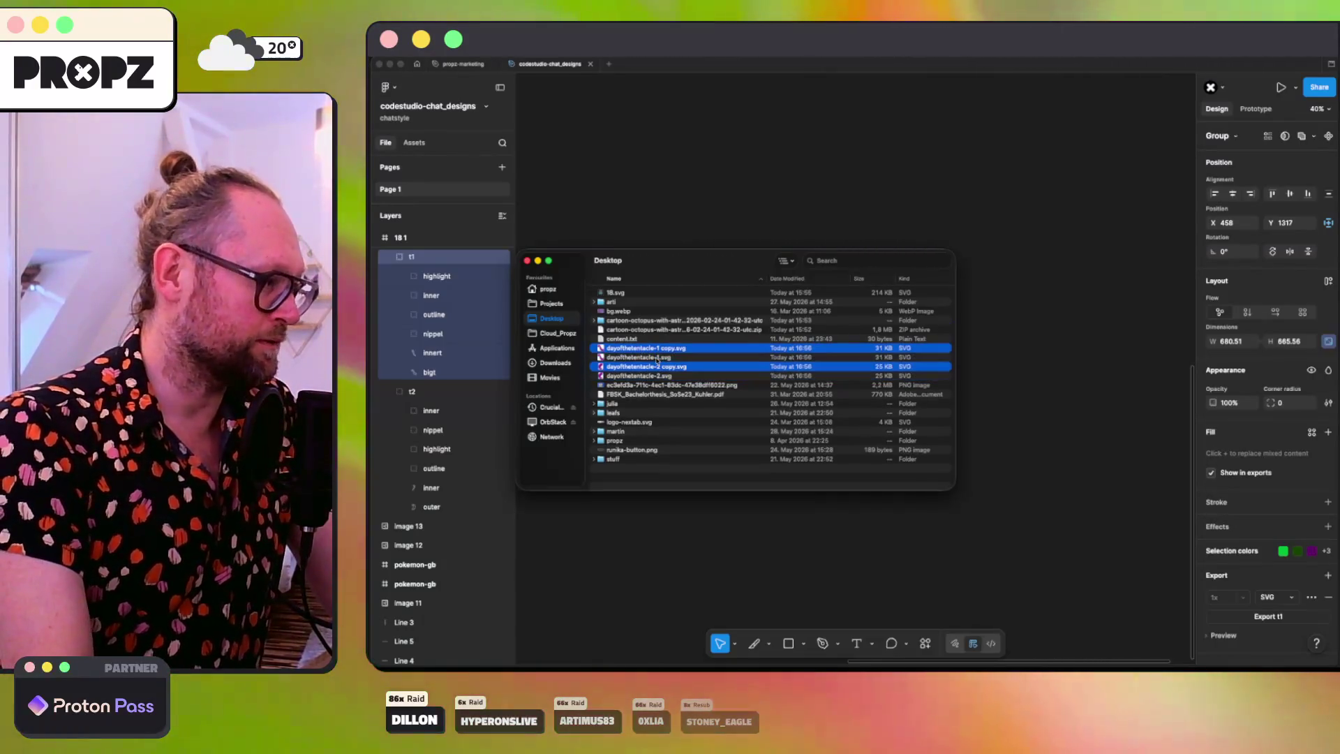
left_click(657, 366)
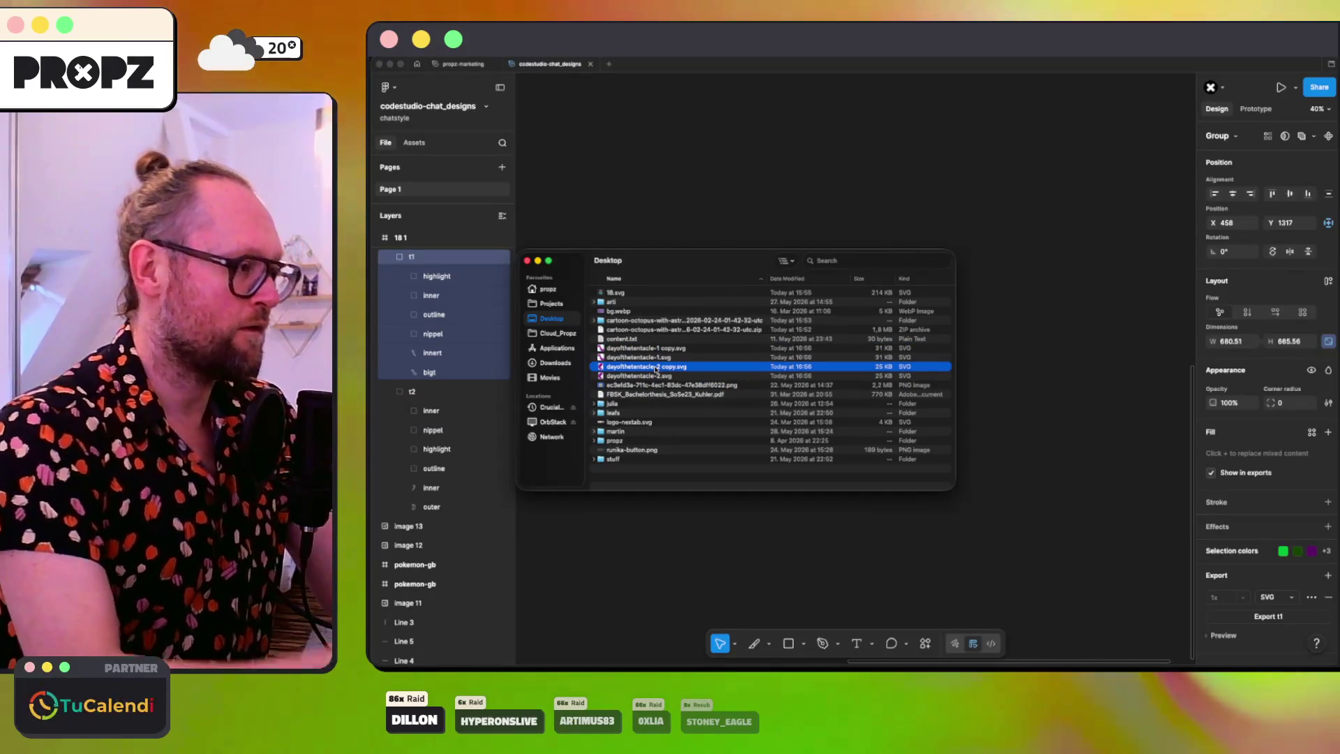
key("super+Tab")
left_click(656, 369)
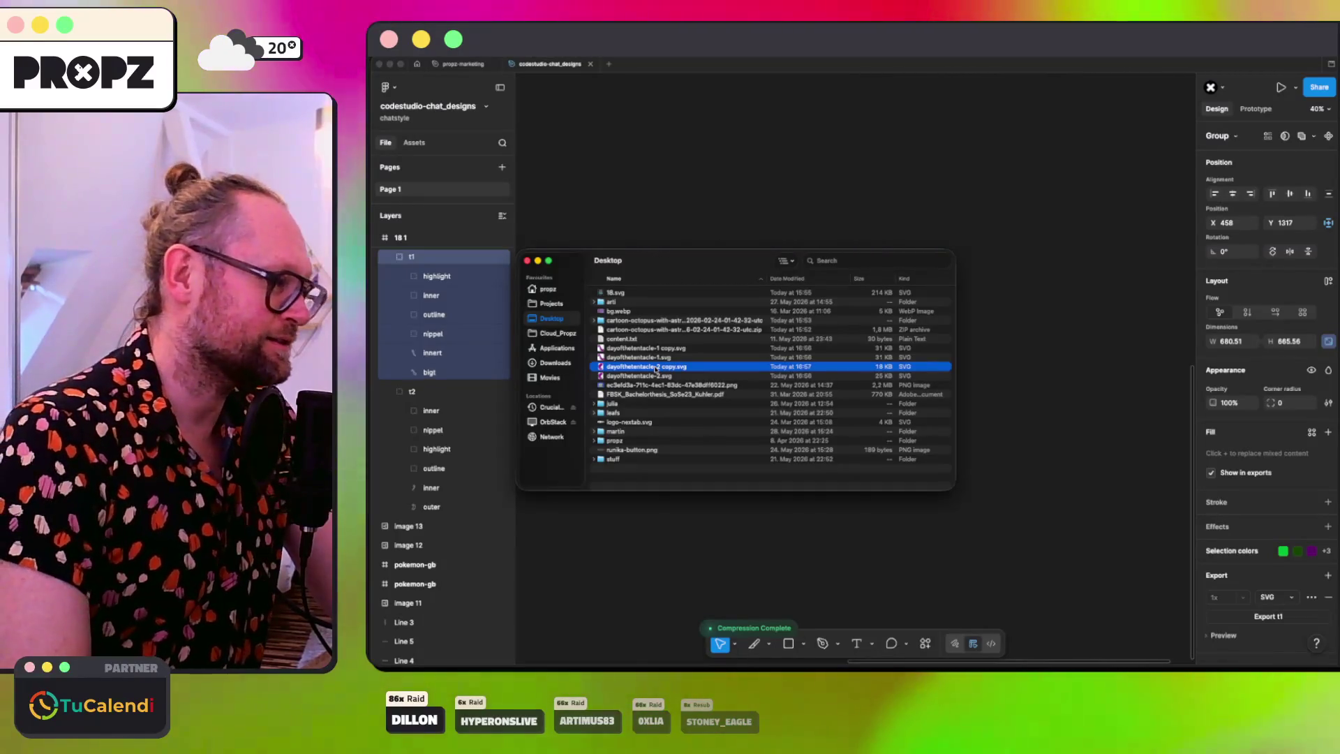
key("super+Tab")
Step: Quick Look the compressed copy and dayofthetentacle-2.svg to confirm the tentacle is intact
key("space")
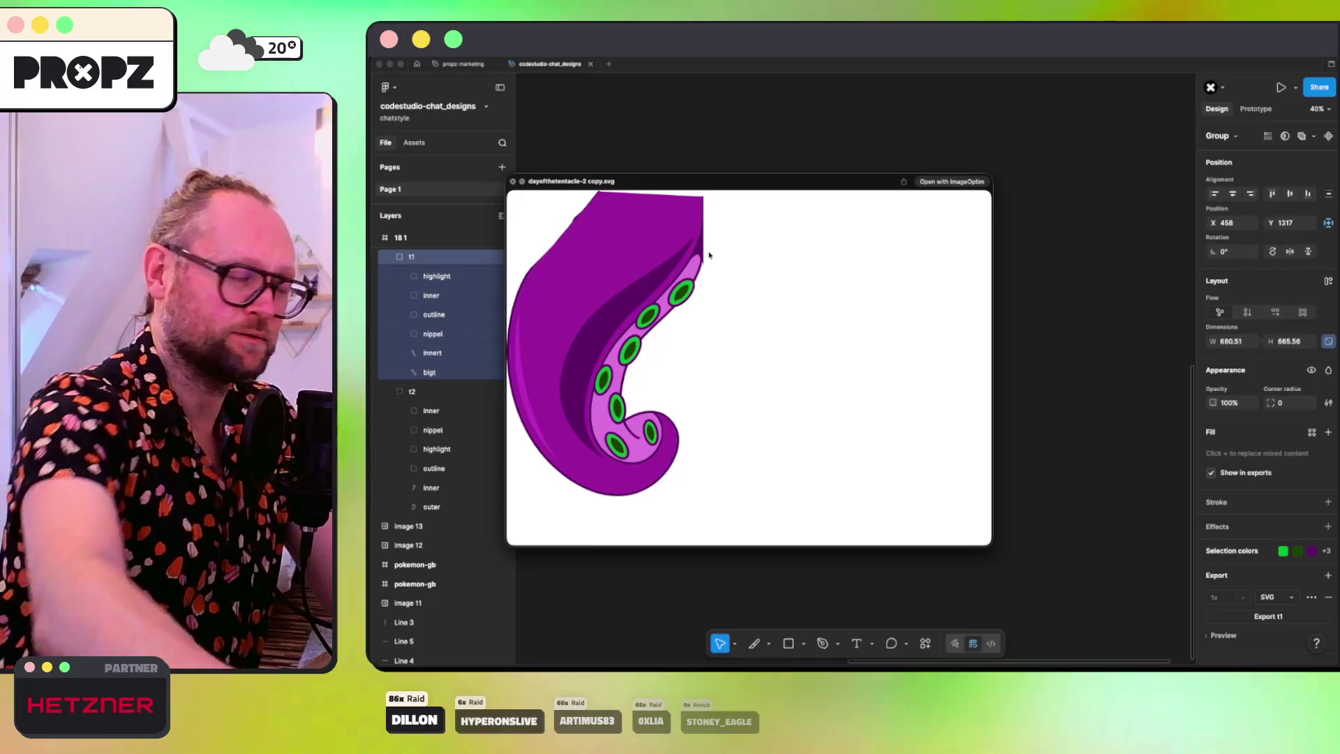
scroll(710, 255, "up", 5)
key("space")
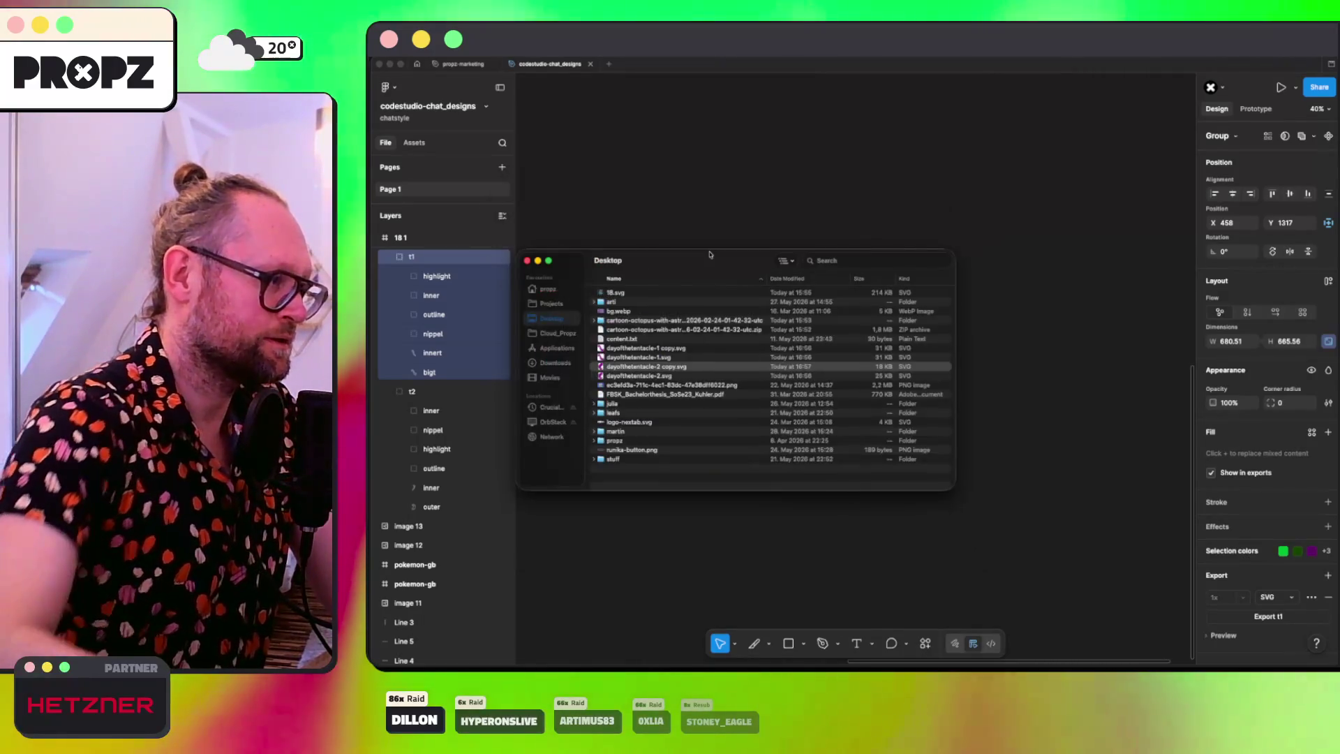
key("Down")
key("space")
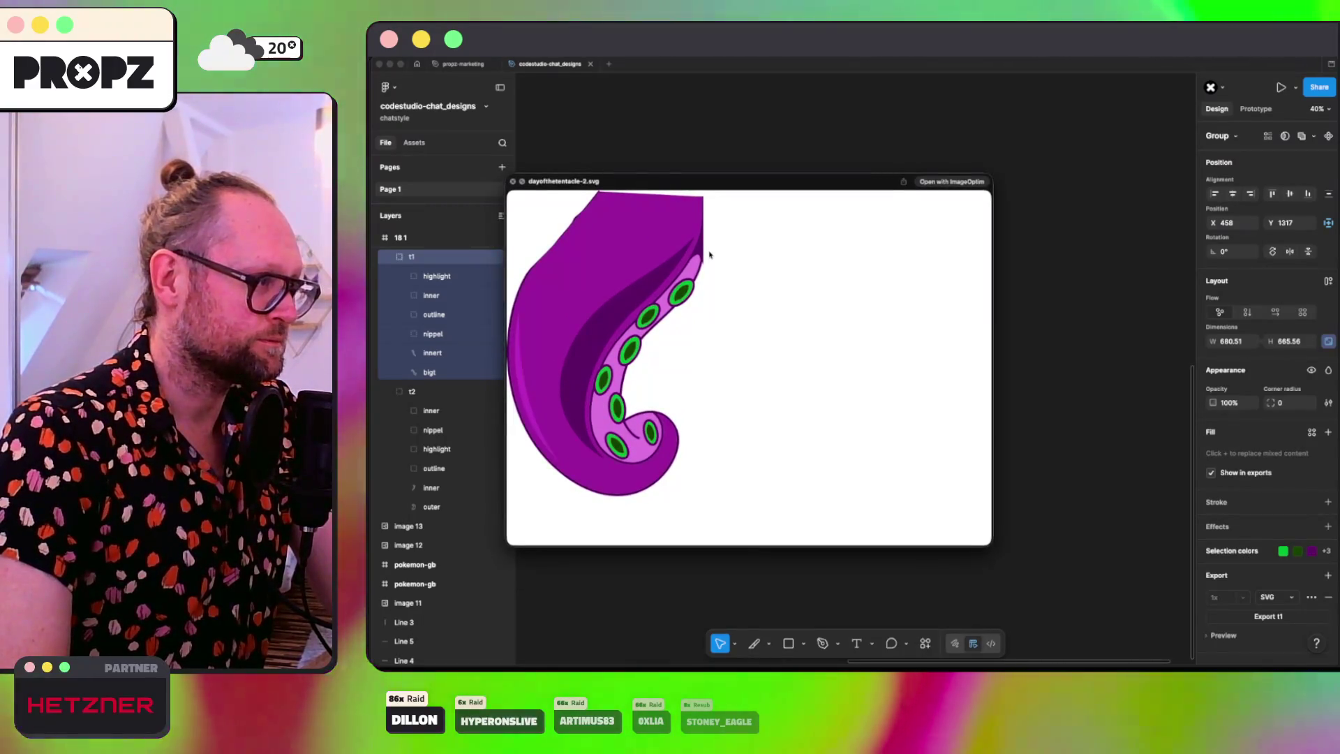
key("space")
key("Up")
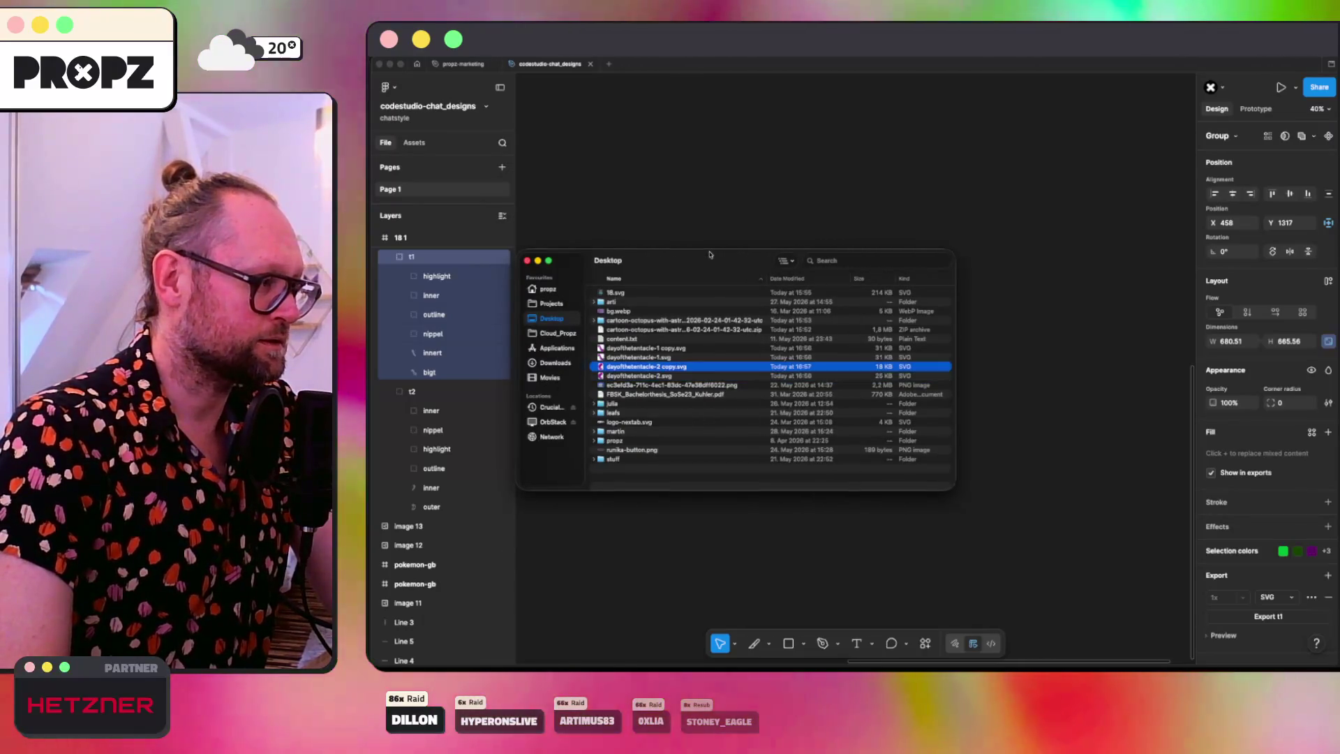
key("Down")
key("space")
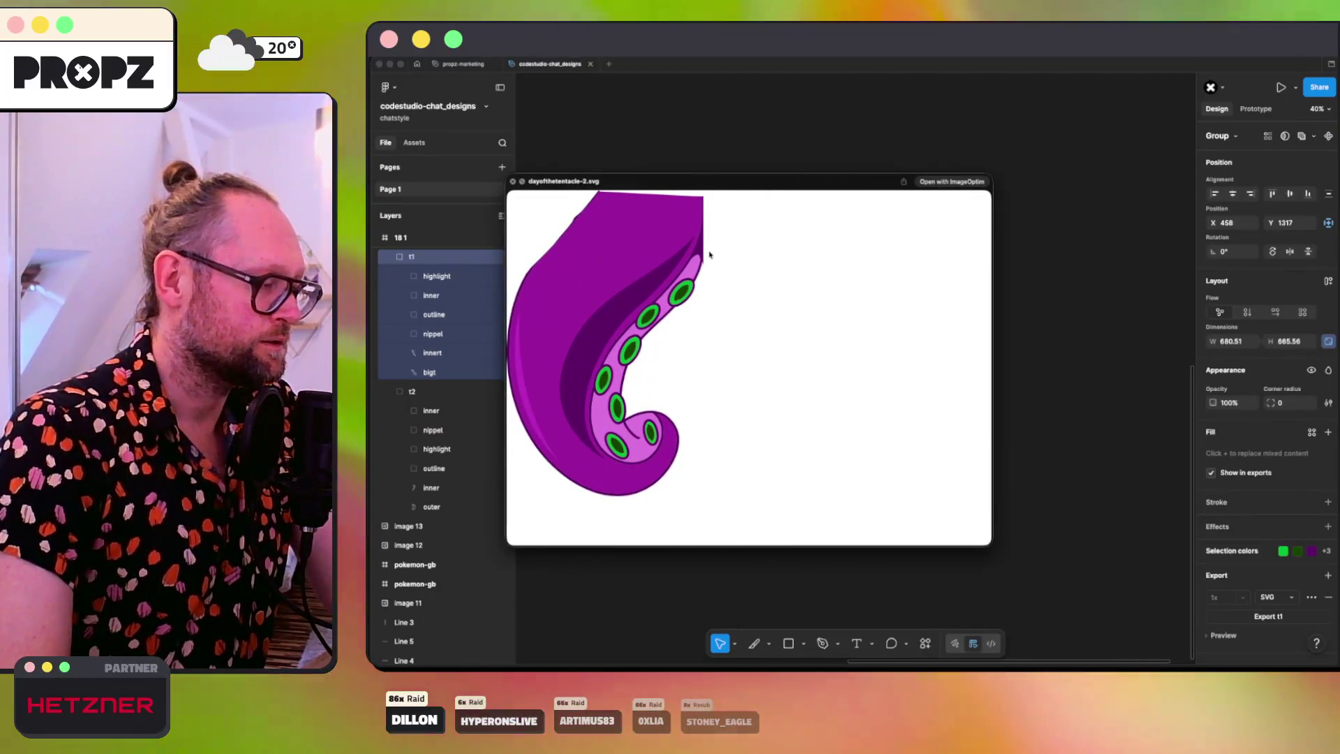
key("space")
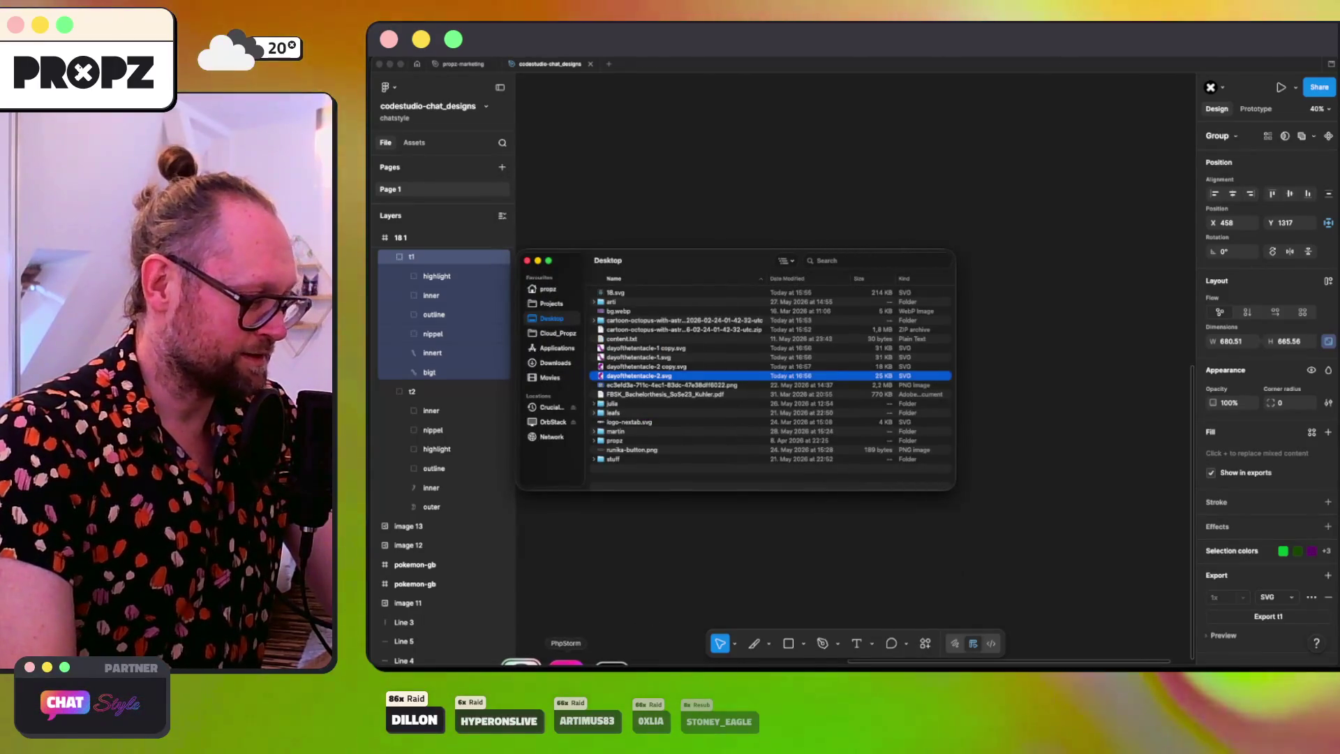
left_click(566, 662)
left_click(695, 661)
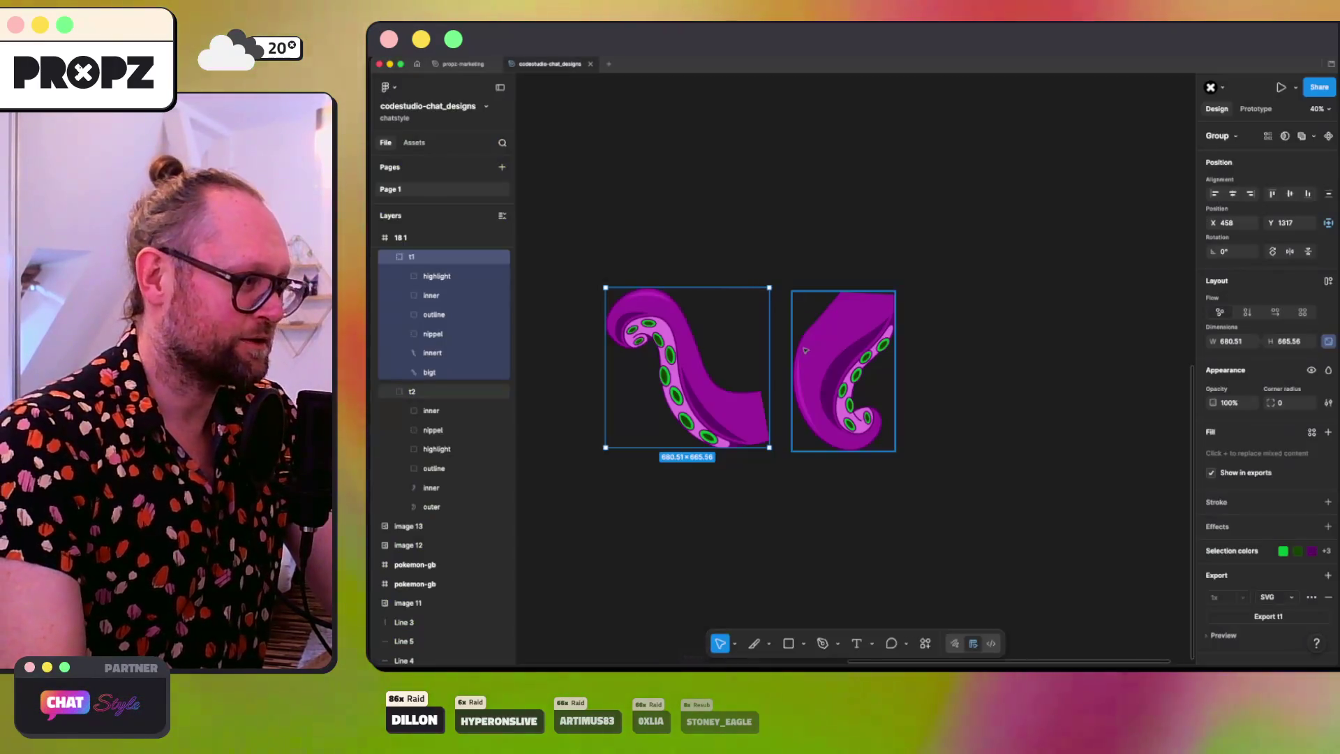
Step: Resize frame 18 1 to fit the tentacles and show its white FFFFFF fill
left_click(421, 242)
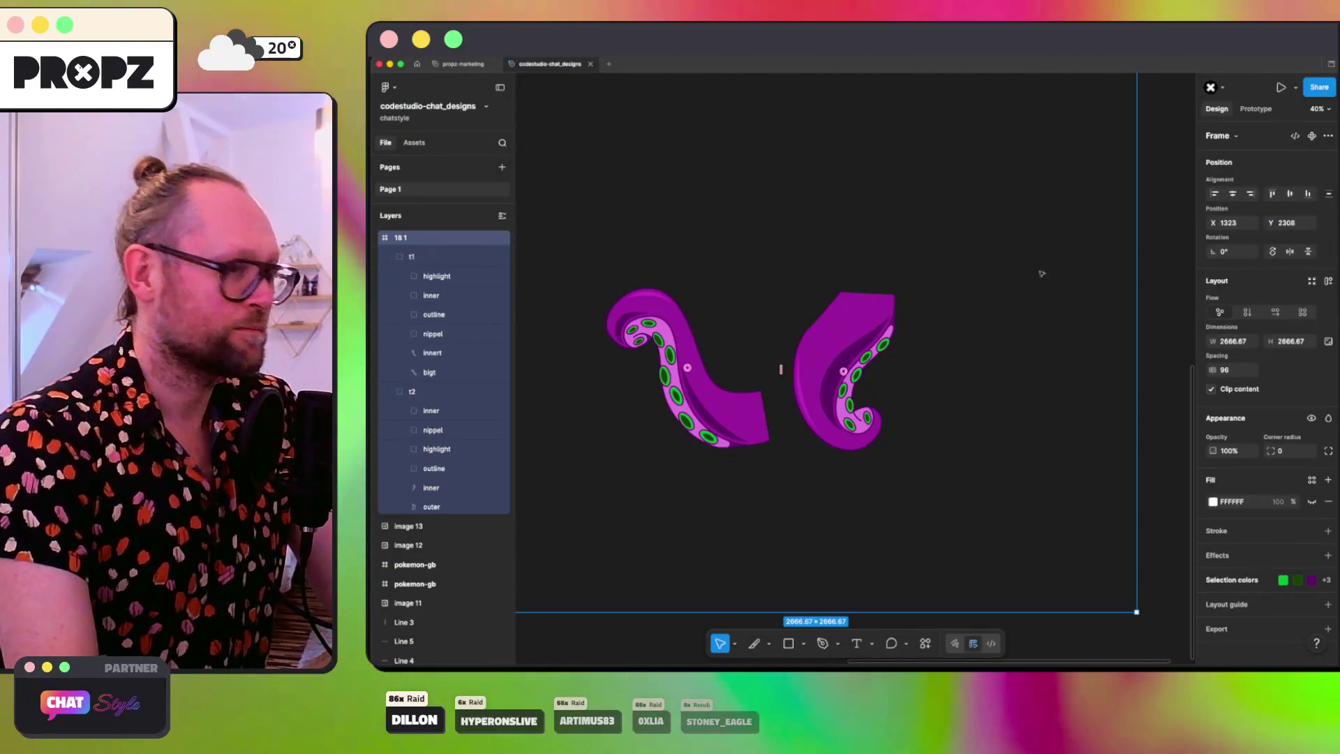
left_click(1312, 282)
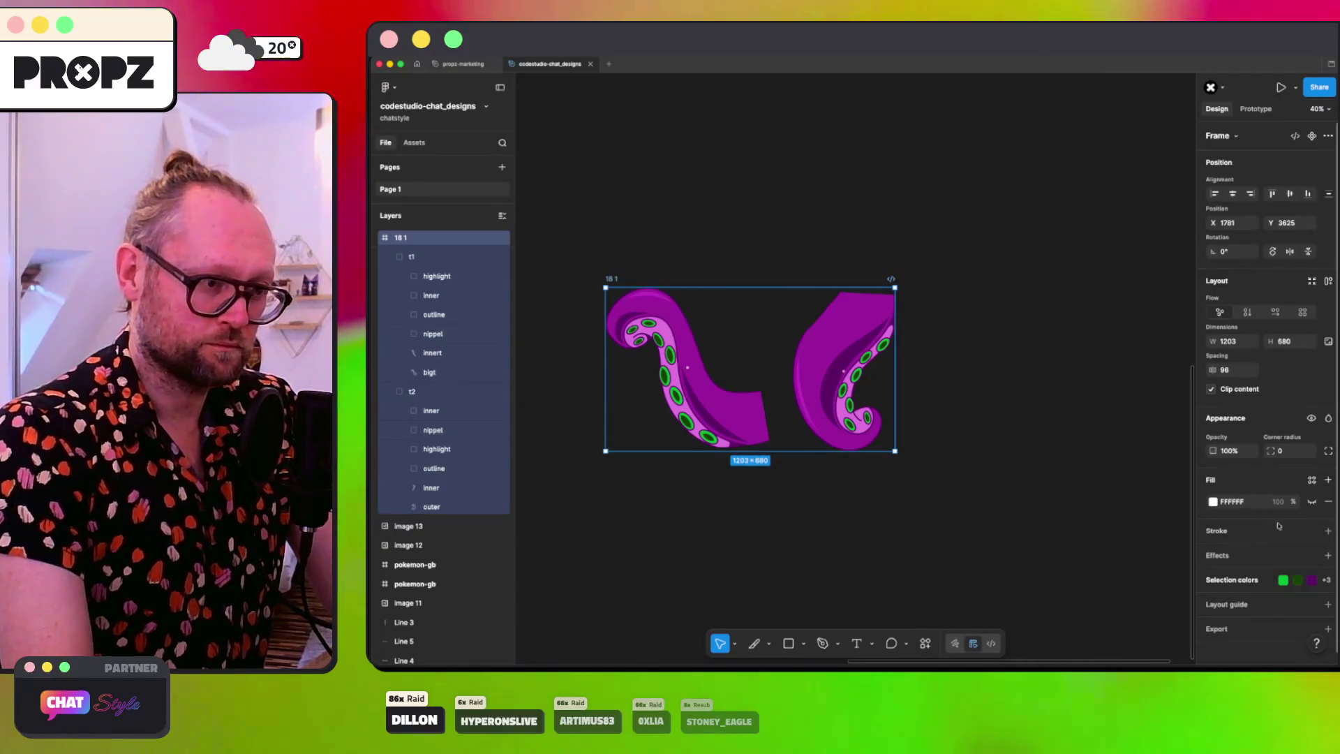
left_click(1311, 501)
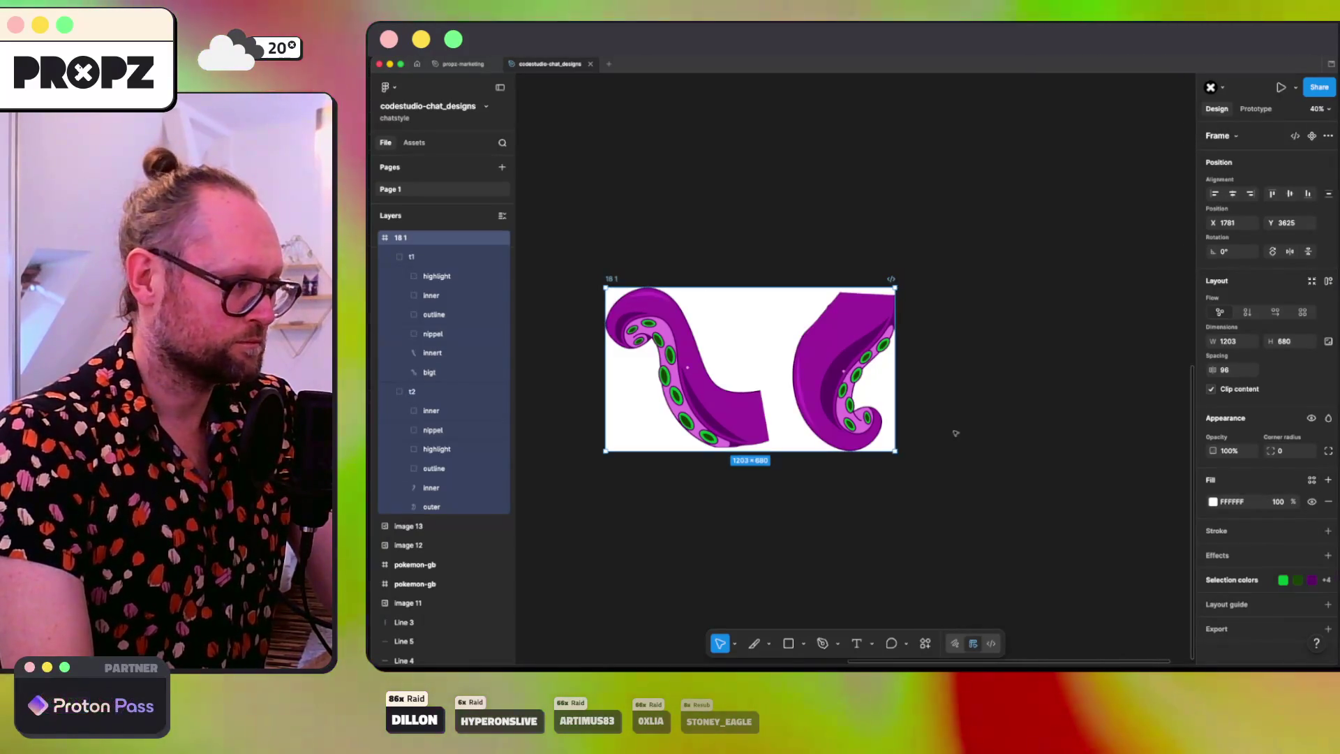
left_click_drag(895, 451, 1002, 530)
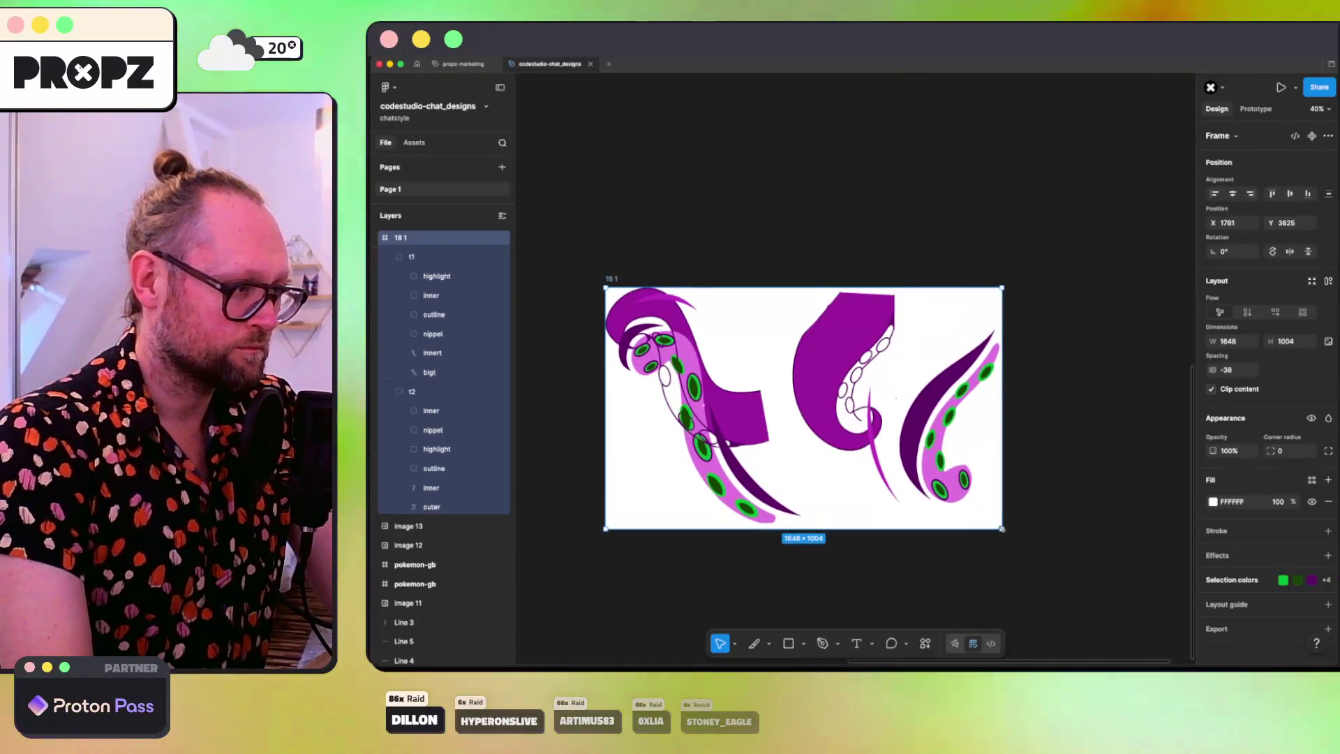
key("ctrl+z")
Step: Turn off 'Show in exports' on tentacle group t1
left_click(691, 411)
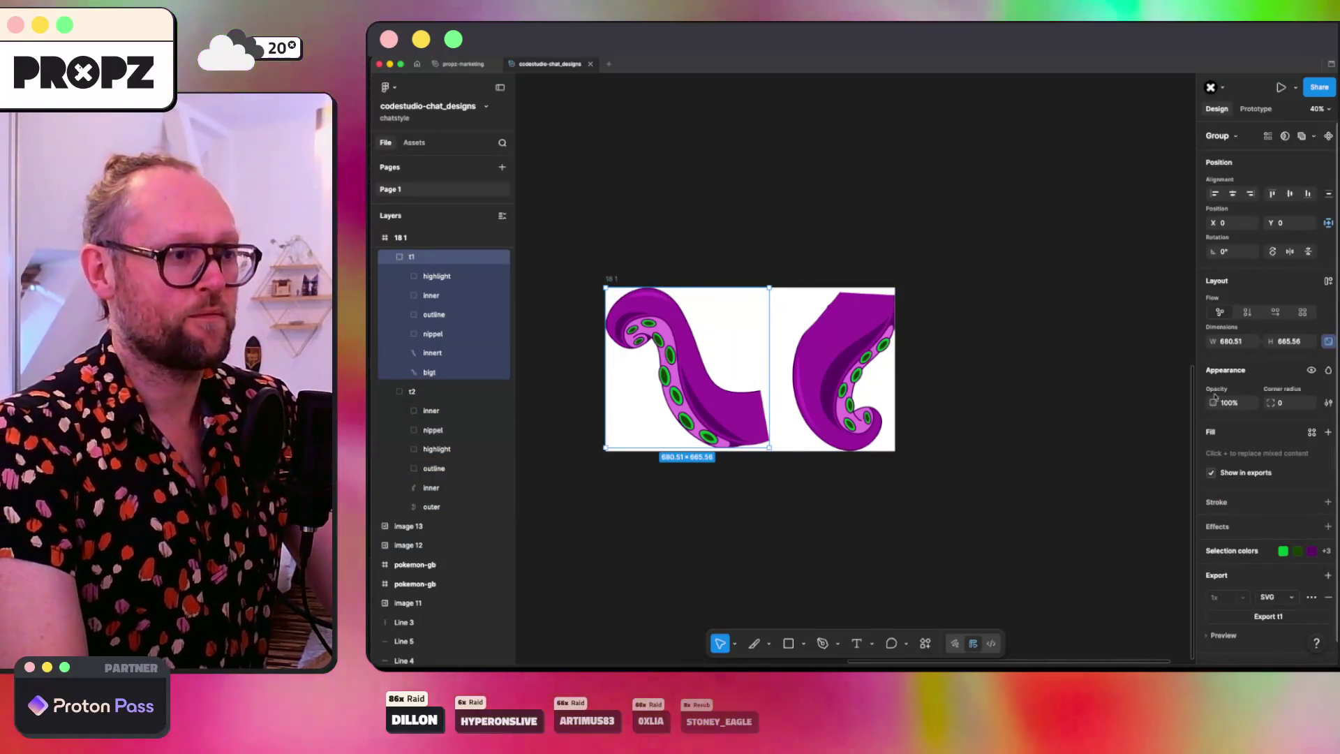
left_click(1211, 473)
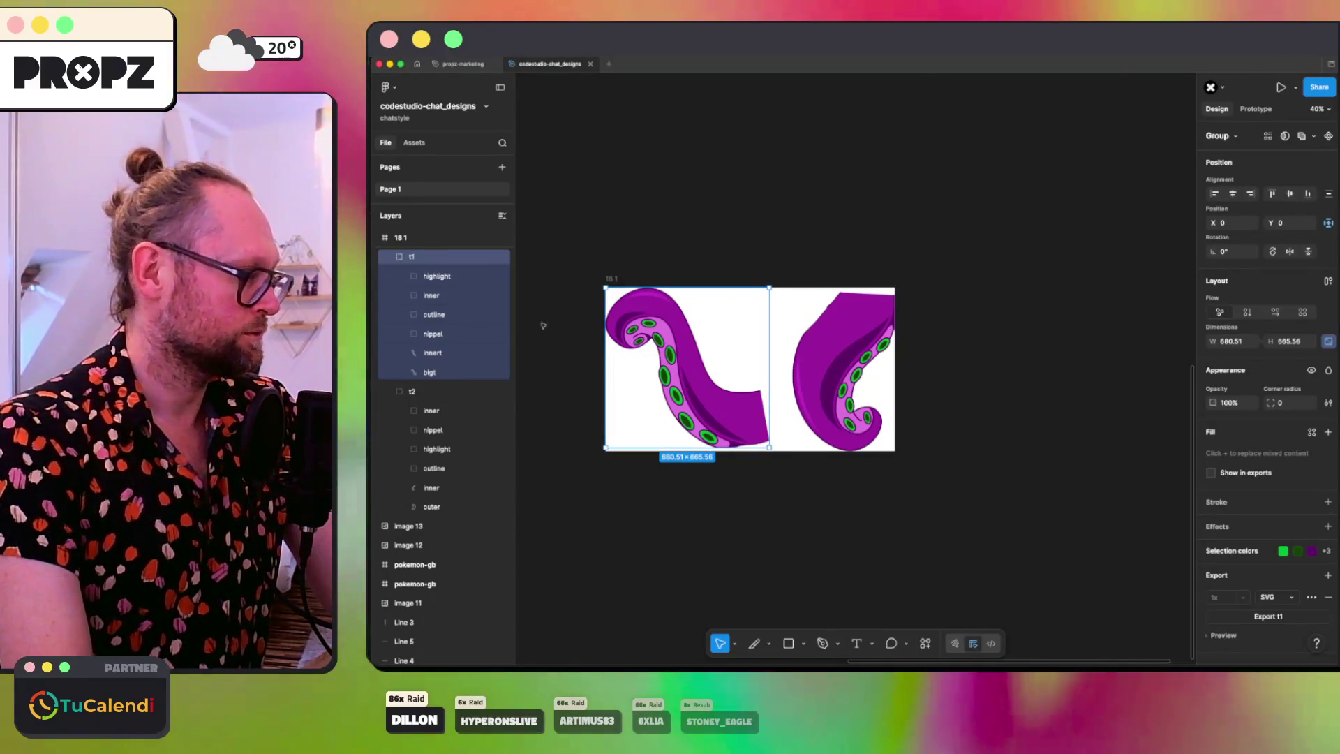
left_click(414, 394)
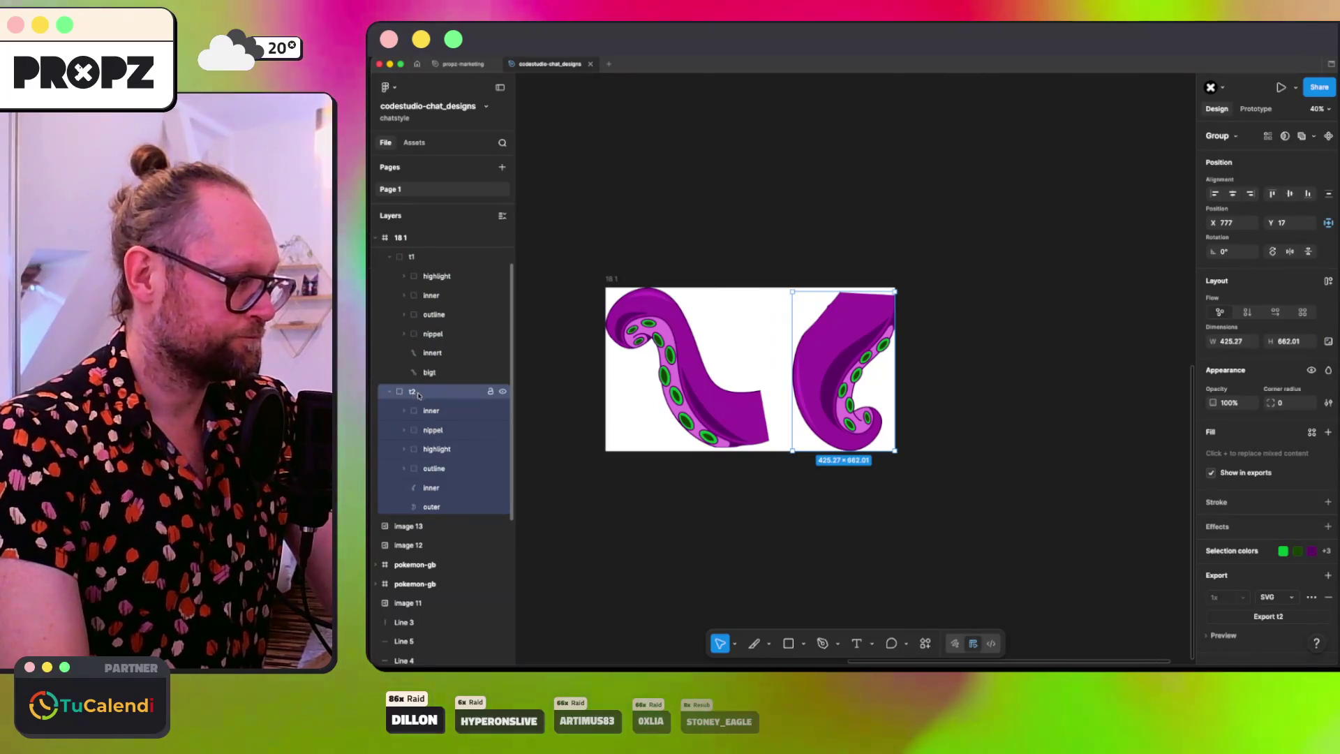
Step: Select frame 18 1, add auto layout, and set horizontal and vertical padding to 100
left_click(441, 411)
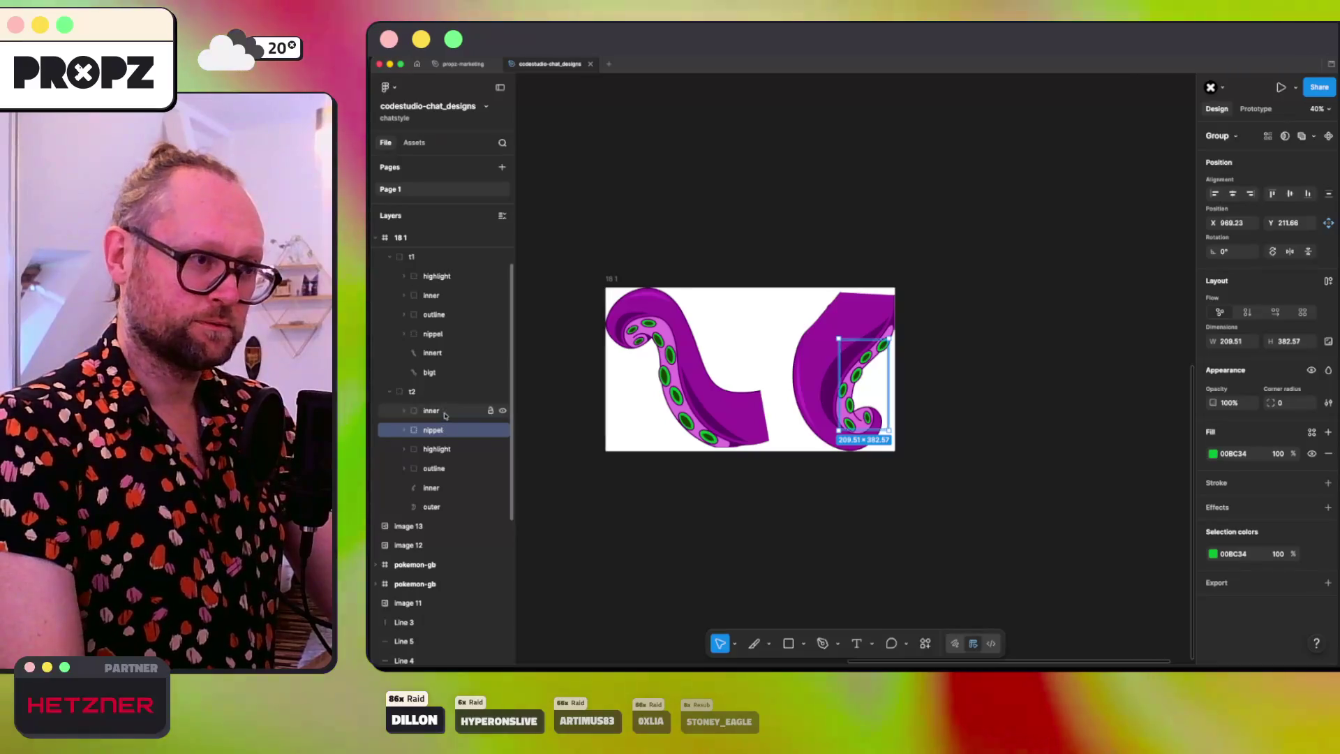
left_click(455, 449)
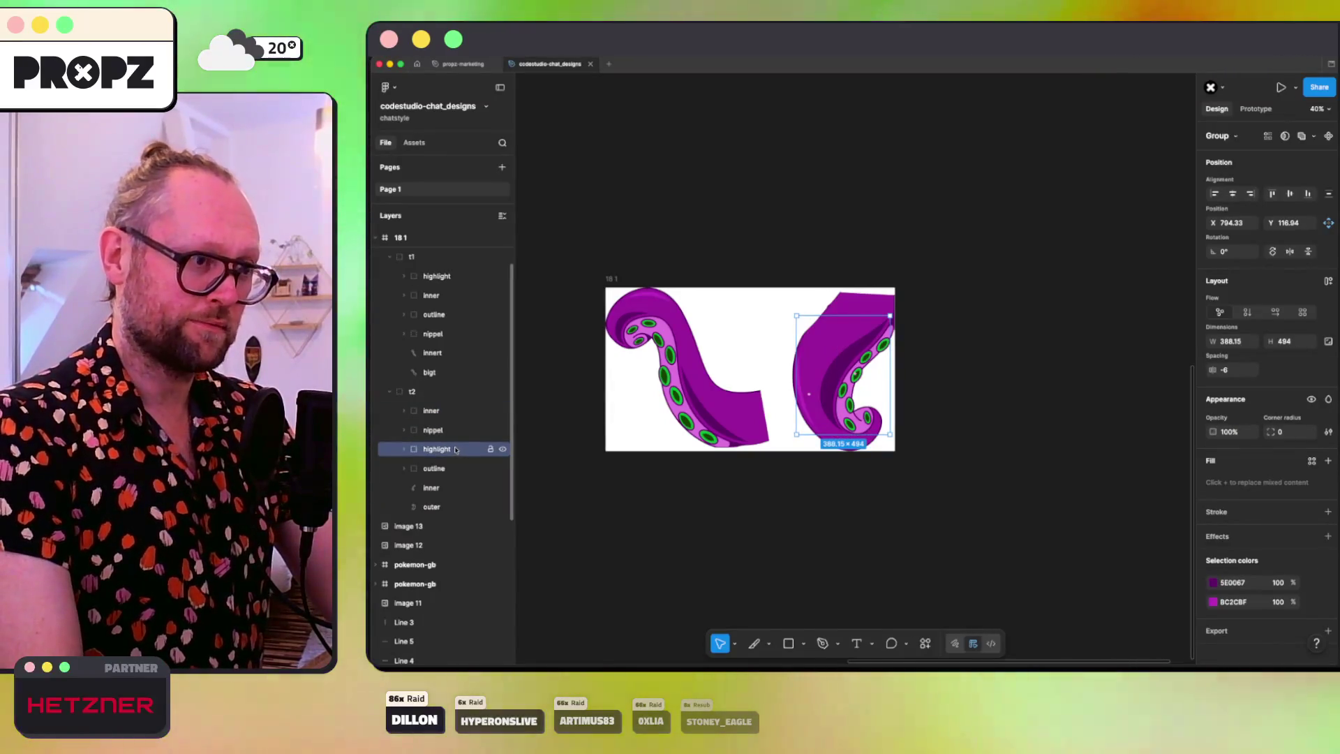
key("Escape")
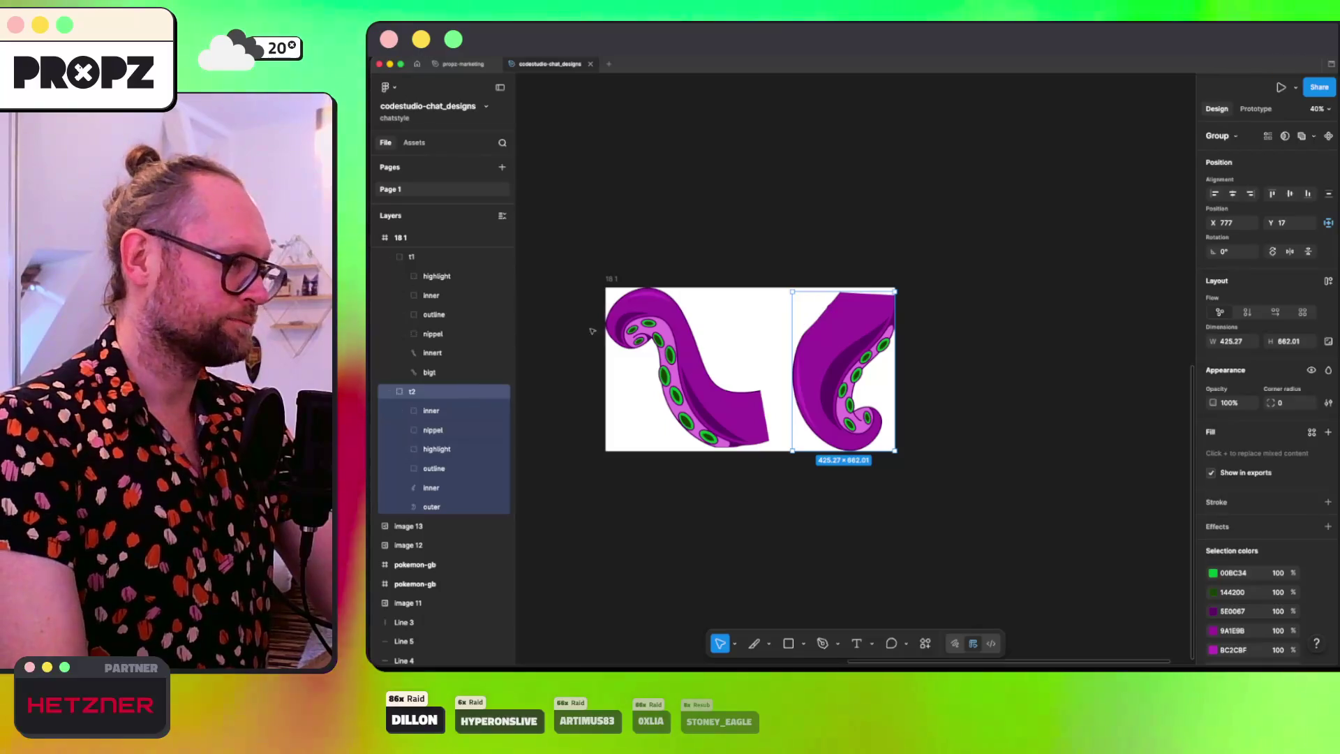
key("Escape")
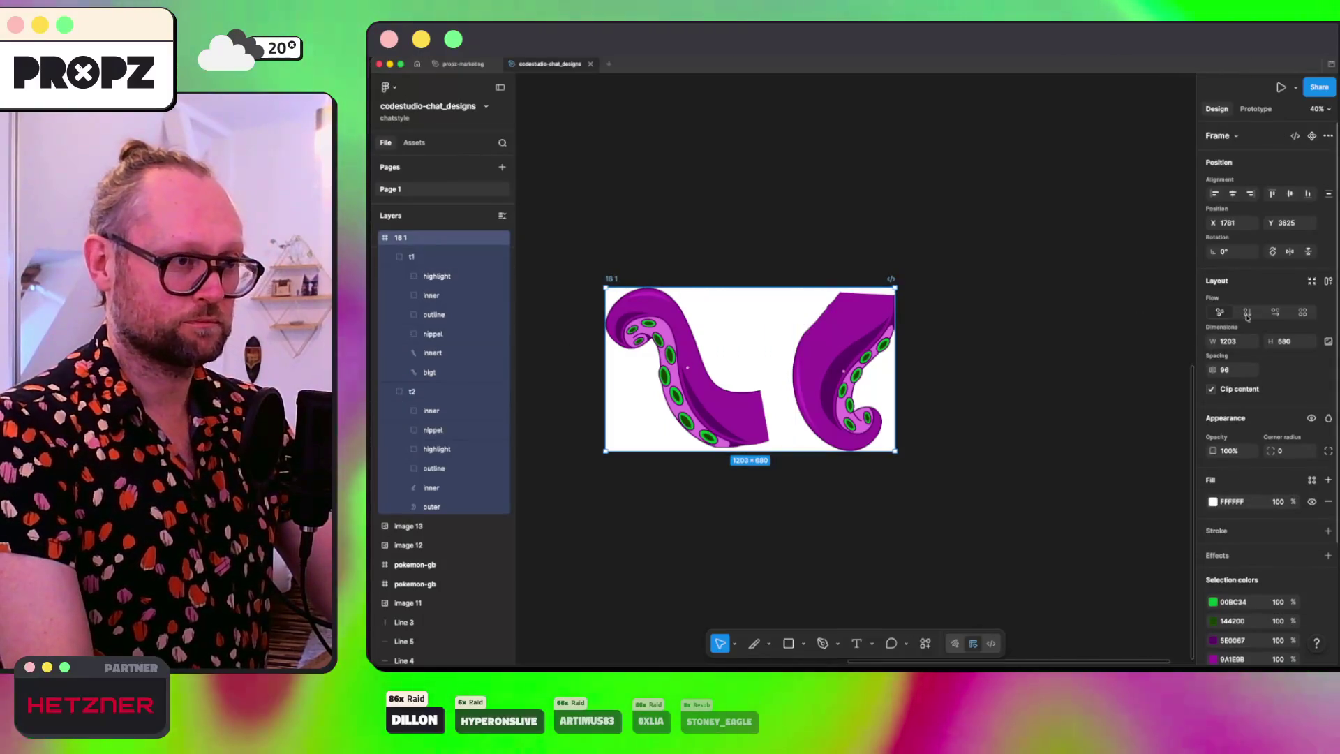
left_click(1275, 312)
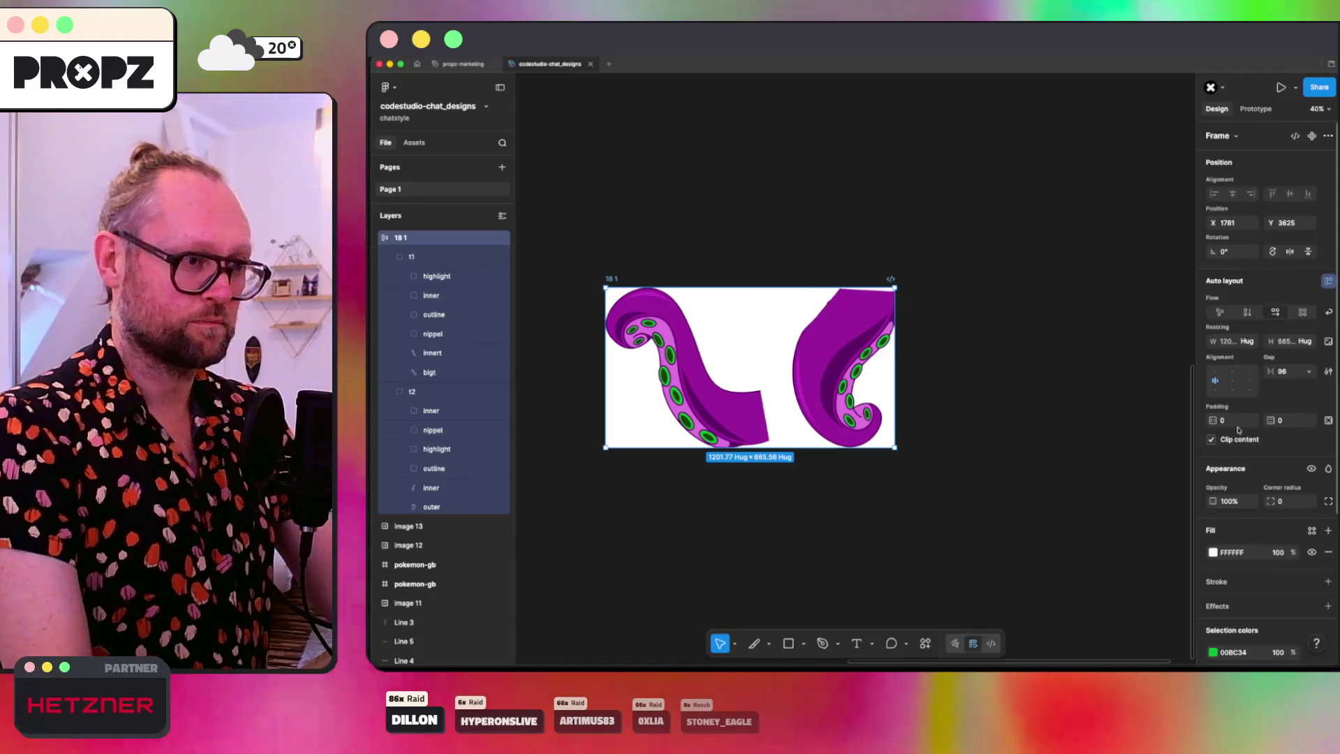
left_click(1232, 420)
type("100")
key("Tab")
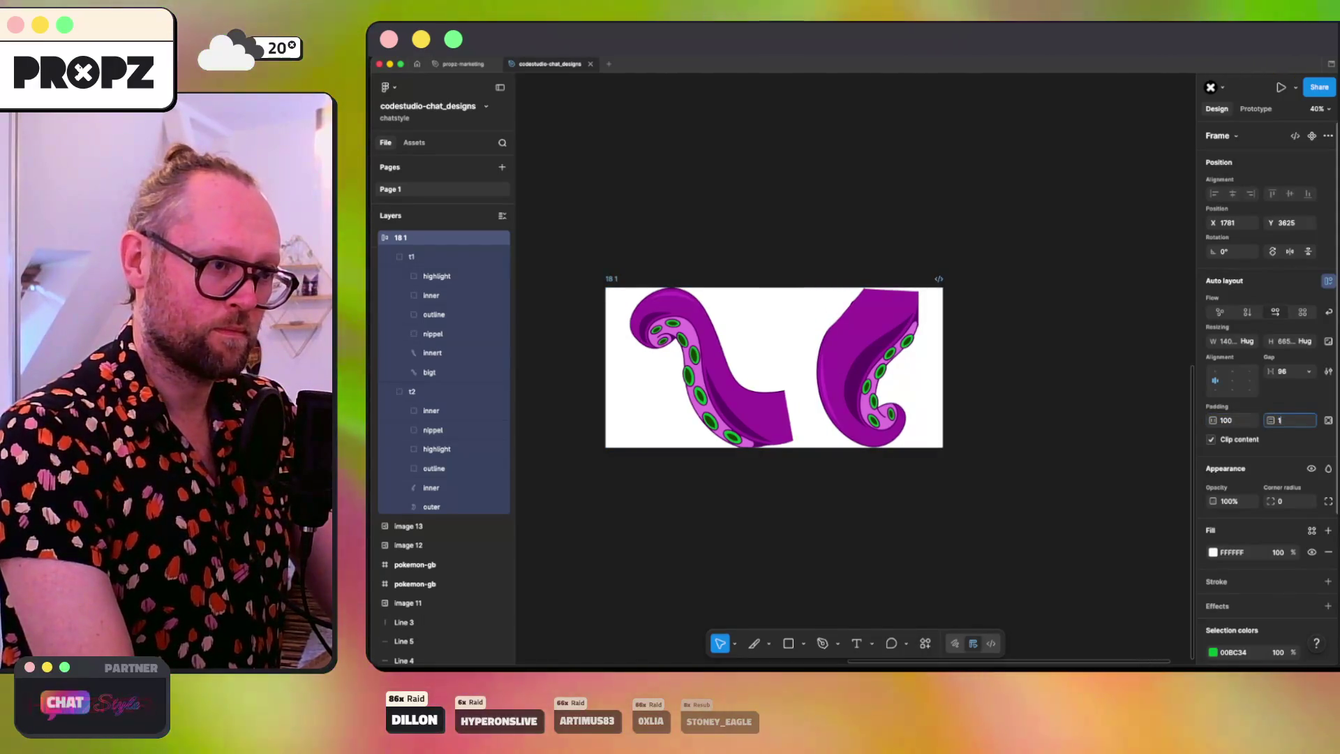
type("100")
key("Return")
left_click(847, 509)
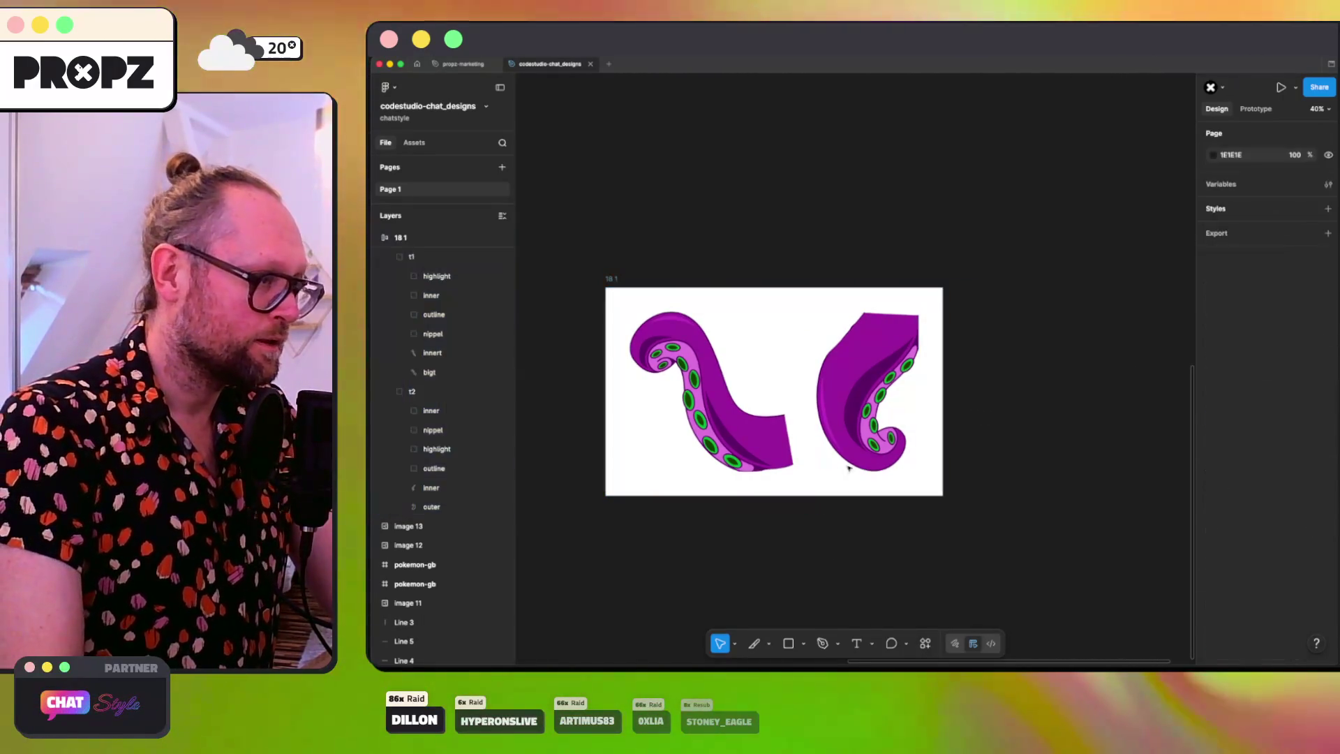
Step: Drag a vertex on the right tentacle's outline up-left to even out its bumpy top-left edge
scroll(872, 335, "up", 10)
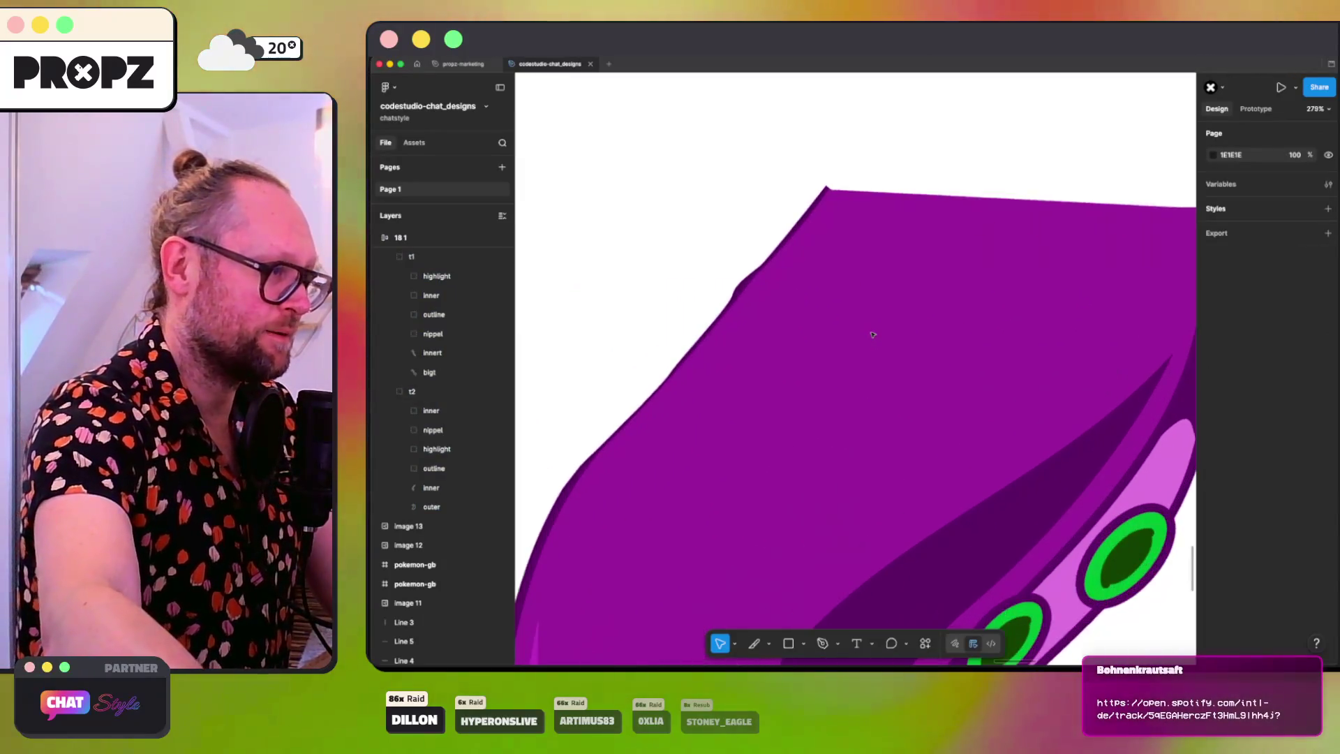
scroll(813, 262, "up", 4)
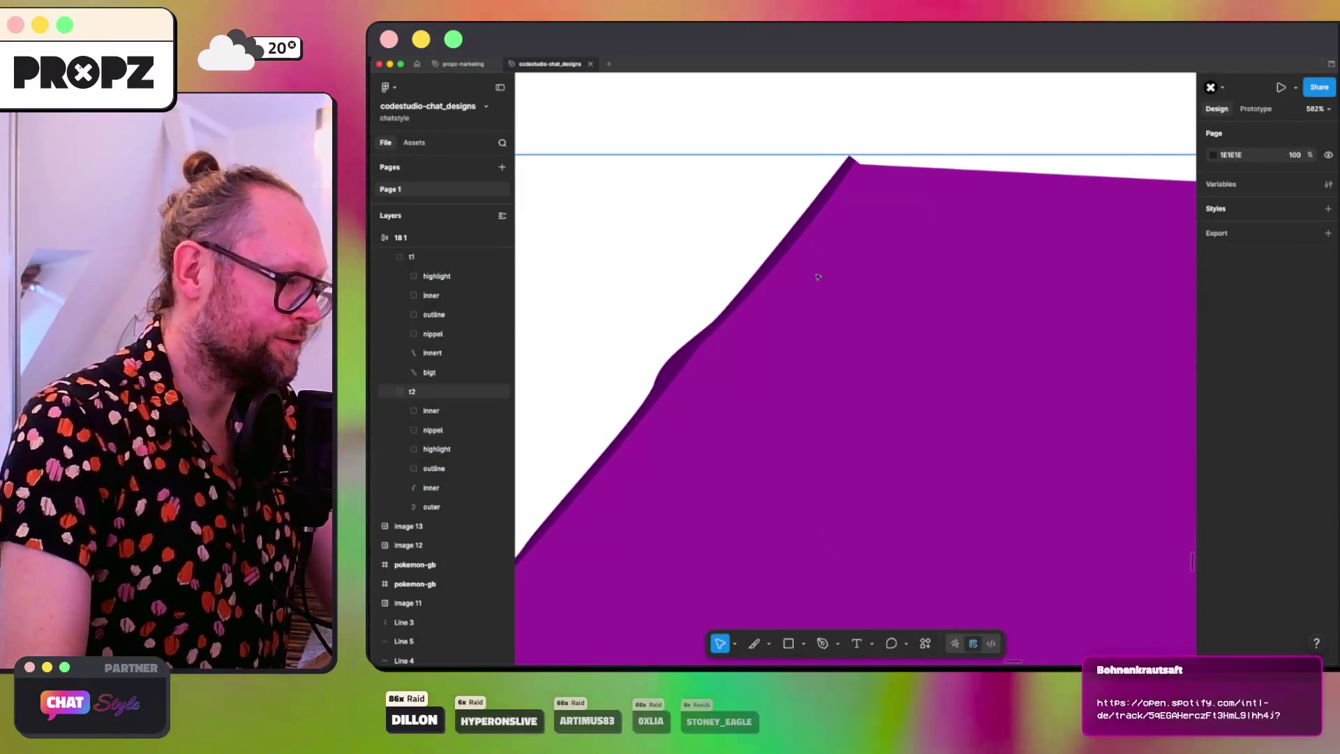
double_click(692, 347)
double_click(691, 349)
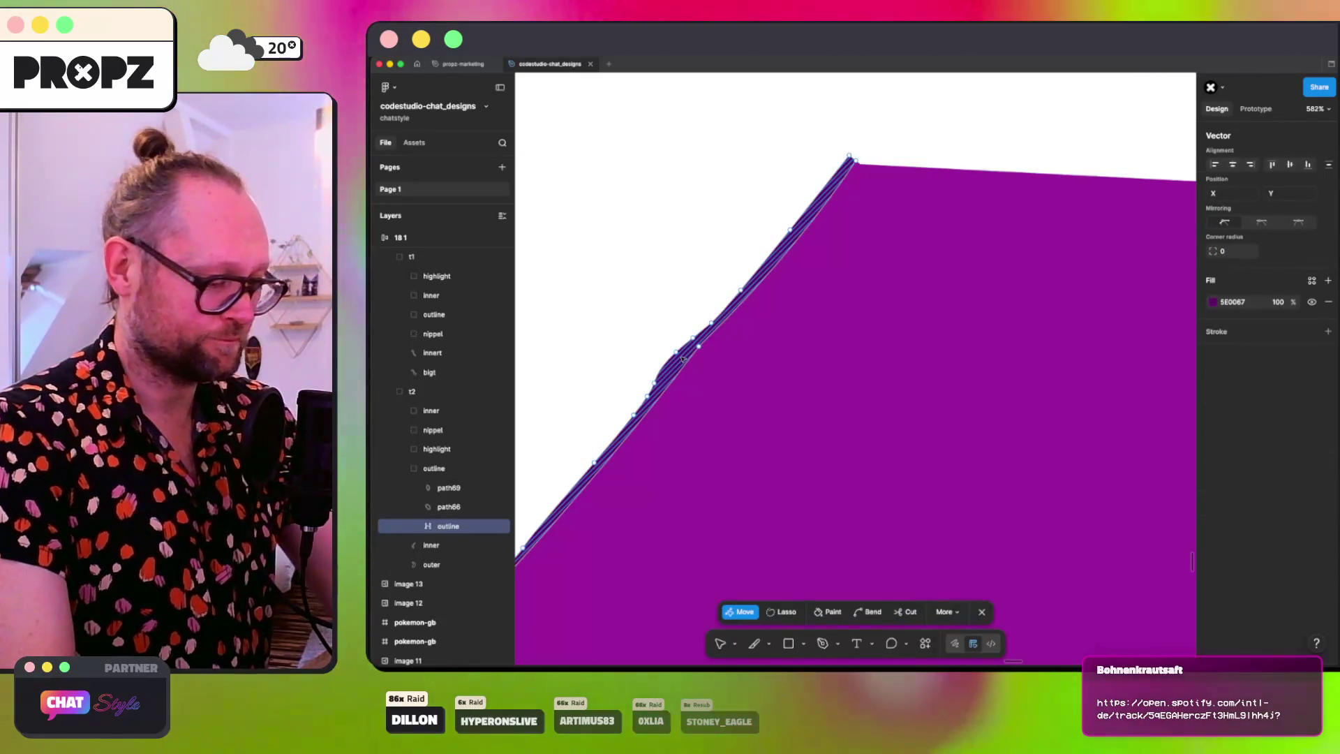
left_click(655, 383)
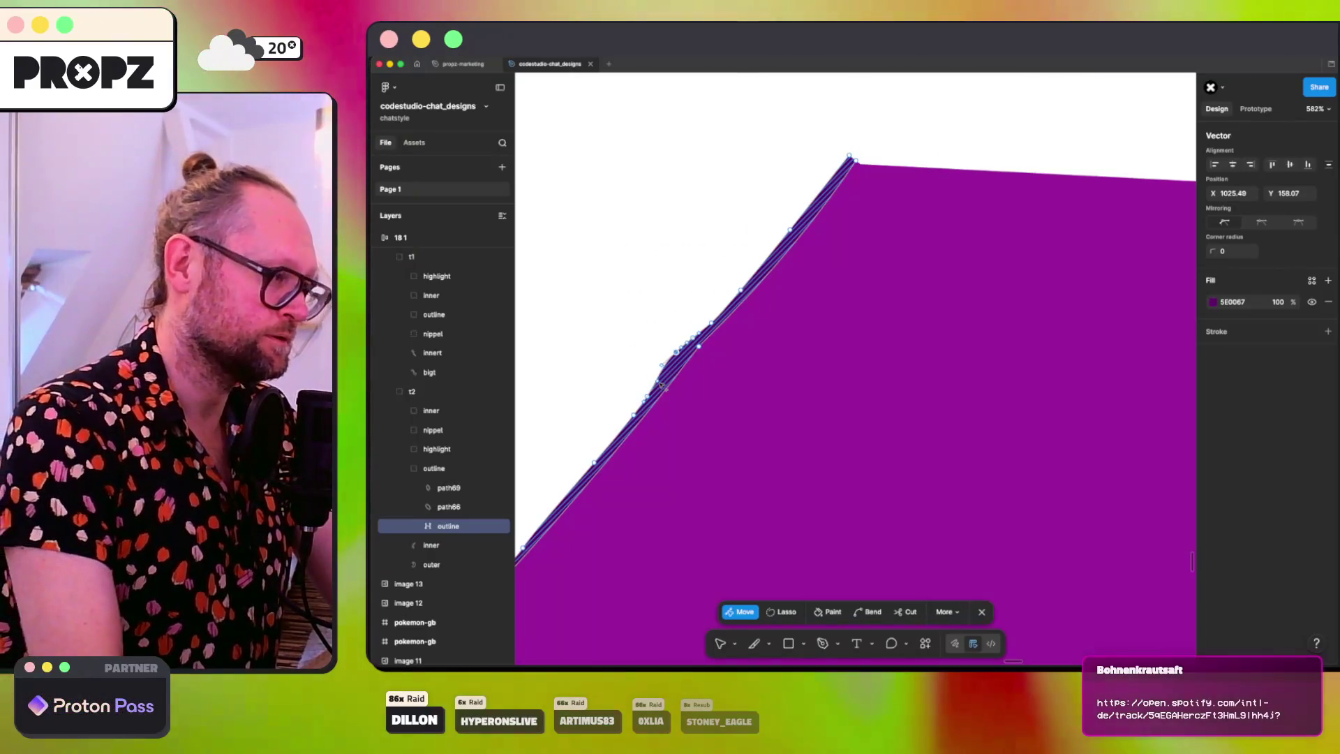
key("Tab")
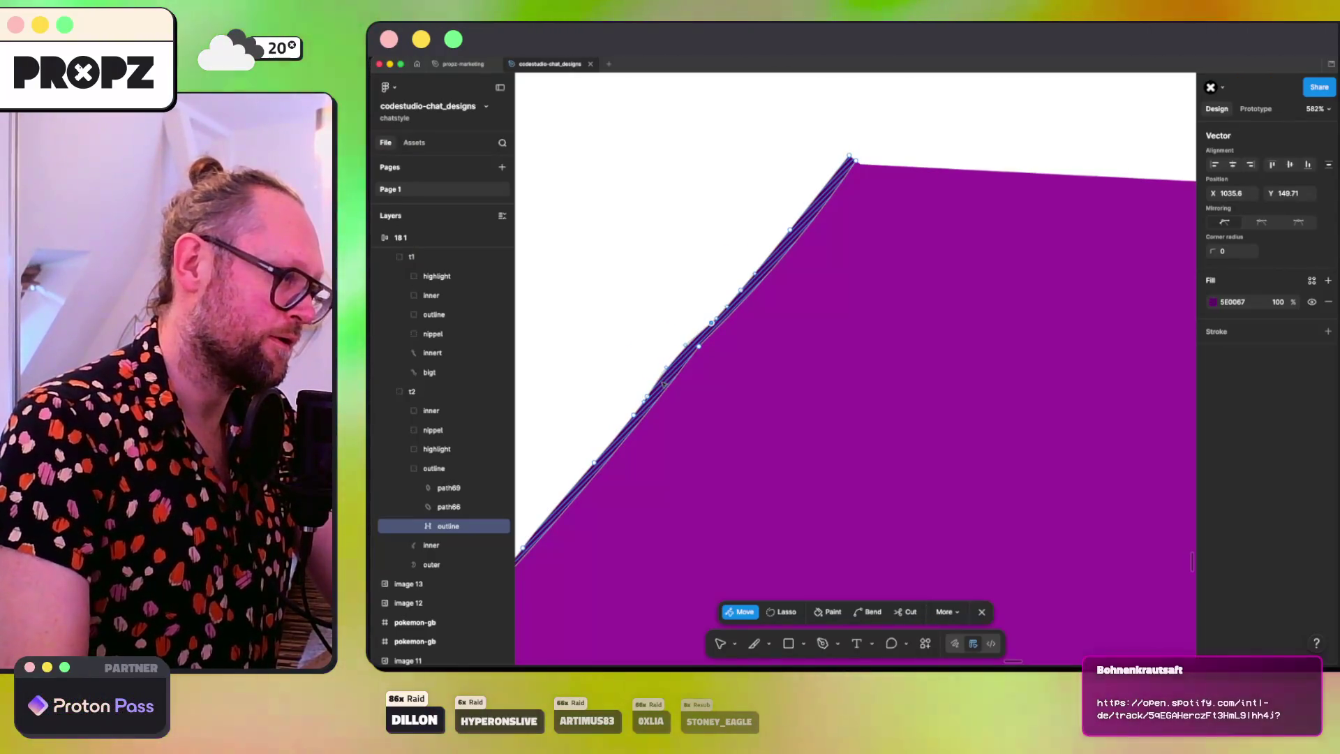
key("Tab")
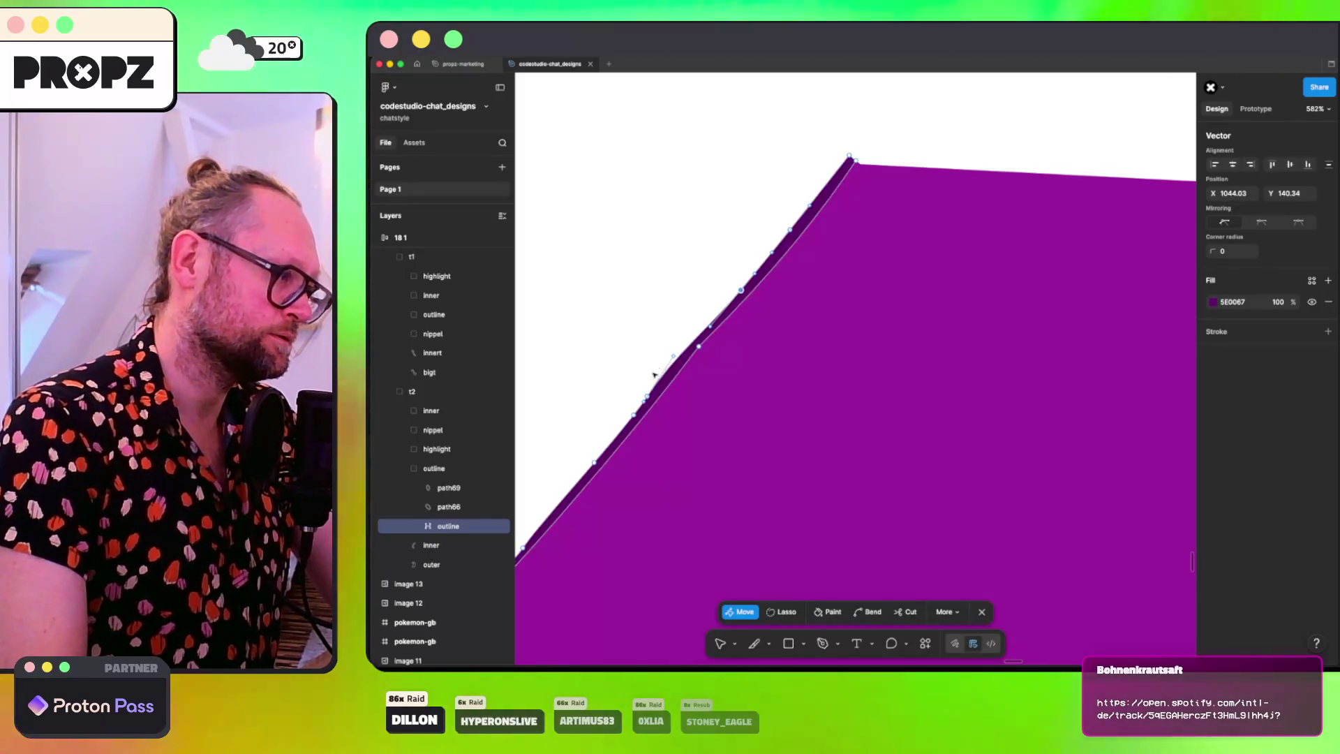
left_click(655, 395)
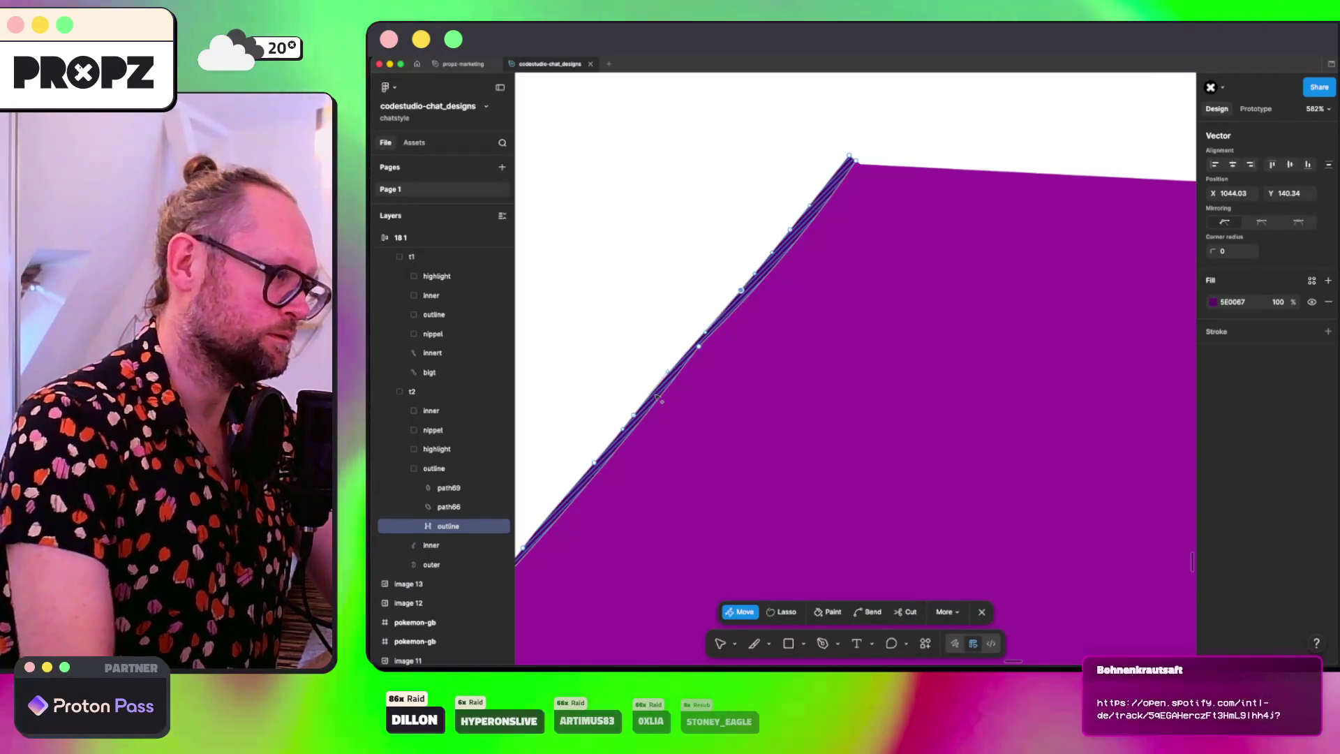
key("ctrl+z")
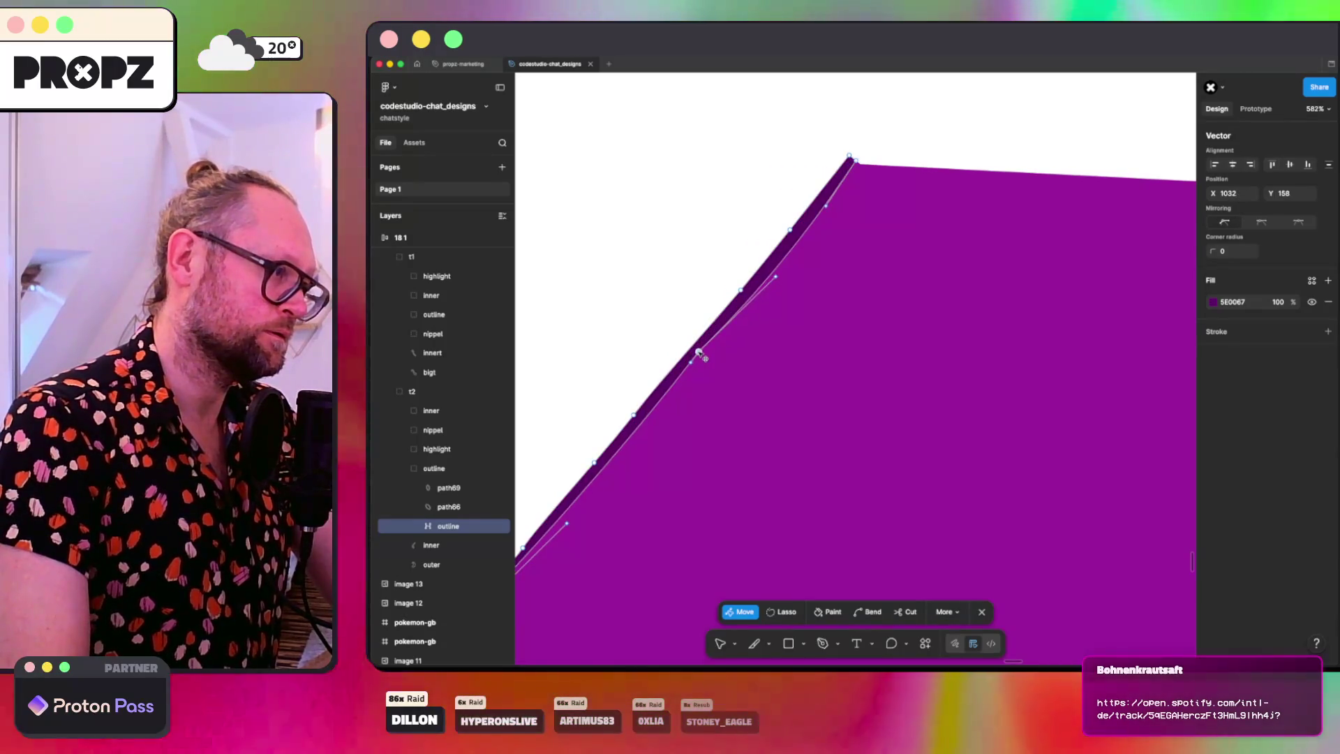
left_click_drag(700, 347, 776, 279)
left_click(777, 280)
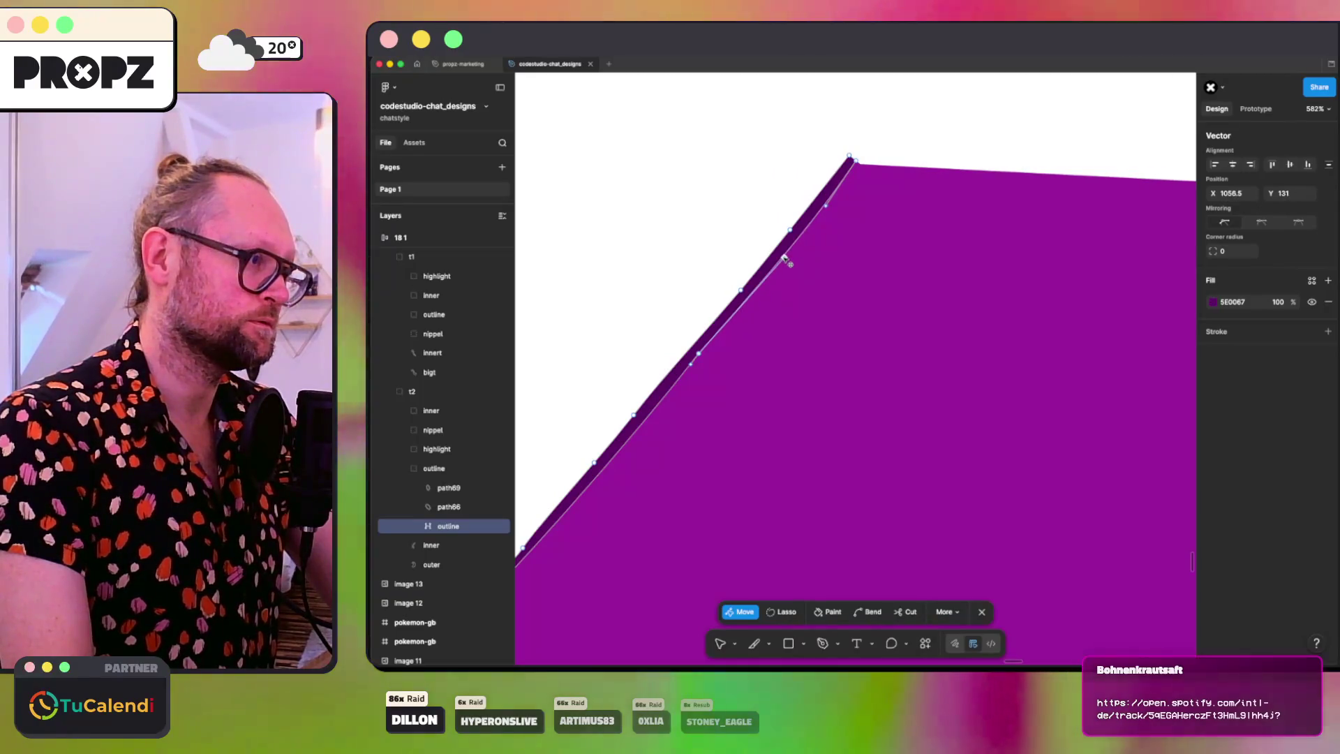
key("Escape")
Step: Drag the outer purple shape's top-edge point down-left so it follows the outline
double_click(829, 254)
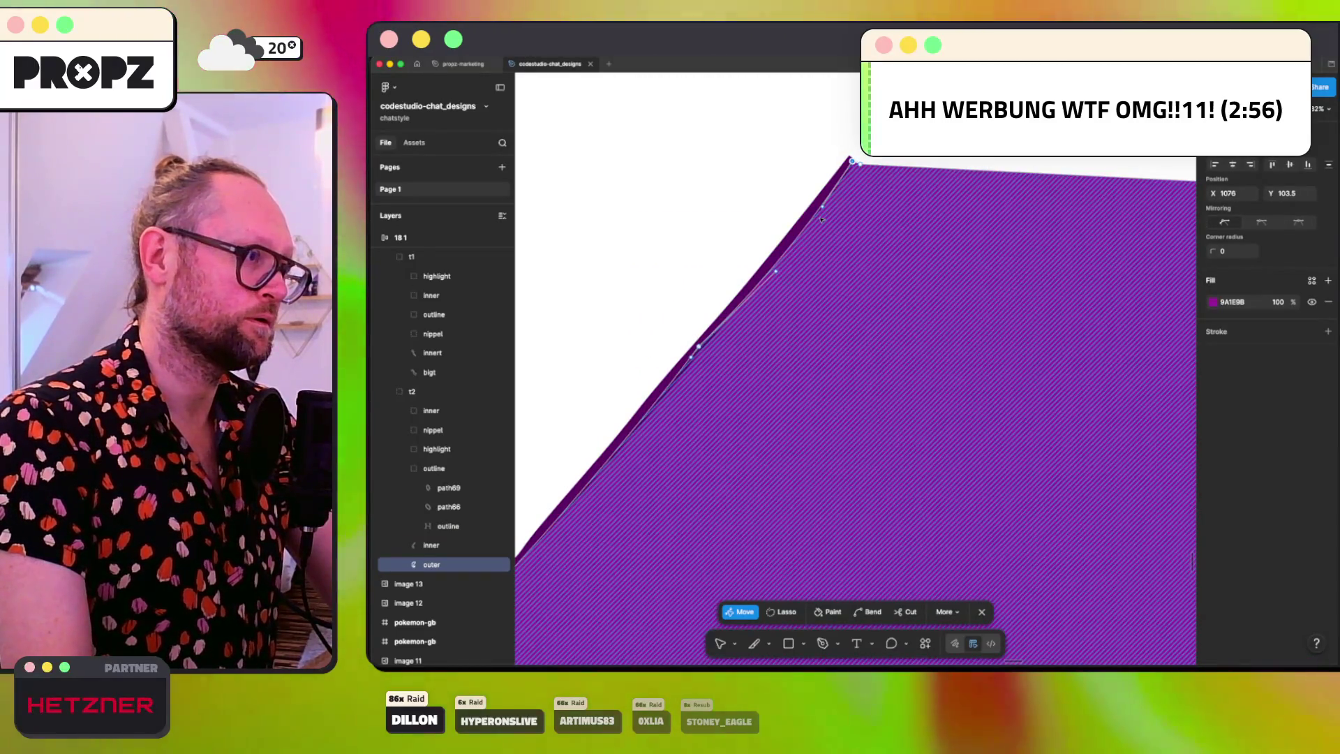
left_click_drag(823, 207, 770, 278)
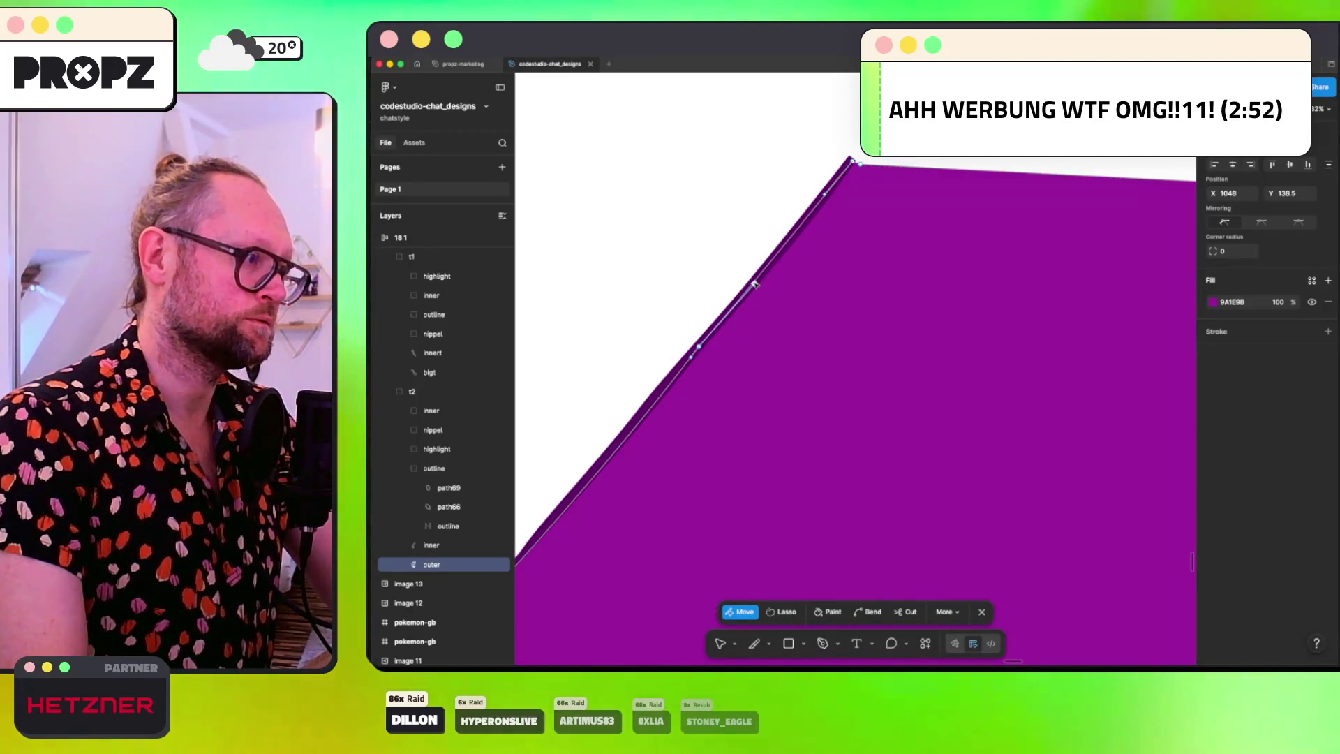
scroll(677, 288, "down", 2)
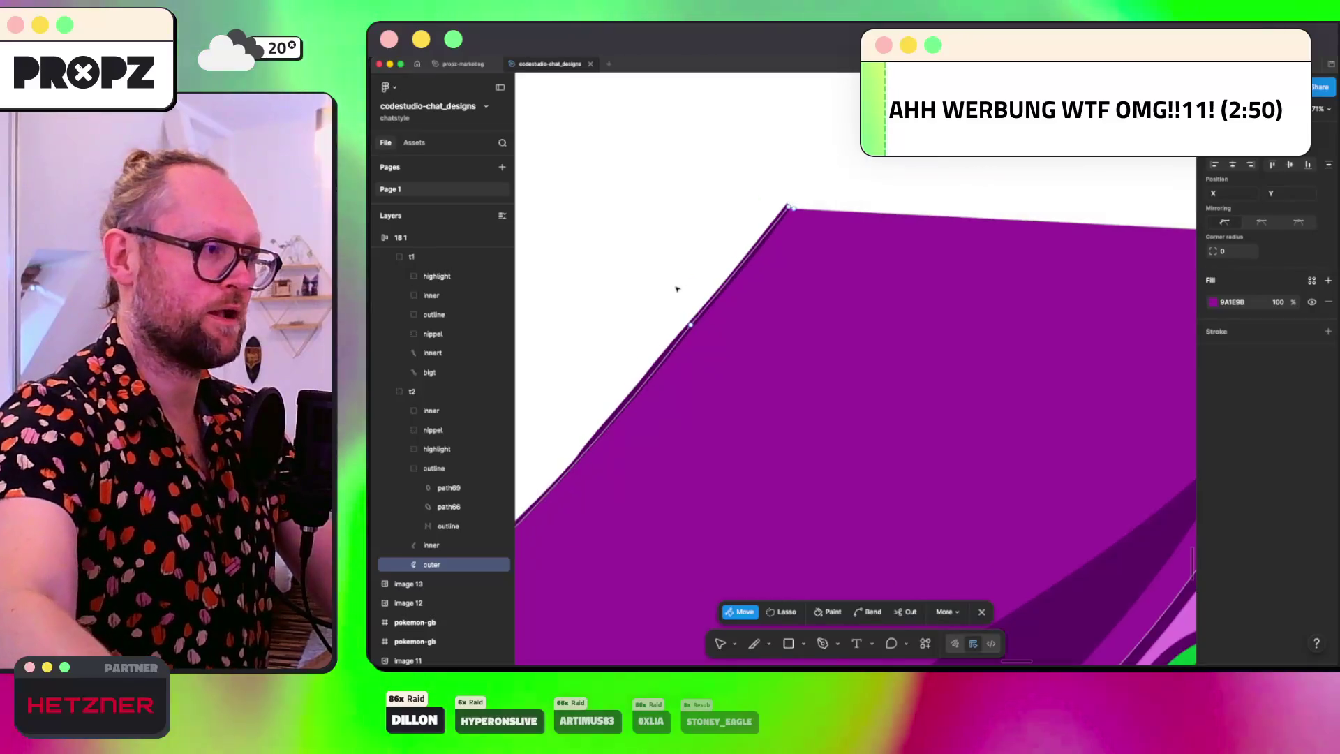
scroll(676, 288, "down", 2)
scroll(900, 391, "up", 5)
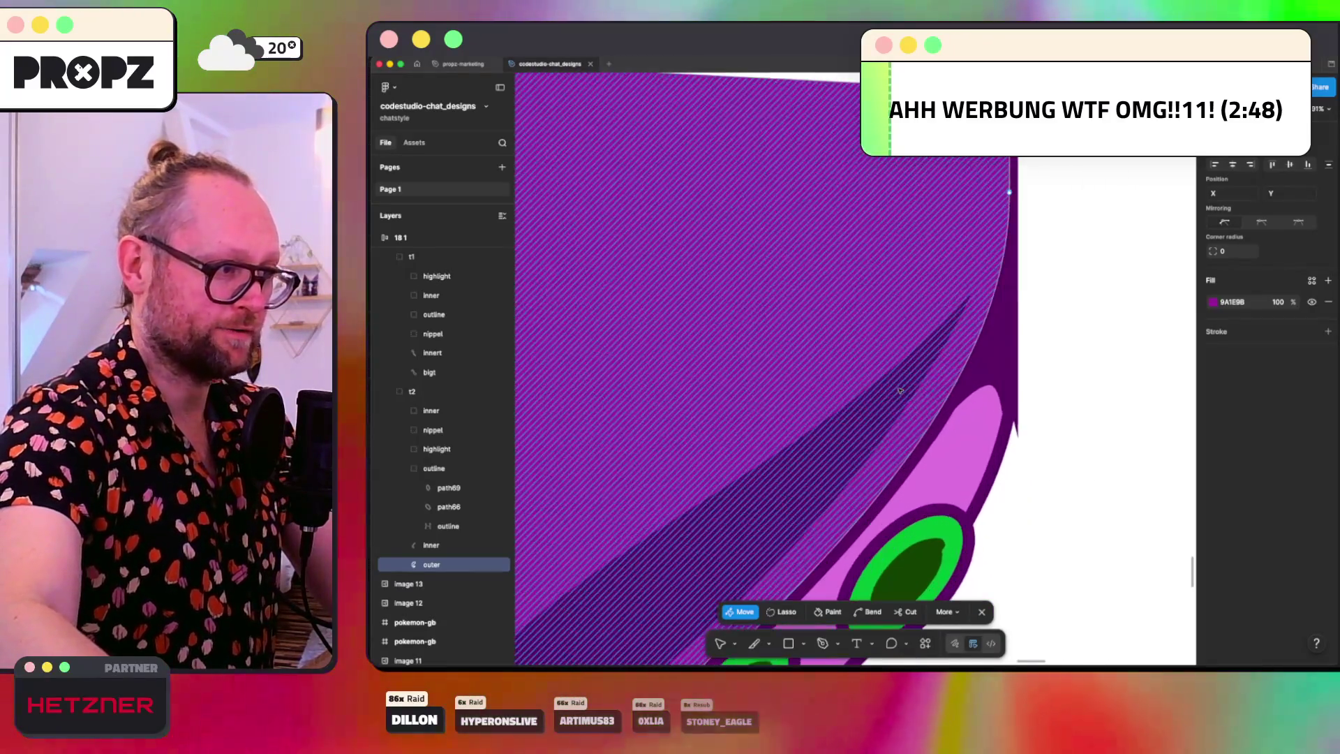
scroll(900, 390, "up", 5)
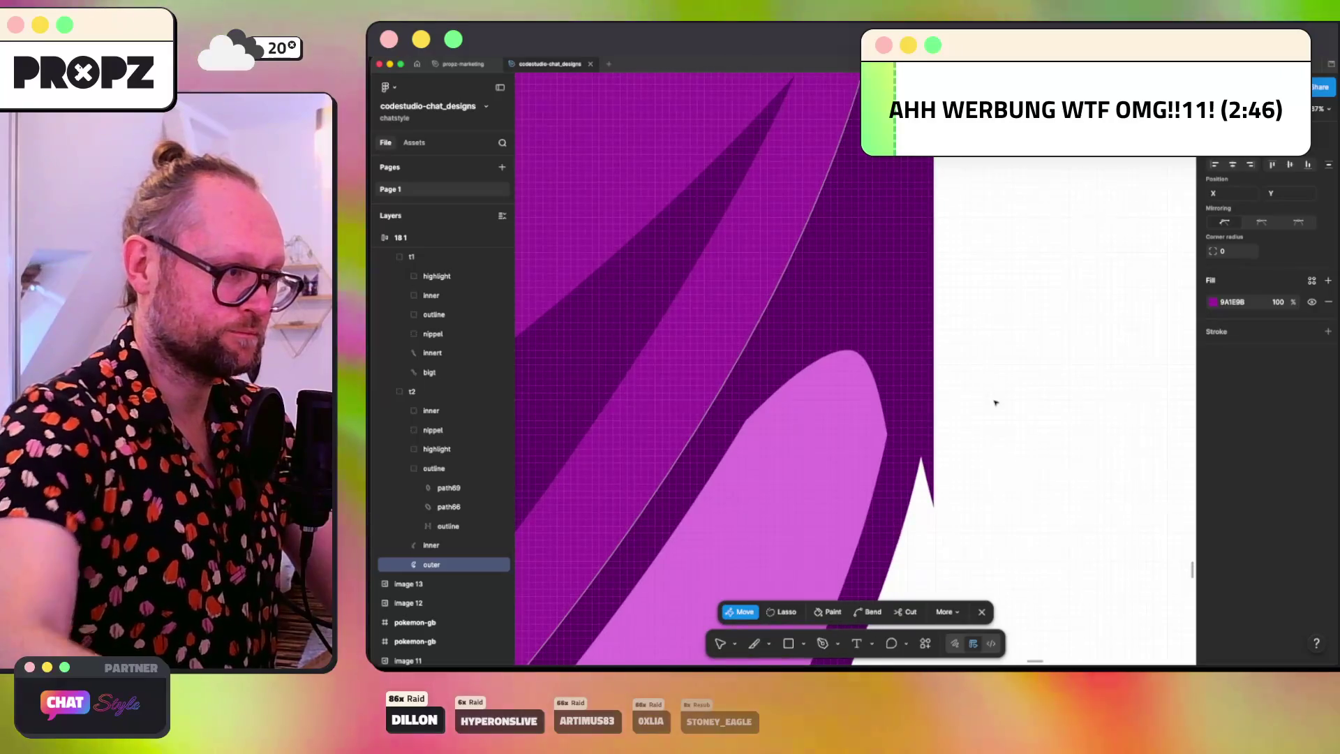
key("Escape")
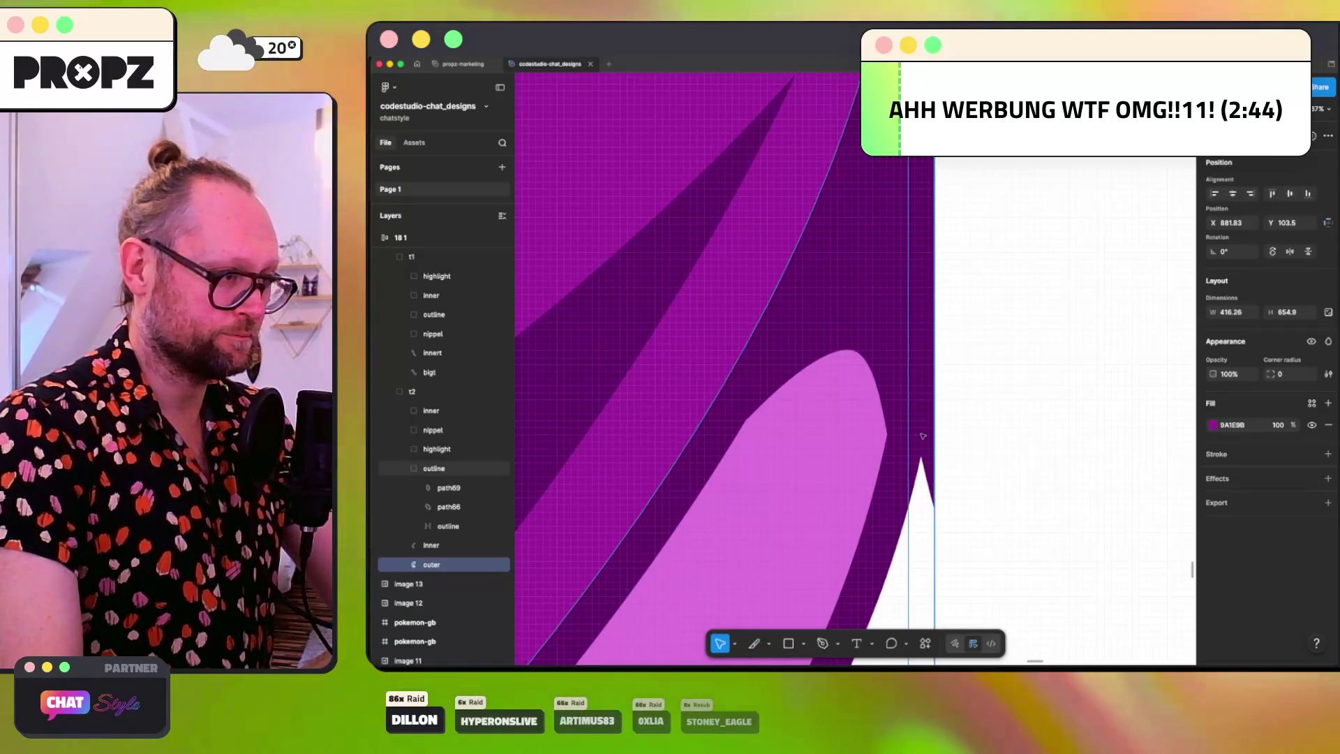
double_click(937, 512)
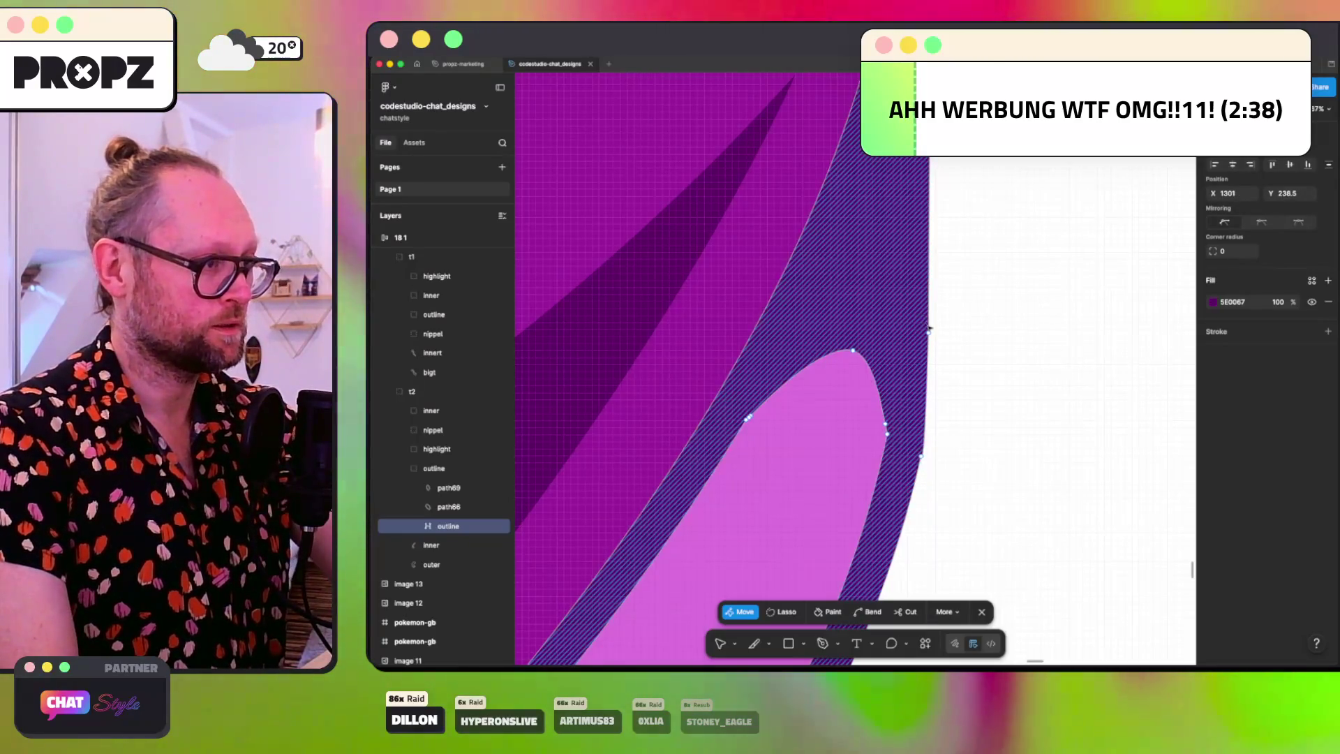
Step: Pull an anchor on t2's dark outline down to reshape its outer edge, then zoom out
scroll(935, 321, "down", 3)
scroll(940, 330, "down", 3)
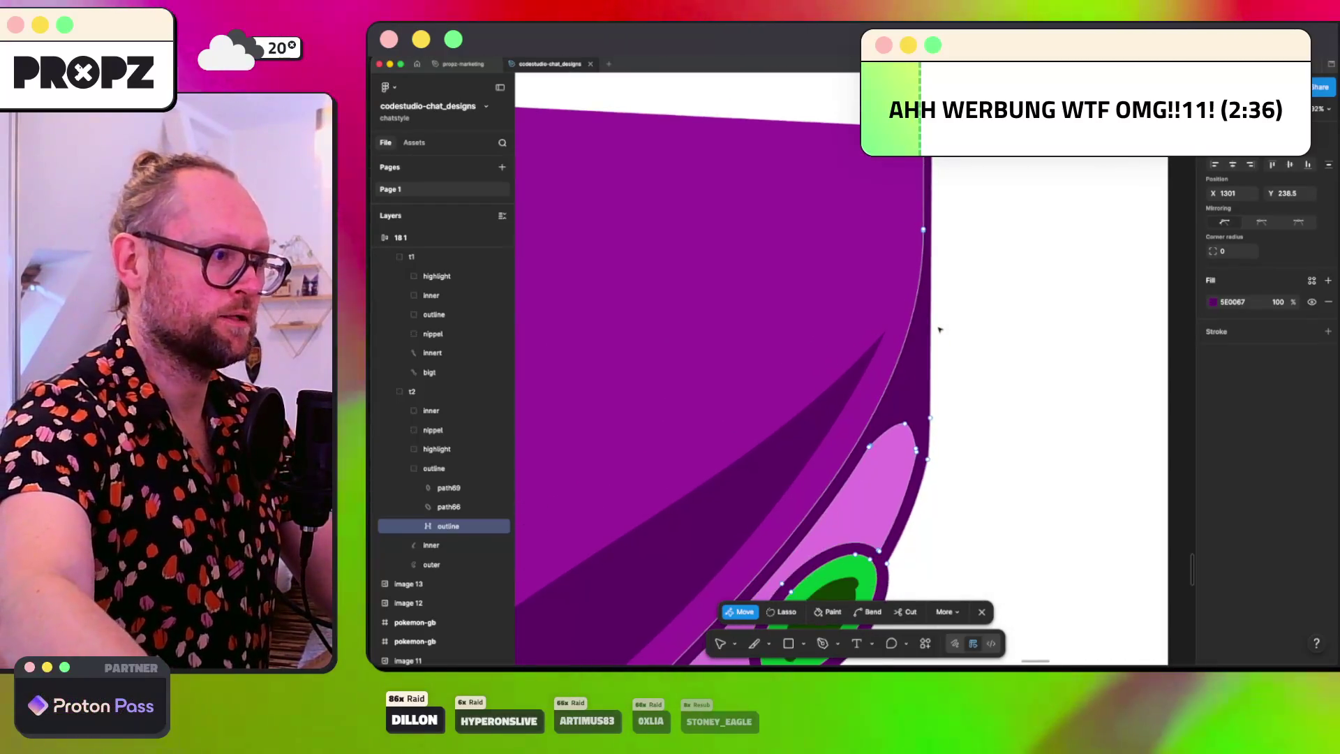
left_click(973, 328)
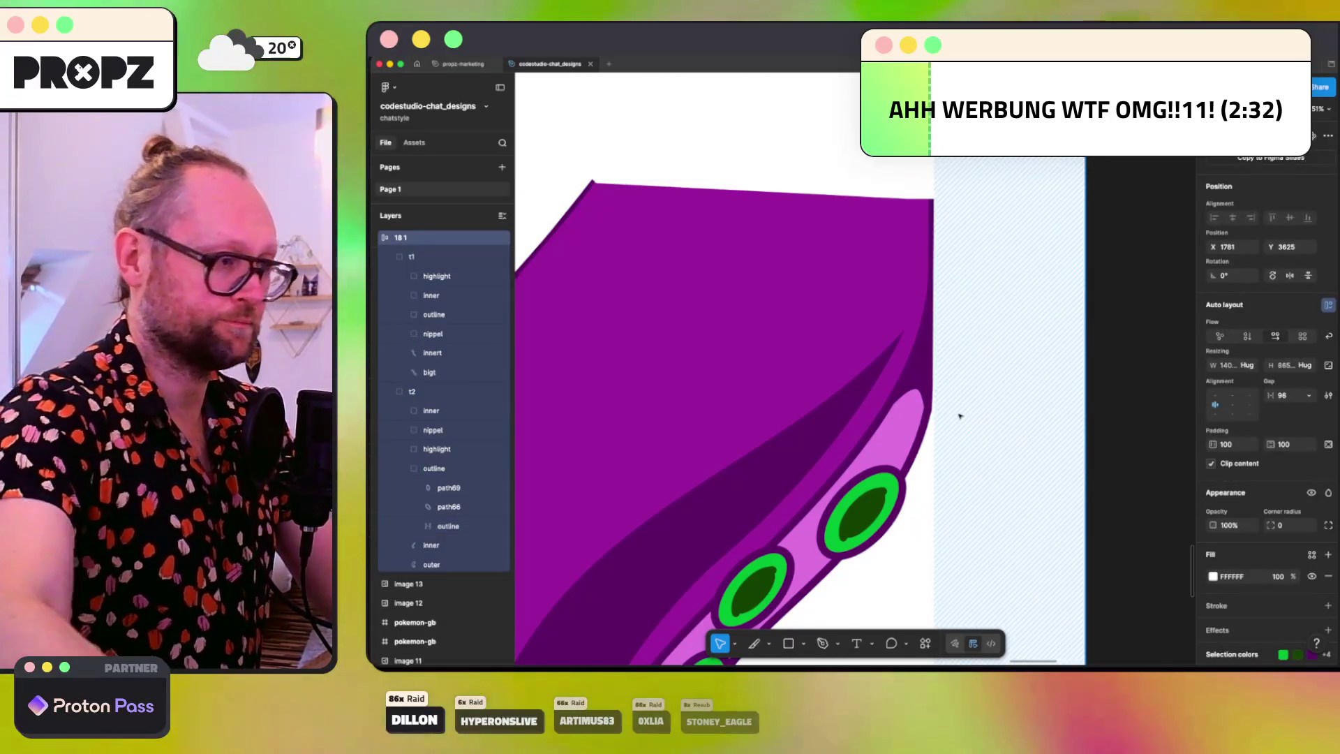
scroll(958, 417, "up", 5)
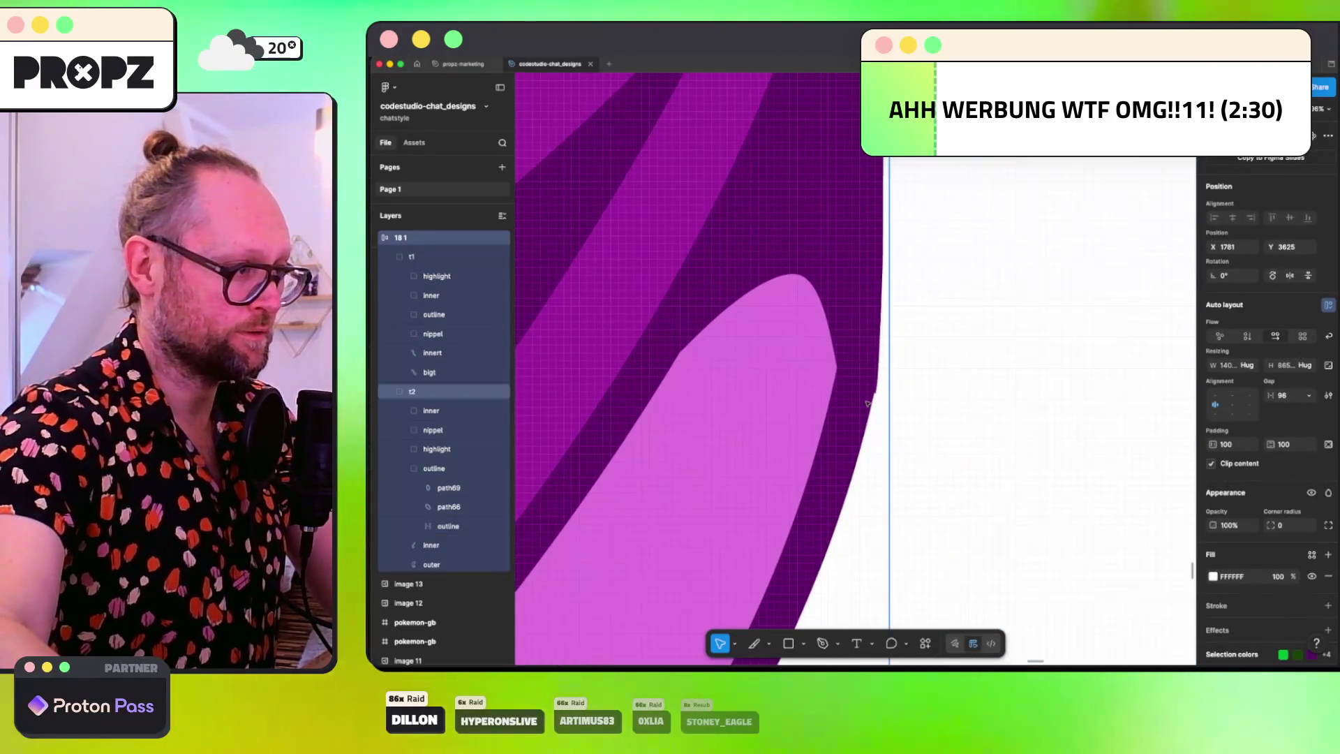
scroll(867, 403, "up", 5)
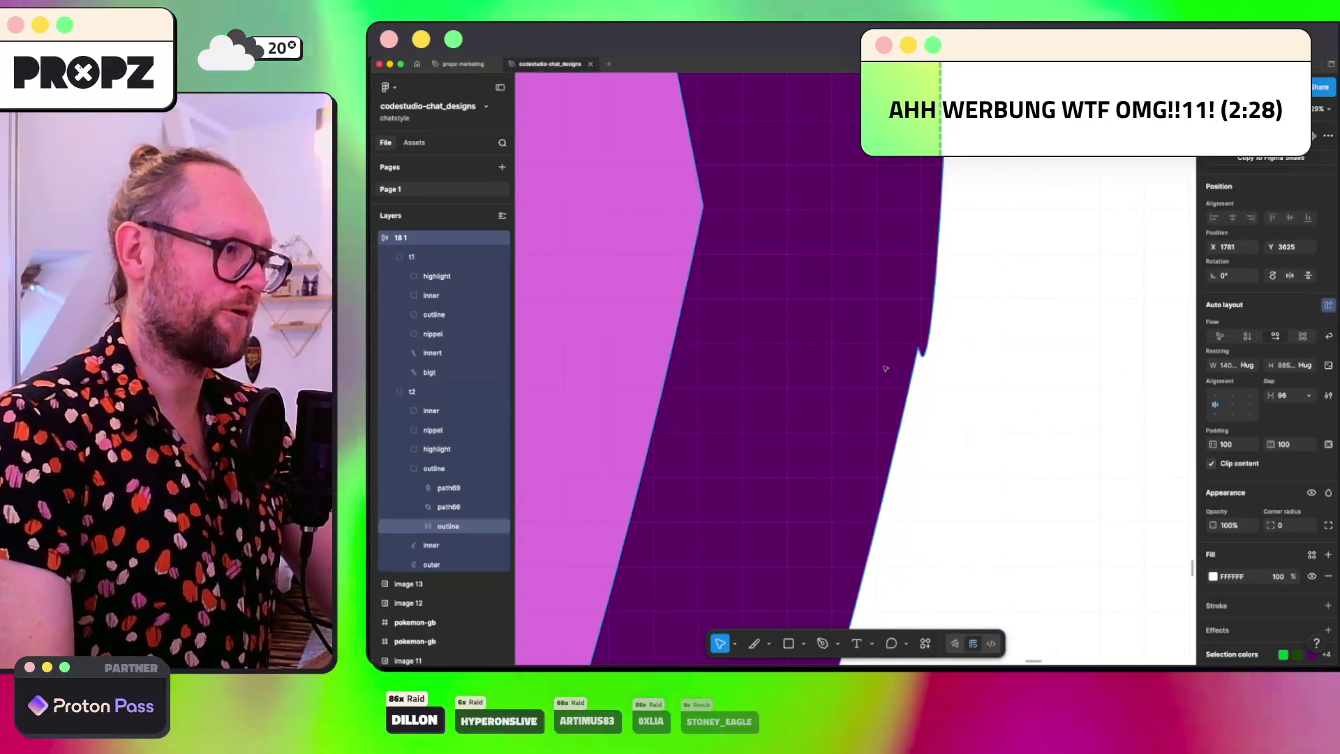
left_click(901, 335)
key("Return")
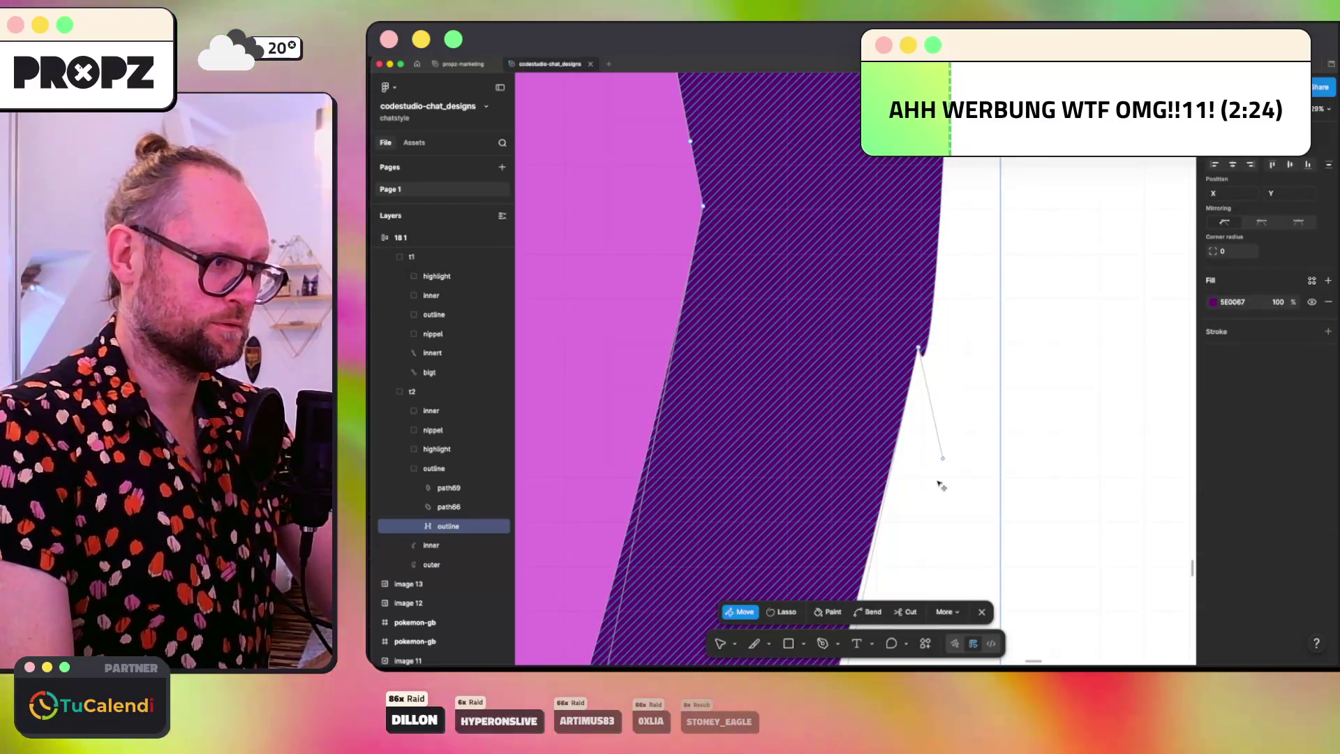
left_click(943, 458)
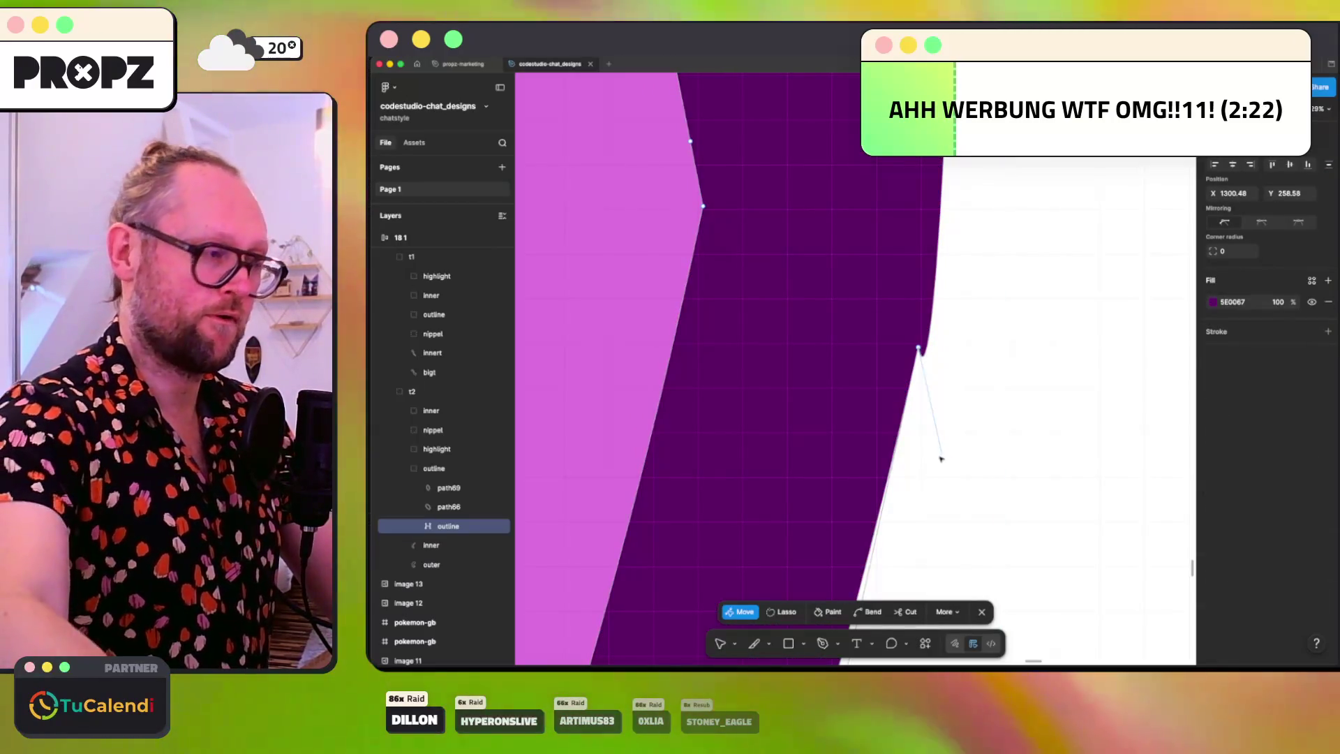
scroll(943, 458, "down", 2)
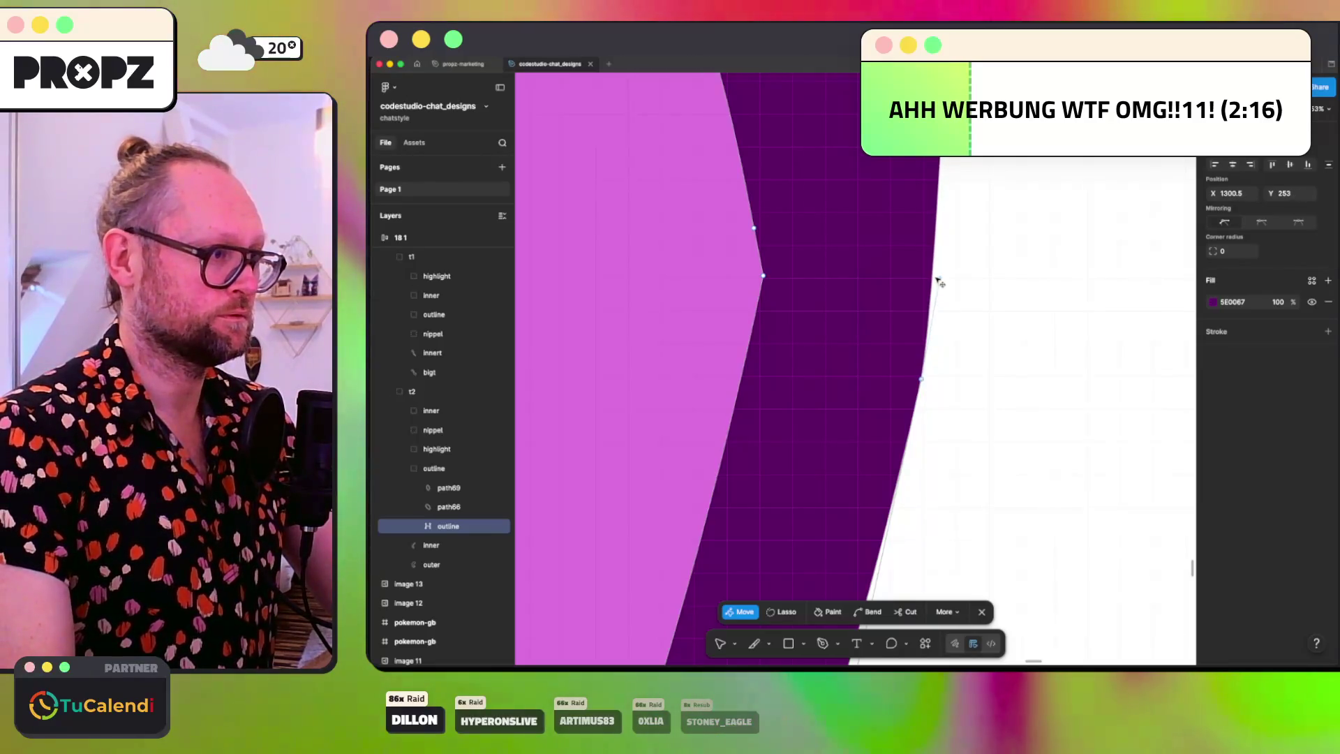
left_click_drag(939, 296, 936, 312)
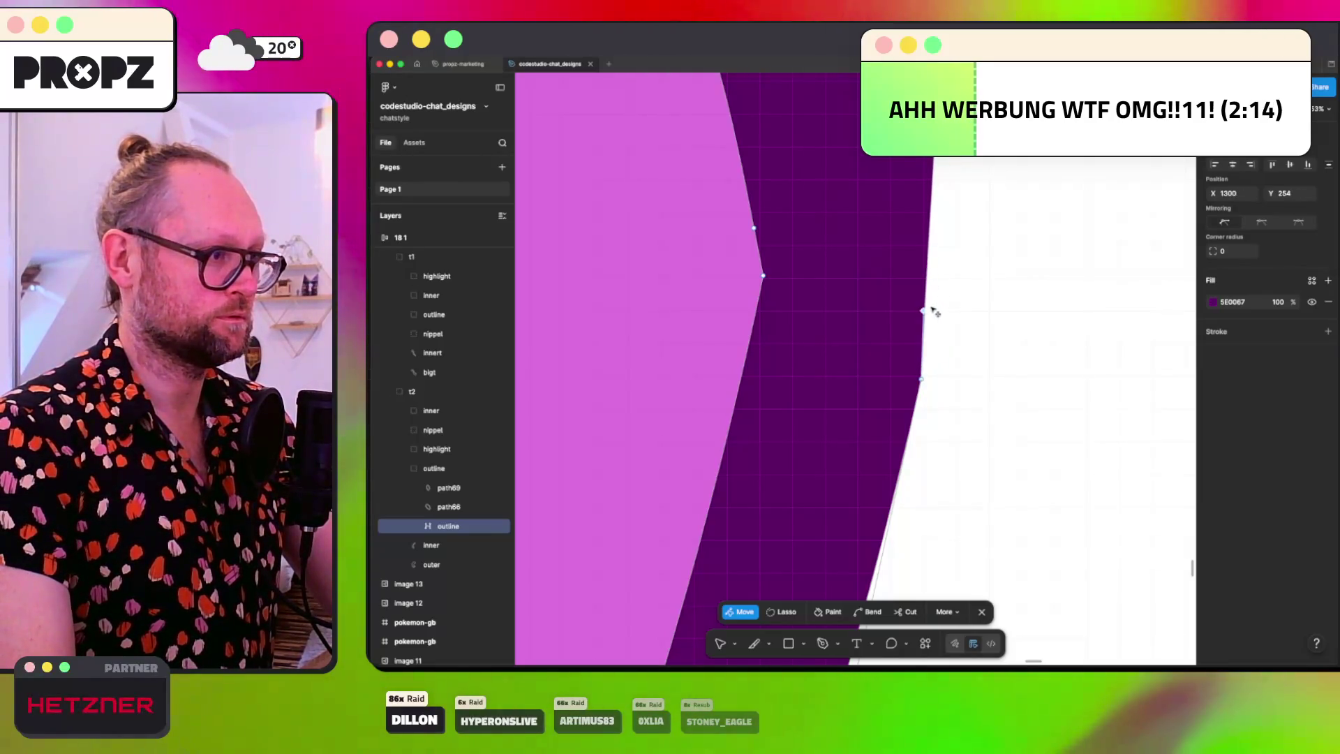
scroll(947, 317, "down", 10)
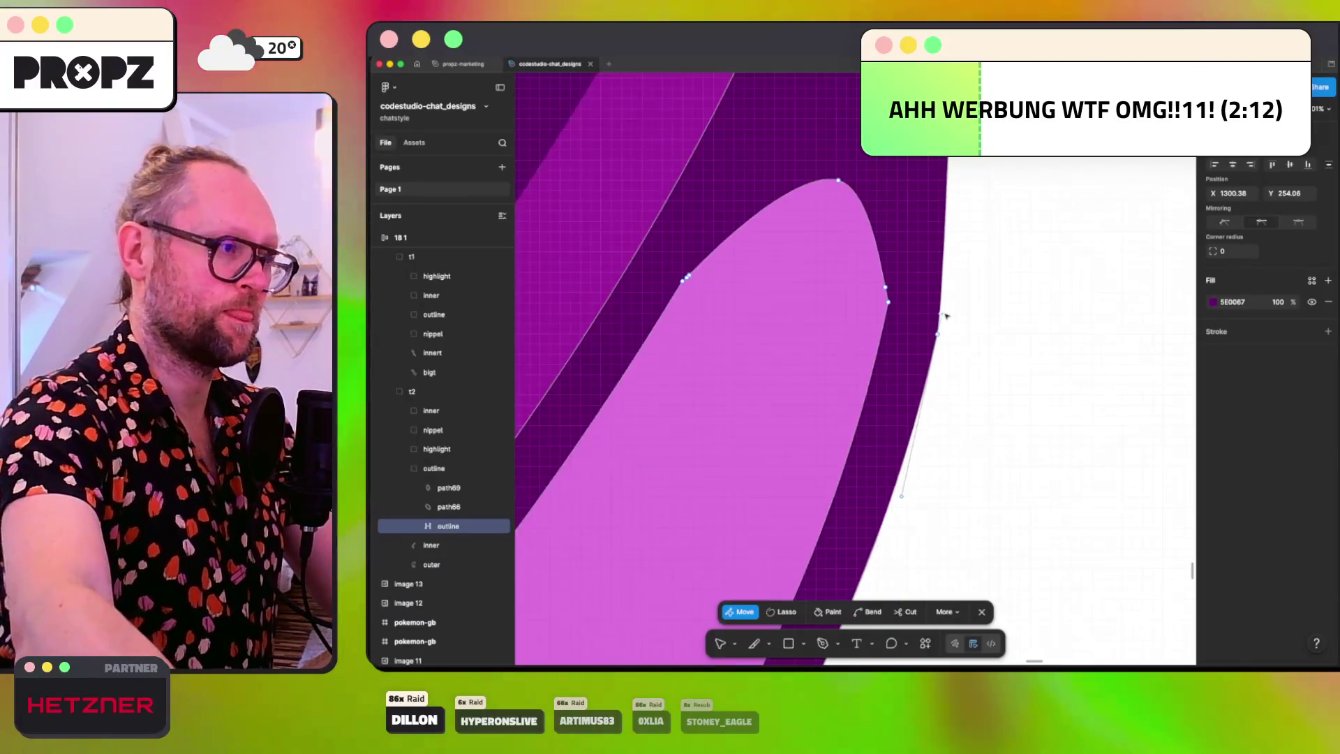
scroll(947, 316, "down", 5)
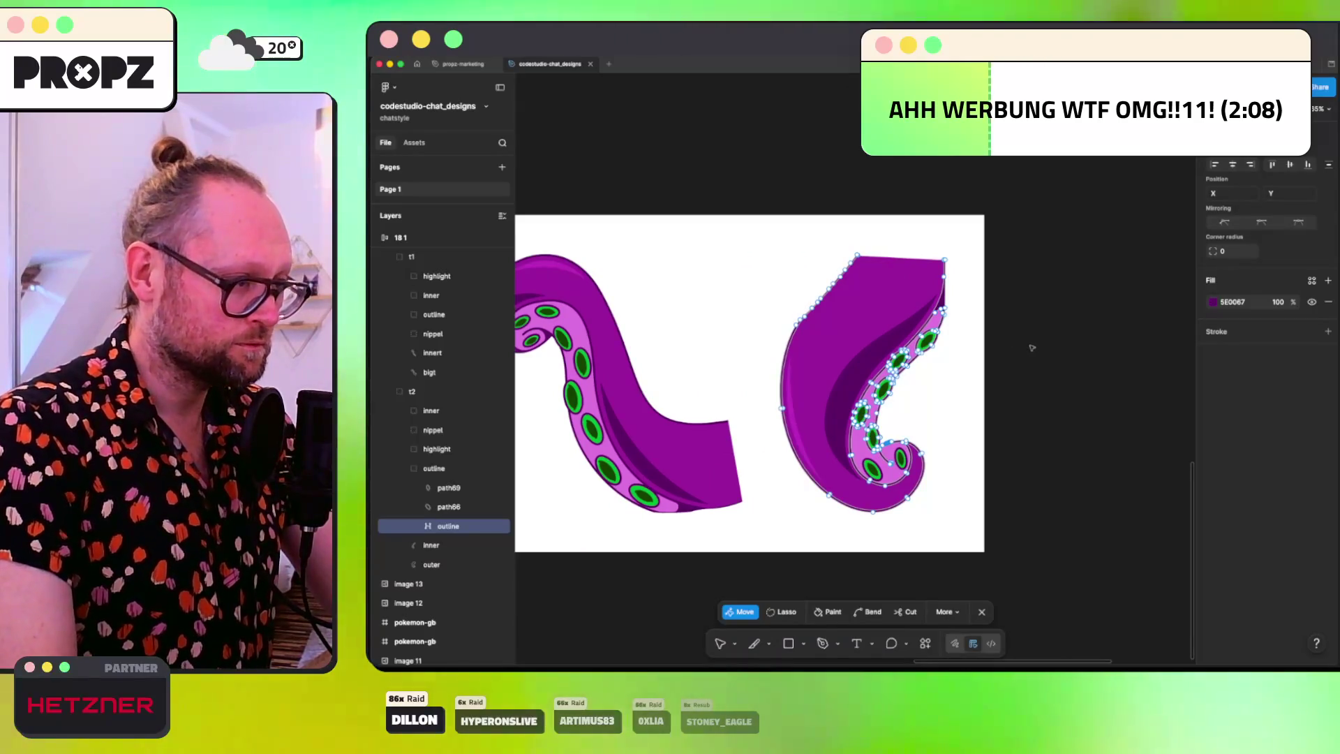
Step: Exit path editing and select the right tentacle group t2, zooming toward its top corner
left_click(772, 526)
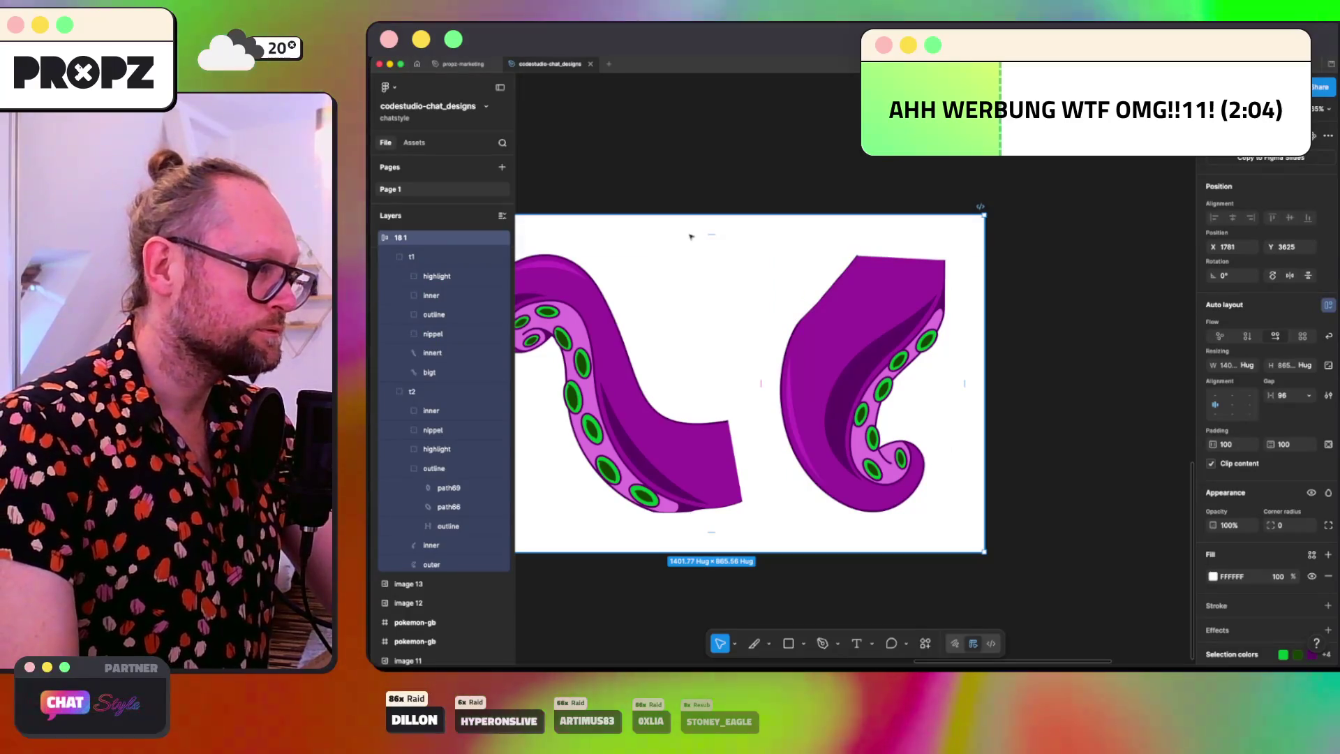
scroll(714, 255, "left", 5)
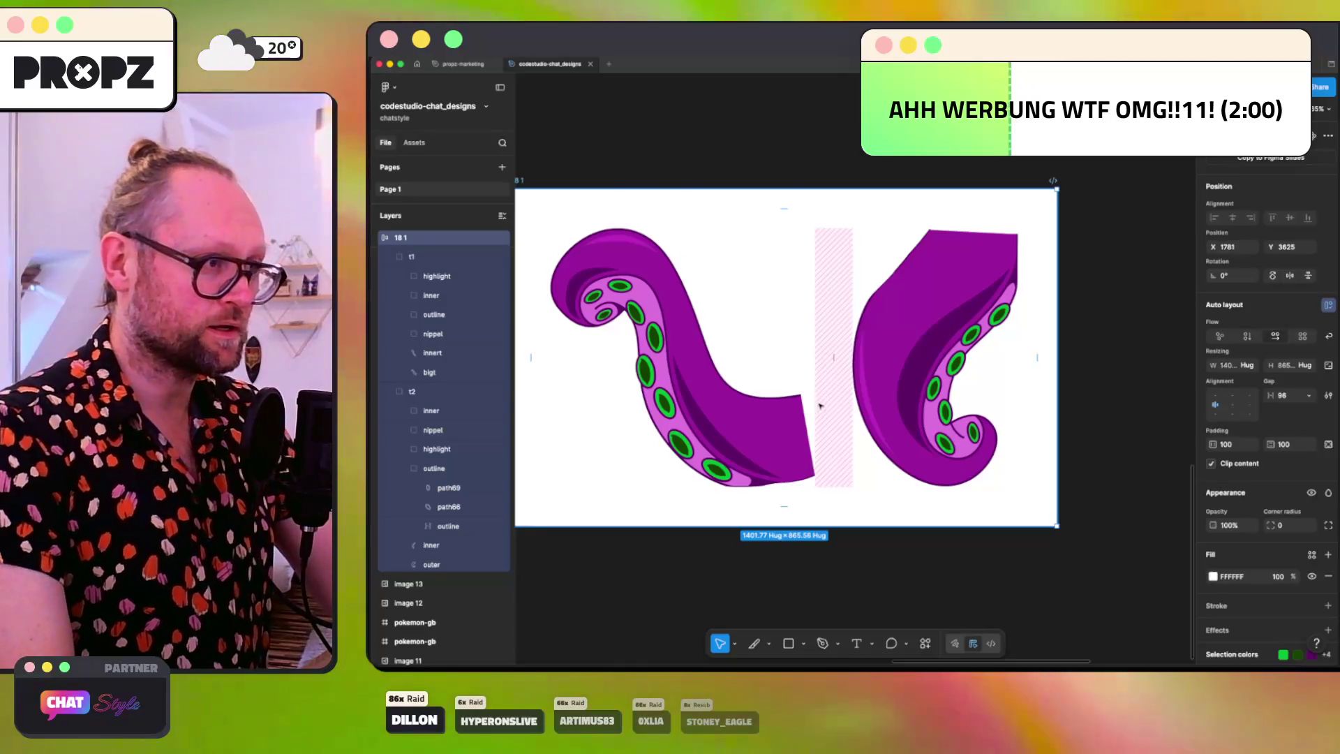
left_click(918, 347)
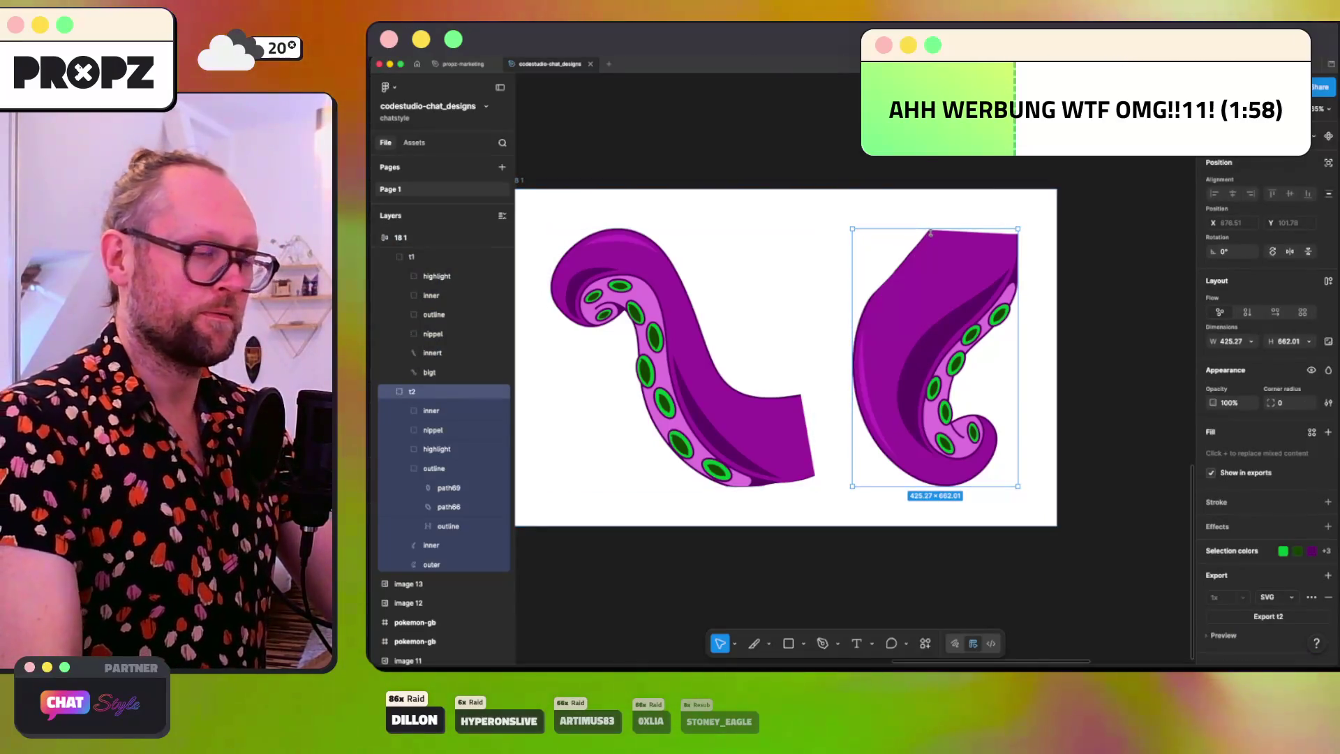
scroll(932, 233, "up", 10)
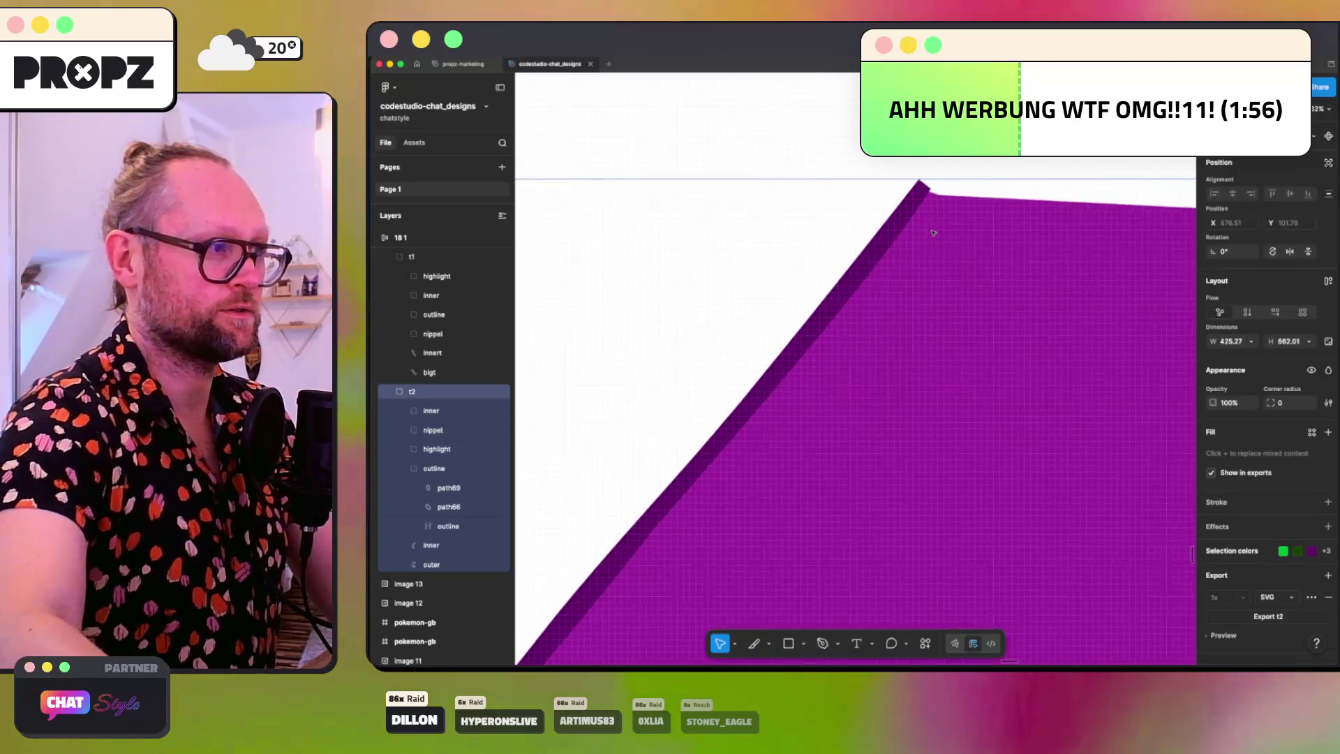
Step: Undo the stray outline move and nudge the outline's top corner point up and left
scroll(932, 233, "up", 3)
scroll(932, 232, "right", 3)
double_click(806, 279)
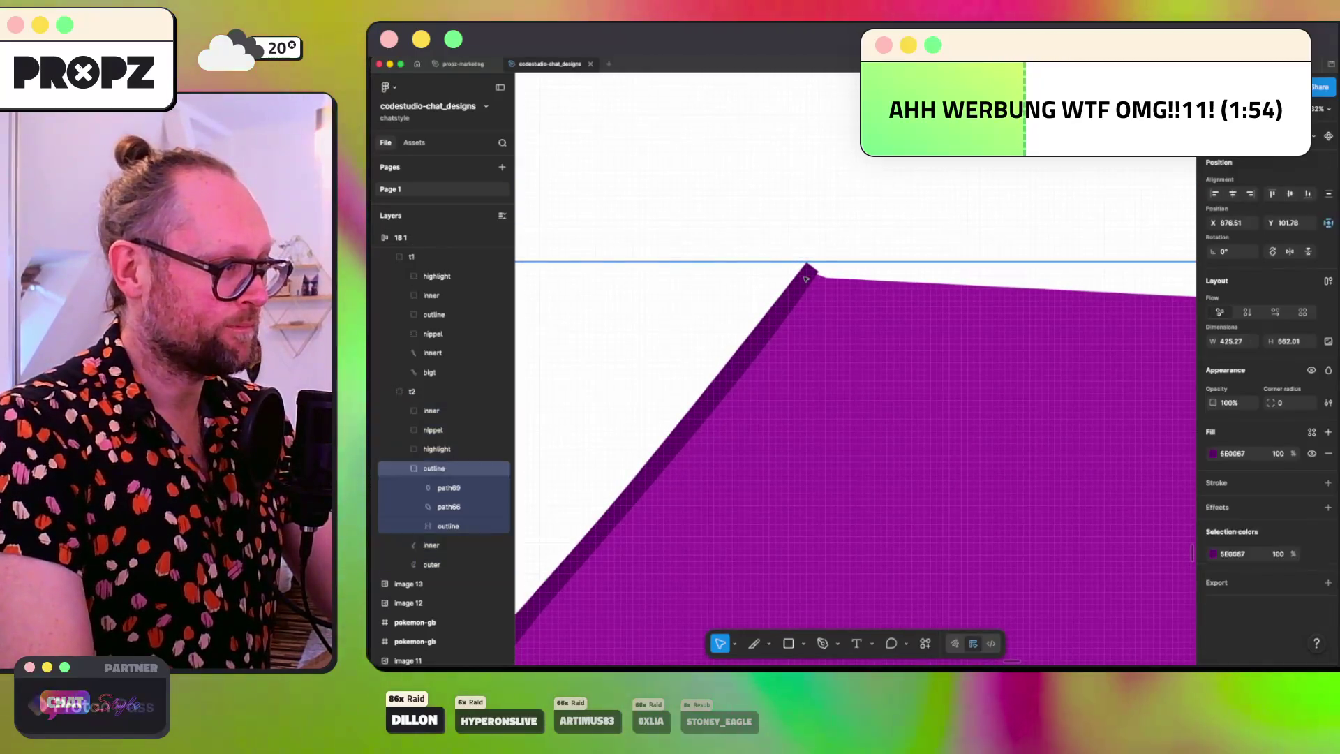
double_click(806, 279)
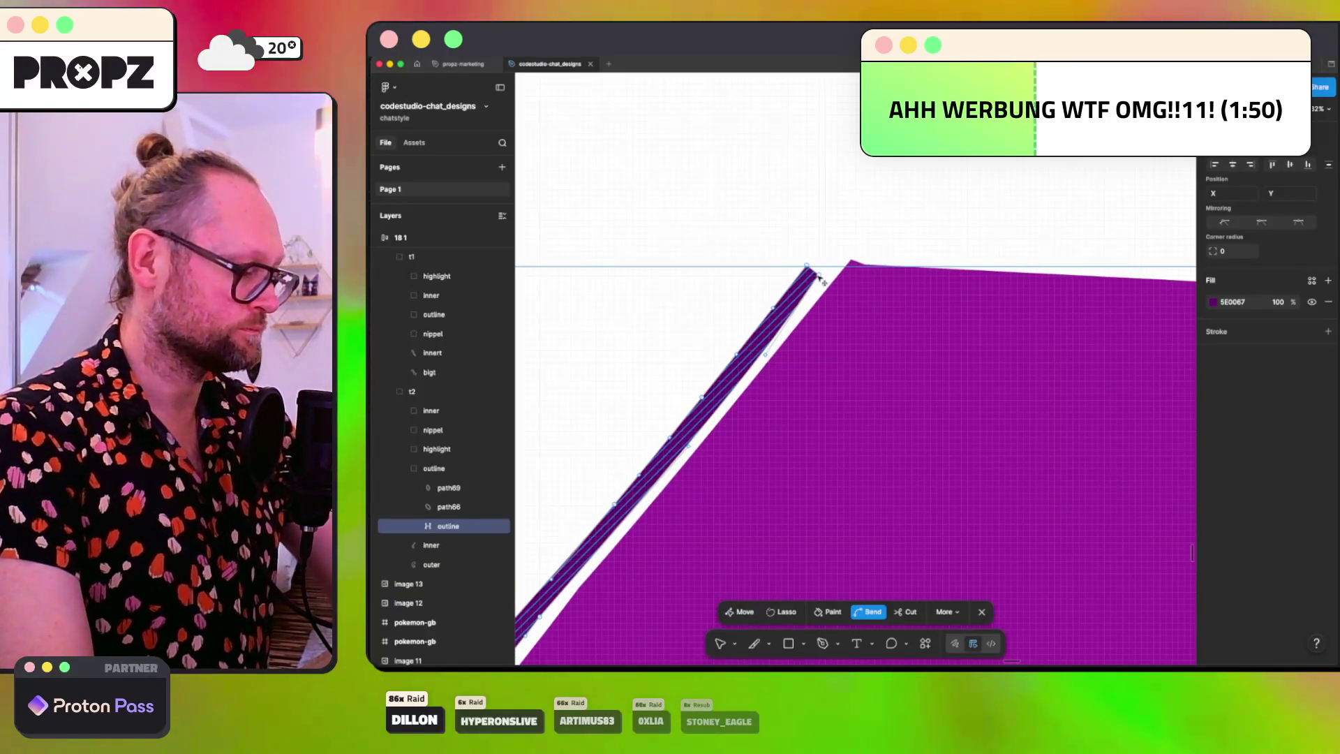
key("ctrl+z")
left_click(824, 278)
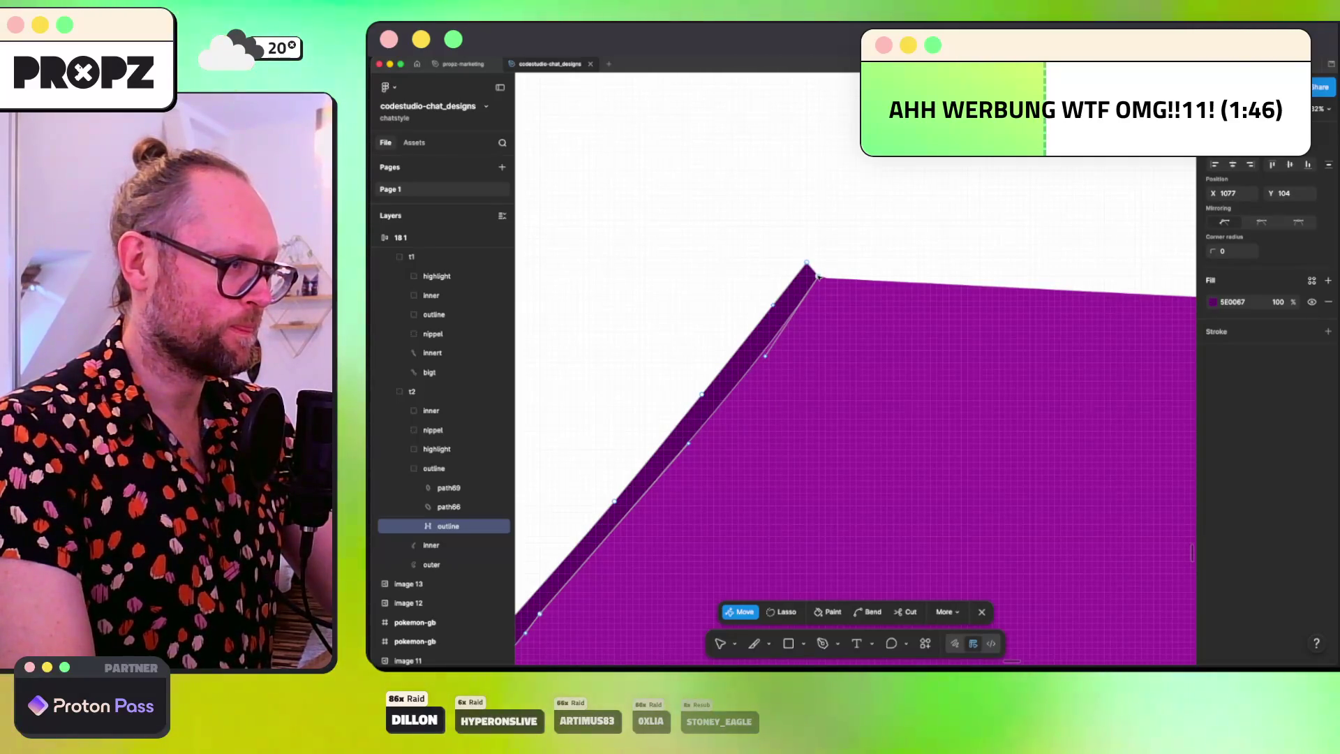
left_click_drag(824, 281, 818, 274)
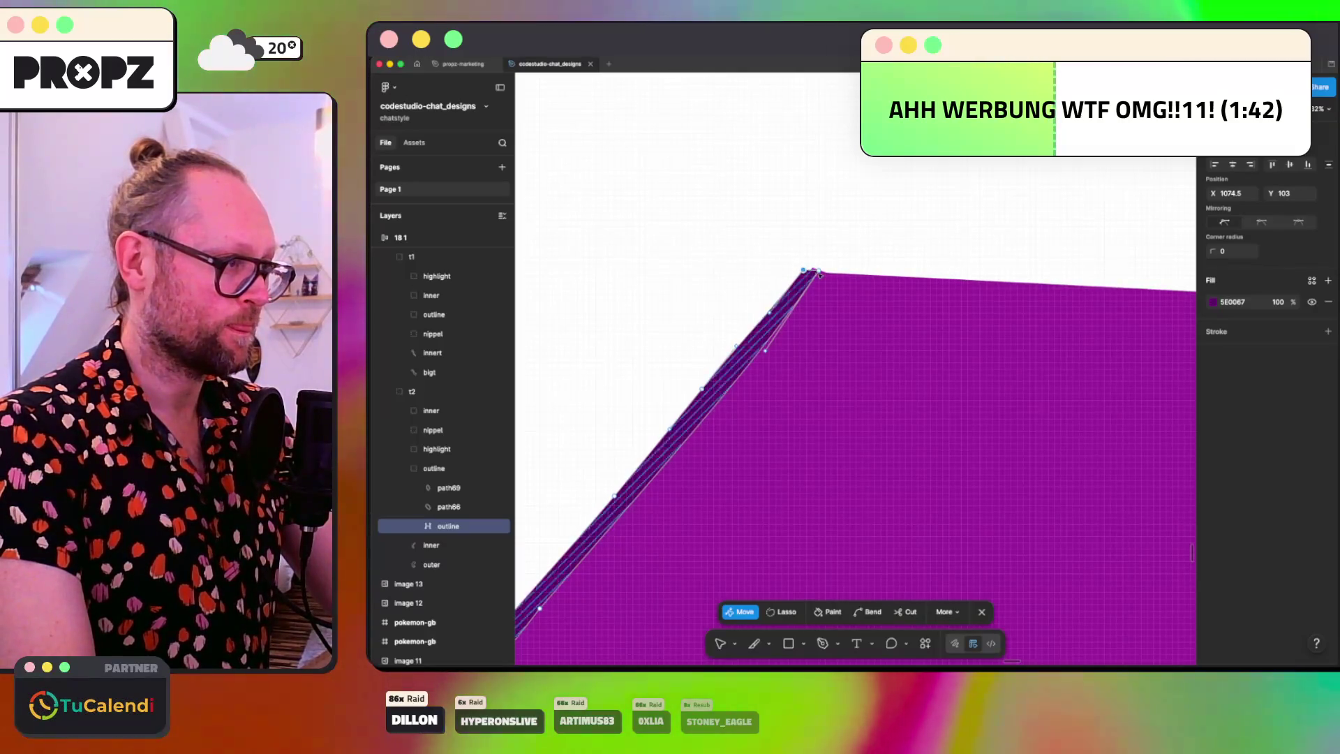
key("Escape")
Step: Move the outer shape's top corner point to X 1068.5, Y 111, restoring the lost fill
left_click(815, 273)
key("Return")
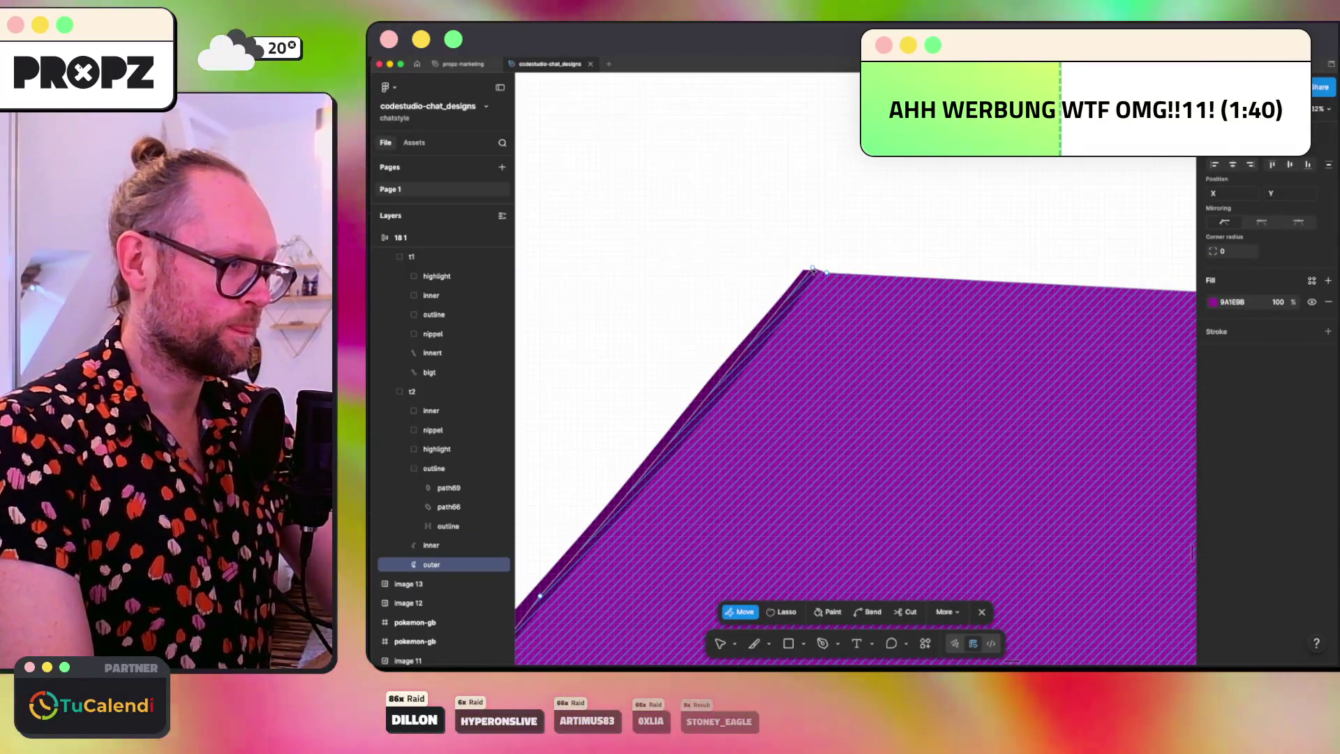
left_click(813, 270)
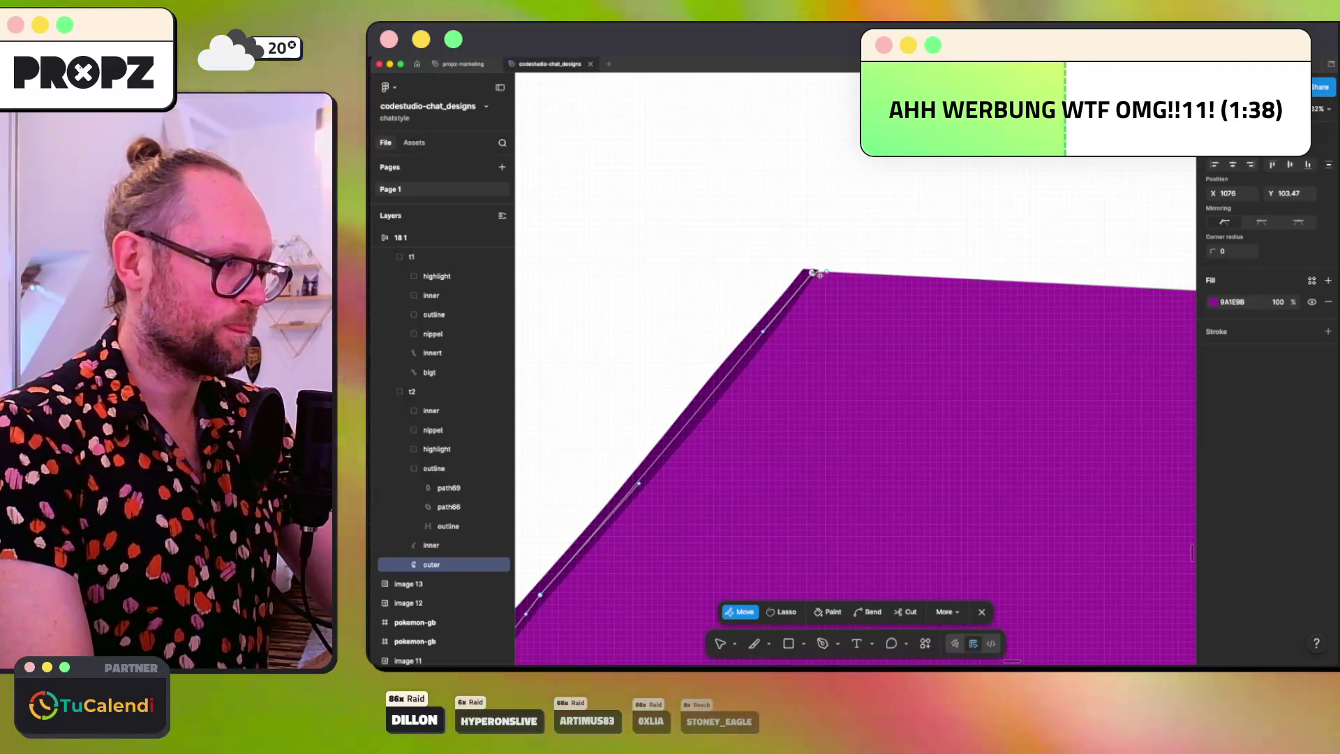
scroll(816, 272, "up", 2)
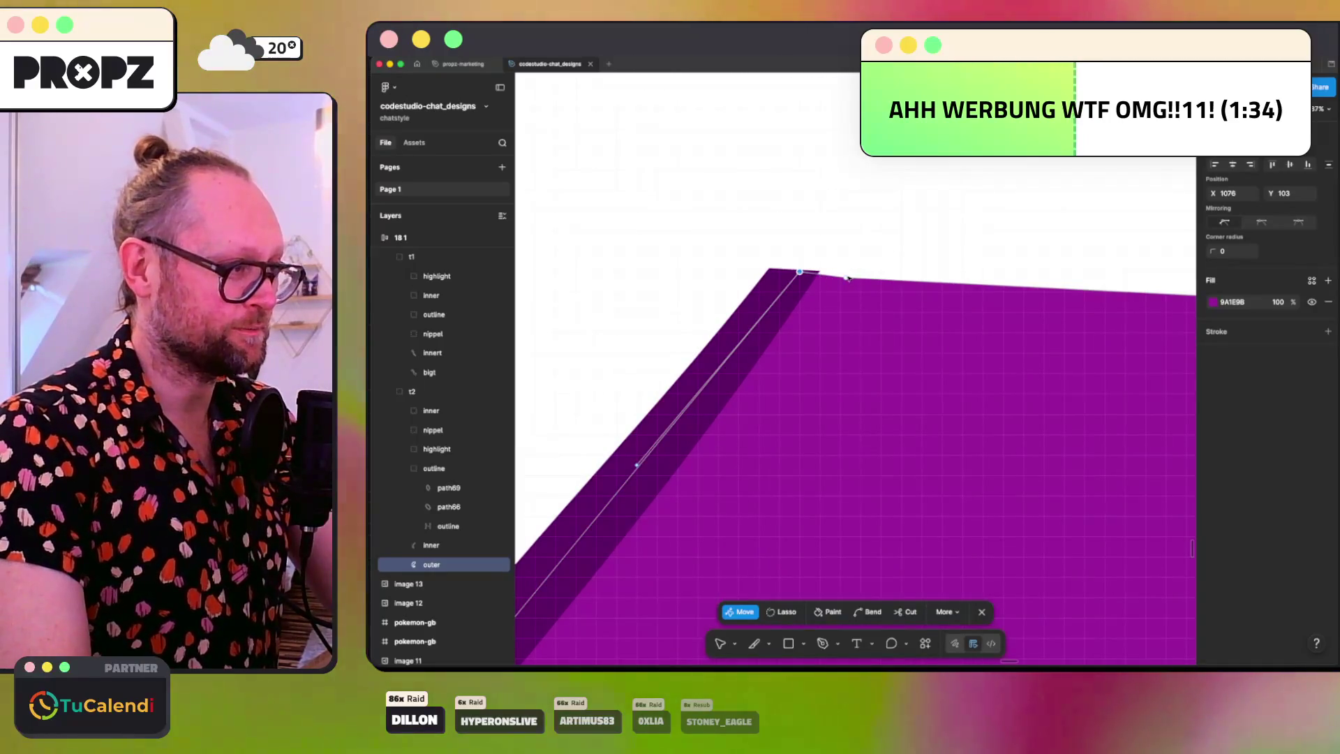
left_click_drag(847, 278, 855, 277)
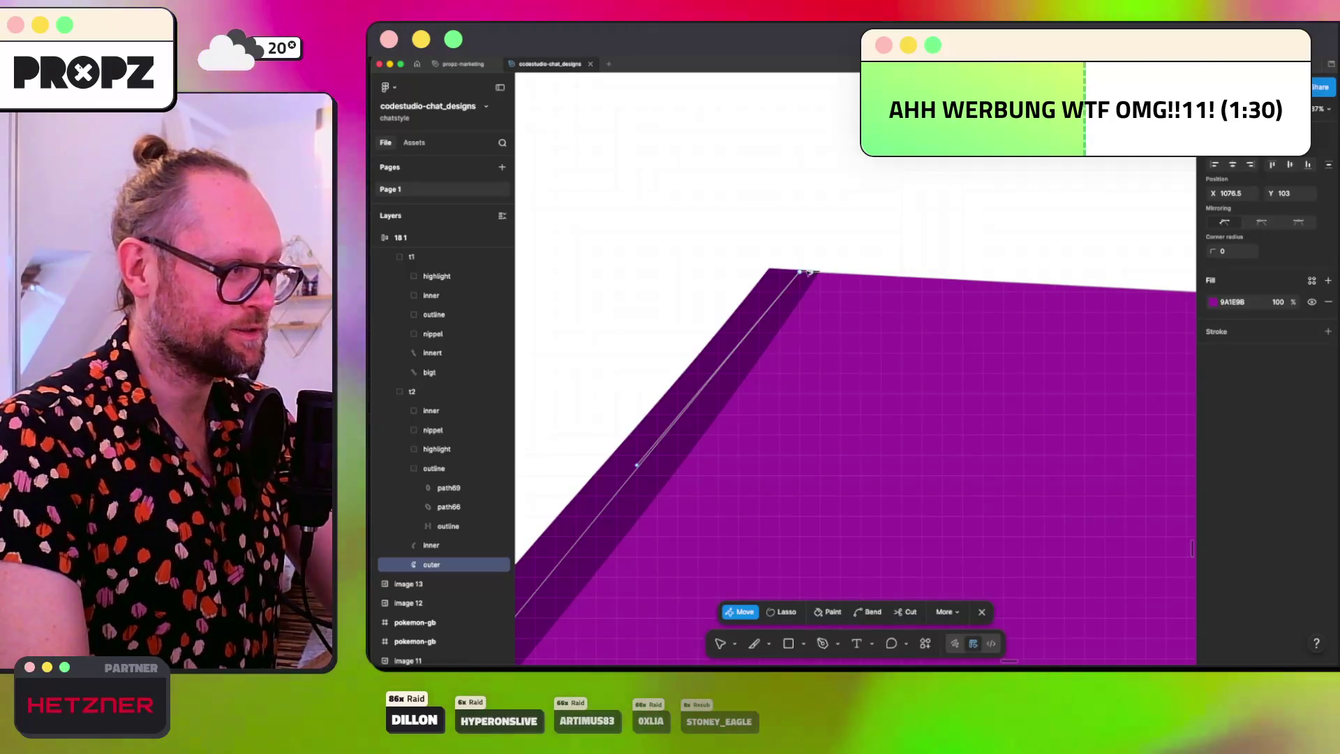
left_click_drag(803, 273, 775, 308)
key("ctrl+z")
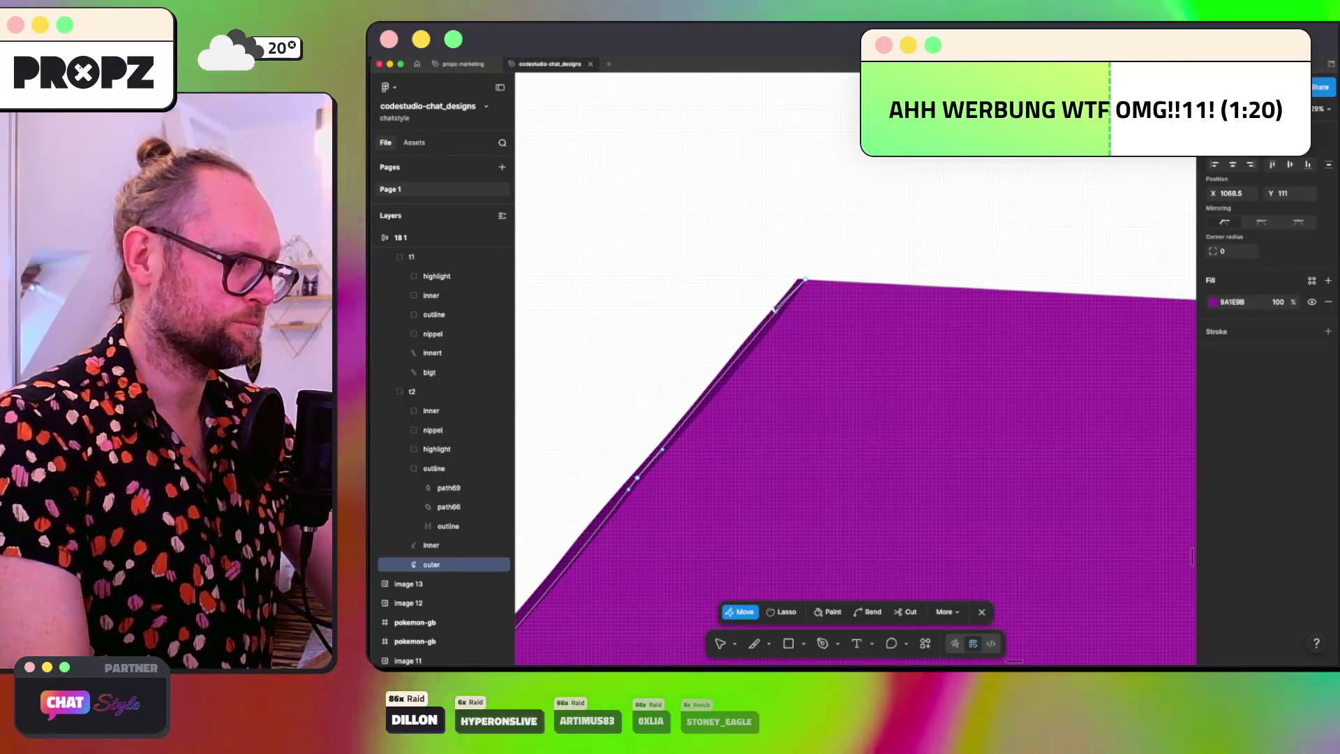
Step: Exit path editing and select t2's inner layer in the Layers panel
left_click(758, 258)
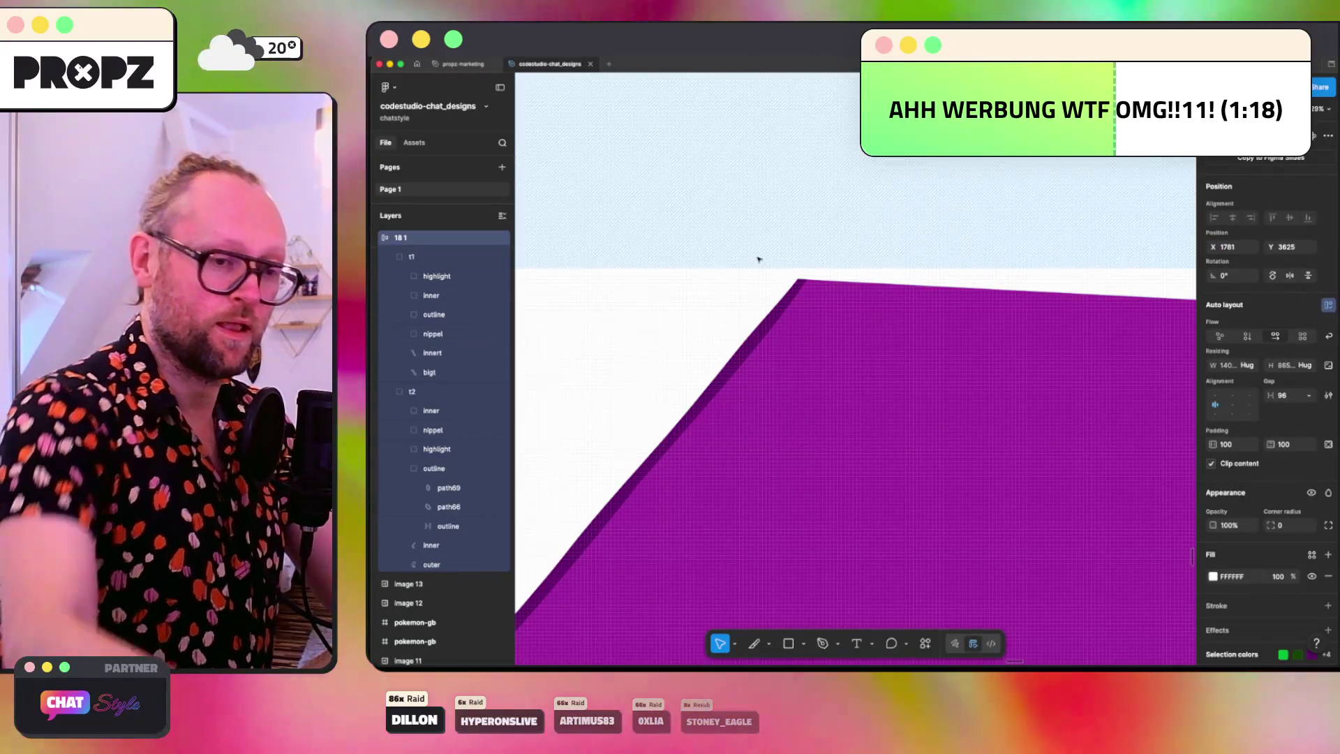
scroll(758, 259, "down", 15)
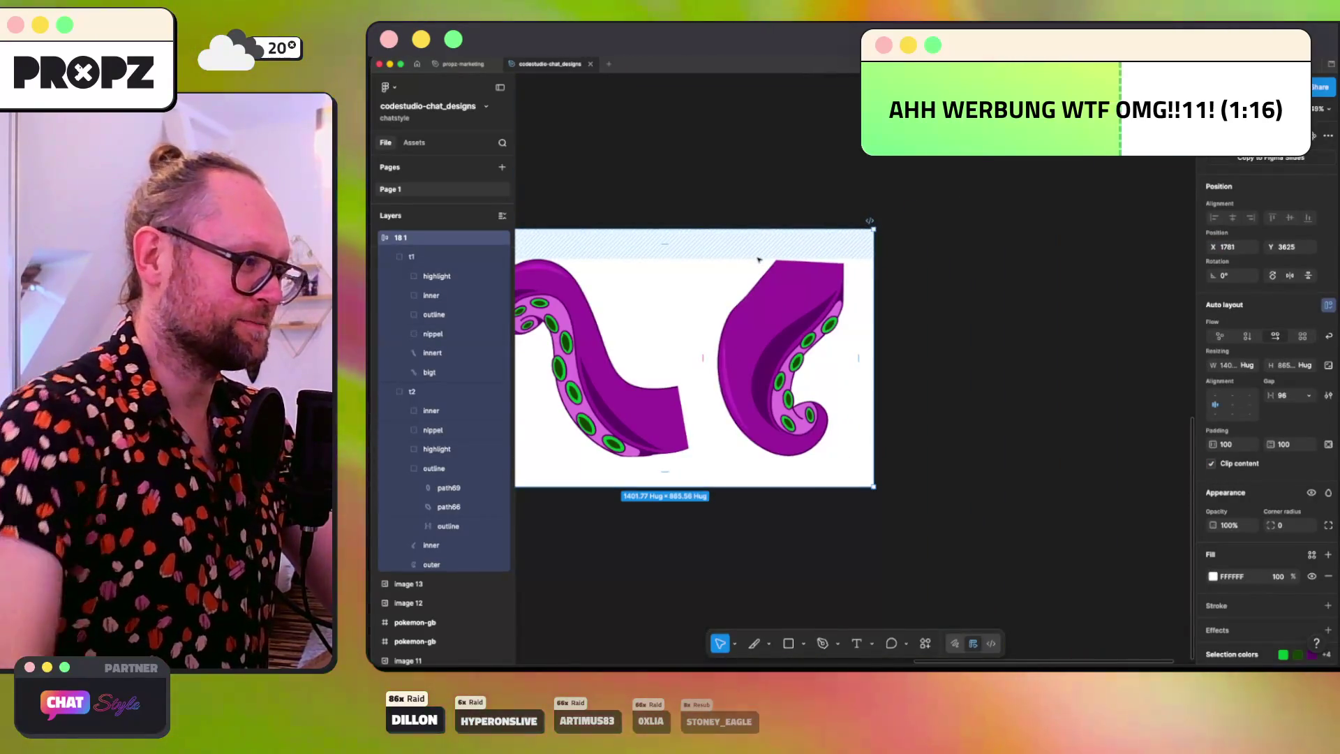
left_click(767, 322)
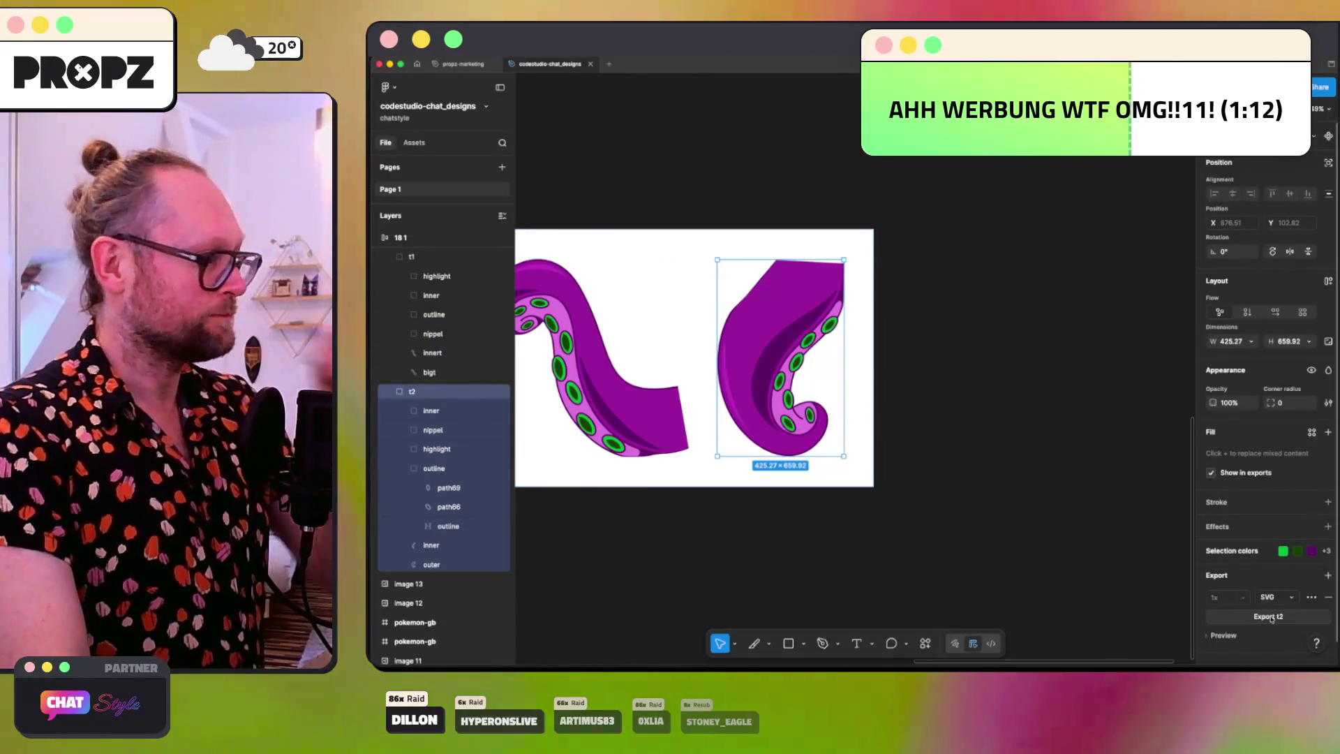
left_click(444, 545)
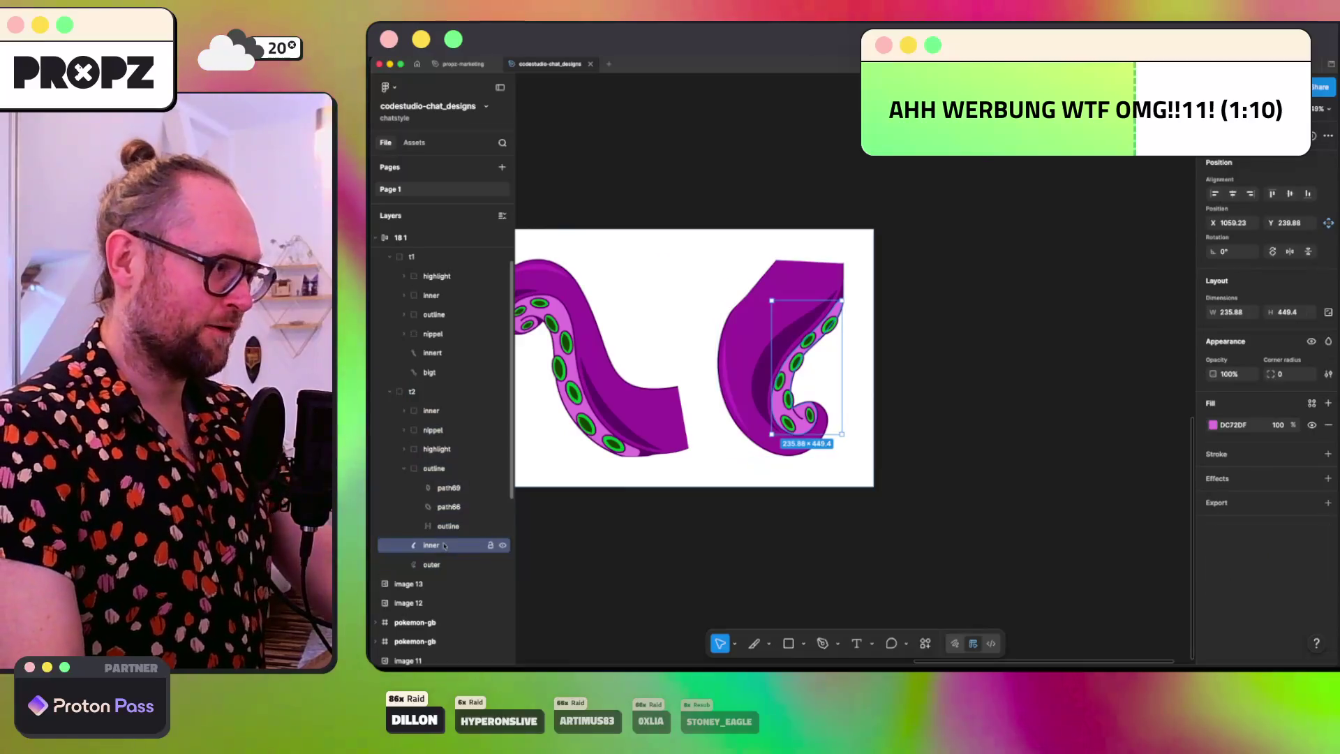
Step: Hide and re-show t2's inner, outer and outline layers to check how they meet
left_click(503, 546)
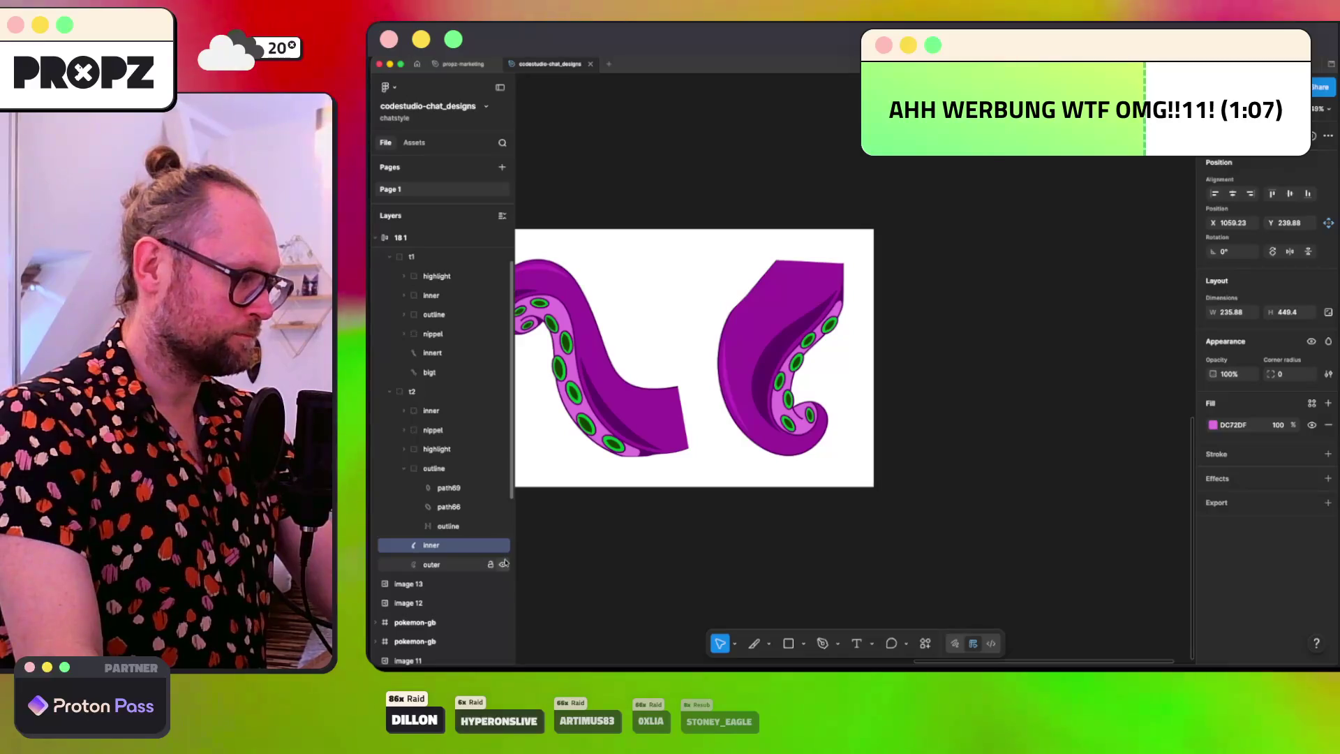
left_click(503, 564)
left_click(504, 564)
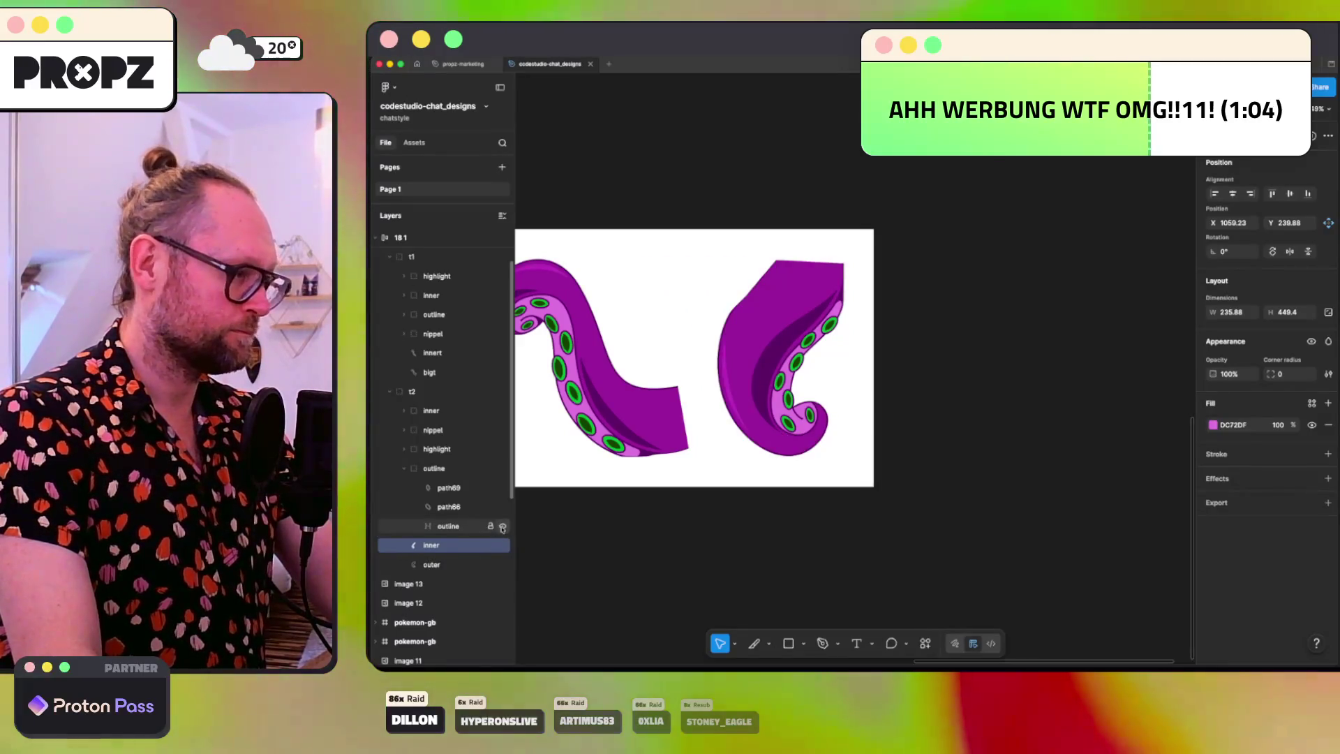
left_click(503, 526)
left_click(502, 527)
left_click(502, 526)
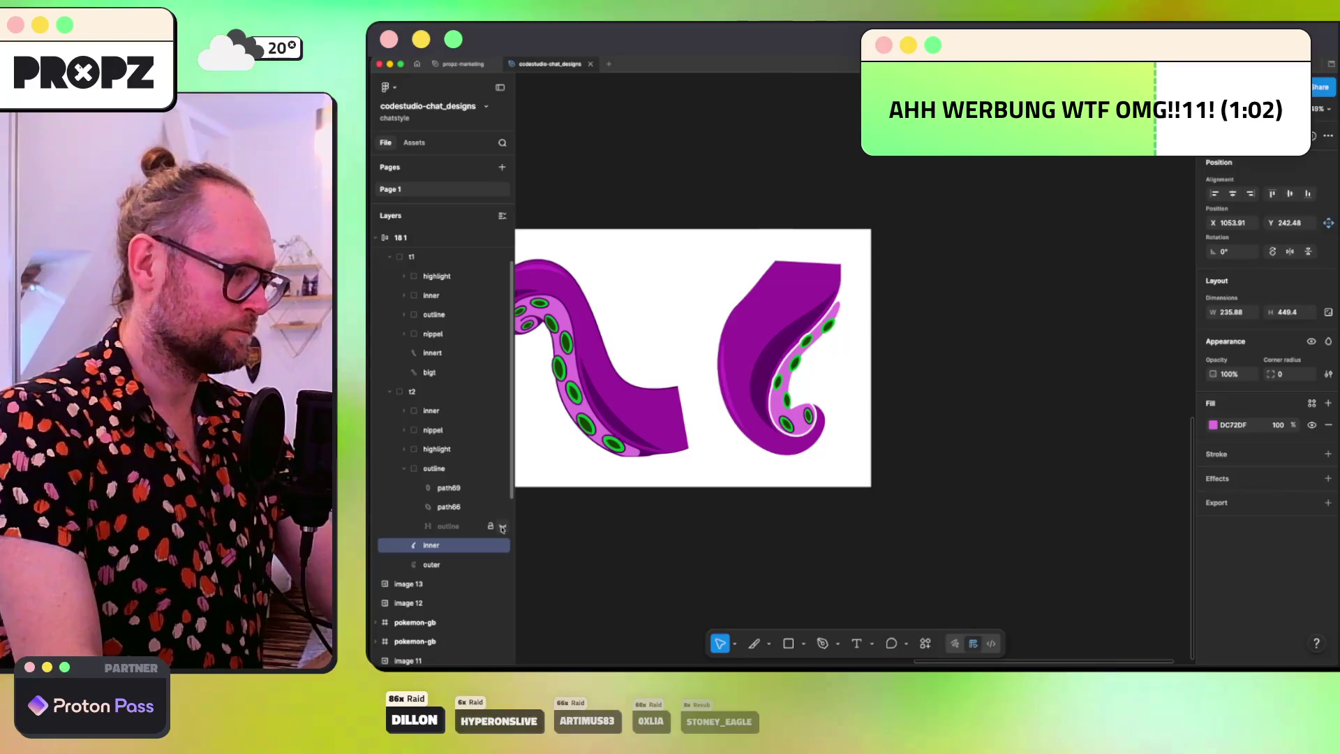
left_click(503, 527)
scroll(659, 411, "down", 3)
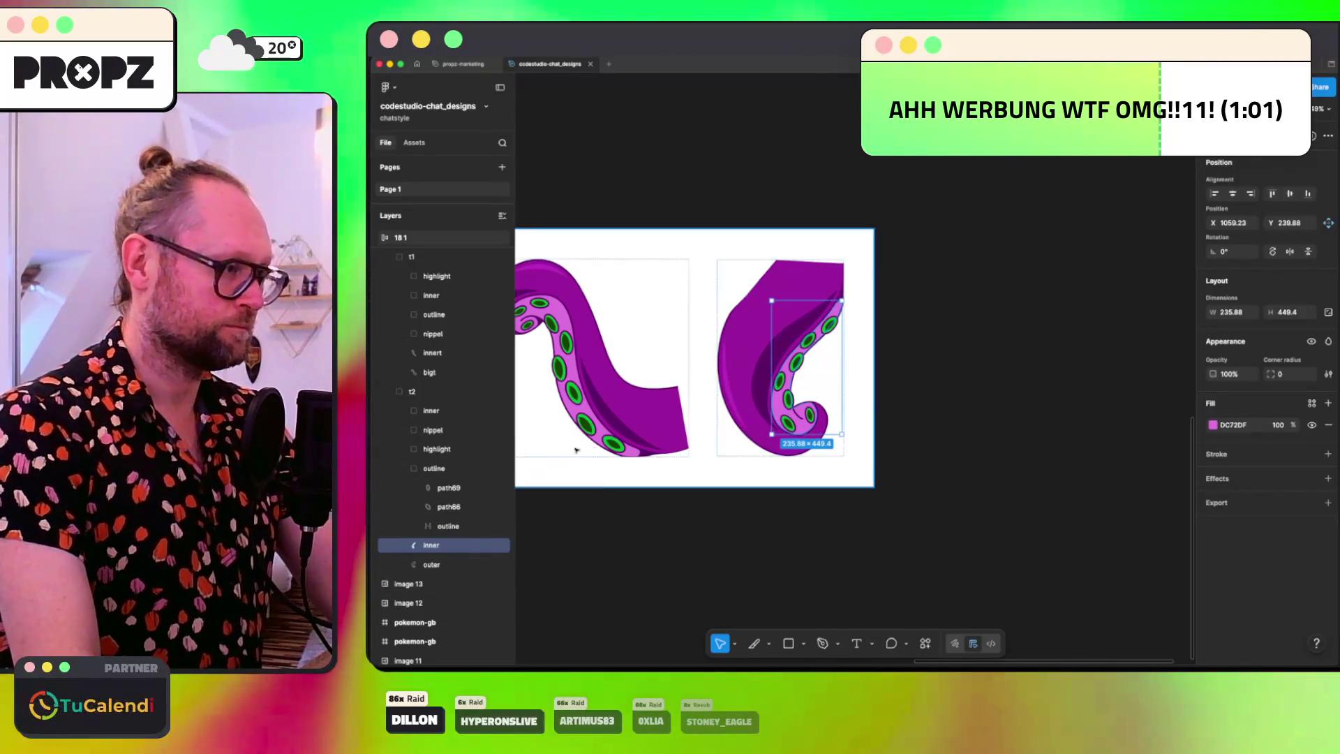
scroll(658, 411, "down", 1)
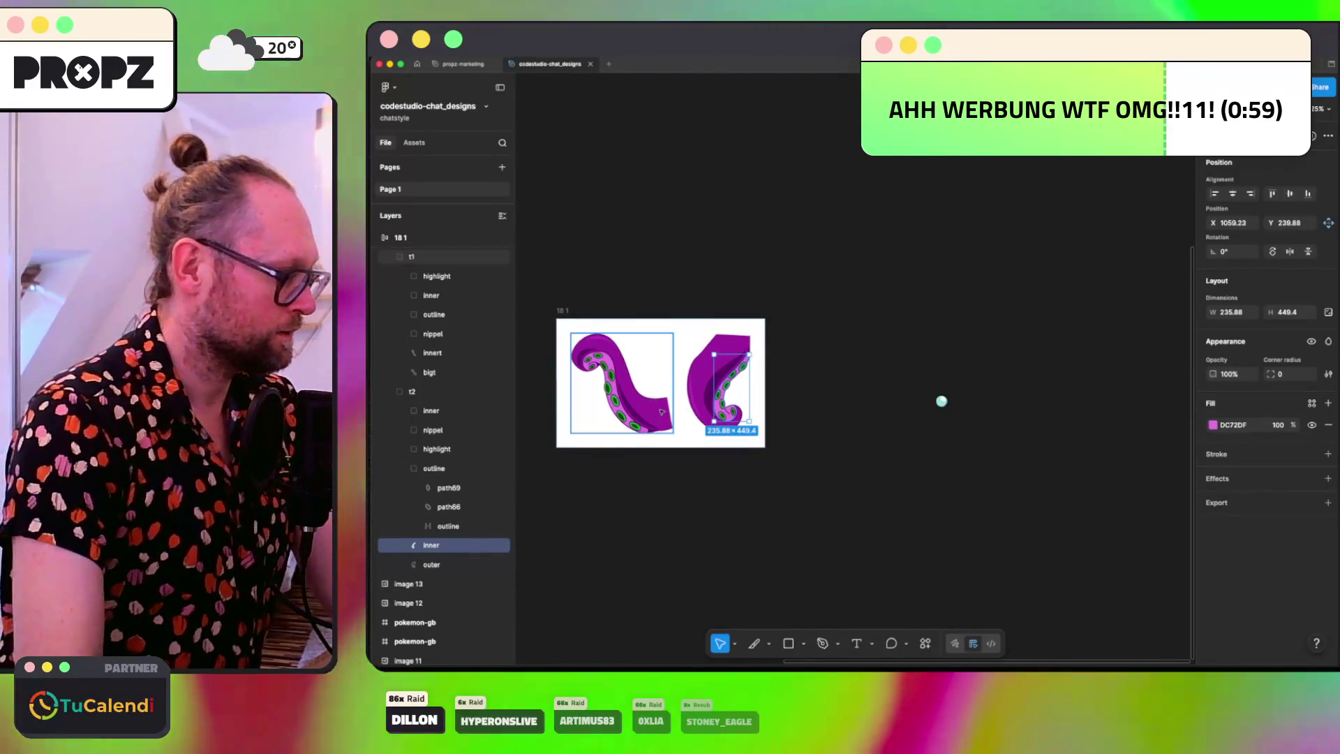
scroll(383, 356, "up", 2)
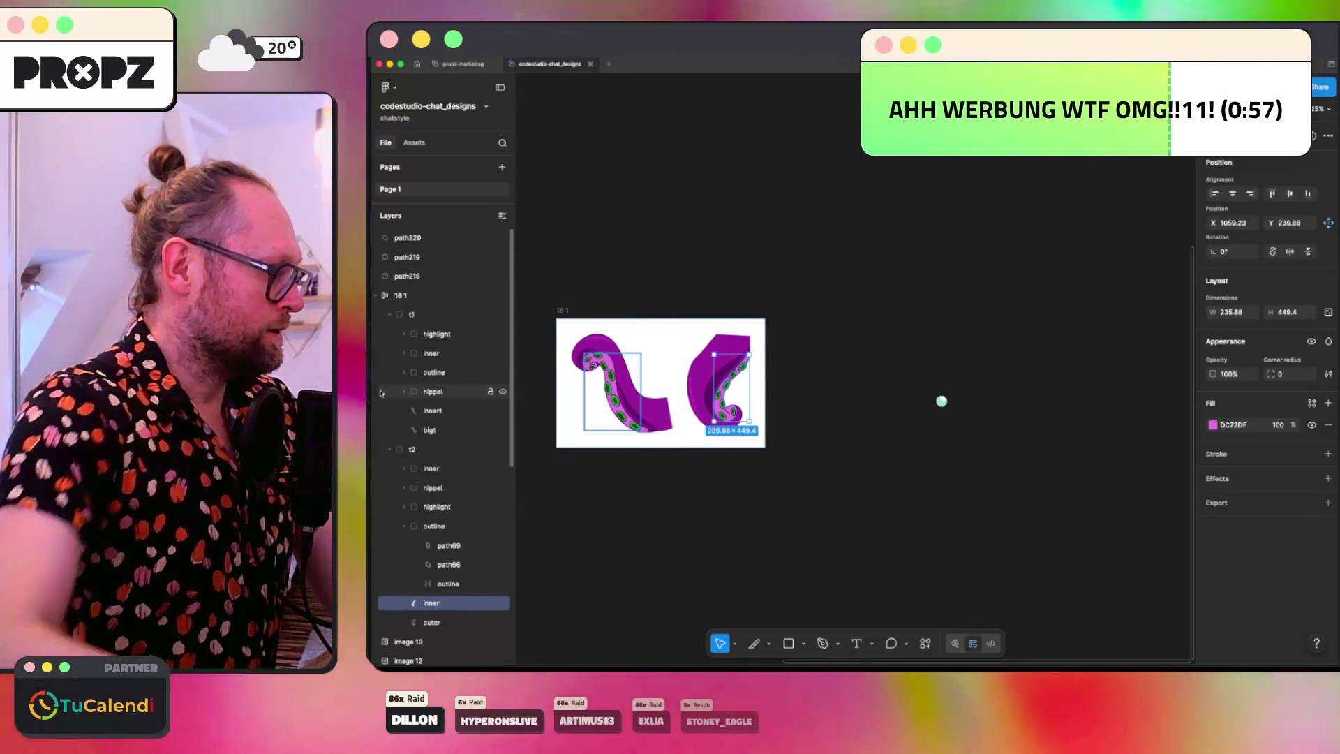
Step: Wrap bubble paths path218–path220 in Frame 4 and place it inside 18 1 between t1 and t2
left_click(383, 317)
left_click(819, 346)
mouse_move(938, 393)
left_mouse_down()
mouse_move(947, 406)
mouse_move(670, 347)
mouse_move(676, 330)
left_mouse_up()
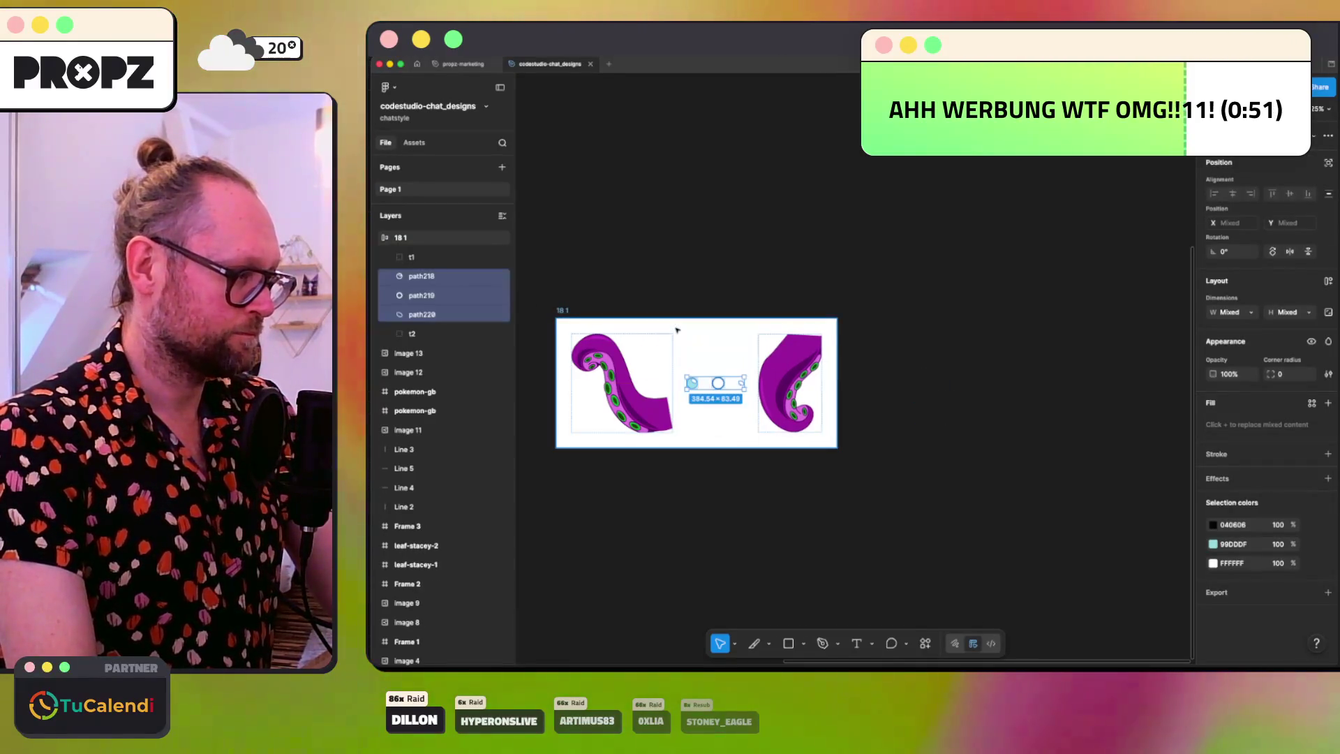
left_click(698, 330)
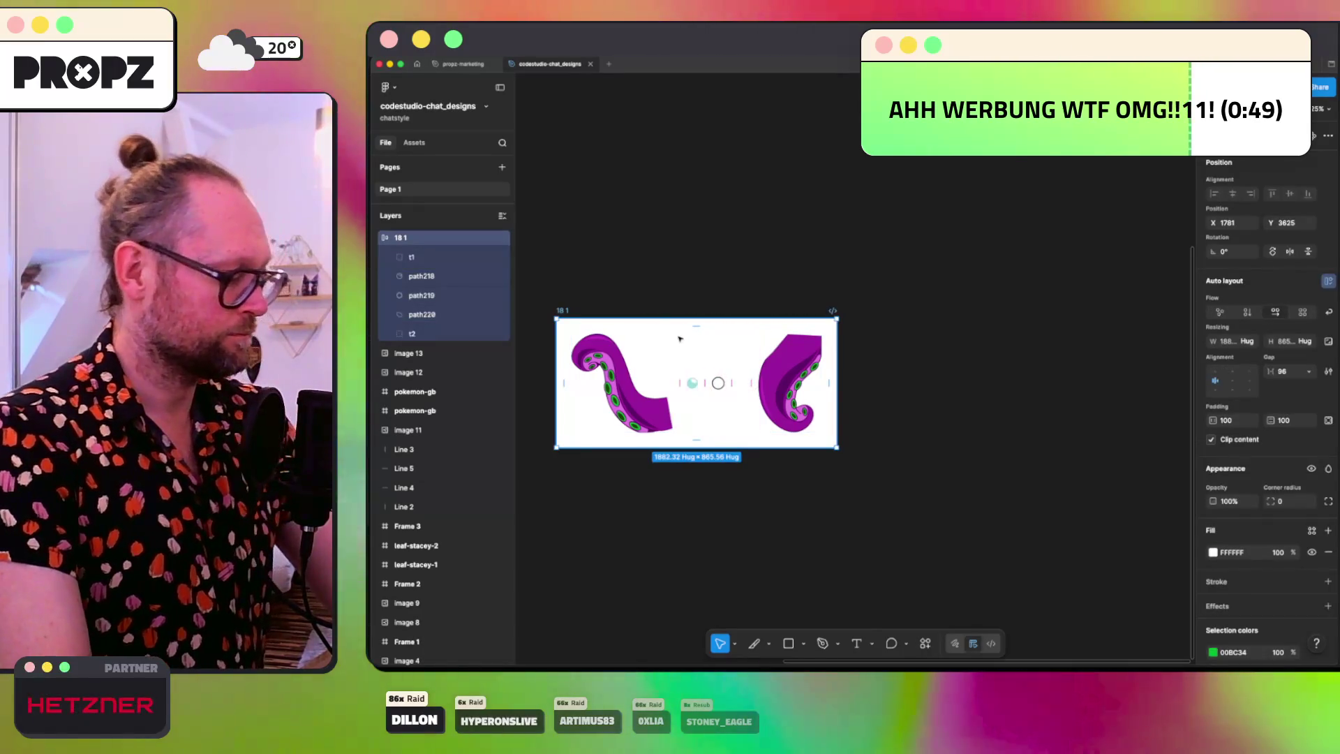
key("super+z")
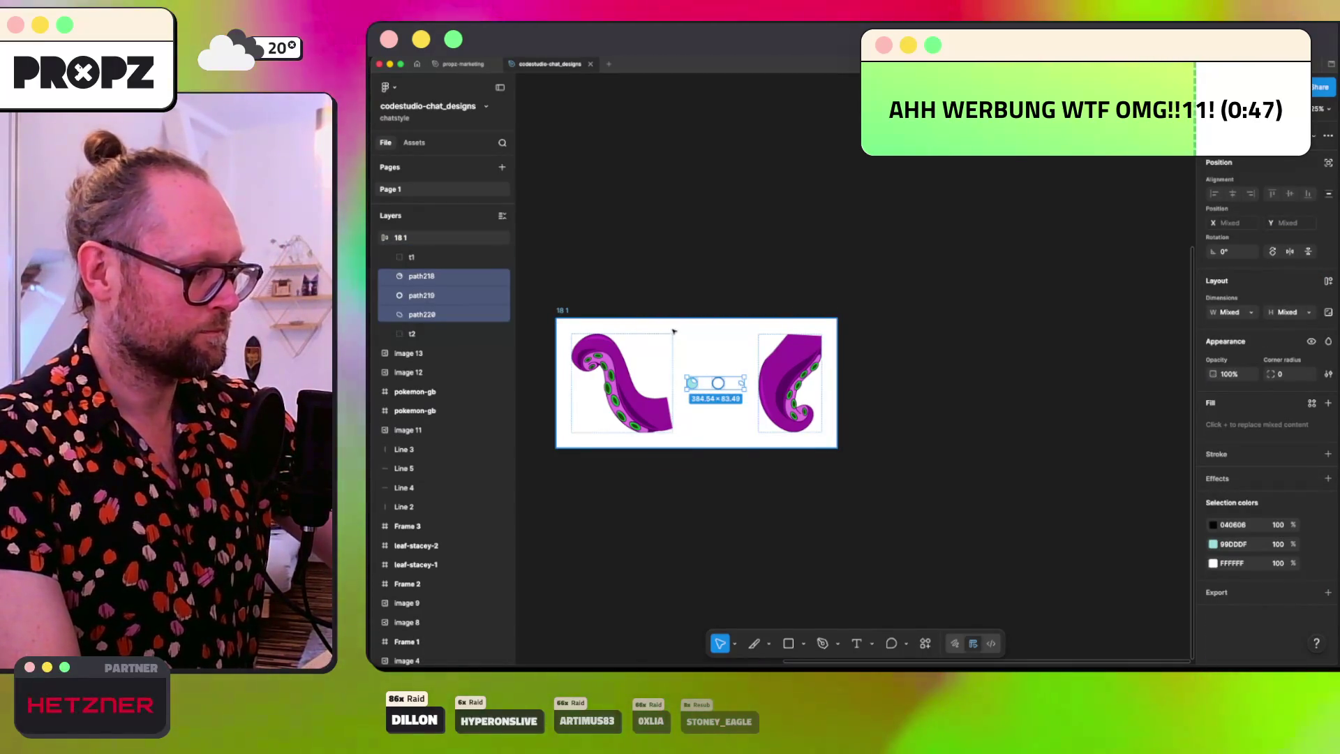
key("super+z")
key("super+alt+g")
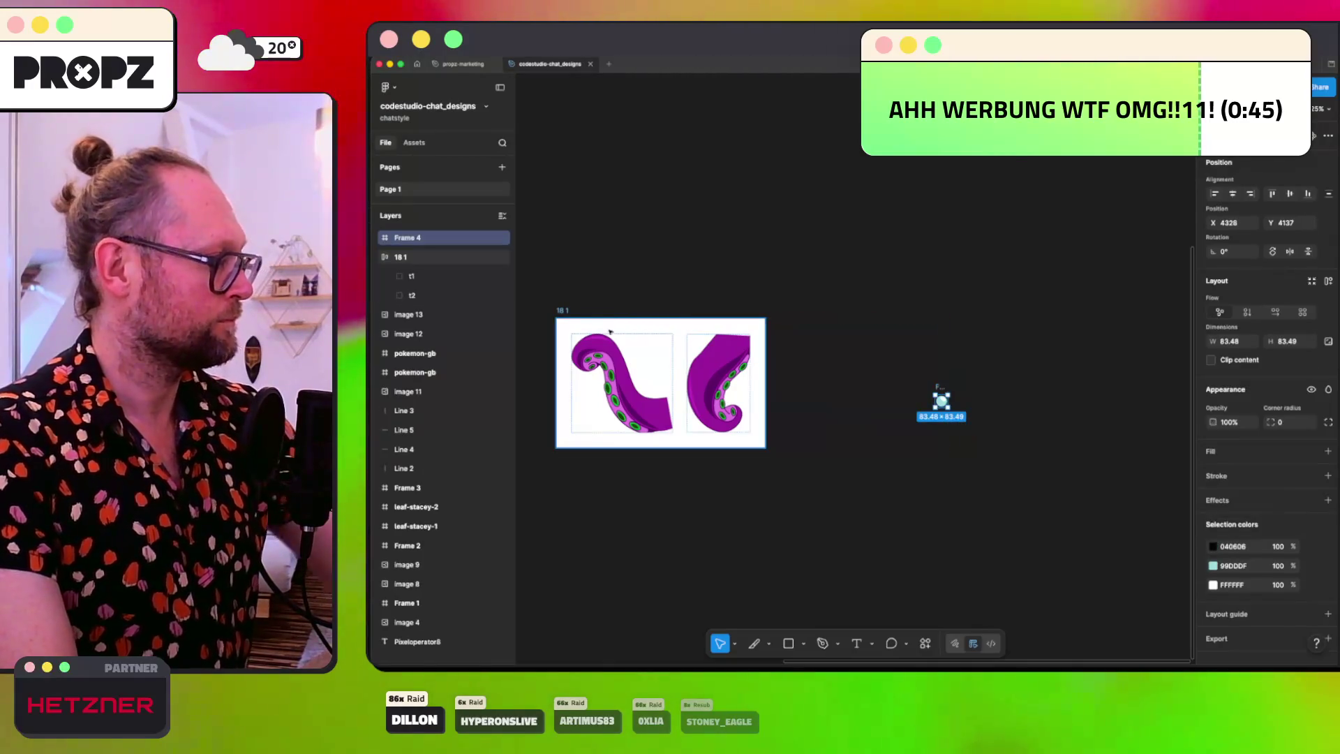
left_click_drag(814, 390, 681, 353)
left_click(412, 353)
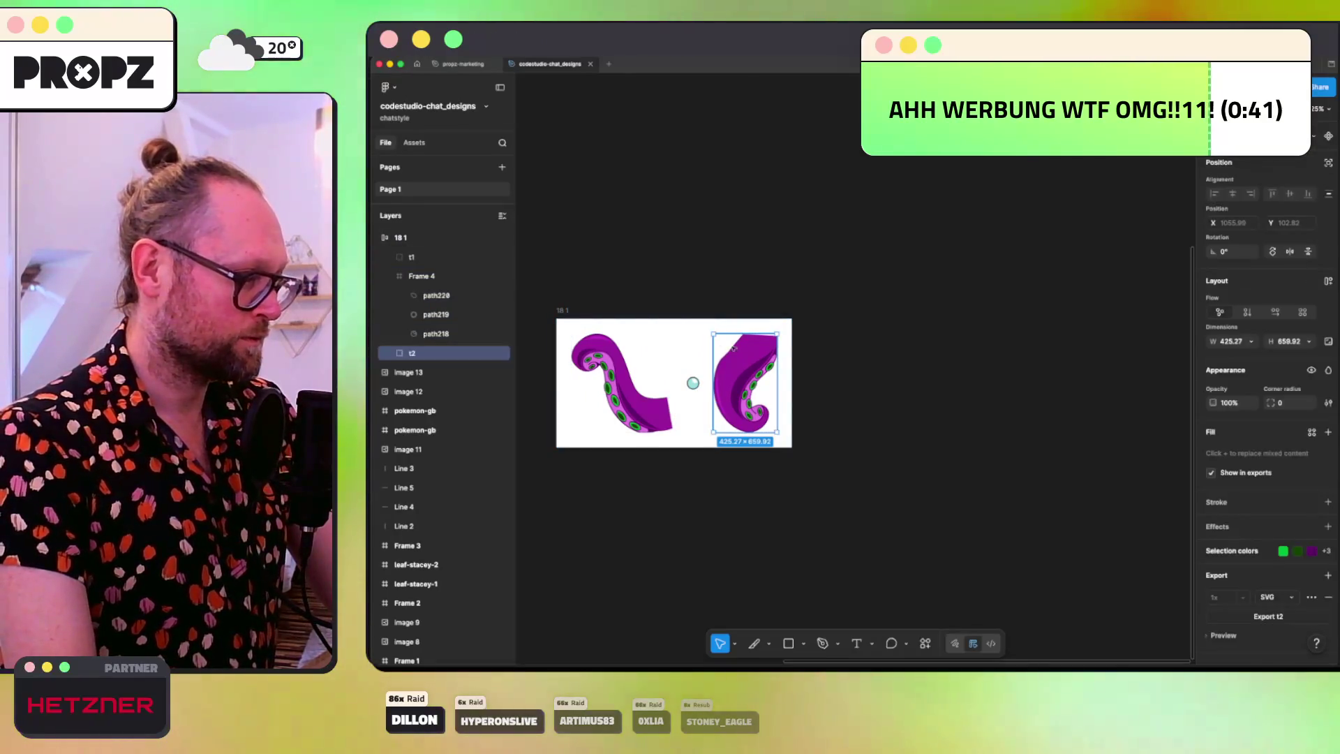
left_click(402, 371)
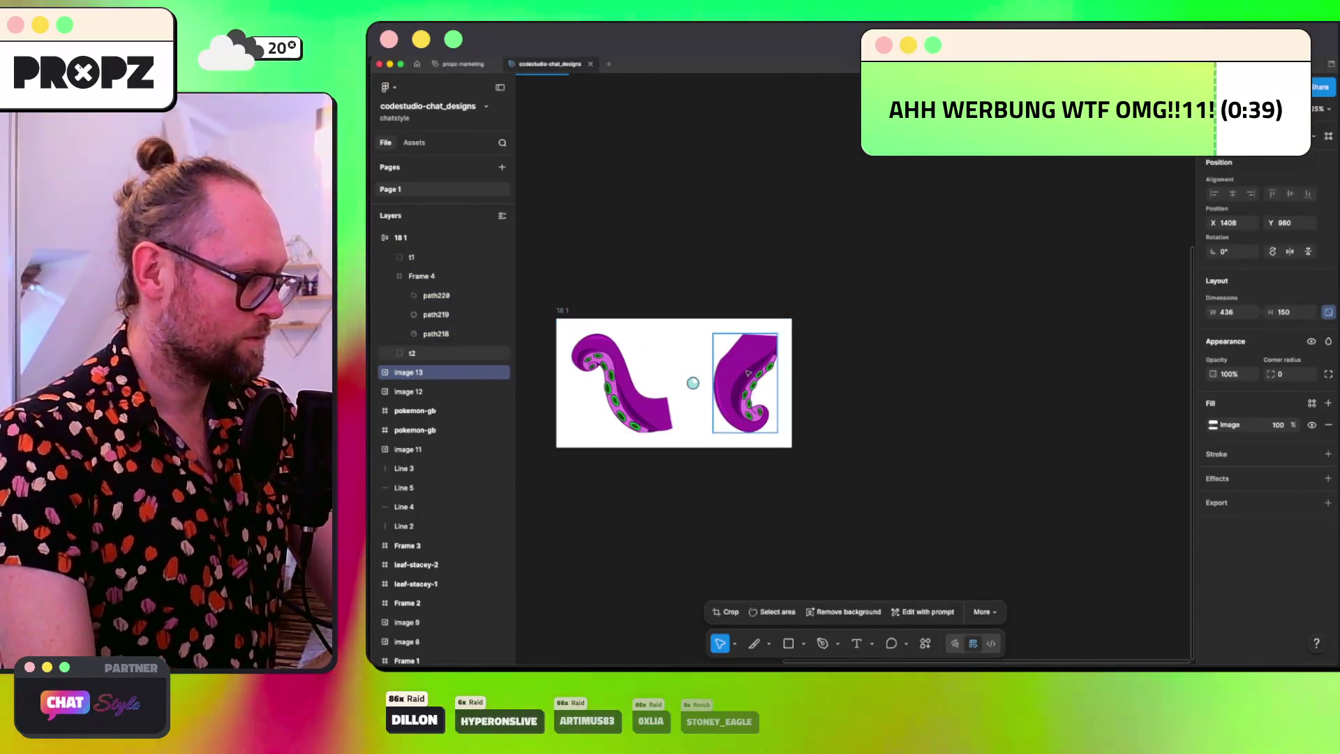
left_click(745, 391)
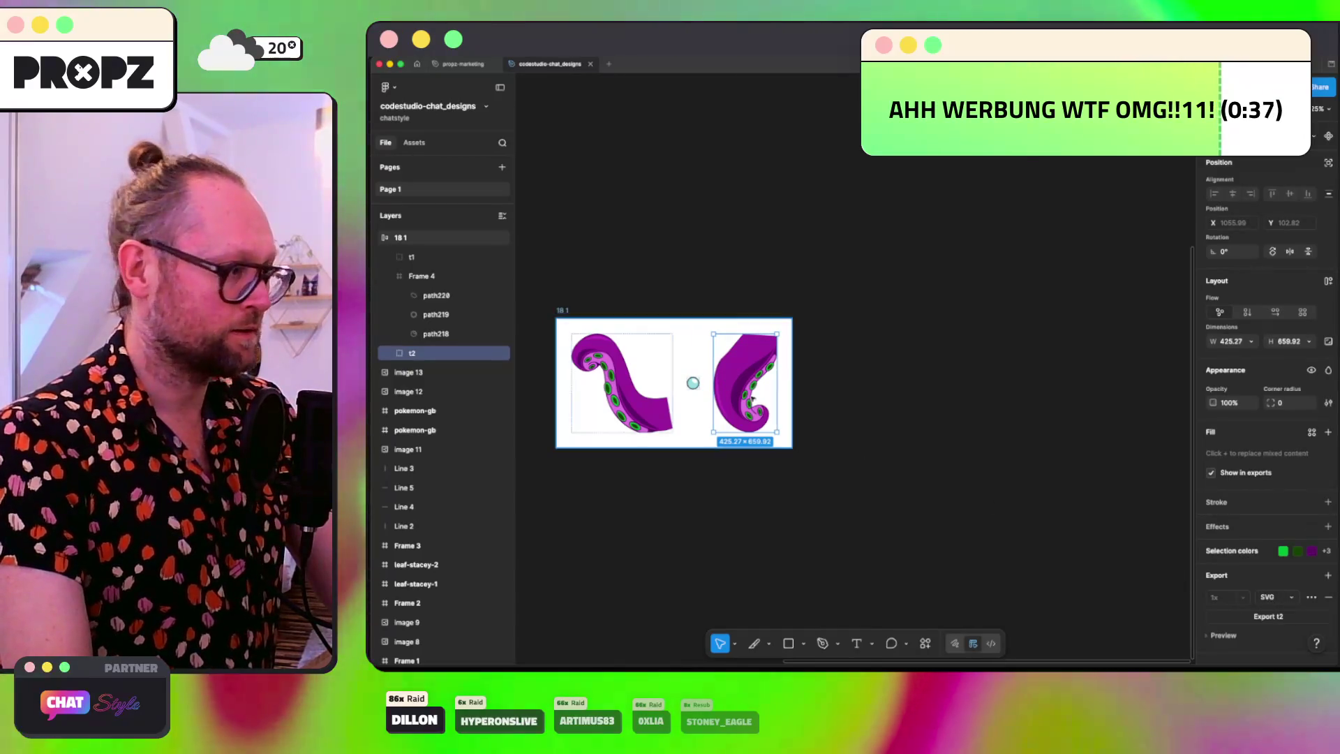
Step: Rename layer t2 to dayofthetentacle-2 and layer t1 to dayofthetentacle-1
double_click(441, 352)
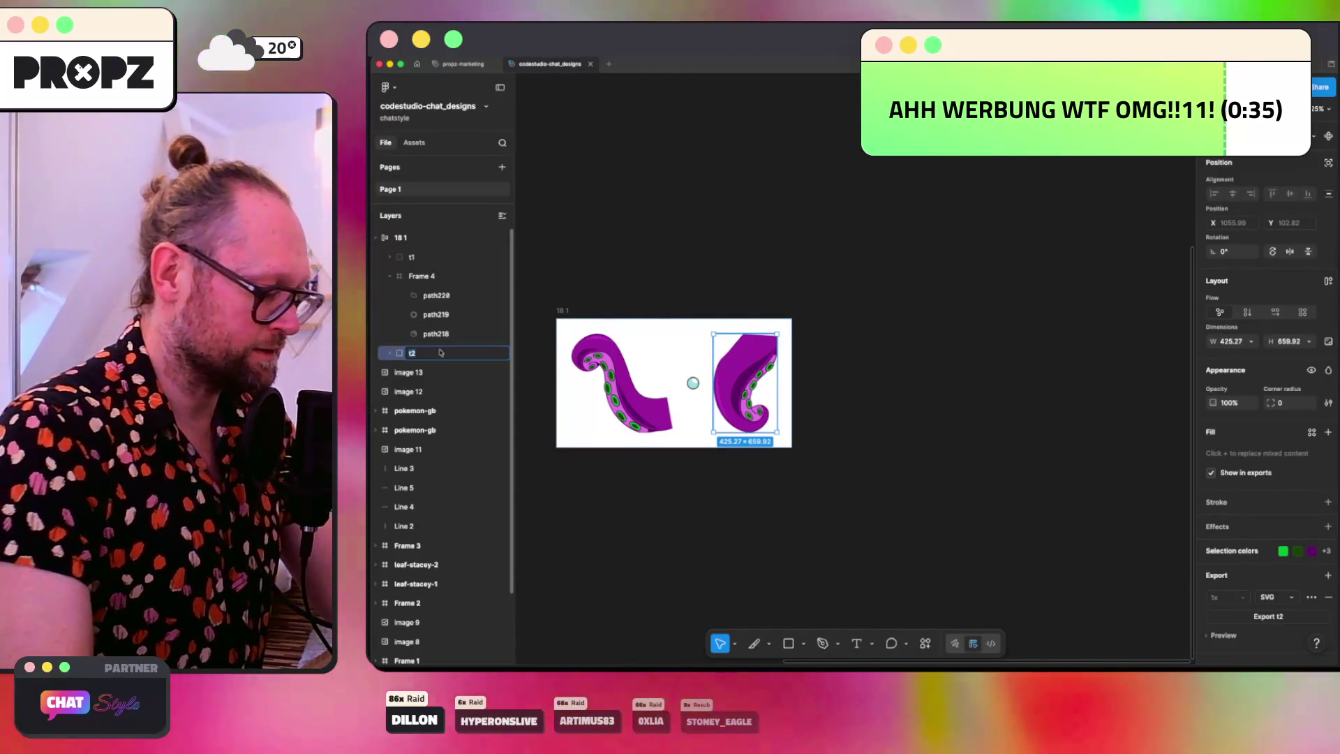
type("dayoff")
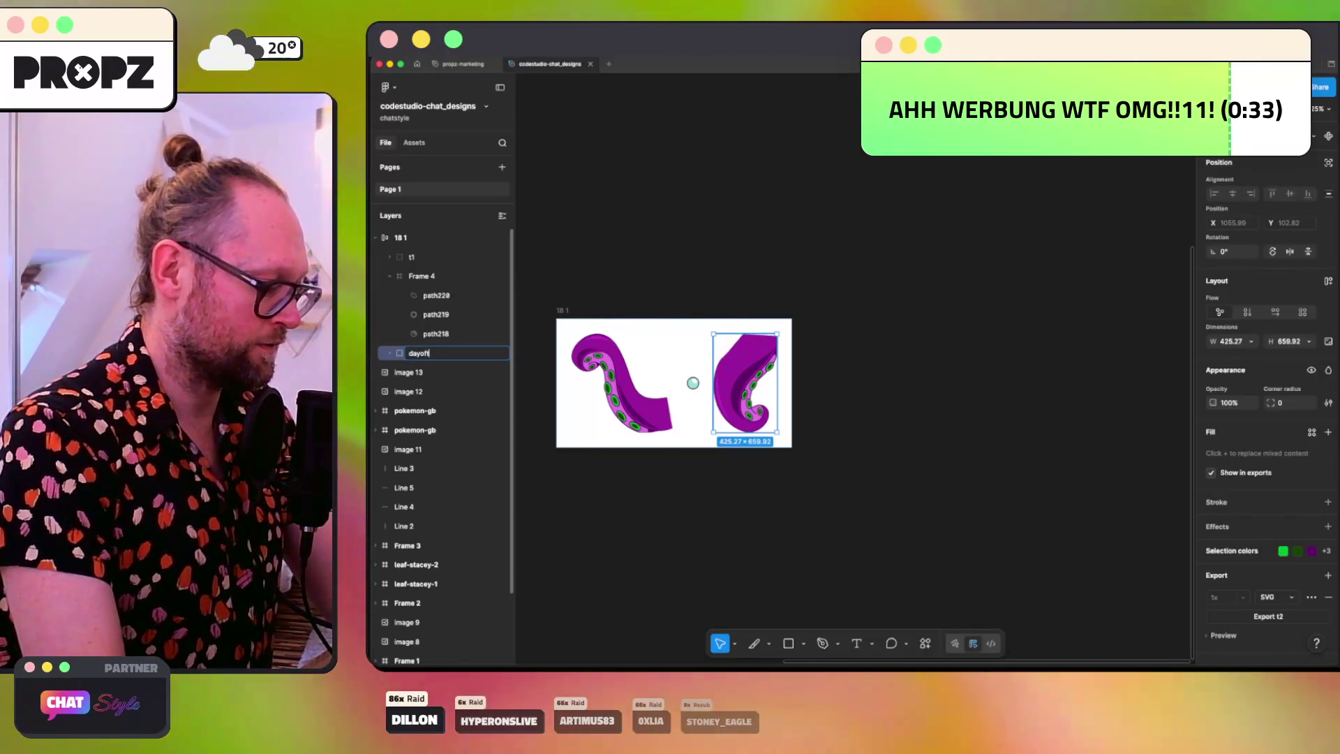
key("BackSpace")
type("thetentacle-2")
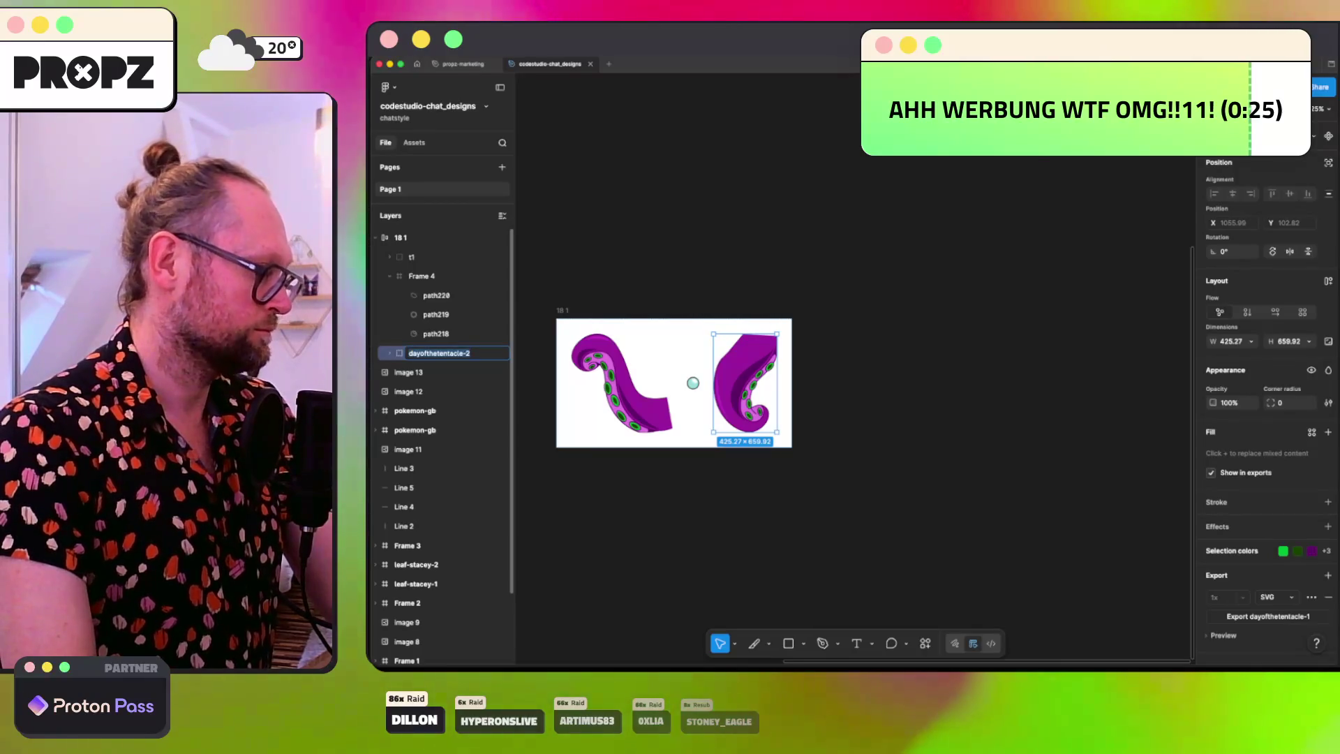
left_click(576, 349)
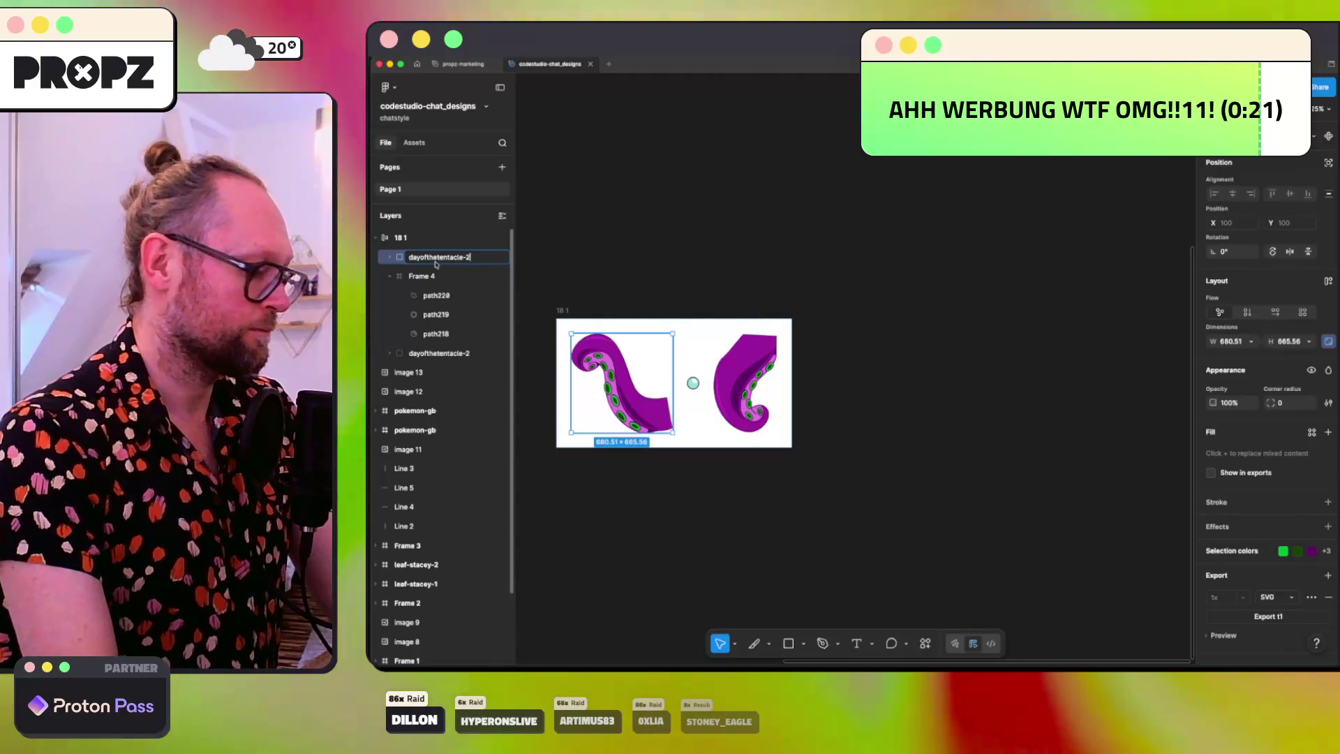
key("BackSpace")
type("1")
key("Return")
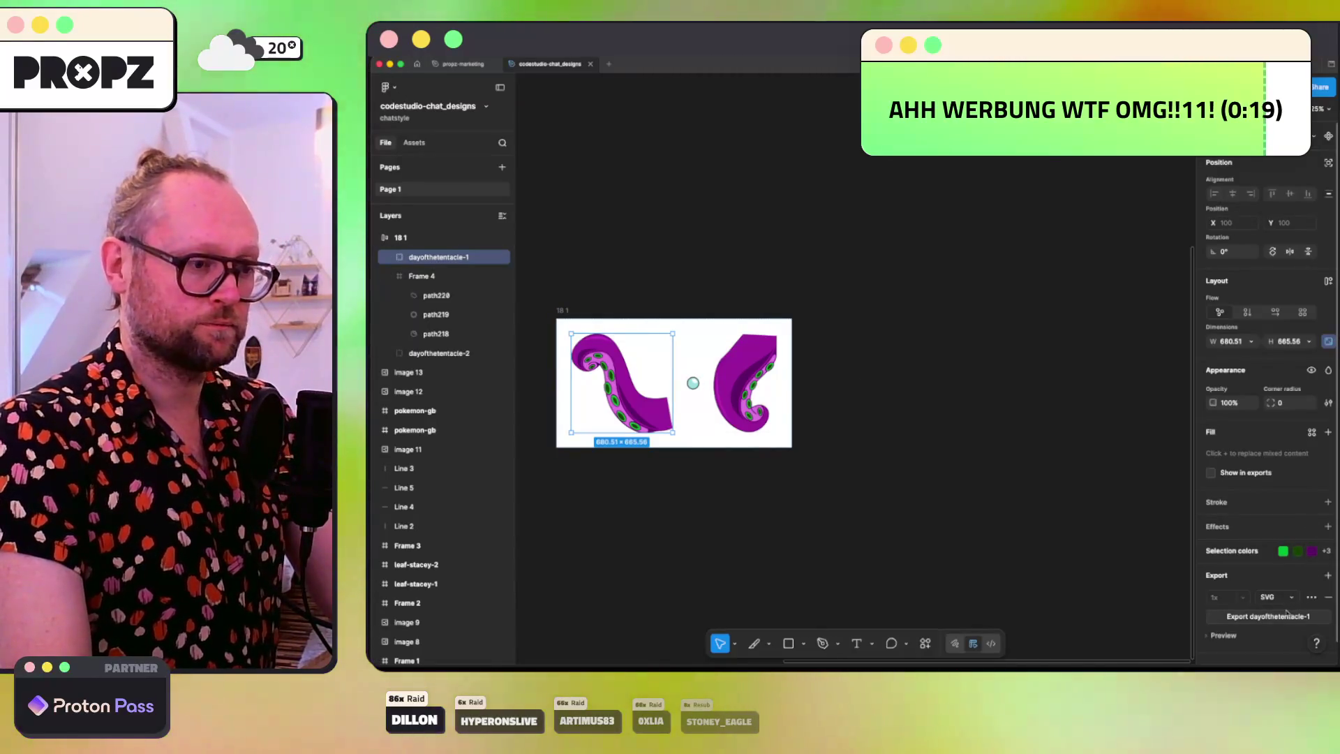
left_click(1268, 616)
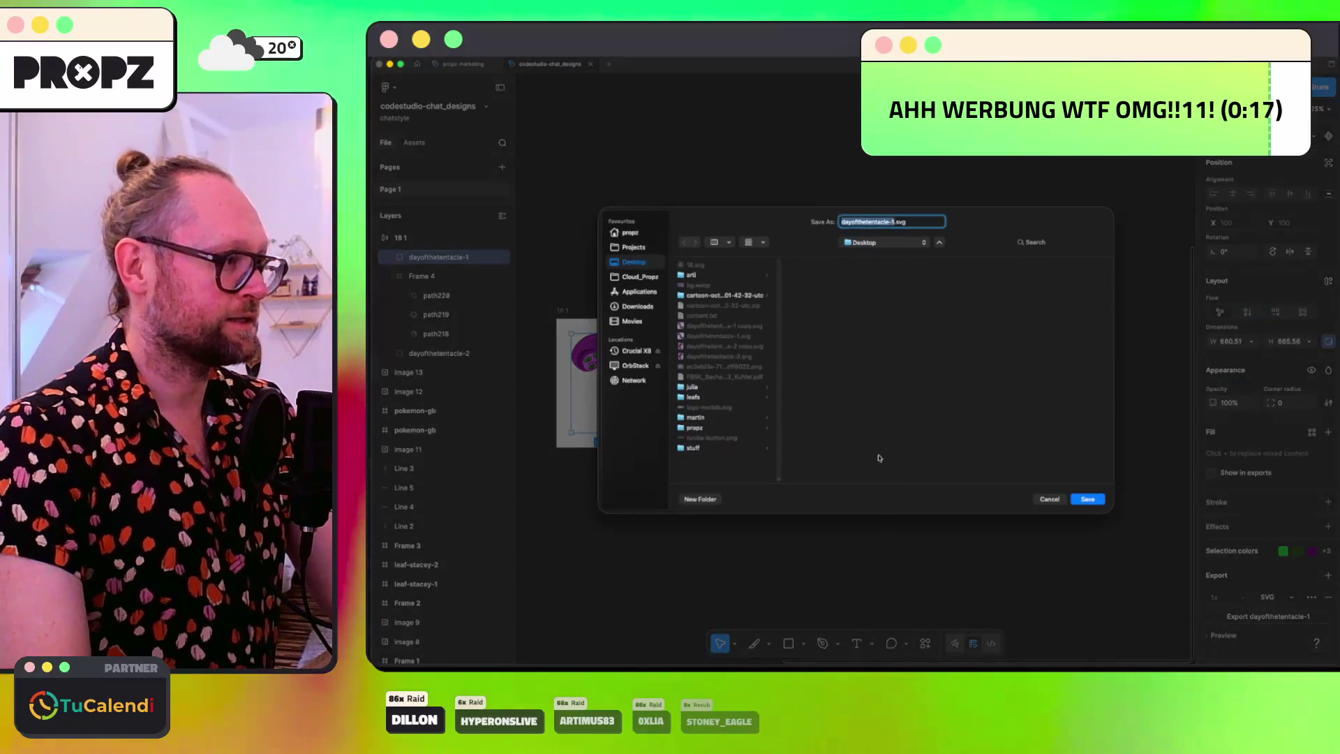
Step: Save dayofthetentacle-1.svg and dayofthetentacle-2.svg to the Desktop, replacing the existing files
left_click(1087, 499)
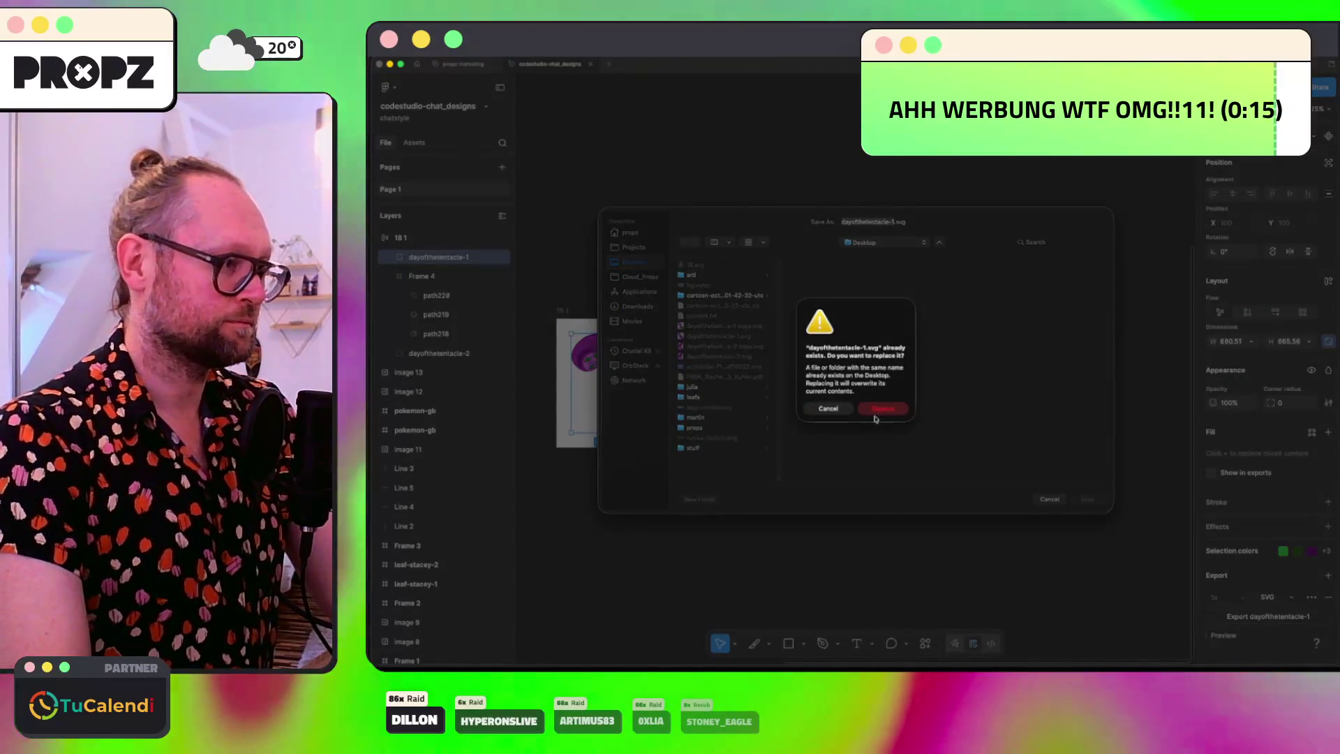
left_click(877, 407)
left_click(741, 363)
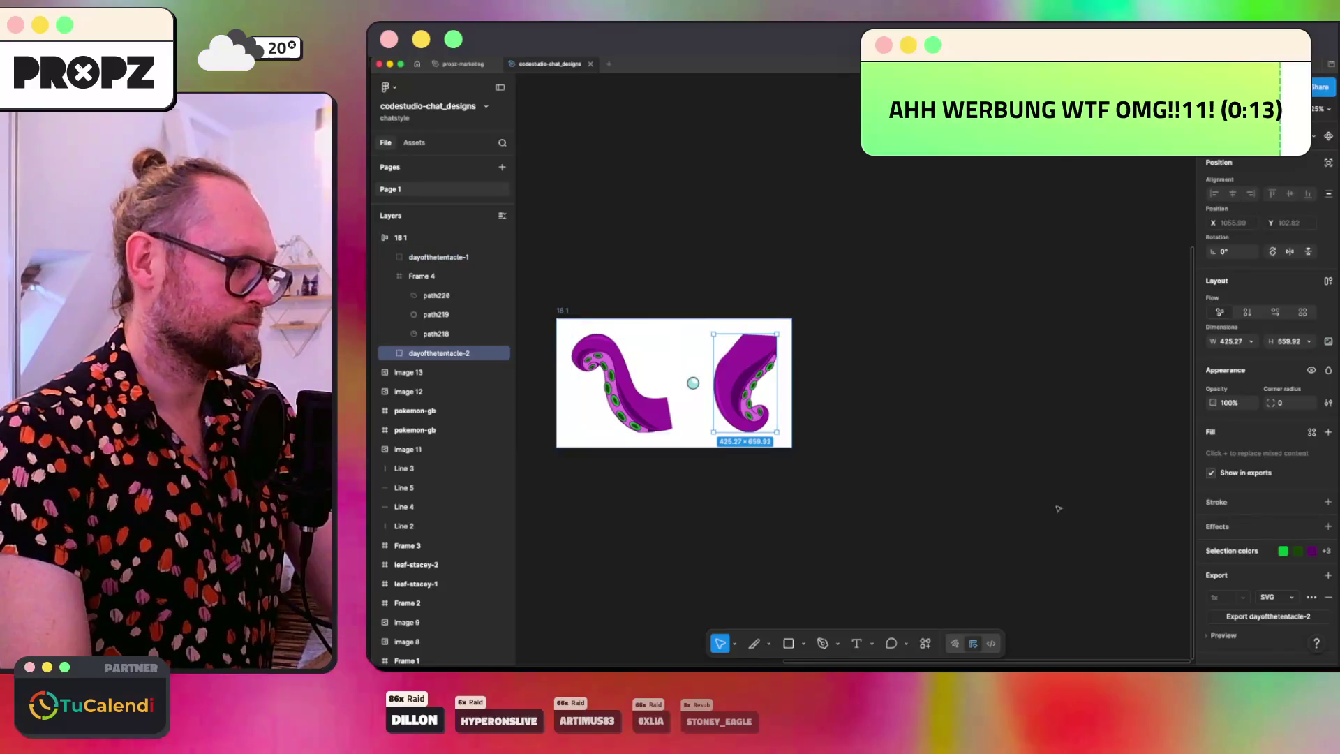
key("super+shift+e")
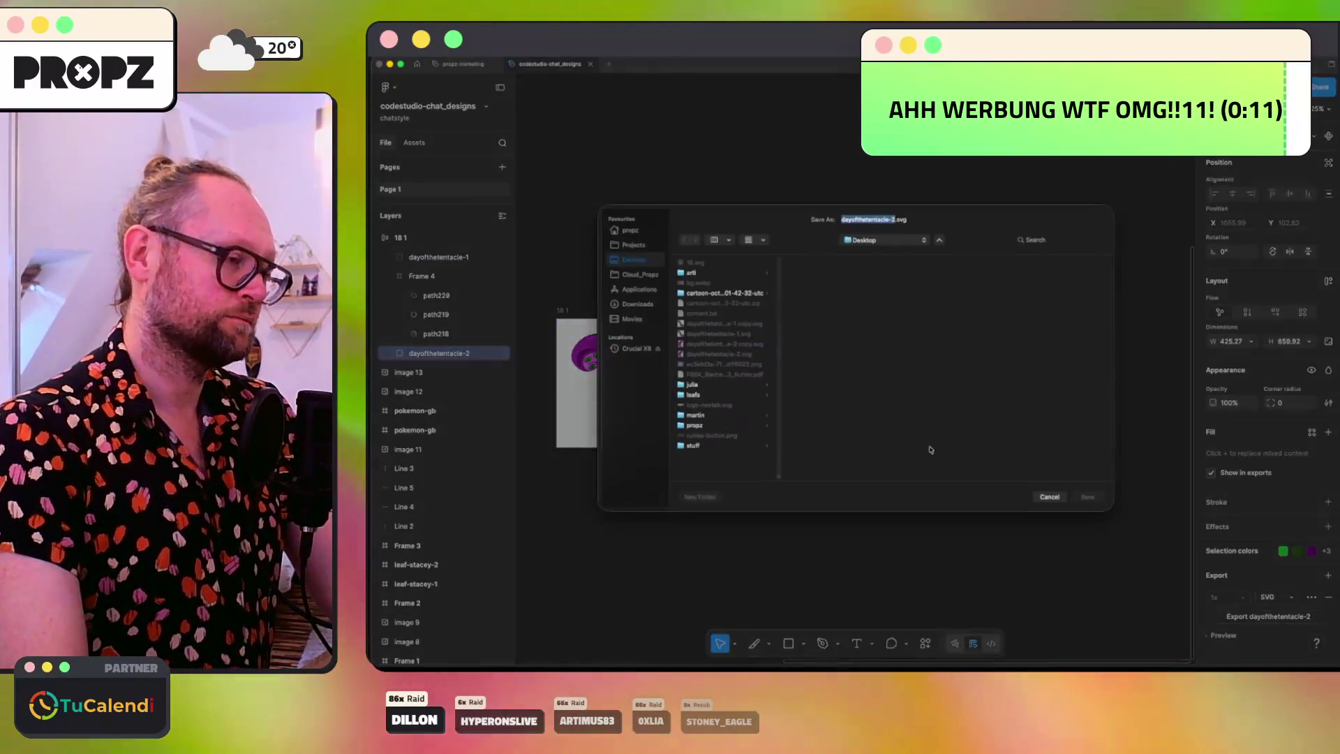
key("Return")
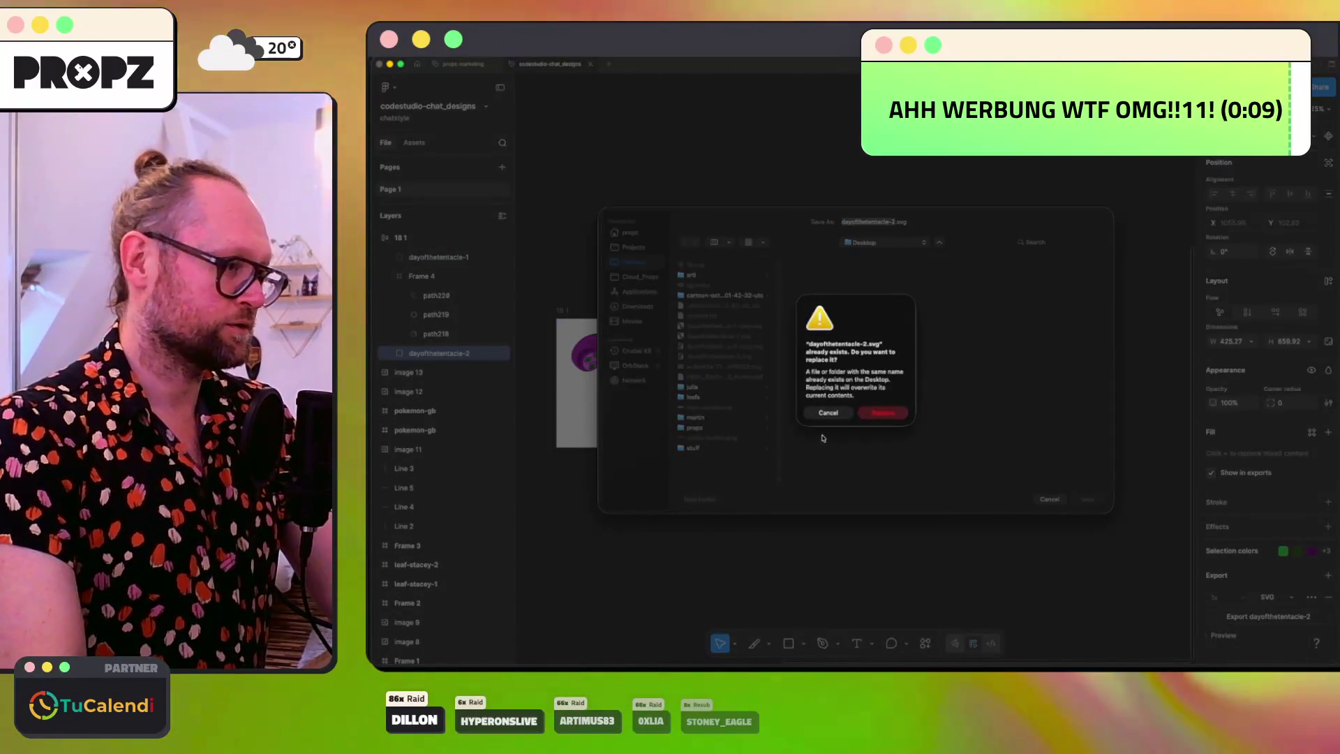
left_click(863, 414)
left_click(512, 649)
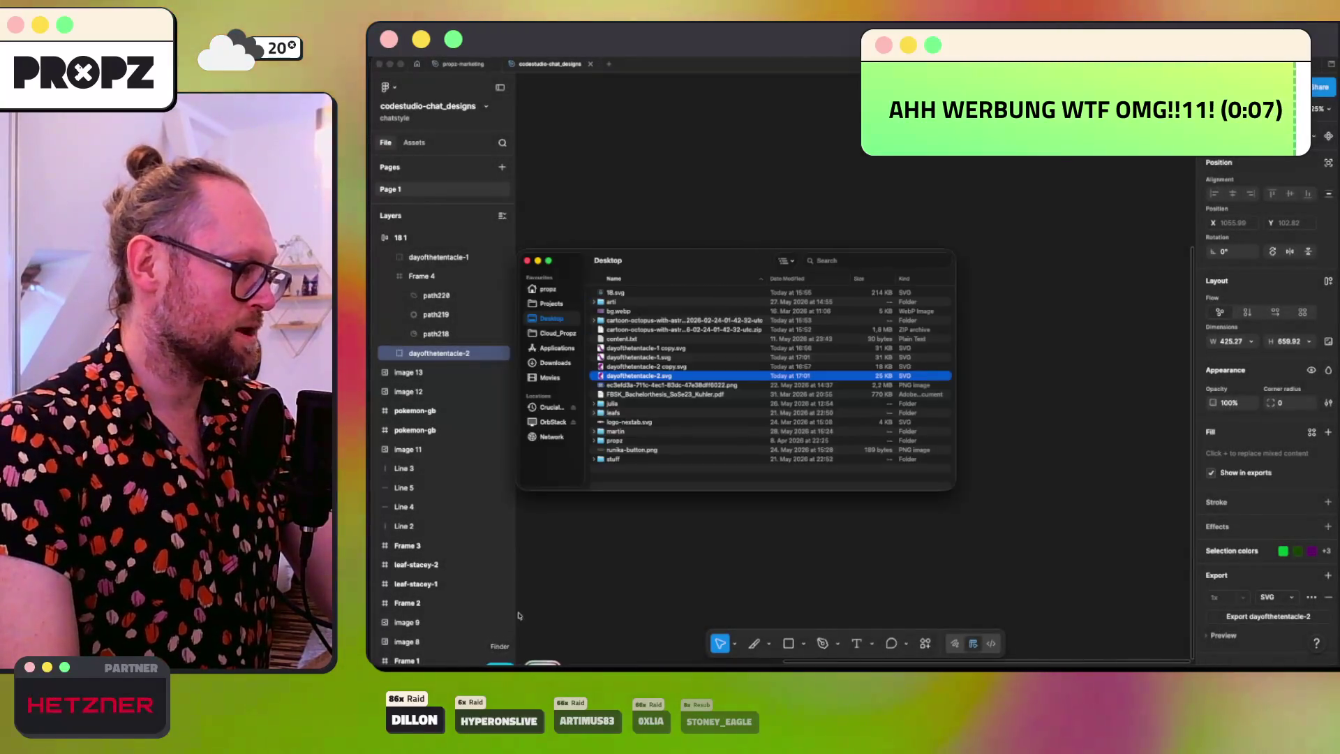
Step: Move dayofthetentacle-1 copy.svg and dayofthetentacle-2 copy.svg to the Trash
left_click(661, 347)
left_click(659, 367, "super")
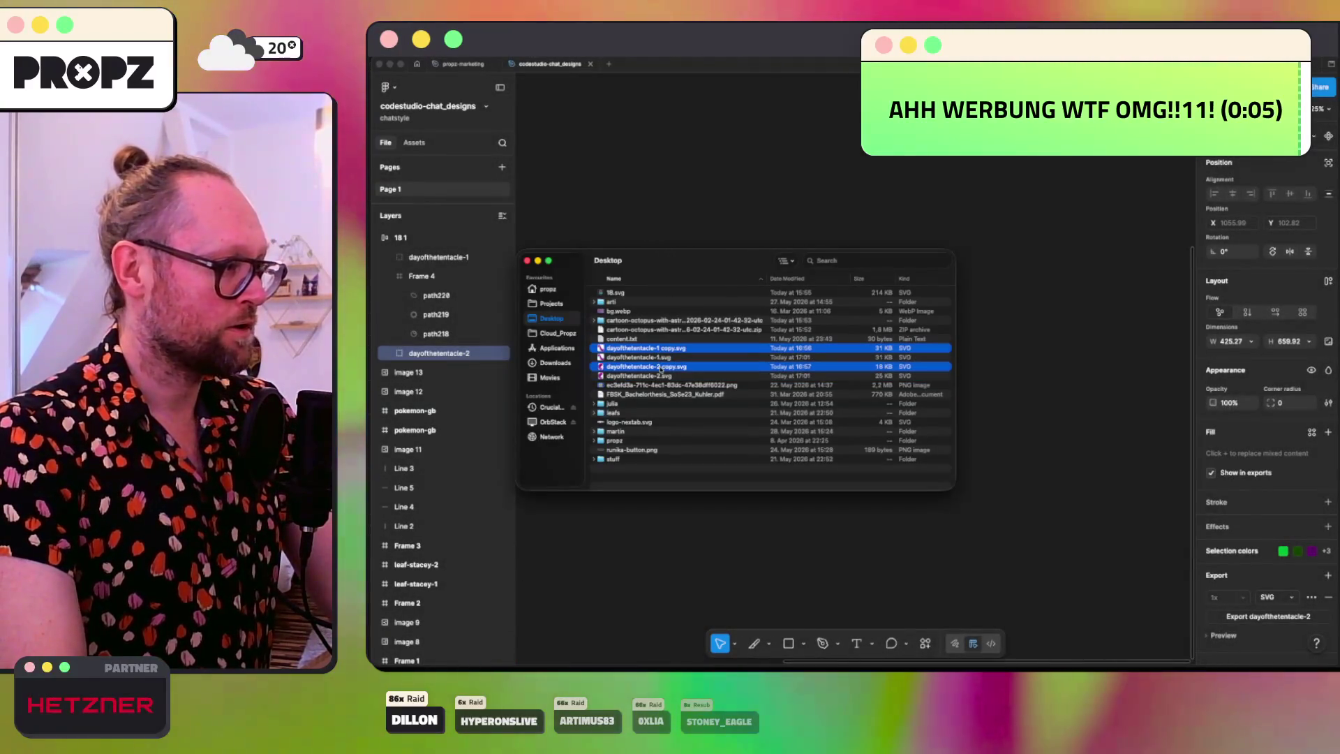
key("super+BackSpace")
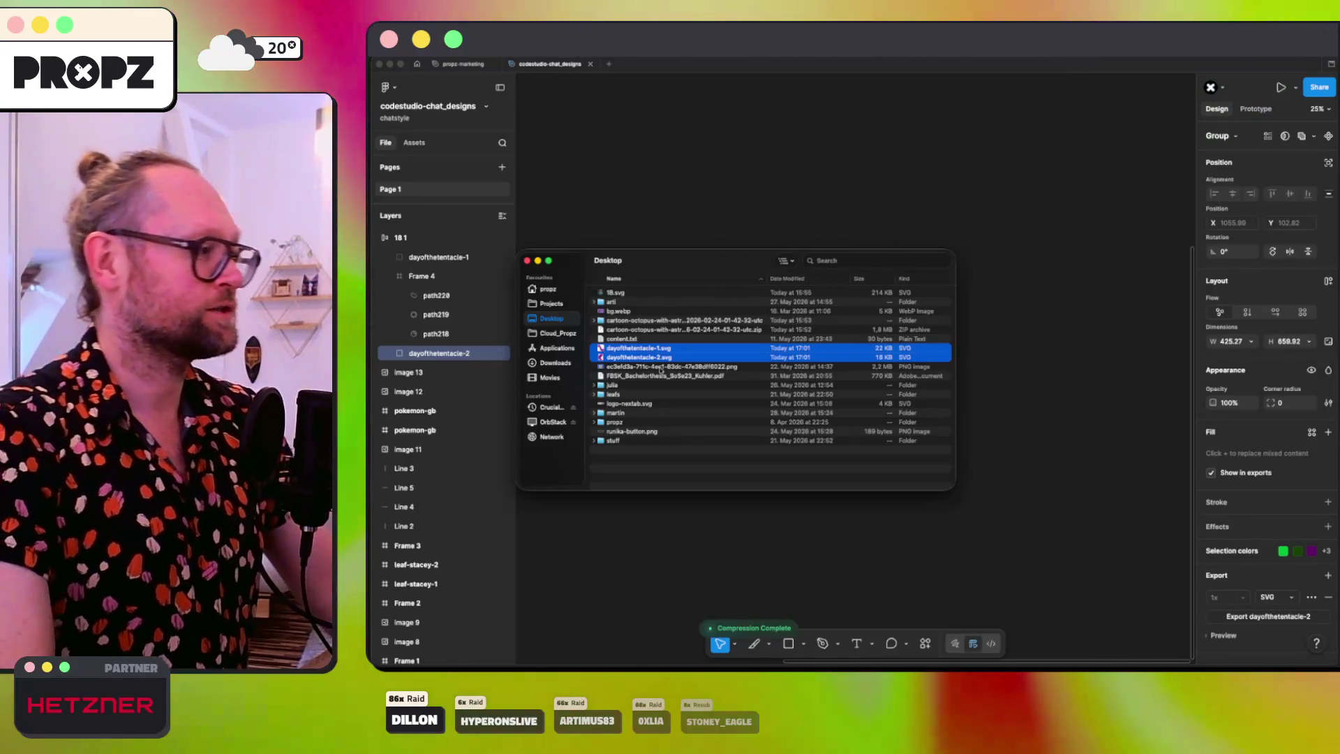
Step: Quick Look dayofthetentacle-1.svg and dayofthetentacle-2.svg to confirm both tentacles render intact
key("shift+Up")
key("space")
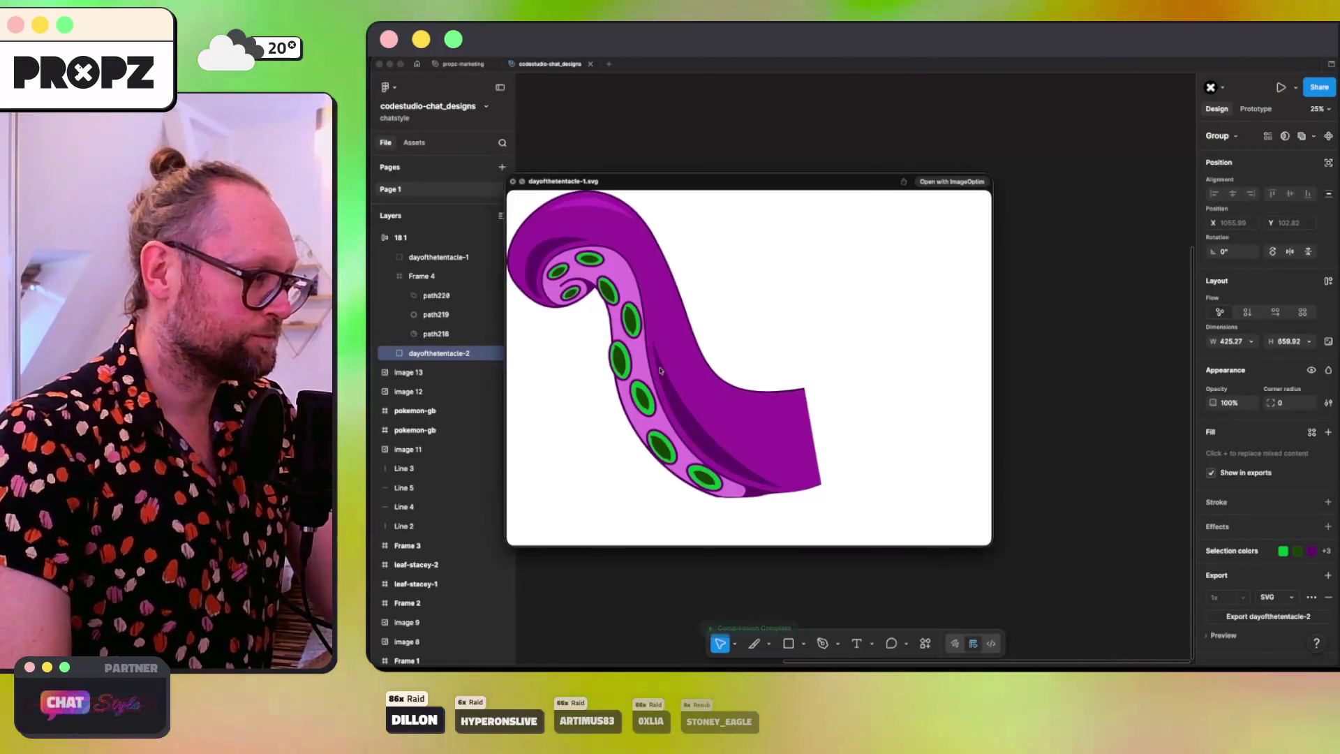
key("Down")
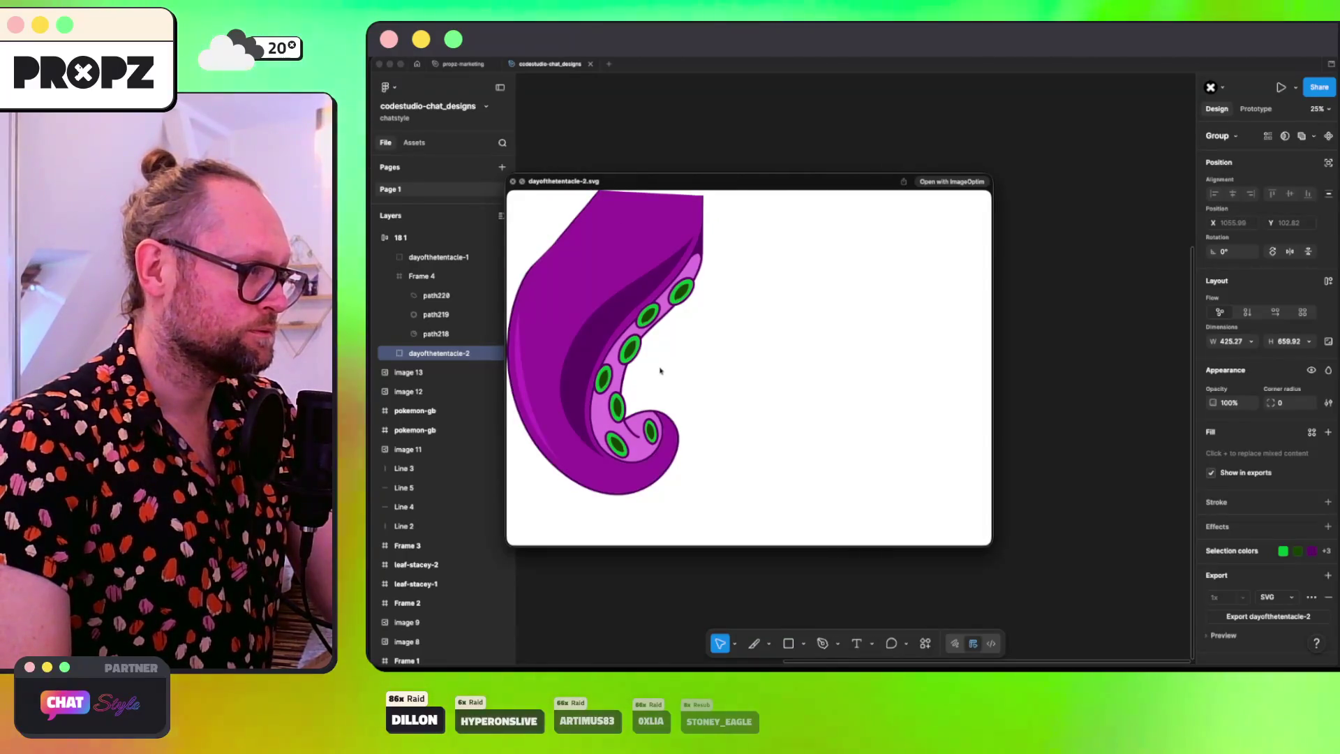
key("Up")
key("space")
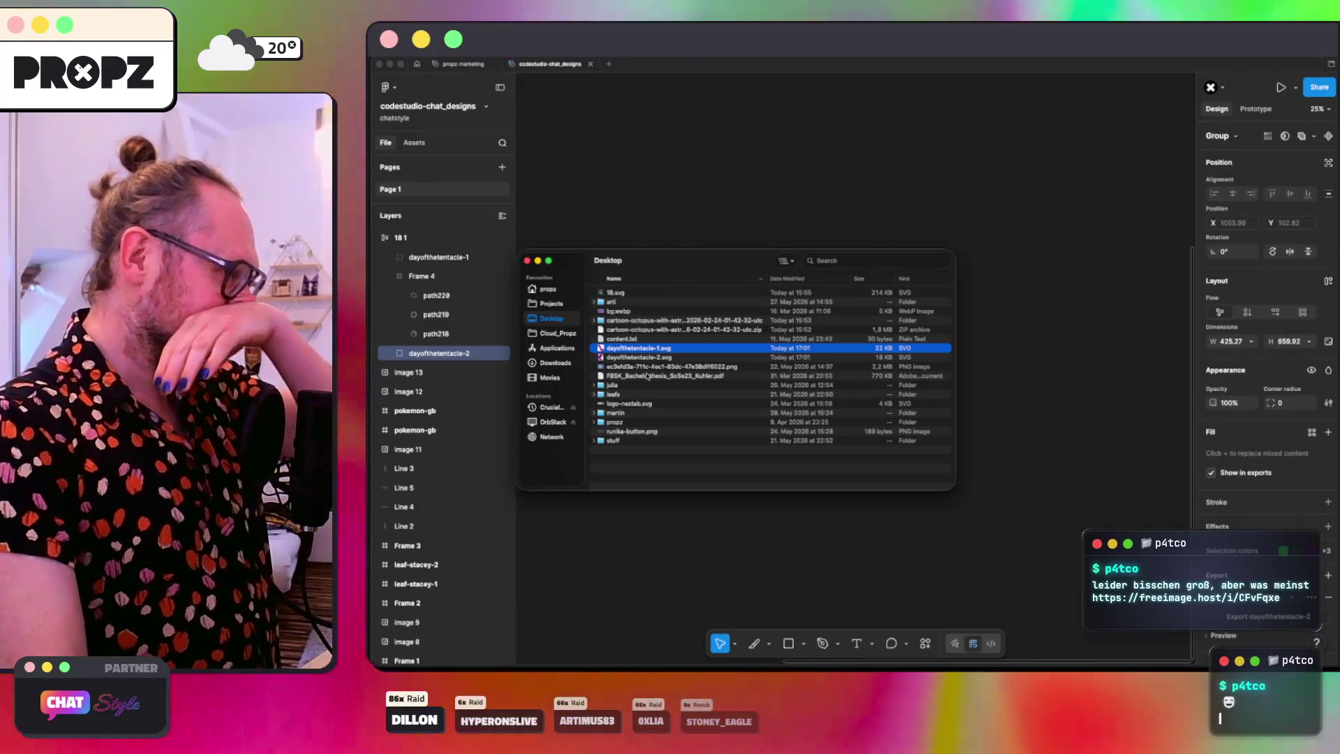
key("super+Tab")
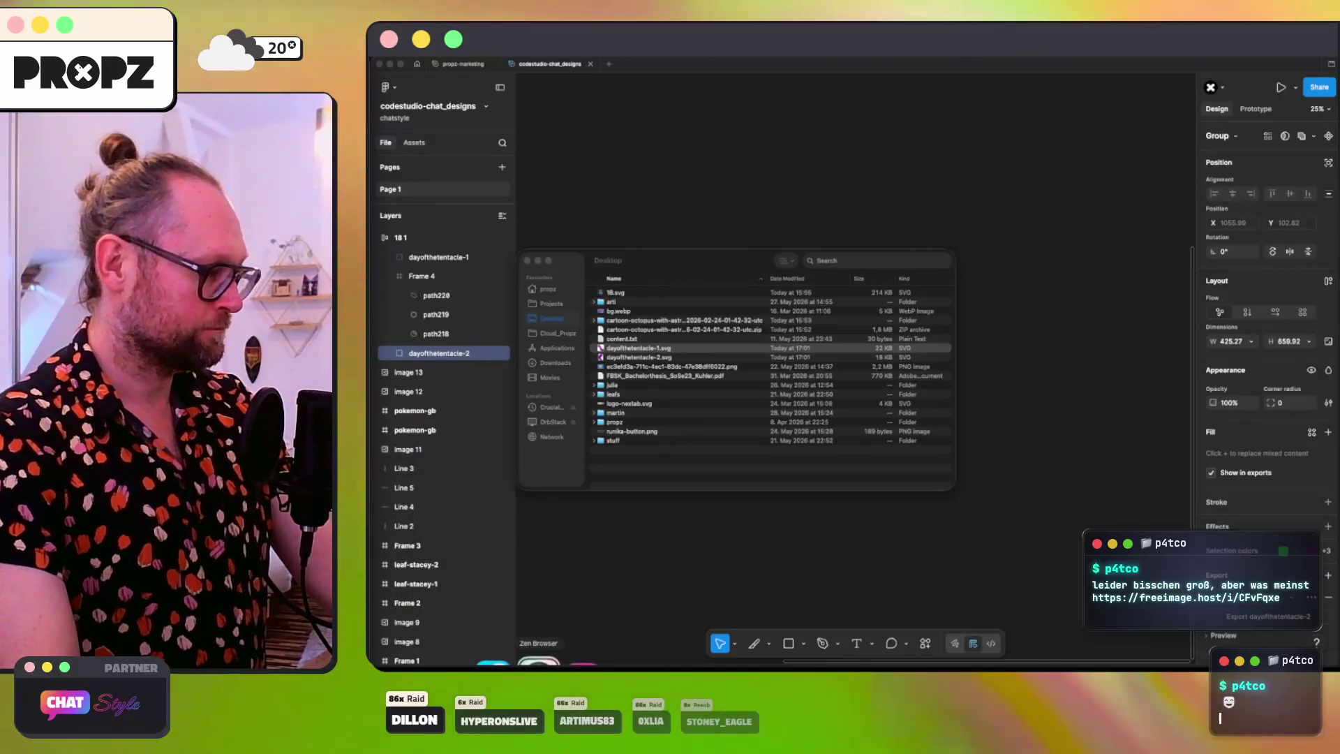
Step: Load the pasted freeimage.host 'demo' link in Zen Browser and enlarge the purple-card tentacle image
left_click(539, 662)
key("super+v")
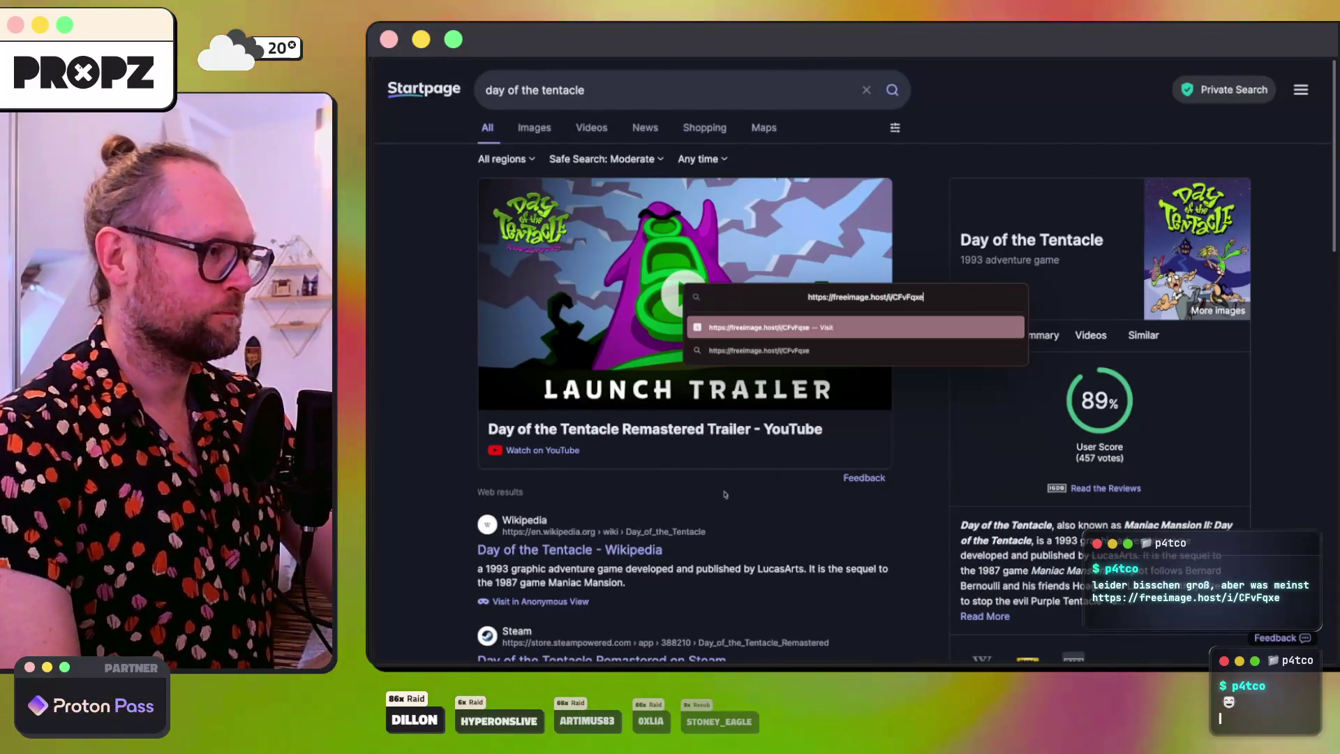
key("Return")
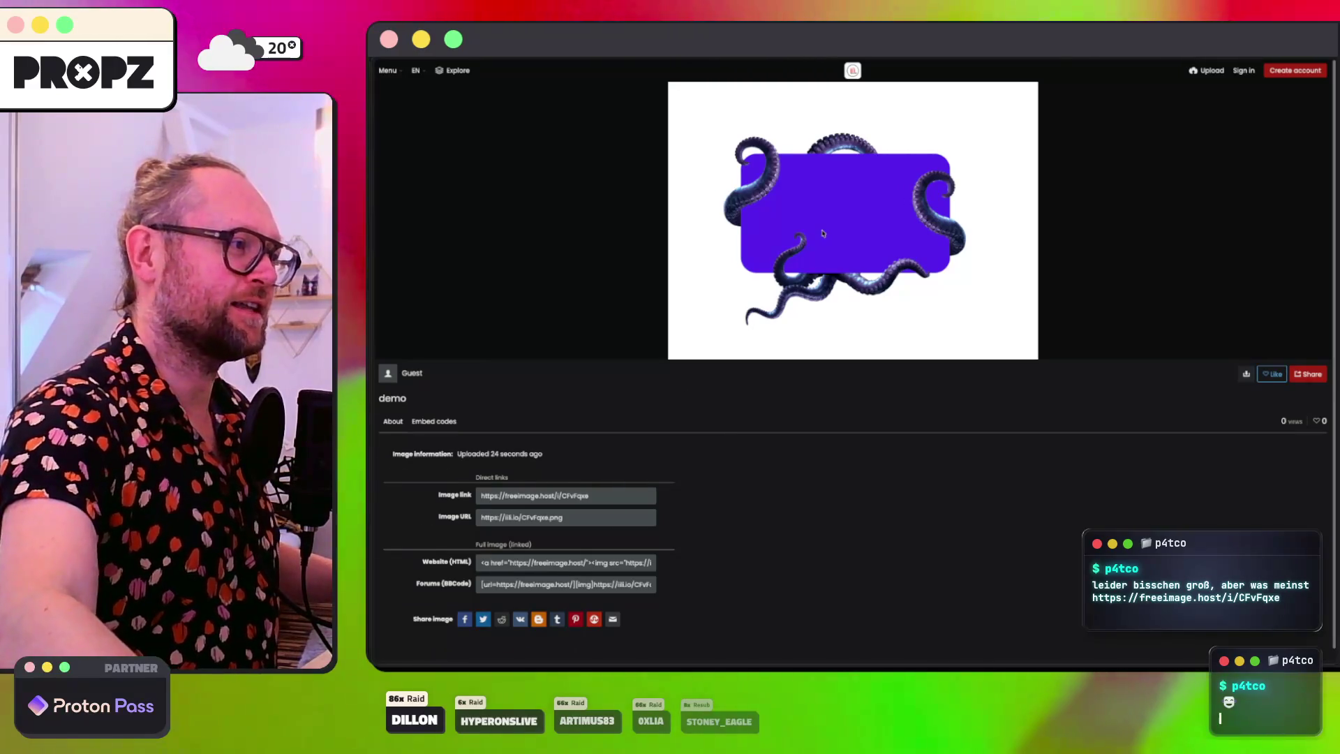
left_click(823, 233)
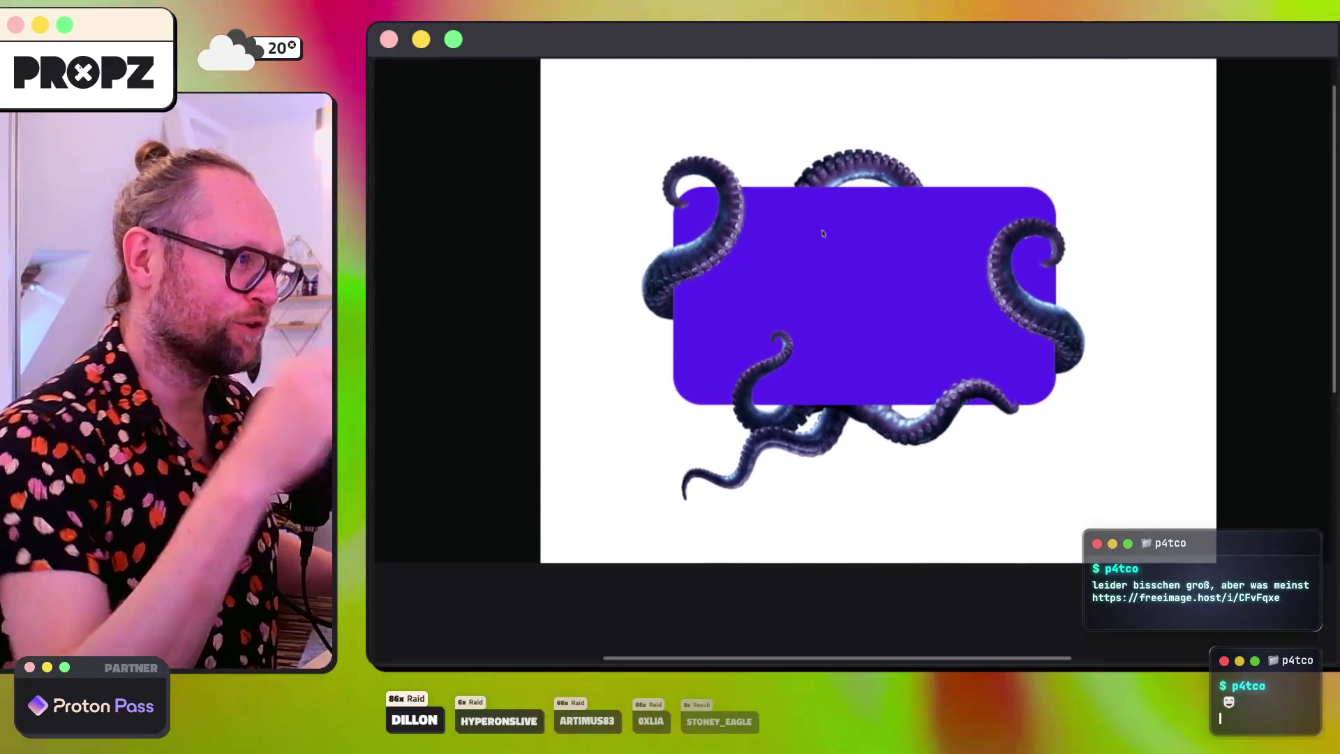